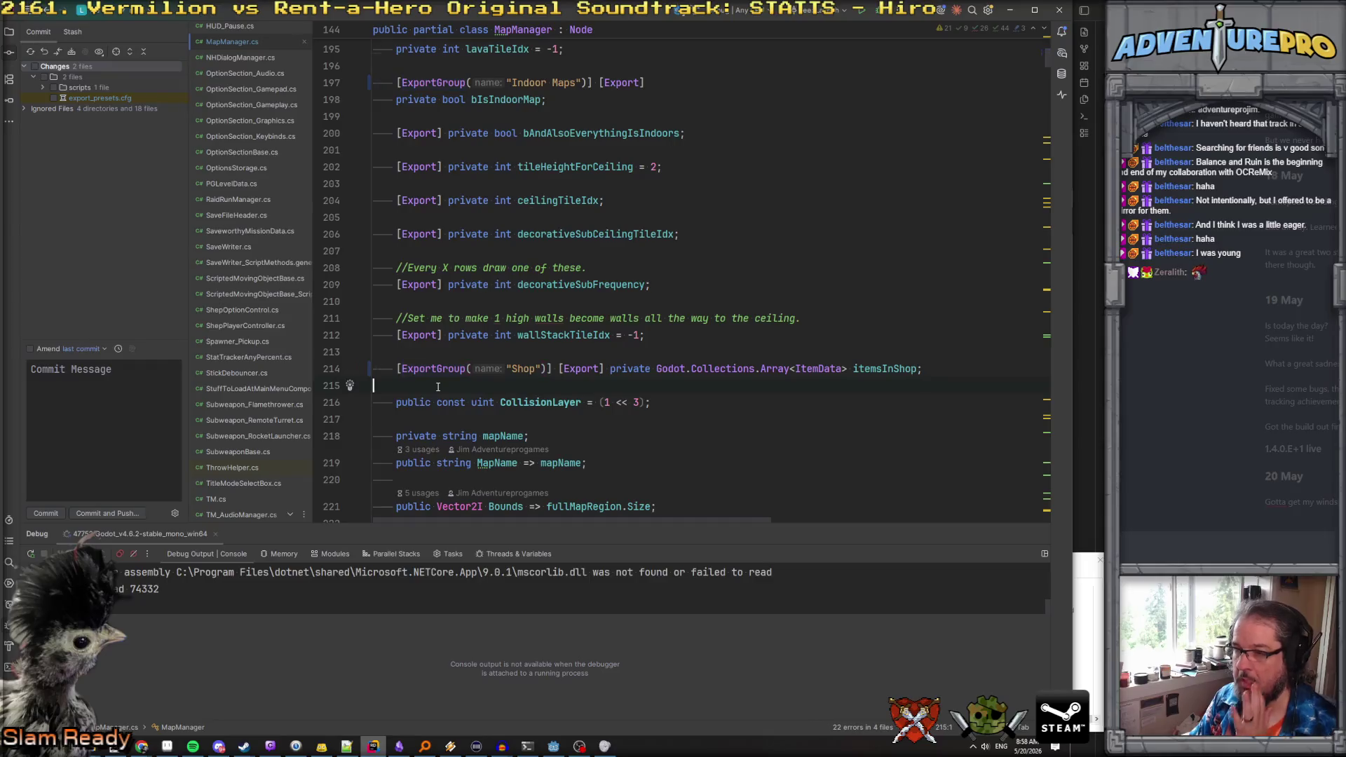
Add an [ExportGroup("Wall Cleanup")] line below the Shop group
{"action": "key", "text": "Return"}
{"action": "key", "text": "Return"}
{"action": "key", "text": "Up"}
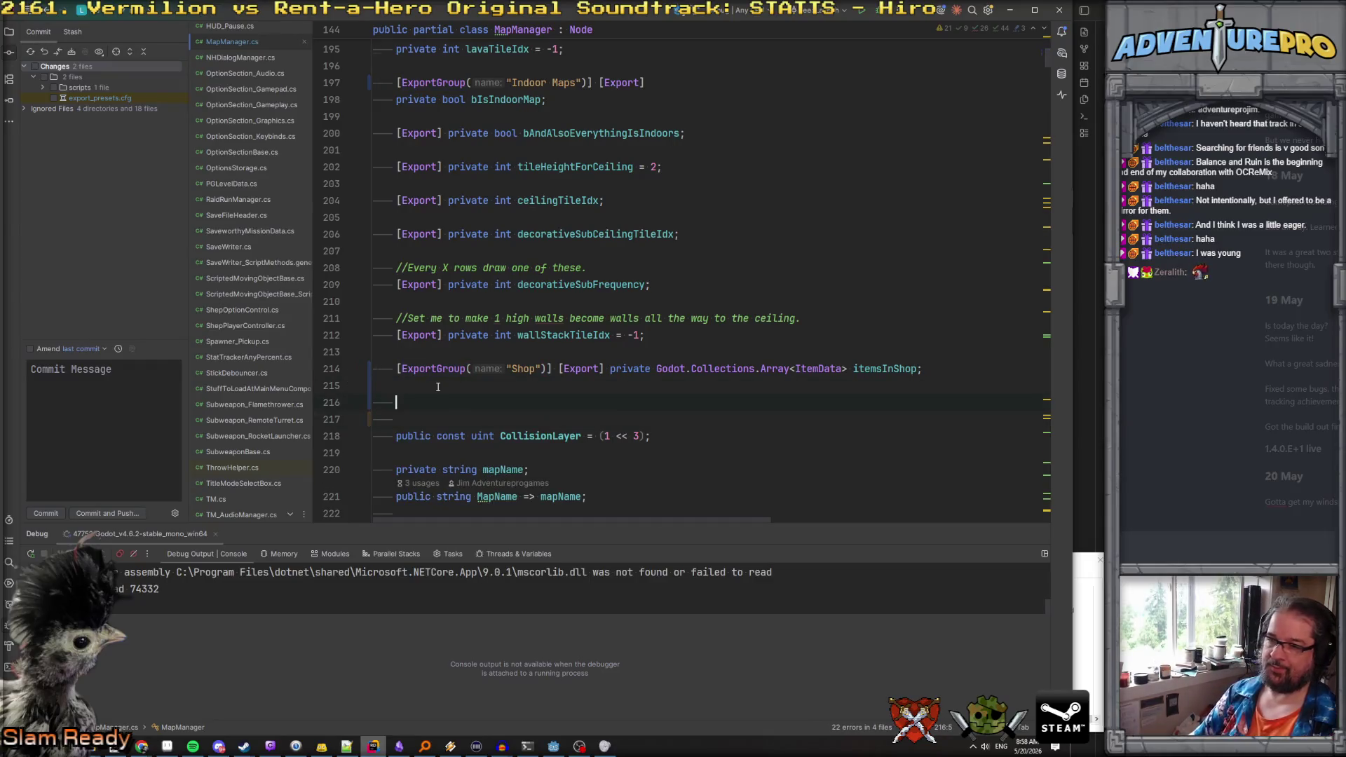
{"action": "type", "text": "[ExportG"}
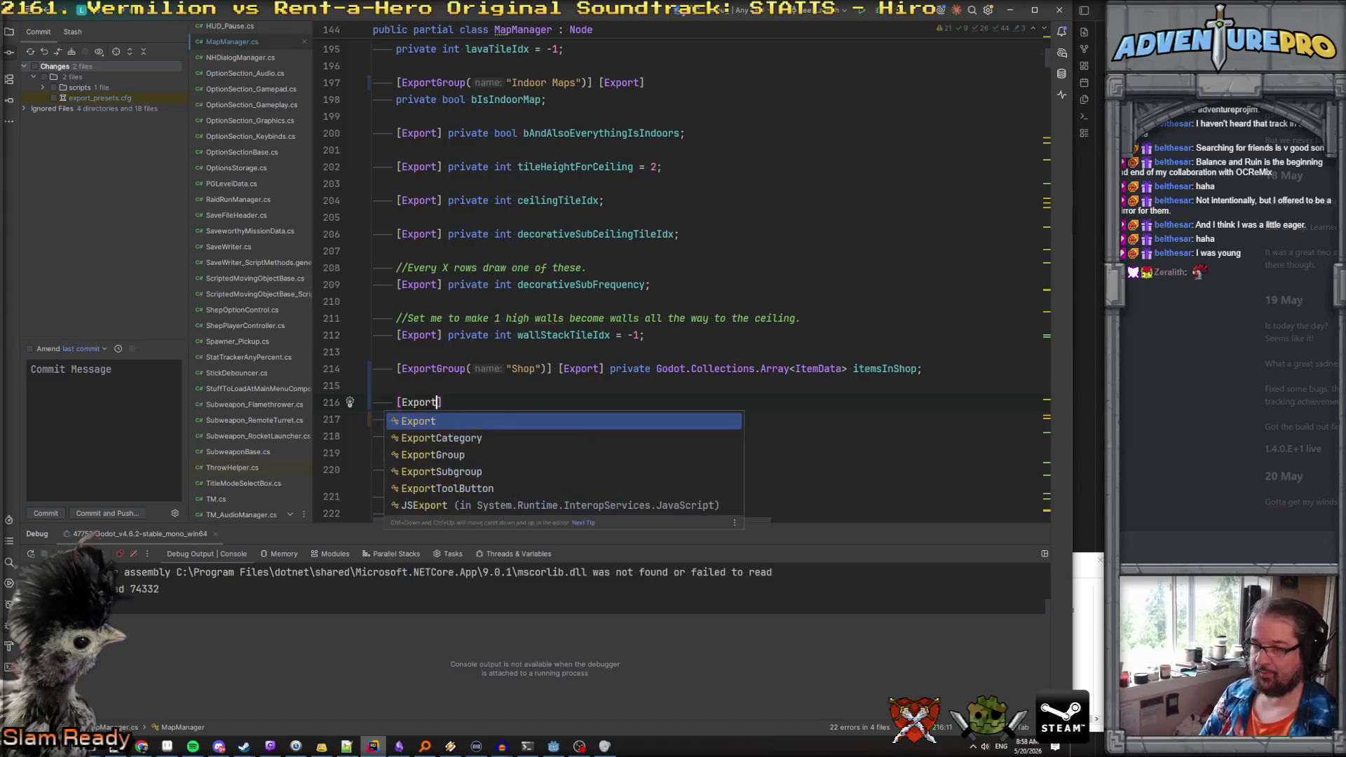
{"action": "key", "text": "Return"}
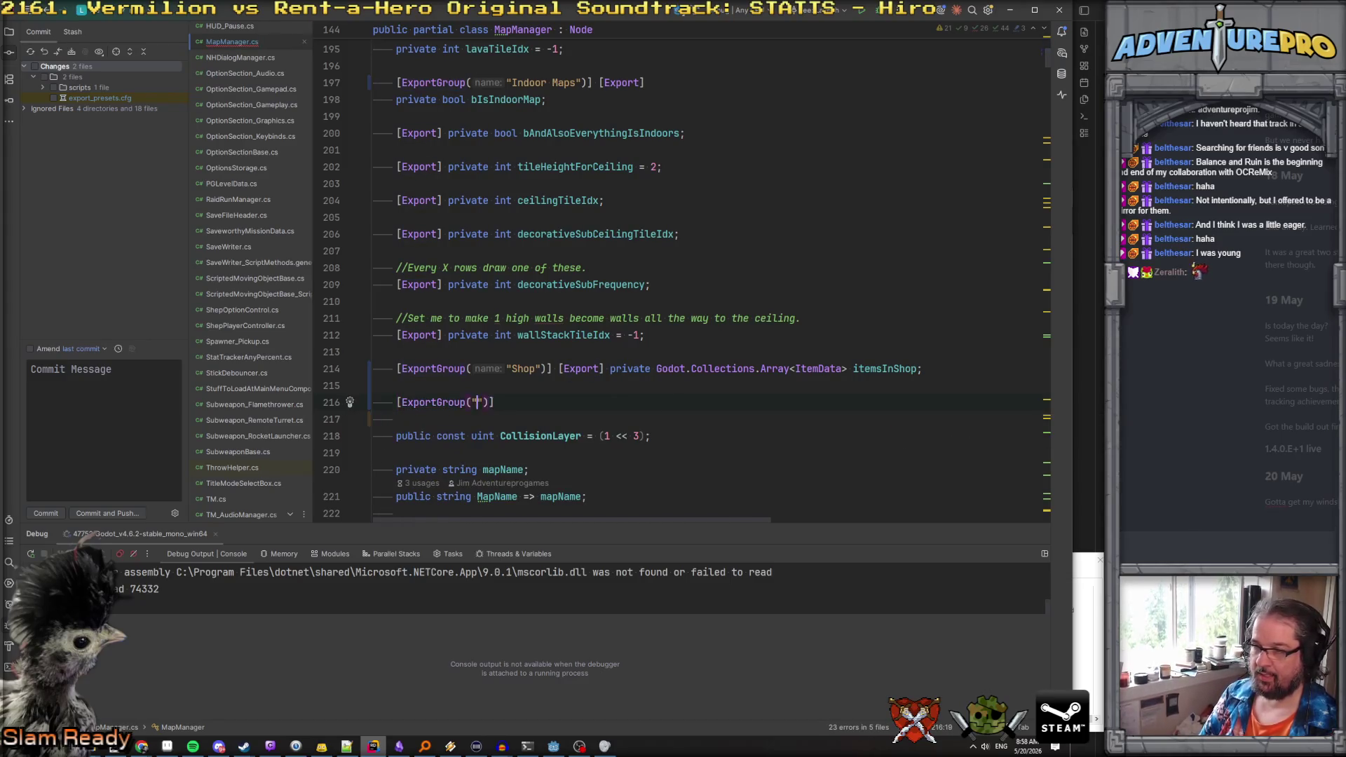
{"action": "type", "text": "\"Wall Cleanu"}
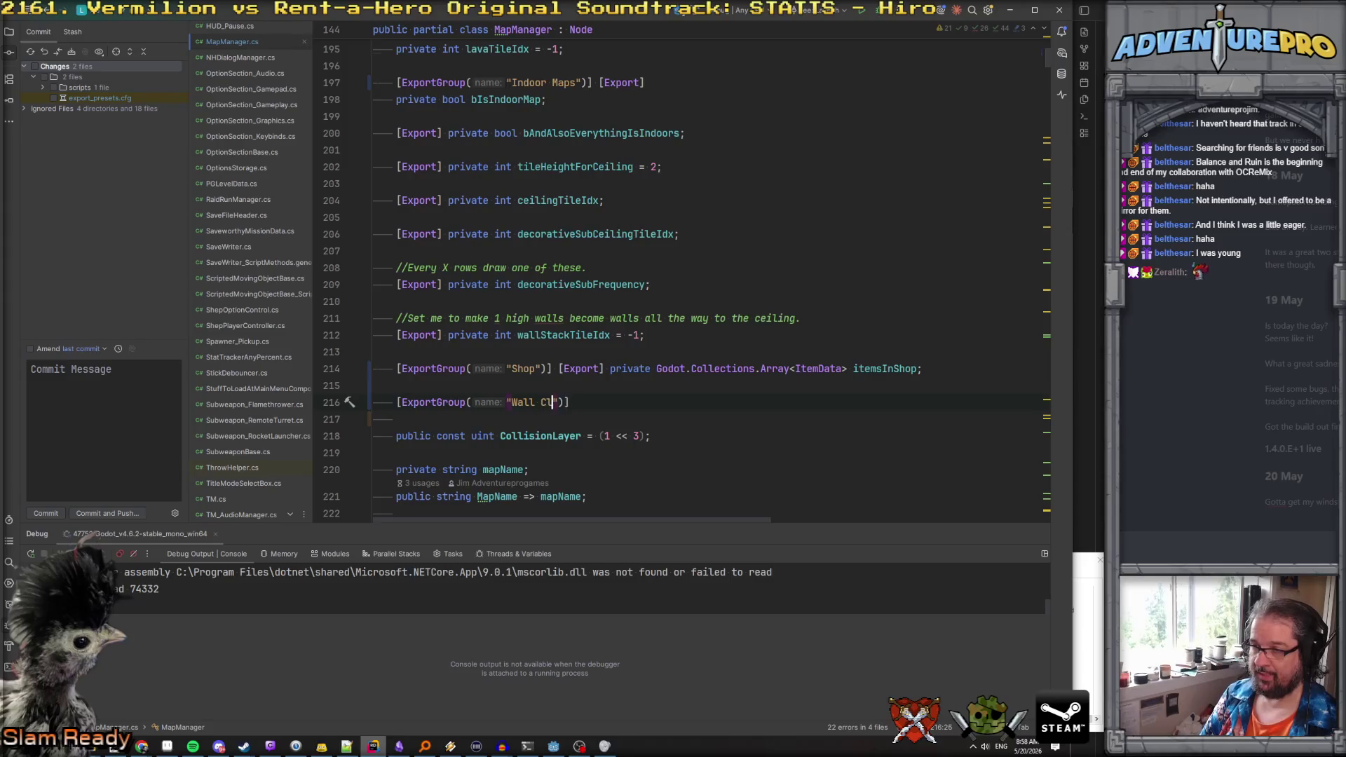
{"action": "type", "text": "p"}
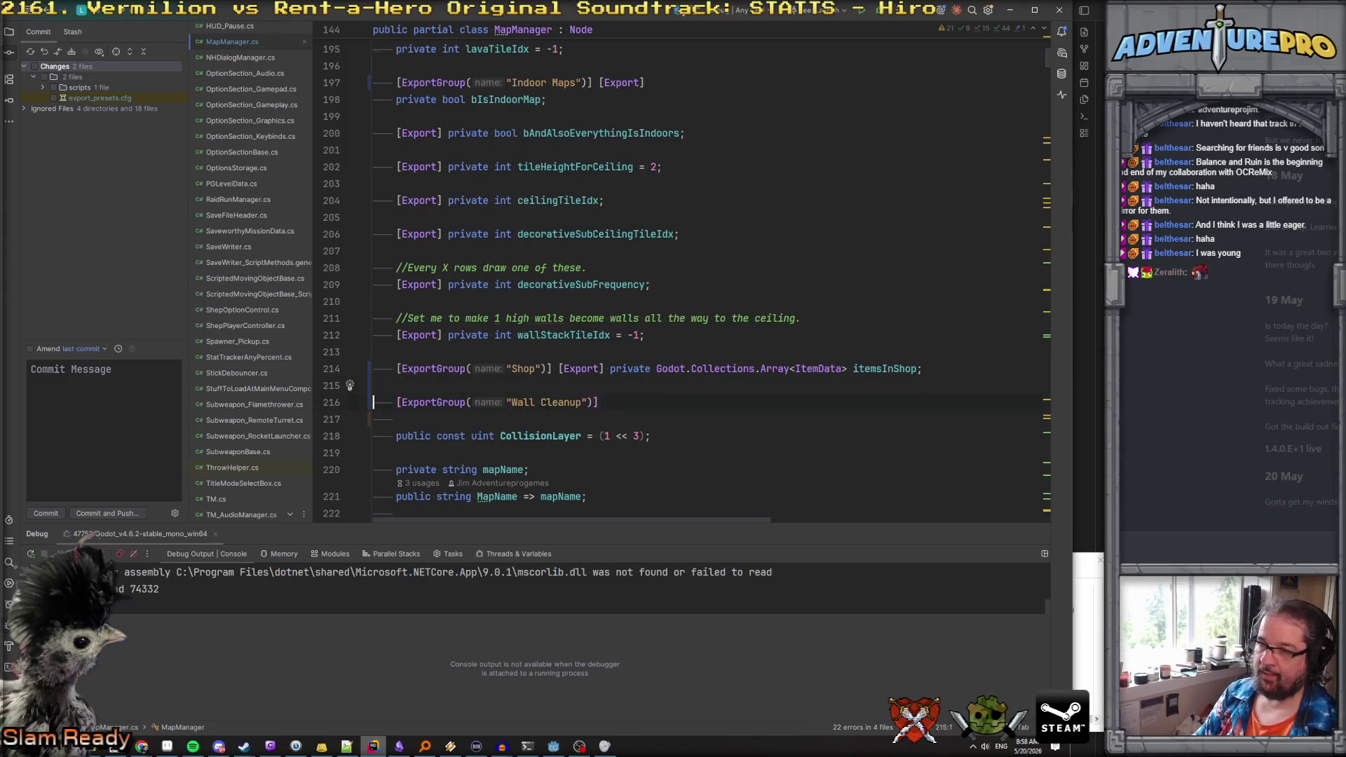
{"action": "key", "text": "End"}
{"action": "key", "text": "Return"}
{"action": "key", "text": "BackSpace"}
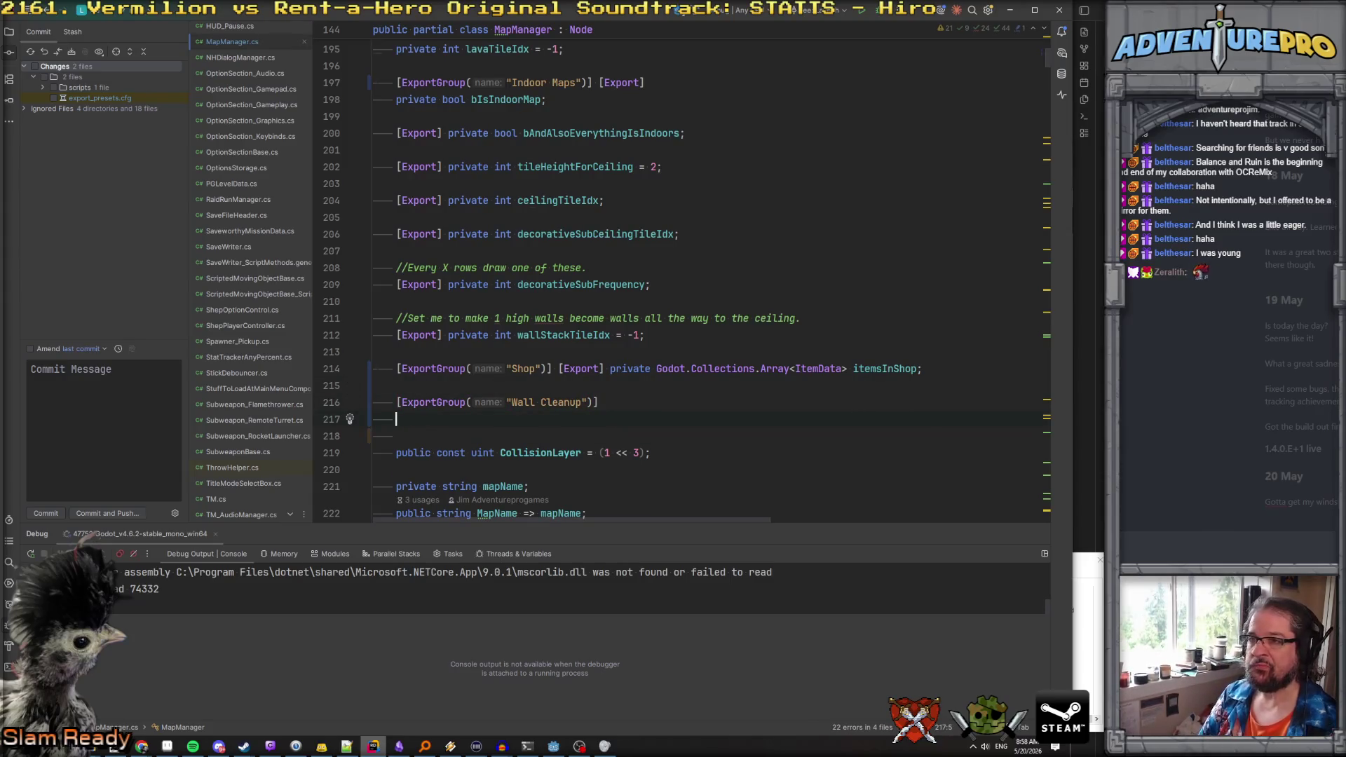
Look over the surrounding code, then delete the Wall Cleanup group line again
{"action": "scroll", "coordinate": [701, 280], "scroll_direction": "up", "scroll_amount": 20}
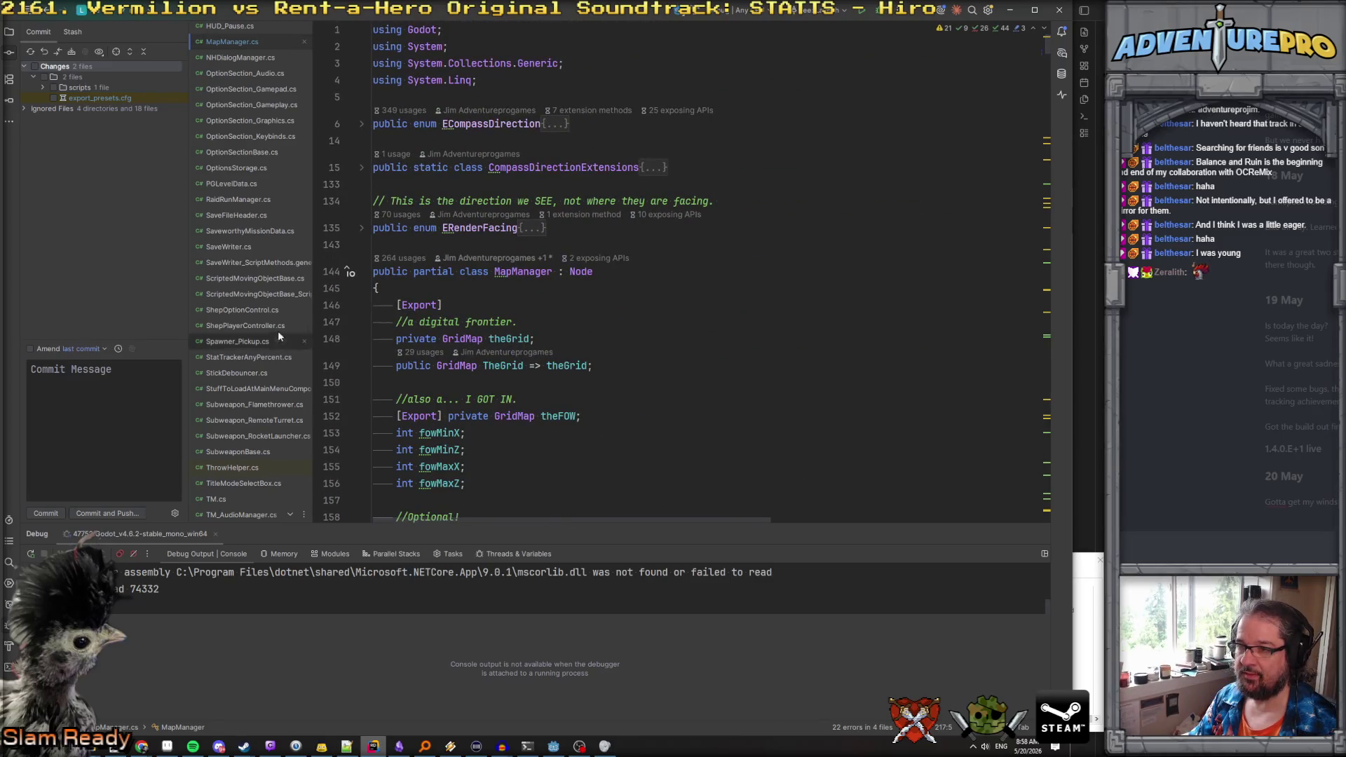
{"action": "scroll", "coordinate": [445, 336], "scroll_direction": "down", "scroll_amount": 15}
{"action": "scroll", "coordinate": [445, 336], "scroll_direction": "down", "scroll_amount": 10}
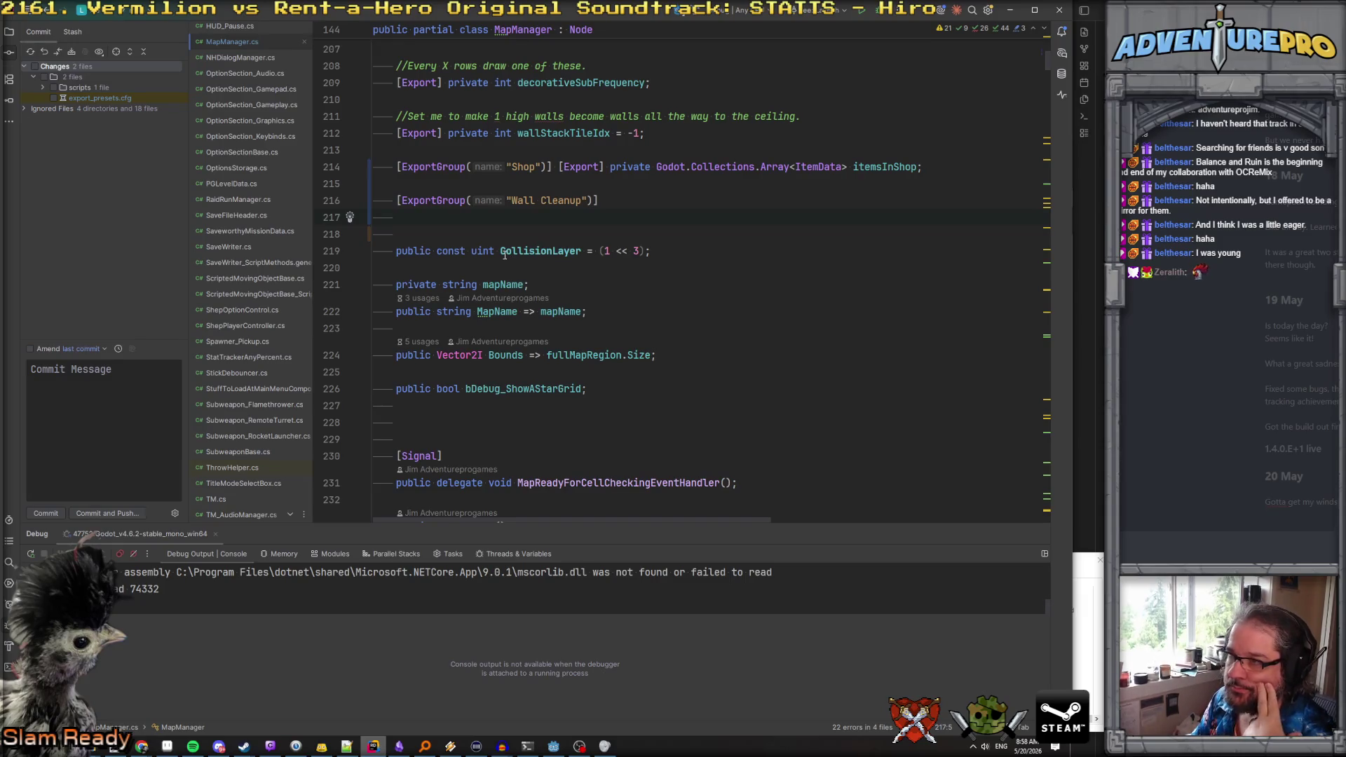
{"action": "mouse_move", "coordinate": [504, 255]}
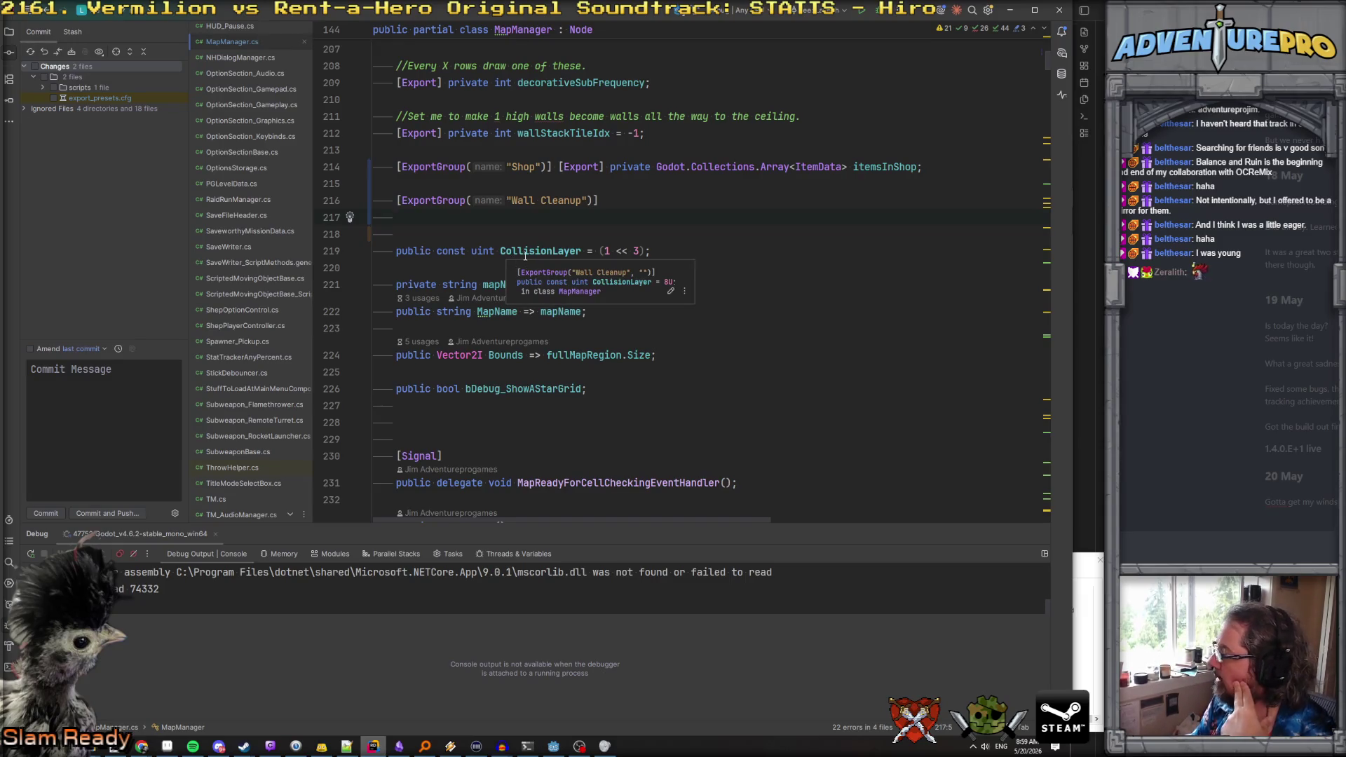
{"action": "left_click_drag", "start_coordinate": [375, 219], "coordinate": [372, 193]}
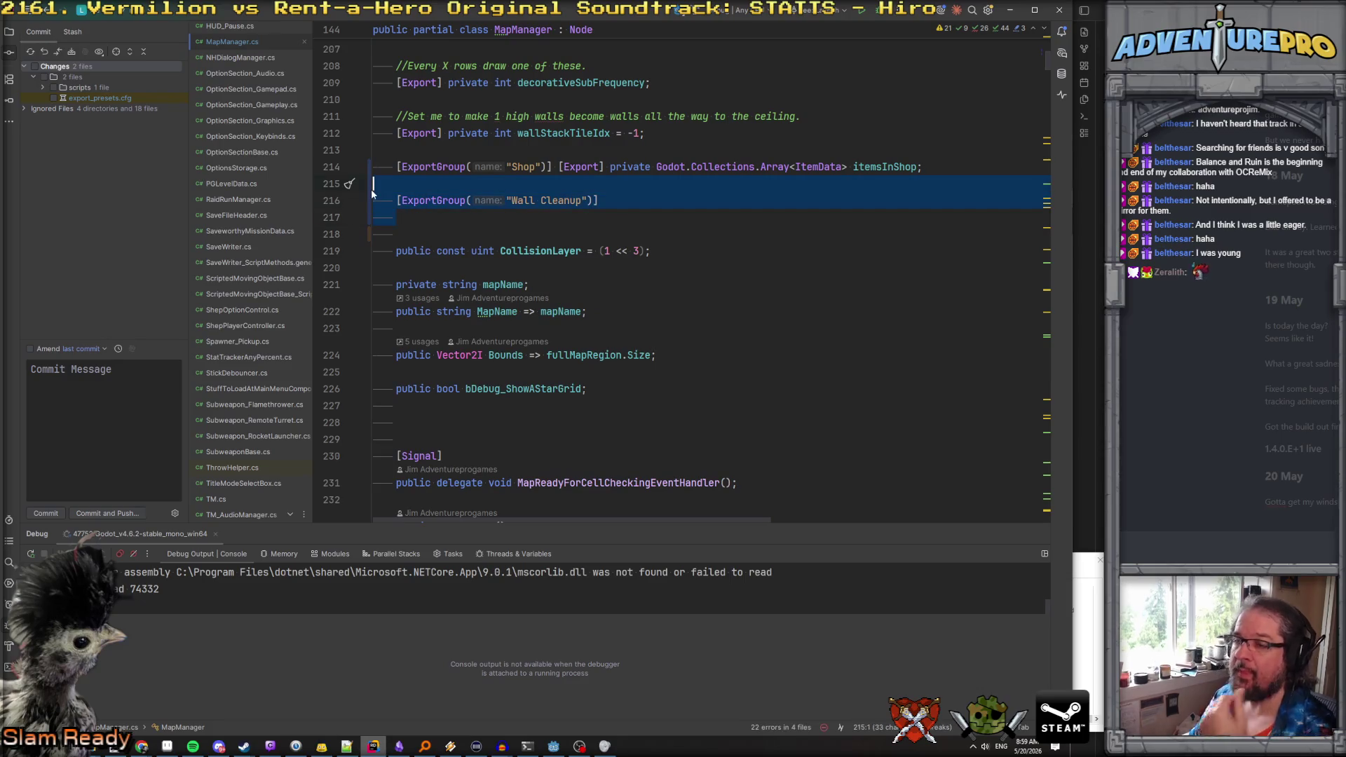
{"action": "key", "text": "Delete"}
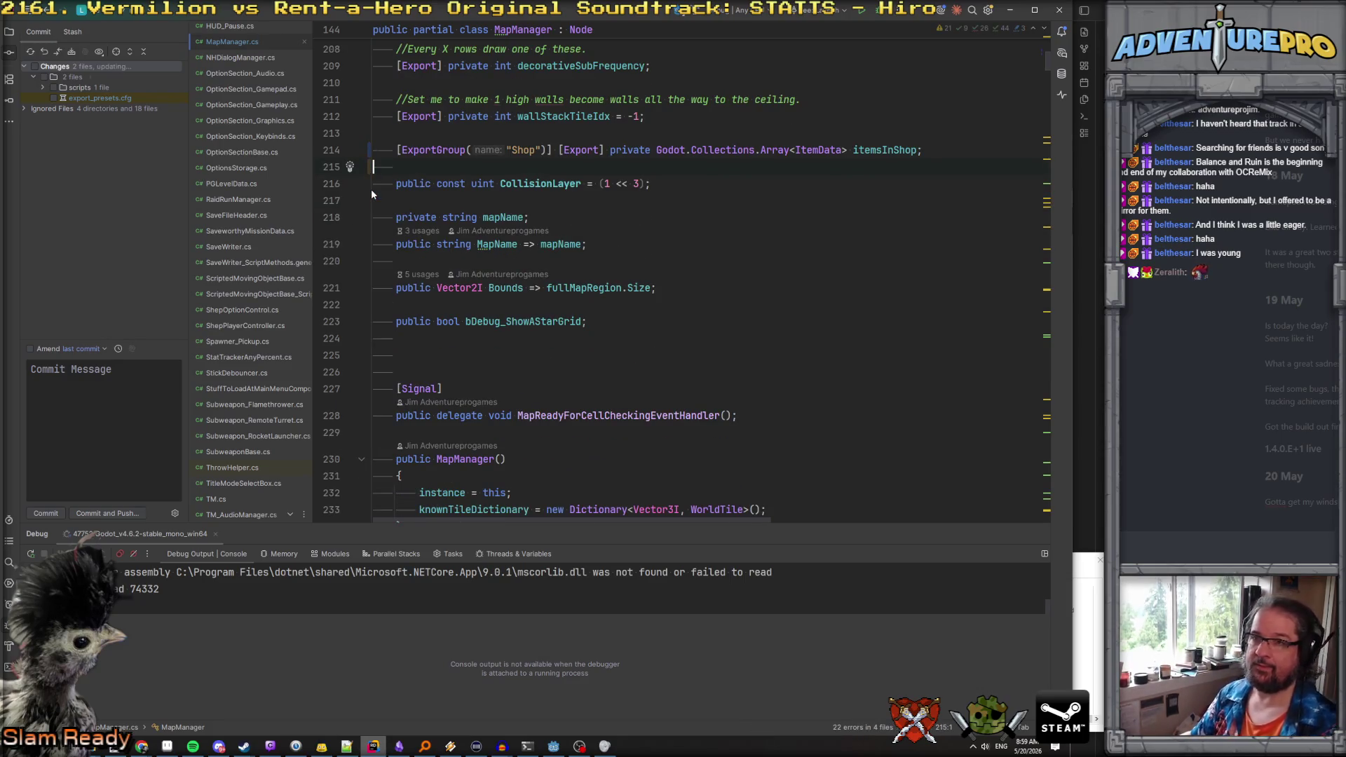
{"action": "scroll", "coordinate": [288, 171], "scroll_direction": "up", "scroll_amount": 3}
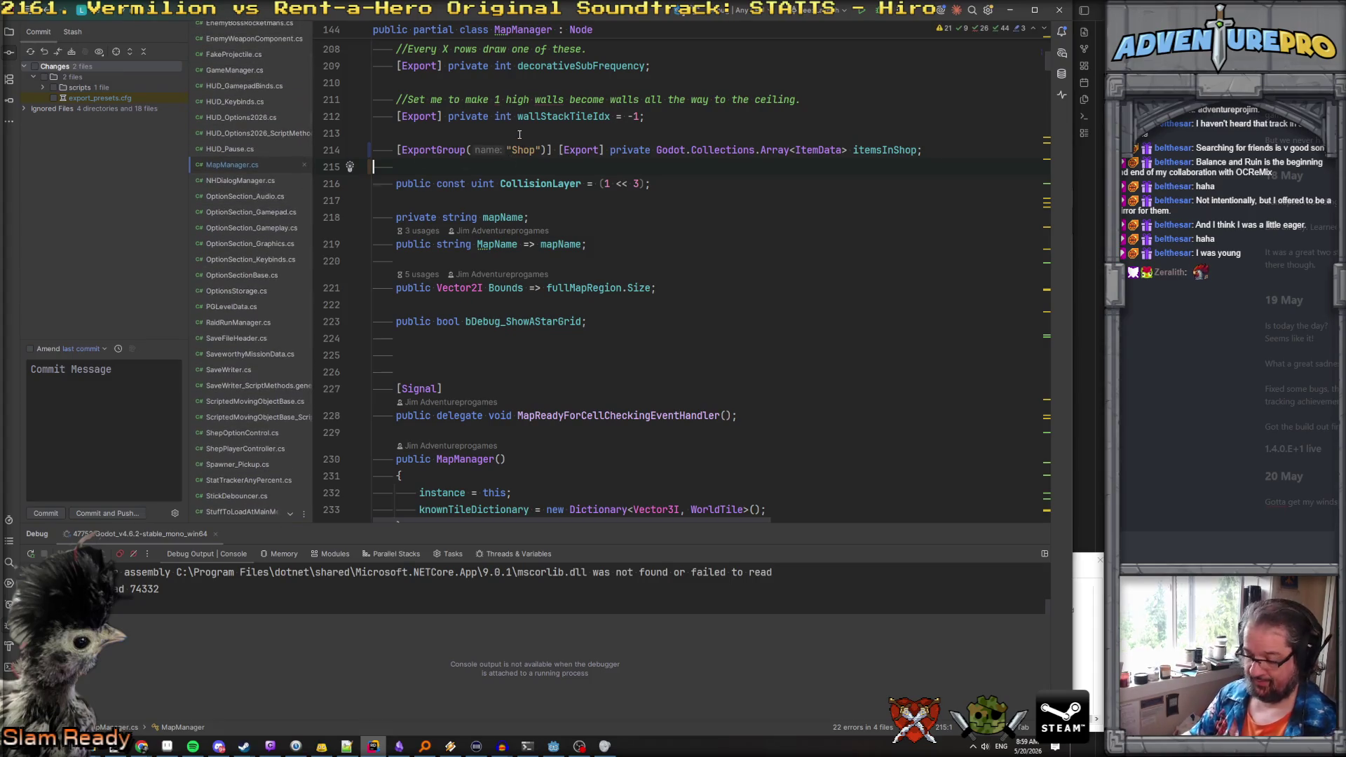
Search the whole project for "facing", then for "gridmap"
{"action": "key", "text": "ctrl+shift+f"}
{"action": "type", "text": "facing"}
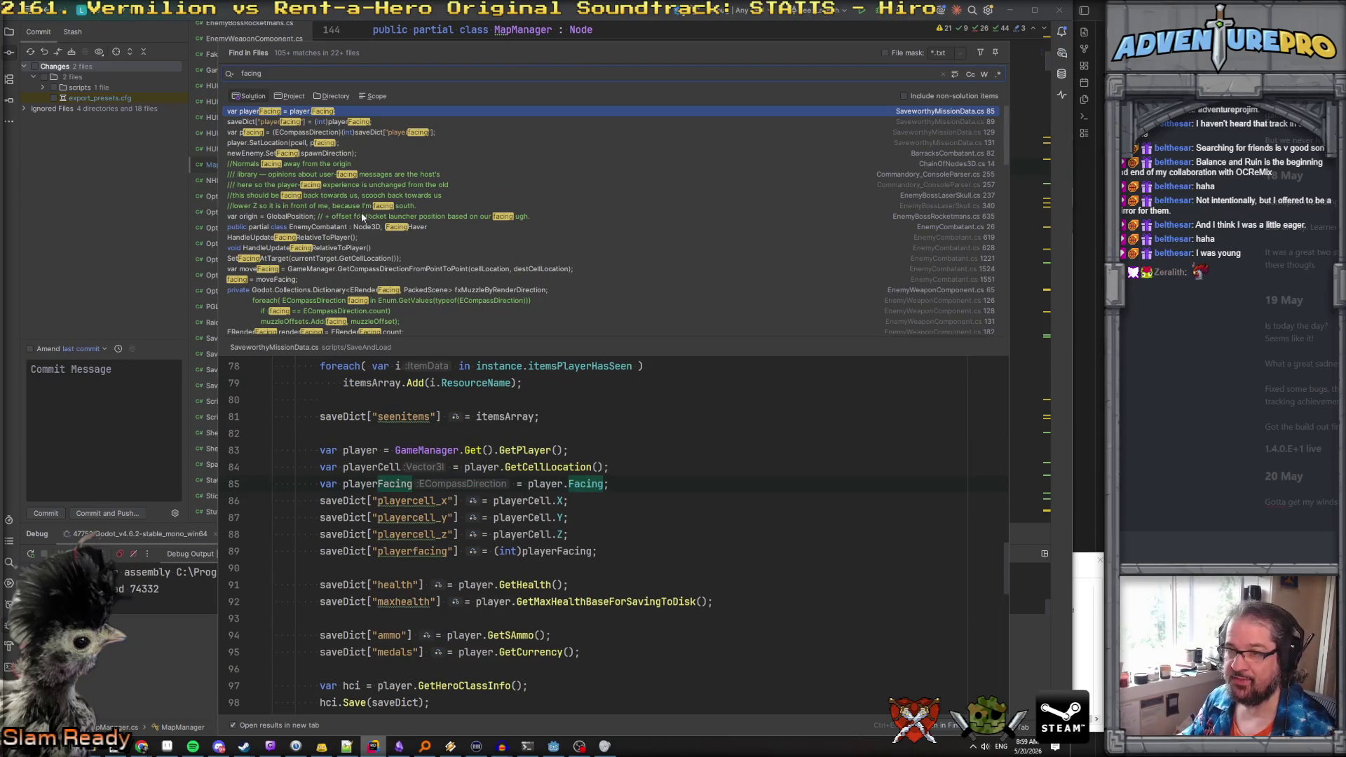
{"action": "key", "text": "ctrl+a"}
{"action": "type", "text": "gridmap"}
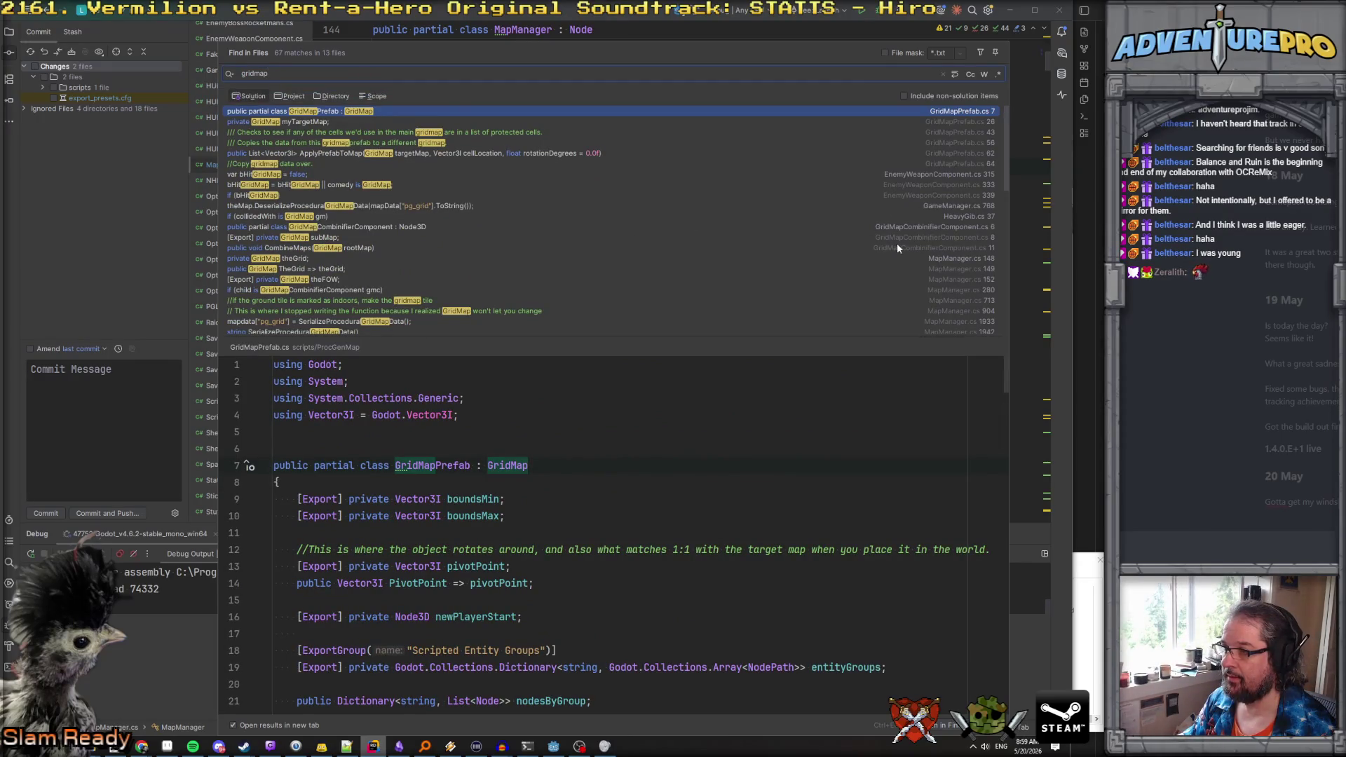
{"action": "scroll", "coordinate": [893, 227], "scroll_direction": "down", "scroll_amount": 6}
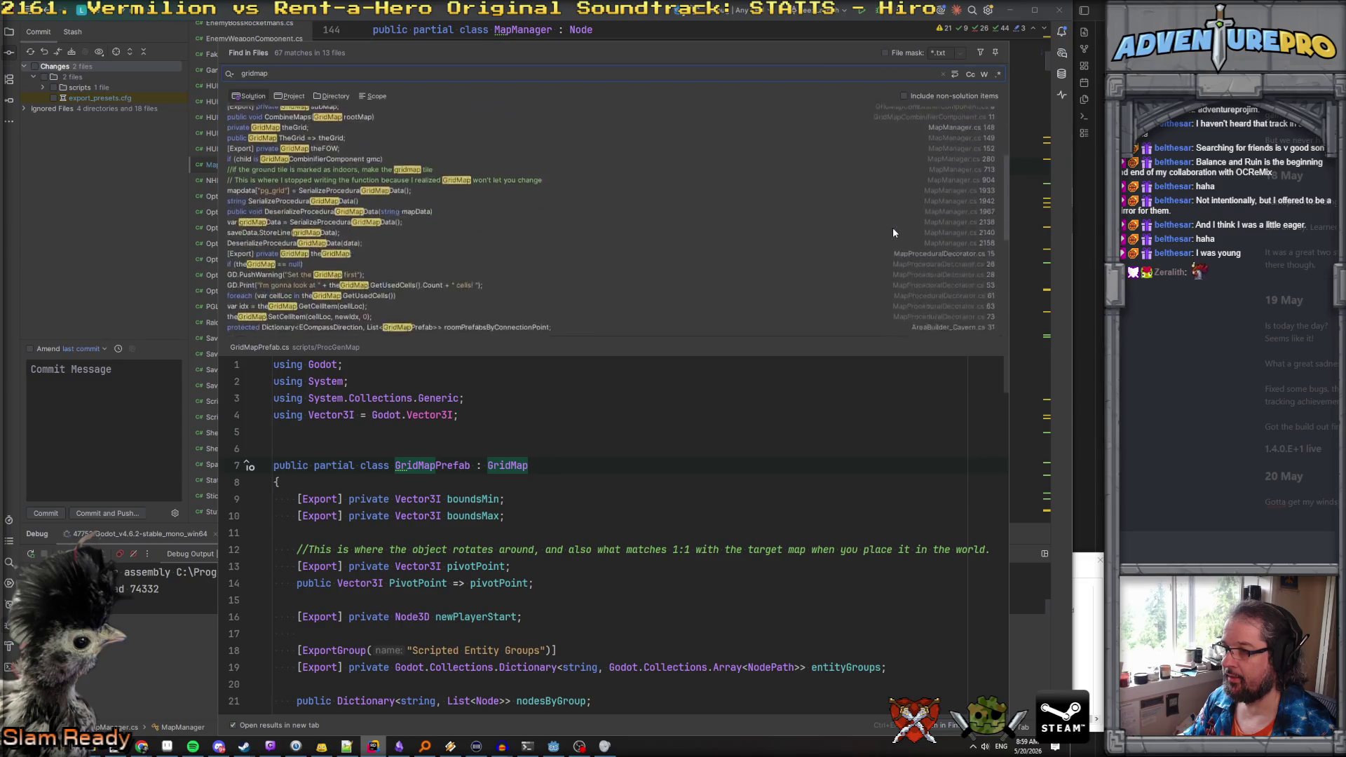
Read through the MapProceduralDecorator.cs gridmap match, then return to Godot
{"action": "left_click", "coordinate": [885, 195]}
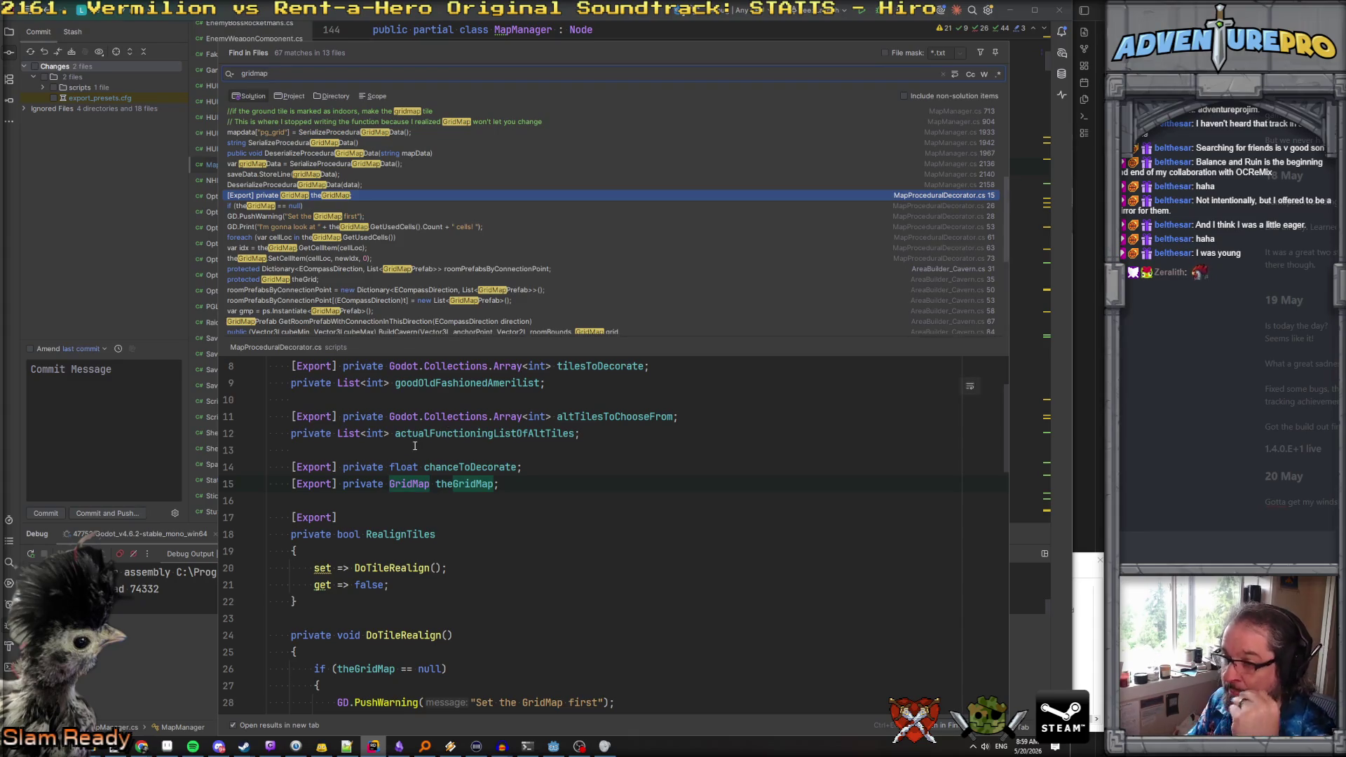
{"action": "scroll", "coordinate": [415, 446], "scroll_direction": "up", "scroll_amount": 2}
{"action": "scroll", "coordinate": [442, 451], "scroll_direction": "down", "scroll_amount": 4}
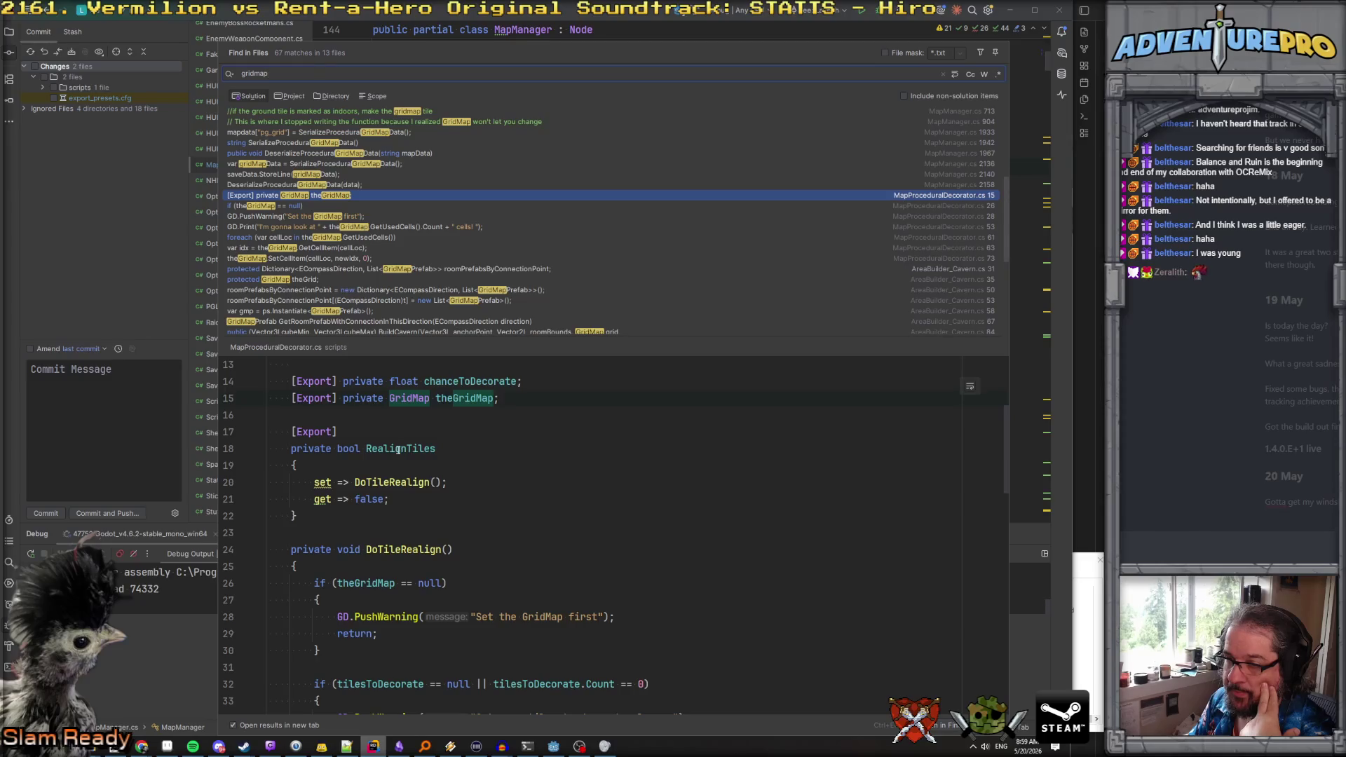
{"action": "scroll", "coordinate": [376, 446], "scroll_direction": "up", "scroll_amount": 4}
{"action": "scroll", "coordinate": [385, 454], "scroll_direction": "down", "scroll_amount": 7}
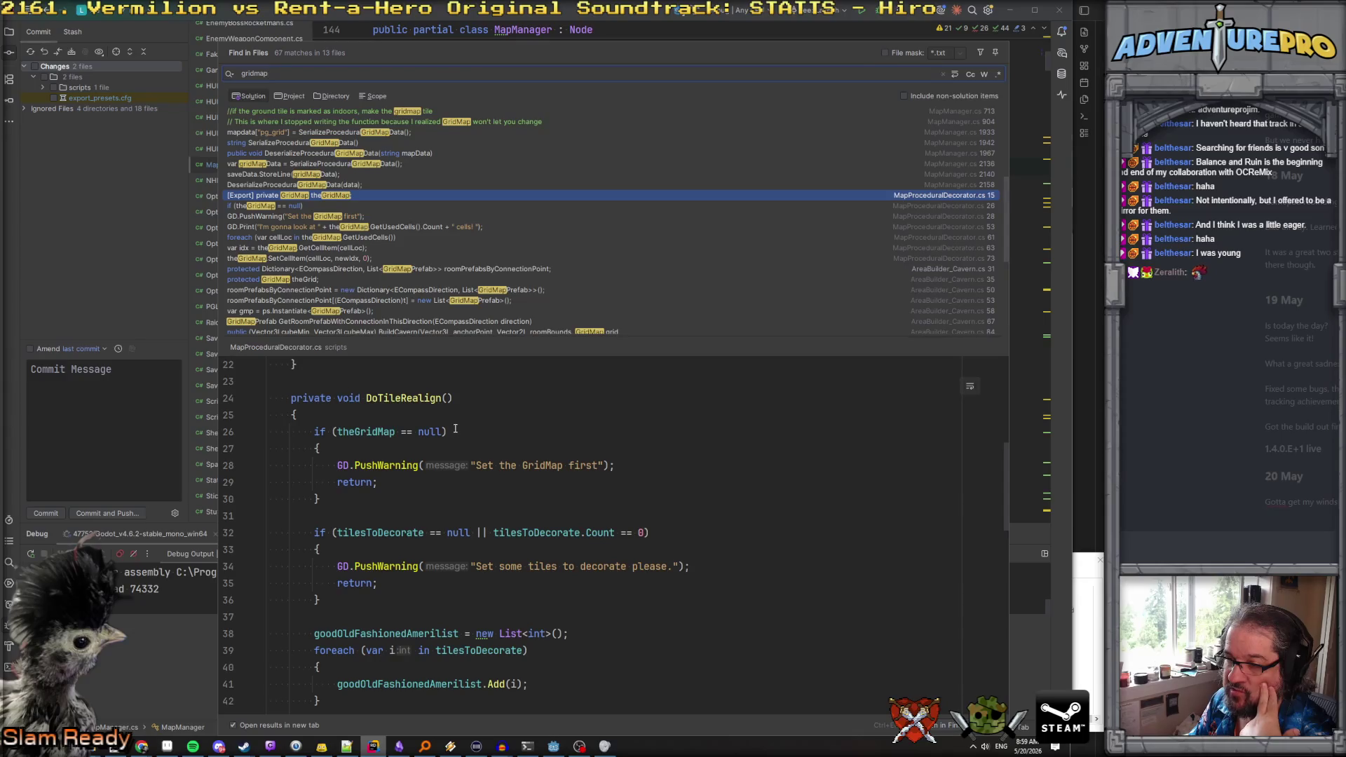
{"action": "scroll", "coordinate": [453, 449], "scroll_direction": "down", "scroll_amount": 10}
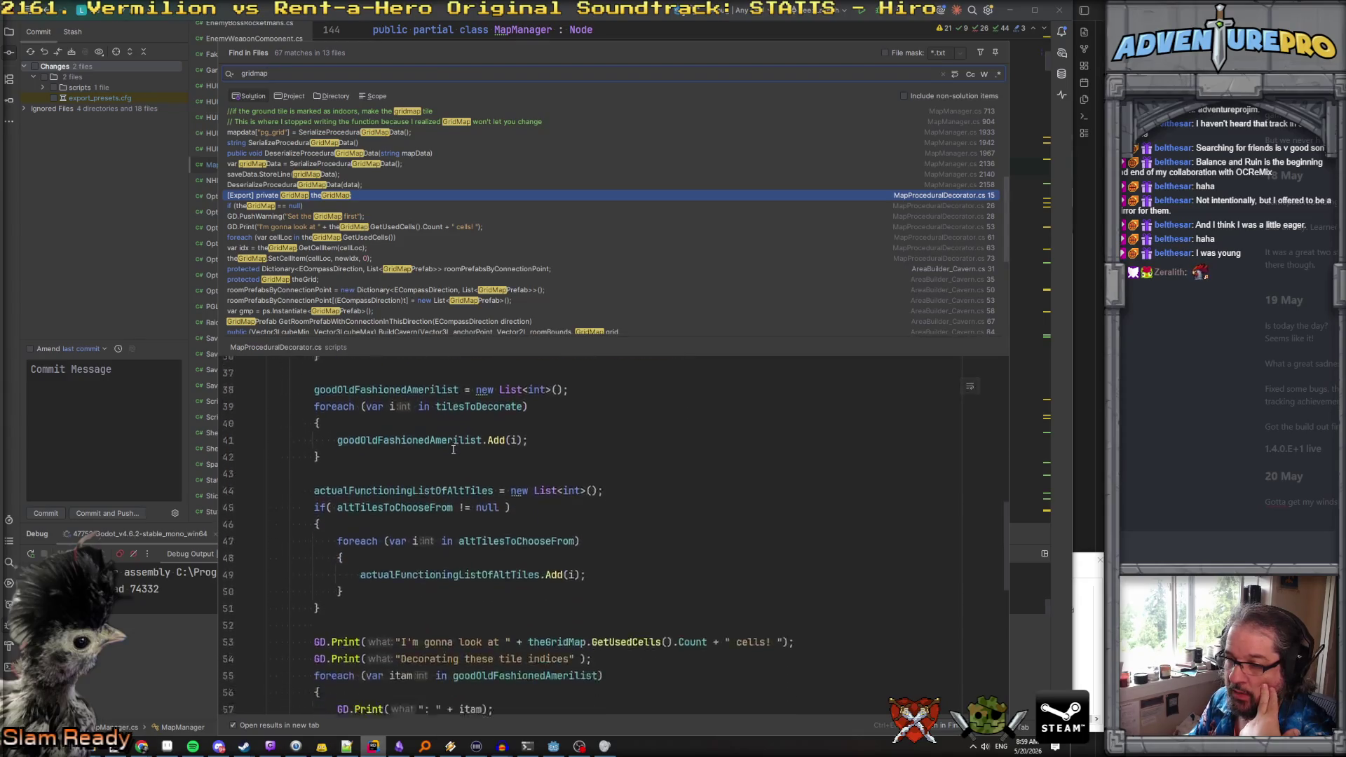
{"action": "scroll", "coordinate": [453, 450], "scroll_direction": "down", "scroll_amount": 5}
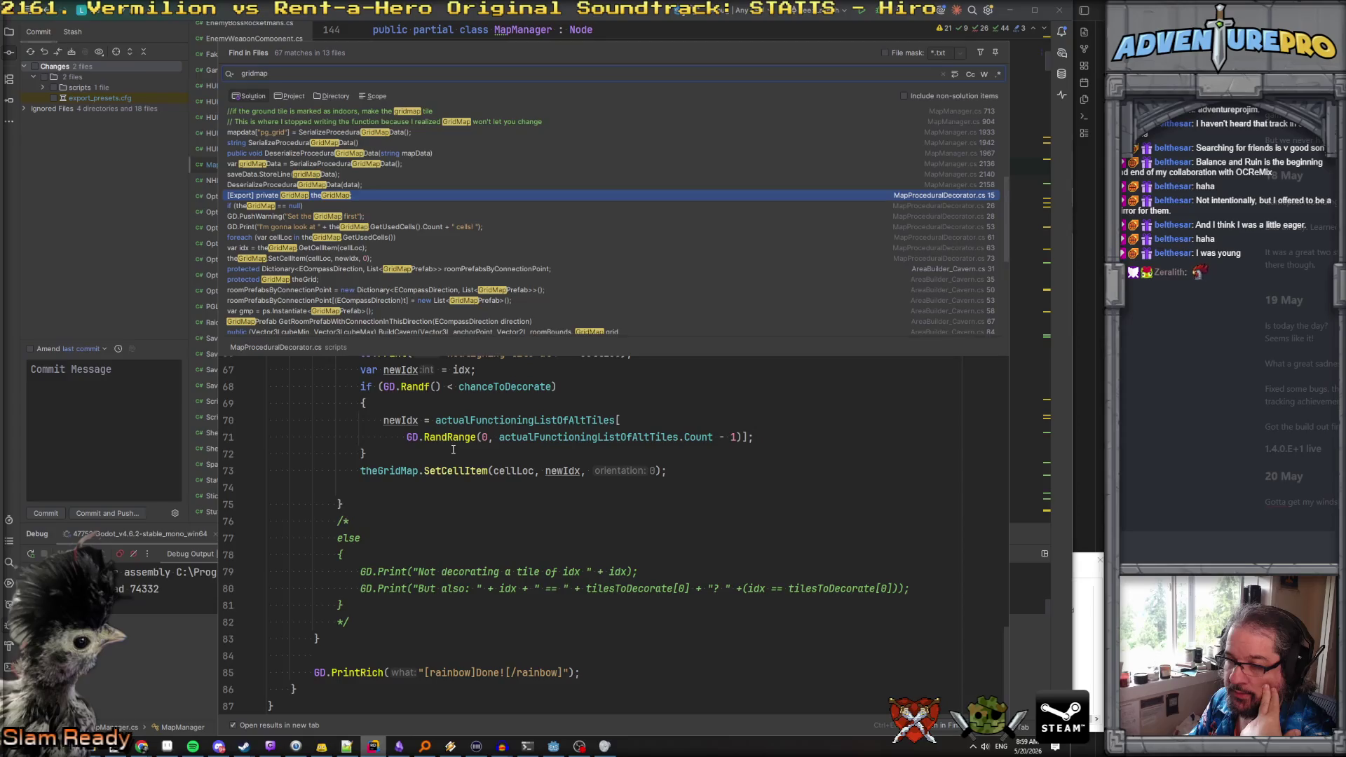
{"action": "scroll", "coordinate": [422, 509], "scroll_direction": "up", "scroll_amount": 20}
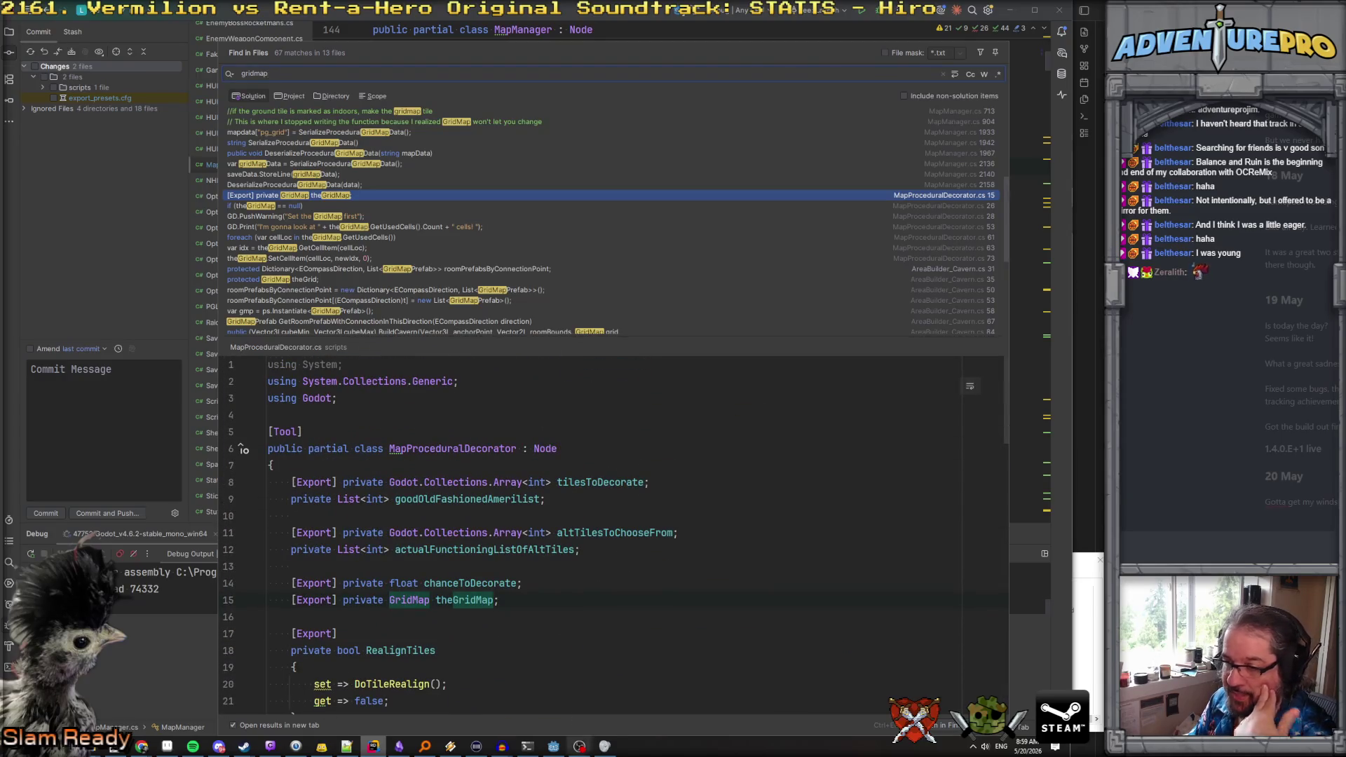
{"action": "left_click", "coordinate": [554, 746]}
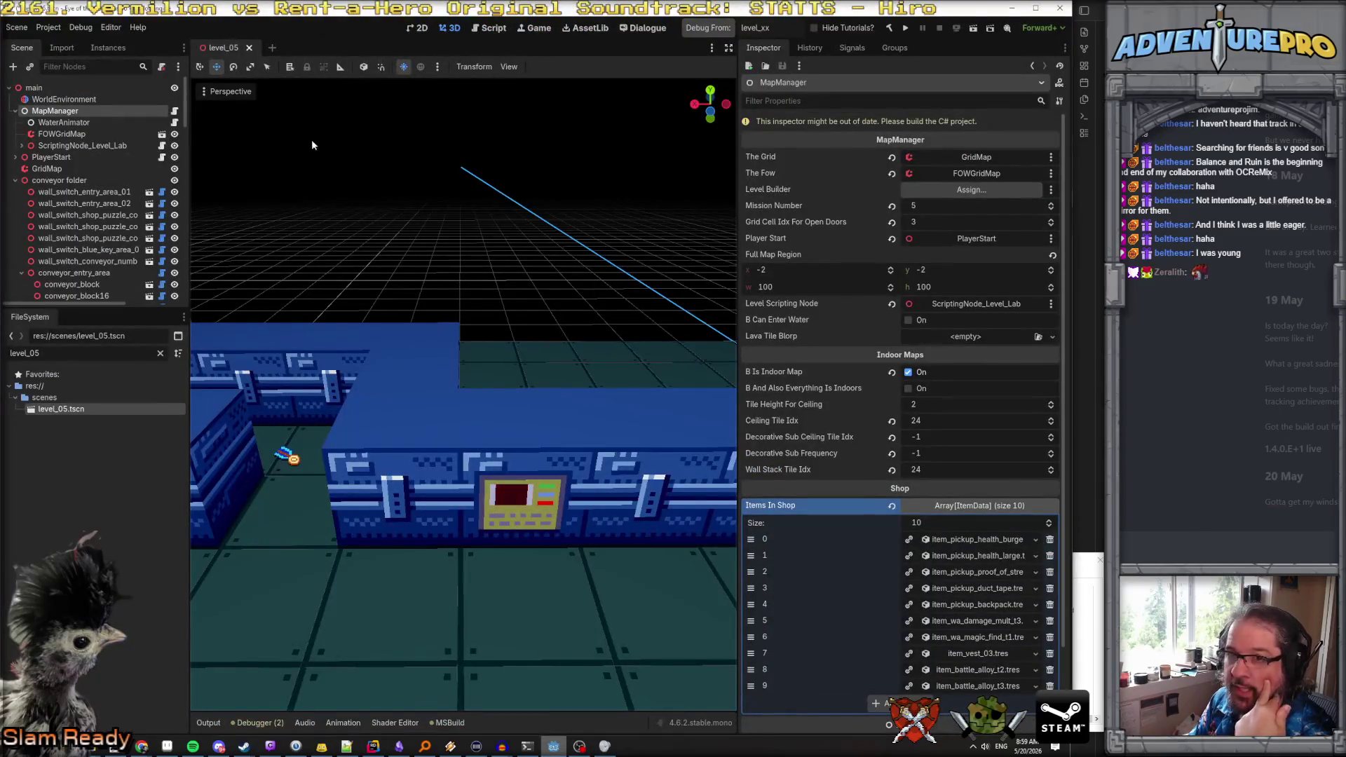
Collapse the conveyor folder, select and expand MapManager, and bring up its context menu
{"action": "left_click", "coordinate": [15, 180]}
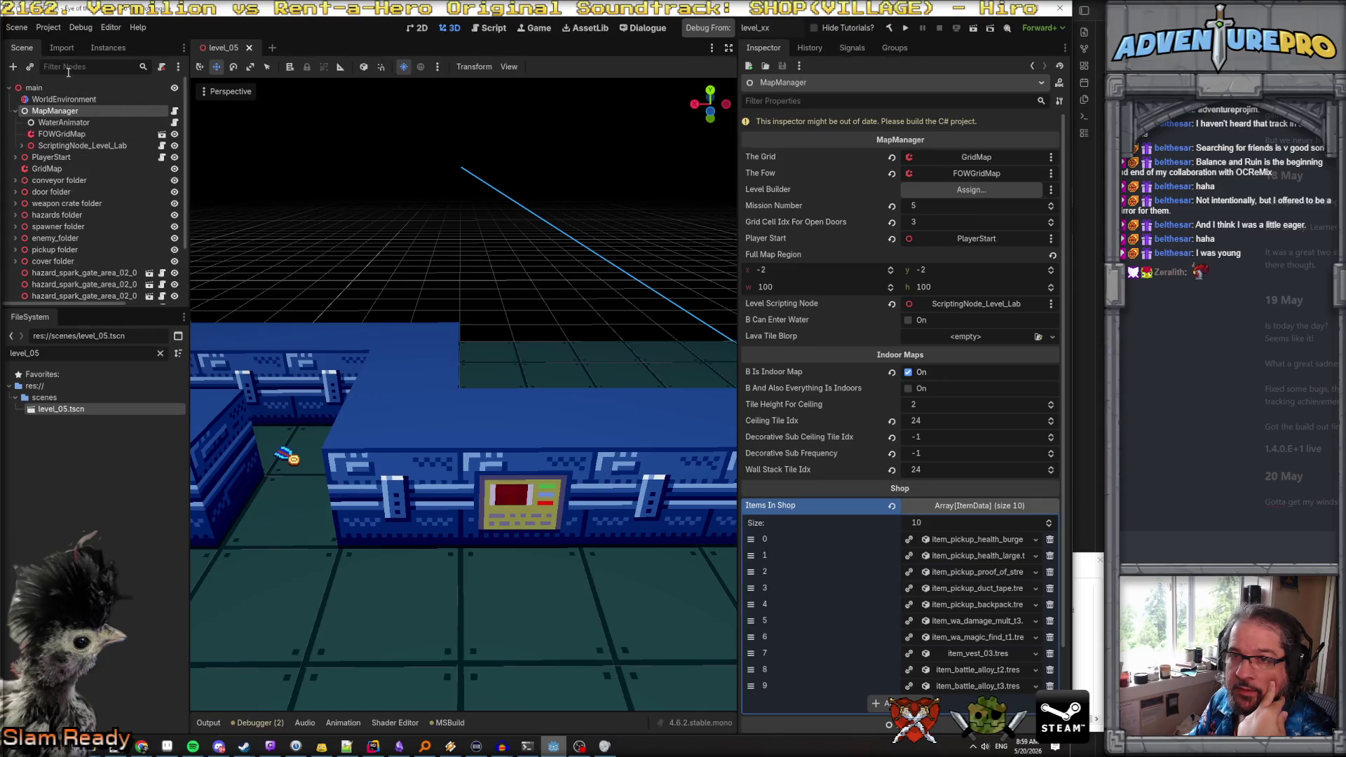
{"action": "left_click", "coordinate": [15, 111]}
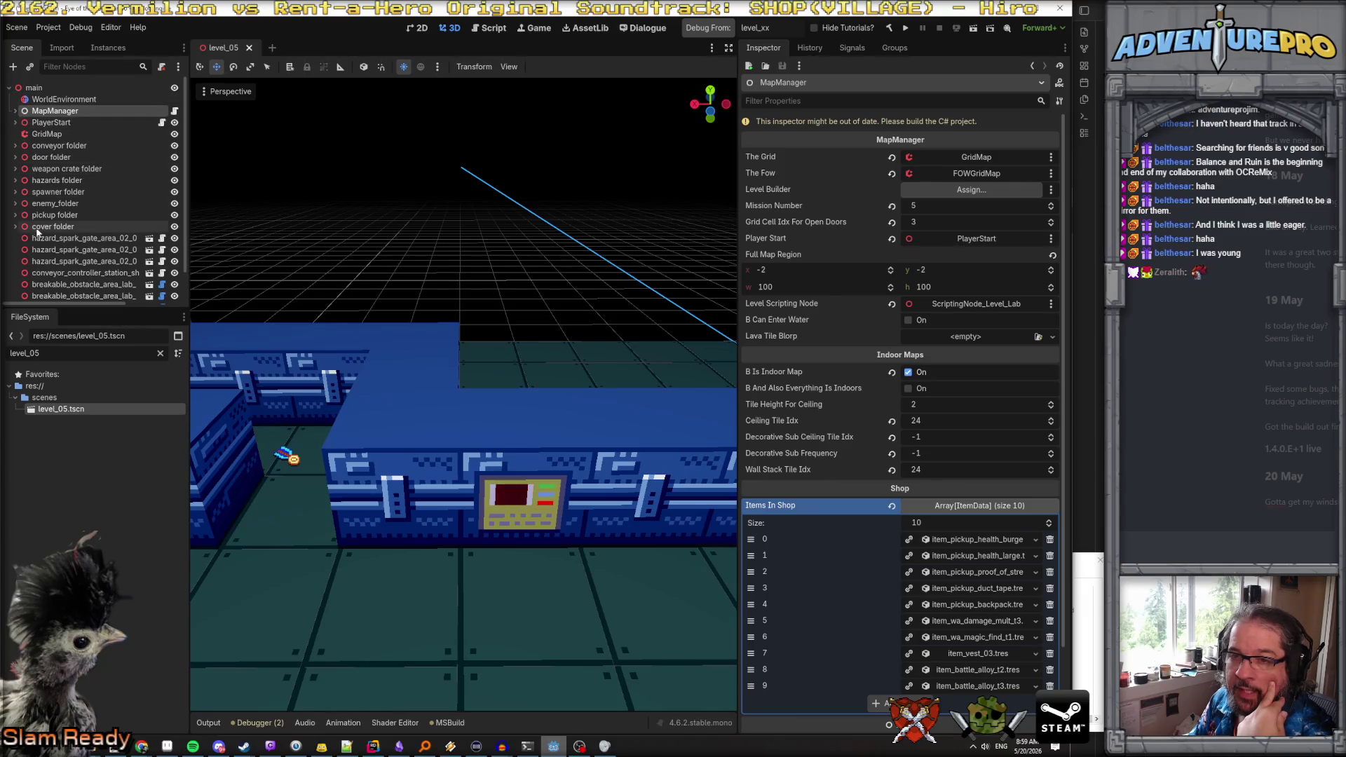
{"action": "scroll", "coordinate": [38, 235], "scroll_direction": "down", "scroll_amount": 1}
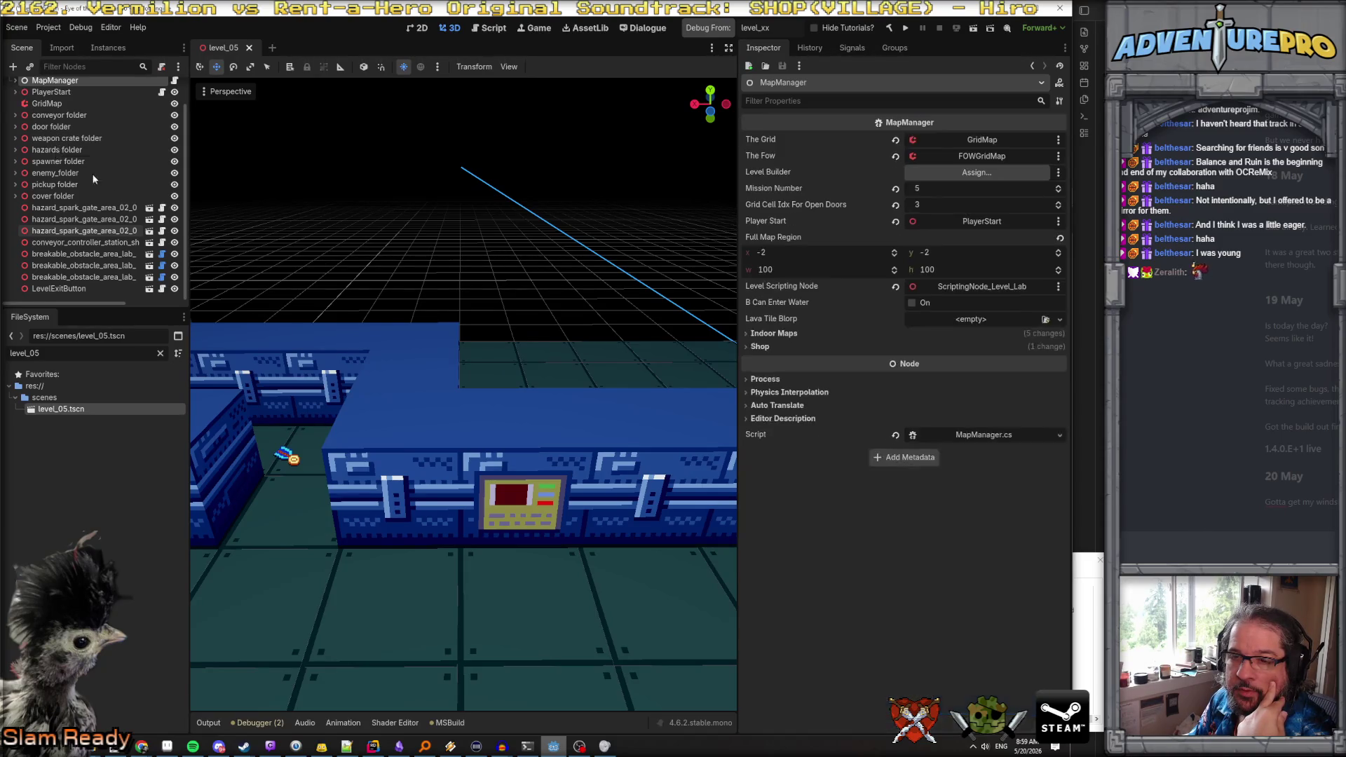
{"action": "scroll", "coordinate": [57, 153], "scroll_direction": "up", "scroll_amount": 1}
{"action": "double_click", "coordinate": [52, 111]}
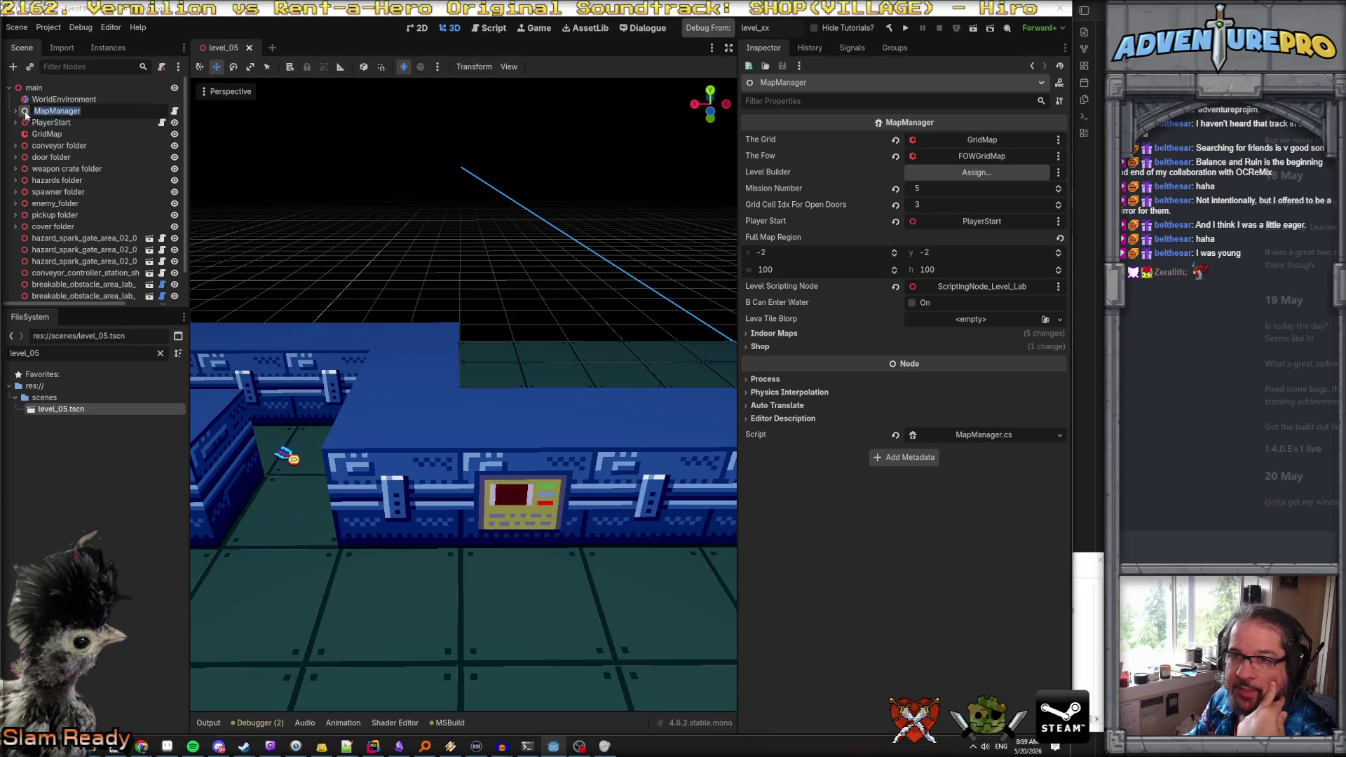
{"action": "left_click", "coordinate": [25, 113]}
{"action": "left_click", "coordinate": [14, 112]}
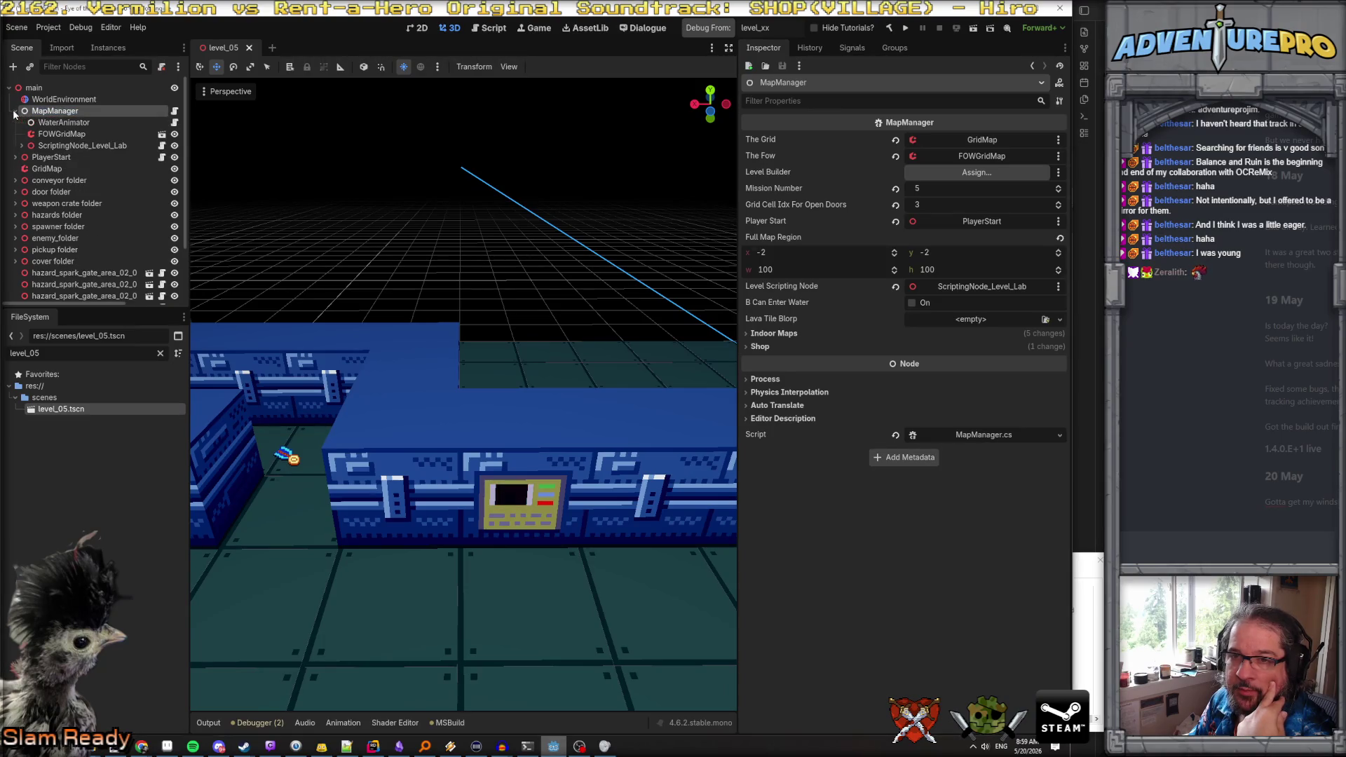
{"action": "right_click", "coordinate": [71, 114]}
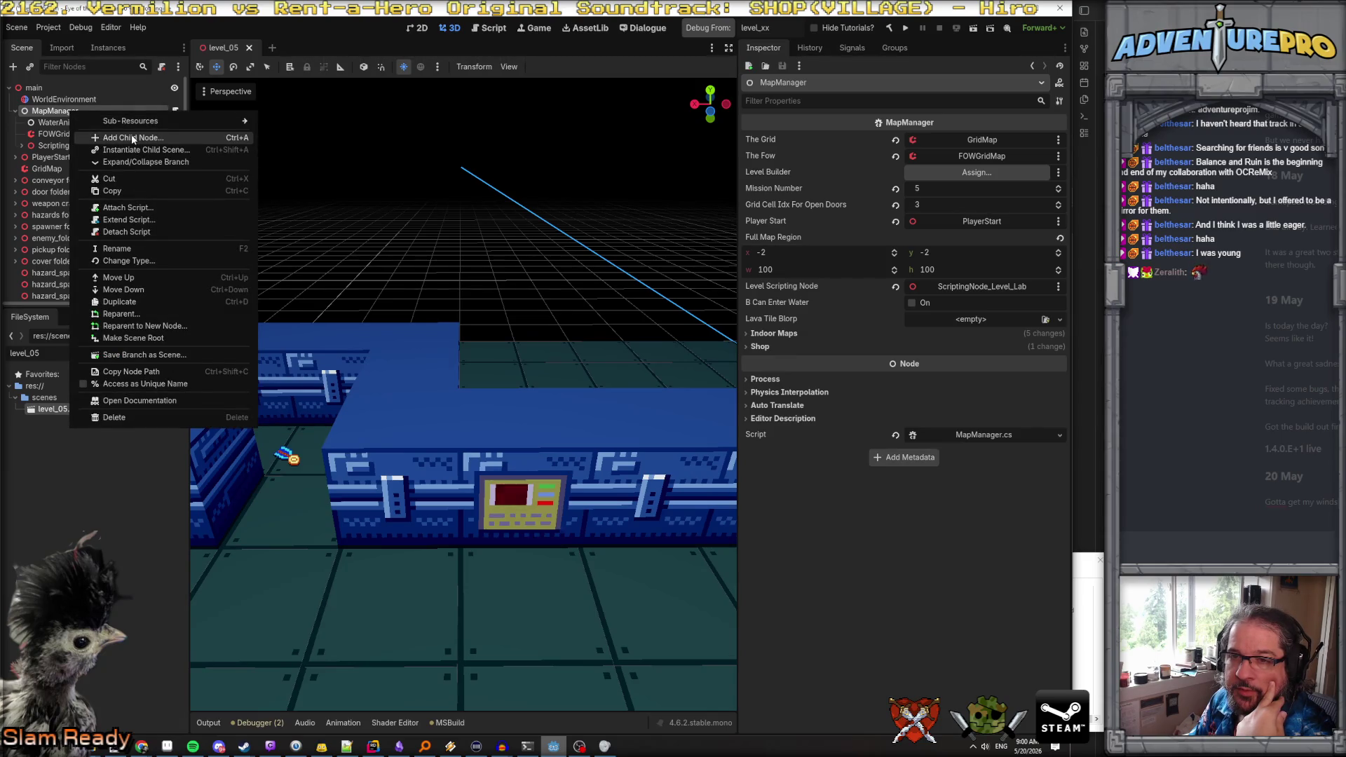
Add a Node3D child under MapManager
{"action": "left_click", "coordinate": [132, 138]}
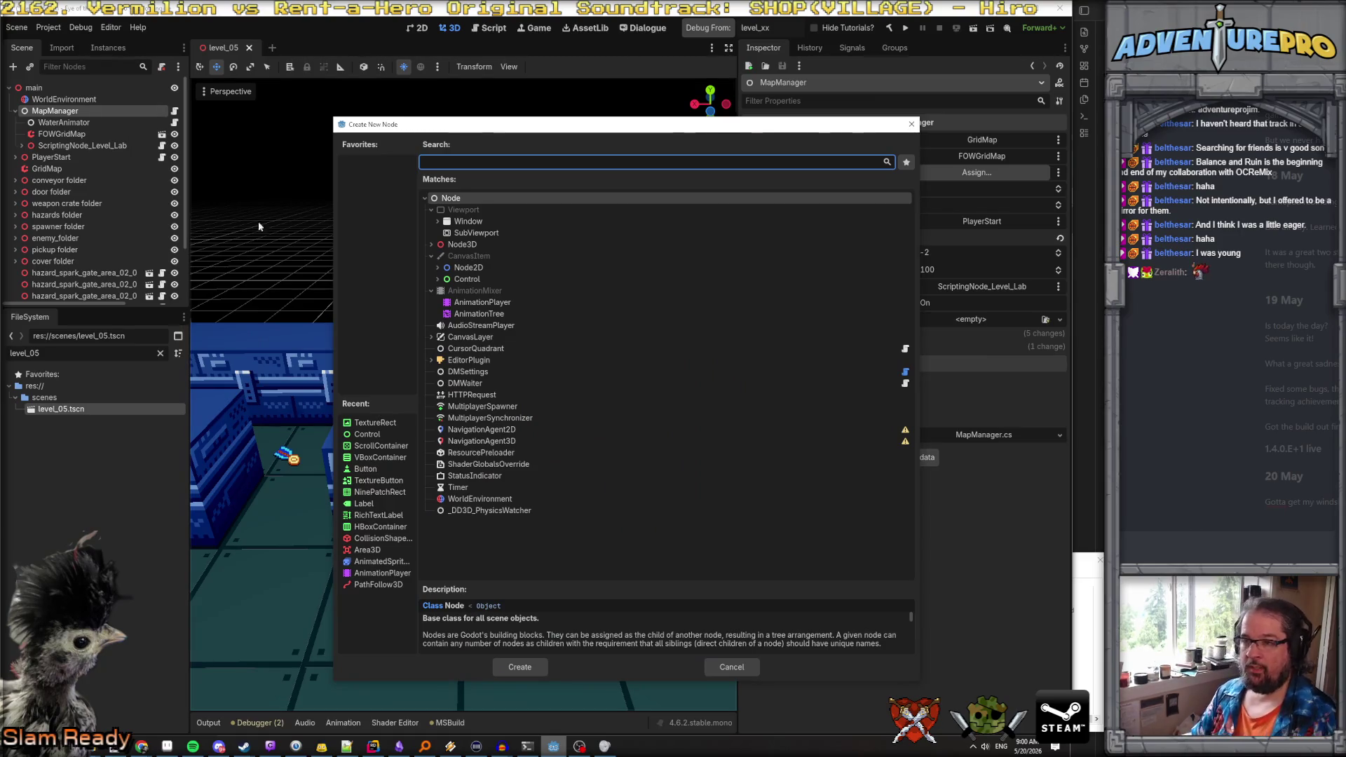
{"action": "left_click", "coordinate": [477, 244]}
{"action": "left_click", "coordinate": [525, 668]}
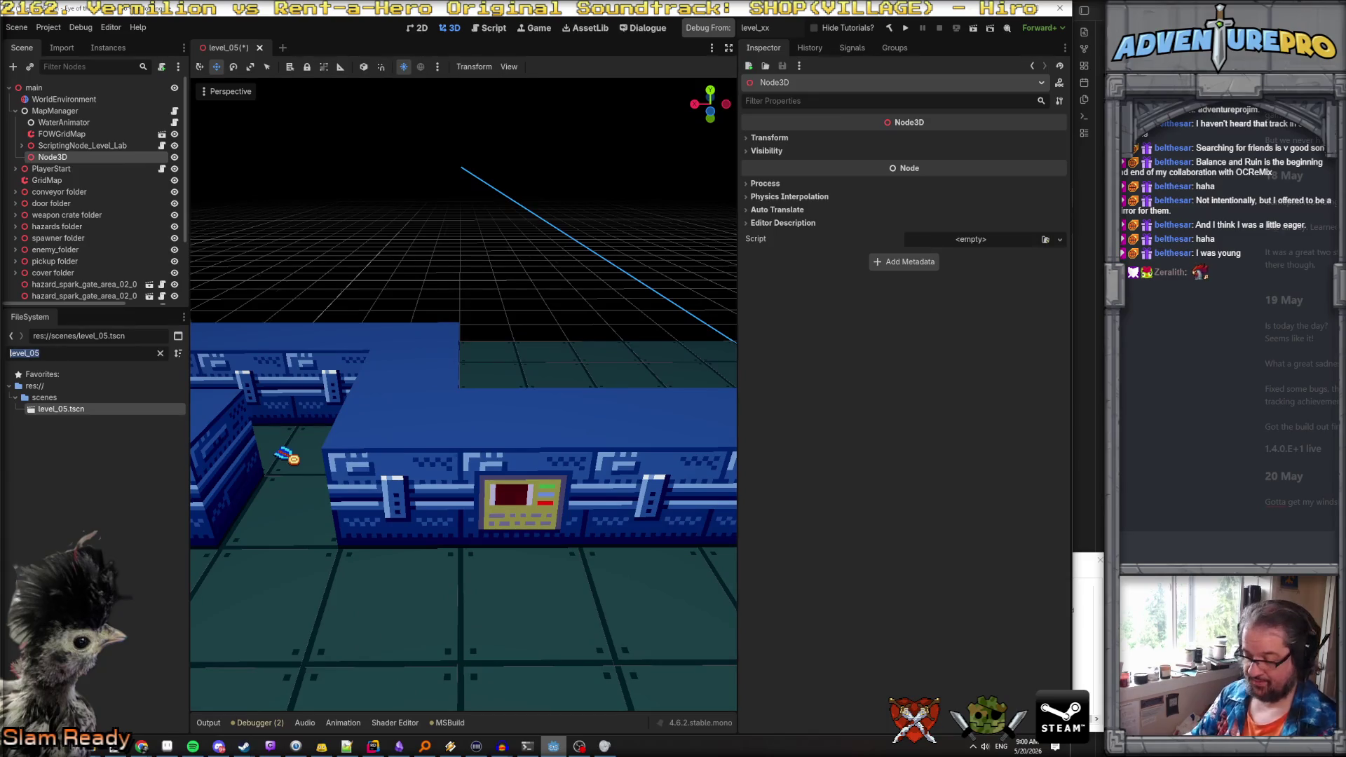
Attach MapProceduralDecorator.cs to the Node3D and rename it MapDecoratorFixer
{"action": "type", "text": "mappro"}
{"action": "left_click_drag", "start_coordinate": [87, 409], "coordinate": [63, 153]}
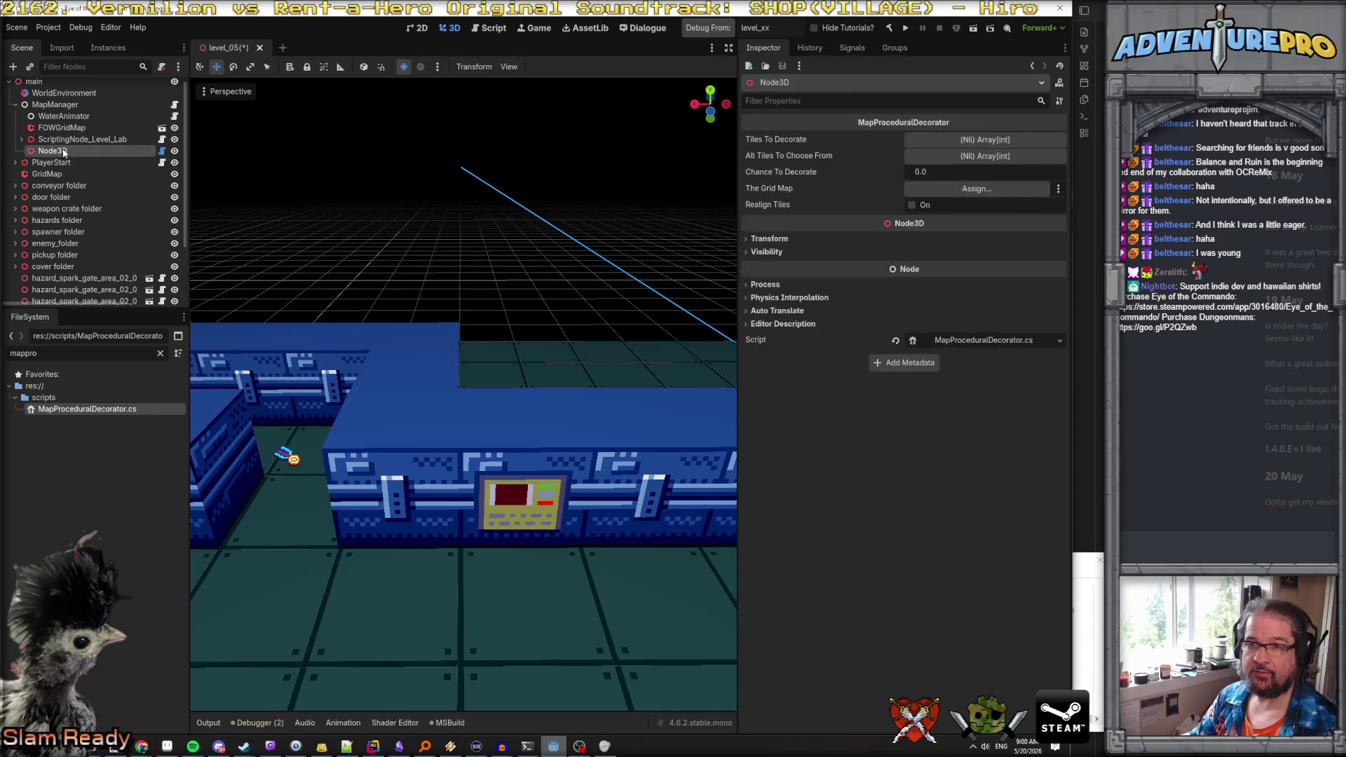
{"action": "double_click", "coordinate": [65, 153]}
{"action": "type", "text": "MapDecoratorFixer"}
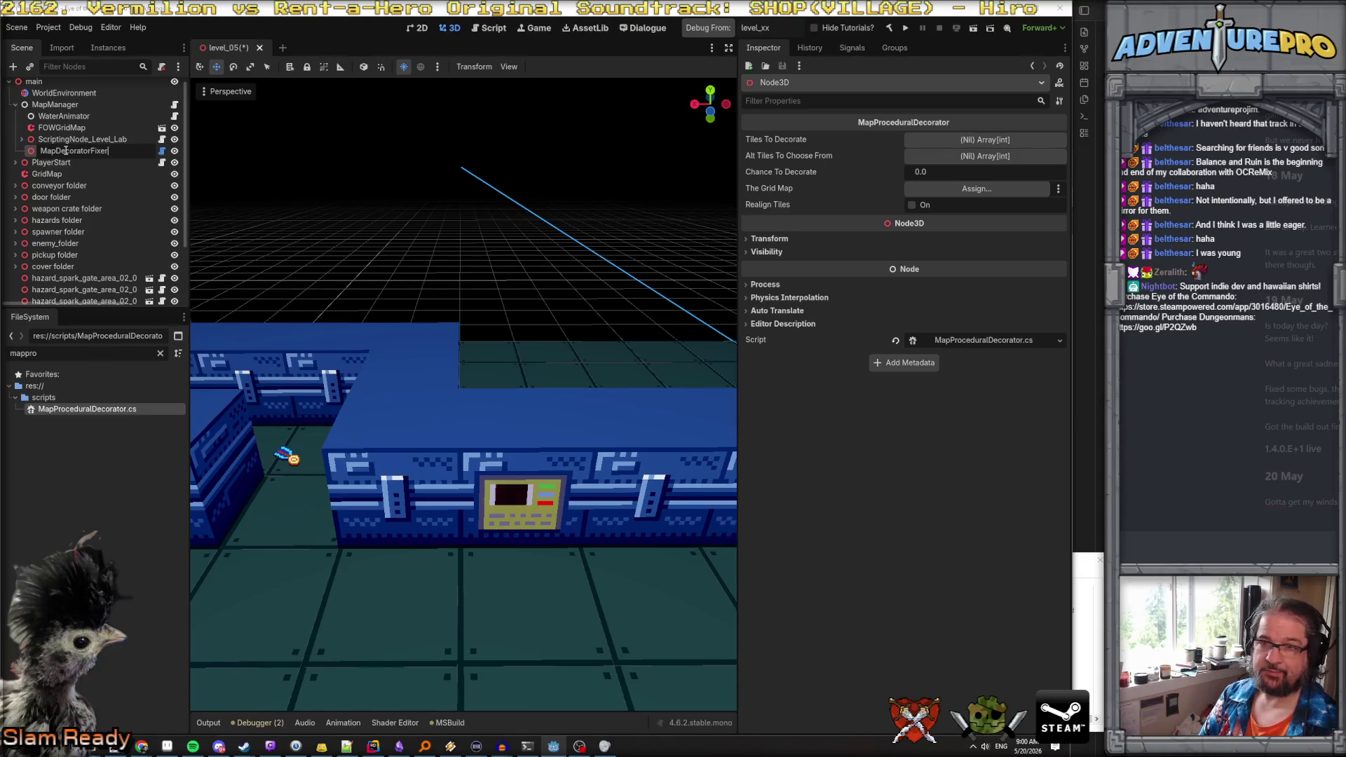
{"action": "key", "text": "Return"}
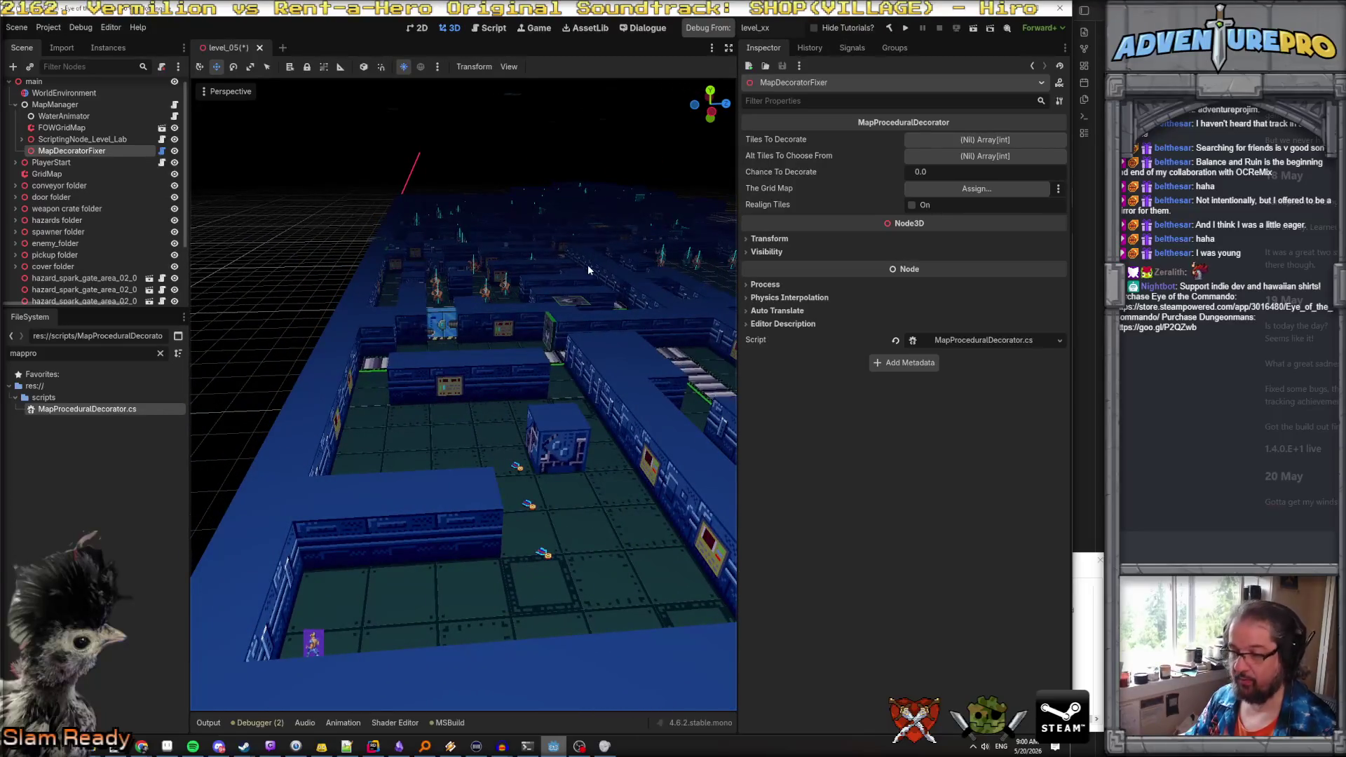
Save the level_05 scene with Ctrl+S and switch back to Rider
{"action": "key", "text": "ctrl+s"}
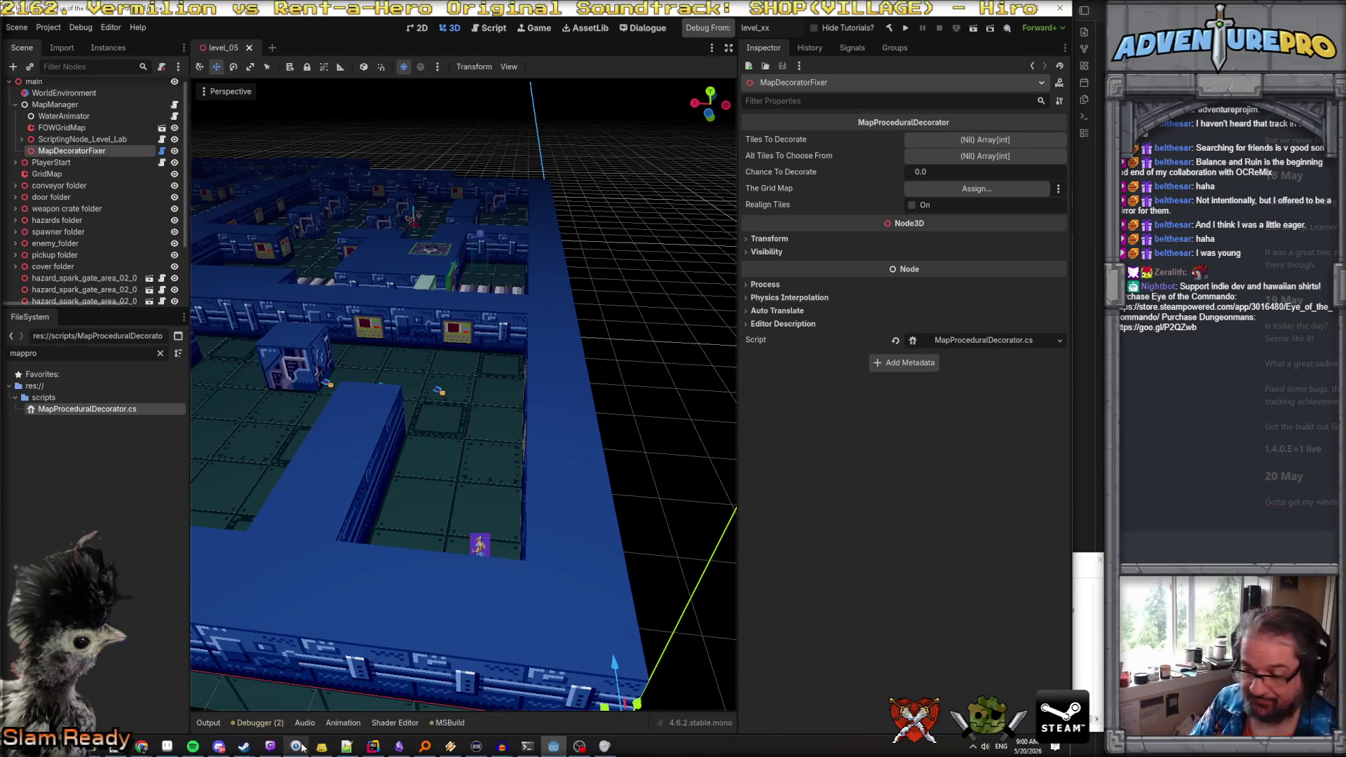
{"action": "left_click", "coordinate": [374, 748]}
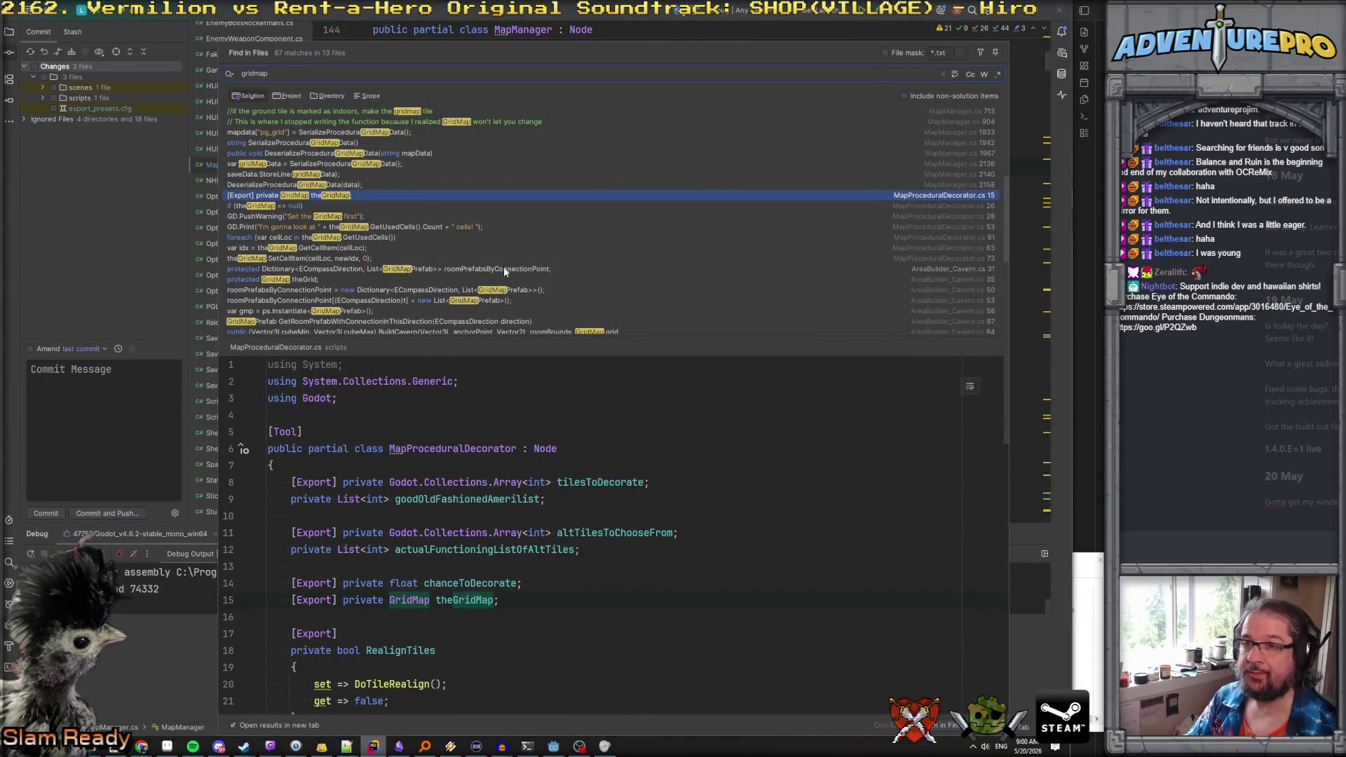
Close Find in Files and open MapProceduralDecorator.cs via a search for "proceduralde"
{"action": "key", "text": "Escape"}
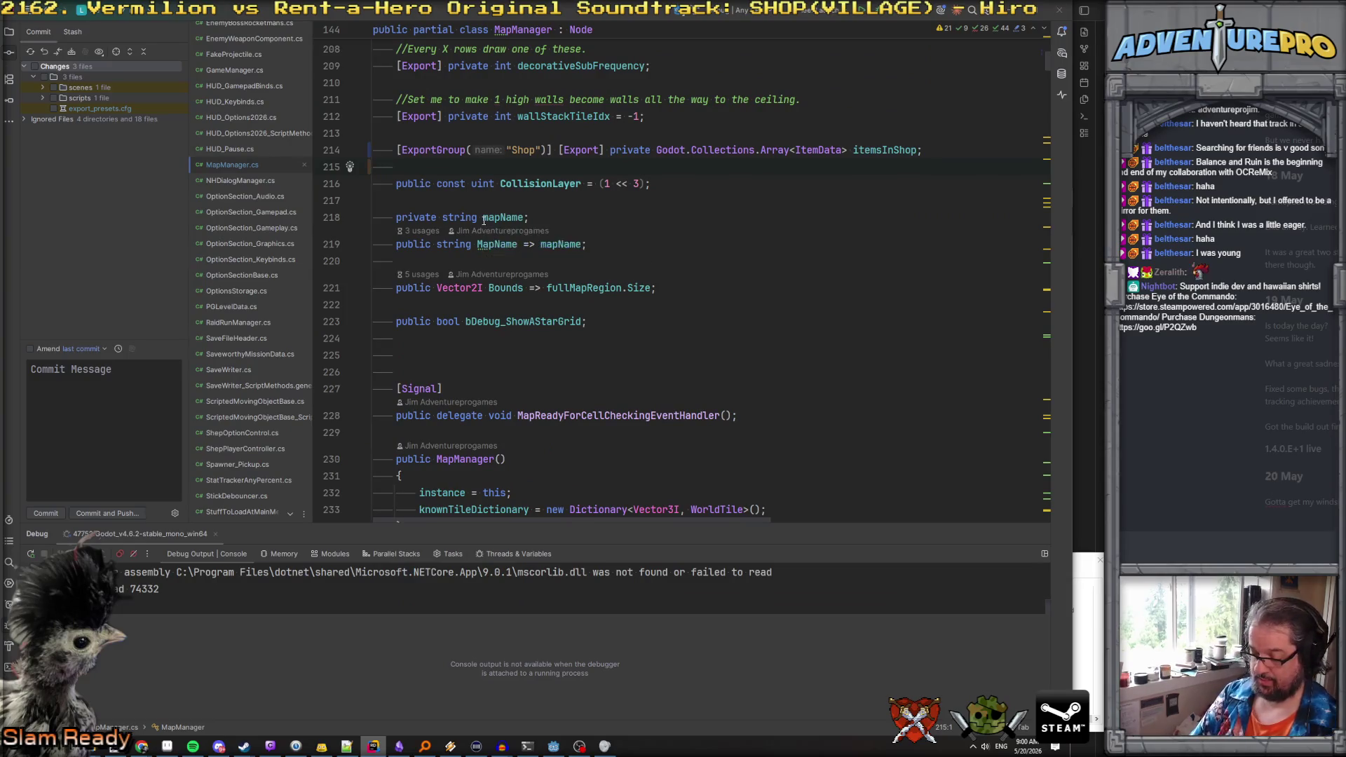
{"action": "key", "text": "ctrl+t"}
{"action": "type", "text": "proceduralde"}
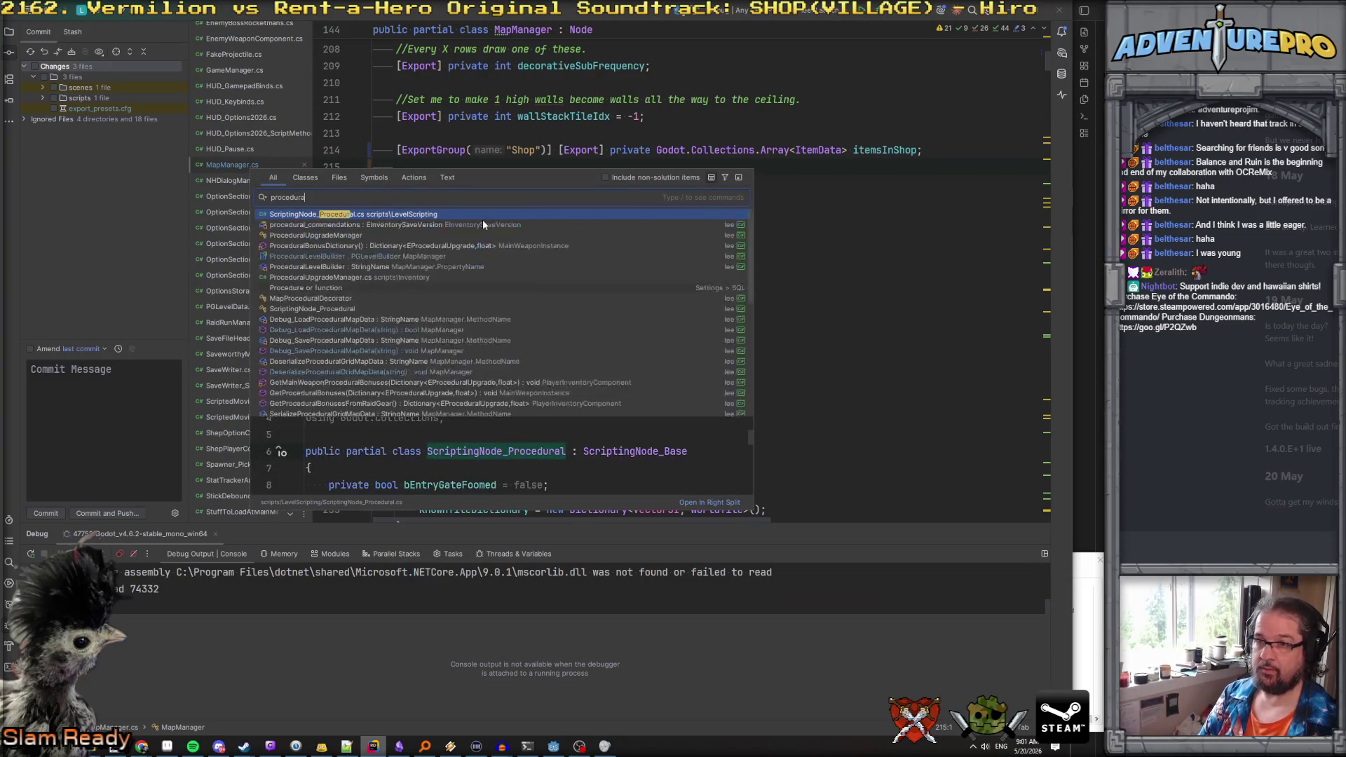
{"action": "key", "text": "Return"}
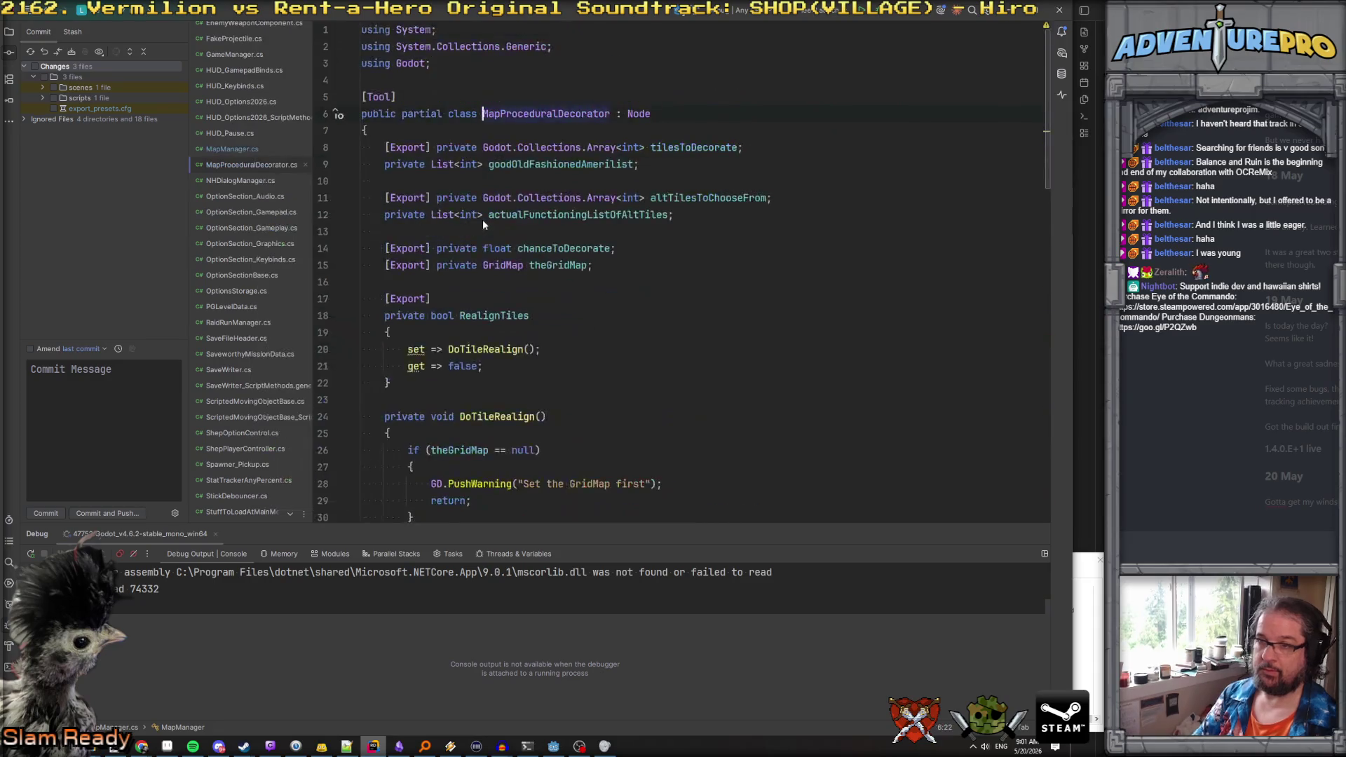
{"action": "scroll", "coordinate": [514, 286], "scroll_direction": "down", "scroll_amount": 3}
{"action": "scroll", "coordinate": [514, 286], "scroll_direction": "down", "scroll_amount": 4}
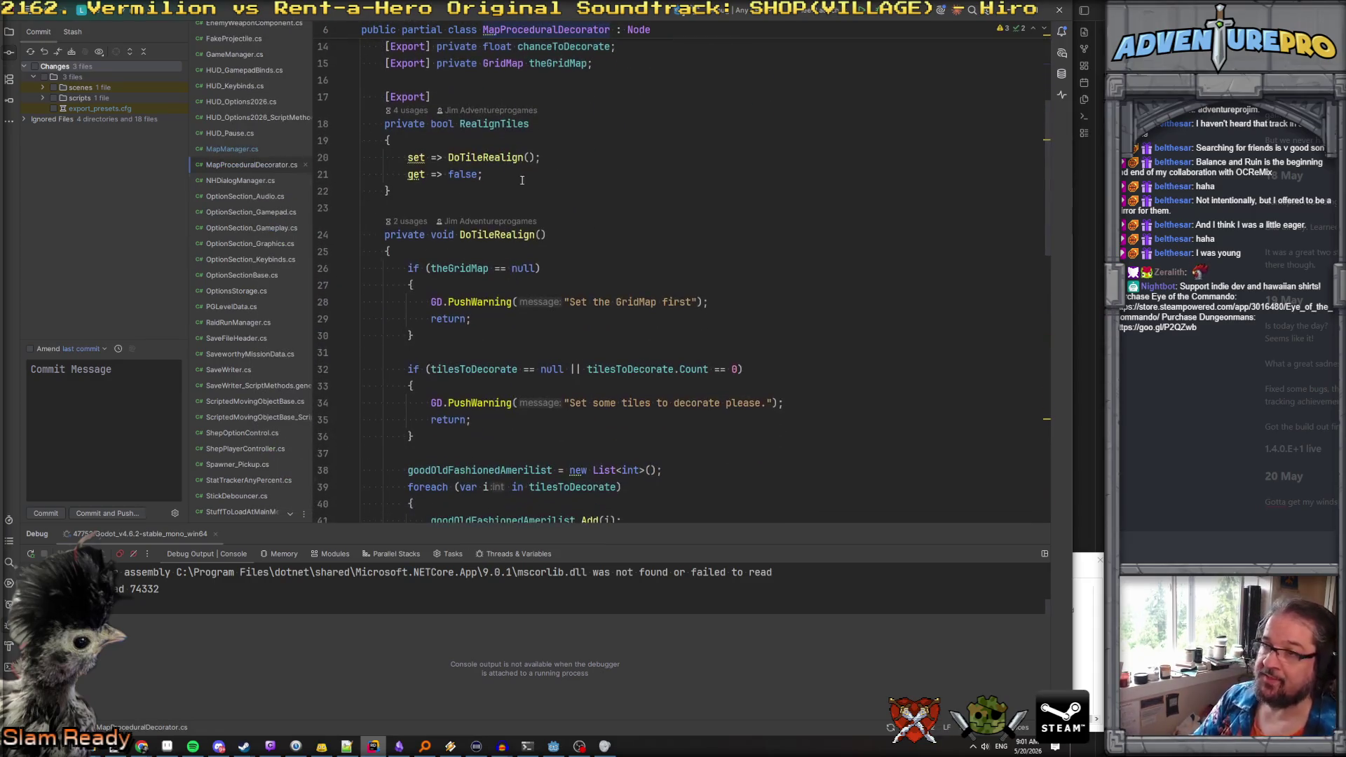
{"action": "scroll", "coordinate": [498, 212], "scroll_direction": "down", "scroll_amount": 3}
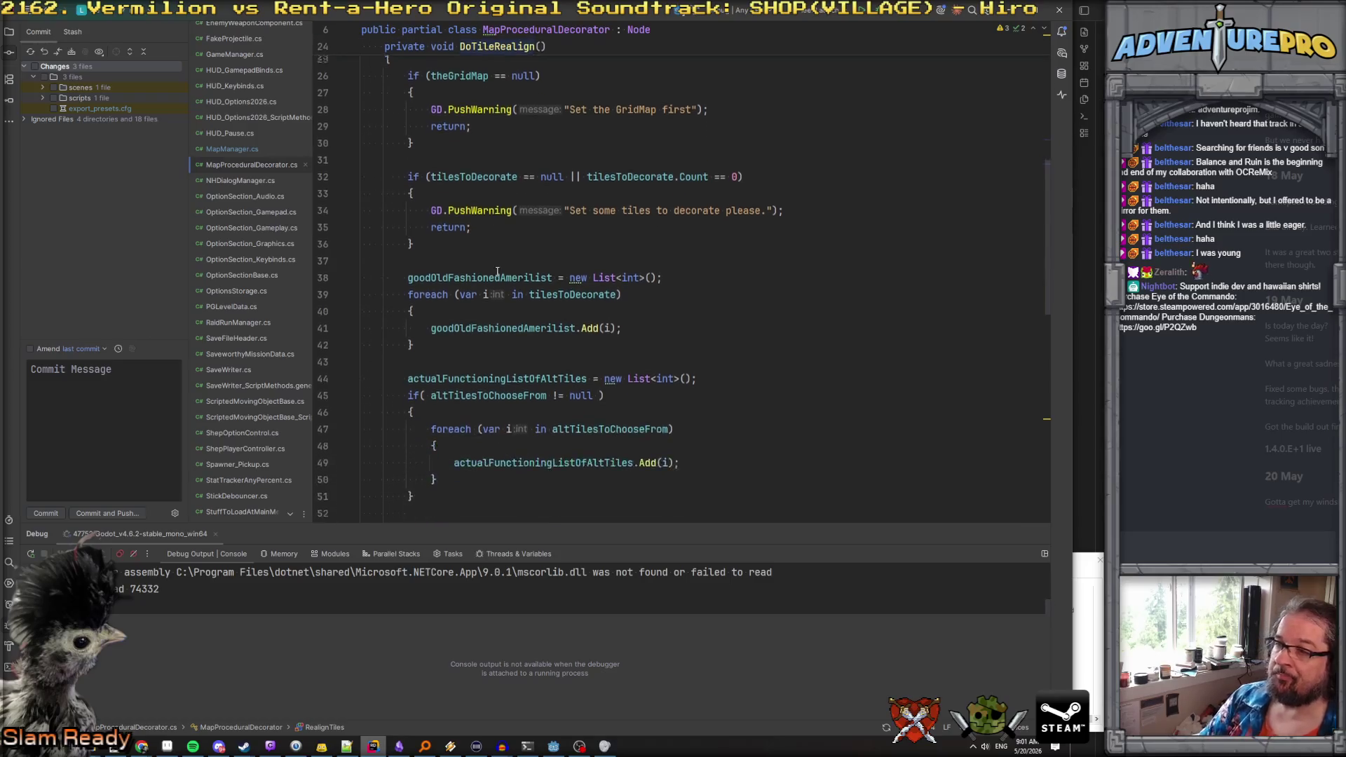
Inspect the tilesToDecorate checks, its loop, and the GetUsedCells call, then return to Godot
{"action": "left_click", "coordinate": [482, 168]}
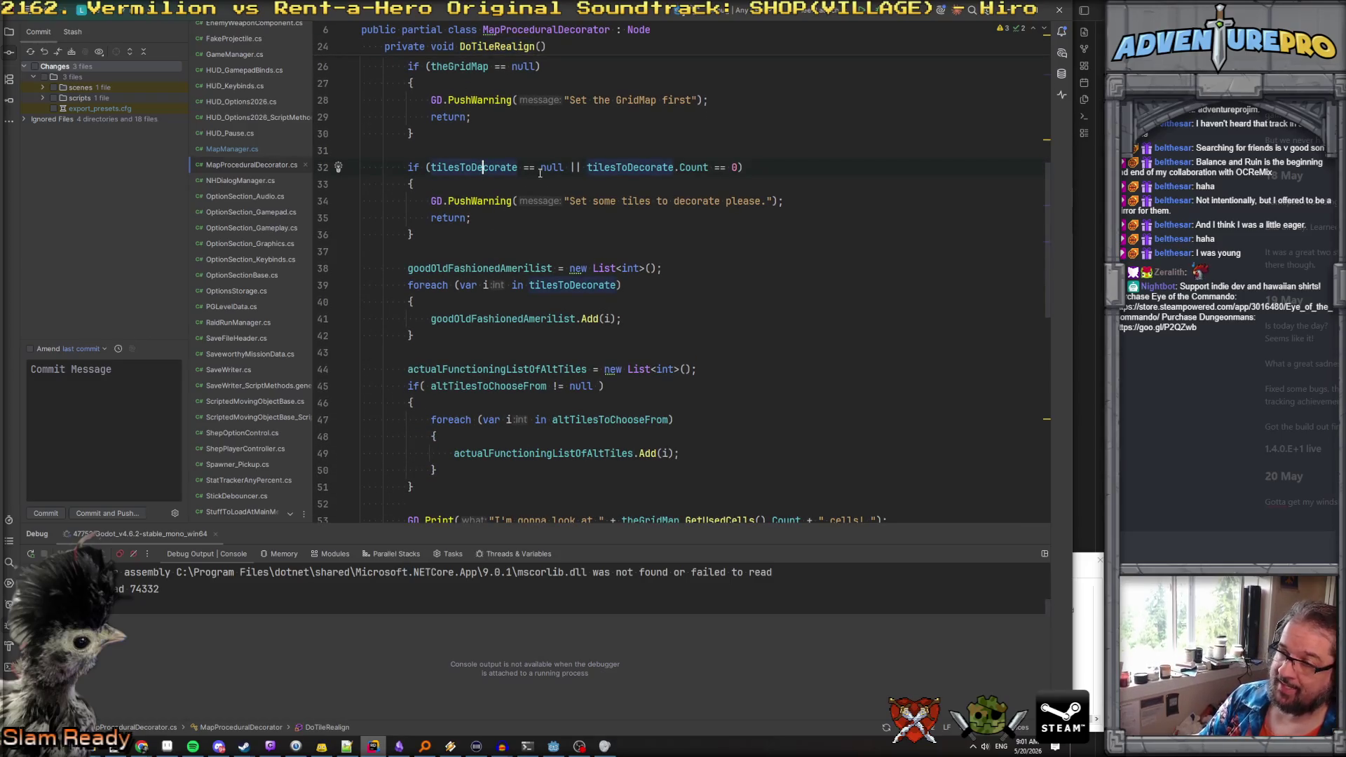
{"action": "left_click", "coordinate": [570, 285]}
{"action": "left_click", "coordinate": [471, 319]}
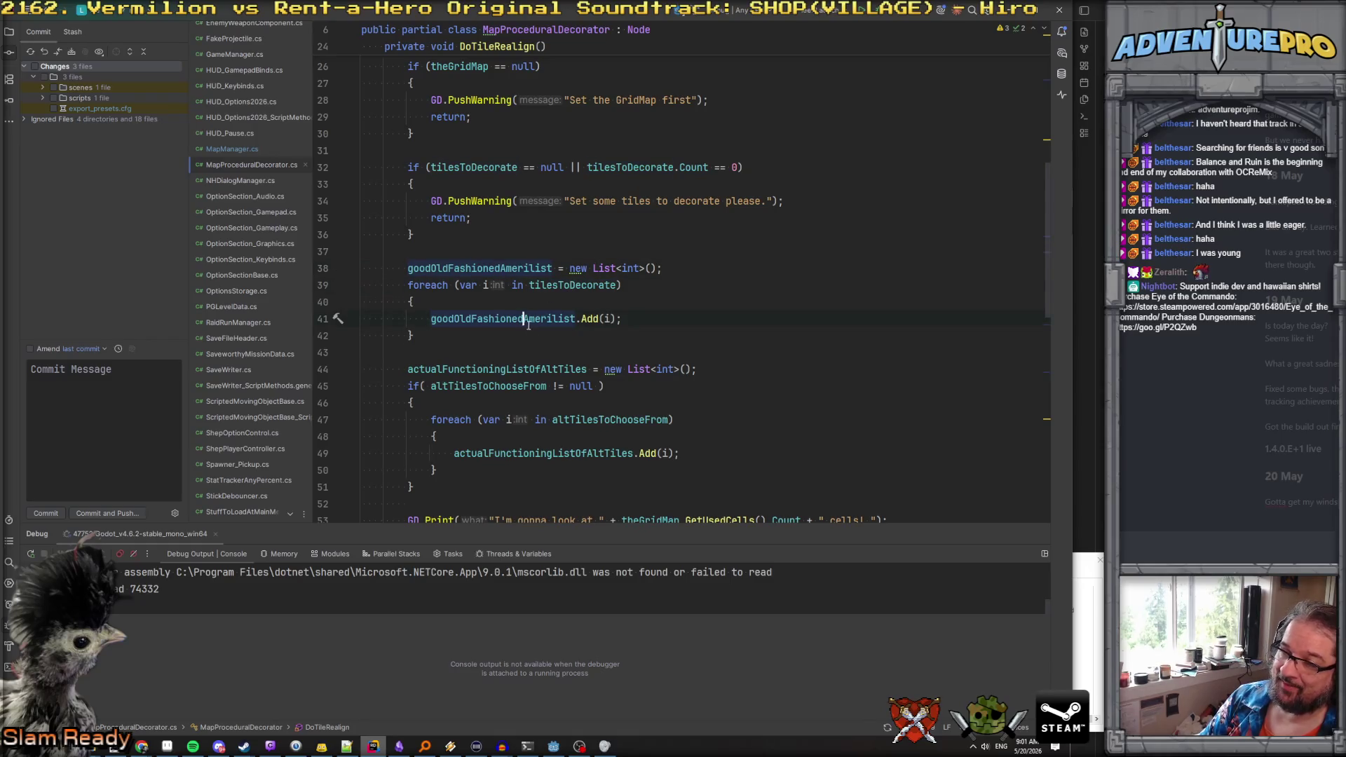
{"action": "scroll", "coordinate": [561, 311], "scroll_direction": "up", "scroll_amount": 1}
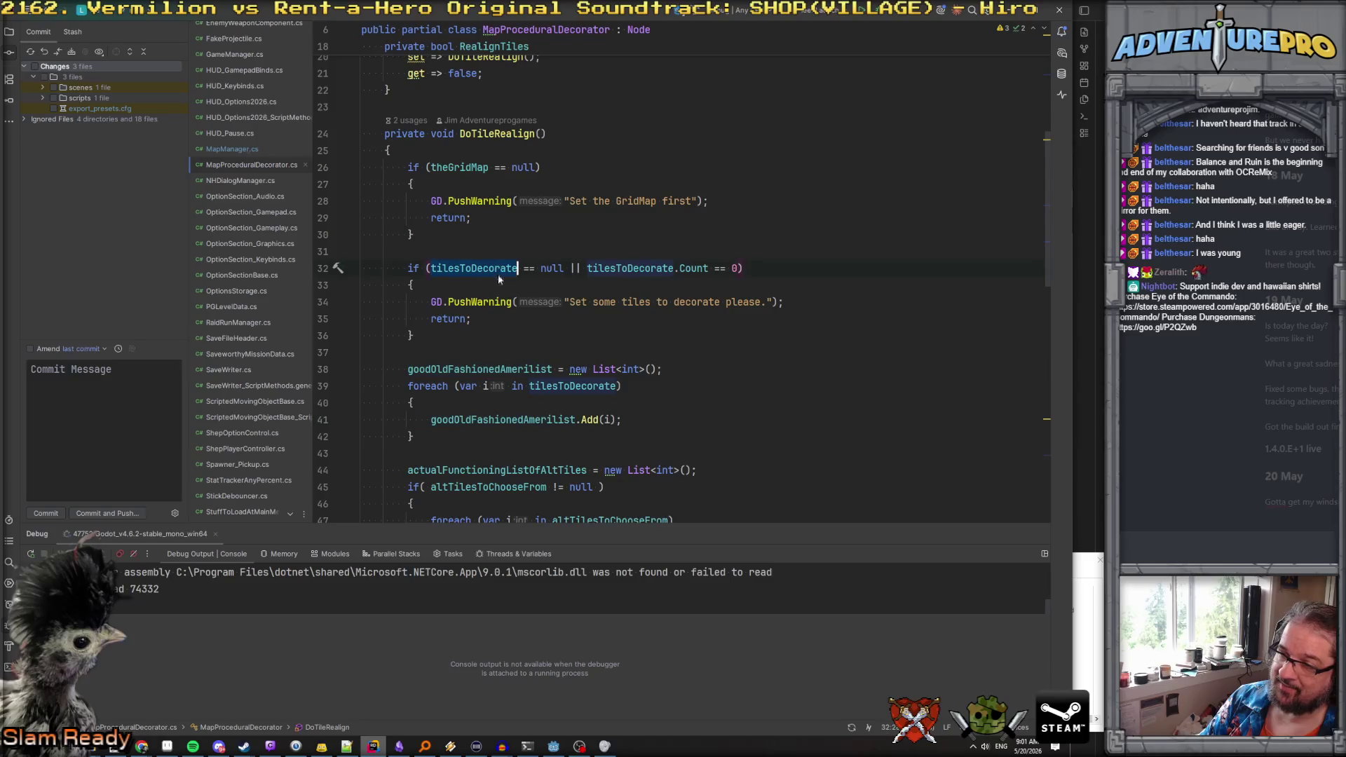
{"action": "scroll", "coordinate": [536, 335], "scroll_direction": "down", "scroll_amount": 5}
{"action": "scroll", "coordinate": [536, 335], "scroll_direction": "down", "scroll_amount": 1}
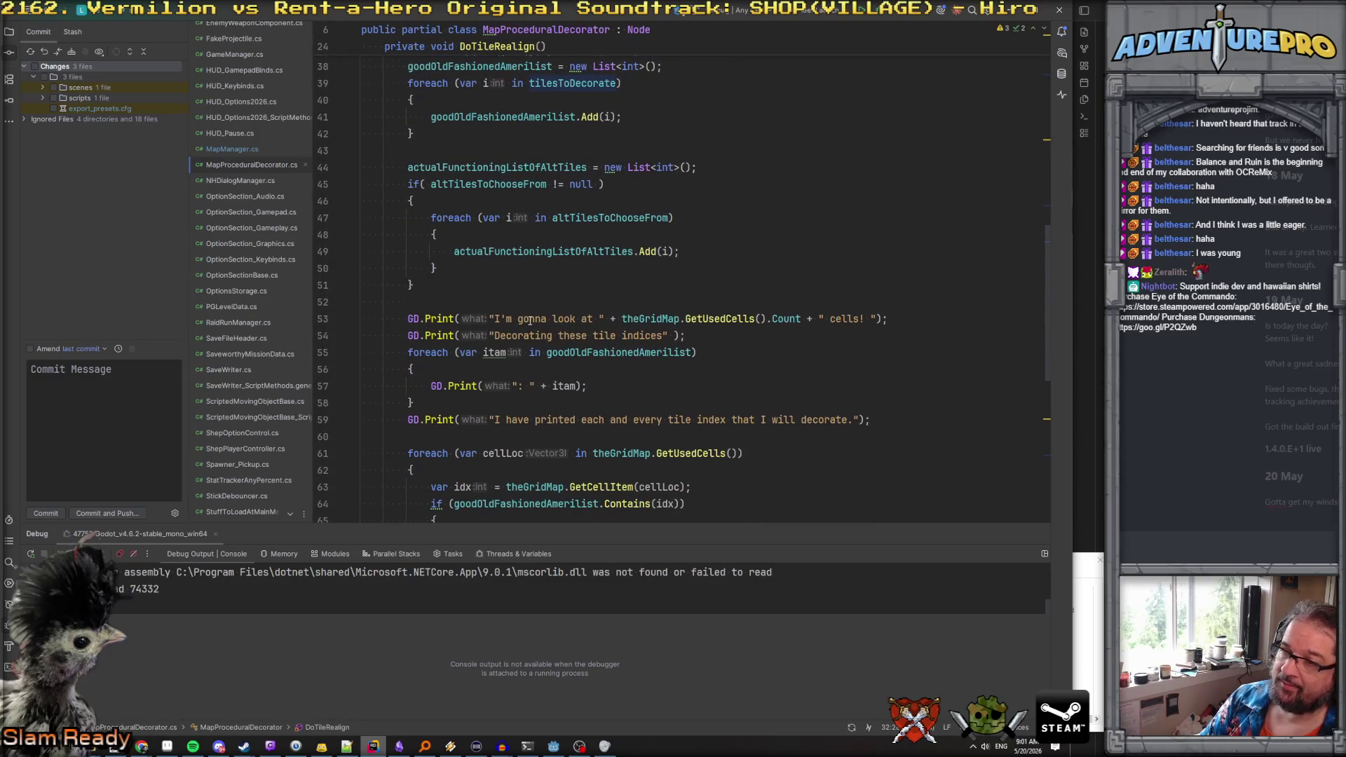
{"action": "scroll", "coordinate": [530, 321], "scroll_direction": "down", "scroll_amount": 4}
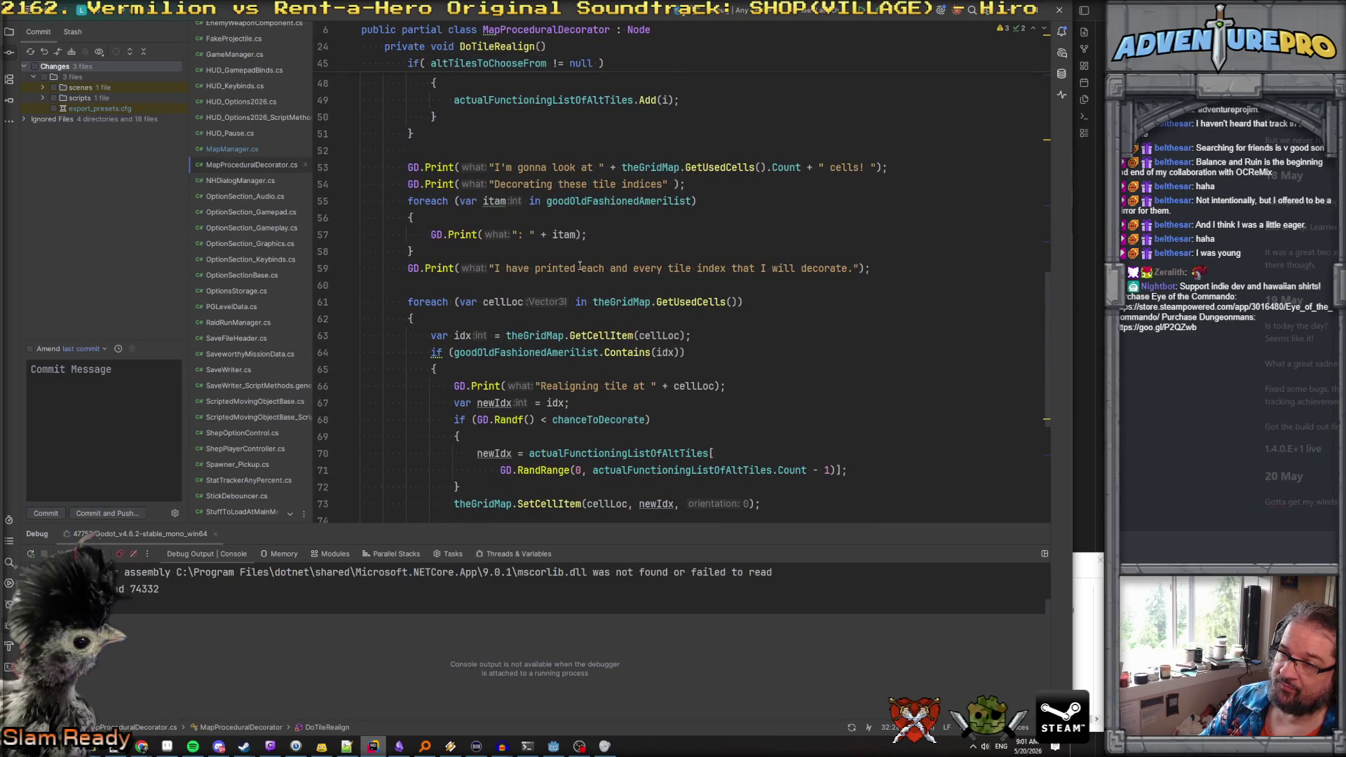
{"action": "scroll", "coordinate": [626, 276], "scroll_direction": "down", "scroll_amount": 2}
{"action": "double_click", "coordinate": [691, 201]}
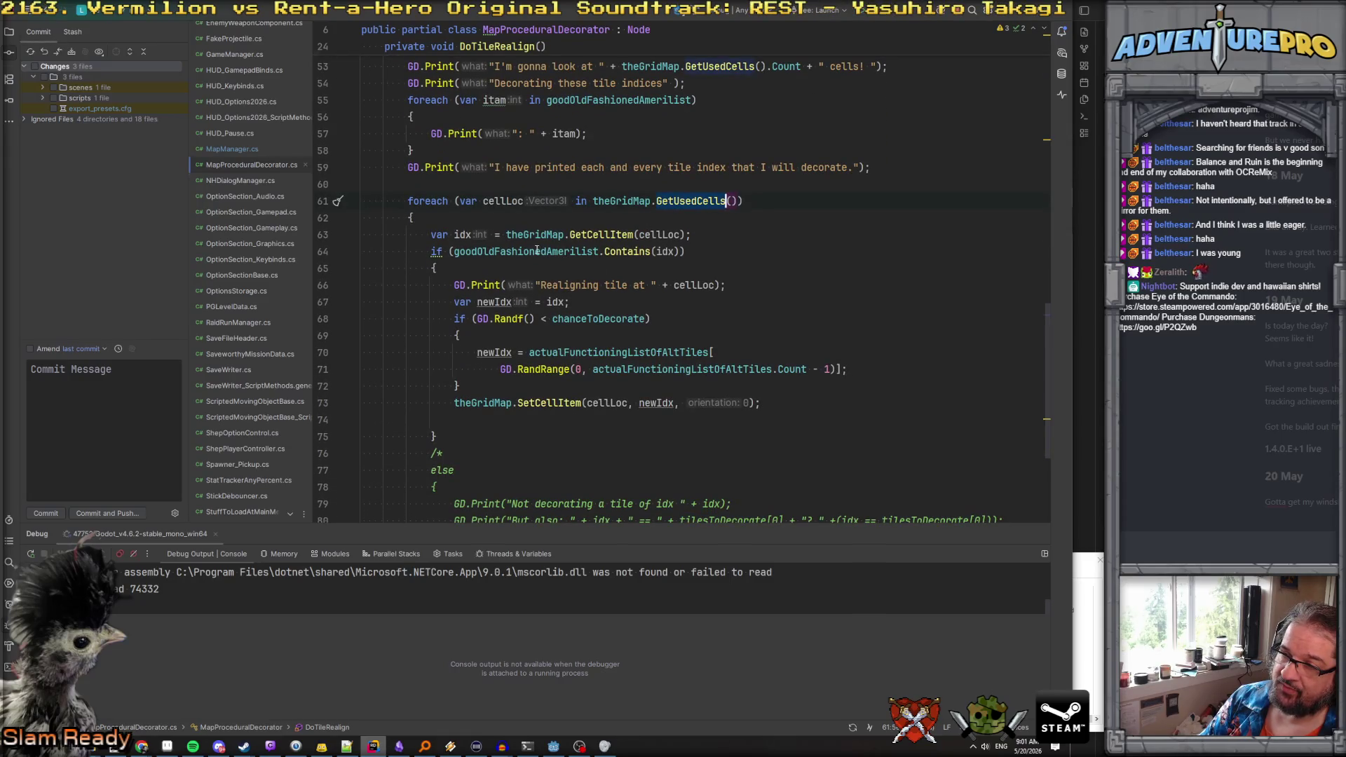
{"action": "mouse_move", "coordinate": [537, 250]}
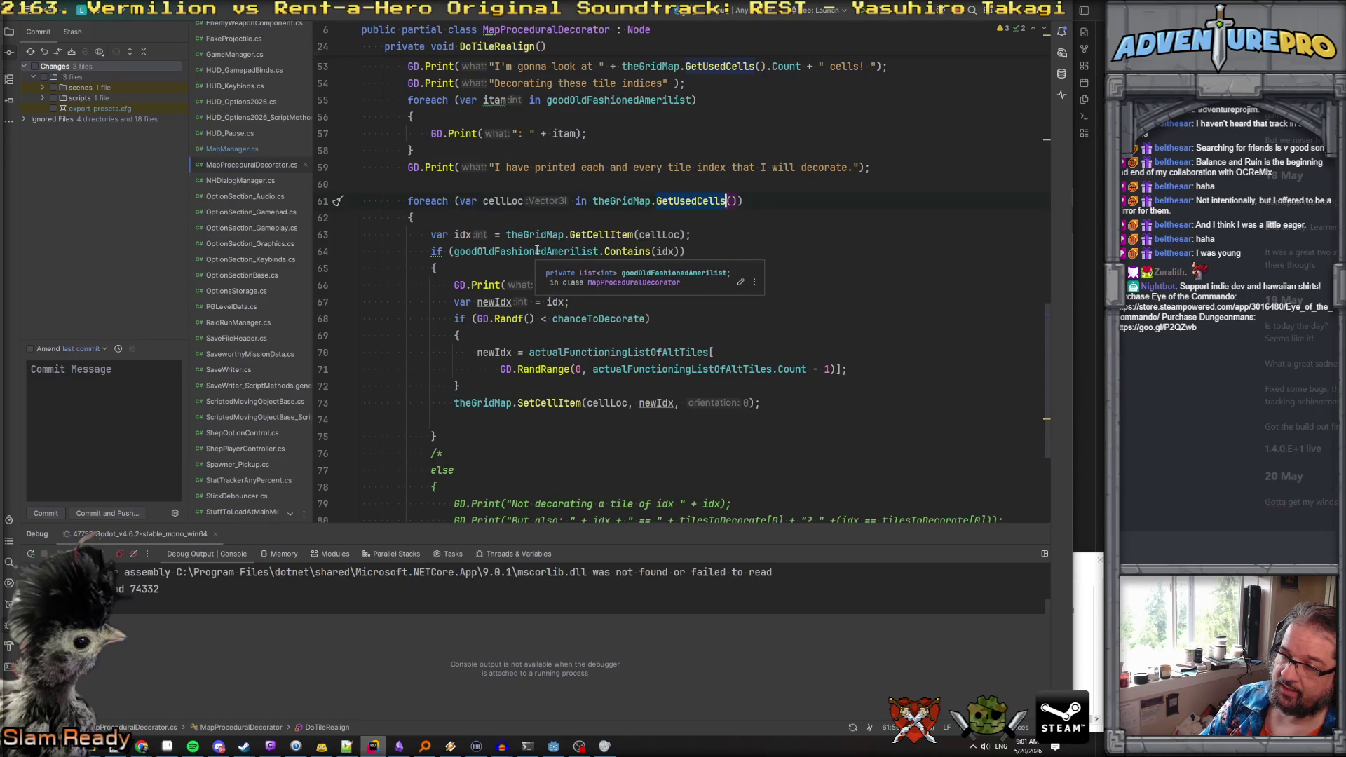
{"action": "left_click", "coordinate": [536, 251]}
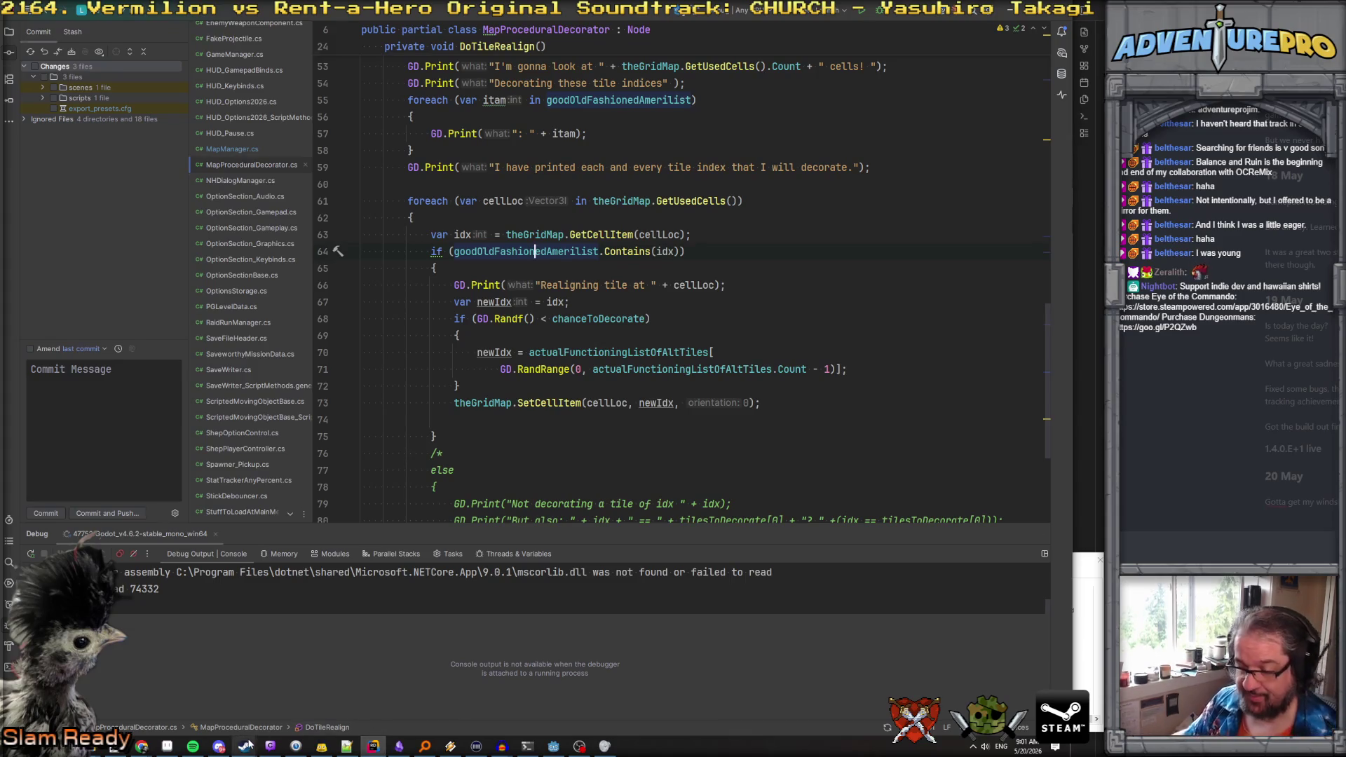
{"action": "left_click", "coordinate": [553, 747]}
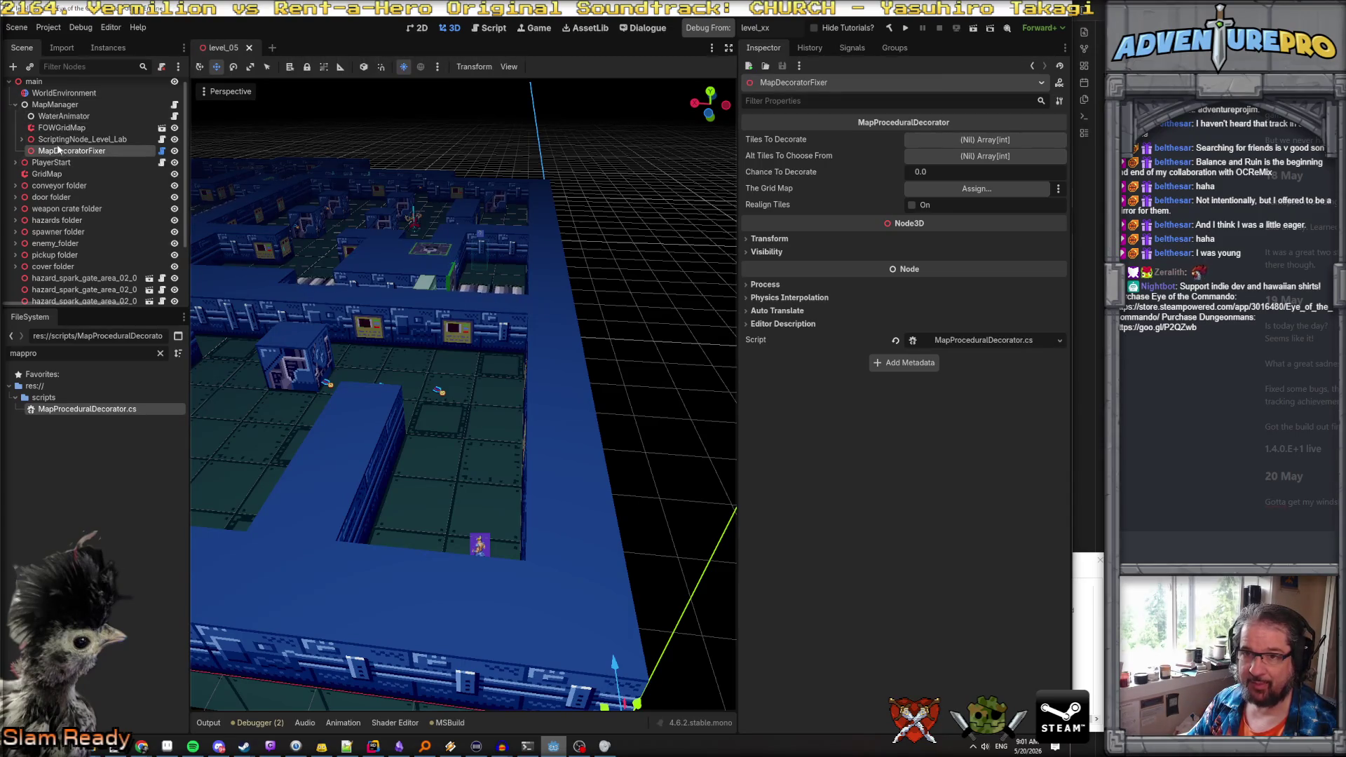
Set the decorator's Grid Map to the GridMap node and give Tiles To Decorate one element
{"action": "left_click_drag", "start_coordinate": [45, 174], "coordinate": [975, 189]}
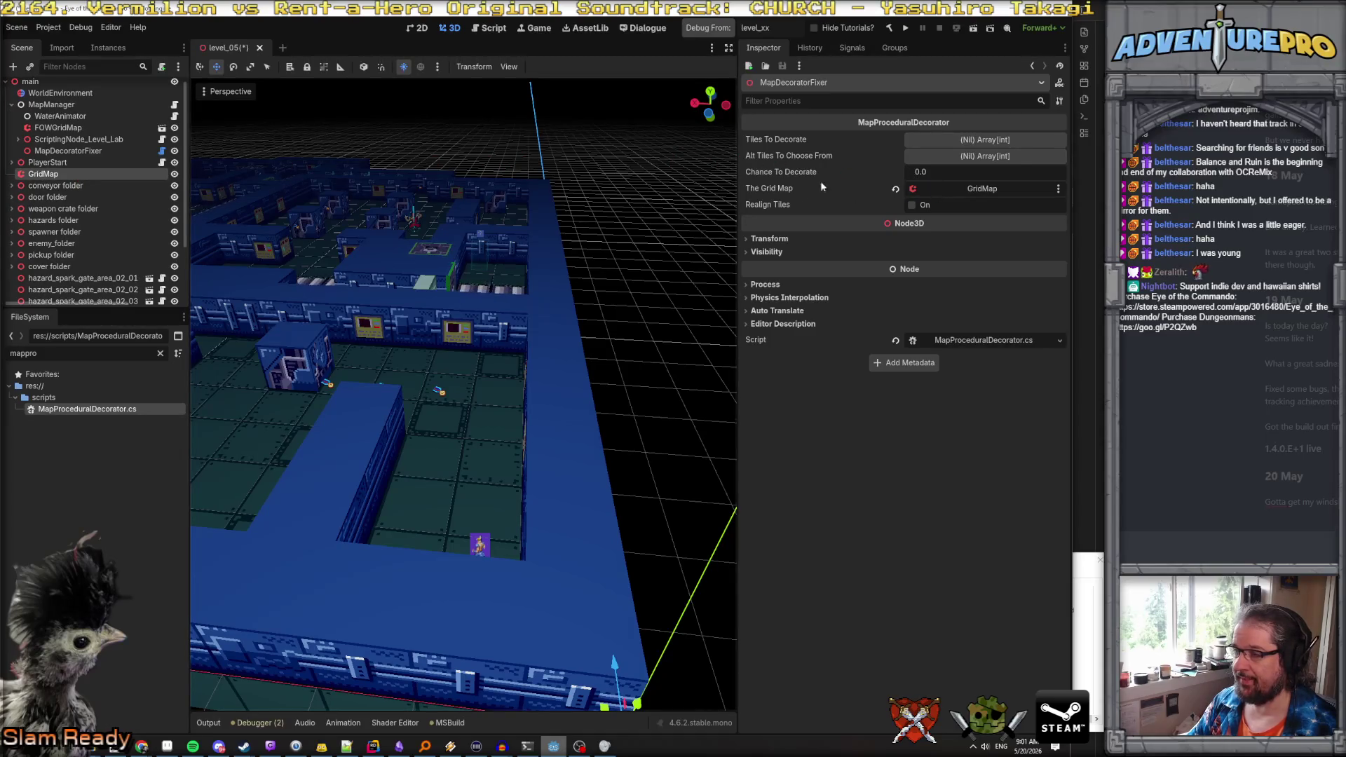
{"action": "left_click", "coordinate": [955, 141]}
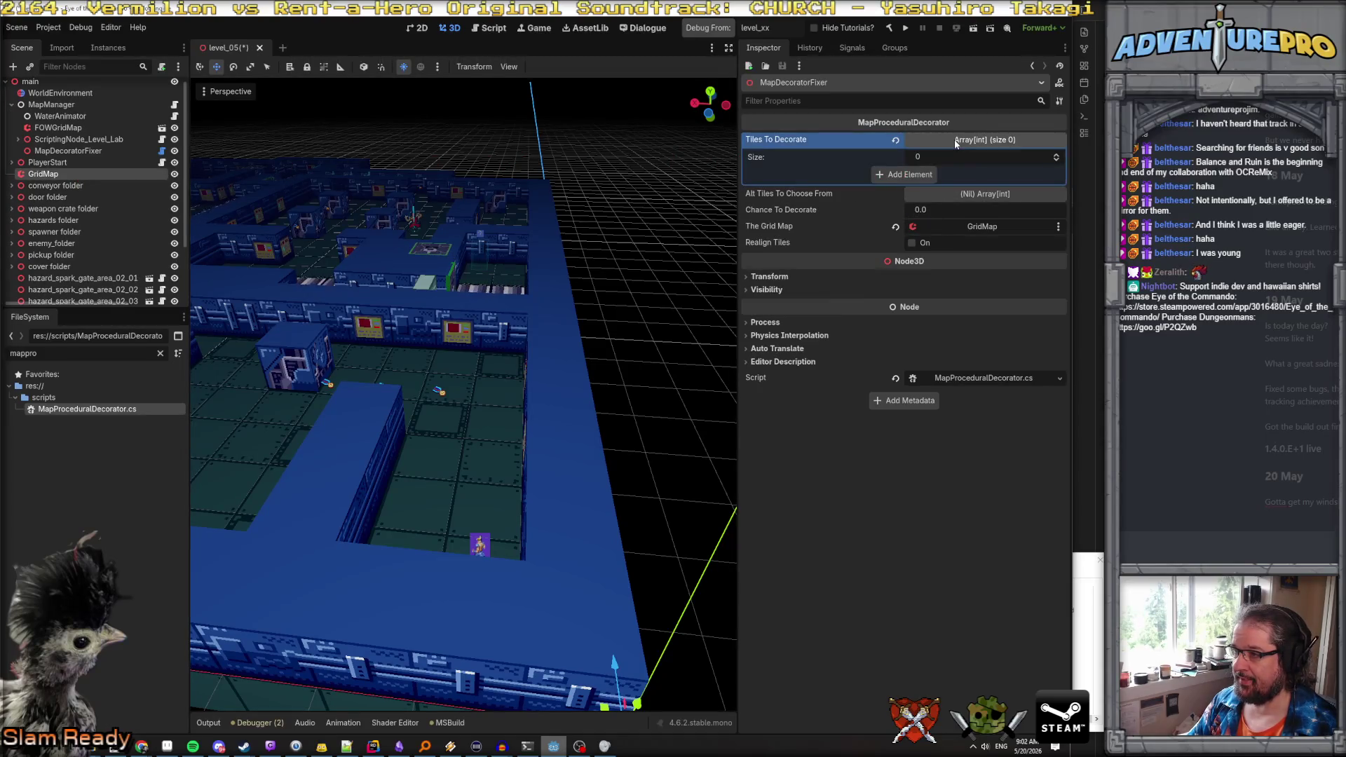
{"action": "left_click", "coordinate": [908, 175]}
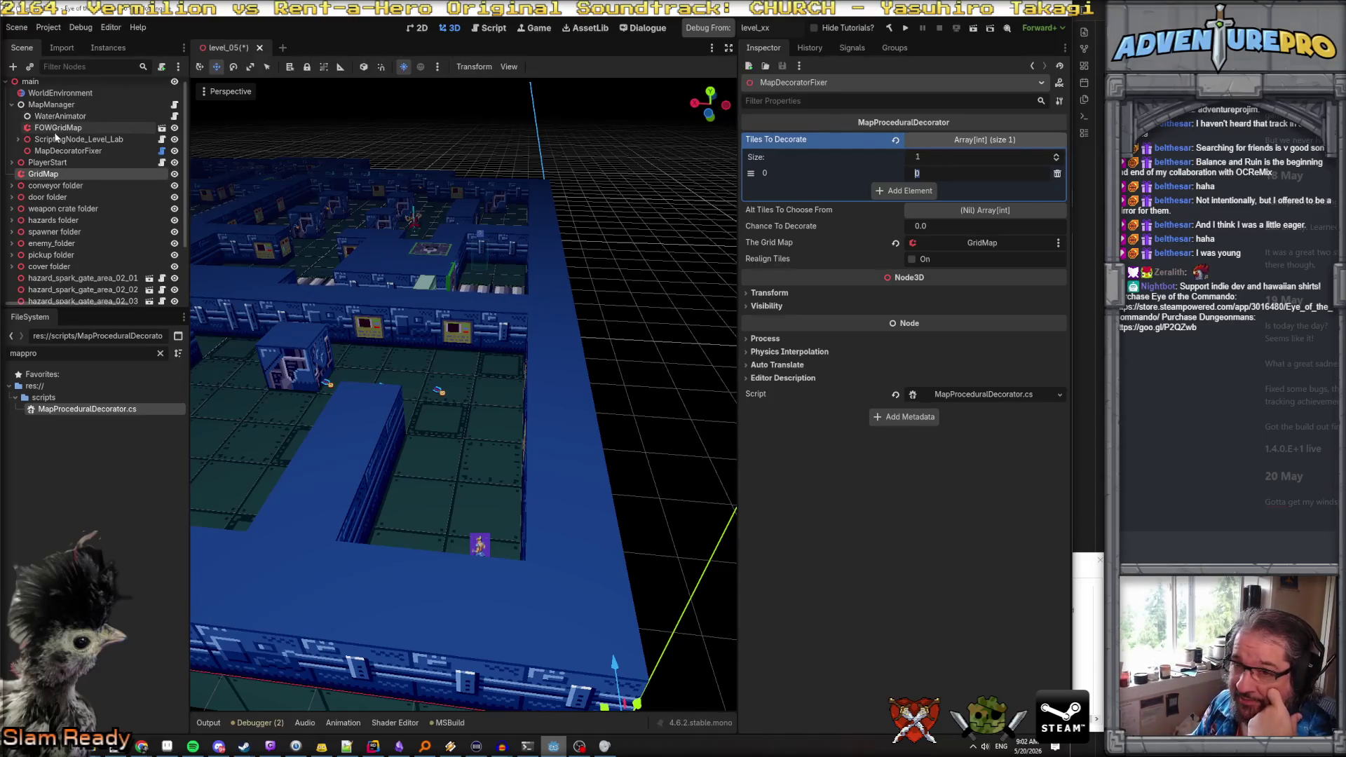
{"action": "left_click", "coordinate": [51, 175]}
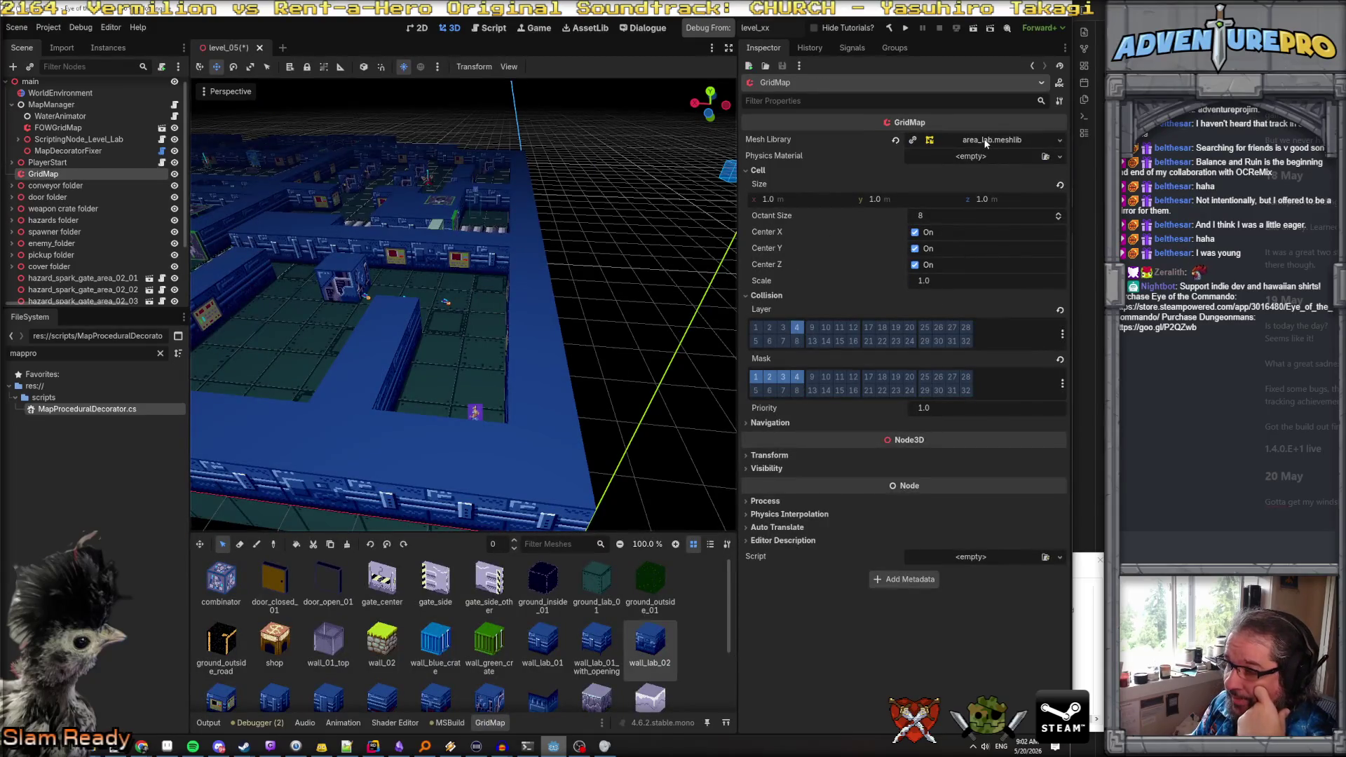
Open area_lab.meshlib, enlarge the palette, and browse combinator, wall_tech, wall_tech_red, water_01, water_lava meshes
{"action": "left_click", "coordinate": [985, 140]}
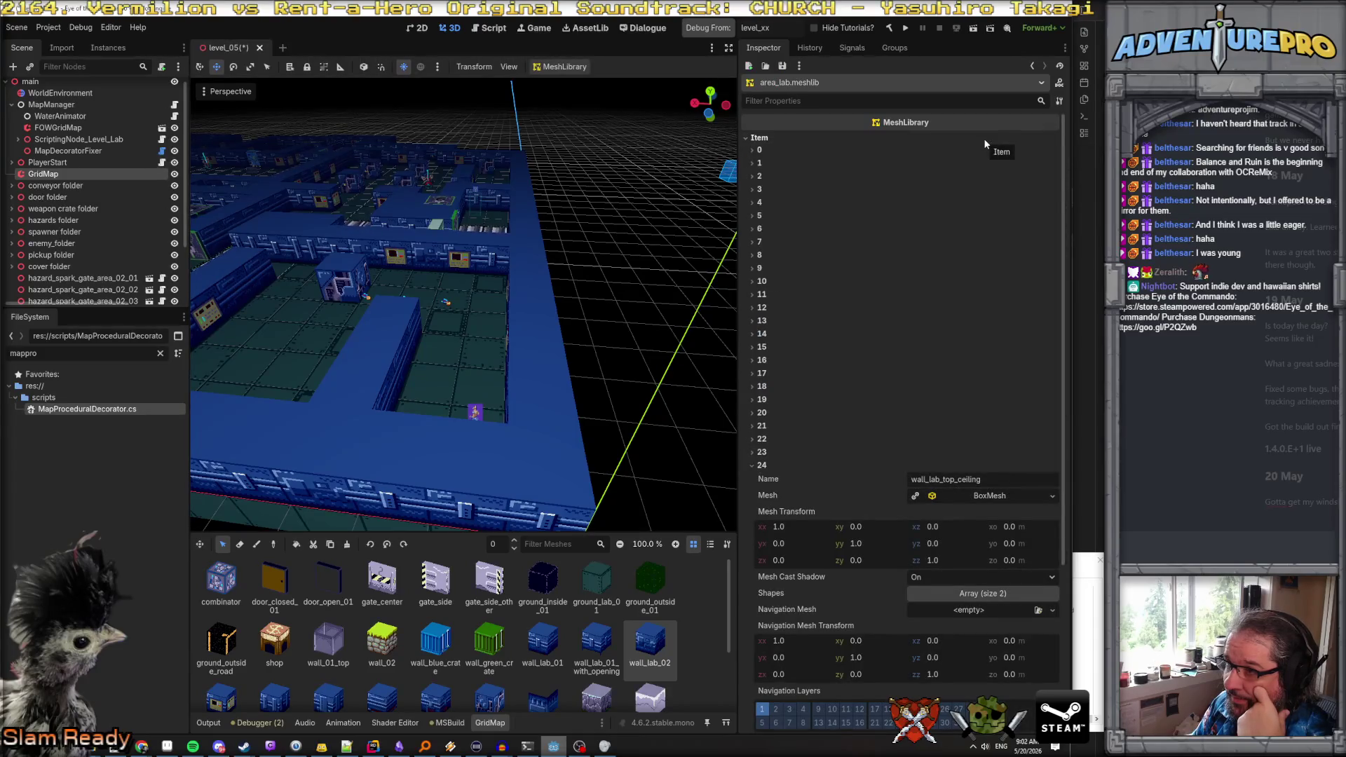
{"action": "left_click", "coordinate": [751, 465]}
{"action": "scroll", "coordinate": [568, 631], "scroll_direction": "down", "scroll_amount": 1}
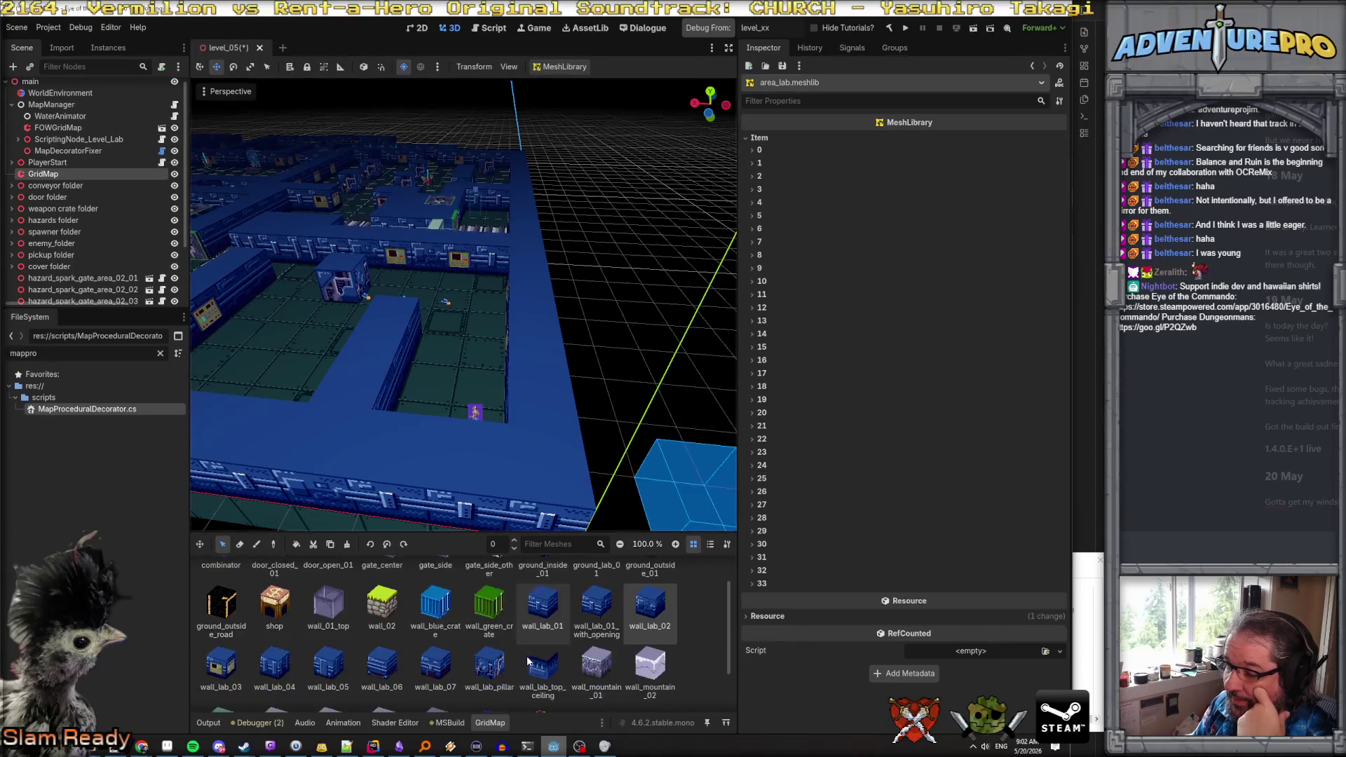
{"action": "left_click_drag", "start_coordinate": [469, 531], "coordinate": [471, 326]}
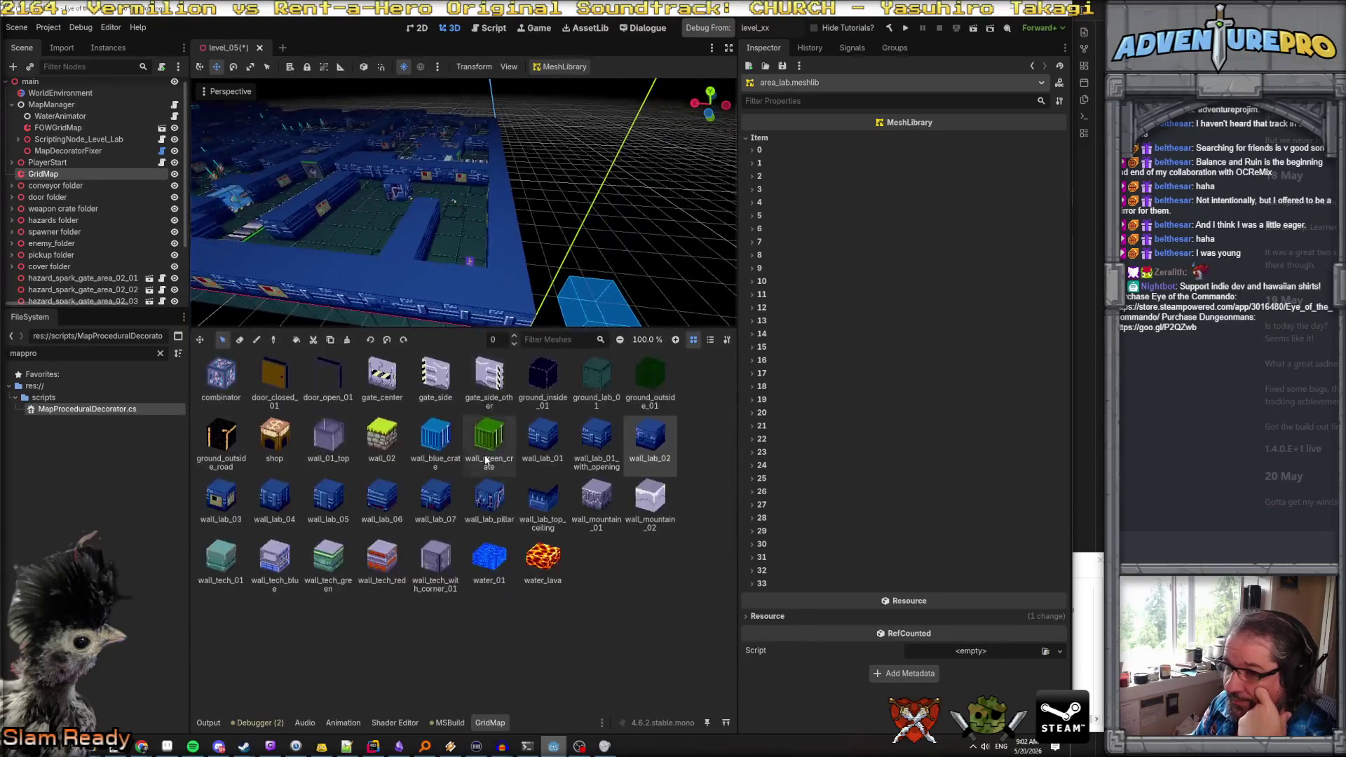
{"action": "left_click", "coordinate": [221, 378]}
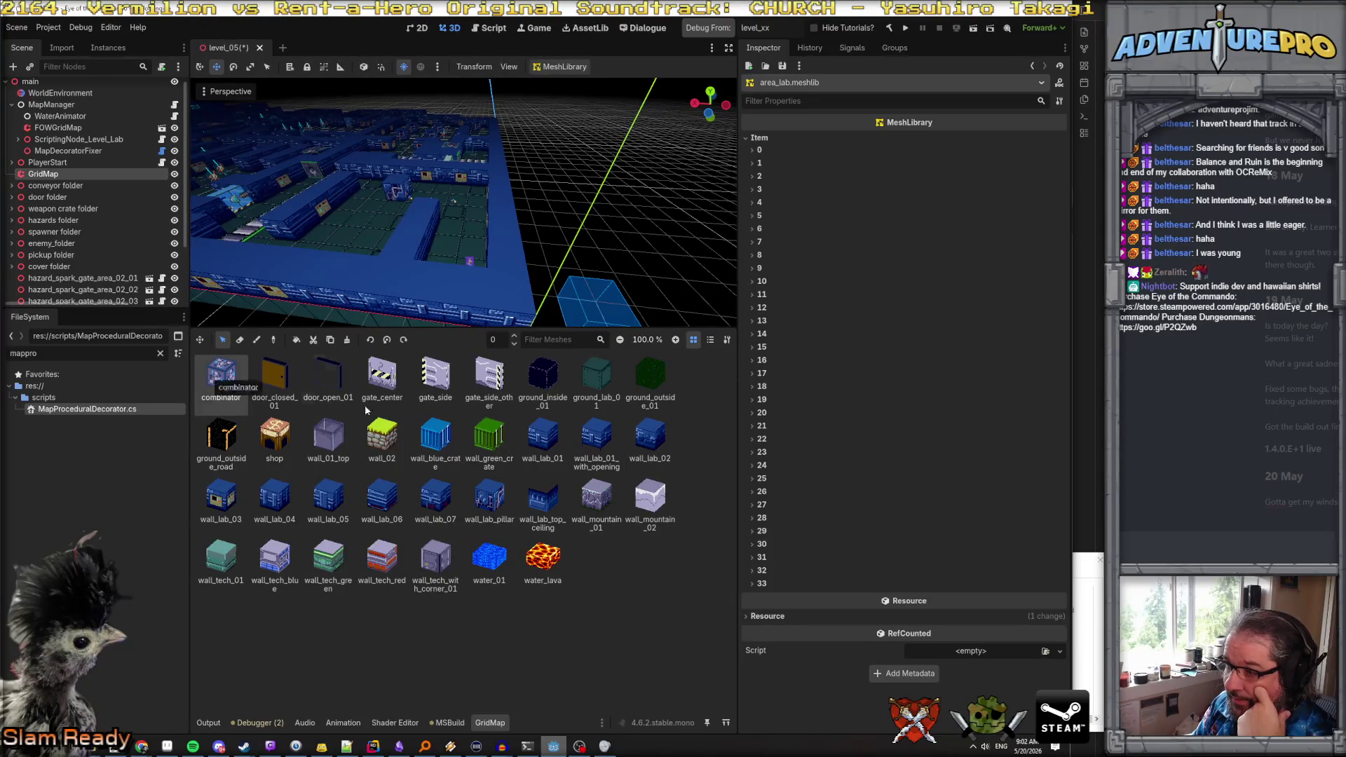
{"action": "left_click", "coordinate": [221, 561]}
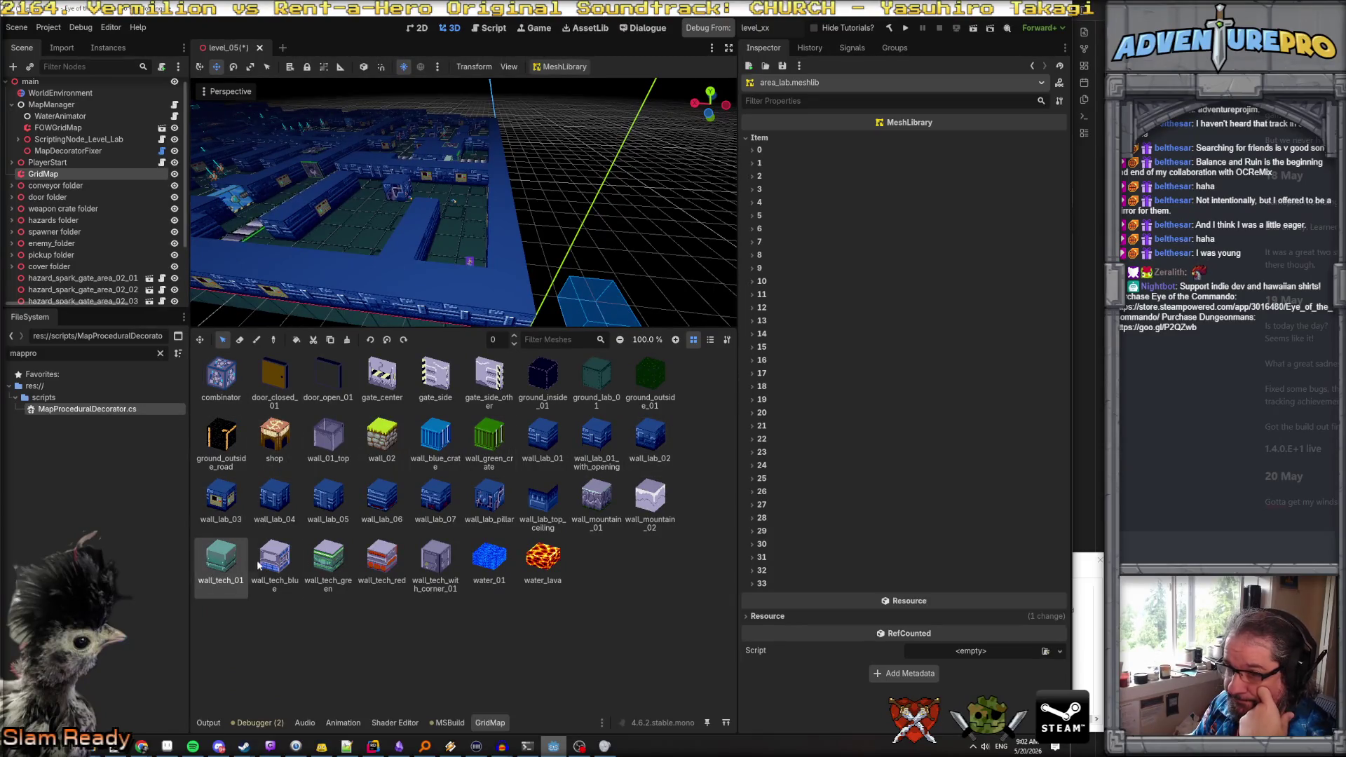
{"action": "left_click", "coordinate": [382, 561]}
{"action": "left_click", "coordinate": [474, 571]}
{"action": "left_click", "coordinate": [542, 561]}
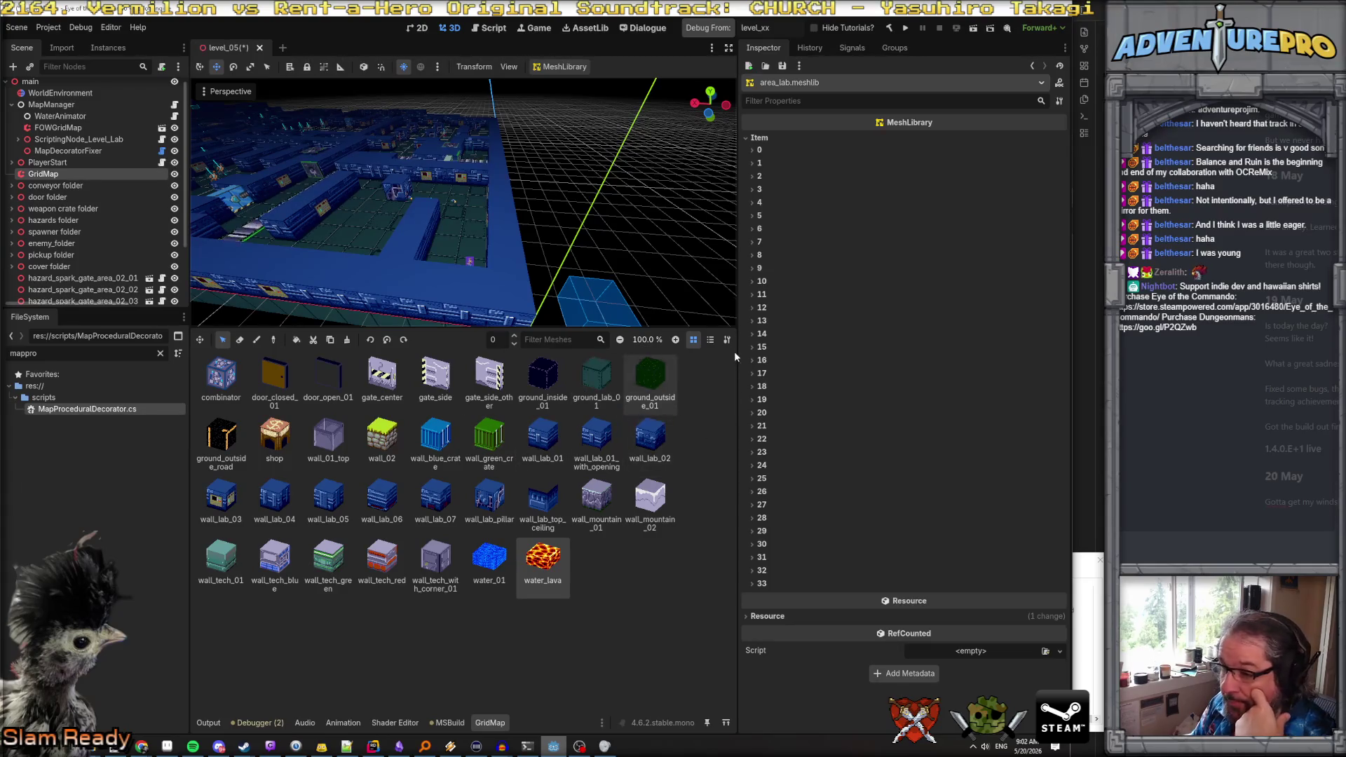
Check MeshLibrary items 0–13 one by one, then reselect MapDecoratorFixer
{"action": "left_click", "coordinate": [755, 150]}
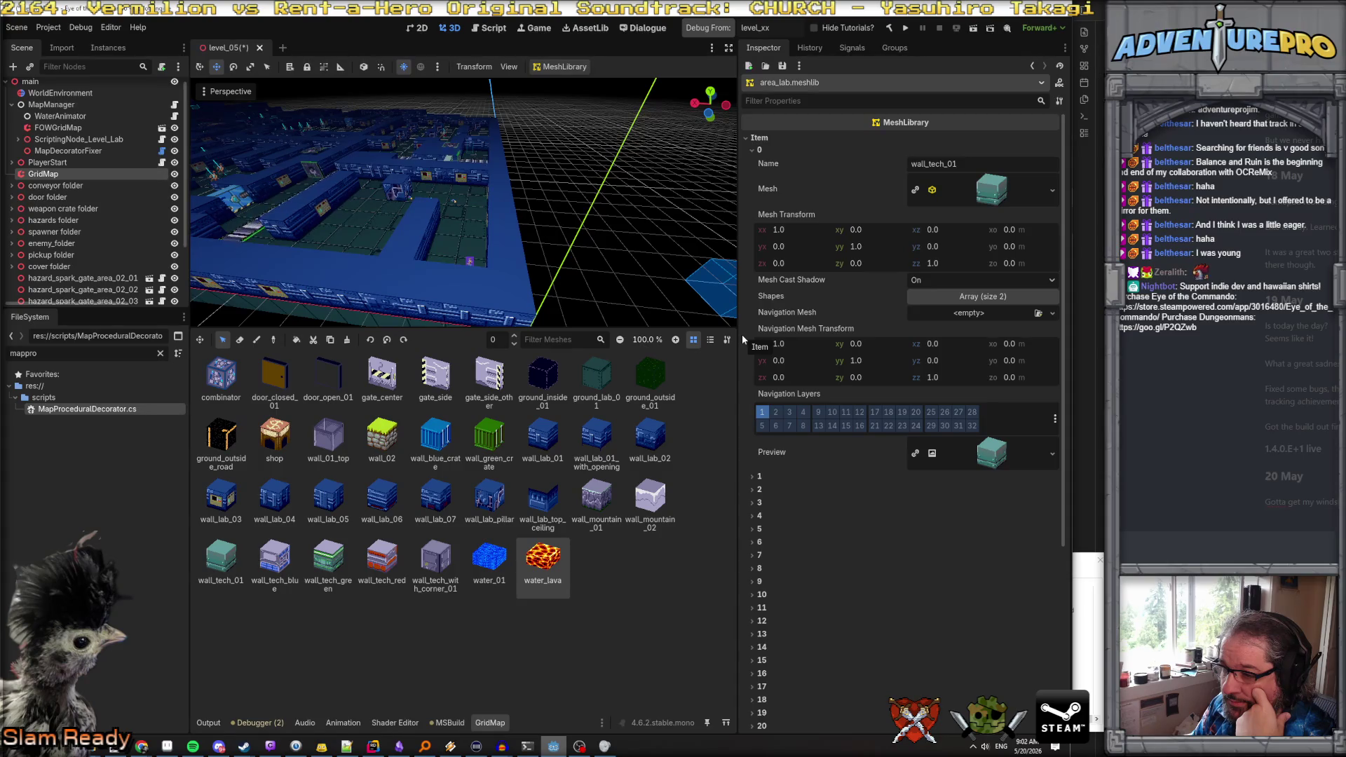
{"action": "left_click", "coordinate": [750, 147]}
{"action": "left_click", "coordinate": [751, 158]}
{"action": "left_click", "coordinate": [751, 159]}
{"action": "left_click", "coordinate": [751, 173]}
{"action": "left_click", "coordinate": [751, 173]}
{"action": "left_click", "coordinate": [751, 187]}
{"action": "left_click", "coordinate": [752, 188]}
{"action": "left_click", "coordinate": [751, 202]}
{"action": "left_click", "coordinate": [752, 201]}
{"action": "left_click", "coordinate": [751, 216]}
{"action": "left_click", "coordinate": [750, 215]}
{"action": "left_click", "coordinate": [751, 228]}
{"action": "left_click", "coordinate": [751, 228]}
{"action": "left_click", "coordinate": [753, 242]}
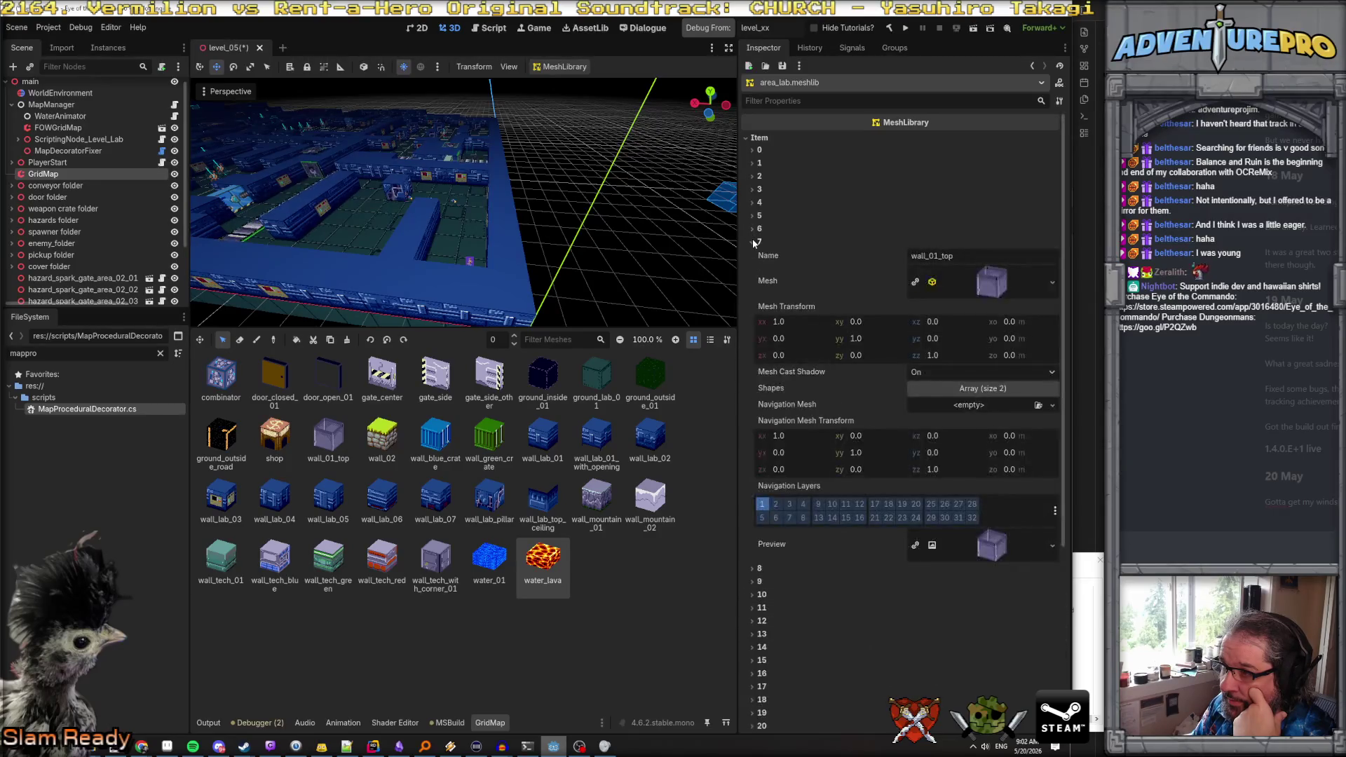
{"action": "left_click", "coordinate": [751, 241]}
{"action": "left_click", "coordinate": [751, 254]}
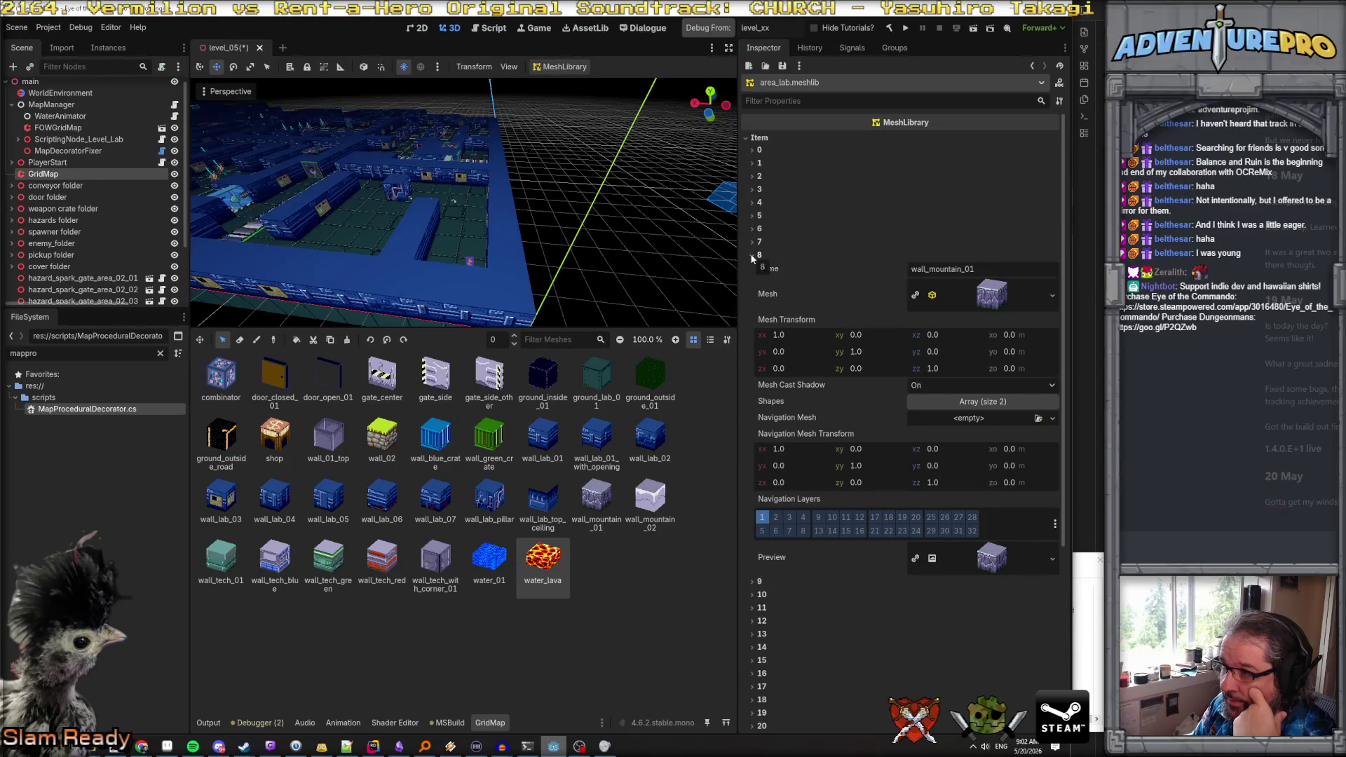
{"action": "left_click", "coordinate": [750, 254]}
{"action": "left_click", "coordinate": [749, 266]}
{"action": "left_click", "coordinate": [749, 267]}
{"action": "left_click", "coordinate": [752, 282]}
{"action": "left_click", "coordinate": [752, 282]}
{"action": "left_click", "coordinate": [751, 294]}
{"action": "left_click", "coordinate": [750, 294]}
{"action": "left_click", "coordinate": [750, 307]}
{"action": "left_click", "coordinate": [750, 307]}
{"action": "left_click", "coordinate": [751, 320]}
{"action": "left_click", "coordinate": [750, 320]}
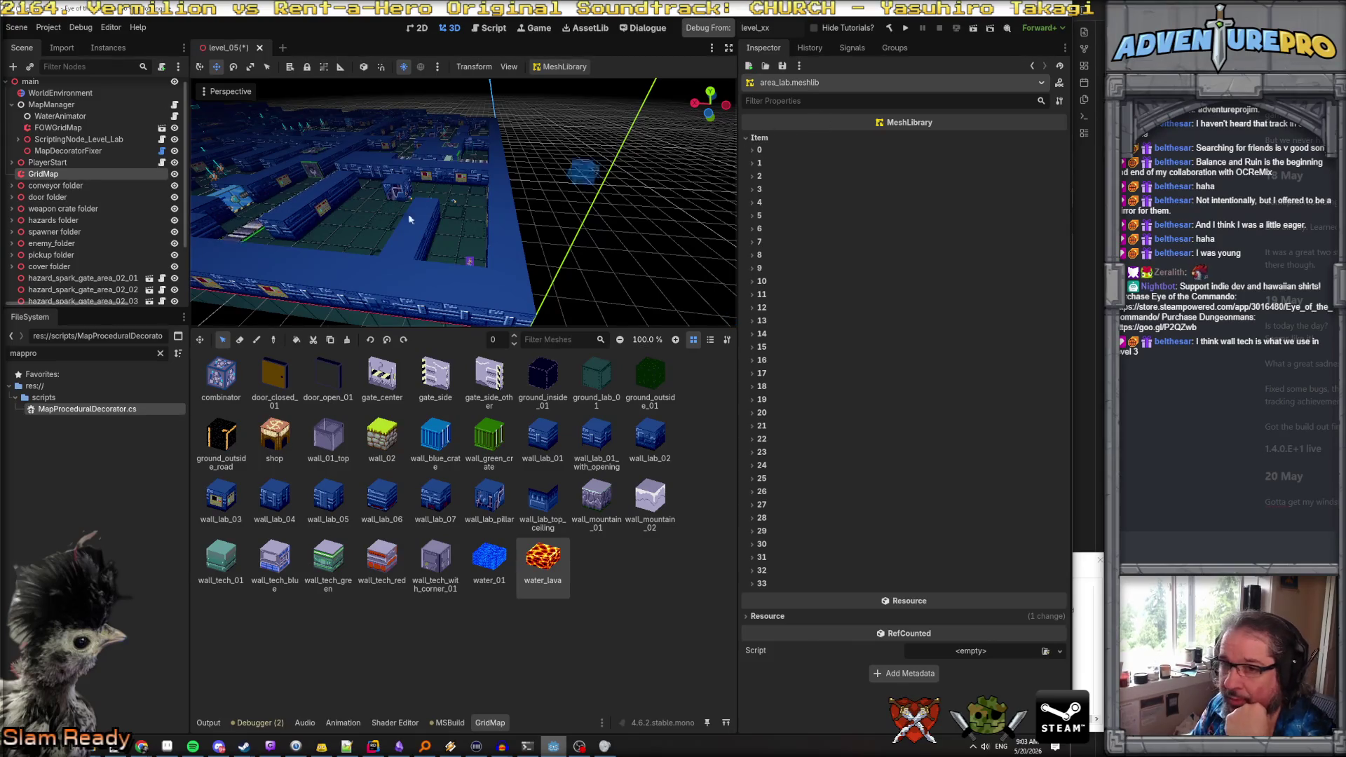
{"action": "left_click", "coordinate": [68, 151]}
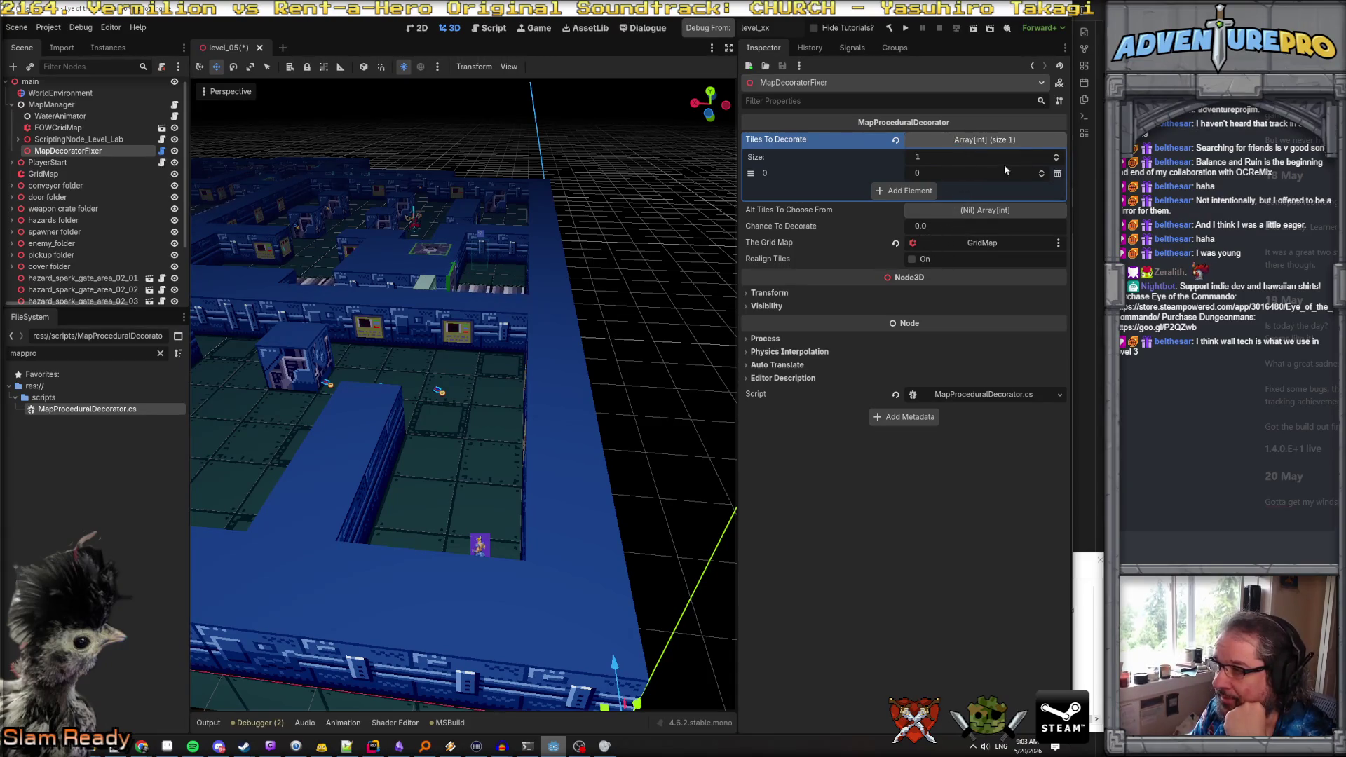
Delete element 0 from Tiles To Decorate, leaving size 0, then switch to Rider
{"action": "left_click", "coordinate": [1058, 173]}
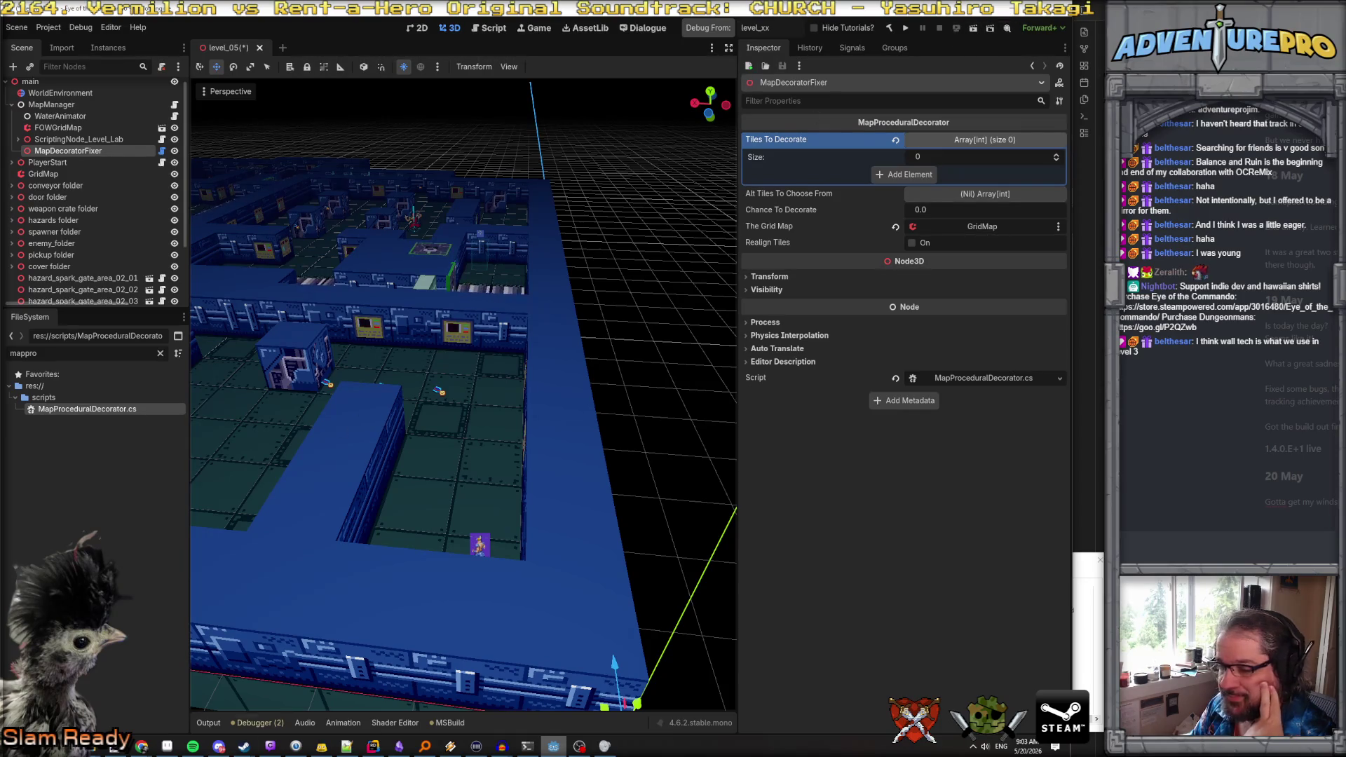
{"action": "left_click", "coordinate": [375, 747]}
Remove the extra blank lines after the GridMap field and open a line after RealignTiles
{"action": "scroll", "coordinate": [549, 272], "scroll_direction": "up", "scroll_amount": 10}
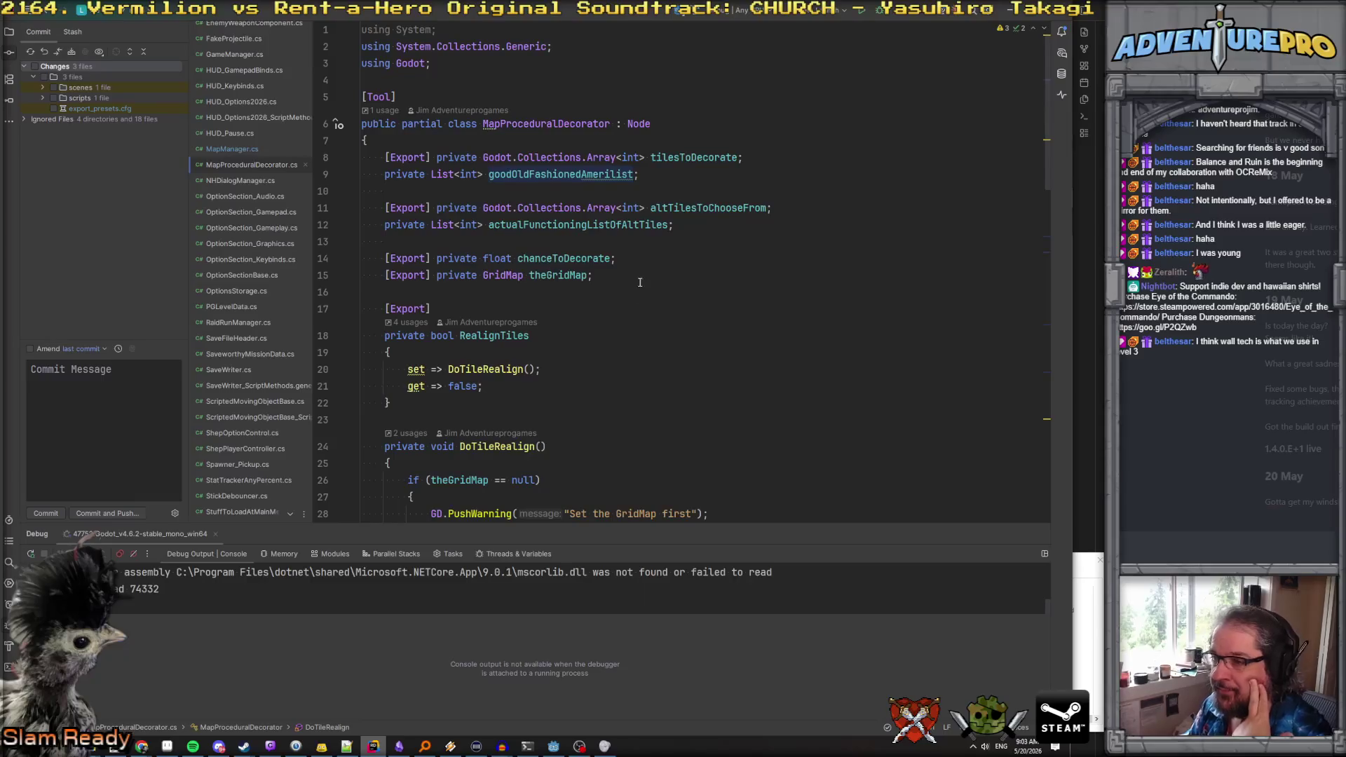
{"action": "left_click", "coordinate": [640, 279]}
{"action": "key", "text": "Return"}
{"action": "key", "text": "Return"}
{"action": "key", "text": "Up"}
{"action": "key", "text": "shift+Down"}
{"action": "key", "text": "shift+Down"}
{"action": "key", "text": "Delete"}
{"action": "key", "text": "Down"}
{"action": "key", "text": "Down"}
{"action": "key", "text": "Down"}
{"action": "key", "text": "End"}
{"action": "key", "text": "Return"}
{"action": "key", "text": "Return"}
{"action": "key", "text": "Return"}
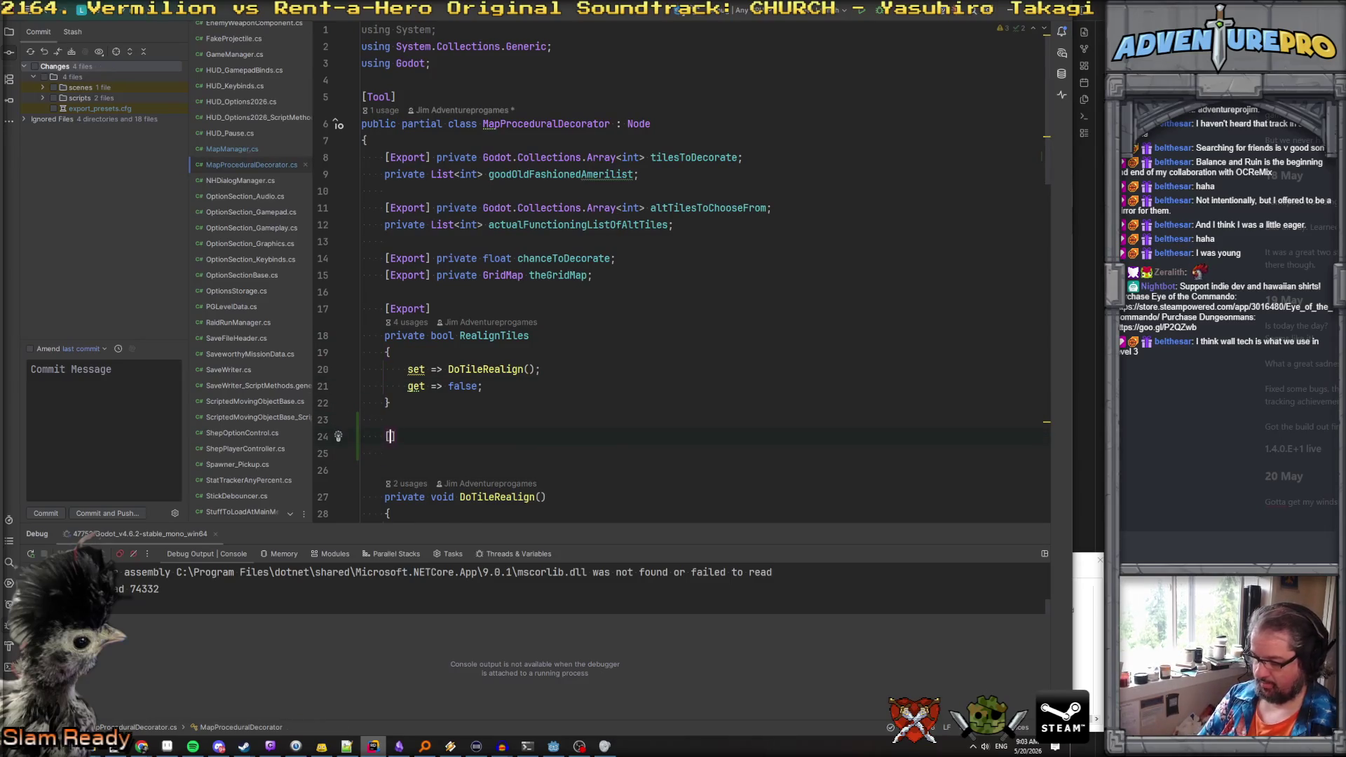
Add an [ExportCategory("Auto Cube Picker")] attribute
{"action": "type", "text": "ExportCat"}
{"action": "key", "text": "Return"}
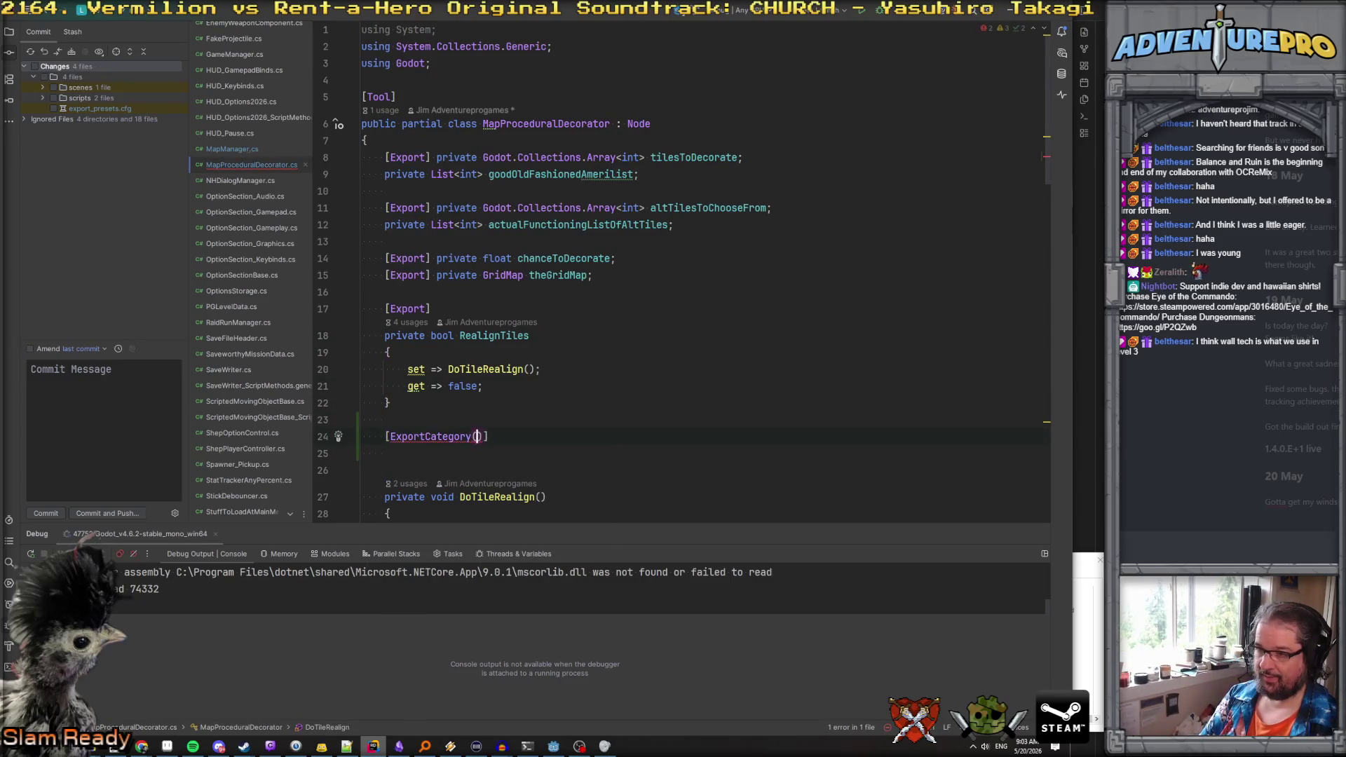
{"action": "type", "text": "\"Auto "}
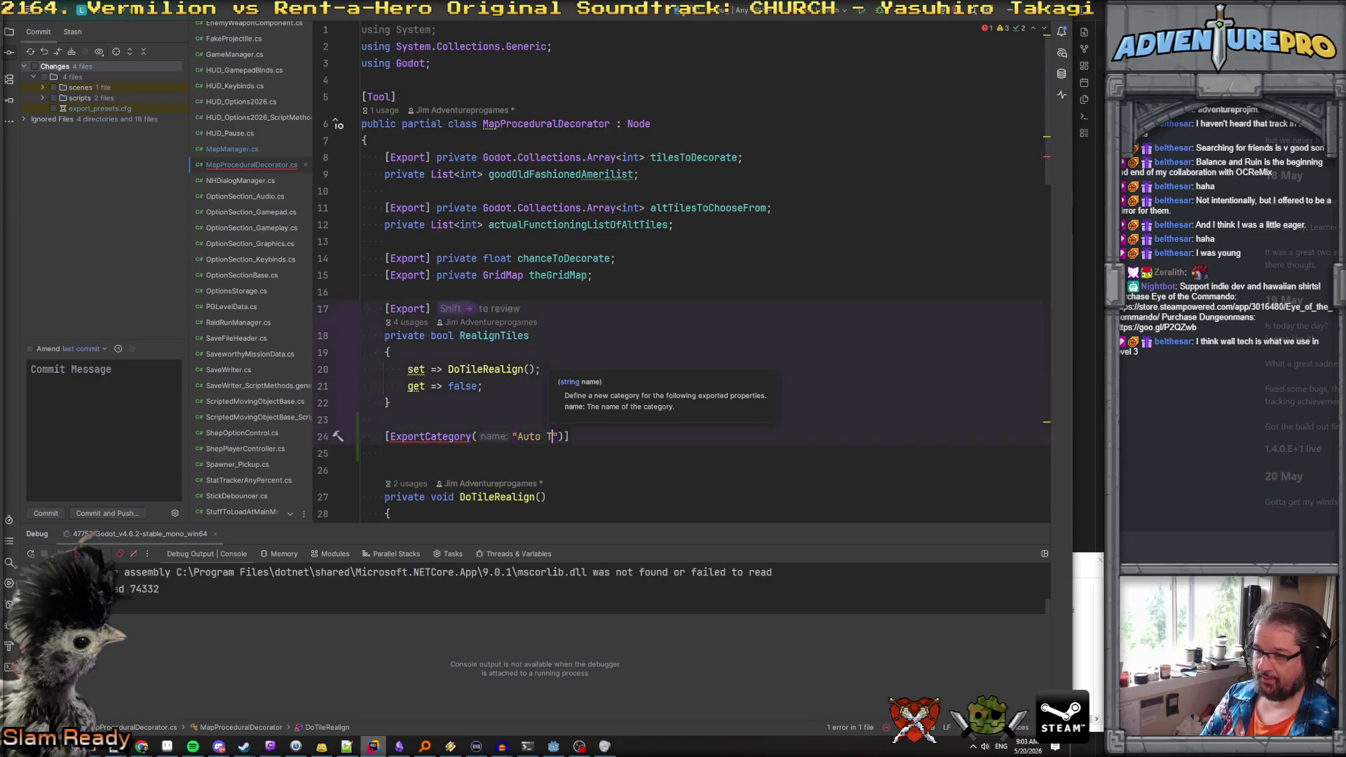
{"action": "type", "text": "Cube Picker"}
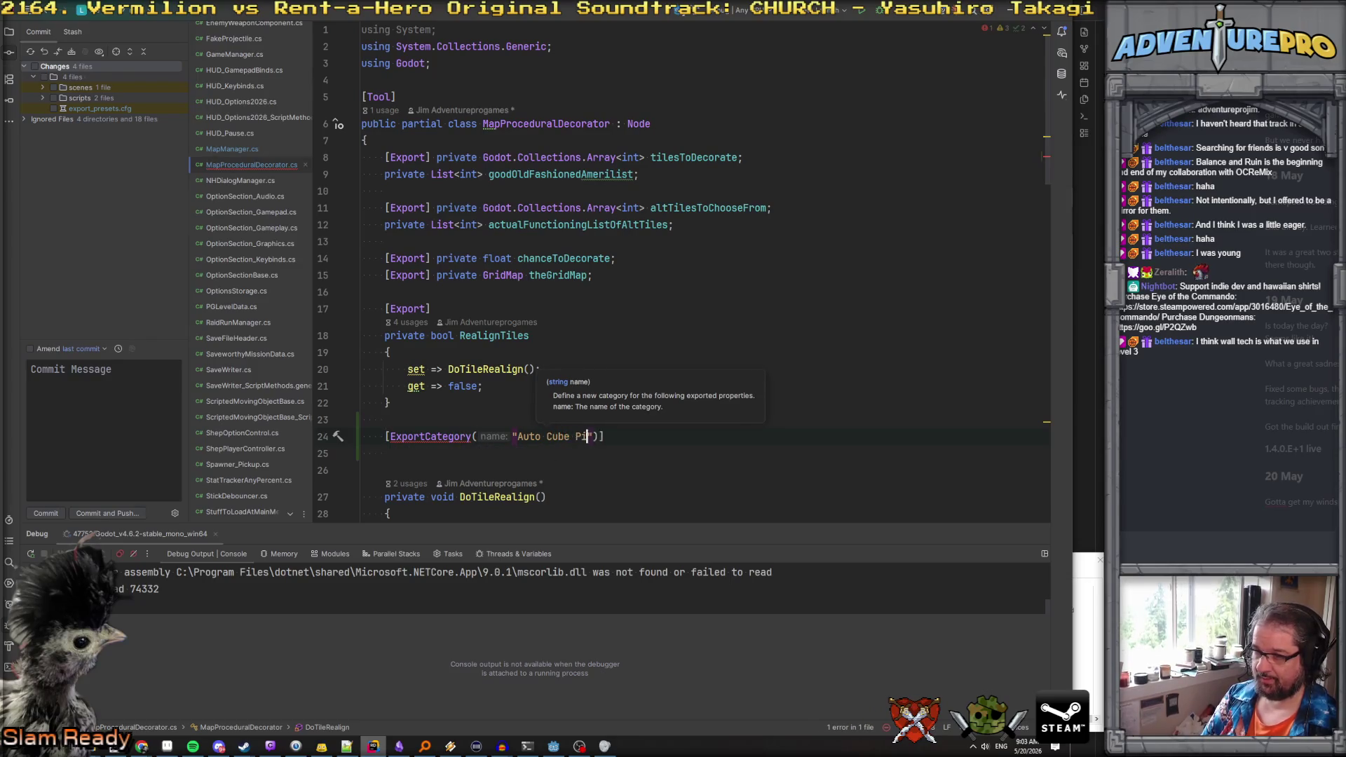
{"action": "key", "text": "Return"}
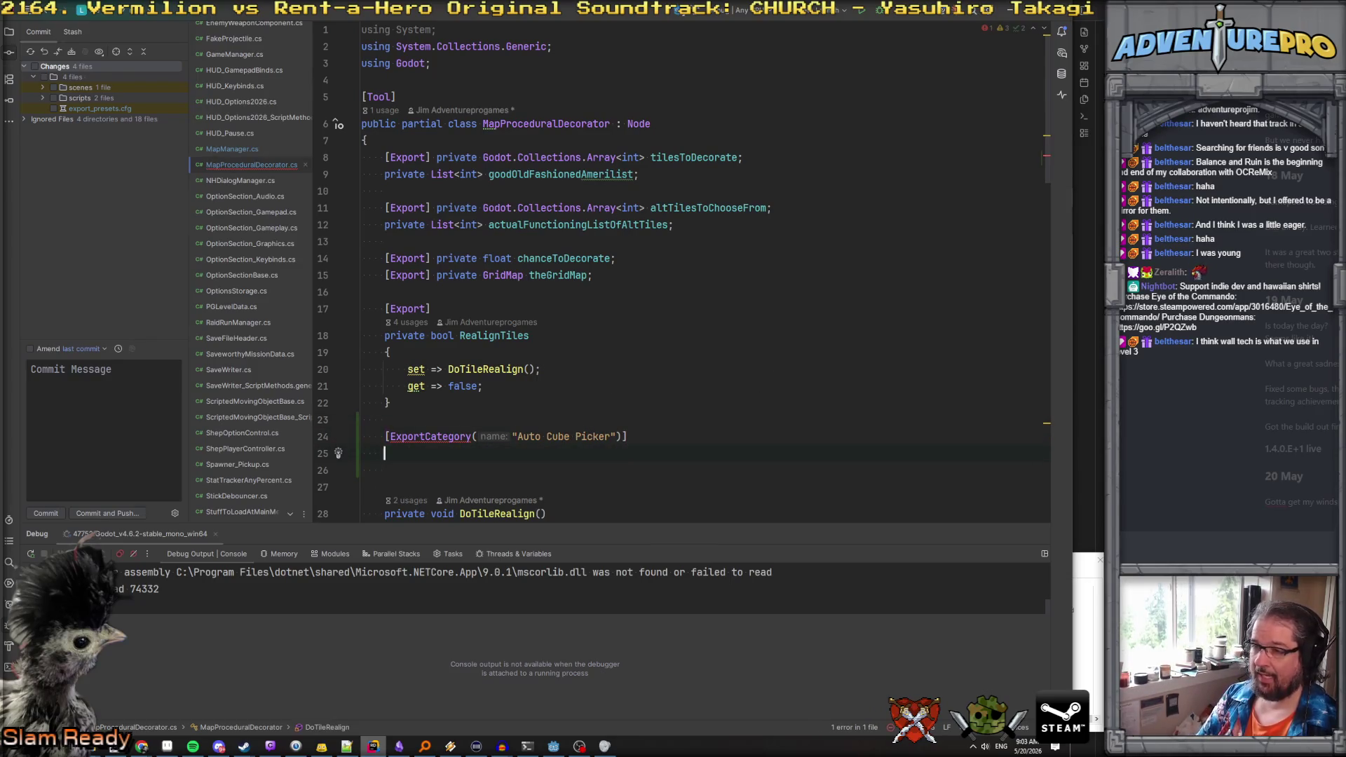
Add an [Export] private string cubeName; field below the category and fix its line layout
{"action": "type", "text": "[Ex"}
{"action": "key", "text": "Return"}
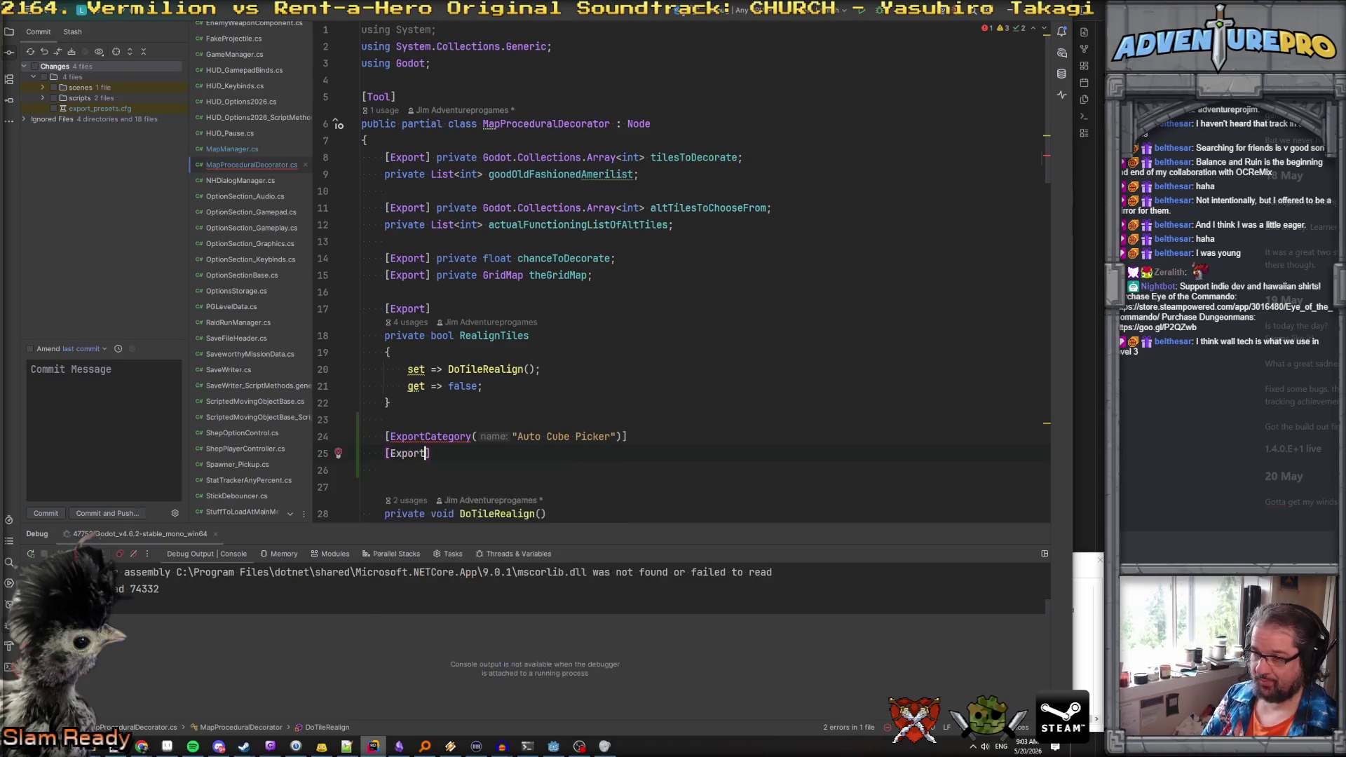
{"action": "type", "text": " private string "}
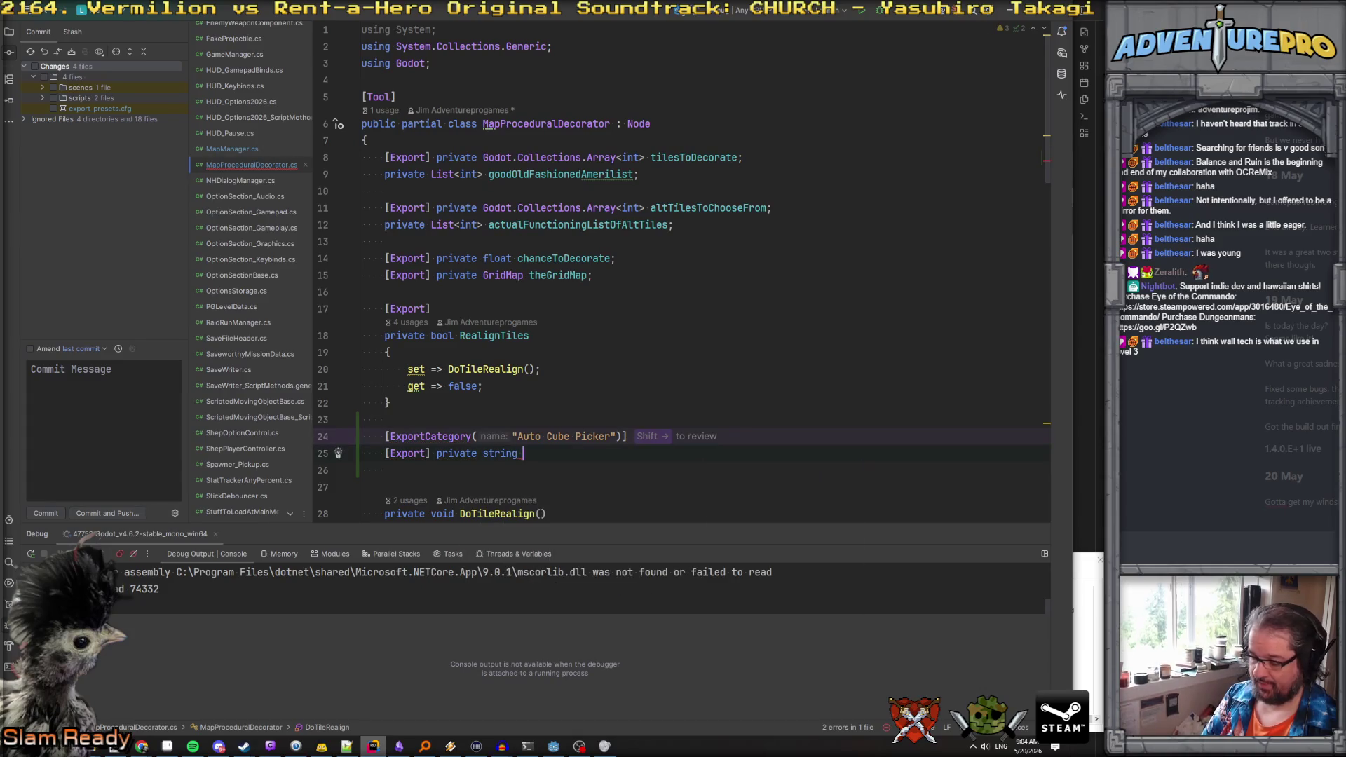
{"action": "type", "text": "cube"}
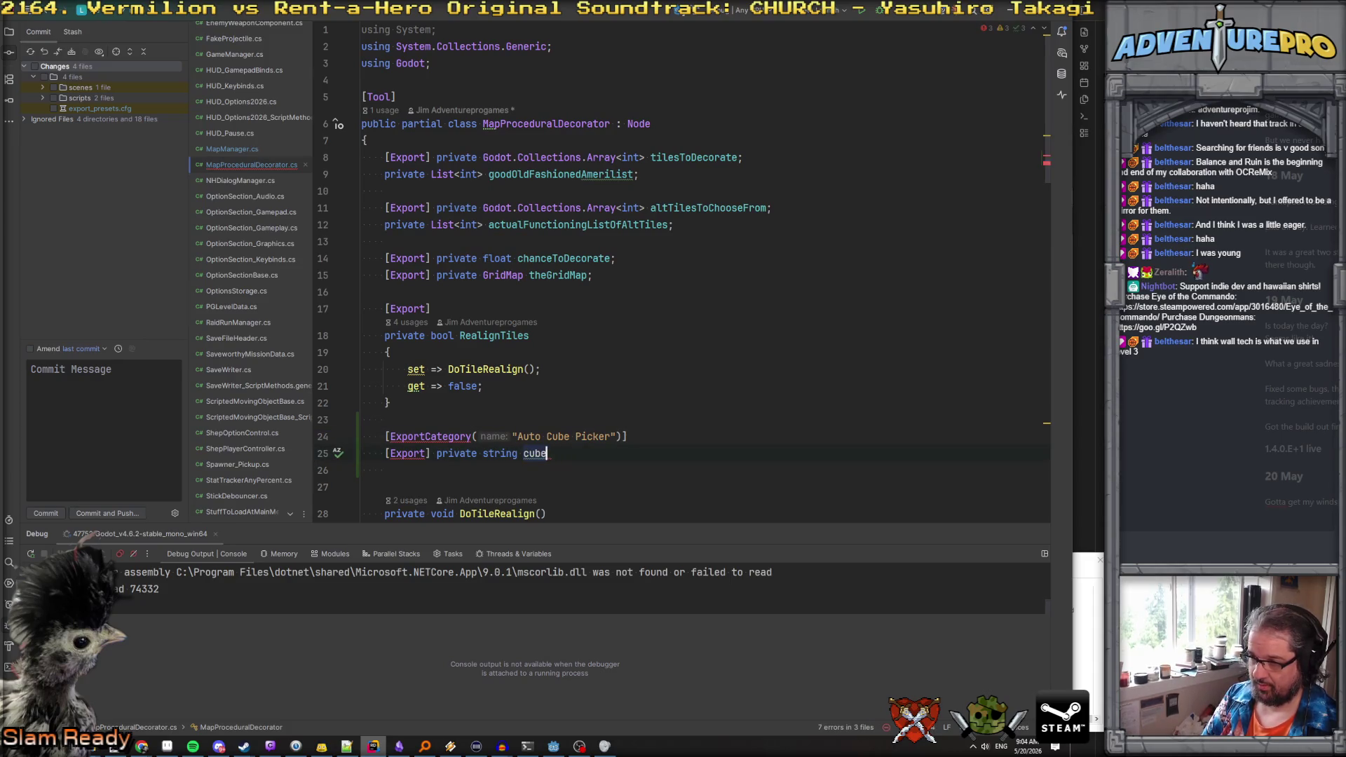
{"action": "type", "text": "Name"}
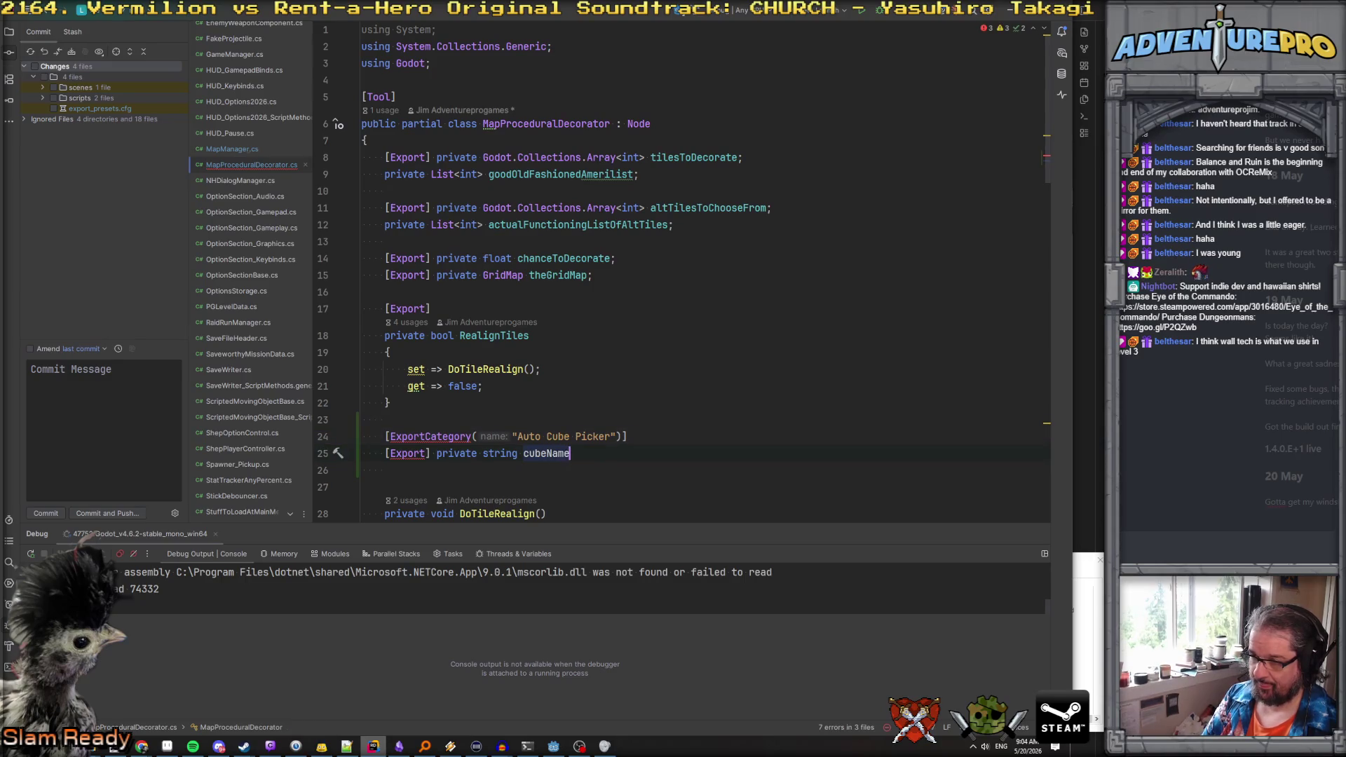
{"action": "key", "text": "Return"}
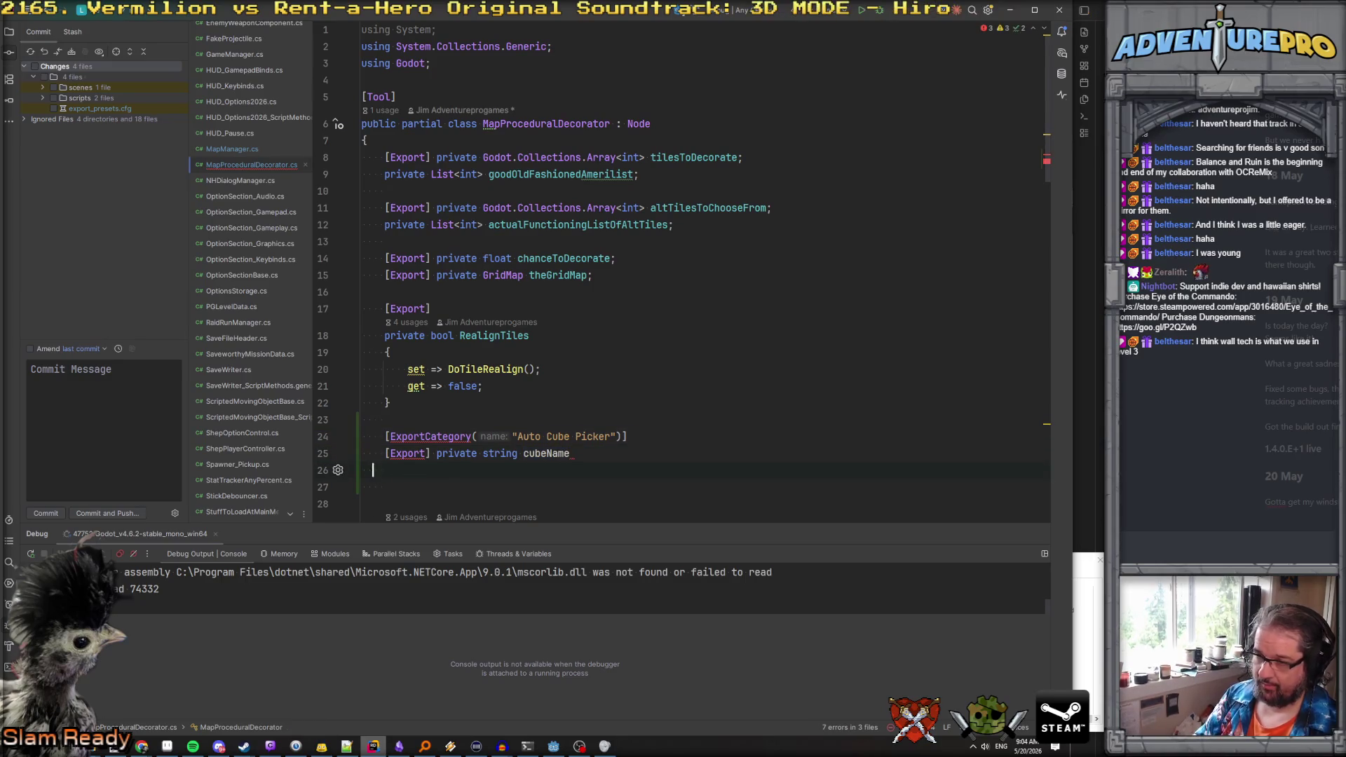
{"action": "key", "text": "BackSpace"}
{"action": "type", "text": ";"}
{"action": "key", "text": "Return"}
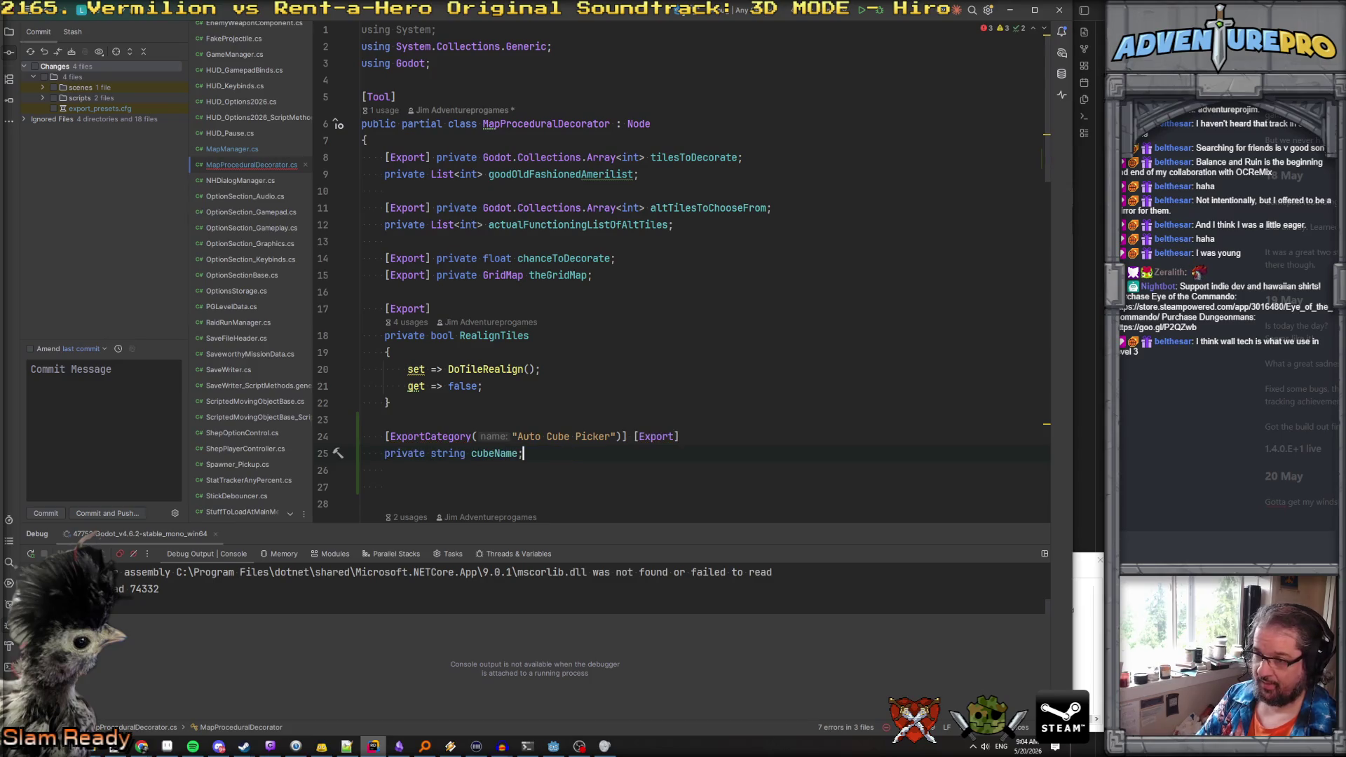
{"action": "left_click", "coordinate": [636, 436]}
{"action": "key", "text": "Return"}
{"action": "key", "text": "BackSpace"}
{"action": "key", "text": "Down"}
{"action": "key", "text": "Down"}
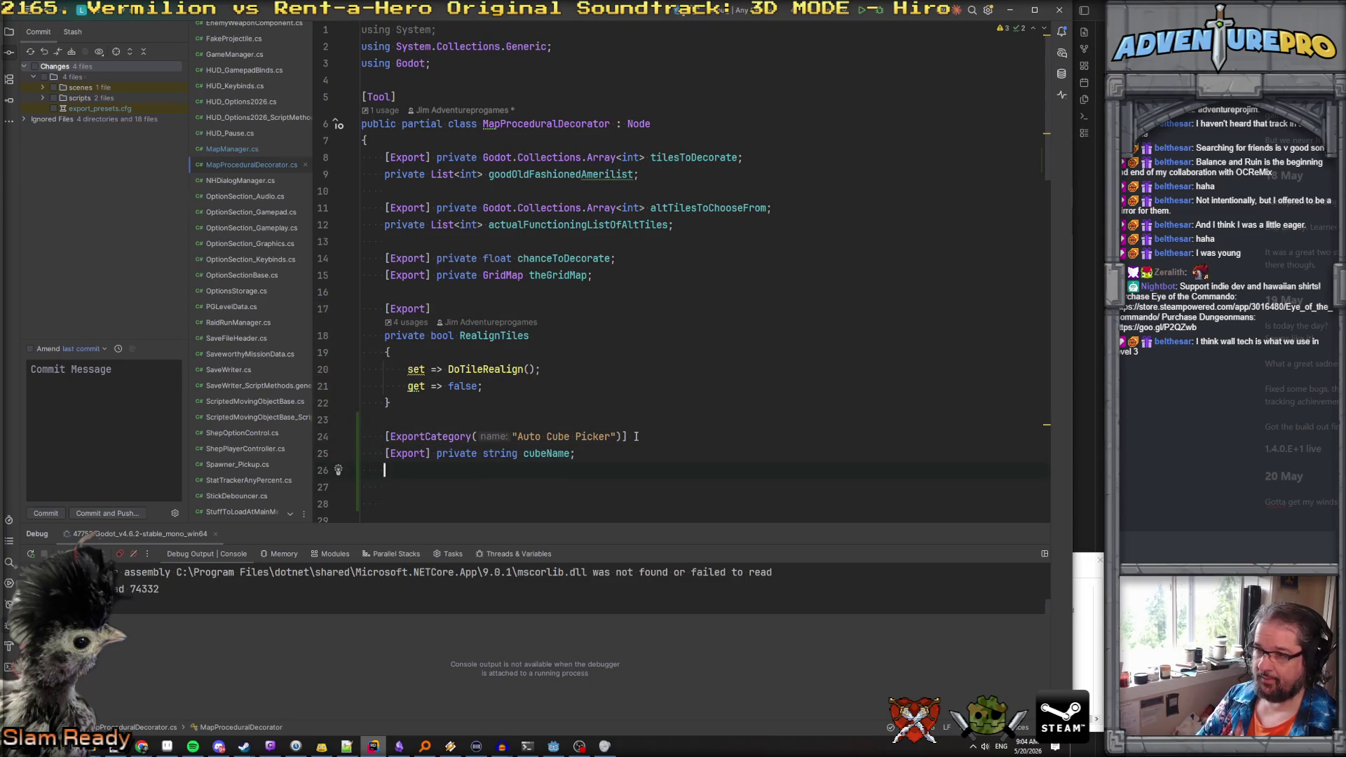
Declare an exported private bool property PickAllCubesWithName with an empty body
{"action": "type", "text": "[Expor"}
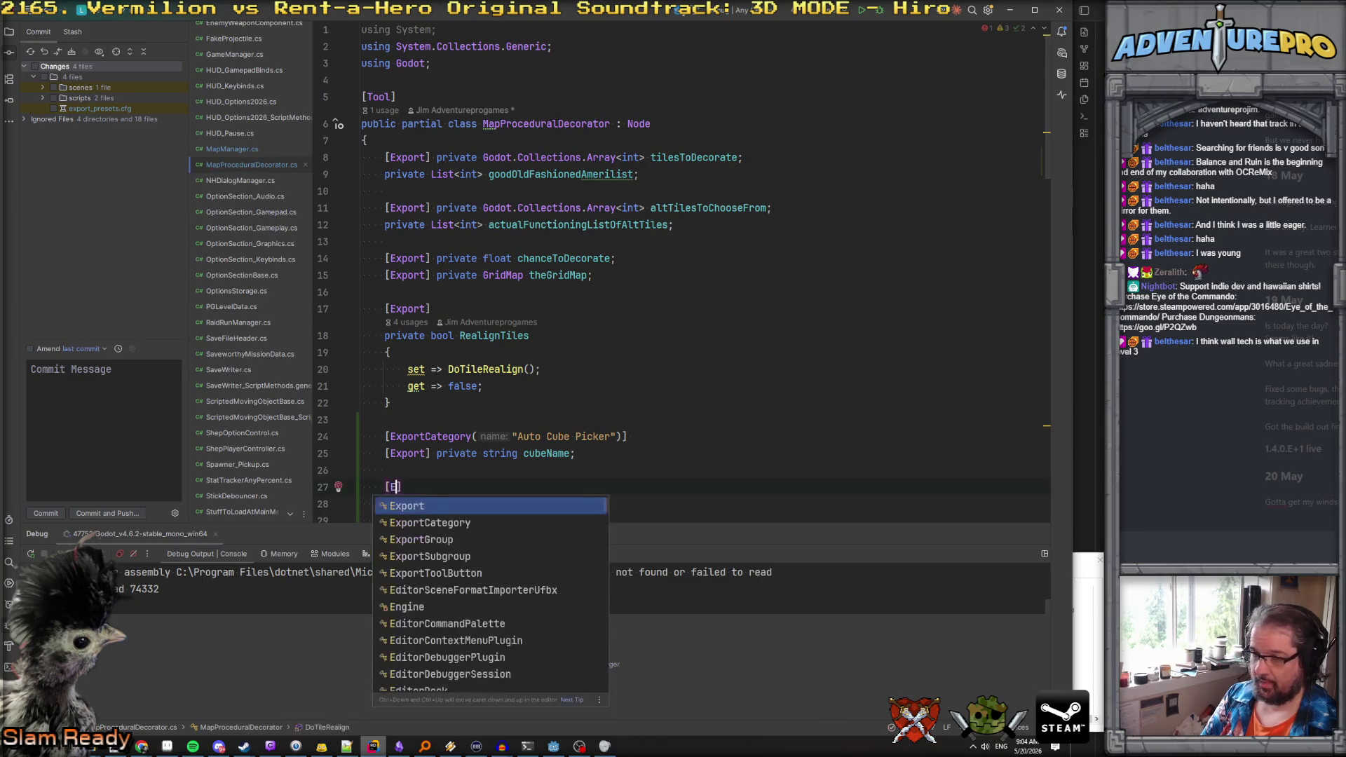
{"action": "key", "text": "Return"}
{"action": "type", "text": "pri"}
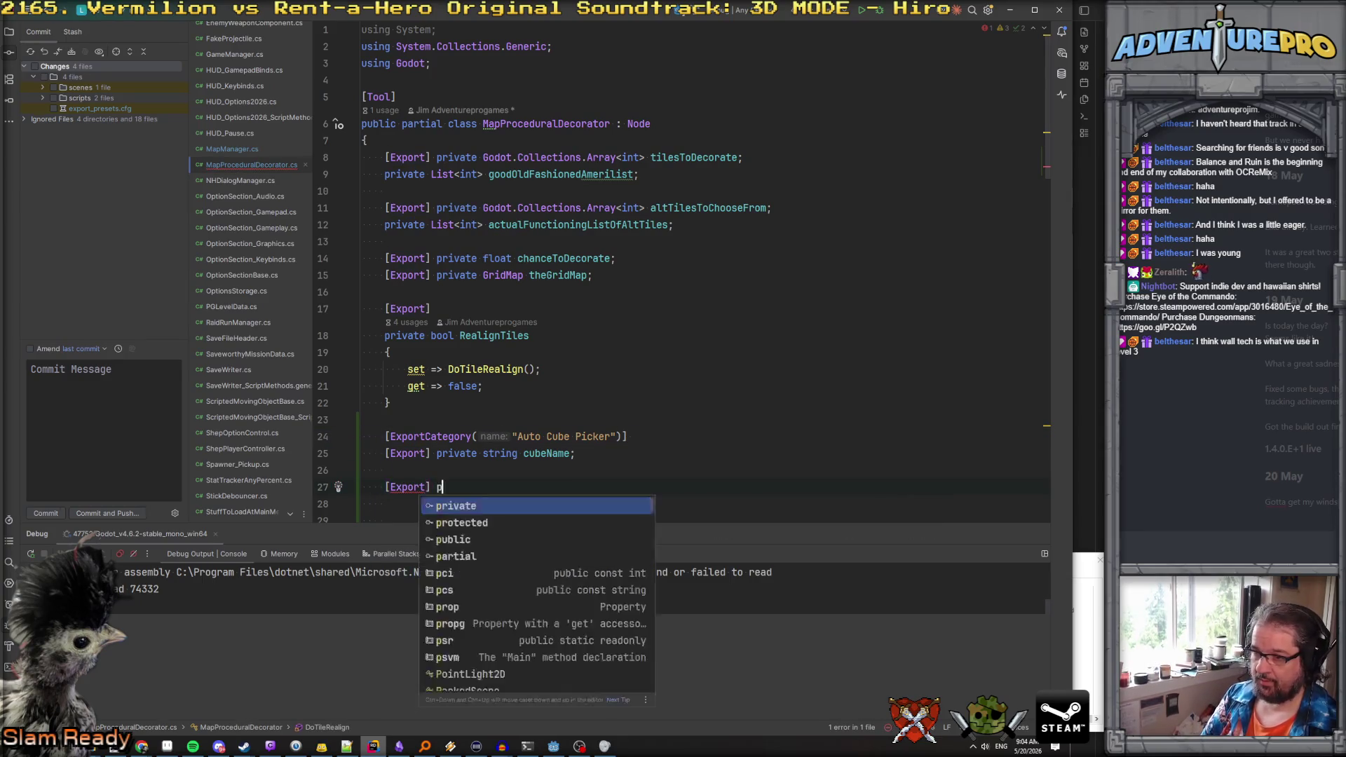
{"action": "key", "text": "Return"}
{"action": "type", "text": "boo"}
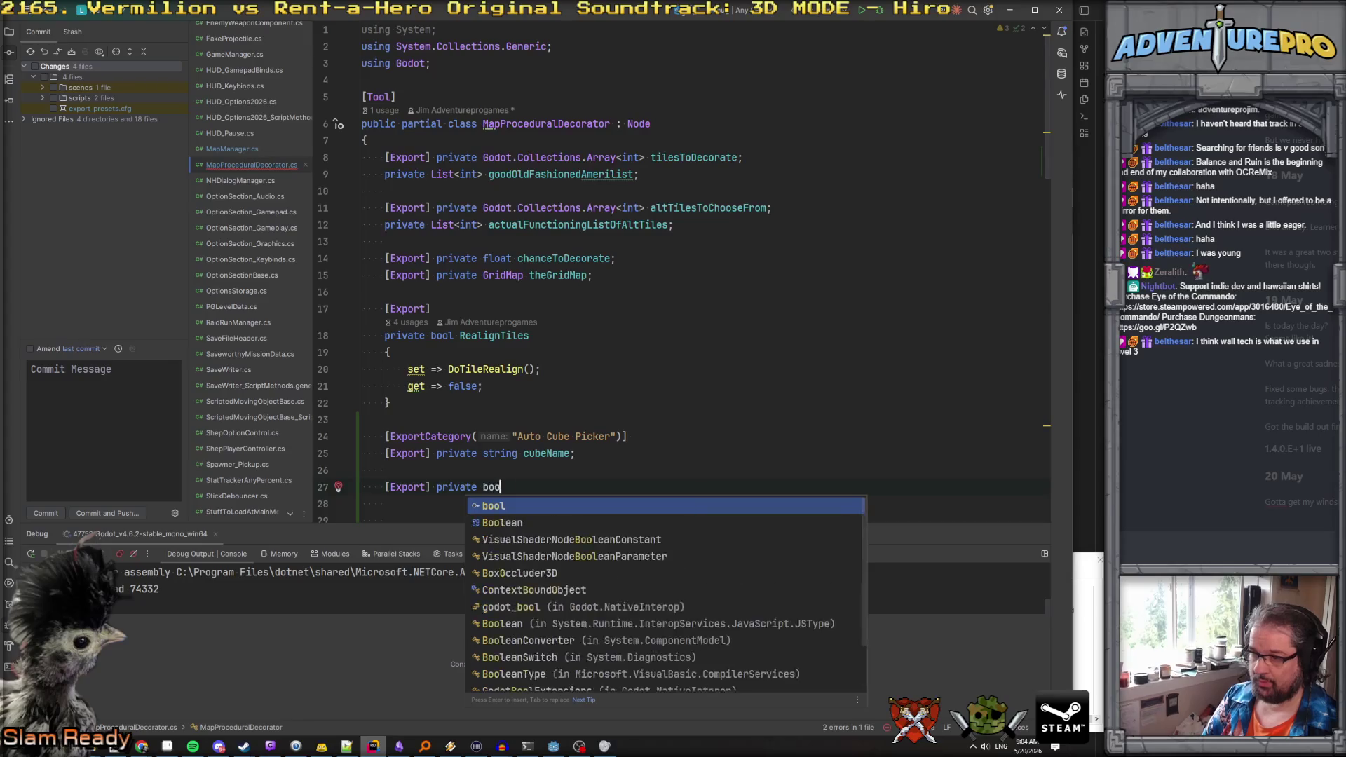
{"action": "key", "text": "Return"}
{"action": "type", "text": "Pick"}
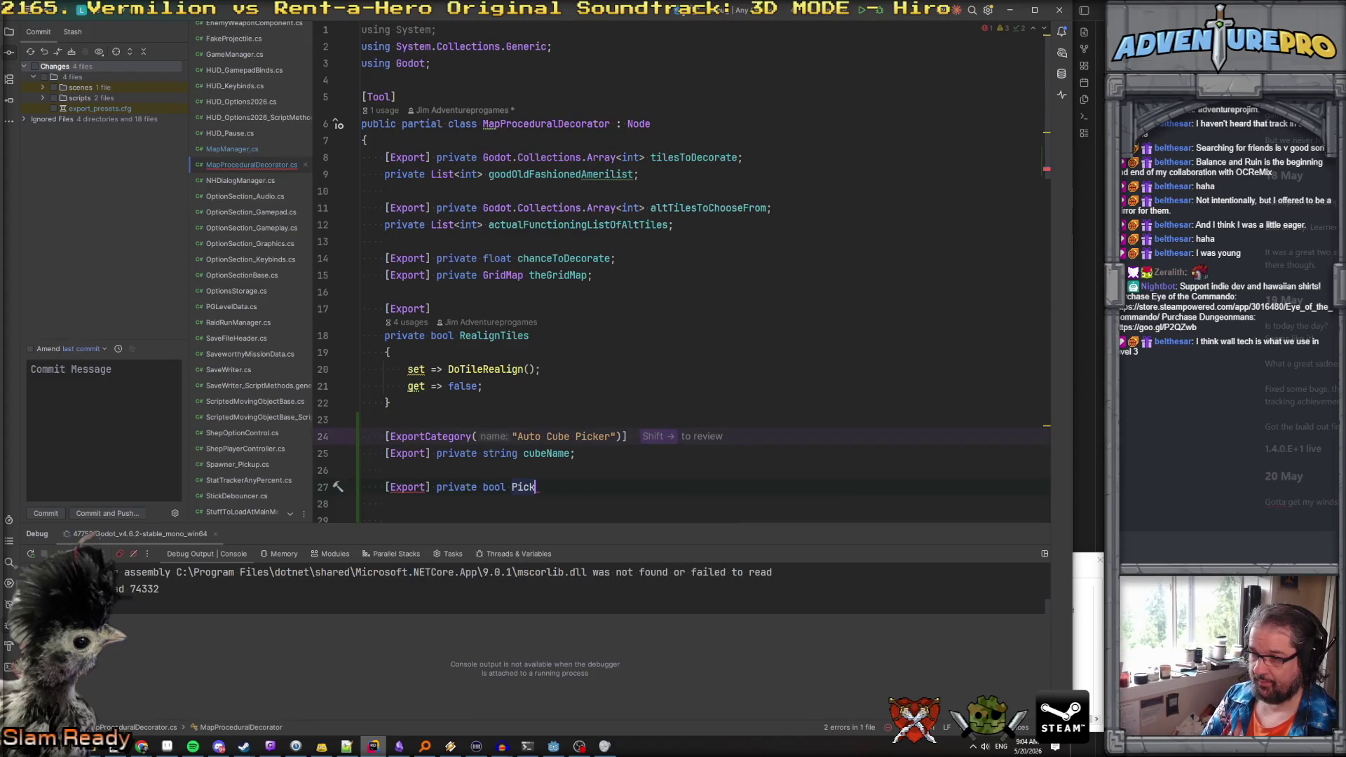
{"action": "type", "text": "AllCubesWithName"}
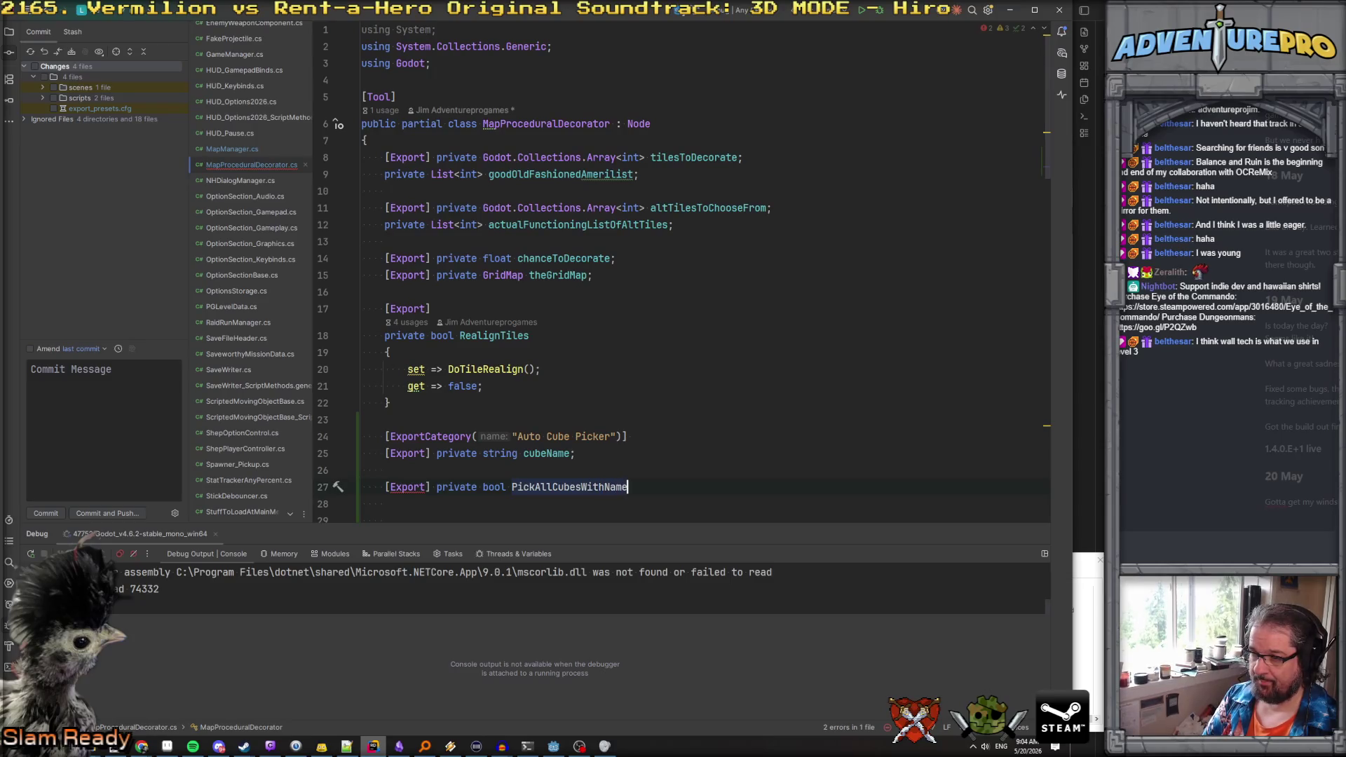
{"action": "key", "text": "Return"}
{"action": "scroll", "coordinate": [701, 281], "scroll_direction": "down", "scroll_amount": 6}
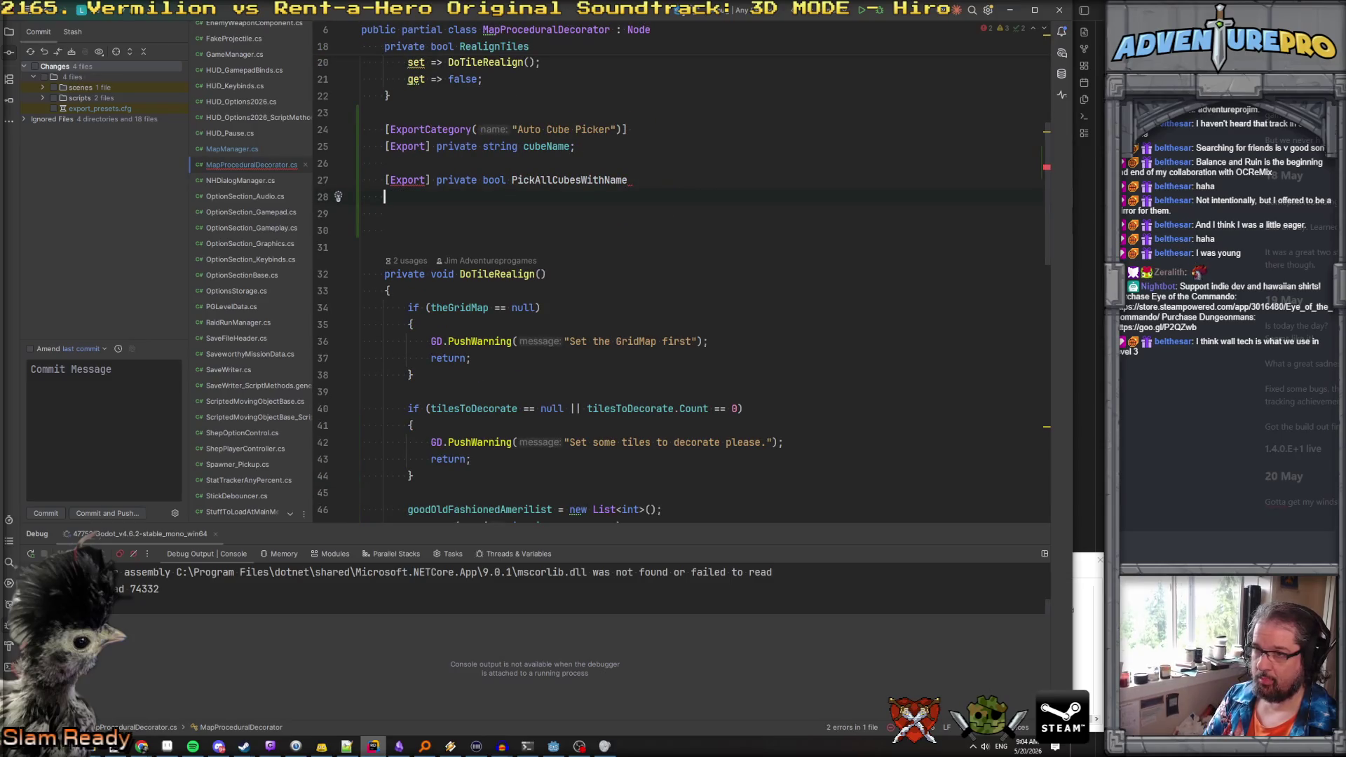
{"action": "key", "text": "Return"}
Reuse the RealignTiles accessors in PickAllCubesWithName, with the setter calling PickCubesWithName
{"action": "scroll", "coordinate": [502, 272], "scroll_direction": "up", "scroll_amount": 4}
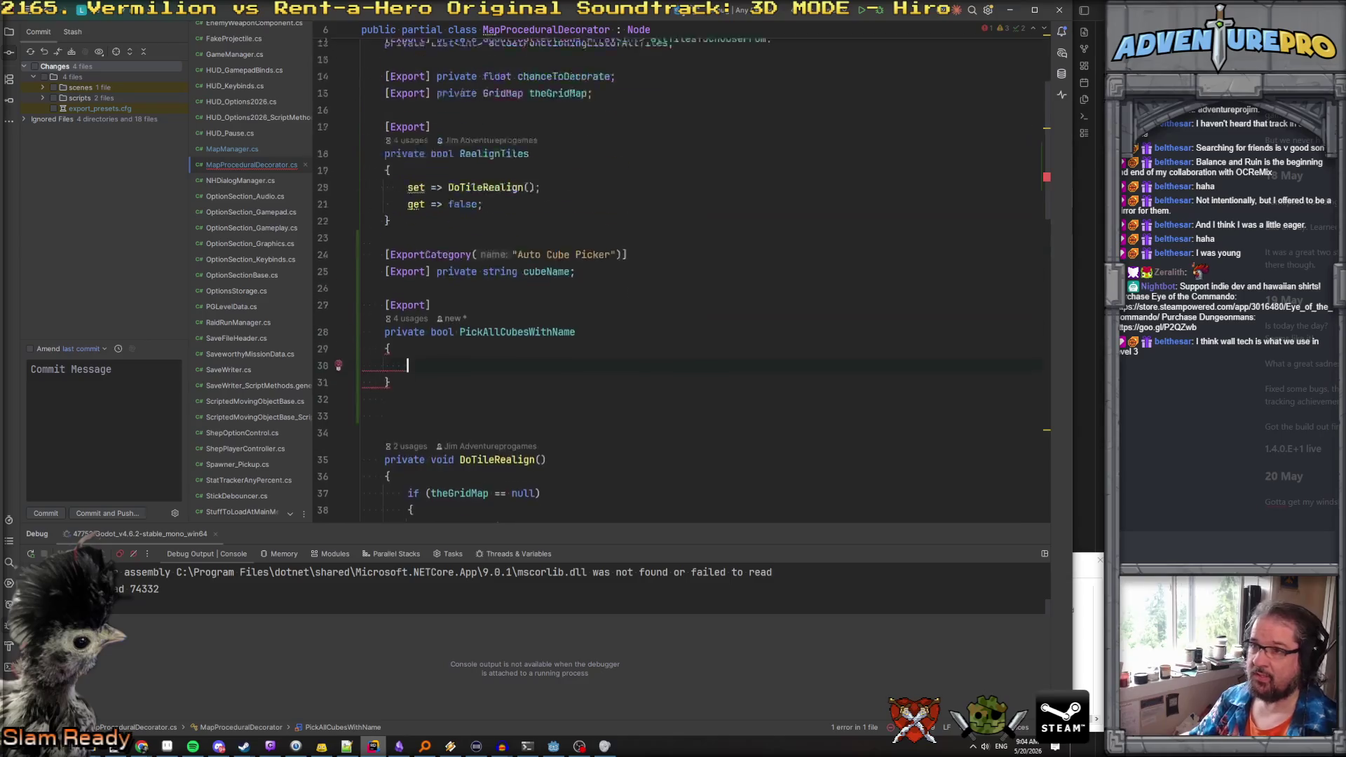
{"action": "left_click_drag", "start_coordinate": [496, 270], "coordinate": [336, 260]}
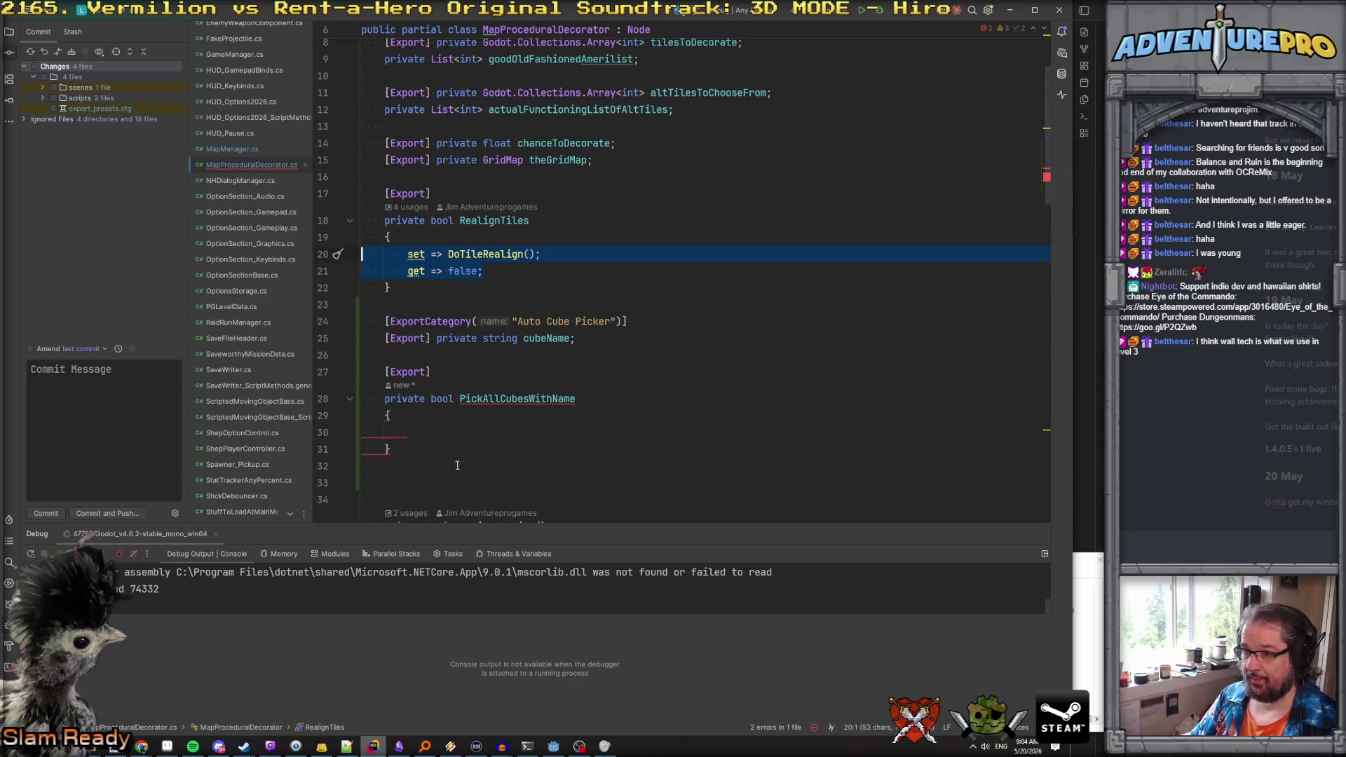
{"action": "key", "text": "ctrl+c"}
{"action": "left_click", "coordinate": [411, 430]}
{"action": "key", "text": "ctrl+v"}
{"action": "double_click", "coordinate": [464, 433]}
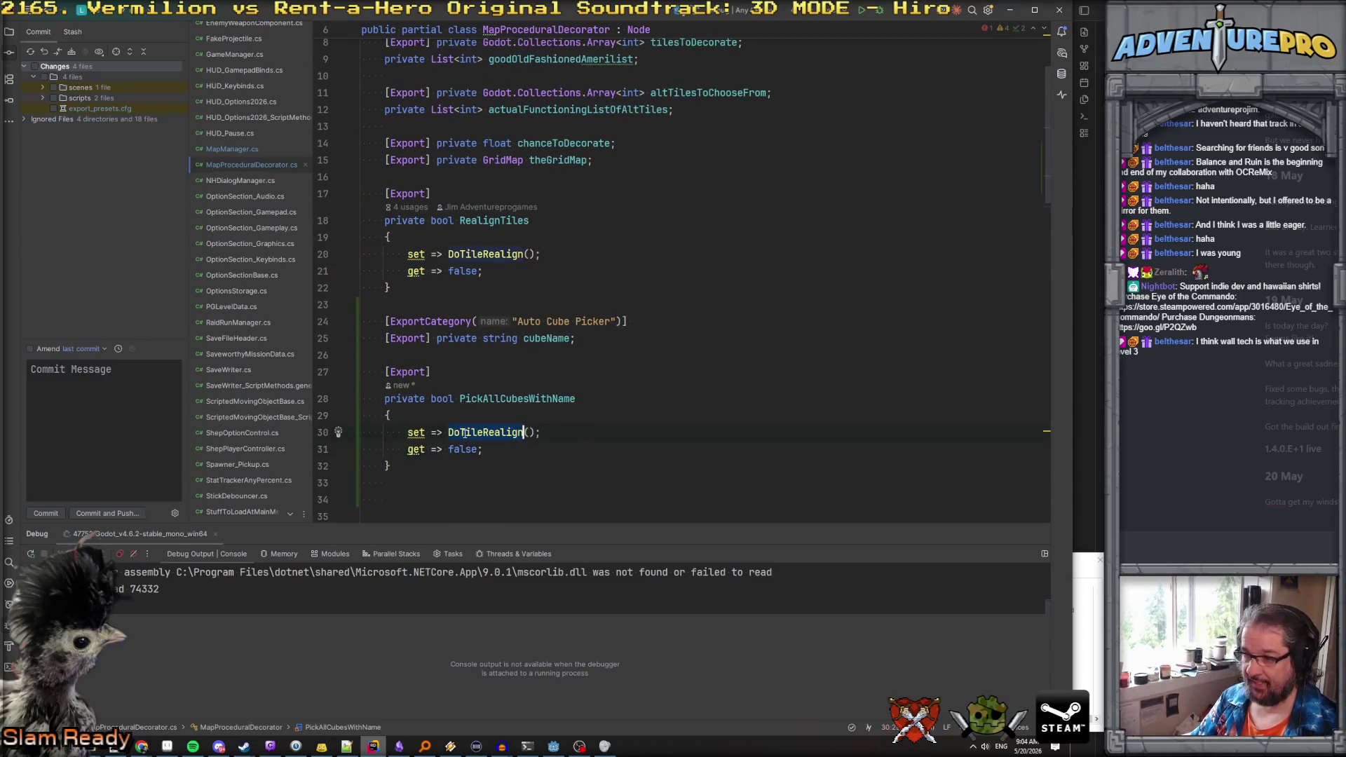
{"action": "type", "text": "PickCubesWithNam"}
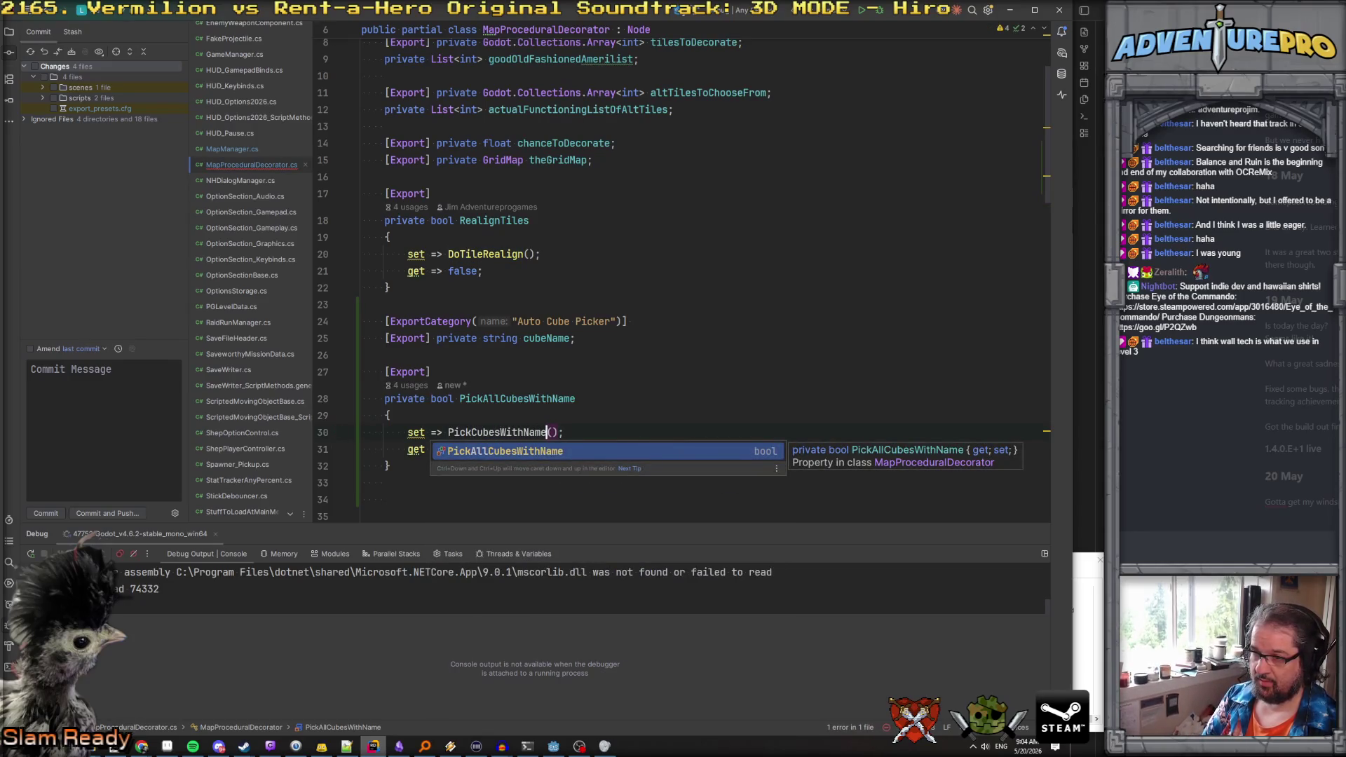
{"action": "key", "text": "Escape"}
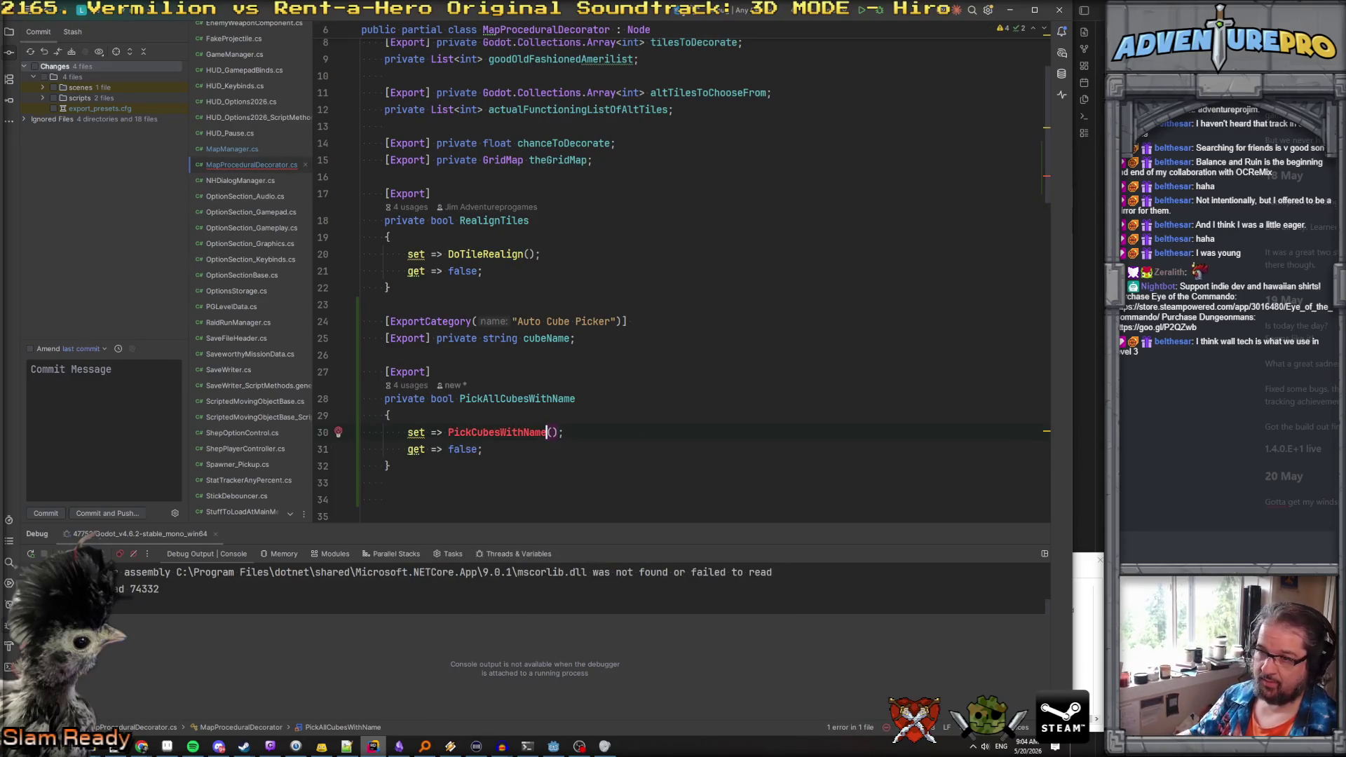
Add an empty private void PickCubesWithName method below the property
{"action": "scroll", "coordinate": [463, 393], "scroll_direction": "down", "scroll_amount": 3}
{"action": "left_click", "coordinate": [439, 334]}
{"action": "key", "text": "Return"}
{"action": "type", "text": "pri"}
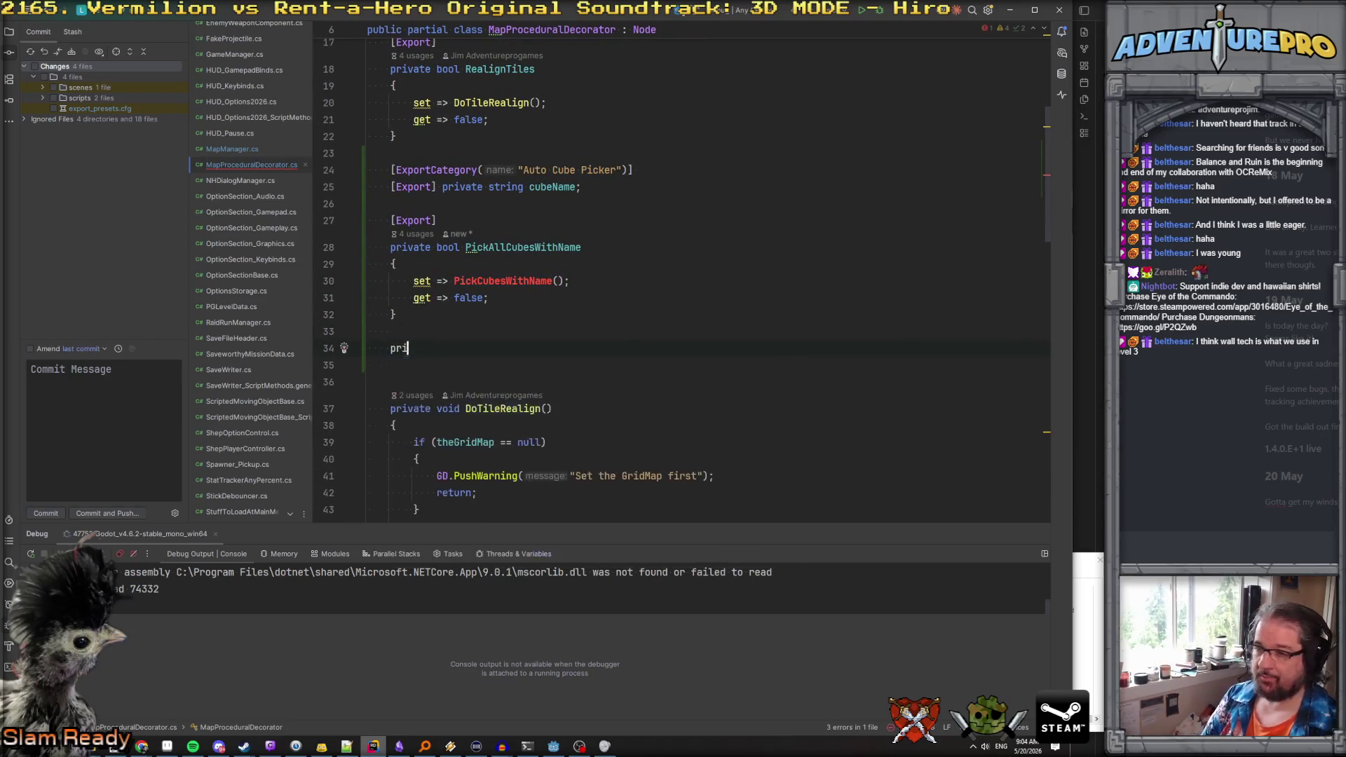
{"action": "type", "text": "vate void PickCubesWithName"}
{"action": "type", "text": "{"}
{"action": "key", "text": "Return"}
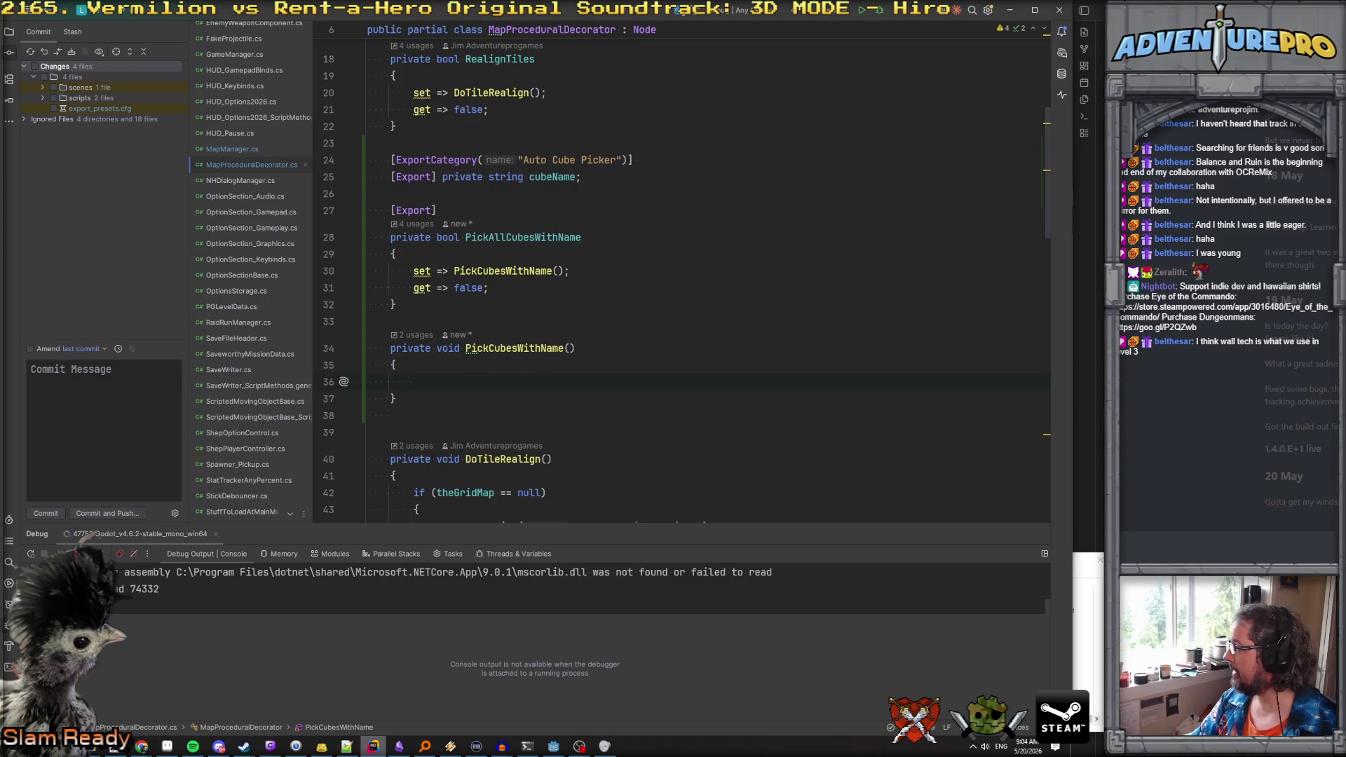
Paste the GridMap null-check warning into the PickCubesWithName method
{"action": "scroll", "coordinate": [677, 188], "scroll_direction": "up", "scroll_amount": 4}
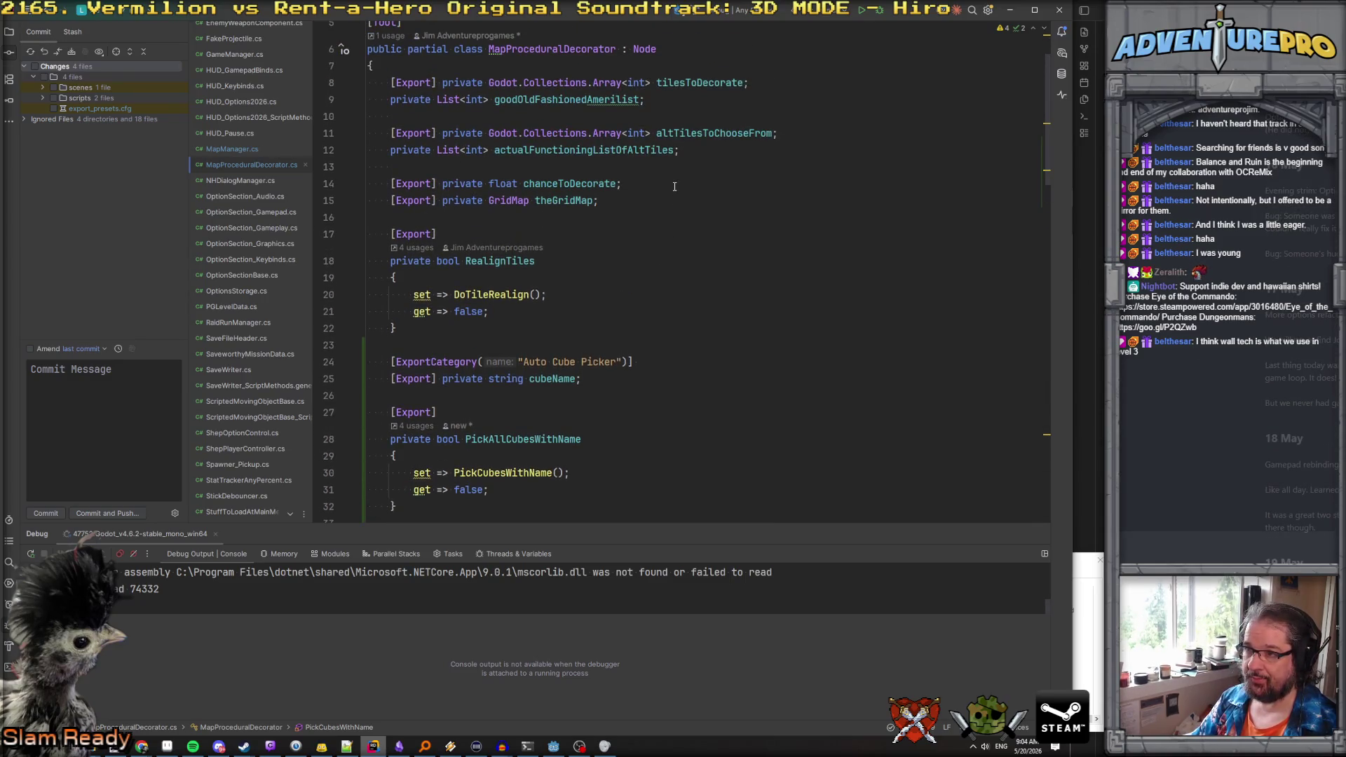
{"action": "scroll", "coordinate": [675, 186], "scroll_direction": "down", "scroll_amount": 9}
{"action": "left_click_drag", "start_coordinate": [463, 312], "coordinate": [343, 239]}
{"action": "left_click", "coordinate": [439, 142]}
{"action": "key", "text": "ctrl+v"}
{"action": "scroll", "coordinate": [627, 298], "scroll_direction": "up", "scroll_amount": 4}
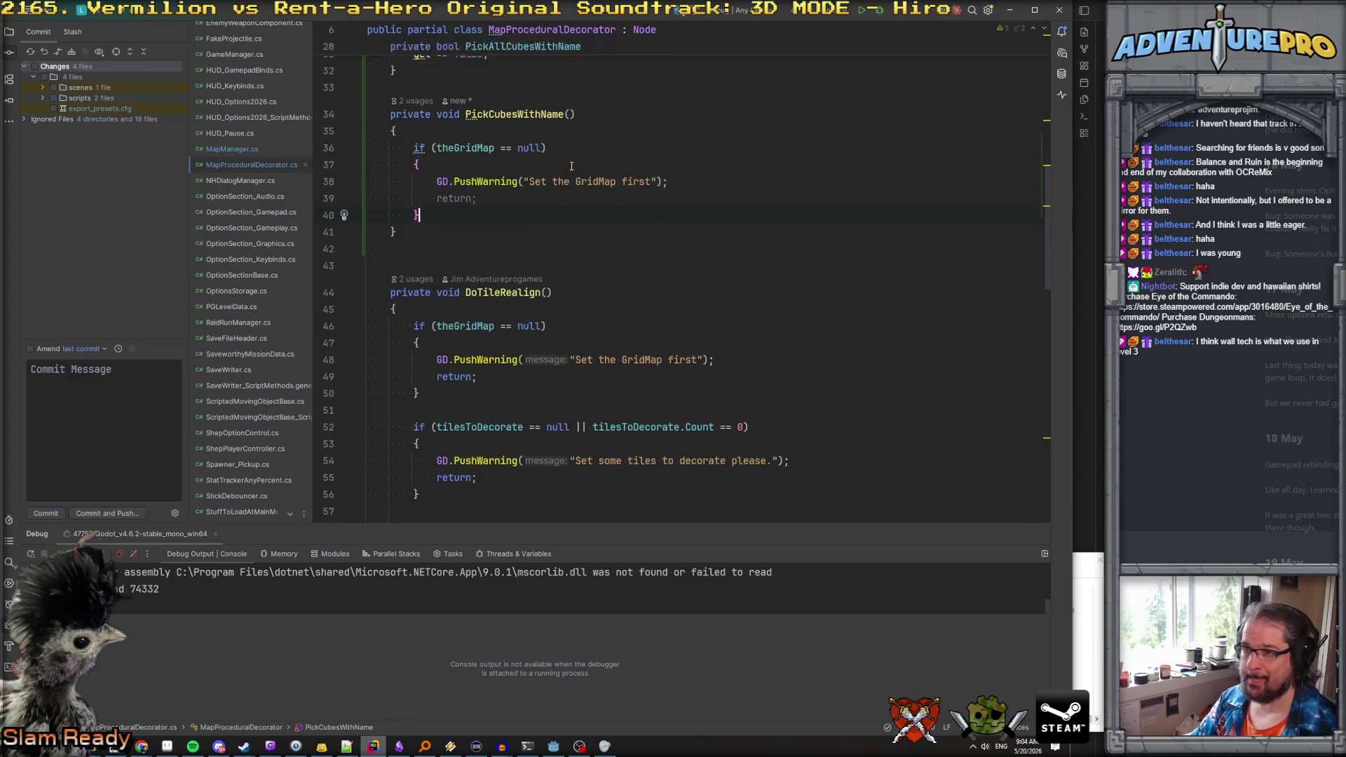
{"action": "key", "text": "Return"}
{"action": "key", "text": "Return"}
Store the GridMap's MeshLibrary with var ml = theGridMap.MeshLibrary;
{"action": "type", "text": "theGridMap.medh"}
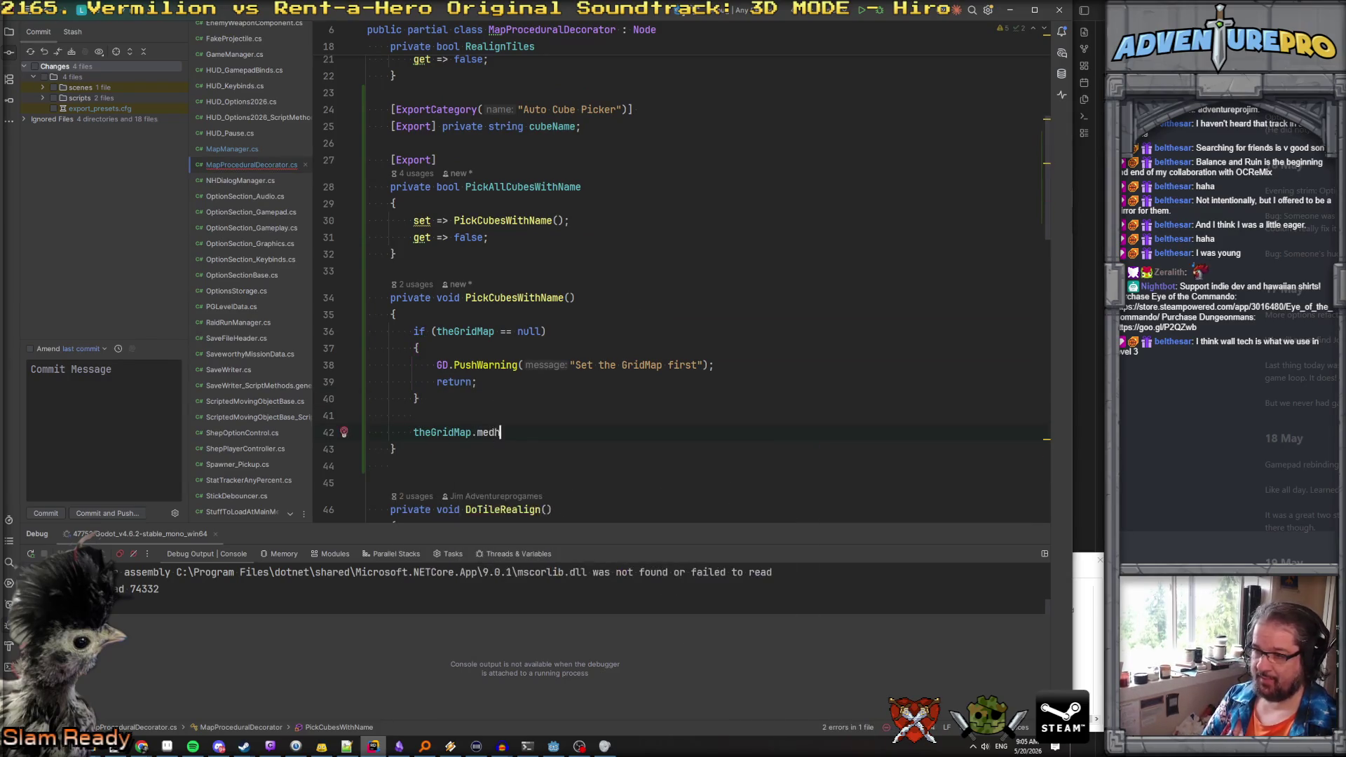
{"action": "key", "text": "Return"}
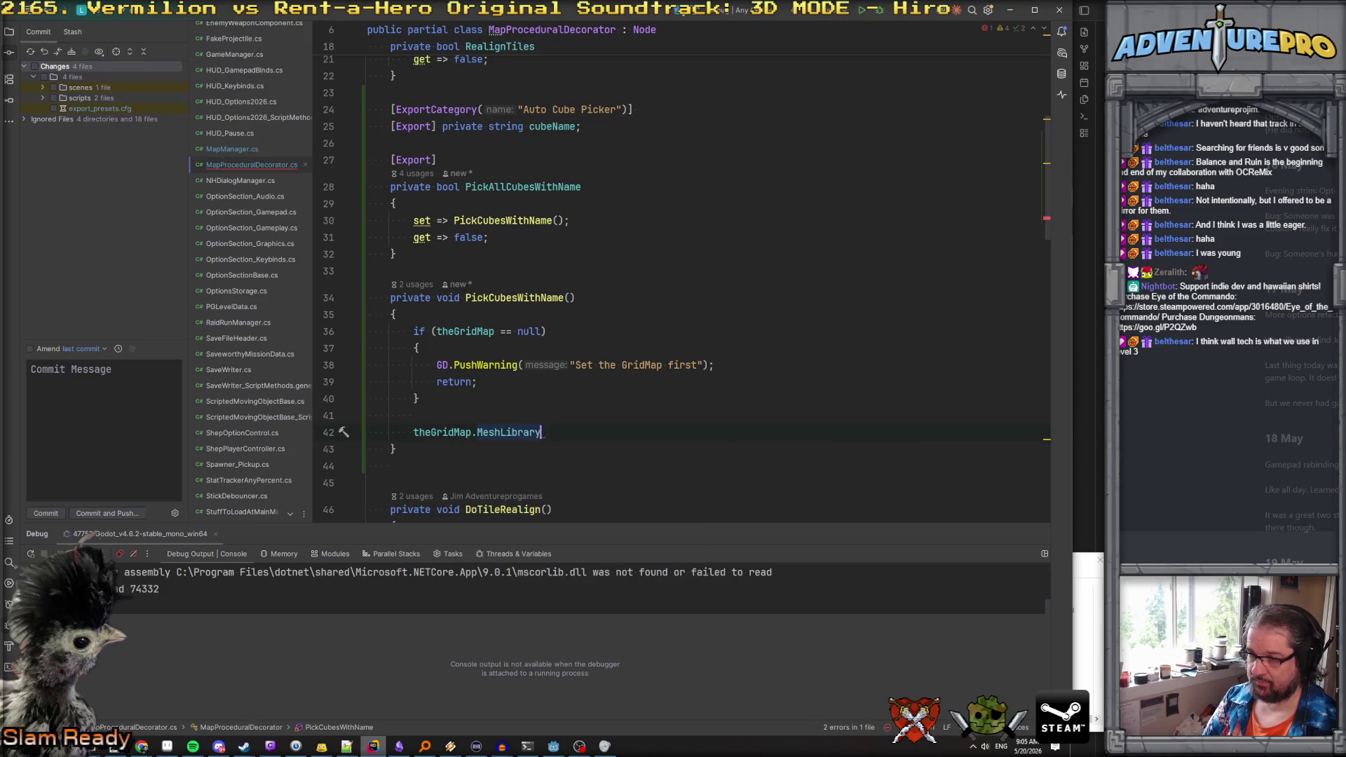
{"action": "left_click", "coordinate": [414, 432]}
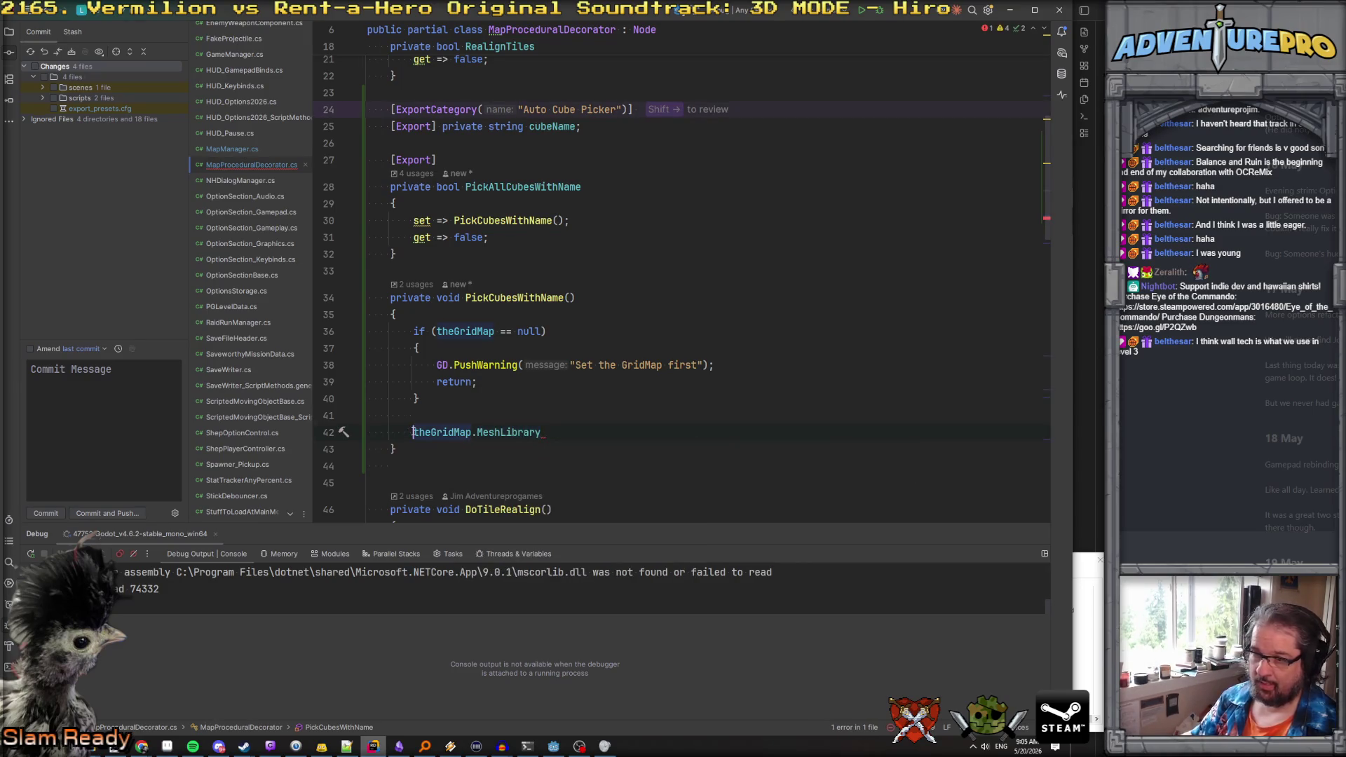
{"action": "type", "text": "var ml ="}
{"action": "key", "text": "End"}
{"action": "type", "text": ";"}
{"action": "key", "text": "Return"}
Undo a stray HtmlKeyModifiers entry, type ml., and inspect GetItemList and GetItemMesh
{"action": "type", "text": "Html"}
{"action": "key", "text": "Return"}
{"action": "key", "text": "ctrl+z"}
{"action": "type", "text": "ml."}
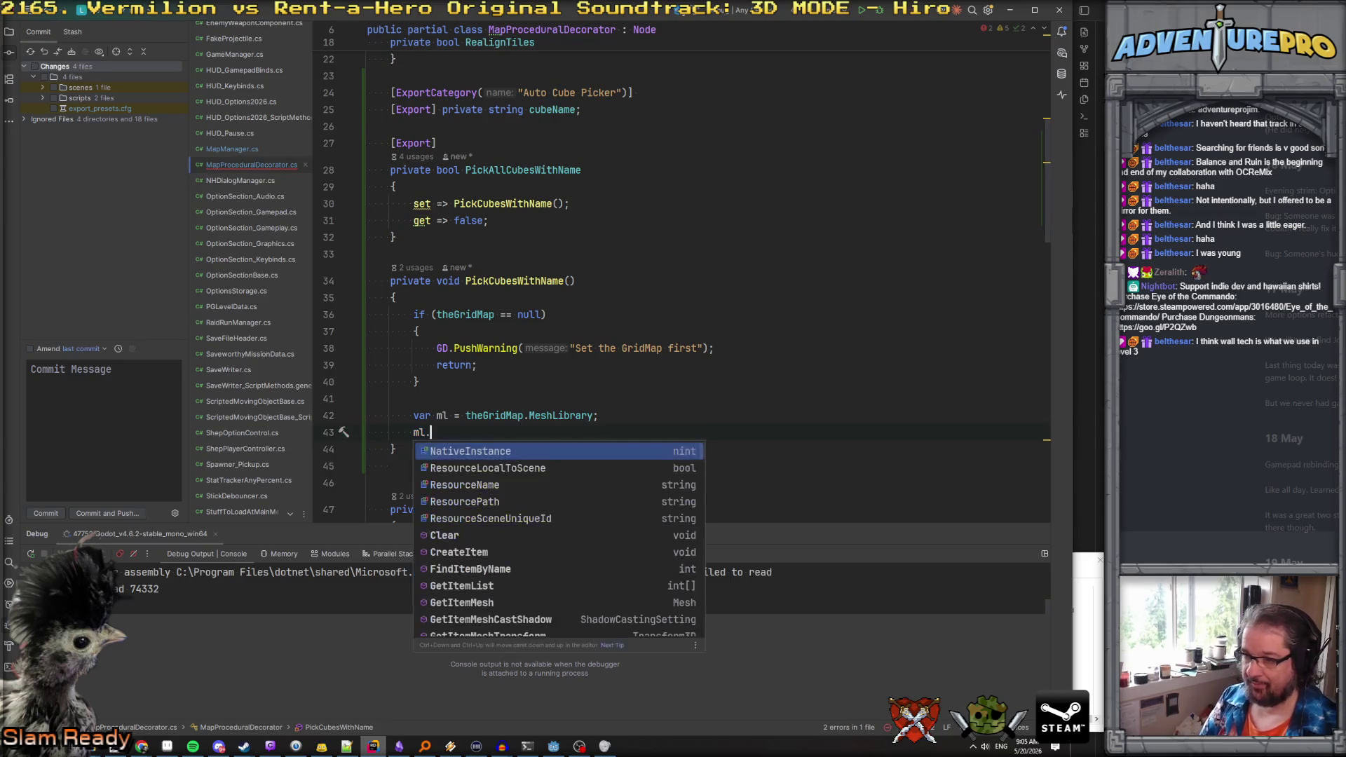
{"action": "scroll", "coordinate": [465, 555], "scroll_direction": "down", "scroll_amount": 3}
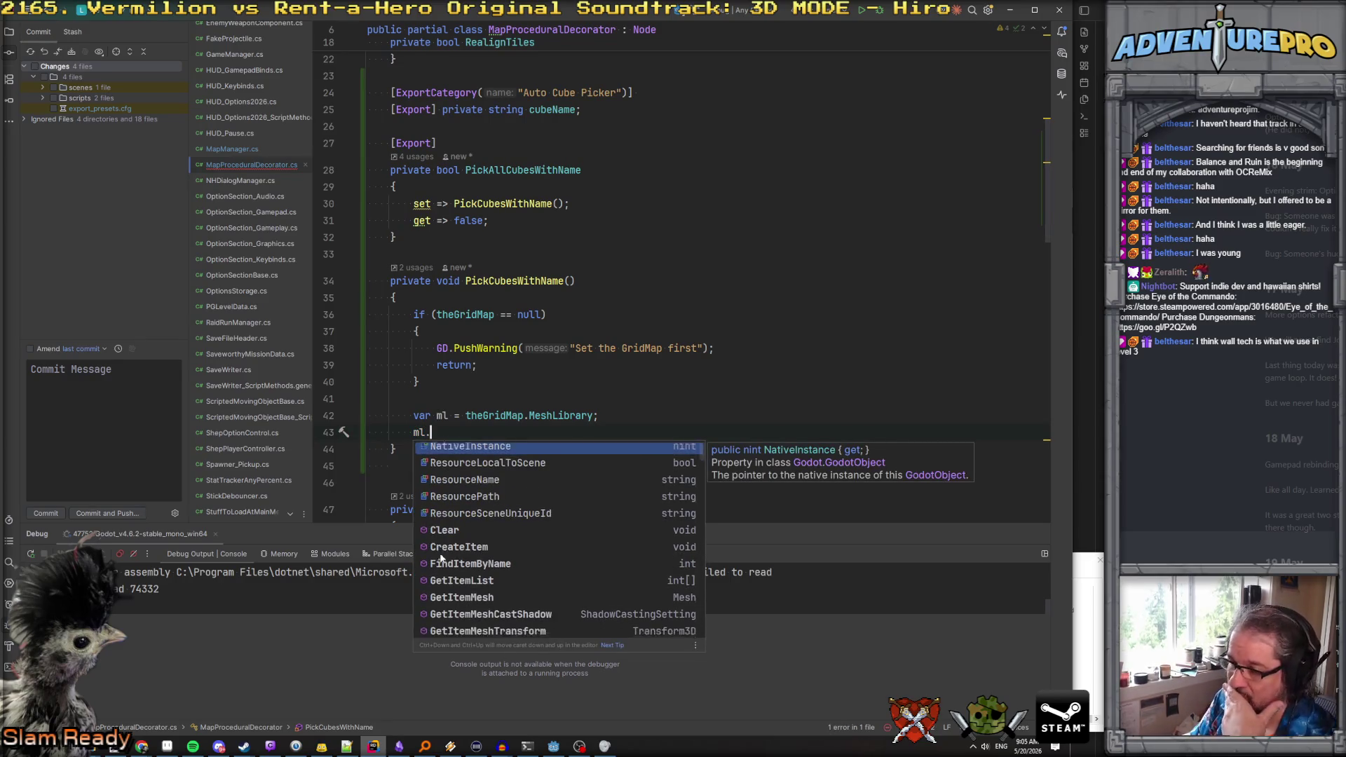
{"action": "left_click", "coordinate": [470, 536]}
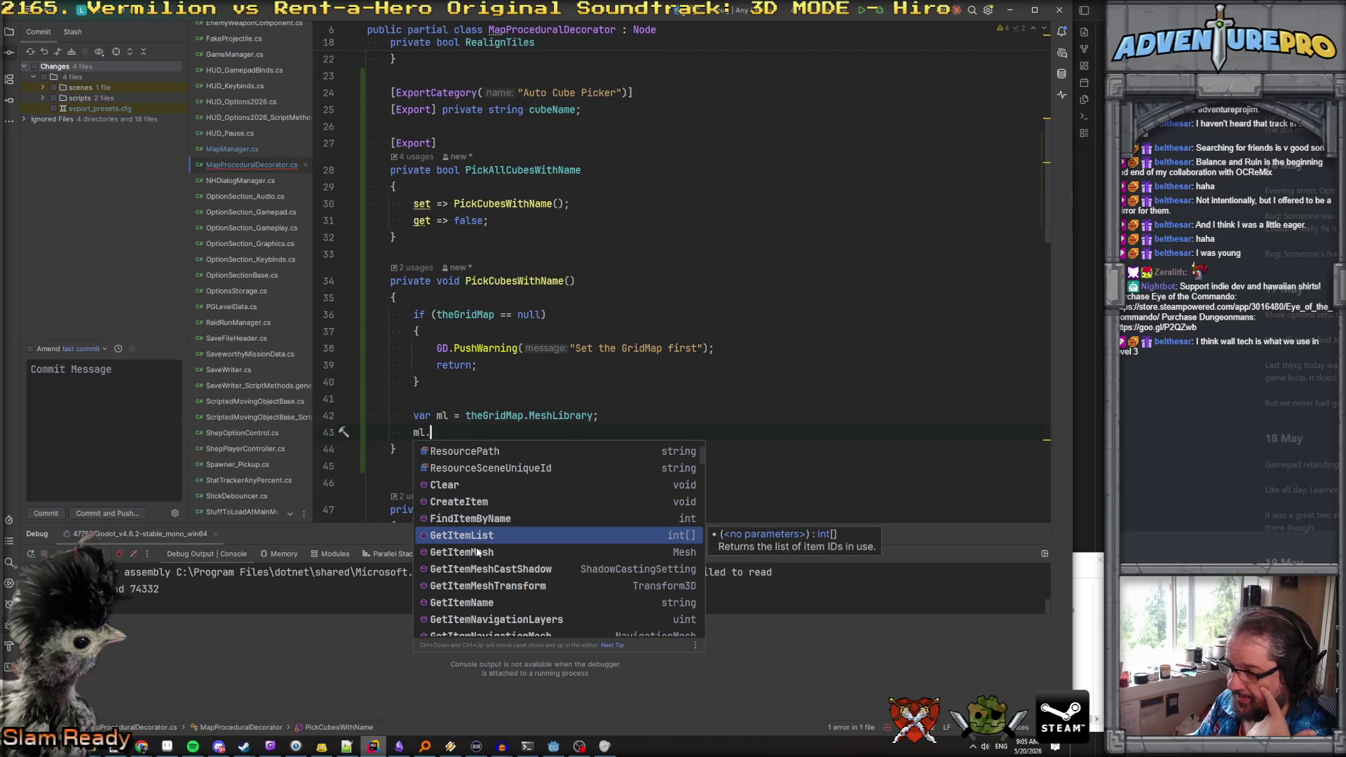
{"action": "left_click", "coordinate": [477, 552]}
Compare the GetItemName and FindItemByName descriptions in the ml. completion list
{"action": "scroll", "coordinate": [480, 575], "scroll_direction": "down", "scroll_amount": 2}
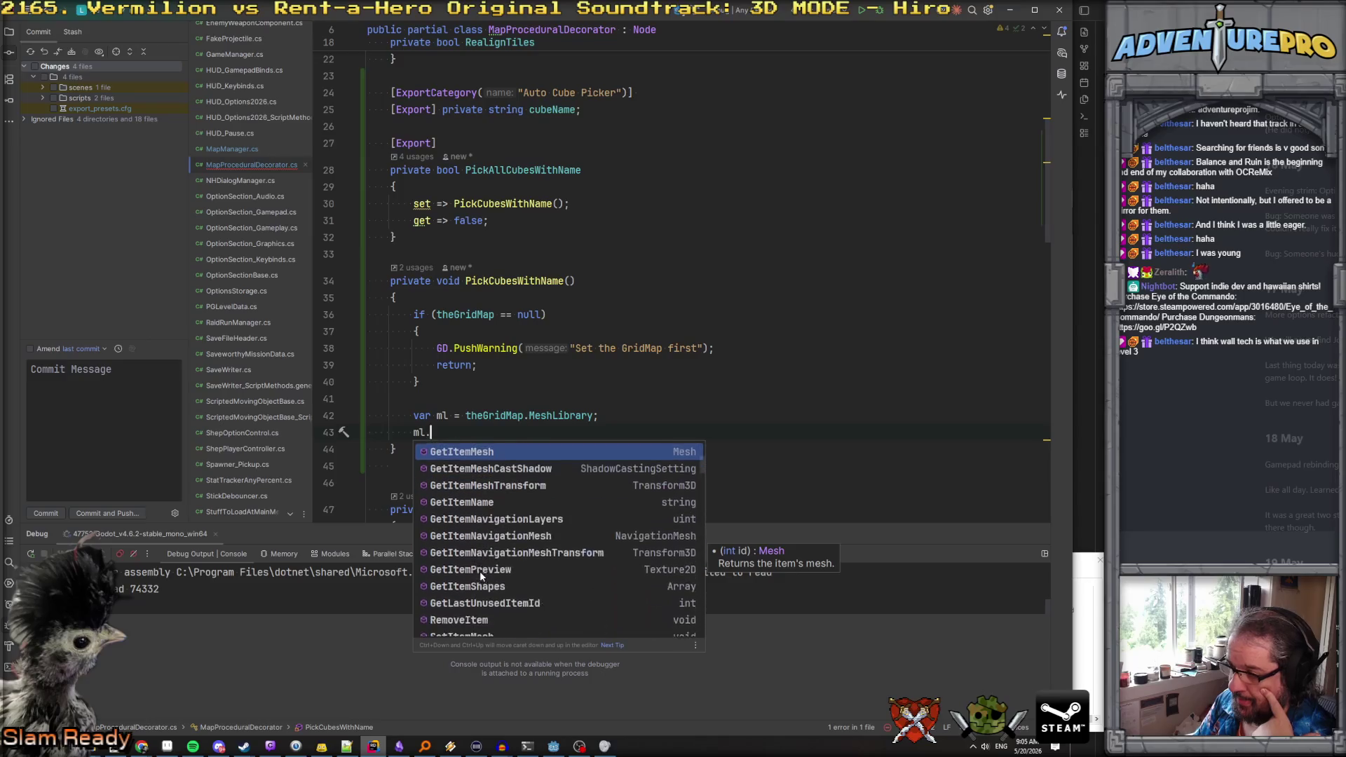
{"action": "left_click", "coordinate": [486, 503]}
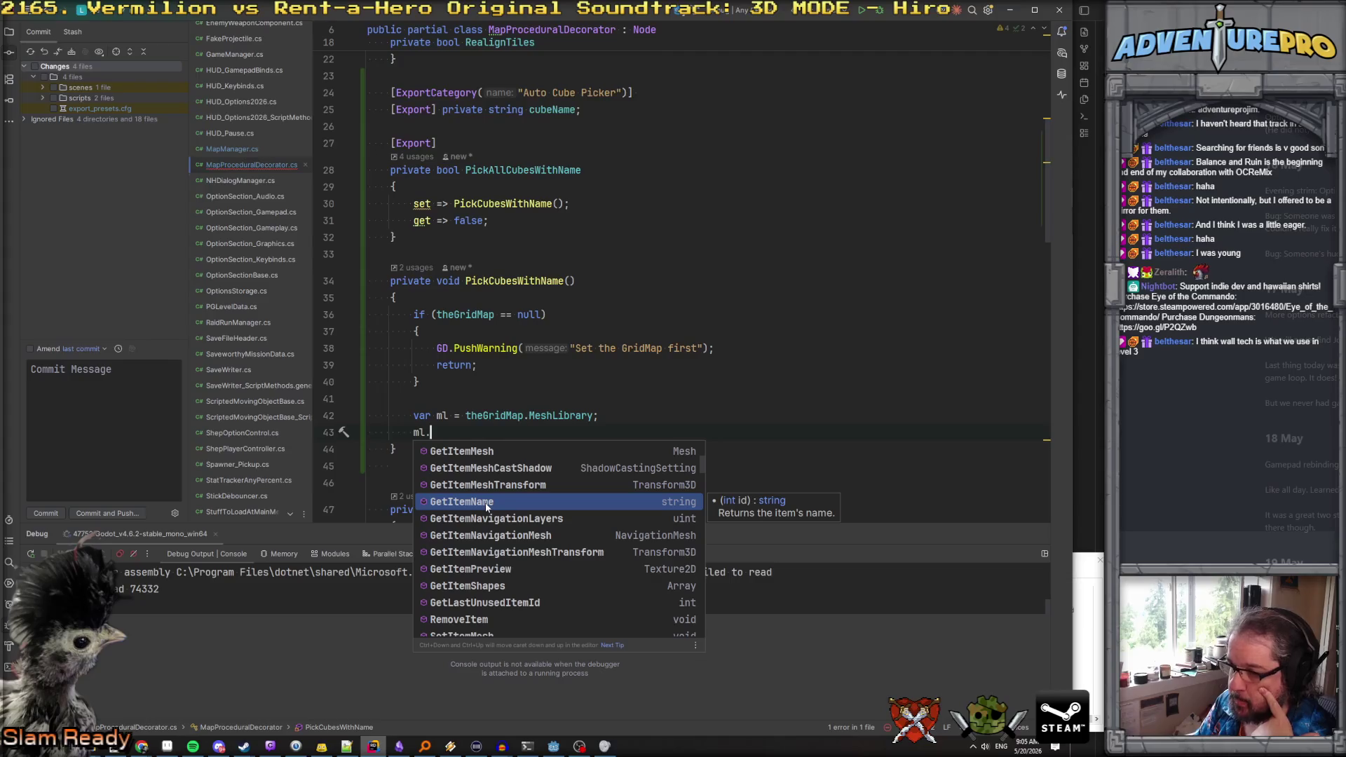
{"action": "scroll", "coordinate": [484, 519], "scroll_direction": "down", "scroll_amount": 1}
{"action": "scroll", "coordinate": [478, 547], "scroll_direction": "up", "scroll_amount": 3}
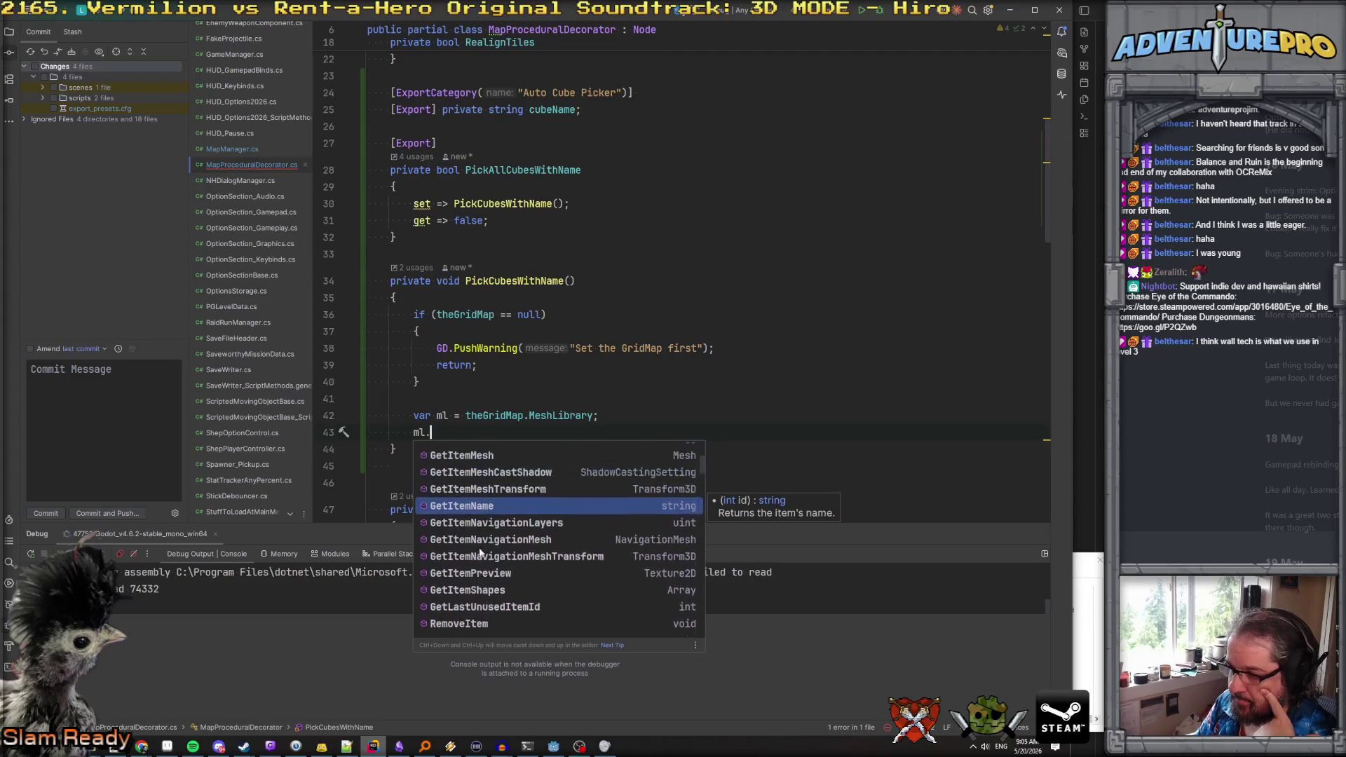
{"action": "left_click", "coordinate": [484, 523]}
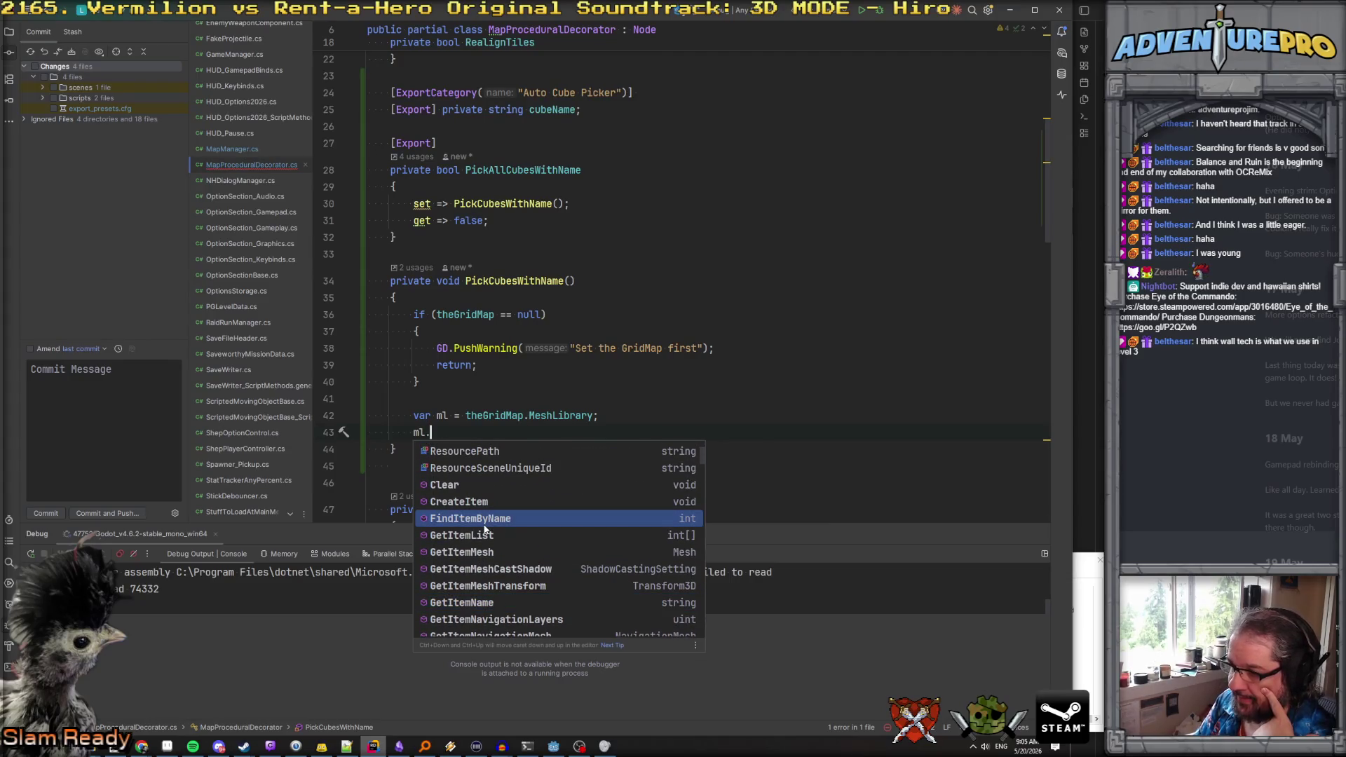
{"action": "scroll", "coordinate": [484, 528], "scroll_direction": "down", "scroll_amount": 2}
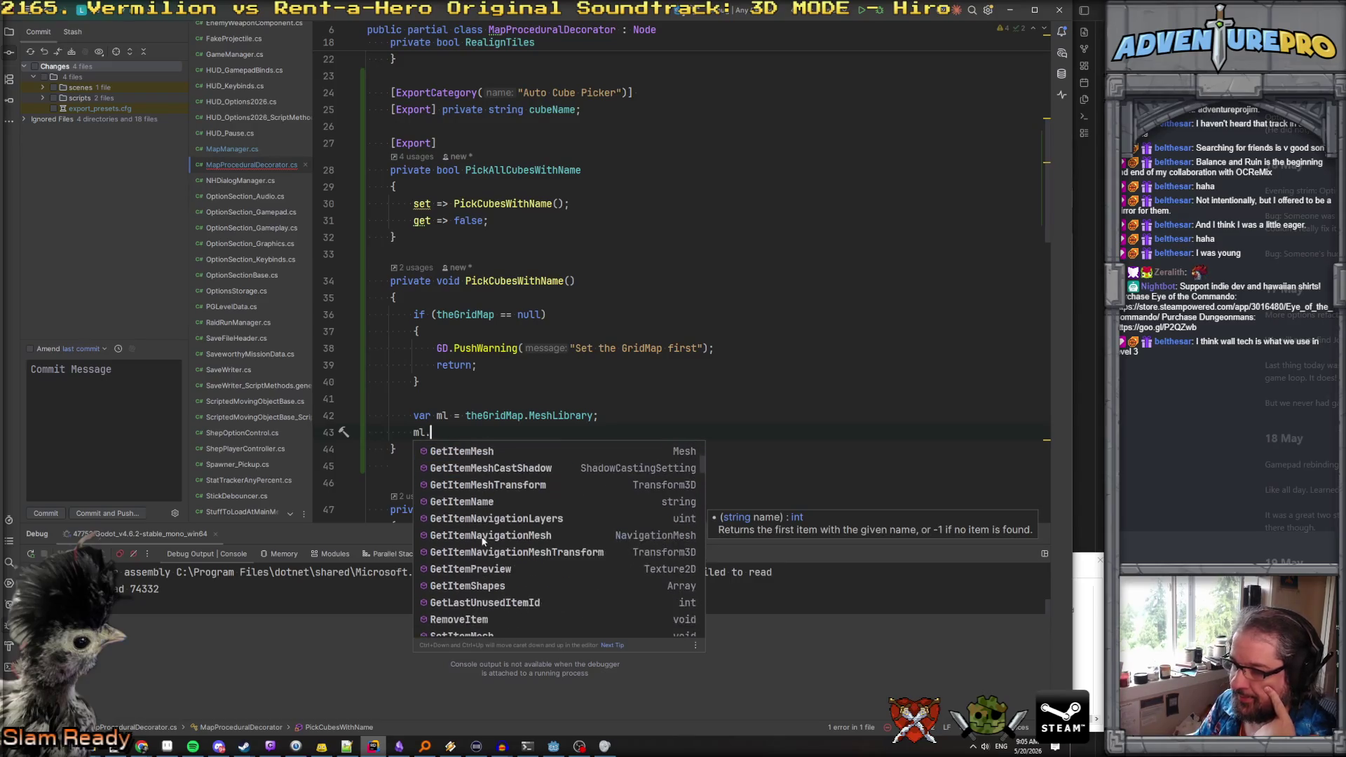
{"action": "left_click", "coordinate": [486, 510]}
{"action": "scroll", "coordinate": [489, 519], "scroll_direction": "down", "scroll_amount": 2}
{"action": "scroll", "coordinate": [489, 519], "scroll_direction": "down", "scroll_amount": 2}
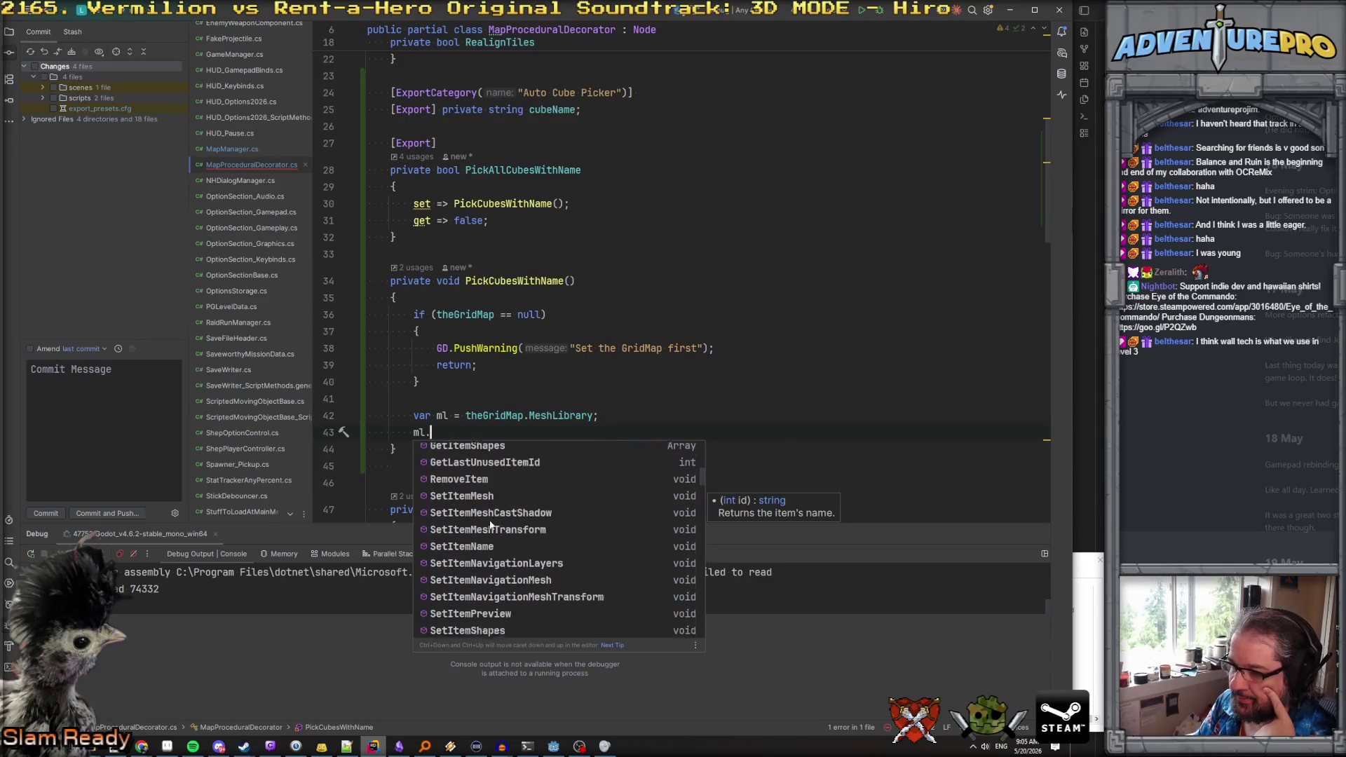
{"action": "scroll", "coordinate": [490, 522], "scroll_direction": "up", "scroll_amount": 4}
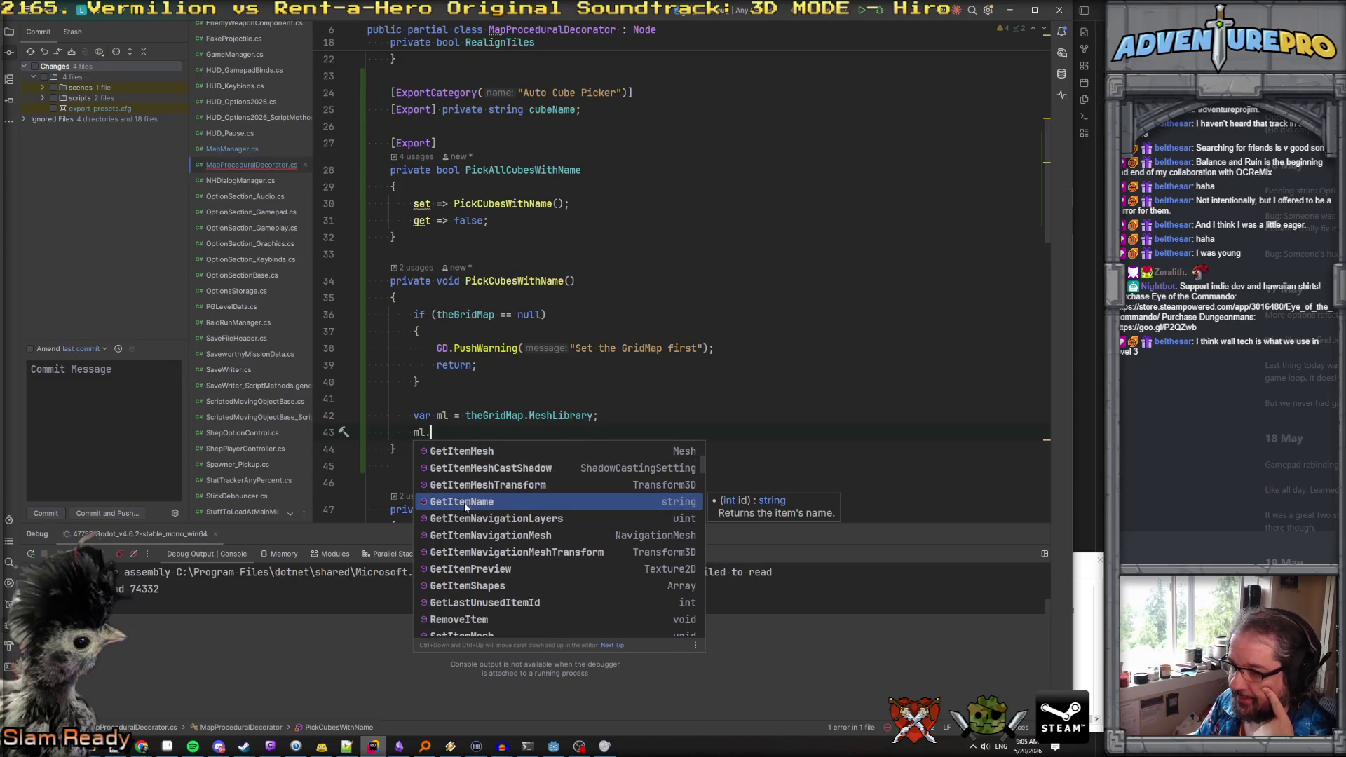
{"action": "scroll", "coordinate": [465, 506], "scroll_direction": "up", "scroll_amount": 1}
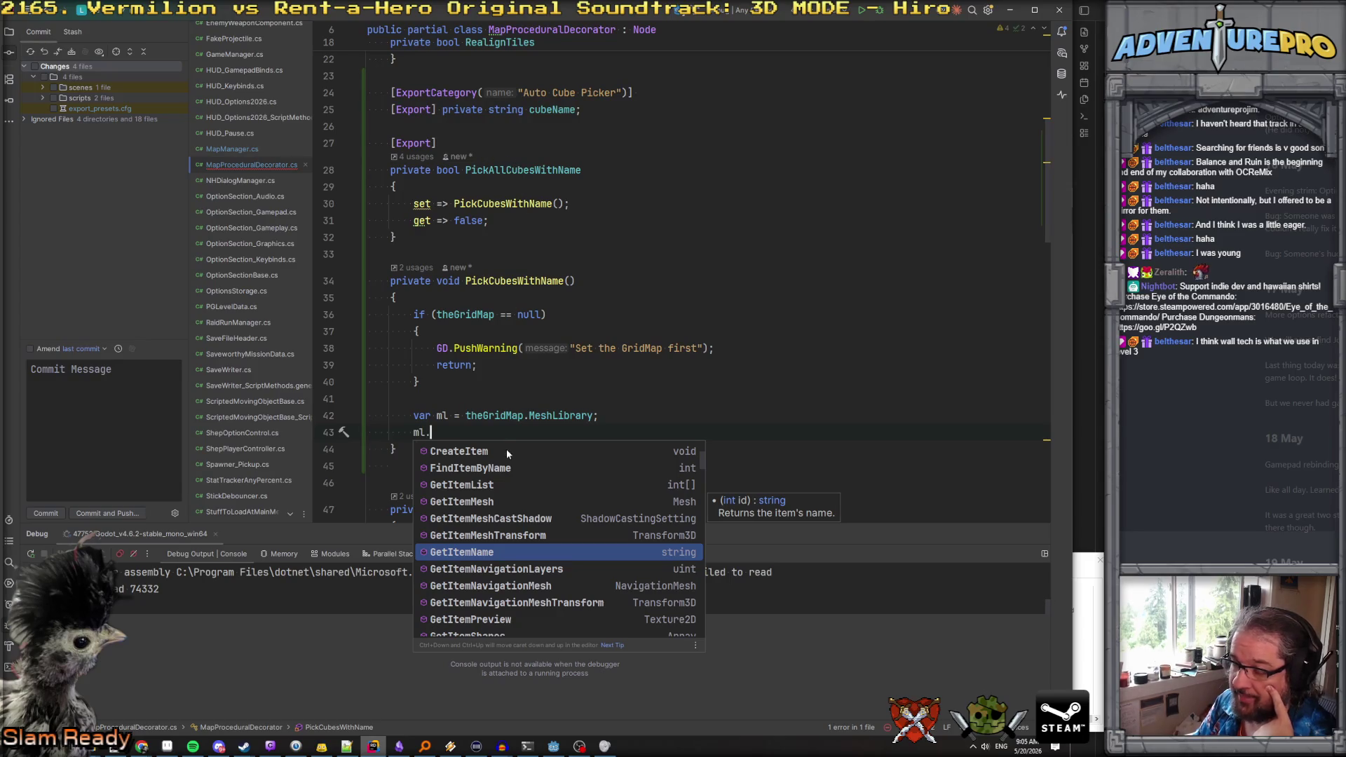
{"action": "scroll", "coordinate": [506, 449], "scroll_direction": "up", "scroll_amount": 2}
{"action": "scroll", "coordinate": [514, 372], "scroll_direction": "up", "scroll_amount": 5}
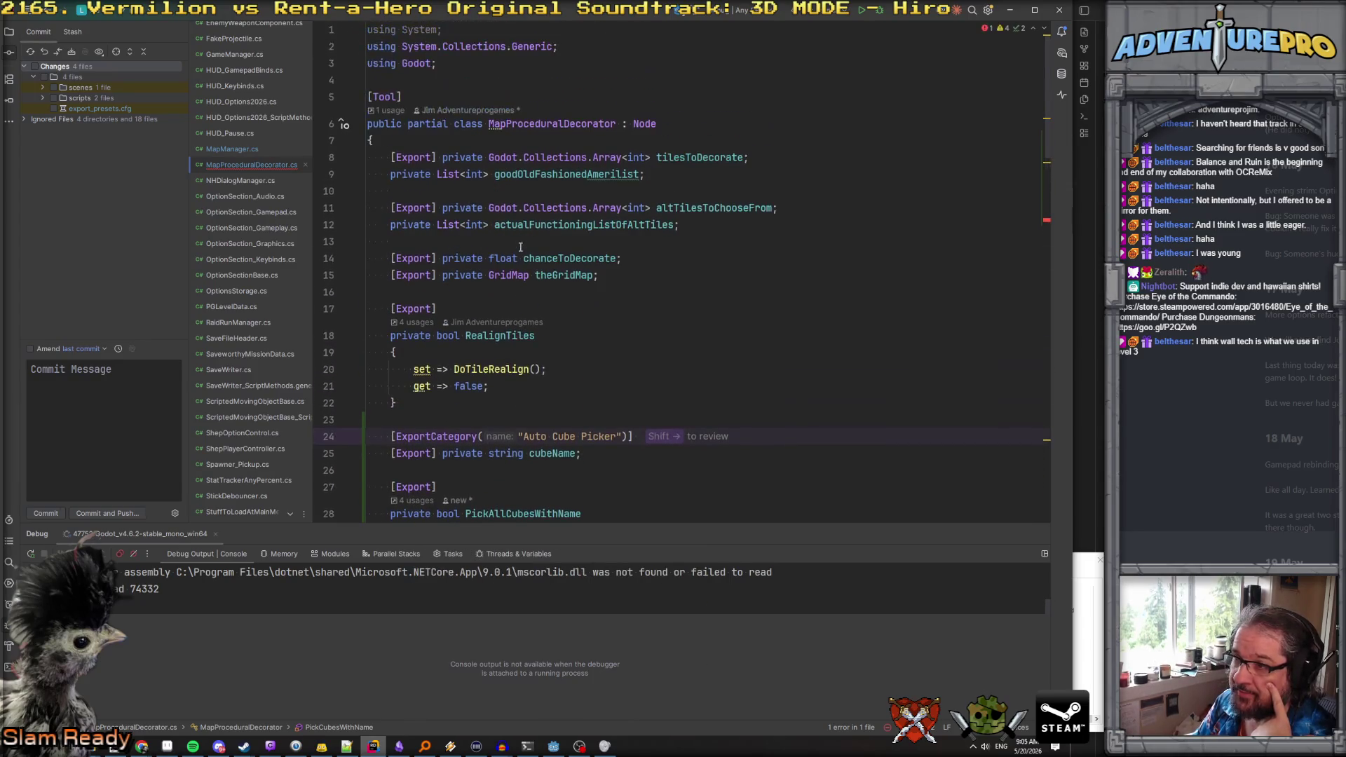
Rename the method and the bool toggle to FillTilesToDecorateWithCubesWithName
{"action": "scroll", "coordinate": [520, 247], "scroll_direction": "down", "scroll_amount": 7}
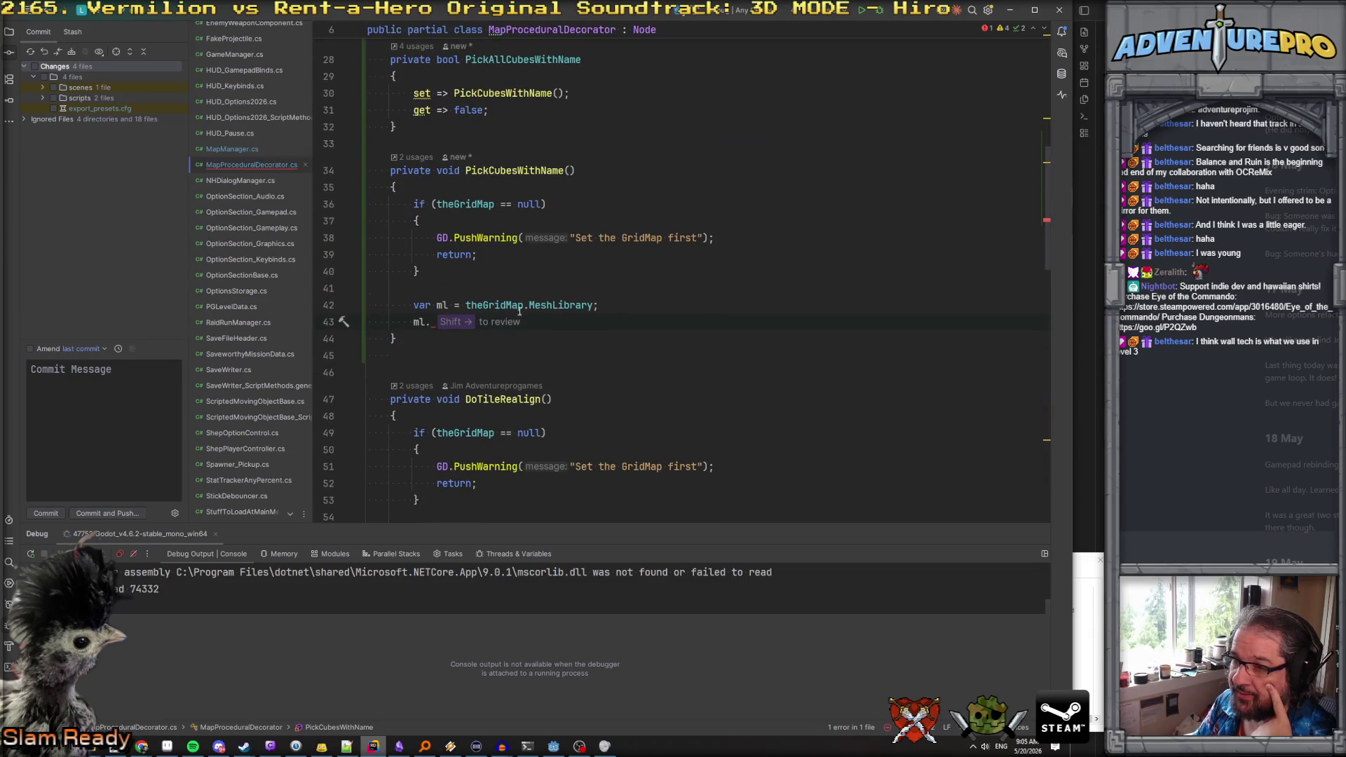
{"action": "scroll", "coordinate": [519, 312], "scroll_direction": "up", "scroll_amount": 3}
{"action": "left_click", "coordinate": [466, 322]}
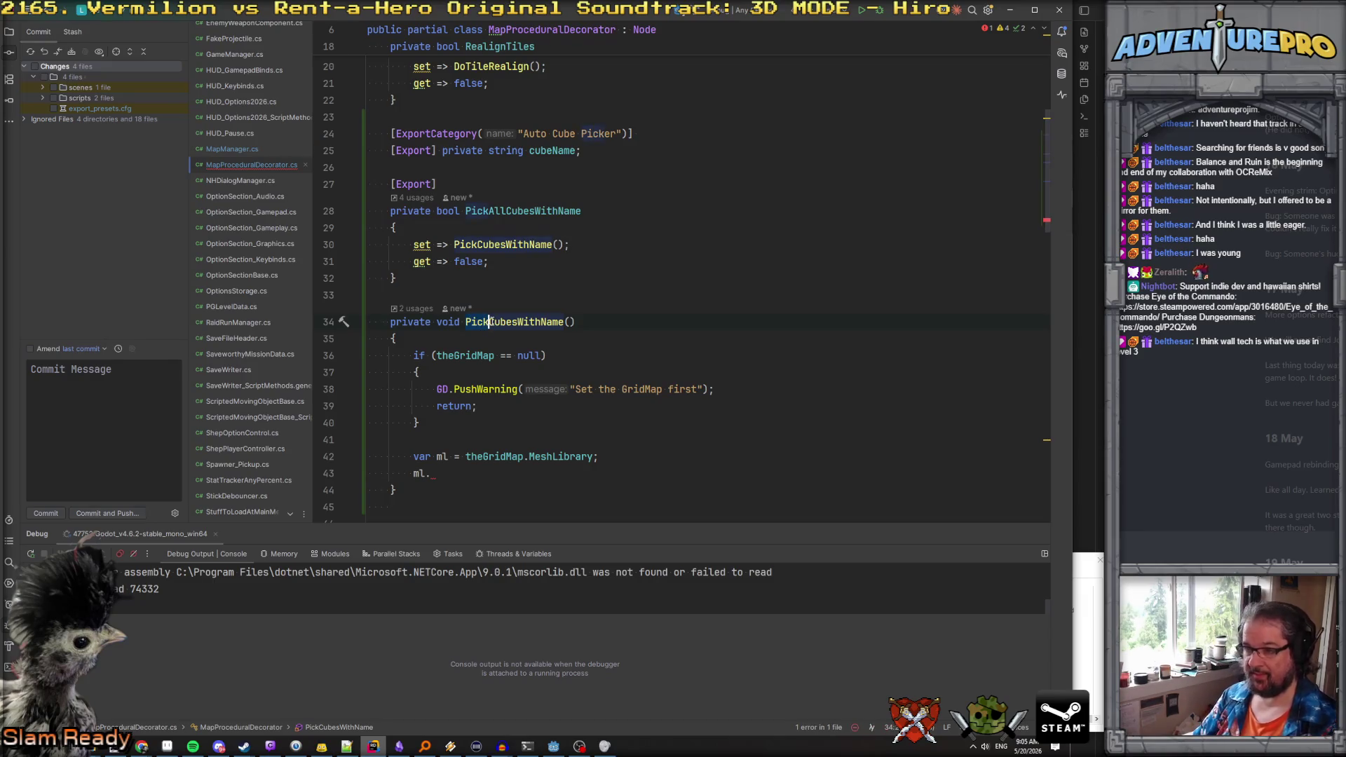
{"action": "key", "text": "BackSpace"}
{"action": "key", "text": "BackSpace"}
{"action": "key", "text": "BackSpace"}
{"action": "type", "text": "FillTiles"}
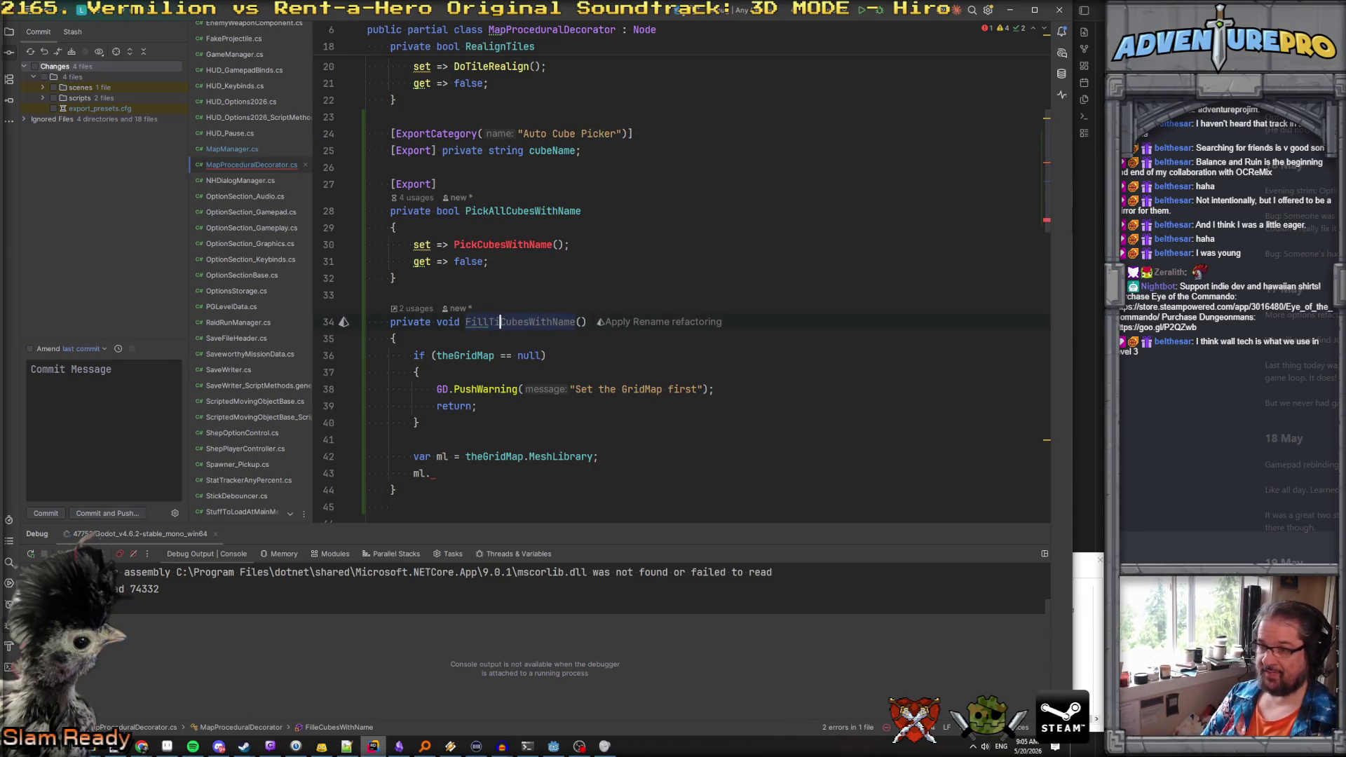
{"action": "type", "text": "ToDecorateWith"}
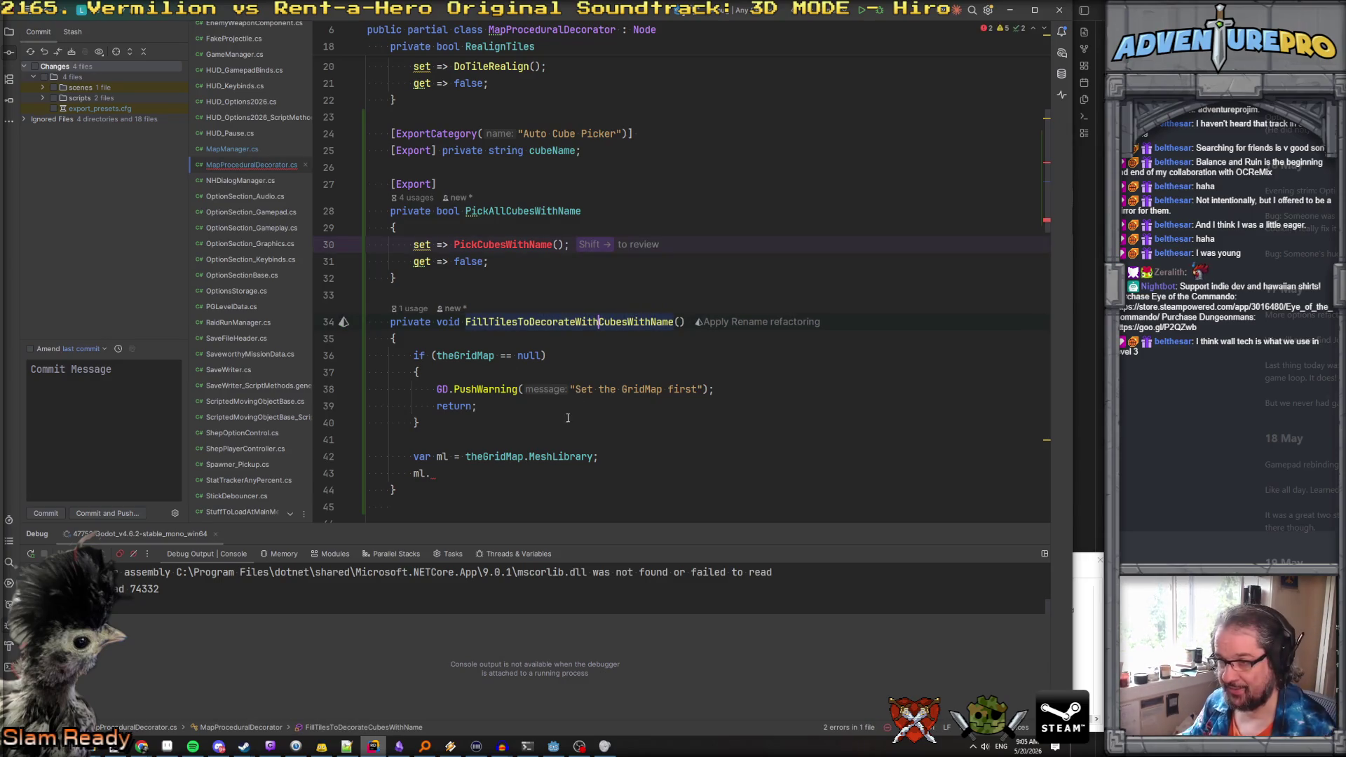
{"action": "double_click", "coordinate": [564, 326]}
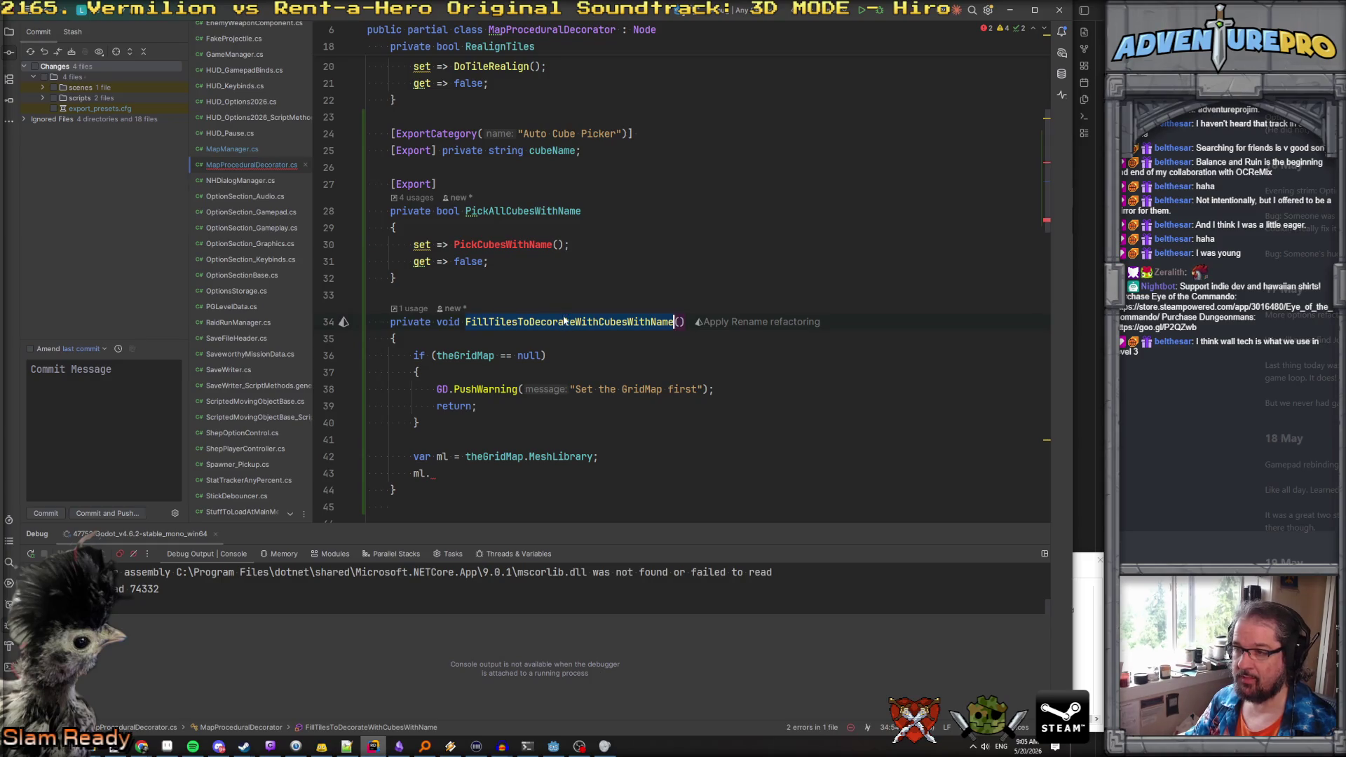
{"action": "key", "text": "ctrl+c"}
{"action": "double_click", "coordinate": [519, 211]}
{"action": "key", "text": "ctrl+v"}
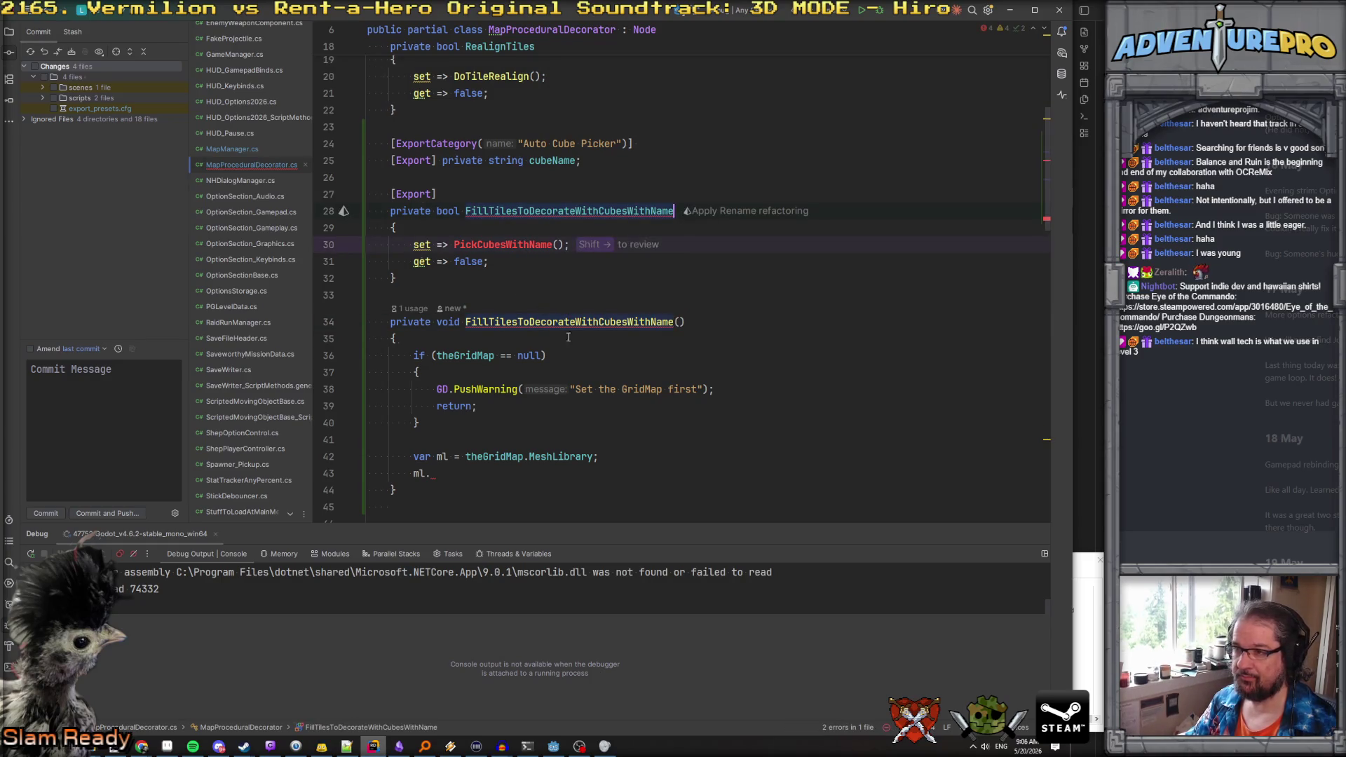
Prefix the method with Do and update the setter call to DoFillTilesToDecorateWithCubesWithName
{"action": "left_click", "coordinate": [464, 322]}
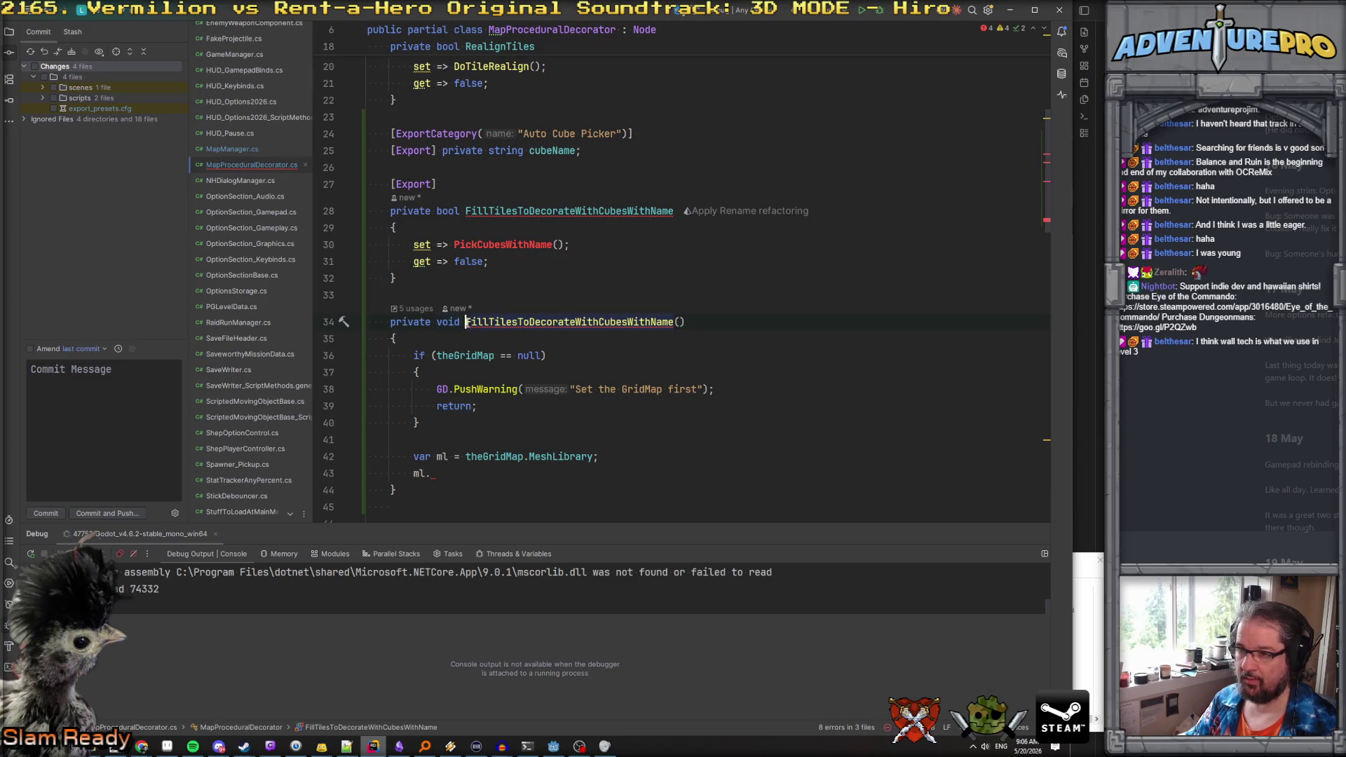
{"action": "type", "text": "Do"}
{"action": "key", "text": "Escape"}
{"action": "left_click", "coordinate": [453, 245]}
{"action": "type", "text": "Do"}
{"action": "key", "text": "Escape"}
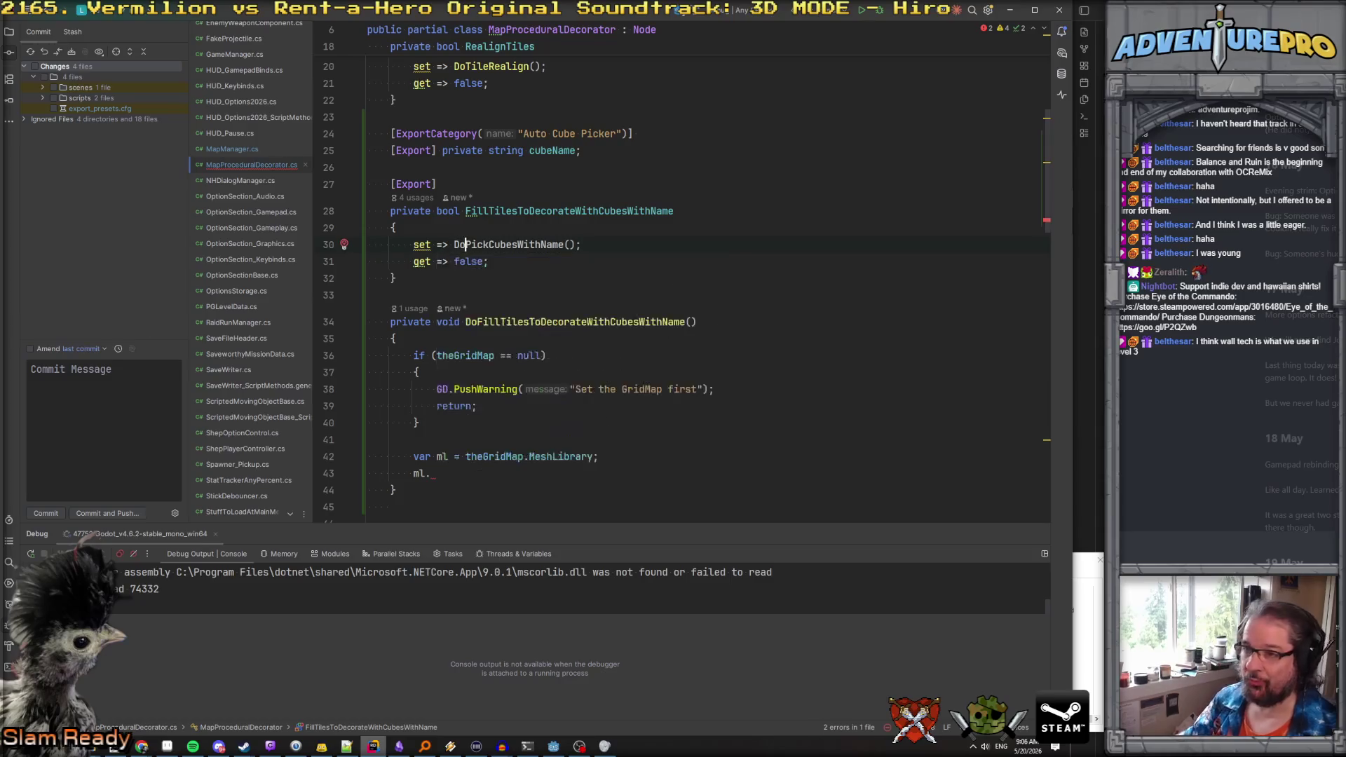
{"action": "double_click", "coordinate": [510, 322]}
{"action": "key", "text": "ctrl+c"}
{"action": "key", "text": "ctrl+shift+BackSpace"}
{"action": "key", "text": "ctrl+w"}
{"action": "key", "text": "ctrl+v"}
{"action": "scroll", "coordinate": [557, 331], "scroll_direction": "down", "scroll_amount": 1}
{"action": "scroll", "coordinate": [556, 331], "scroll_direction": "down", "scroll_amount": 2}
{"action": "left_click", "coordinate": [496, 423]}
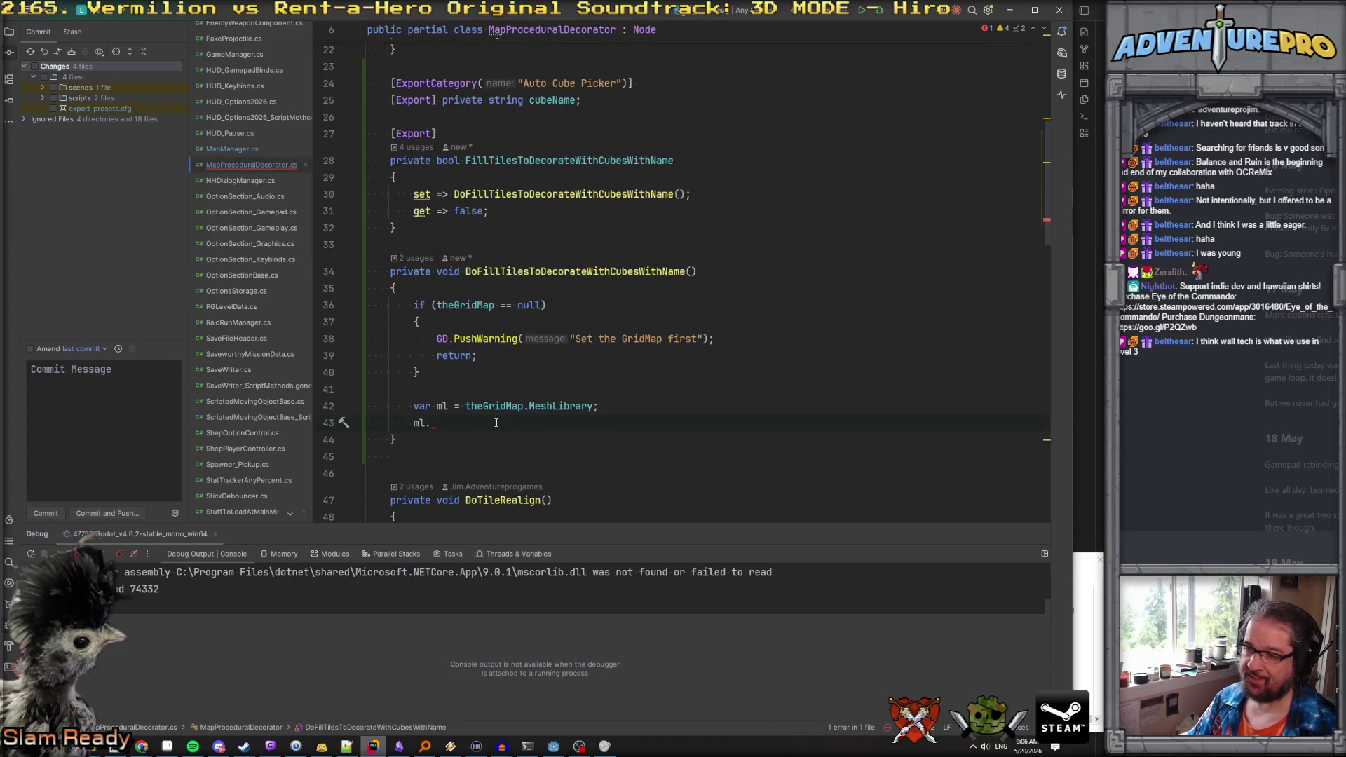
Fetch var allIDs = ml.GetItemList(); and open a foreach loop over allIDs
{"action": "key", "text": "shift+Left"}
{"action": "key", "text": "shift+Left"}
{"action": "key", "text": "shift+Left"}
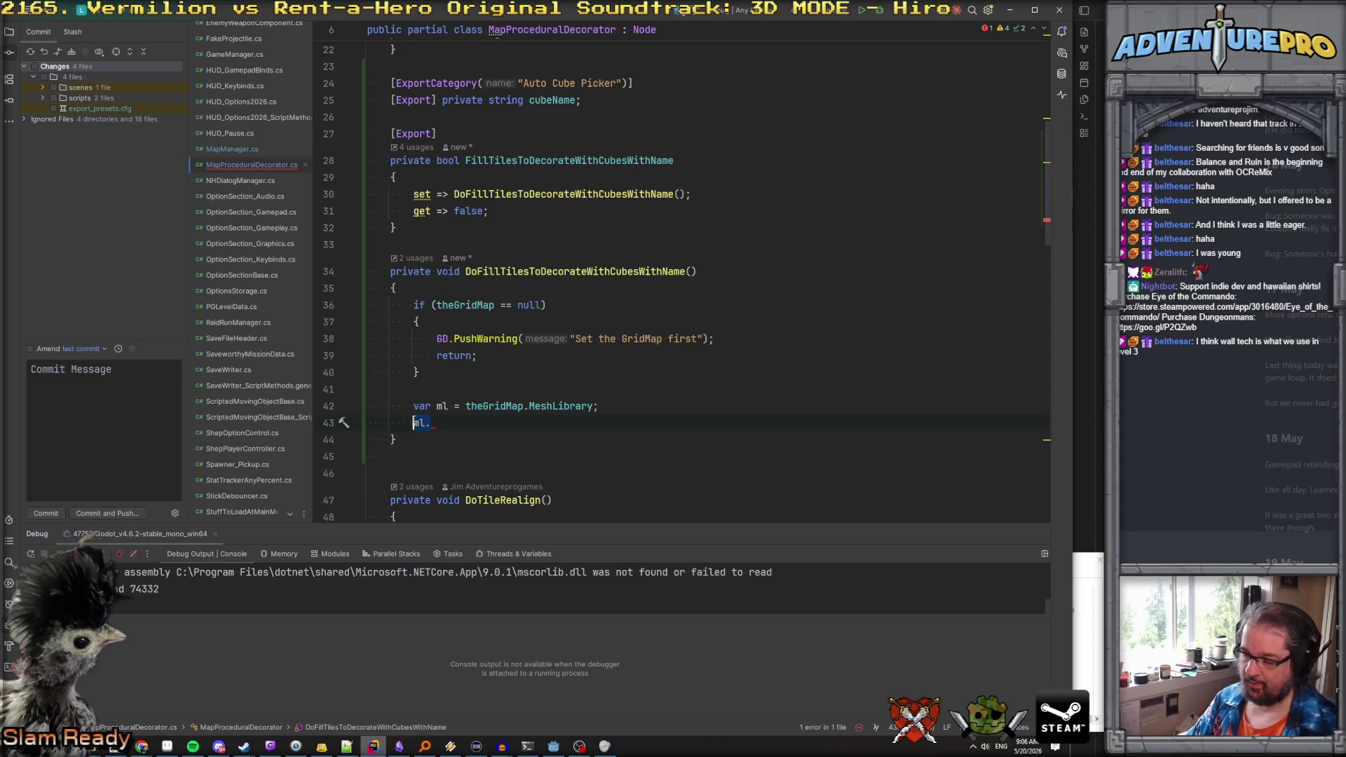
{"action": "type", "text": "var allIDs"}
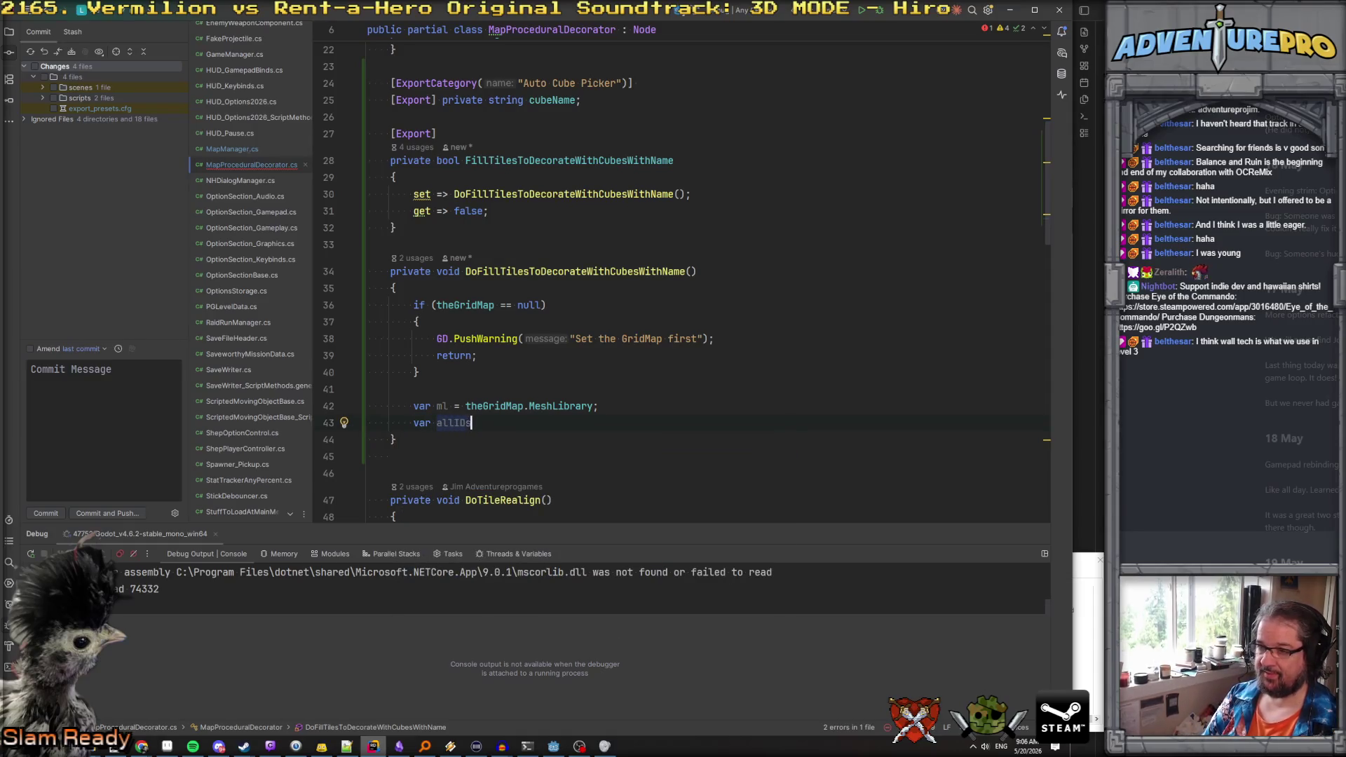
{"action": "type", "text": " = ml."}
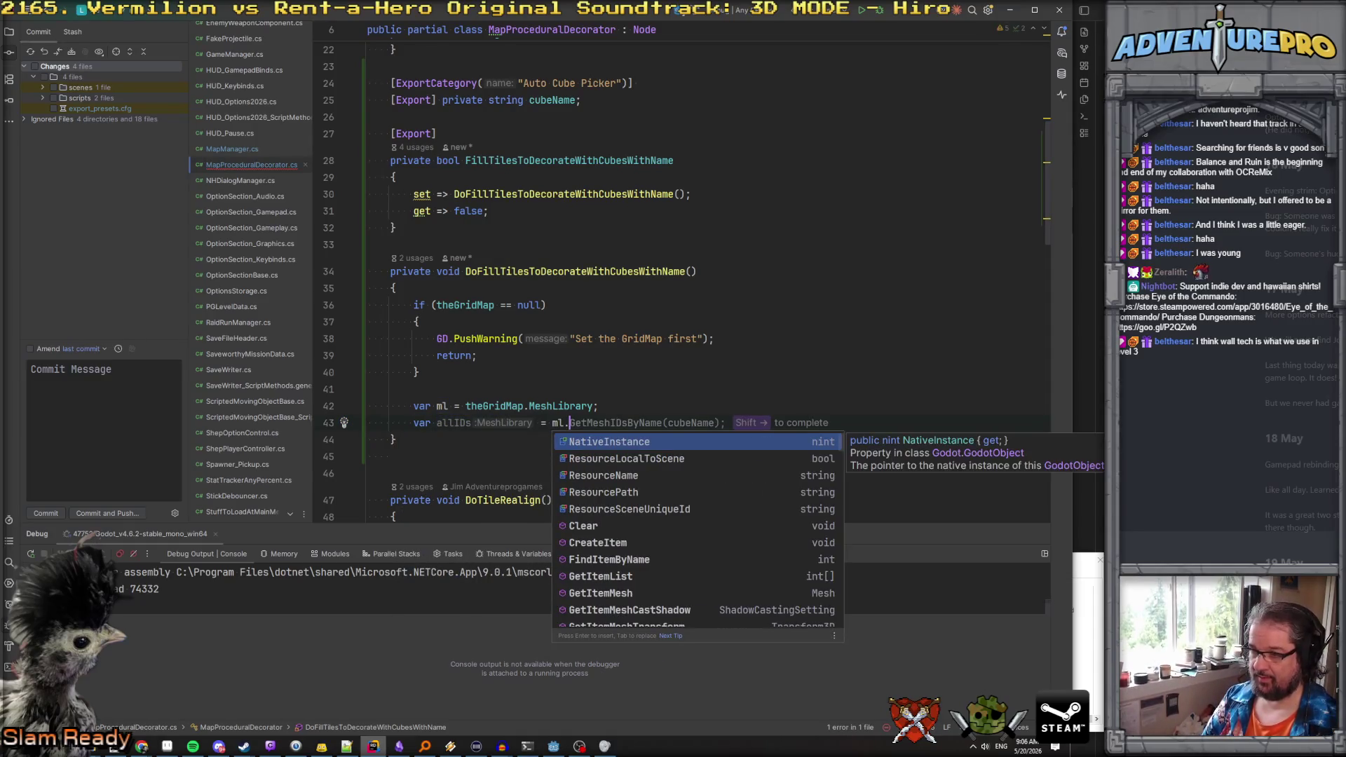
{"action": "type", "text": "GetItemList"}
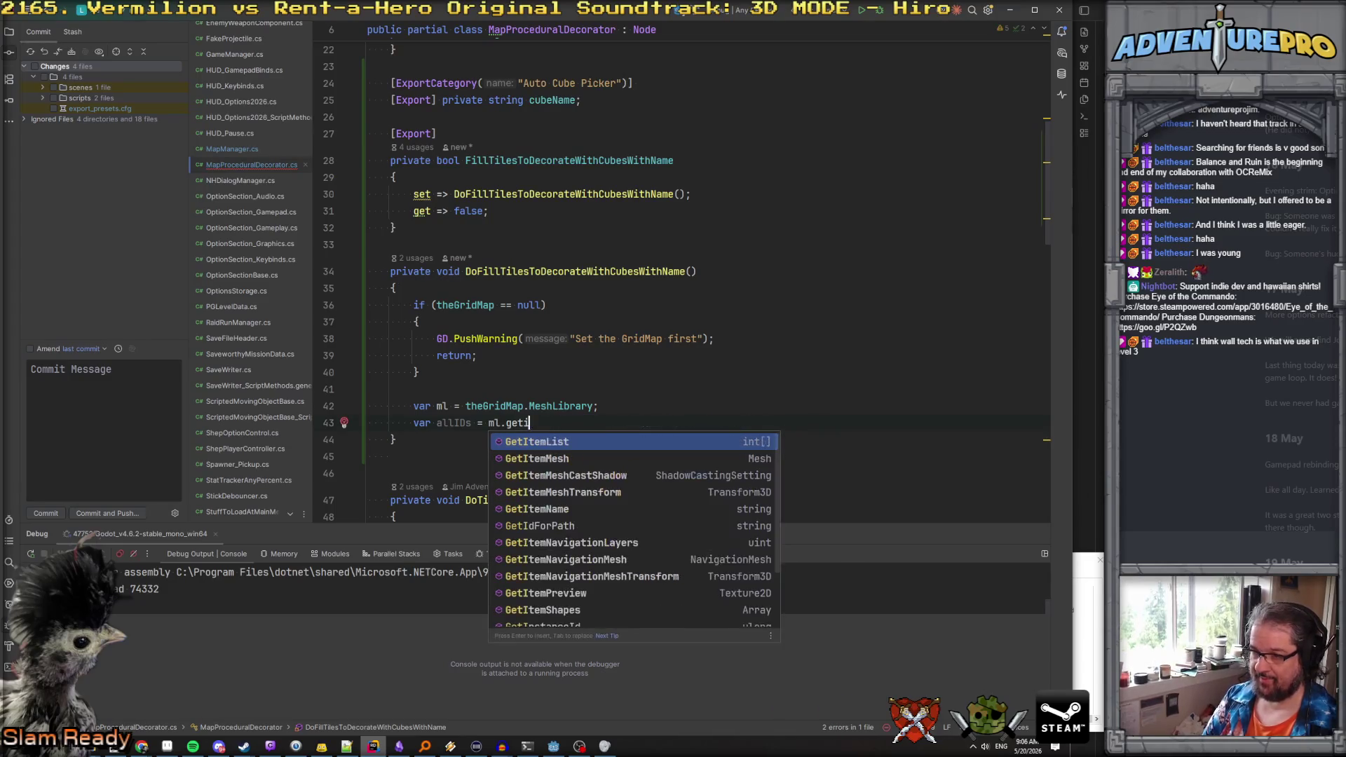
{"action": "type", "text": "();"}
{"action": "key", "text": "Return"}
{"action": "type", "text": "fore"}
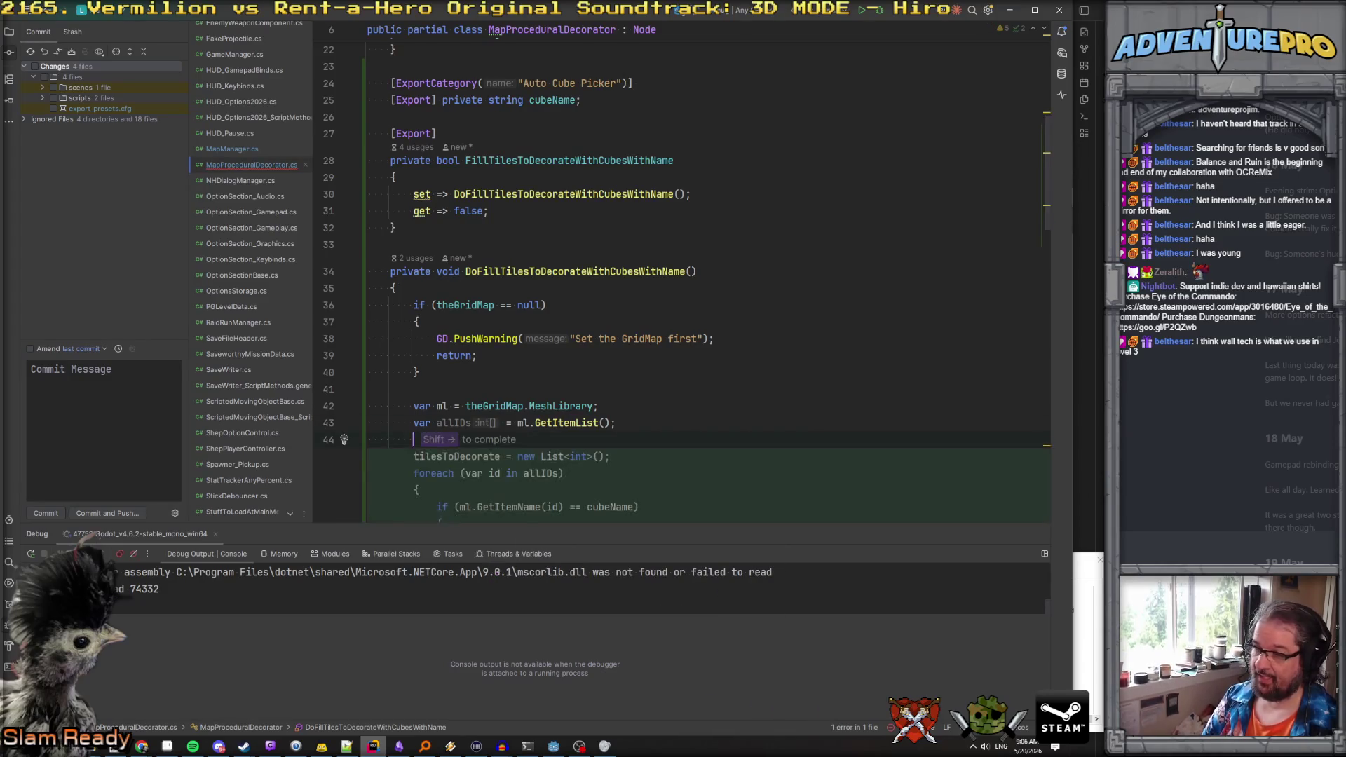
{"action": "type", "text": "ach( var"}
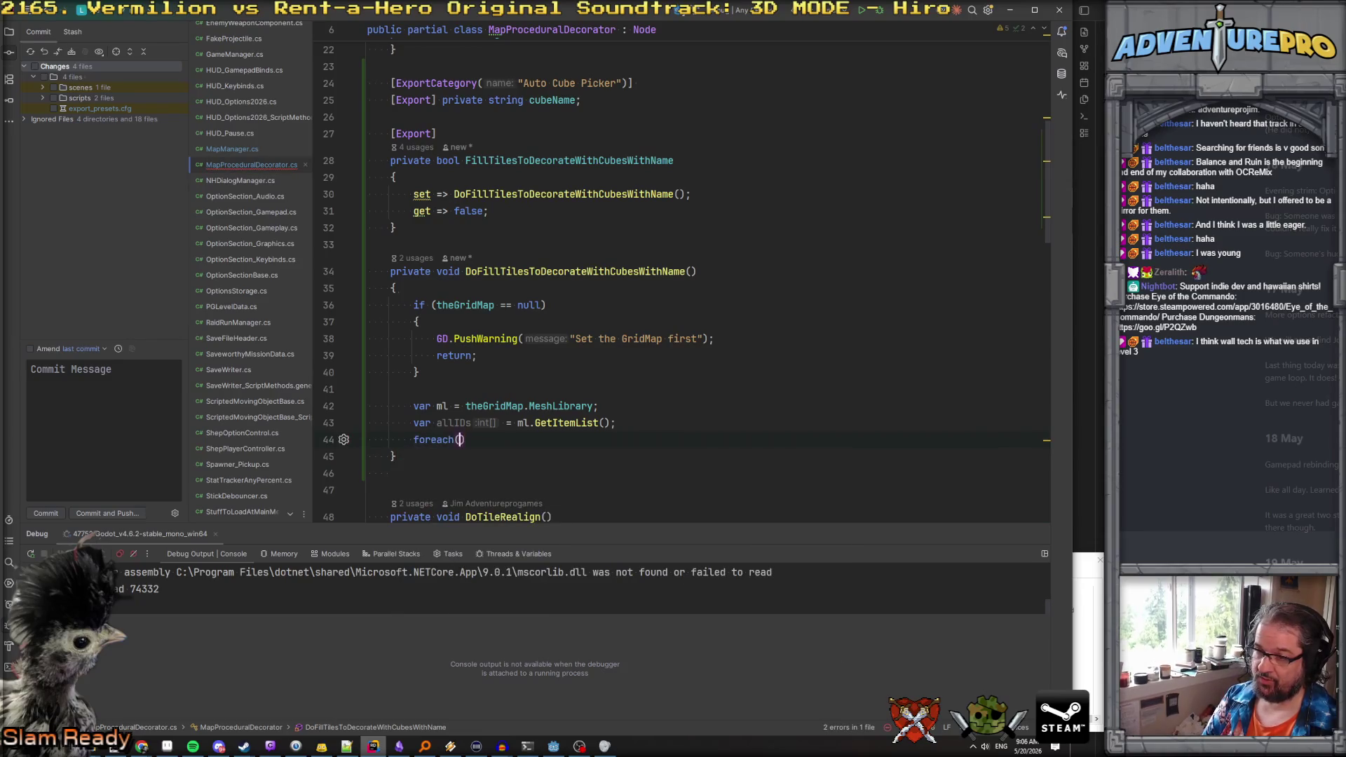
{"action": "type", "text": " id in allID"}
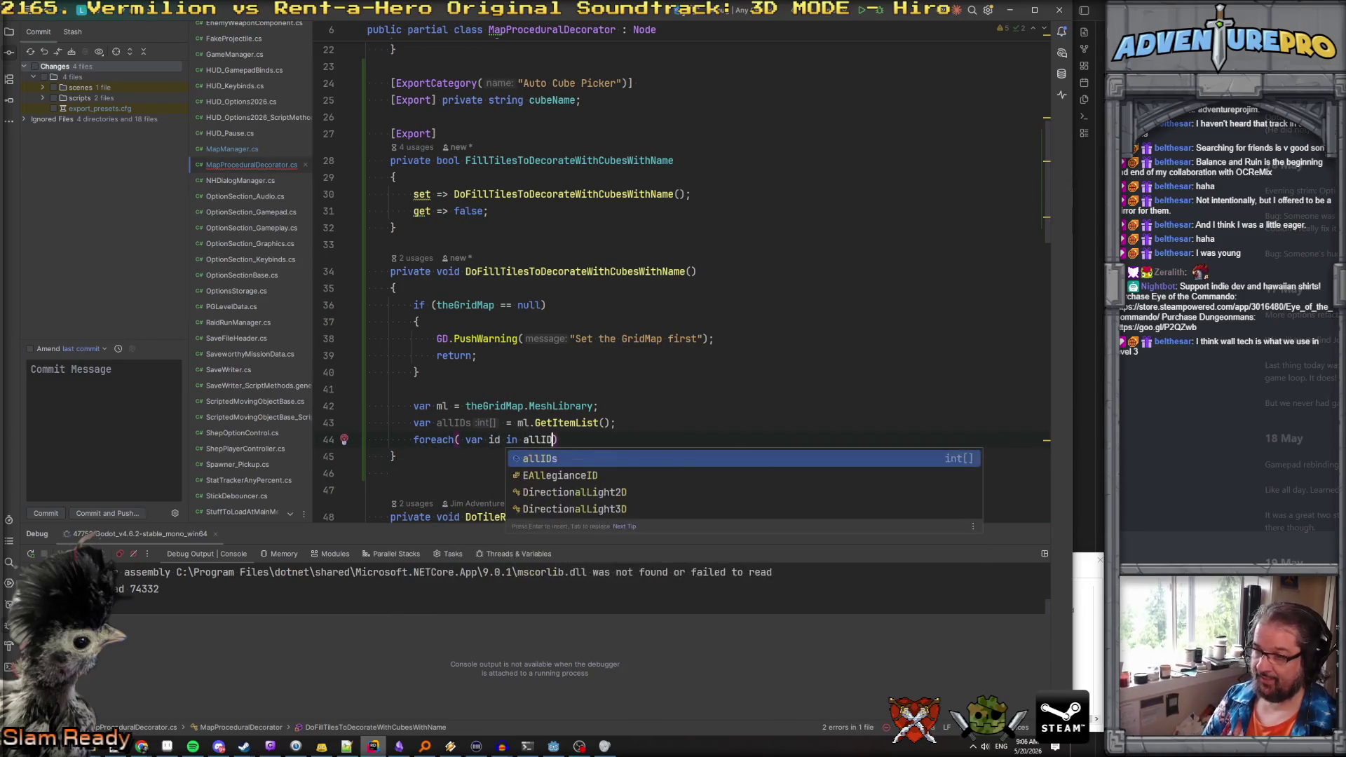
{"action": "key", "text": "Return"}
{"action": "type", "text": ")"}
{"action": "key", "text": "Return"}
{"action": "type", "text": "{"}
{"action": "key", "text": "Return"}
In the loop, get var cubeName = ml.GetItemName(id); and begin if( cubeName.ToLower().Contains(
{"action": "type", "text": "var cube"}
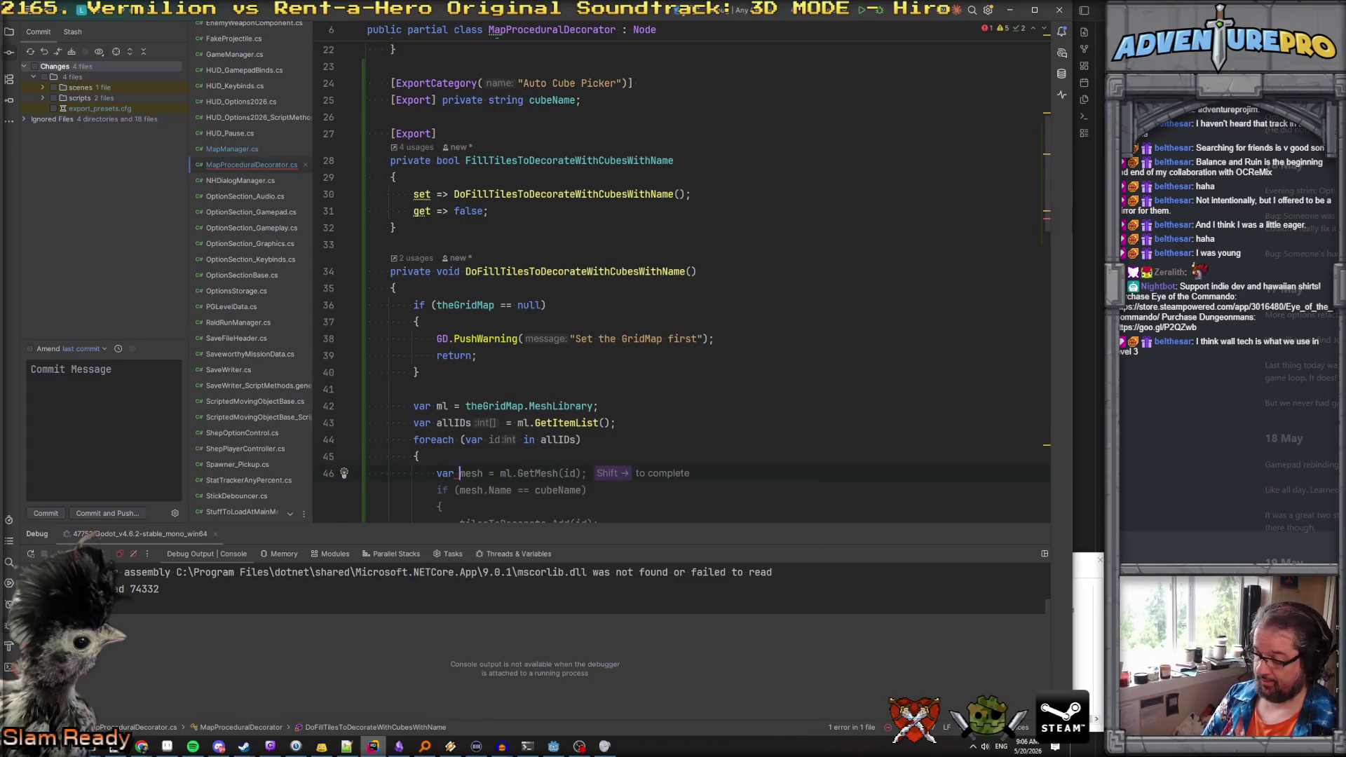
{"action": "type", "text": "Name = m"}
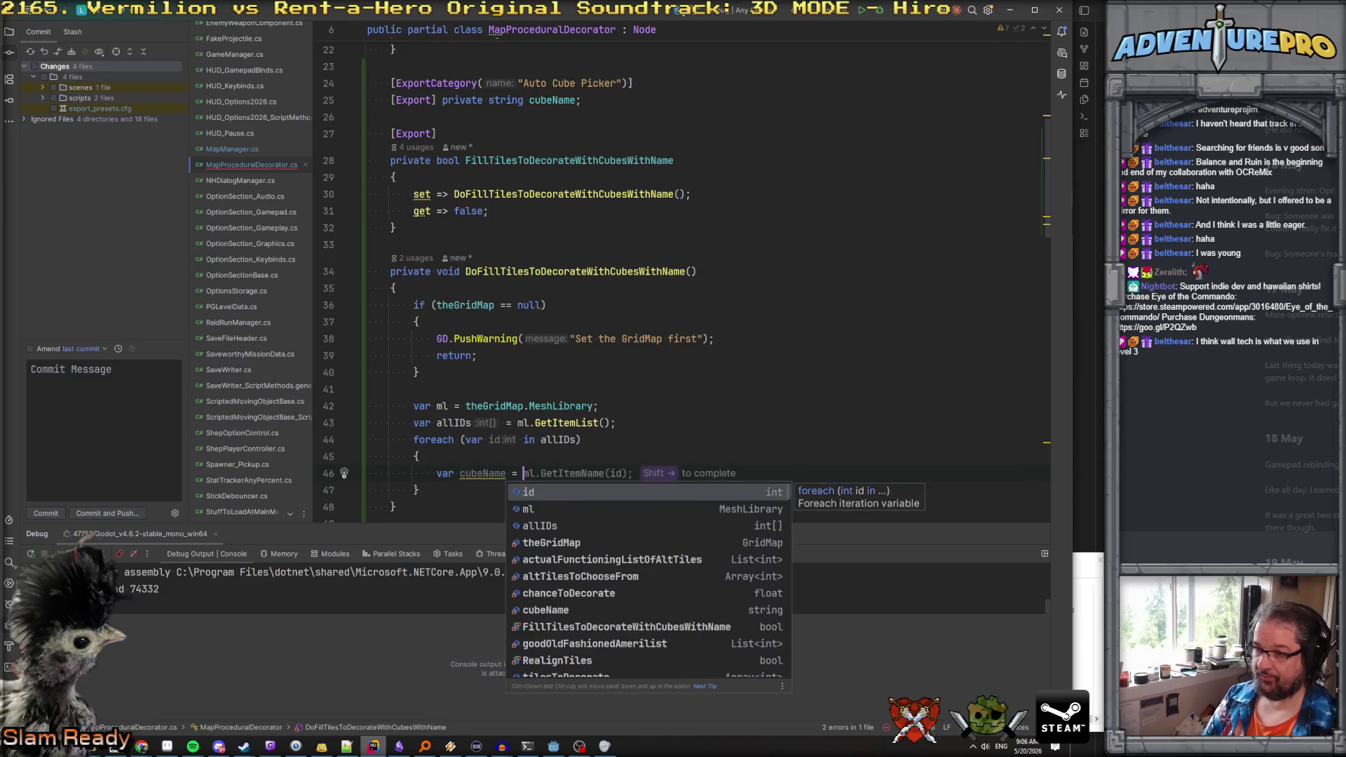
{"action": "type", "text": "l.Get"}
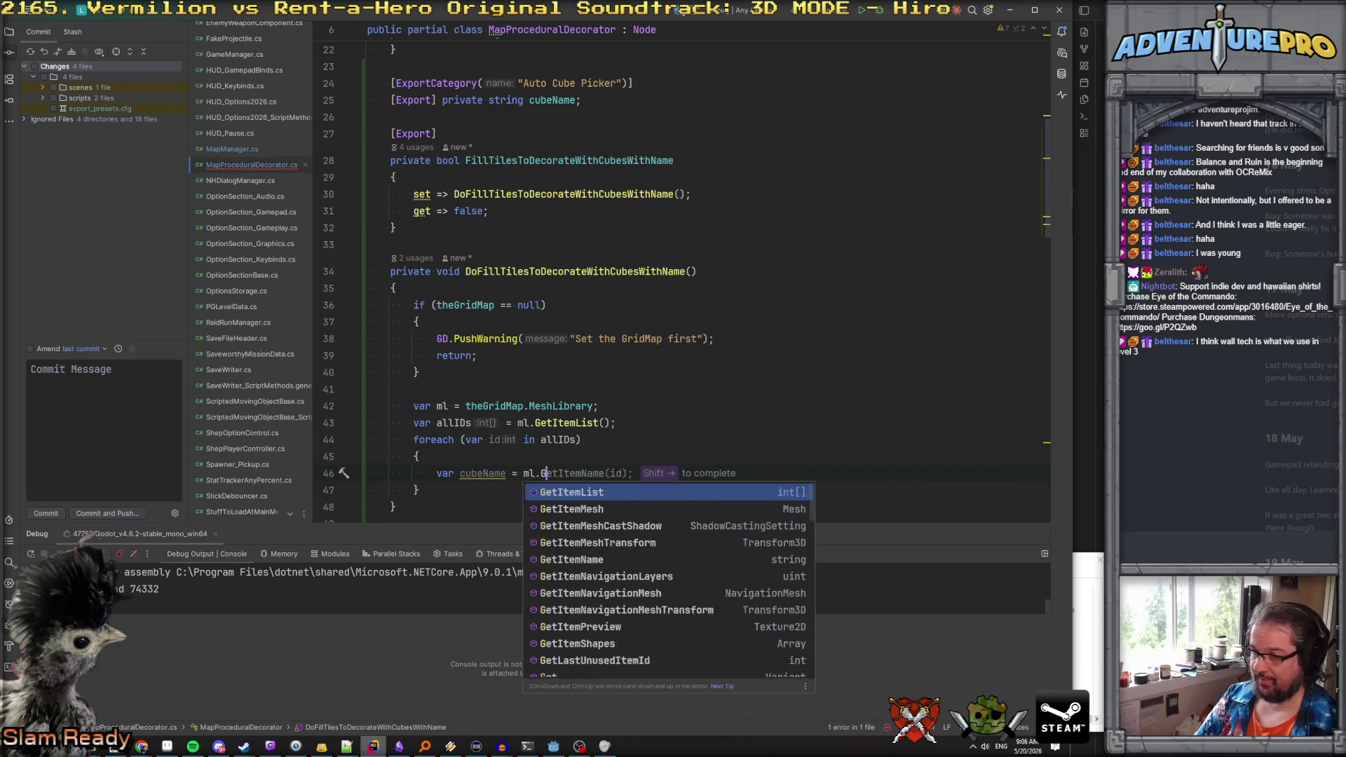
{"action": "type", "text": "I"}
{"action": "key", "text": "Down"}
{"action": "key", "text": "Down"}
{"action": "key", "text": "Down"}
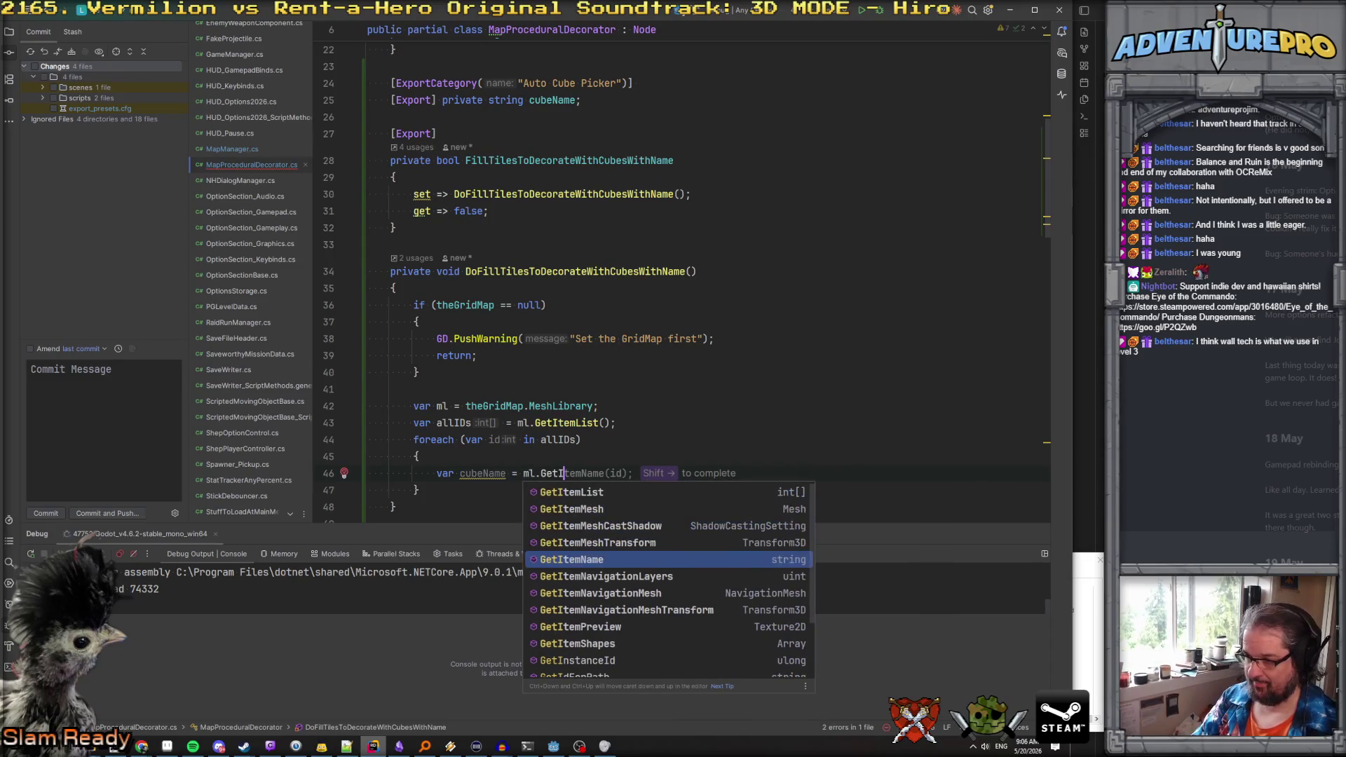
{"action": "key", "text": "Return"}
{"action": "type", "text": "(id)"}
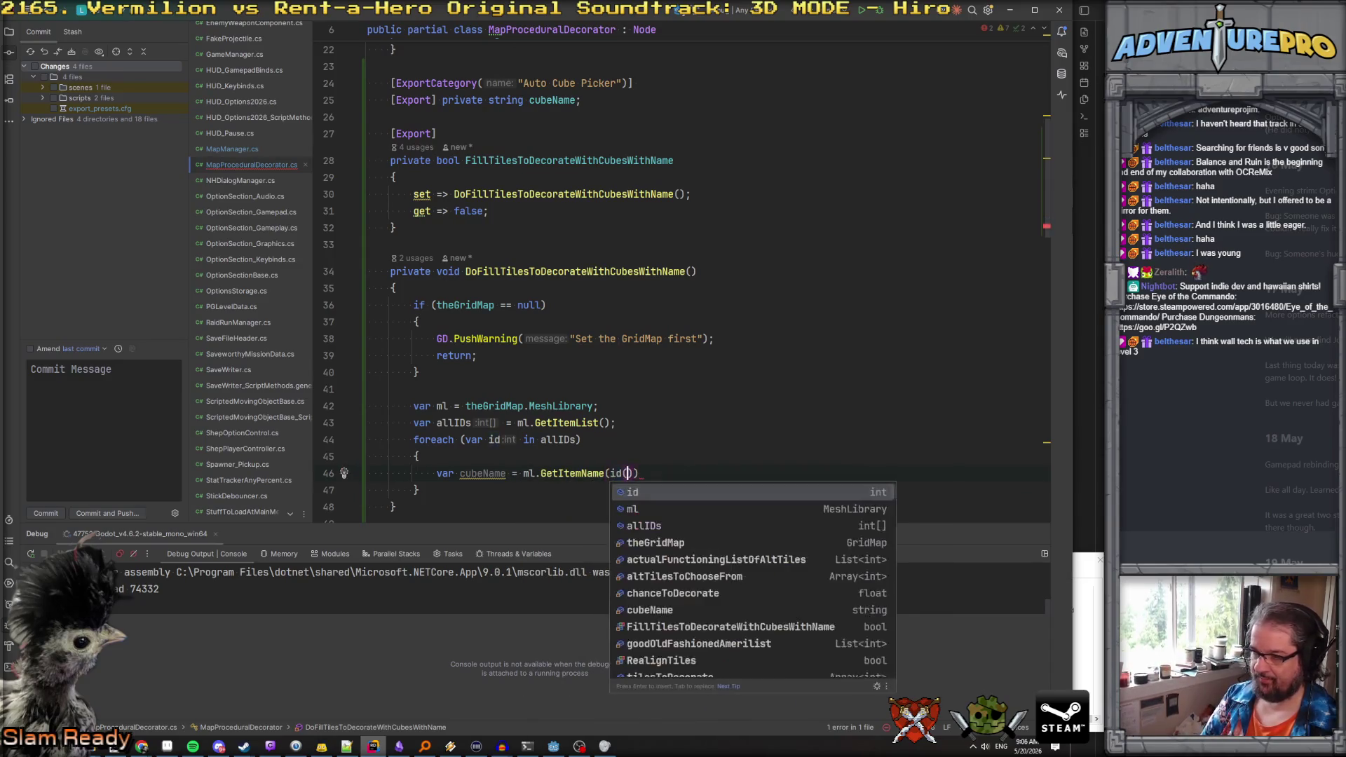
{"action": "type", "text": ";"}
{"action": "key", "text": "Return"}
{"action": "type", "text": "if( "}
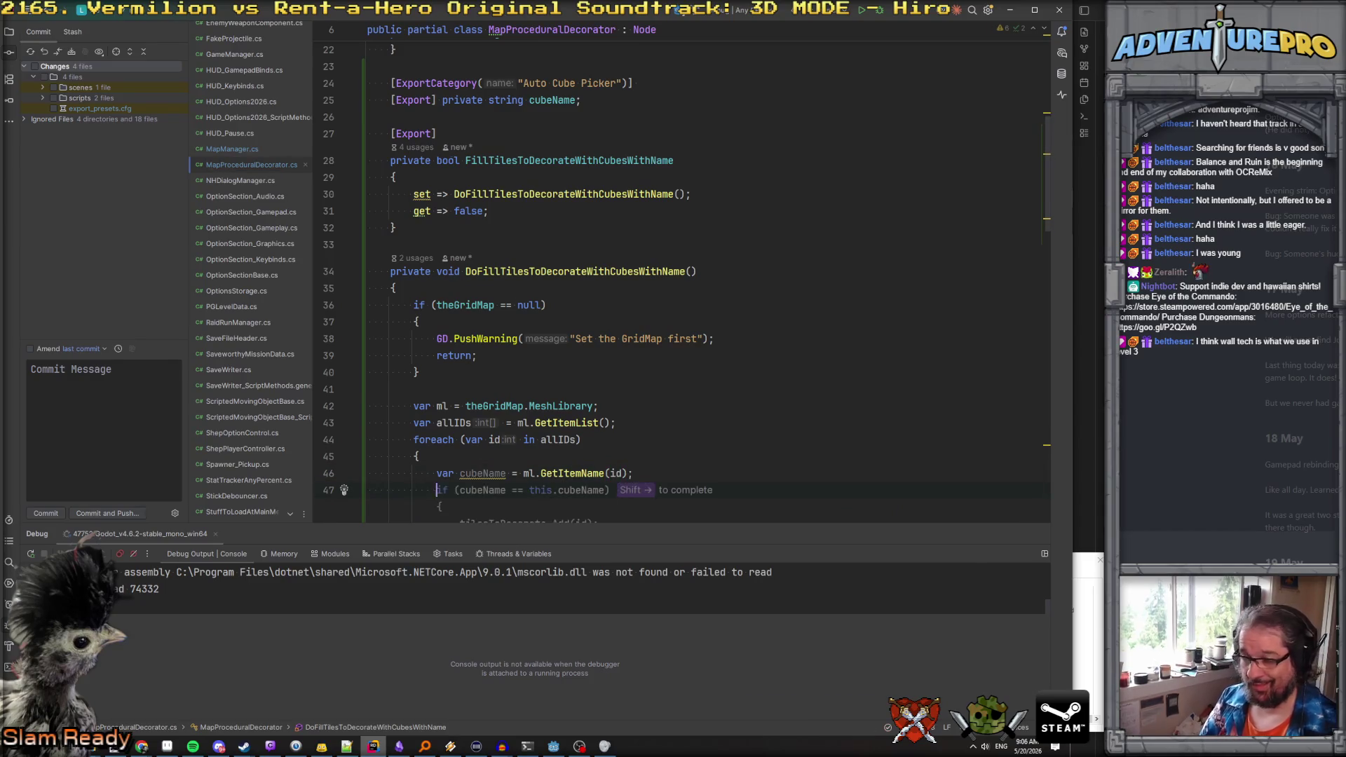
{"action": "type", "text": "cubeName.t"}
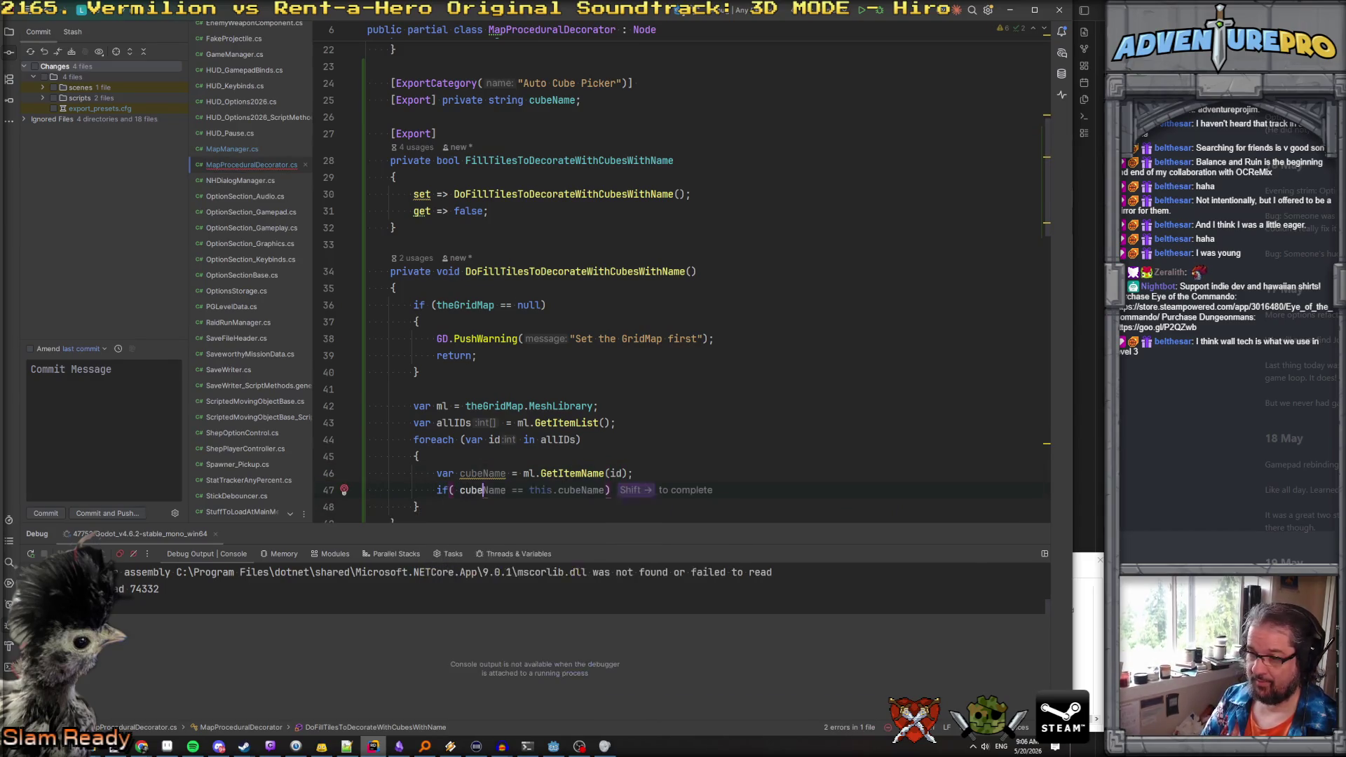
{"action": "type", "text": "oLo"}
{"action": "key", "text": "Return"}
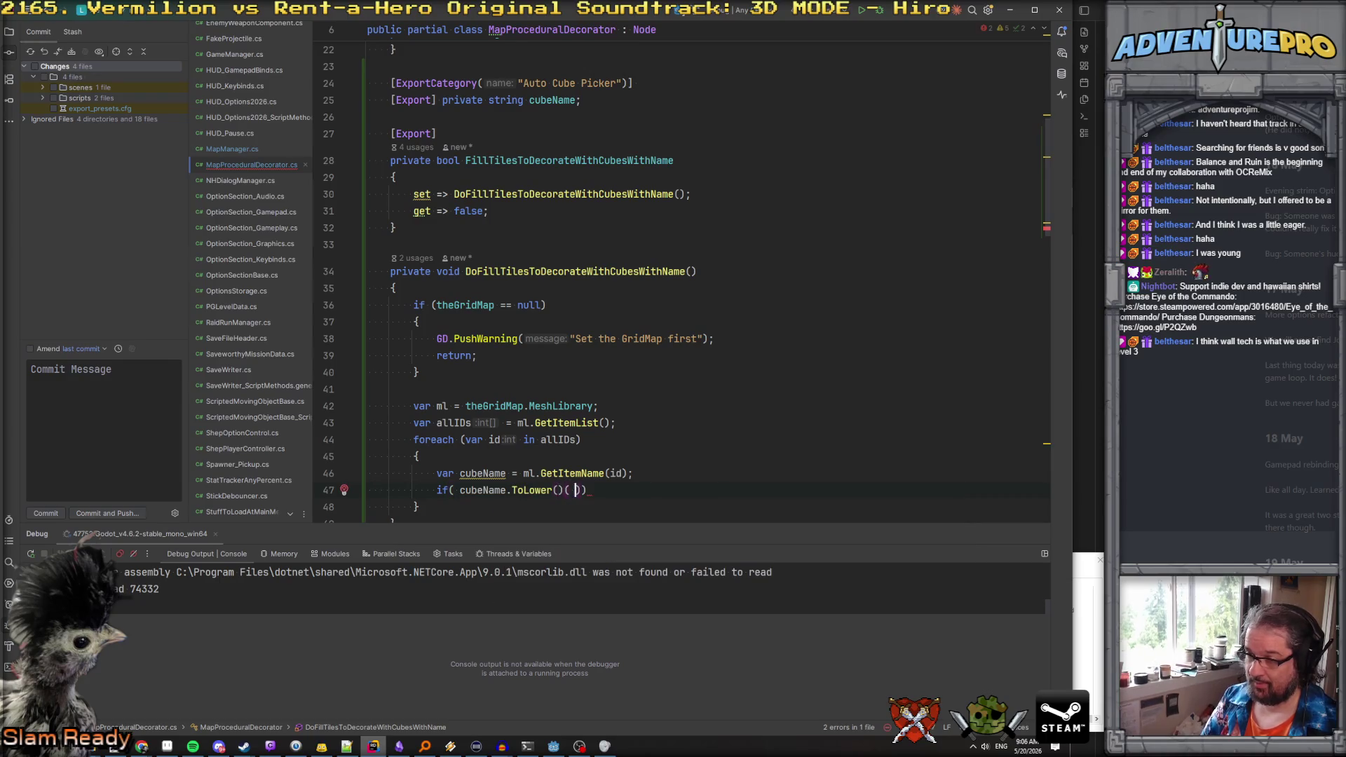
{"action": "type", "text": "."}
{"action": "type", "text": "Con"}
{"action": "key", "text": "Return"}
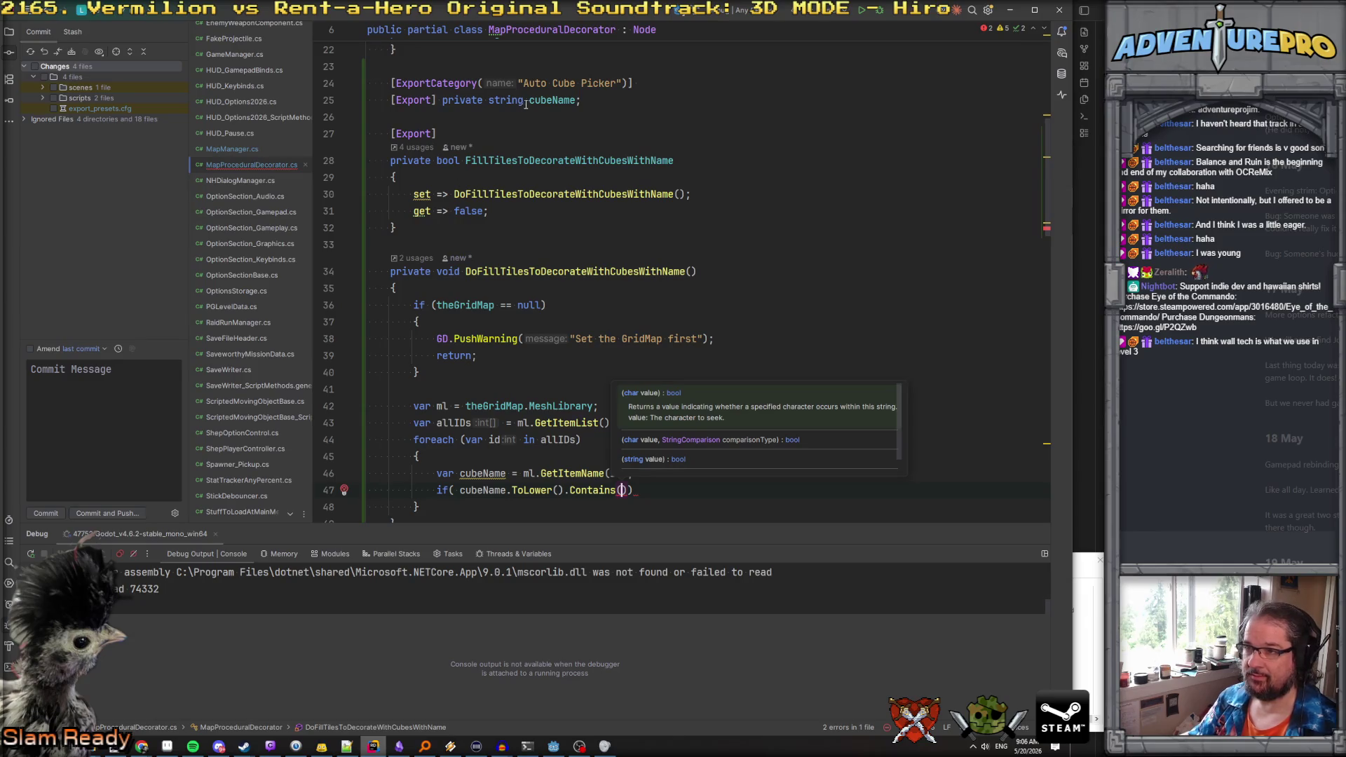
{"action": "double_click", "coordinate": [552, 100]}
{"action": "type", "text": "search"}
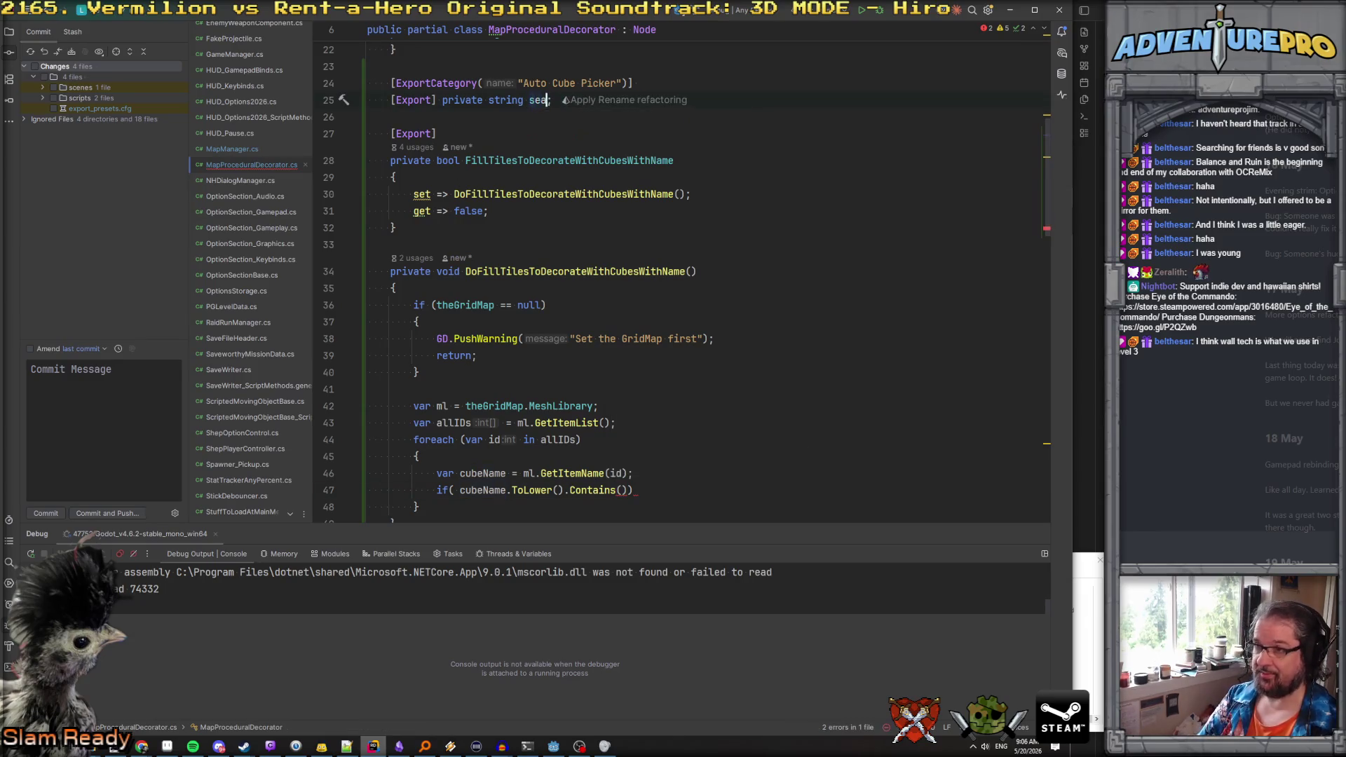
{"action": "type", "text": "String"}
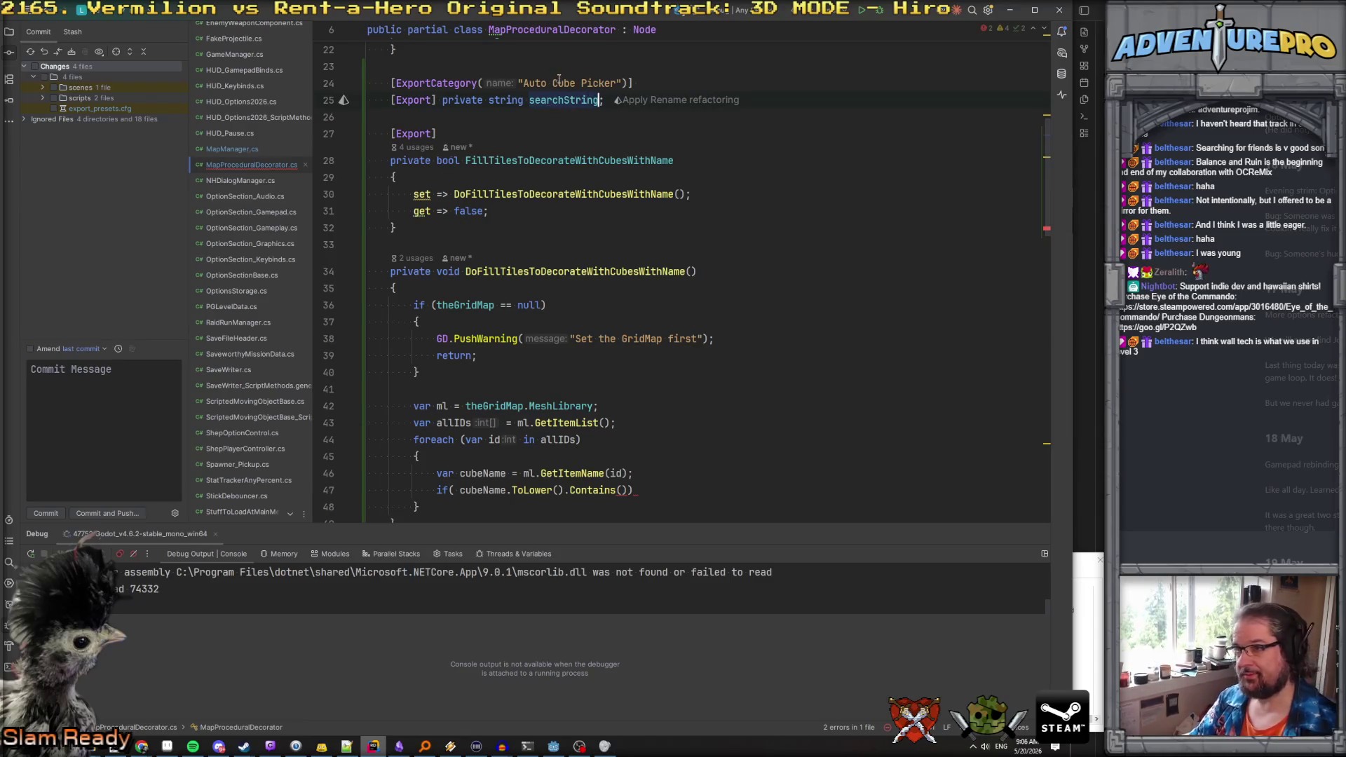
{"action": "double_click", "coordinate": [568, 100]}
{"action": "key", "text": "ctrl+c"}
{"action": "left_click", "coordinate": [629, 491]}
{"action": "key", "text": "ctrl+v"}
{"action": "type", "text": ".ToL"}
{"action": "key", "text": "Return"}
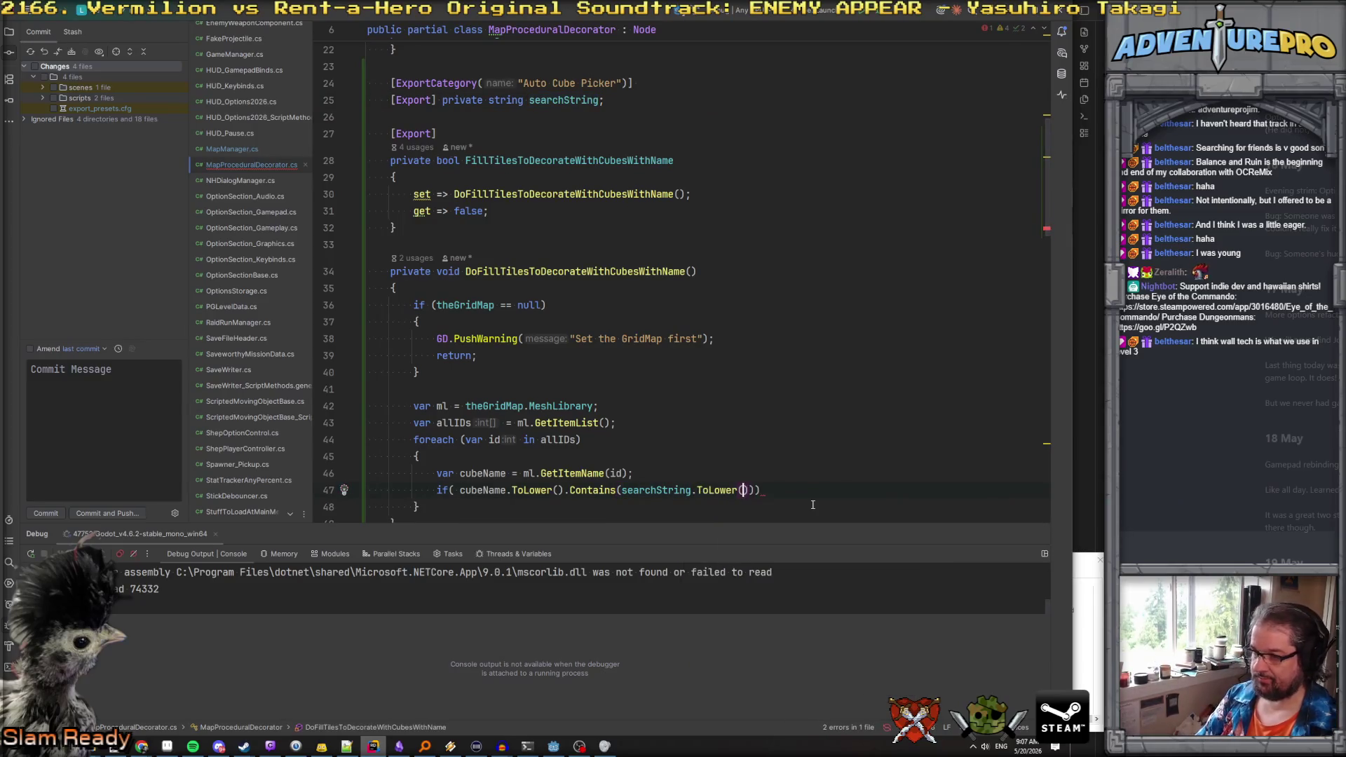
{"action": "key", "text": "End"}
{"action": "key", "text": "Return"}
{"action": "type", "text": "{"}
{"action": "key", "text": "Return"}
{"action": "scroll", "coordinate": [739, 298], "scroll_direction": "up", "scroll_amount": 13}
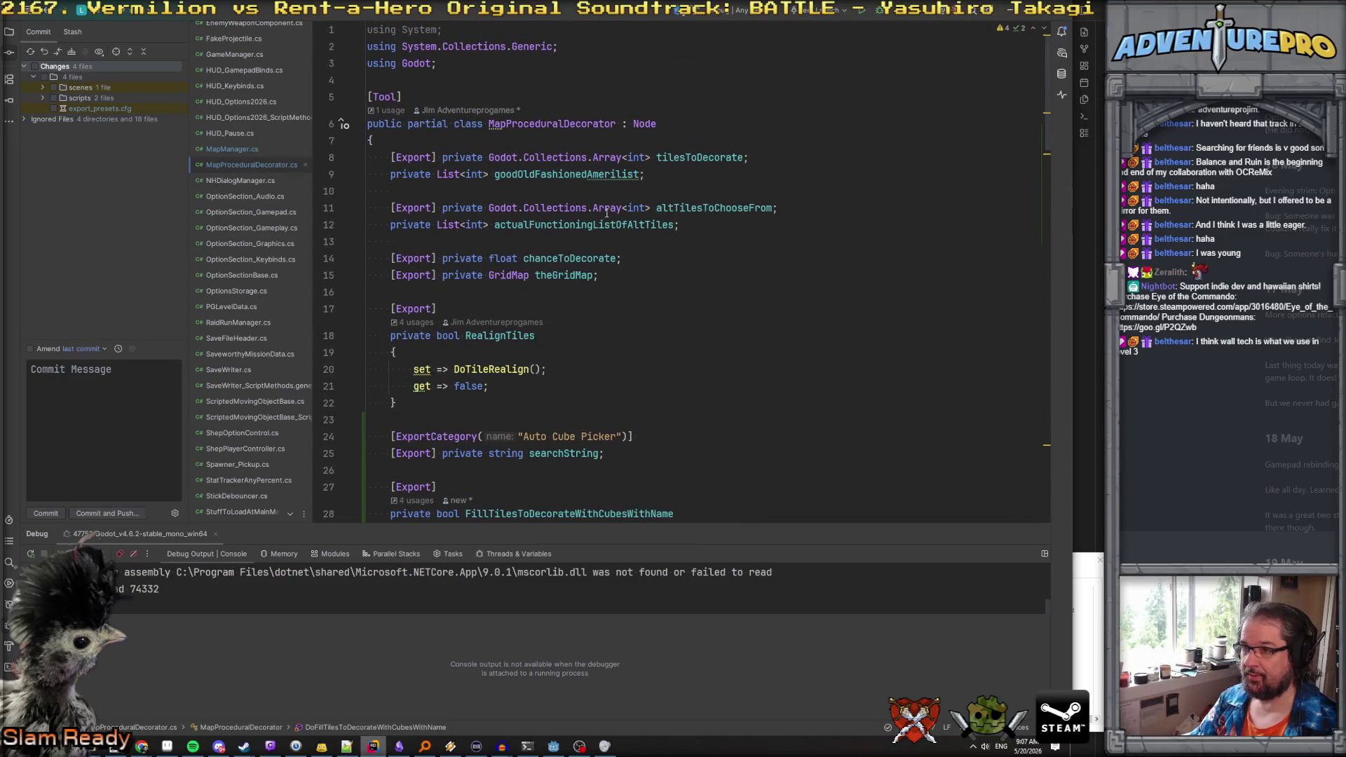
{"action": "double_click", "coordinate": [679, 157]}
{"action": "scroll", "coordinate": [729, 268], "scroll_direction": "down", "scroll_amount": 10}
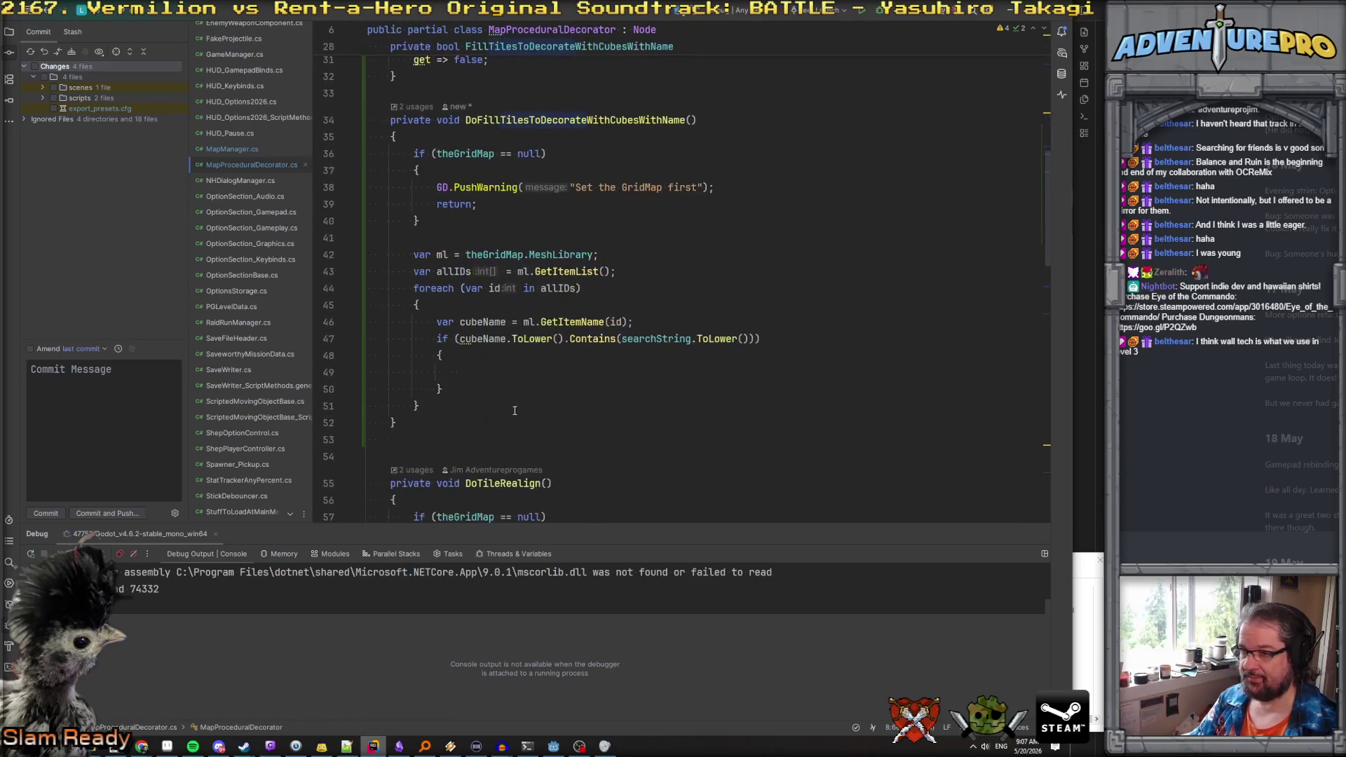
{"action": "left_click", "coordinate": [485, 372]}
{"action": "type", "text": "tilesToDecorate."}
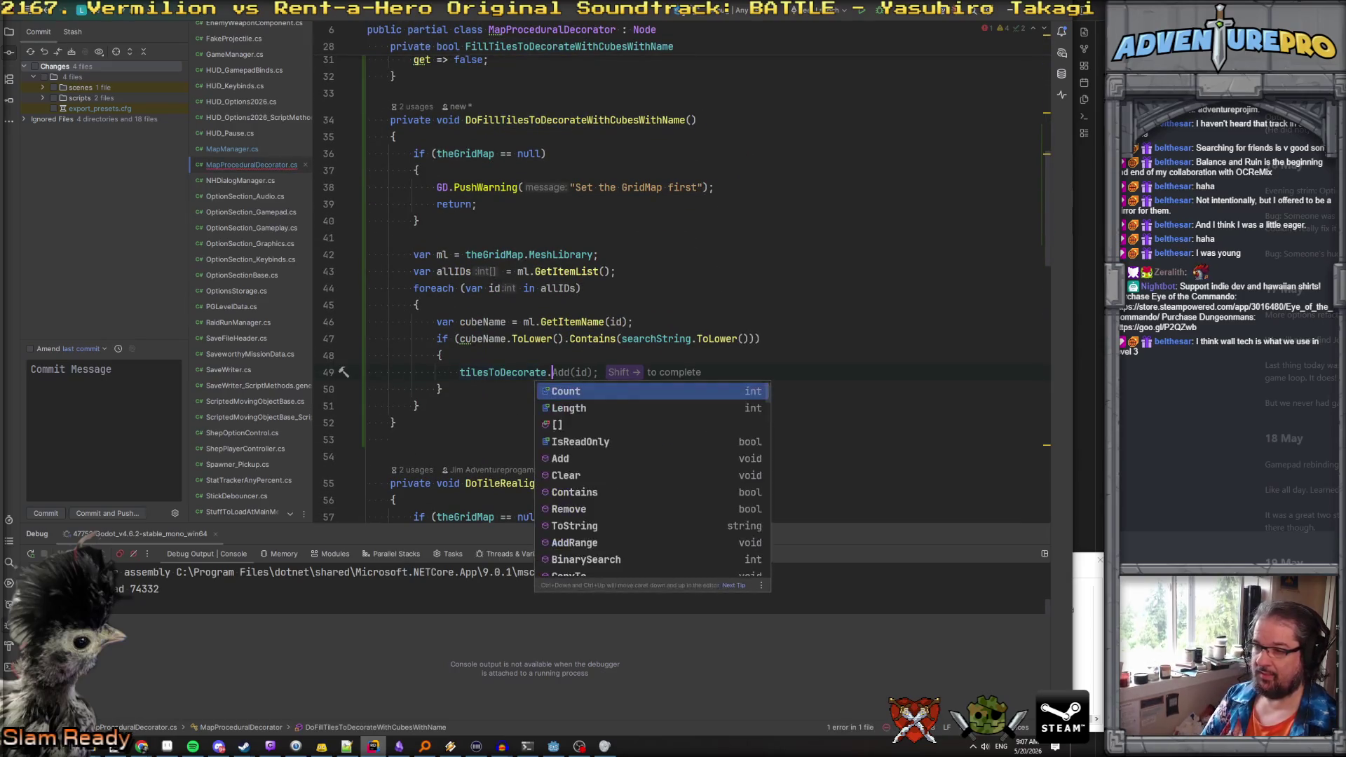
{"action": "key", "text": "shift+Right"}
{"action": "key", "text": "ctrl+alt+Return"}
{"action": "type", "text": "if( !"}
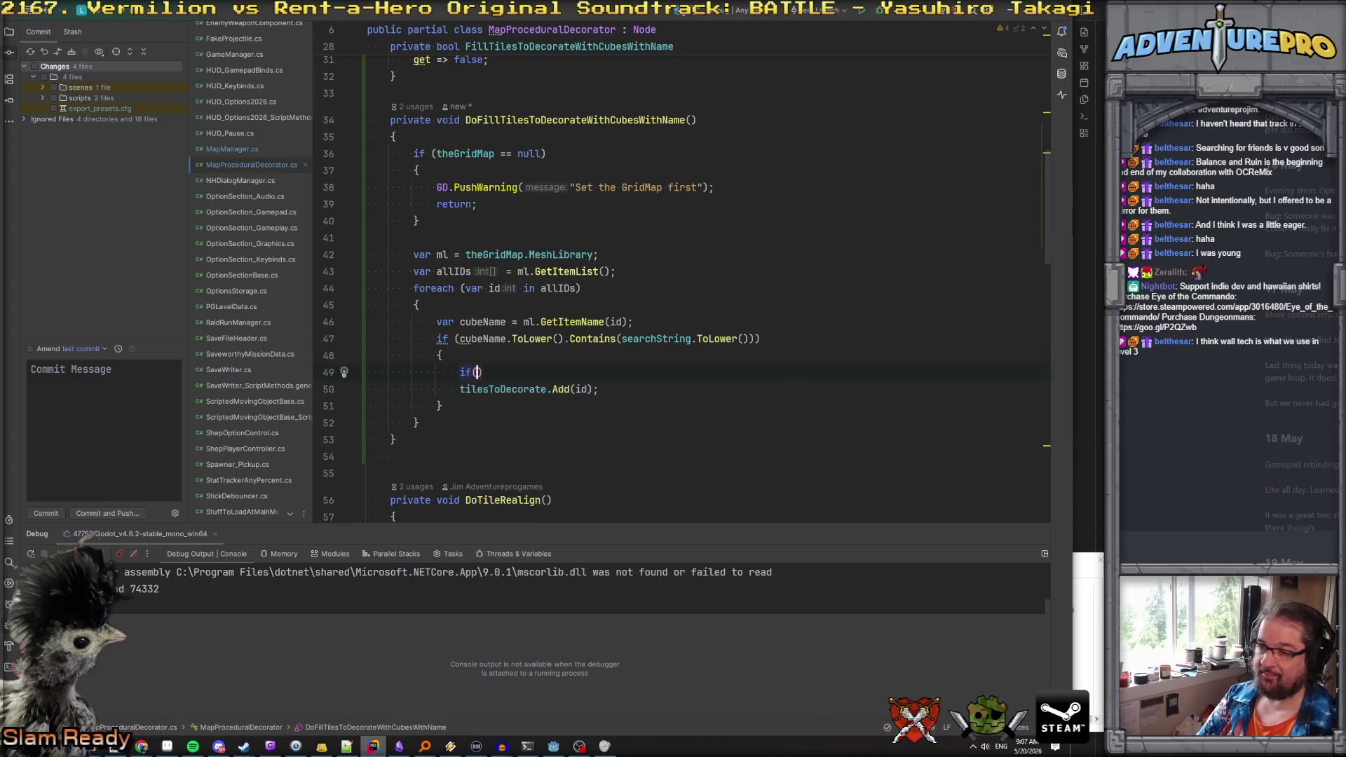
{"action": "type", "text": "ti"}
{"action": "key", "text": "Return"}
{"action": "type", "text": ".Contains(id"}
{"action": "left_click", "coordinate": [368, 389]}
{"action": "type", "text": "{"}
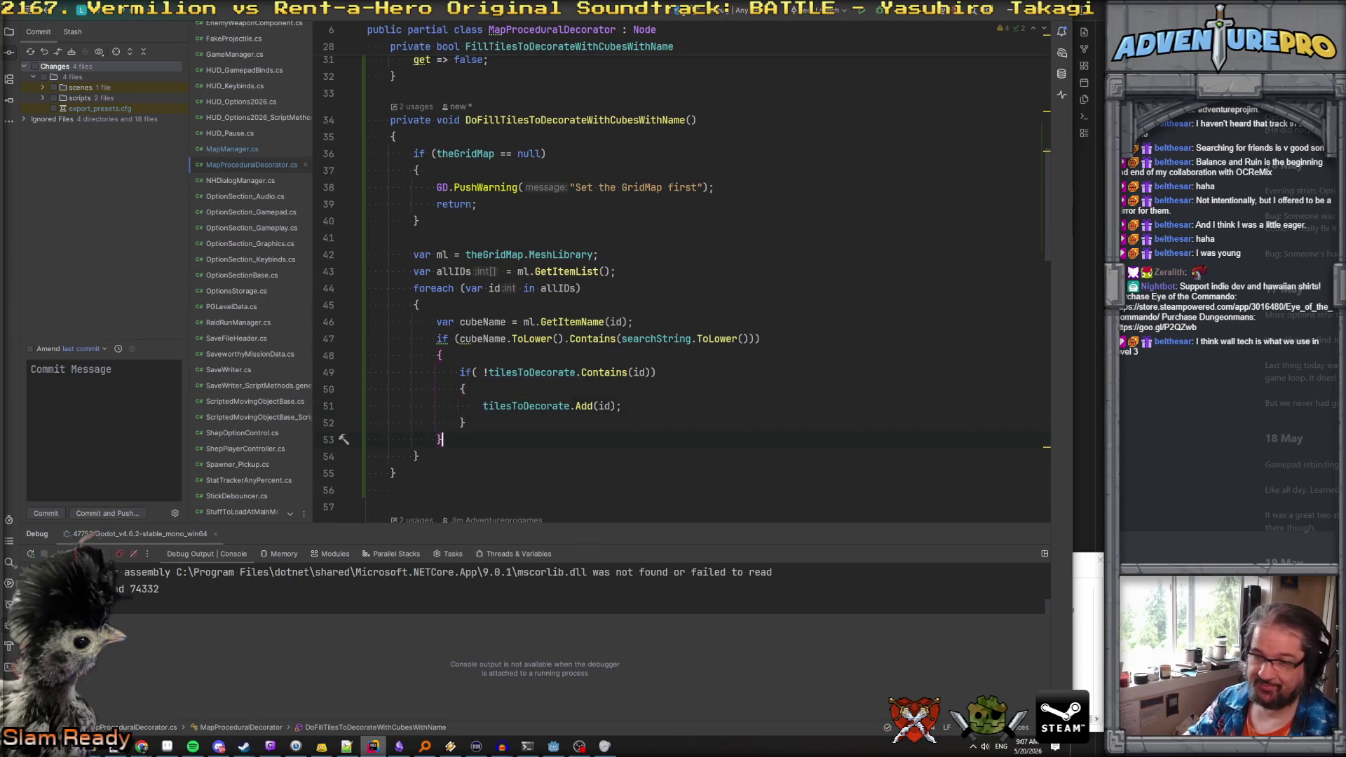
{"action": "key", "text": "Return"}
{"action": "key", "text": "Return"}
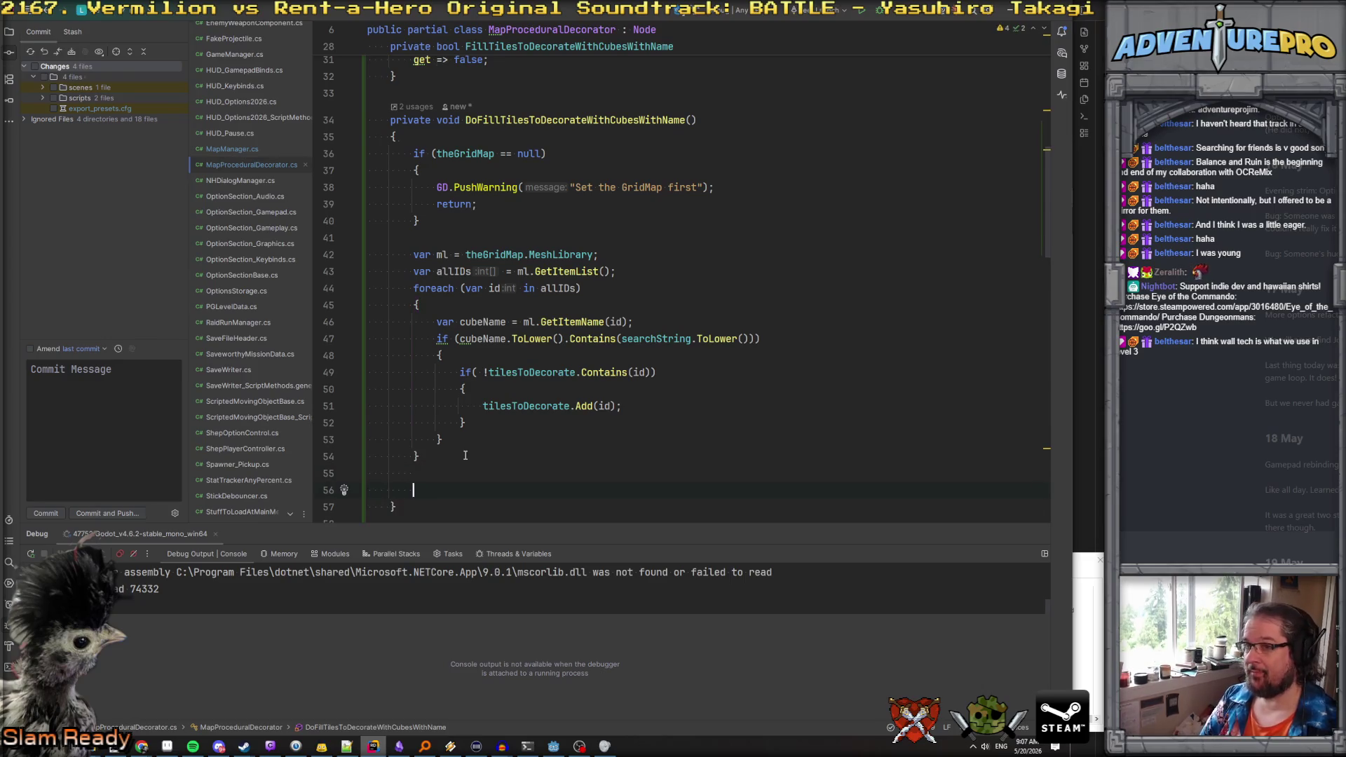
{"action": "scroll", "coordinate": [465, 456], "scroll_direction": "up", "scroll_amount": 4}
{"action": "double_click", "coordinate": [554, 150]}
{"action": "scroll", "coordinate": [546, 319], "scroll_direction": "down", "scroll_amount": 7}
{"action": "left_click", "coordinate": [459, 329]}
{"action": "type", "text": "searchString = \"\";"}
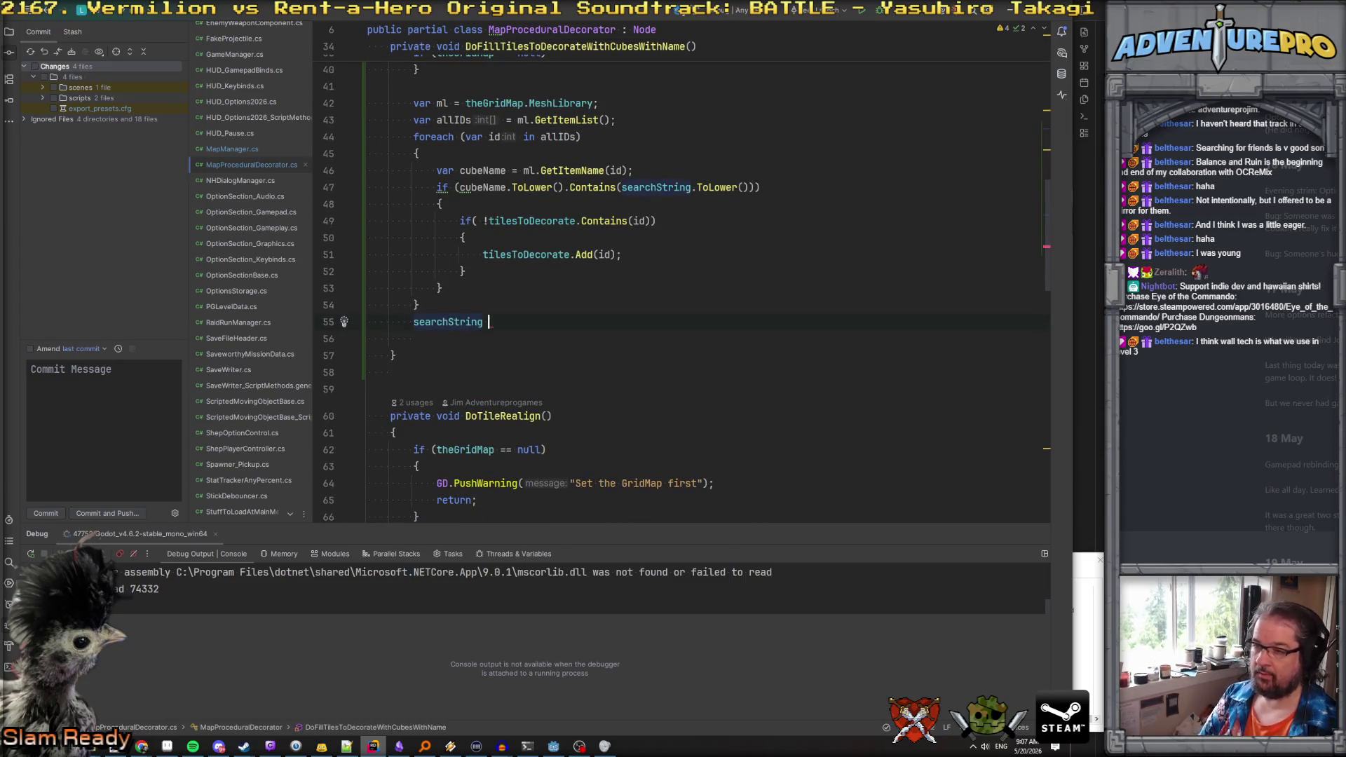
{"action": "key", "text": "Return"}
{"action": "key", "text": "ctrl+space"}
{"action": "key", "text": "Escape"}
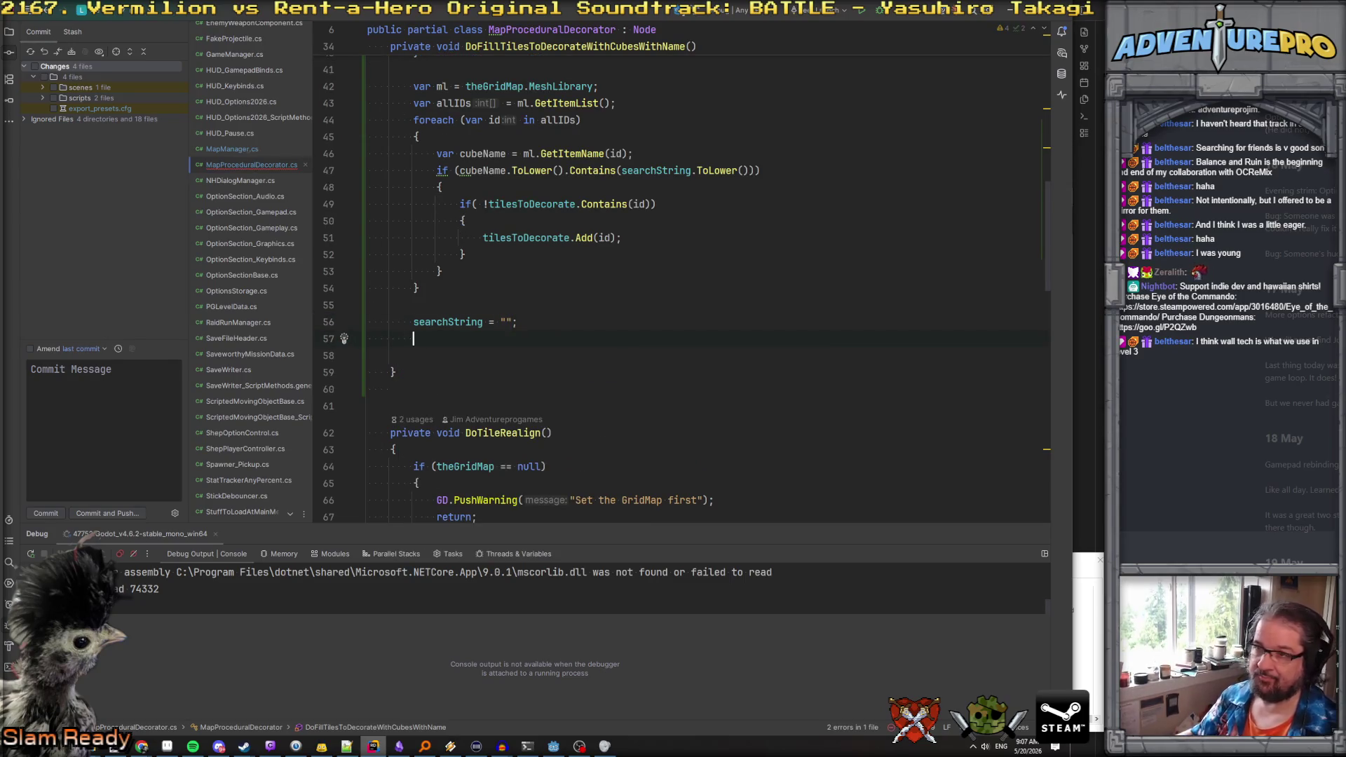
{"action": "scroll", "coordinate": [531, 212], "scroll_direction": "up", "scroll_amount": 5}
{"action": "double_click", "coordinate": [535, 98]}
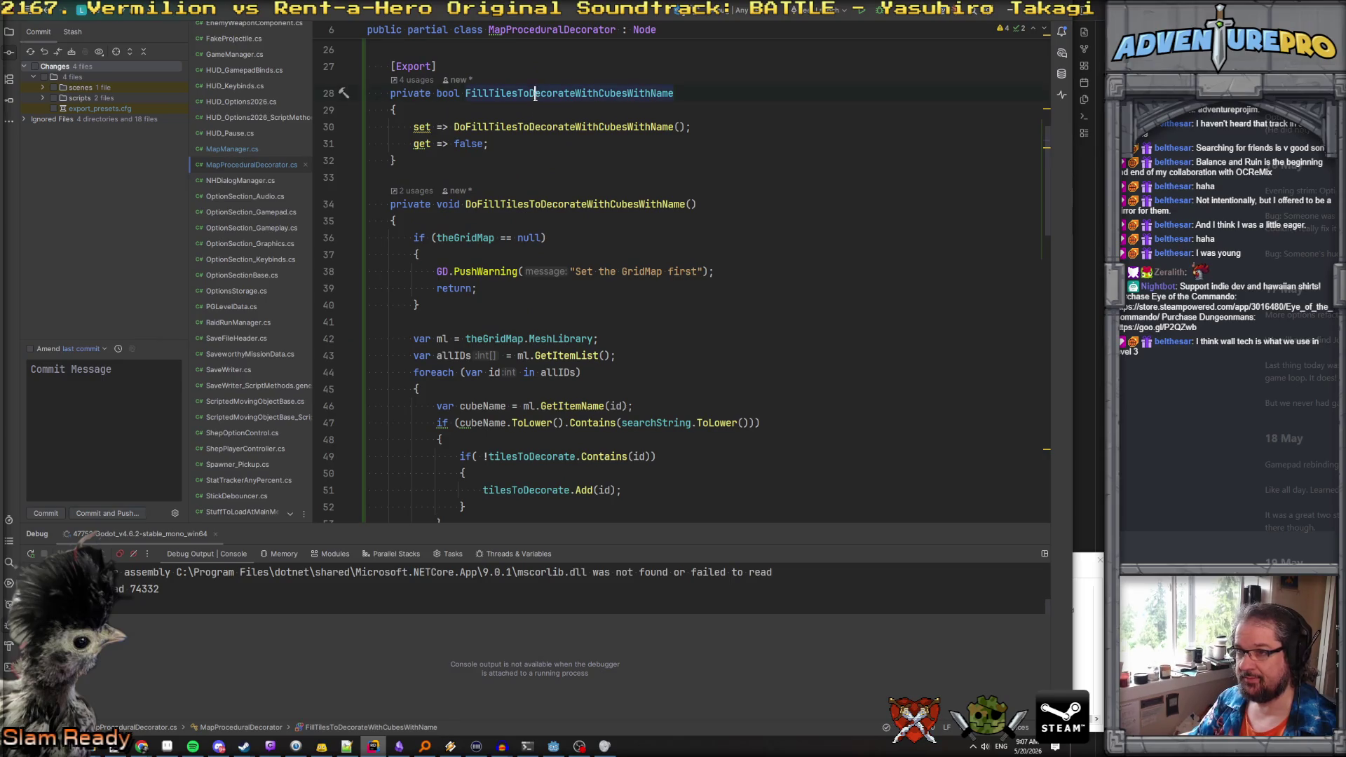
{"action": "scroll", "coordinate": [609, 254], "scroll_direction": "up", "scroll_amount": 5}
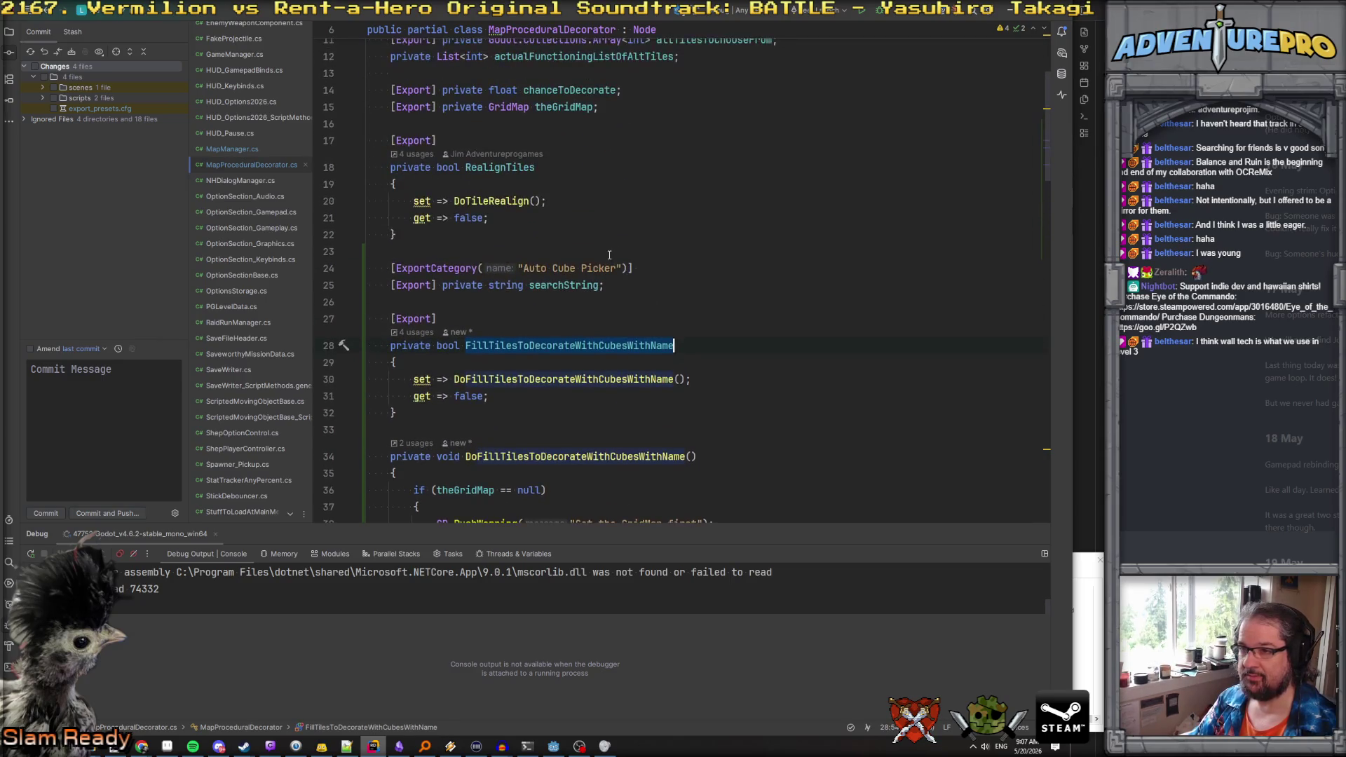
{"action": "scroll", "coordinate": [609, 256], "scroll_direction": "down", "scroll_amount": 20}
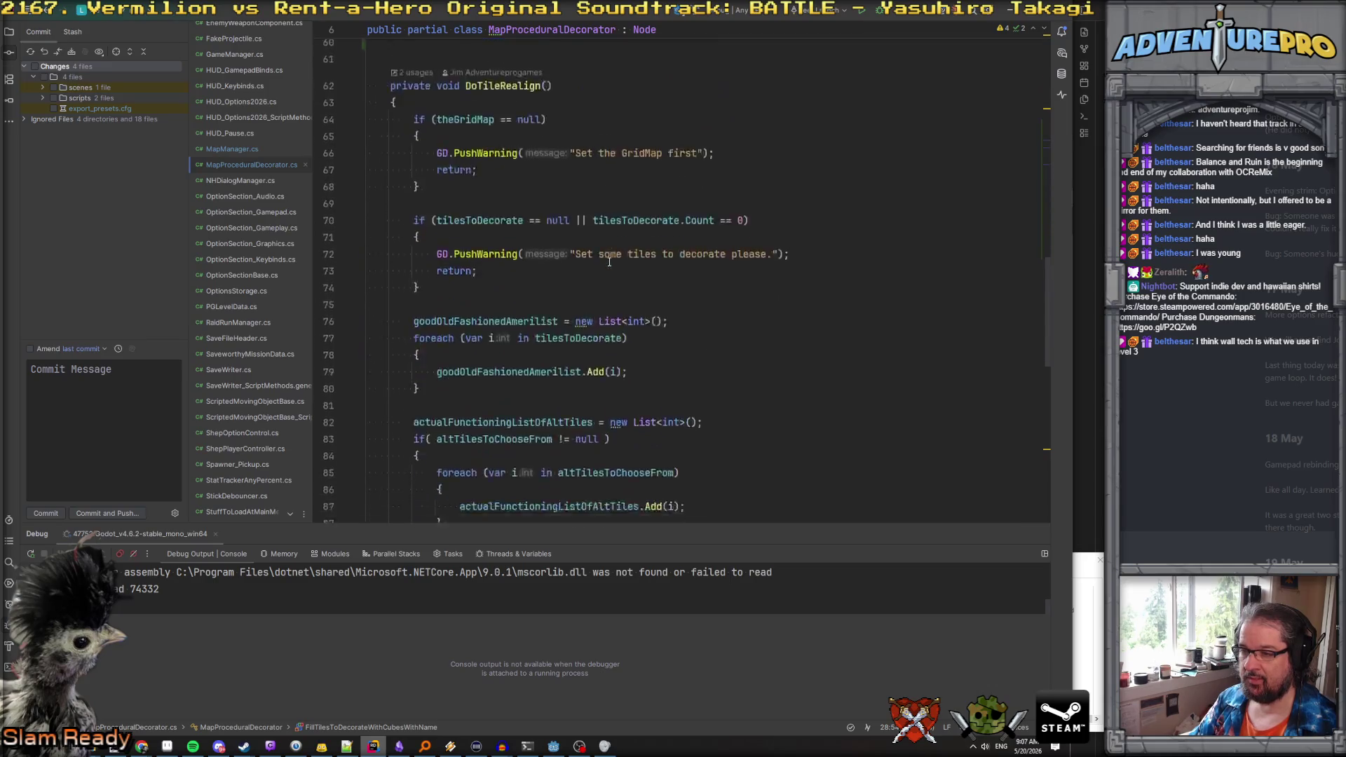
{"action": "scroll", "coordinate": [609, 262], "scroll_direction": "down", "scroll_amount": 7}
{"action": "scroll", "coordinate": [609, 261], "scroll_direction": "up", "scroll_amount": 9}
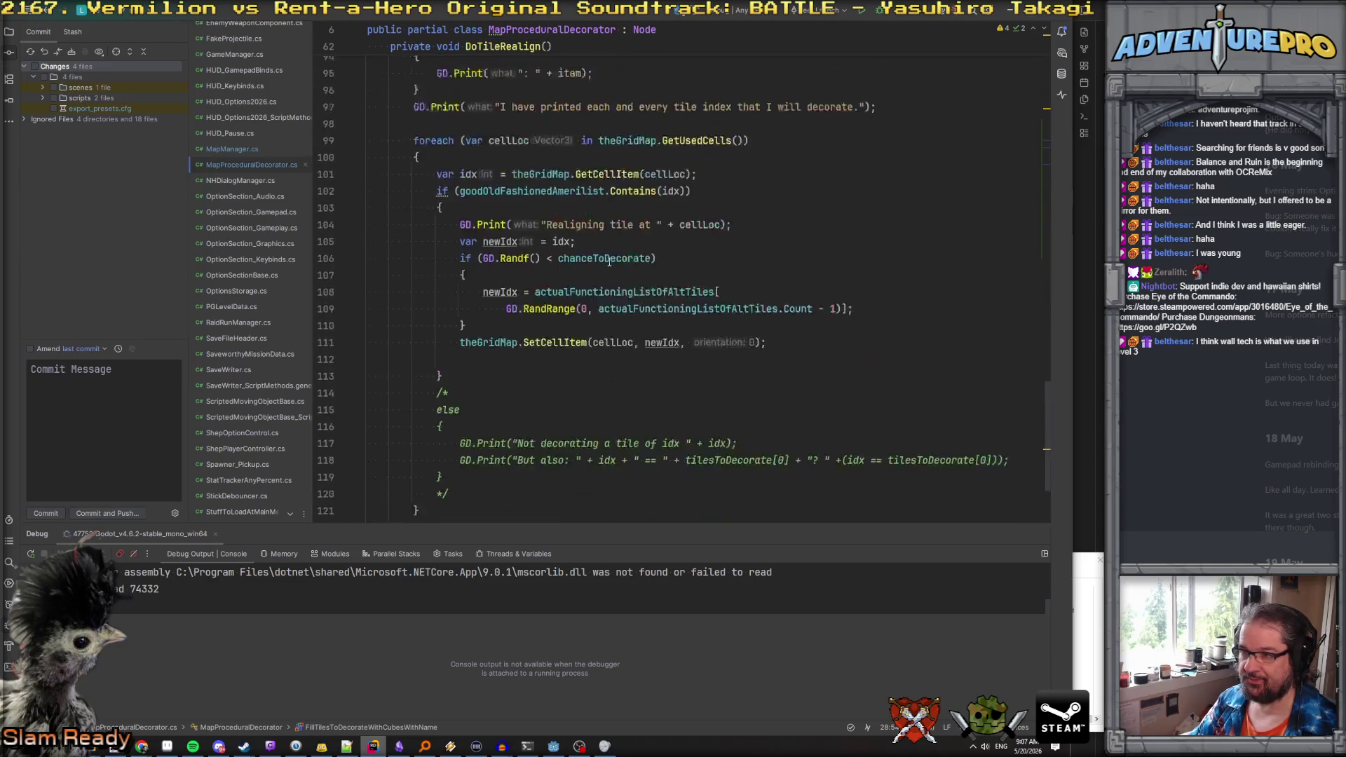
{"action": "scroll", "coordinate": [609, 261], "scroll_direction": "up", "scroll_amount": 14}
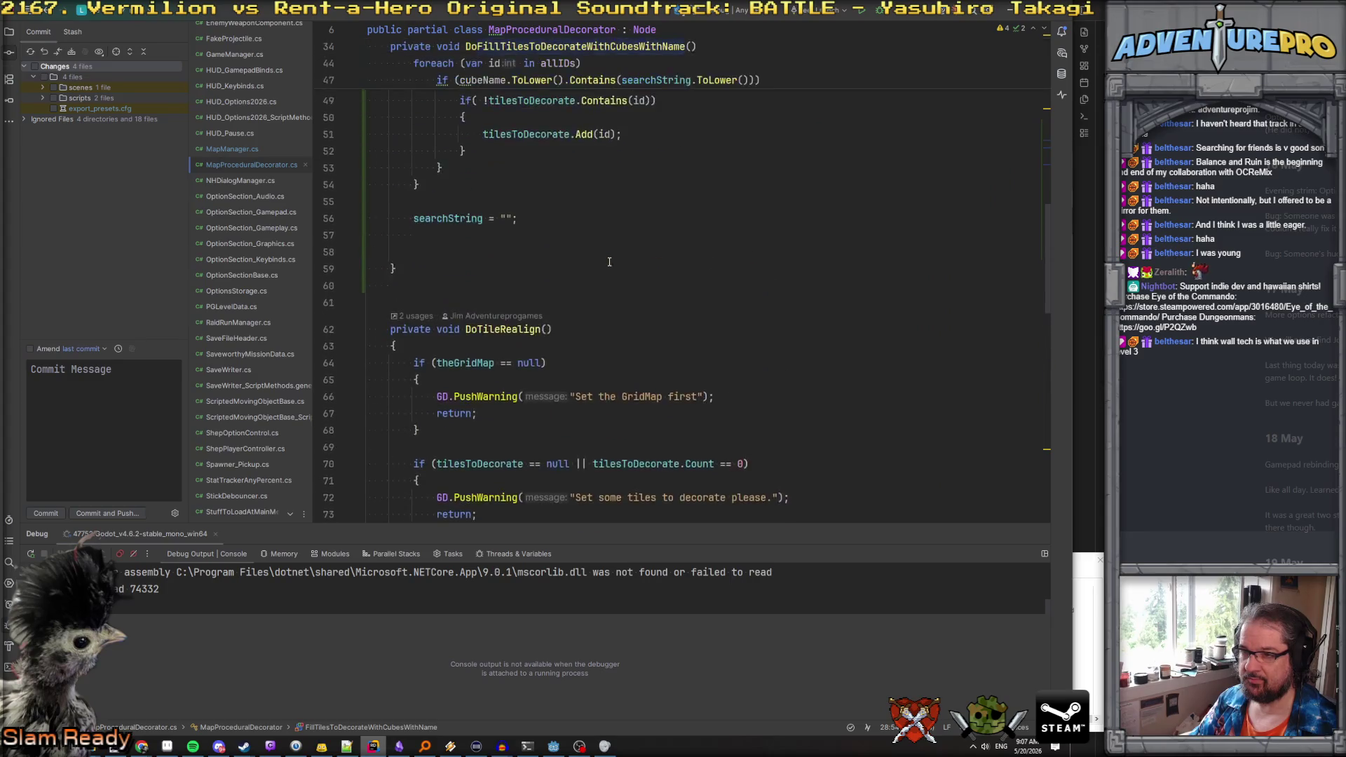
{"action": "scroll", "coordinate": [610, 262], "scroll_direction": "up", "scroll_amount": 5}
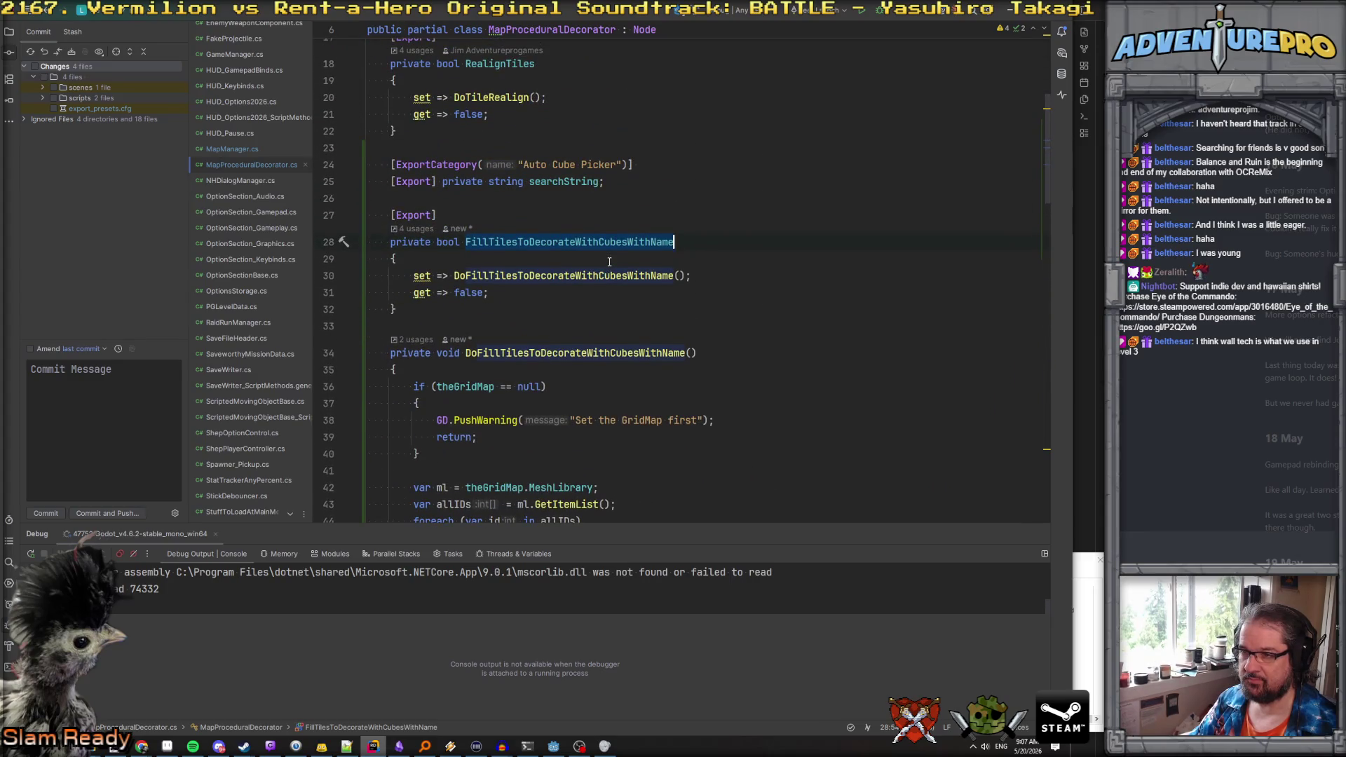
{"action": "scroll", "coordinate": [609, 261], "scroll_direction": "down", "scroll_amount": 8}
{"action": "scroll", "coordinate": [536, 312], "scroll_direction": "up", "scroll_amount": 4}
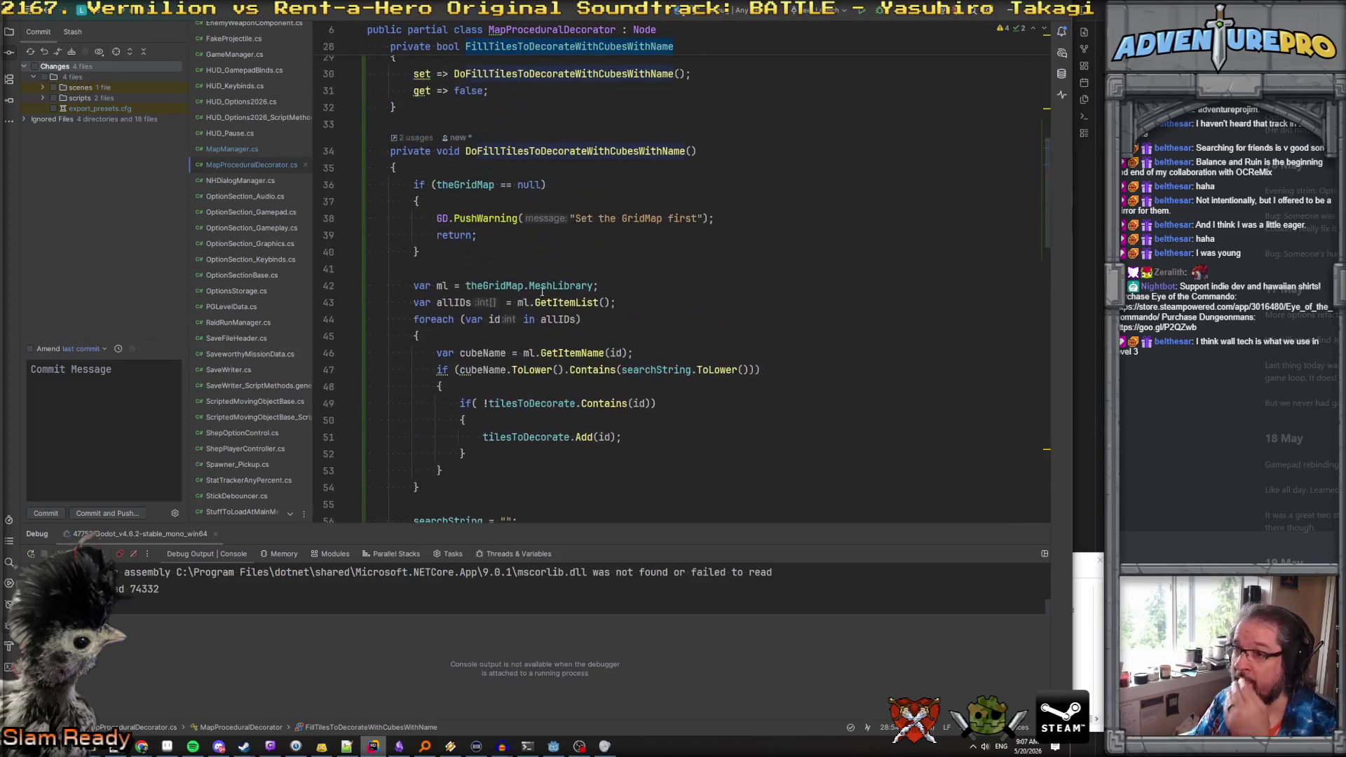
{"action": "left_click", "coordinate": [516, 254]}
Add if( String.IsNullOrEmpty(searchString)) after the GridMap null check, followed by an empty { } block
{"action": "key", "text": "Return"}
{"action": "type", "text": "if( searchString"}
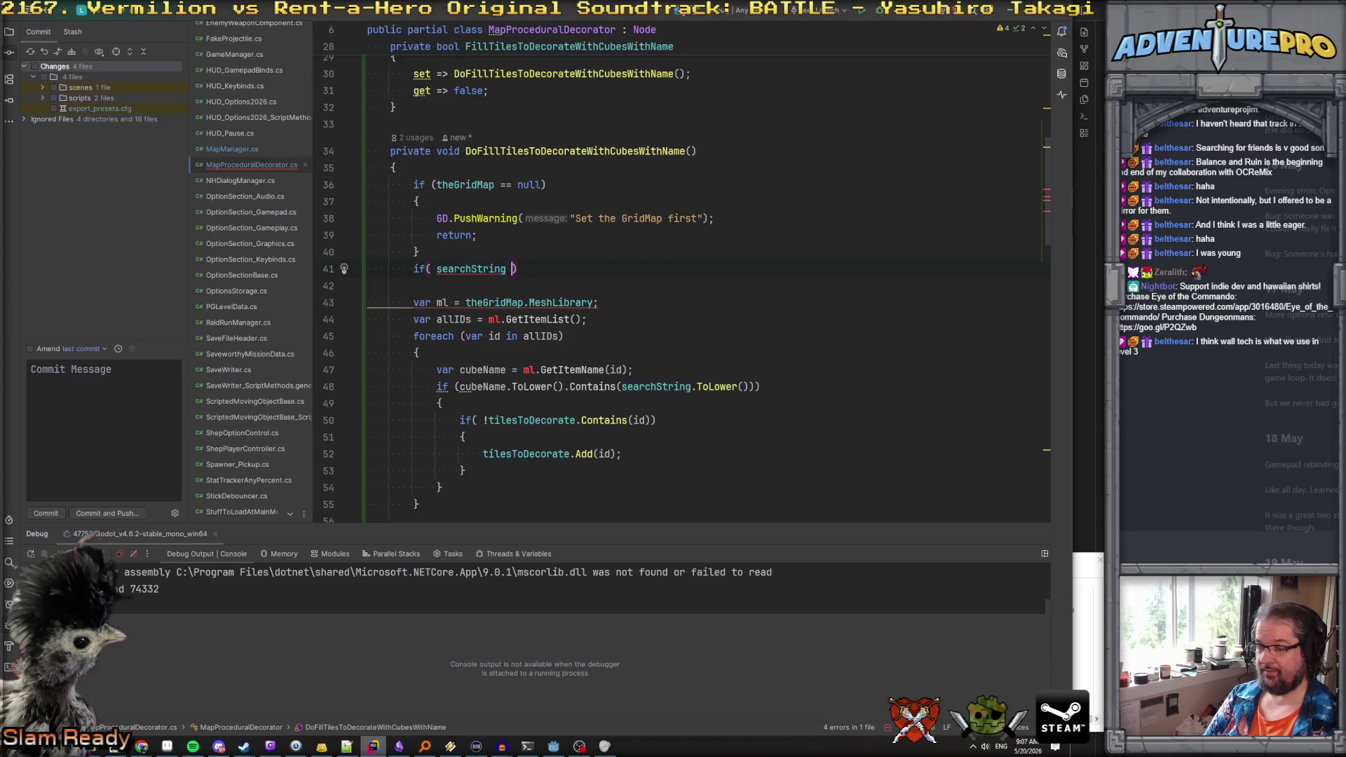
{"action": "left_click", "coordinate": [435, 268]}
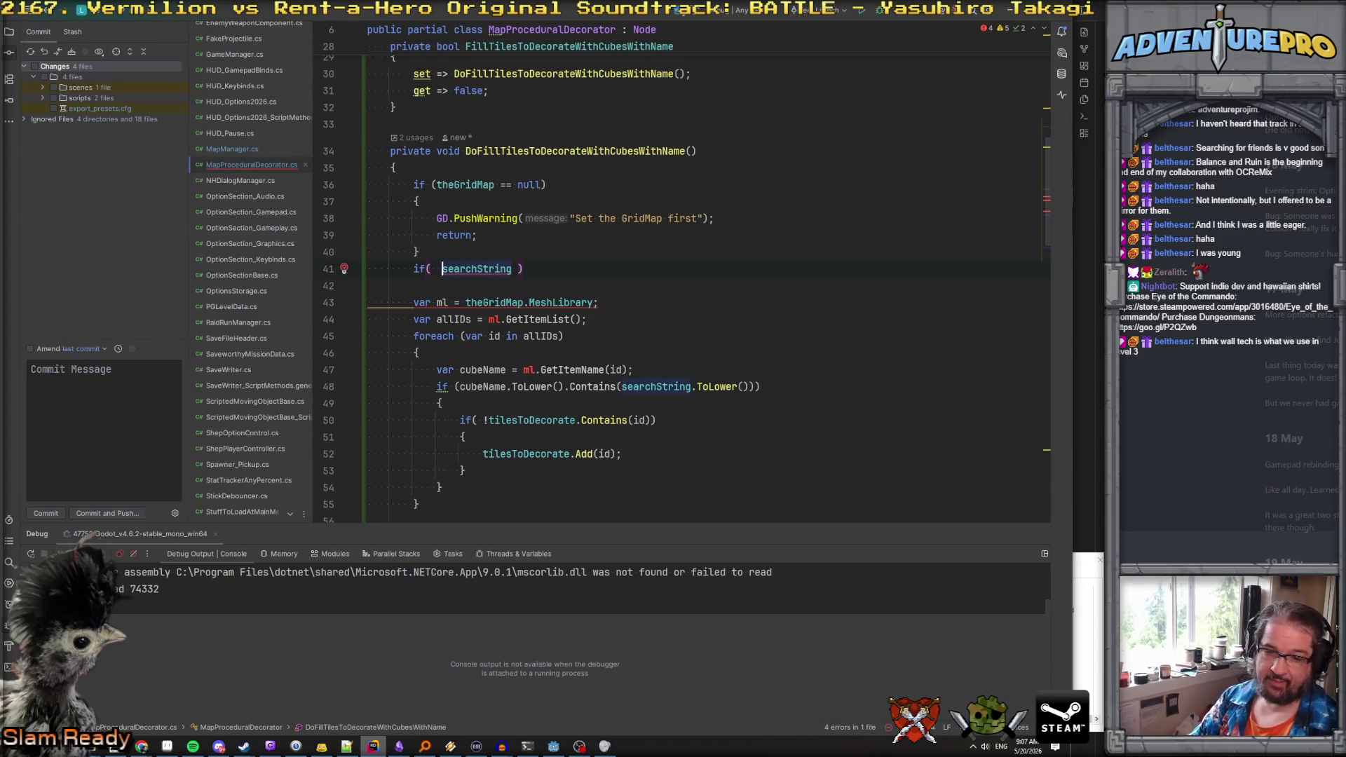
{"action": "type", "text": "Str"}
{"action": "type", "text": "ing."}
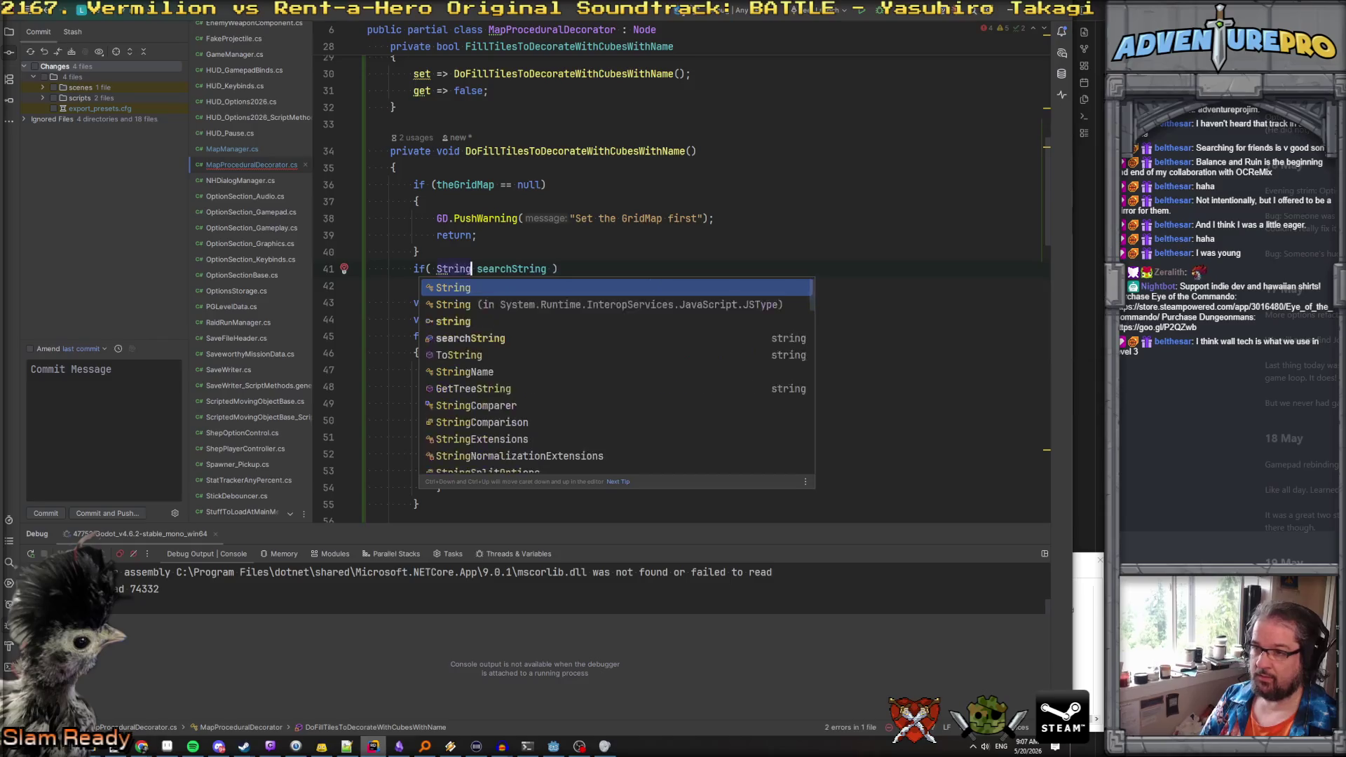
{"action": "type", "text": "IsNullOrEmpty("}
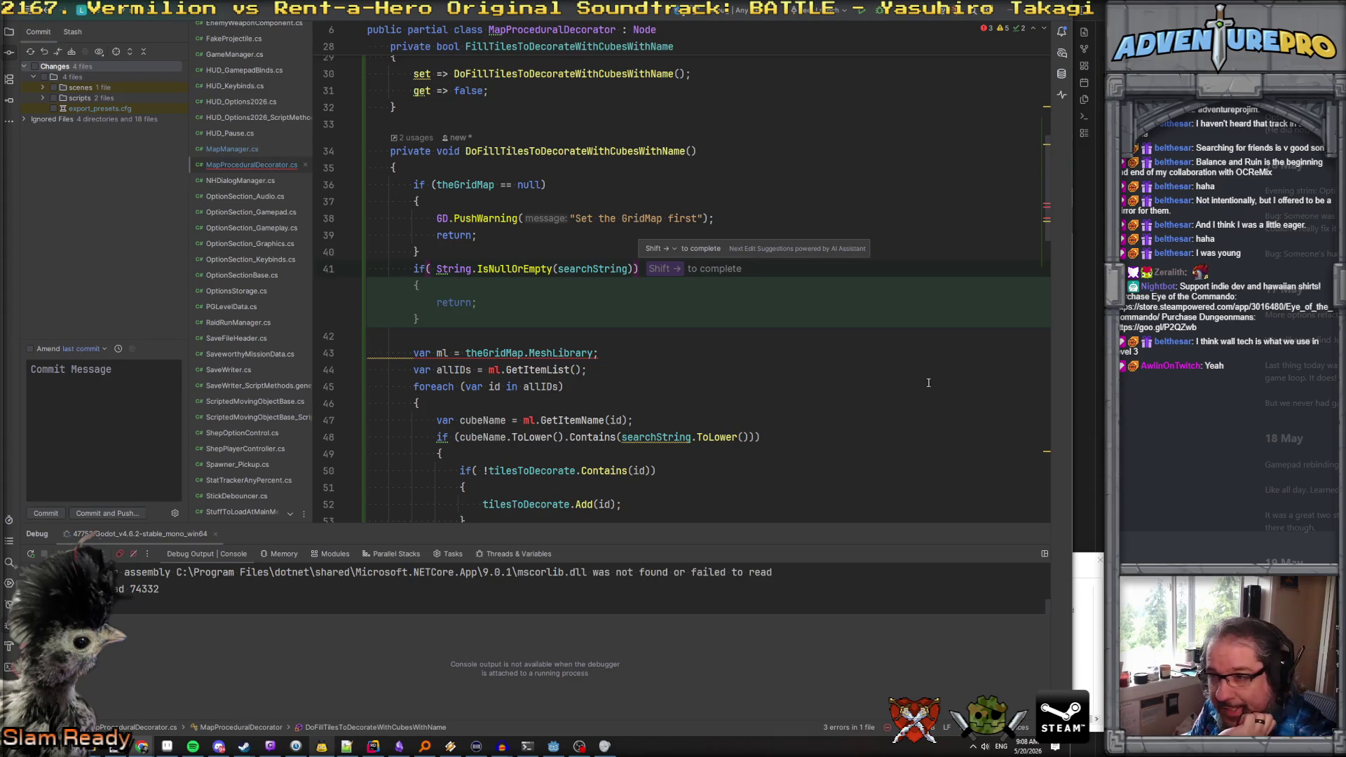
{"action": "left_click_drag", "start_coordinate": [586, 369], "coordinate": [736, 272]}
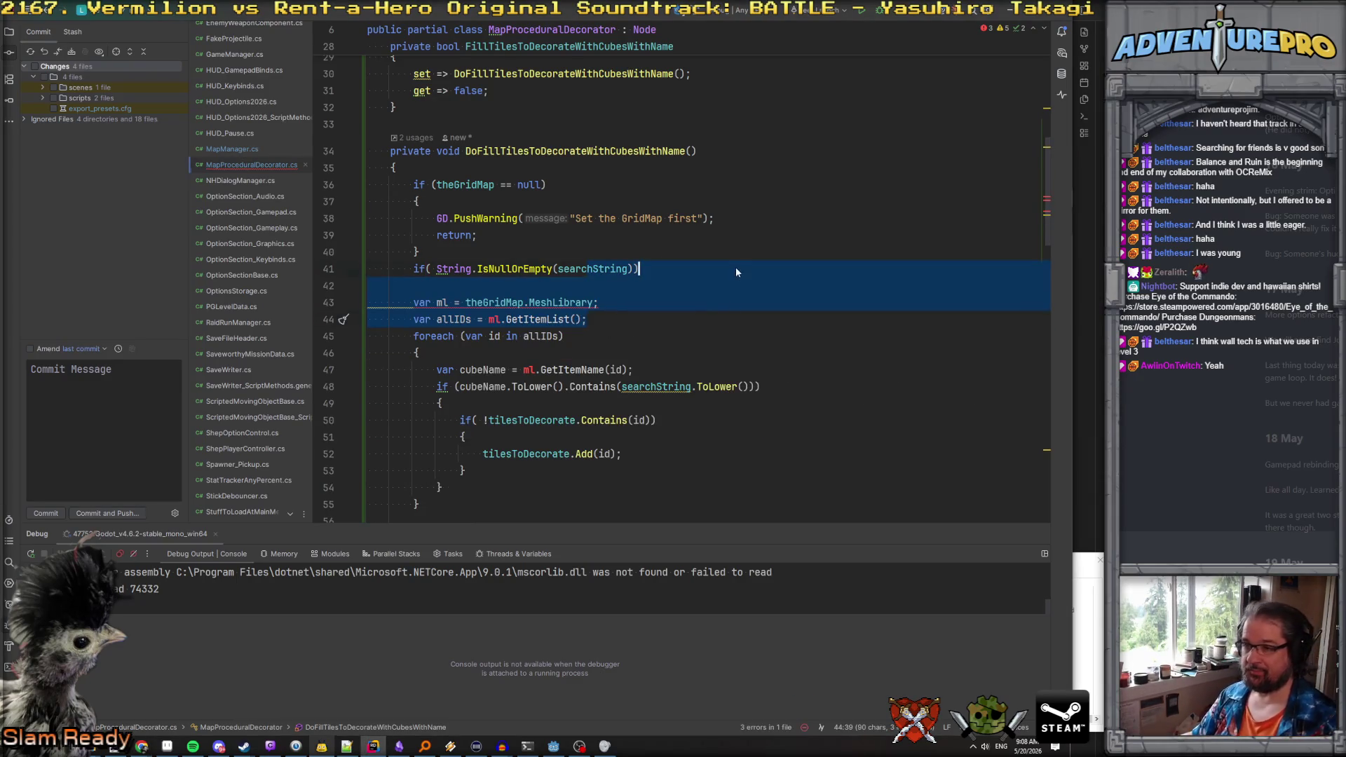
{"action": "left_click", "coordinate": [715, 272]}
{"action": "key", "text": "Return"}
{"action": "type", "text": "{"}
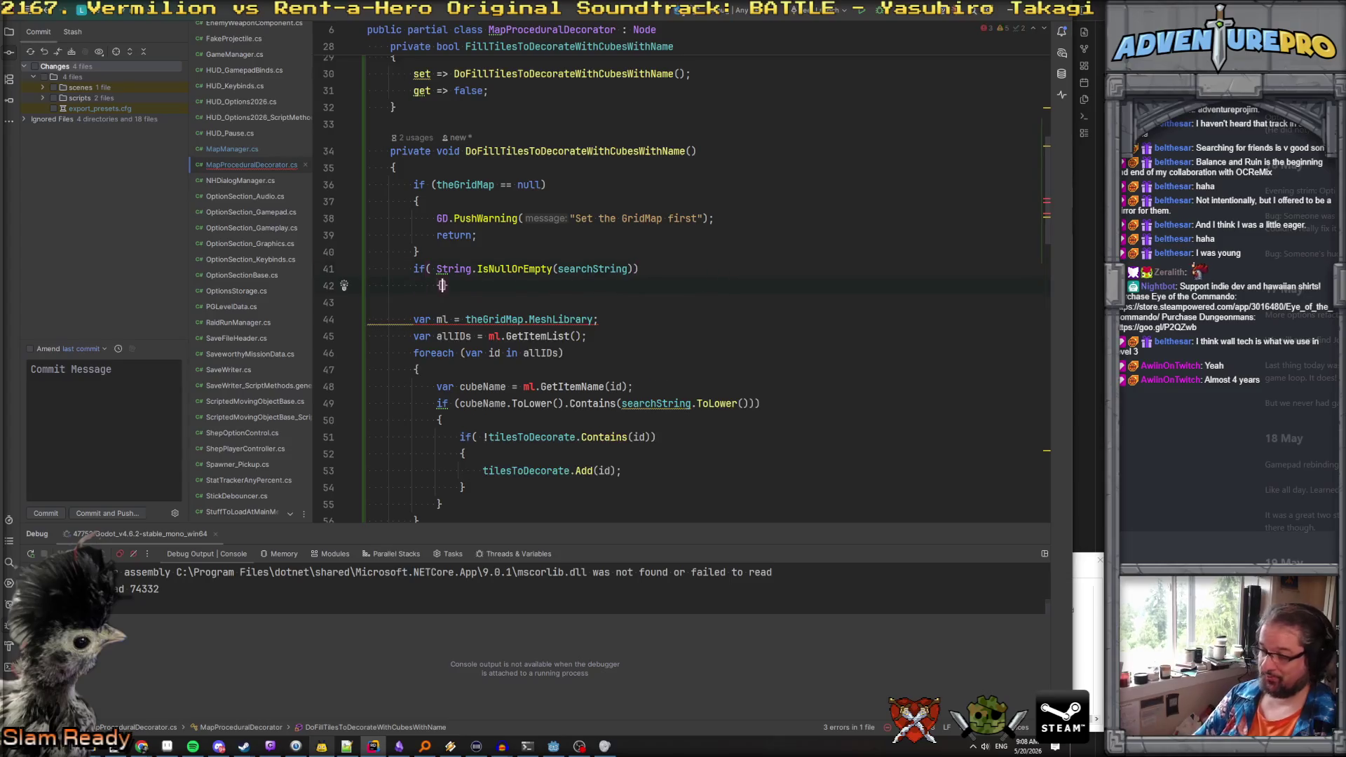
{"action": "key", "text": "Return"}
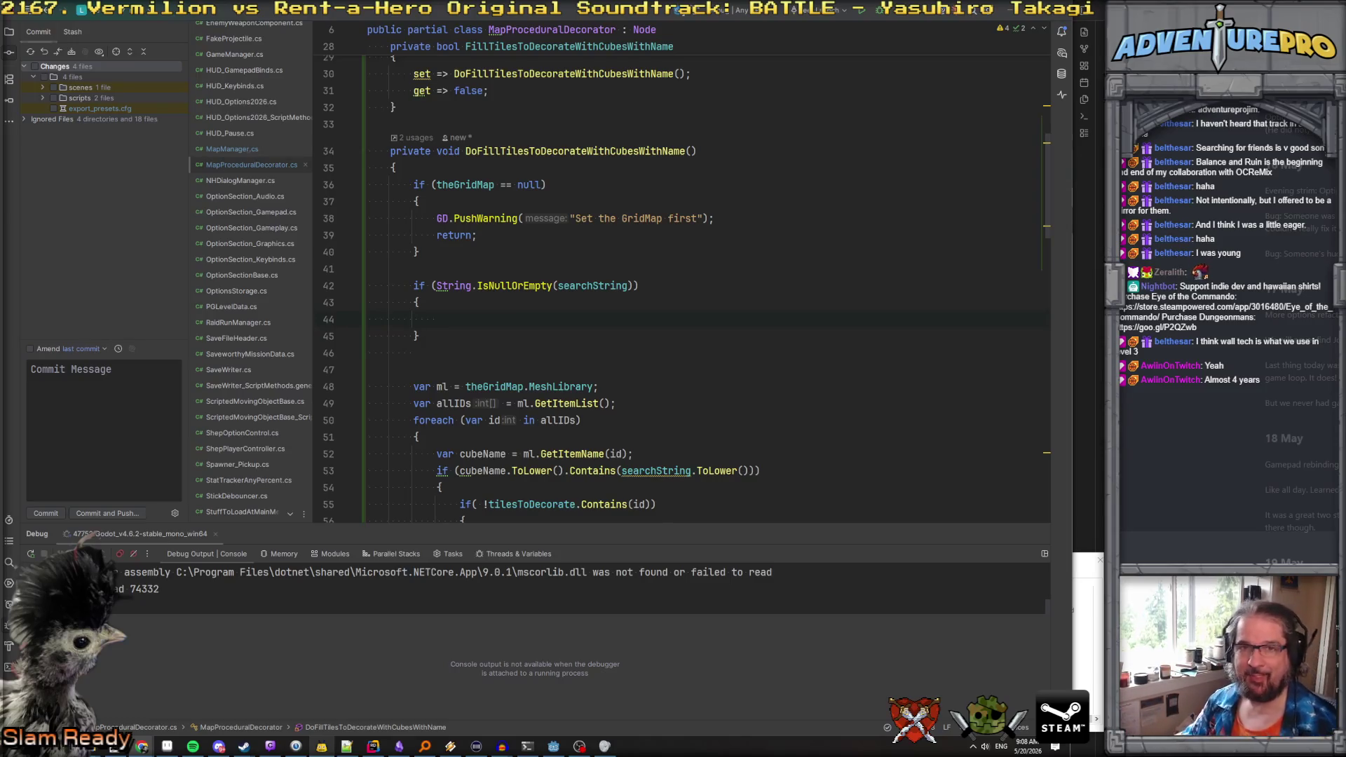
Make the block call GD.PushWarning("Search string cannot be empty") and return
{"action": "left_click", "coordinate": [460, 319]}
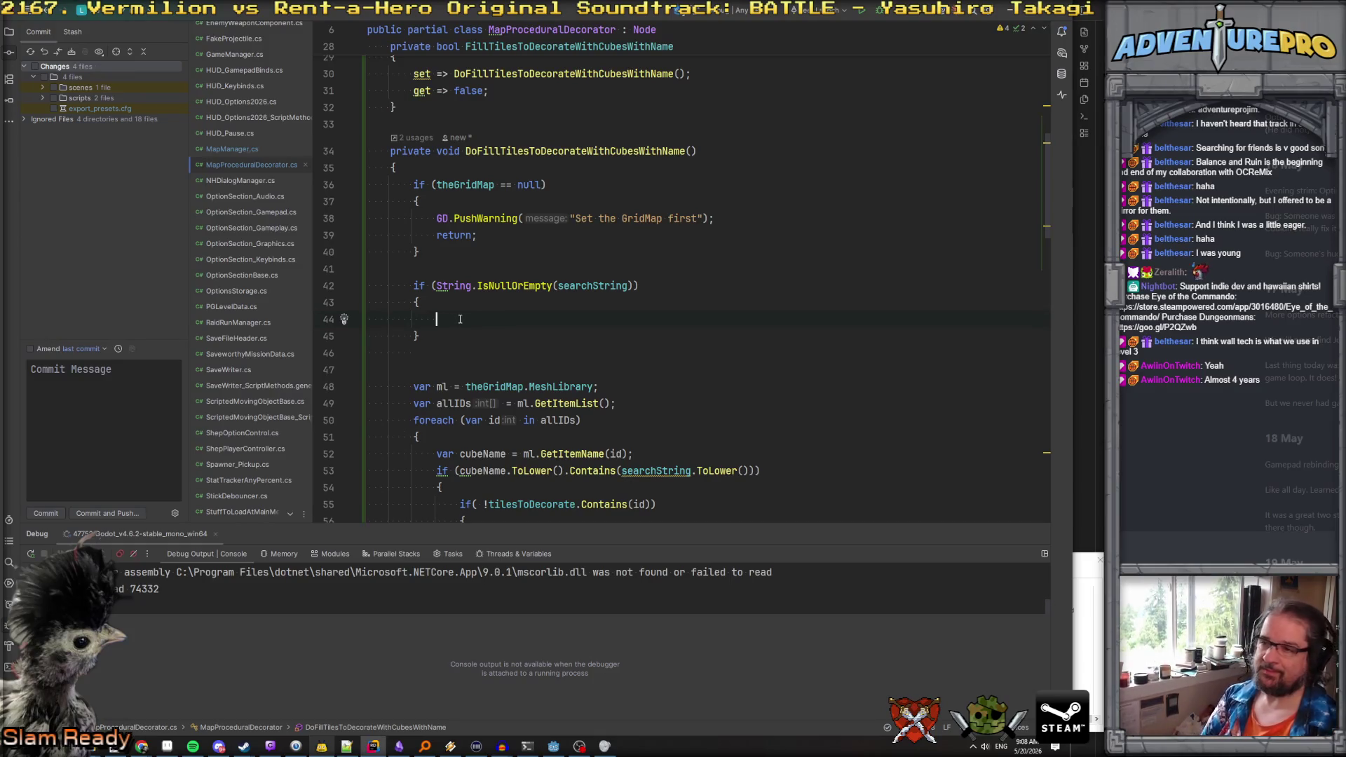
{"action": "type", "text": "GD.Push"}
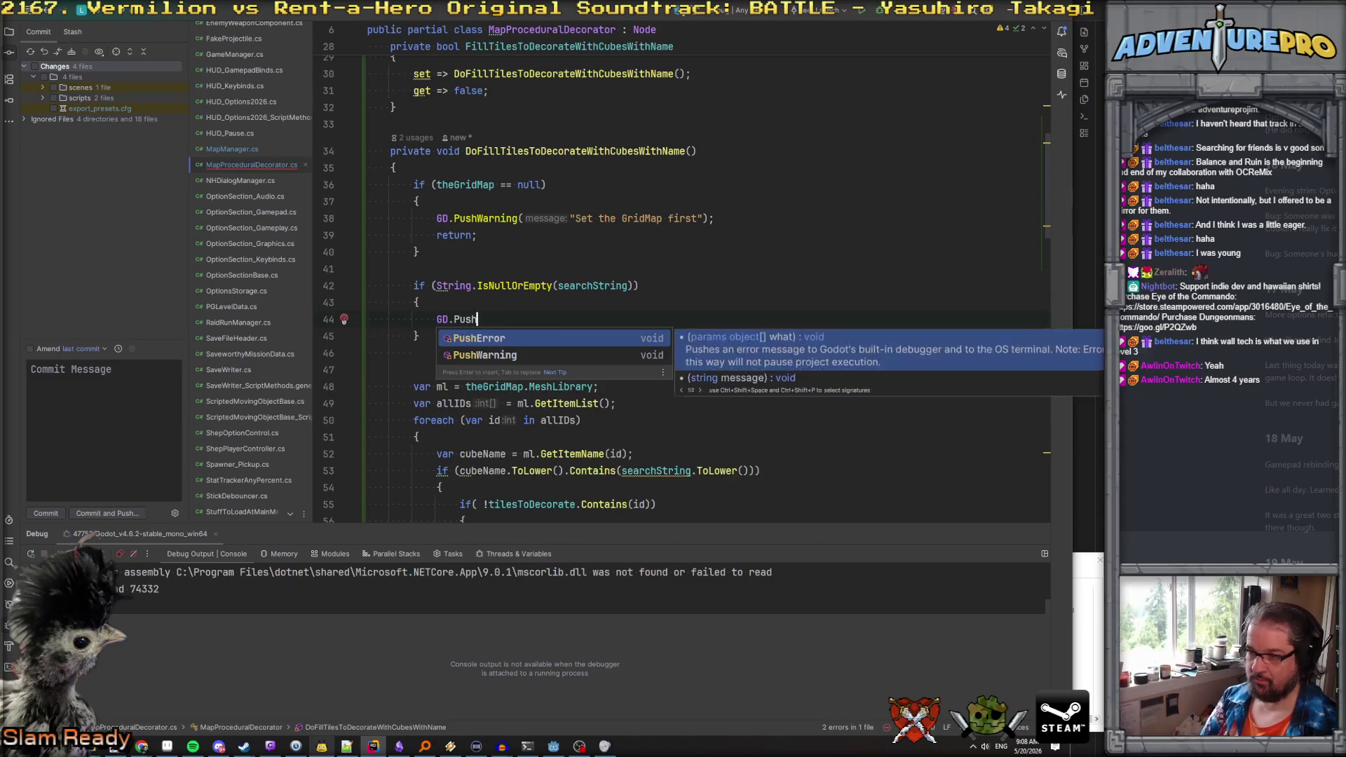
{"action": "key", "text": "Return"}
{"action": "type", "text": "\"S"}
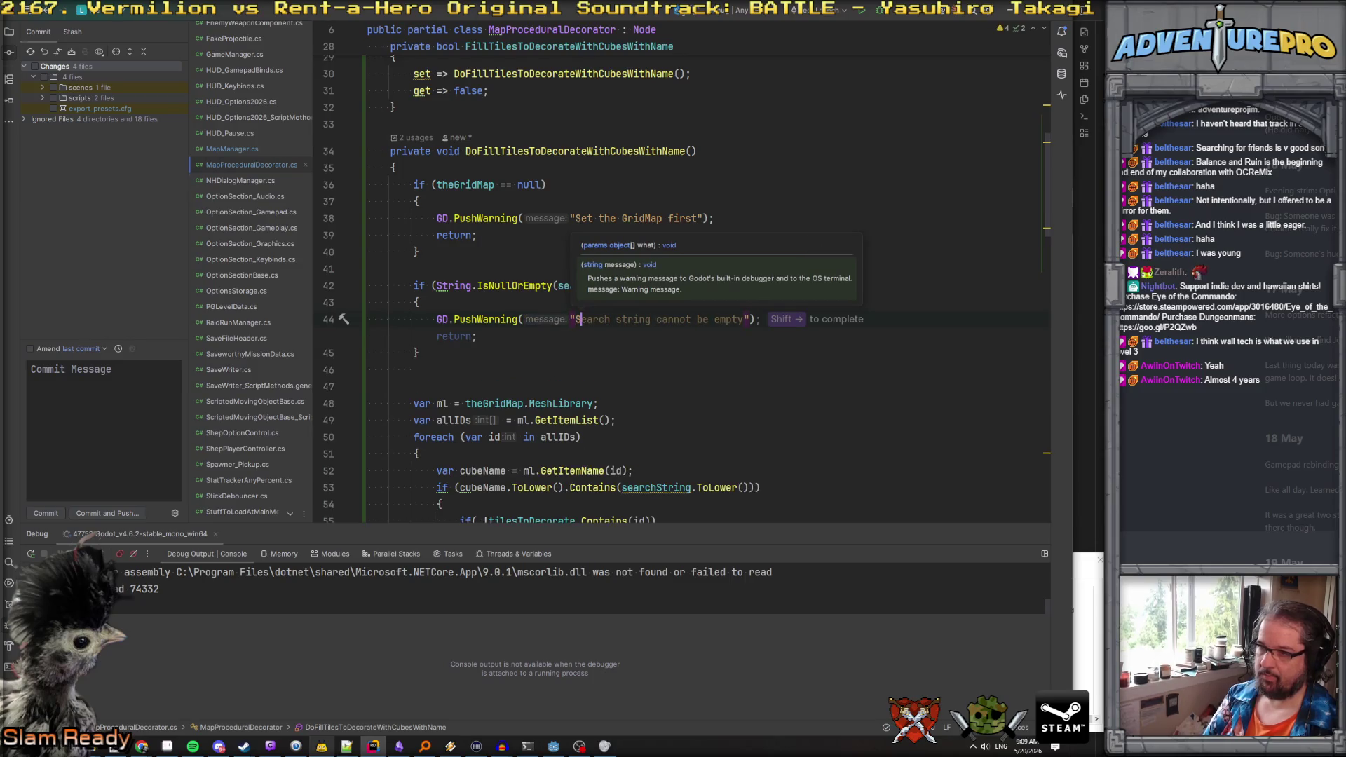
{"action": "key", "text": "shift+Right"}
Remove the extra blank line after the searchString check
{"action": "key", "text": "Down"}
{"action": "key", "text": "Down"}
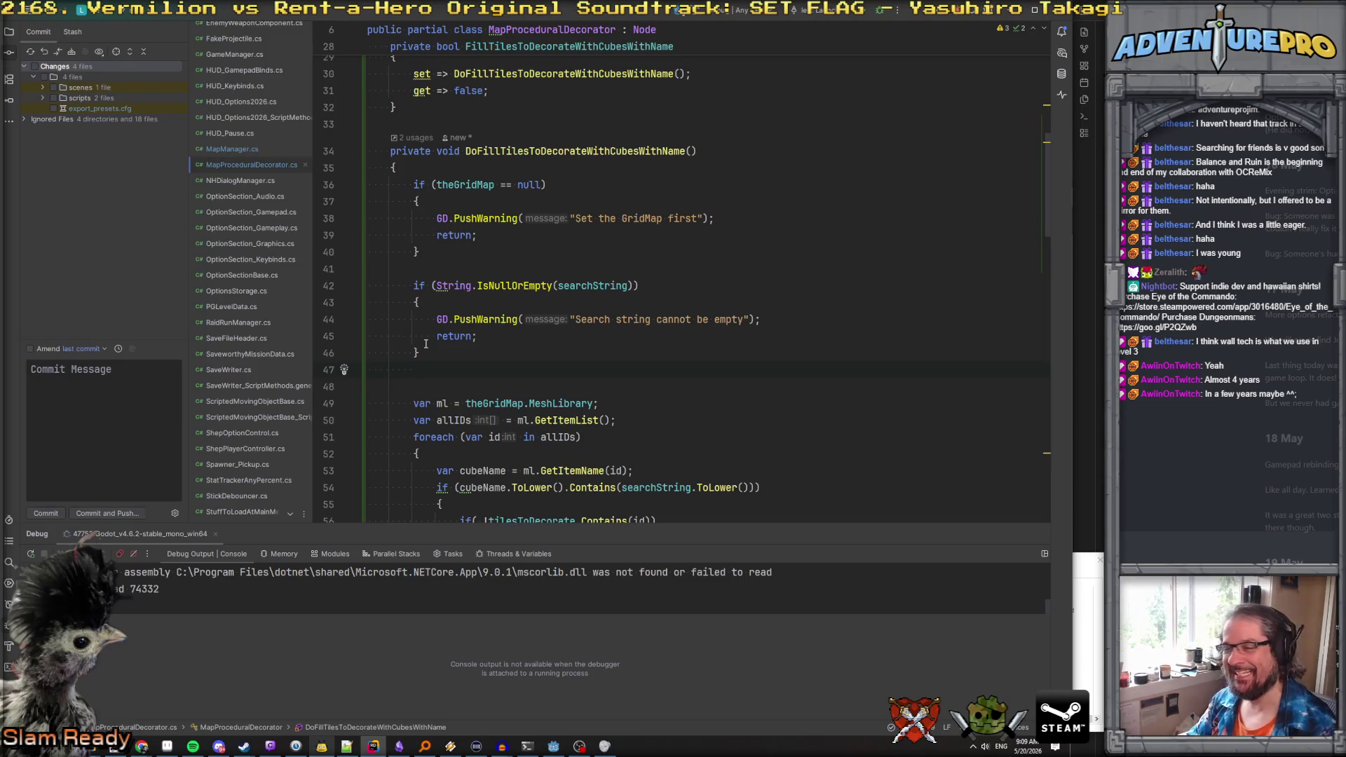
{"action": "mouse_move", "coordinate": [453, 327]}
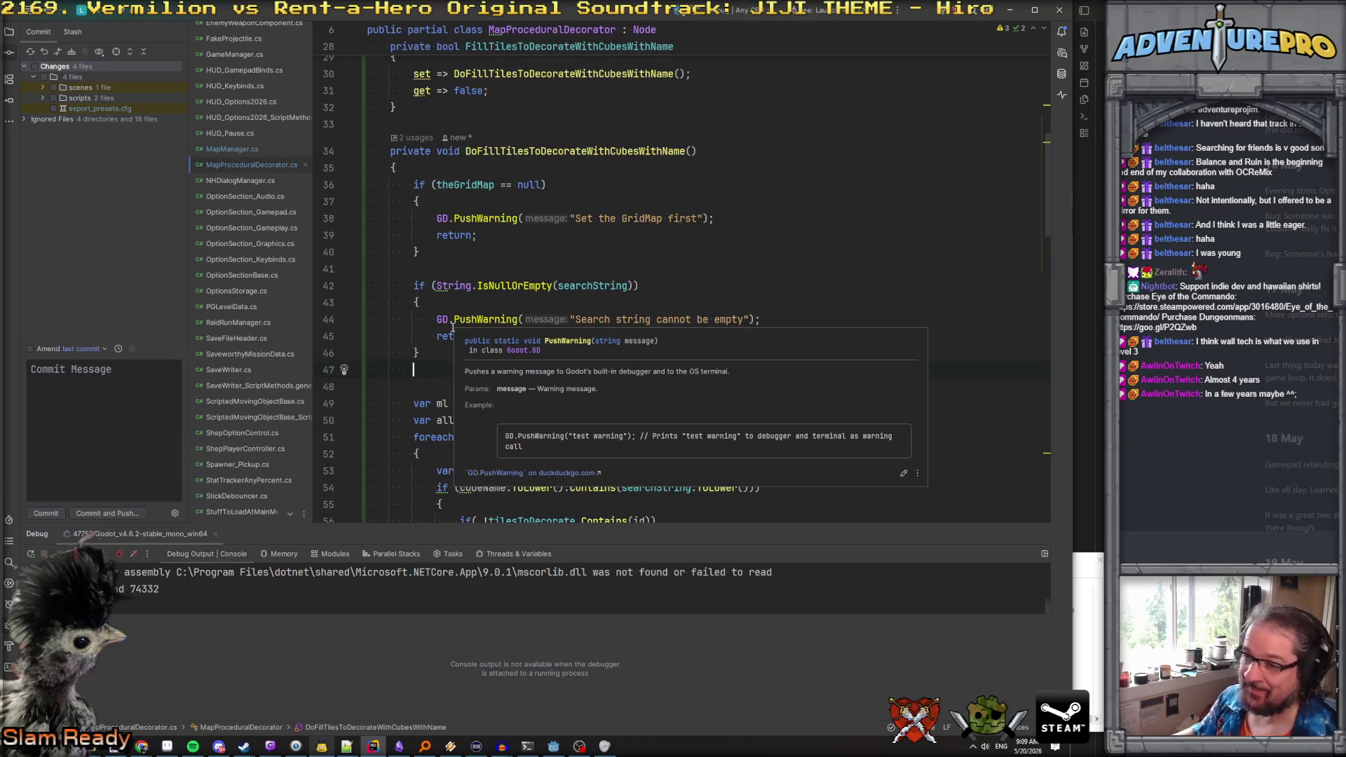
{"action": "key", "text": "Down"}
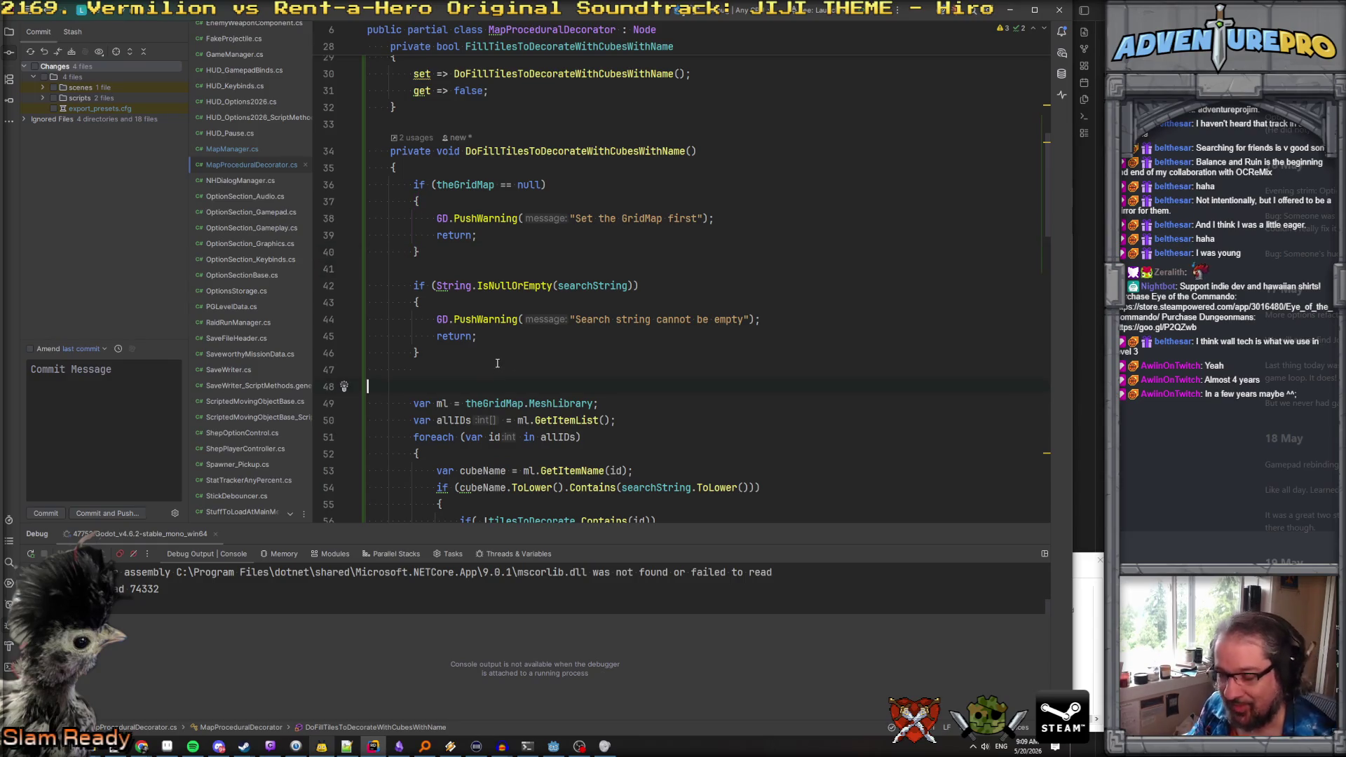
{"action": "key", "text": "Up"}
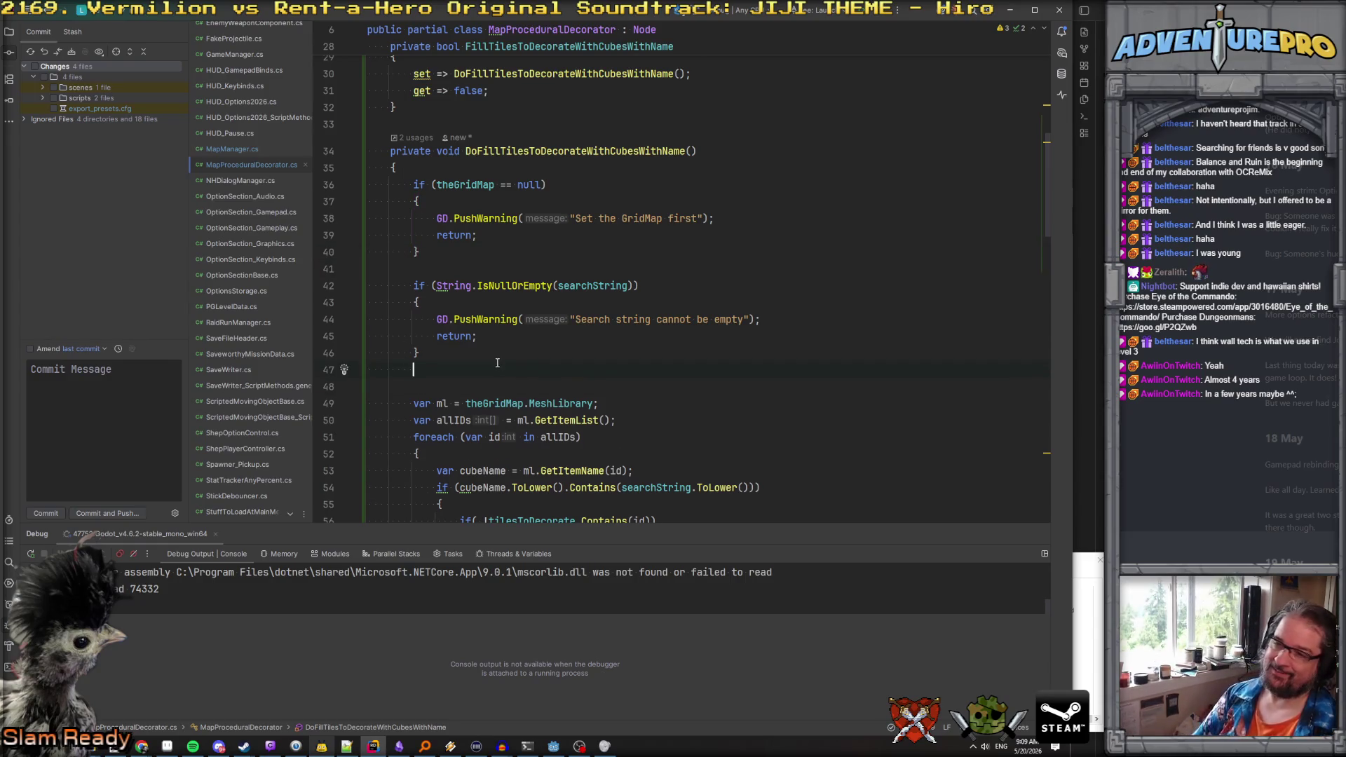
{"action": "key", "text": "BackSpace"}
{"action": "key", "text": "ctrl+Up"}
{"action": "key", "text": "ctrl+Up"}
{"action": "key", "text": "ctrl+Up"}
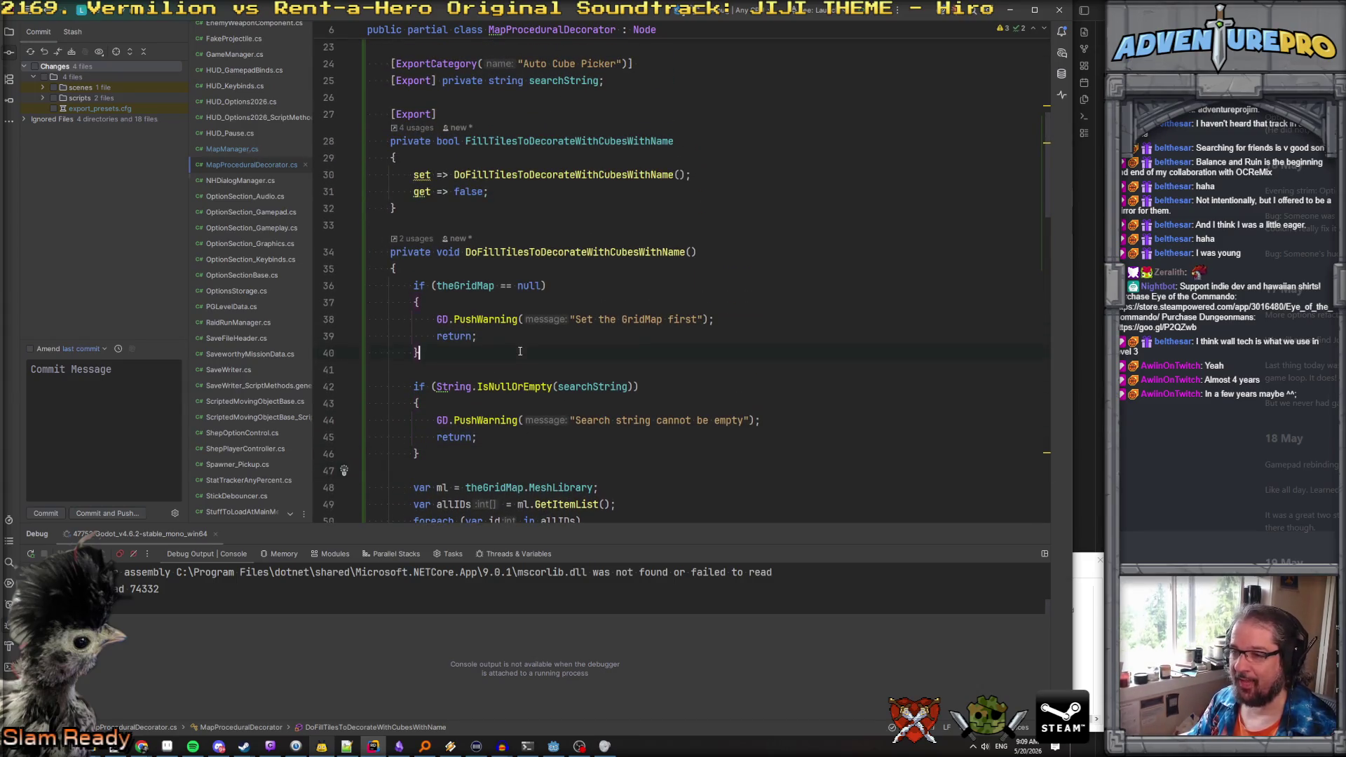
{"action": "left_click", "coordinate": [463, 477]}
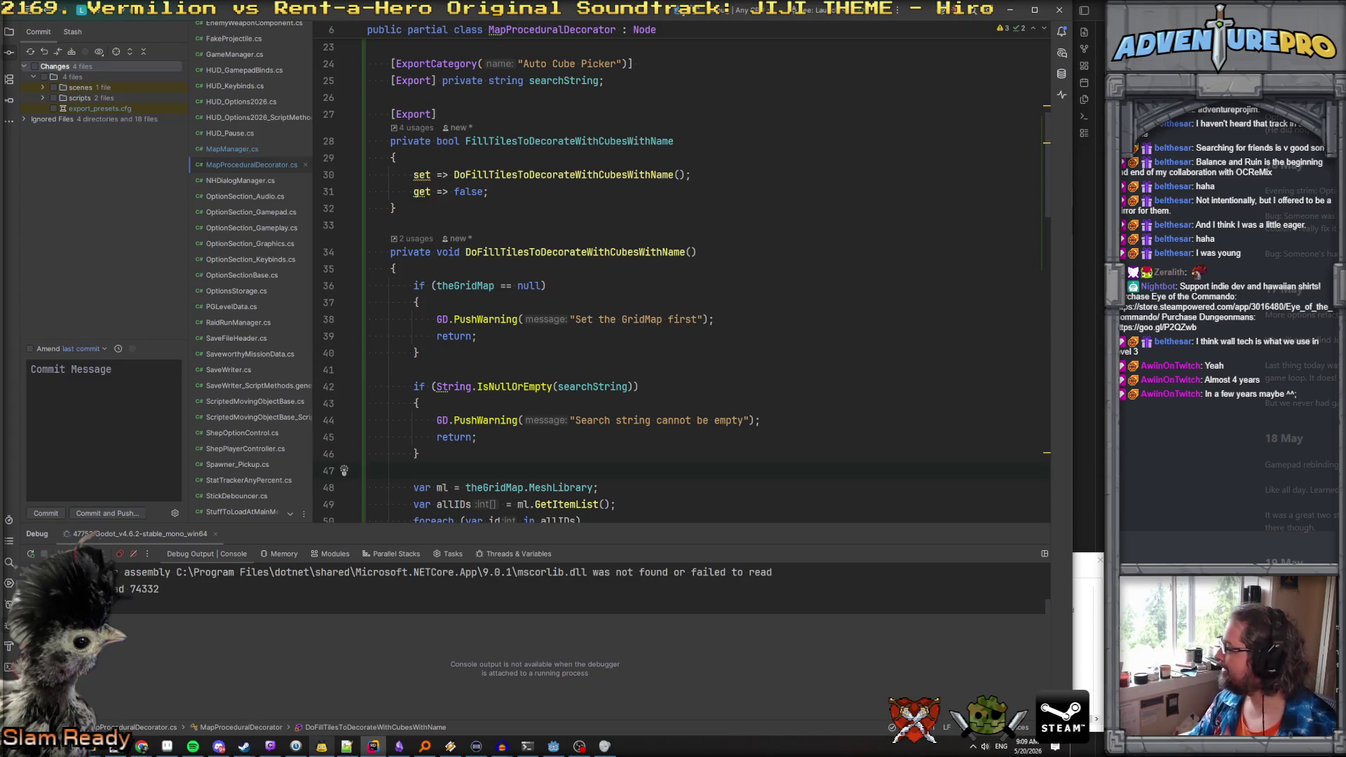
{"action": "key", "text": "alt+Tab"}
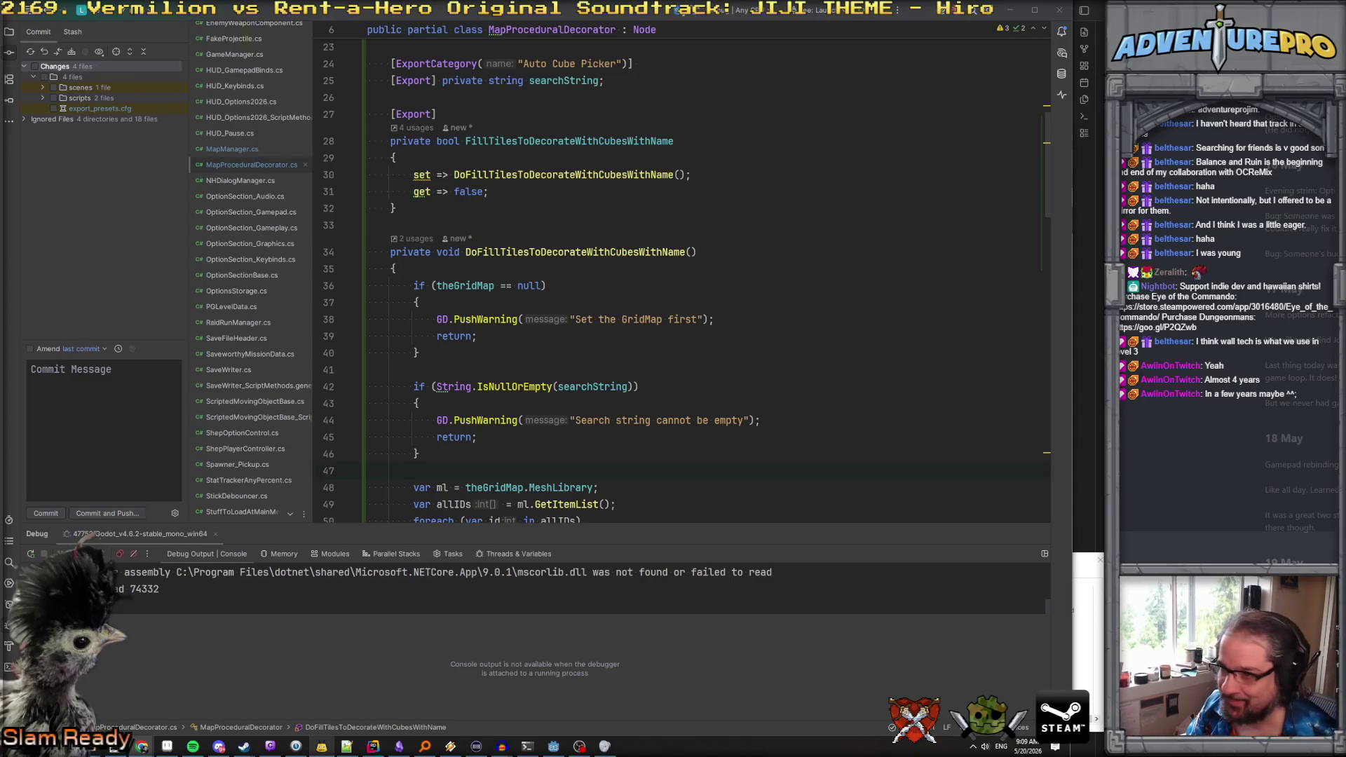
{"action": "scroll", "coordinate": [492, 372], "scroll_direction": "down", "scroll_amount": 2}
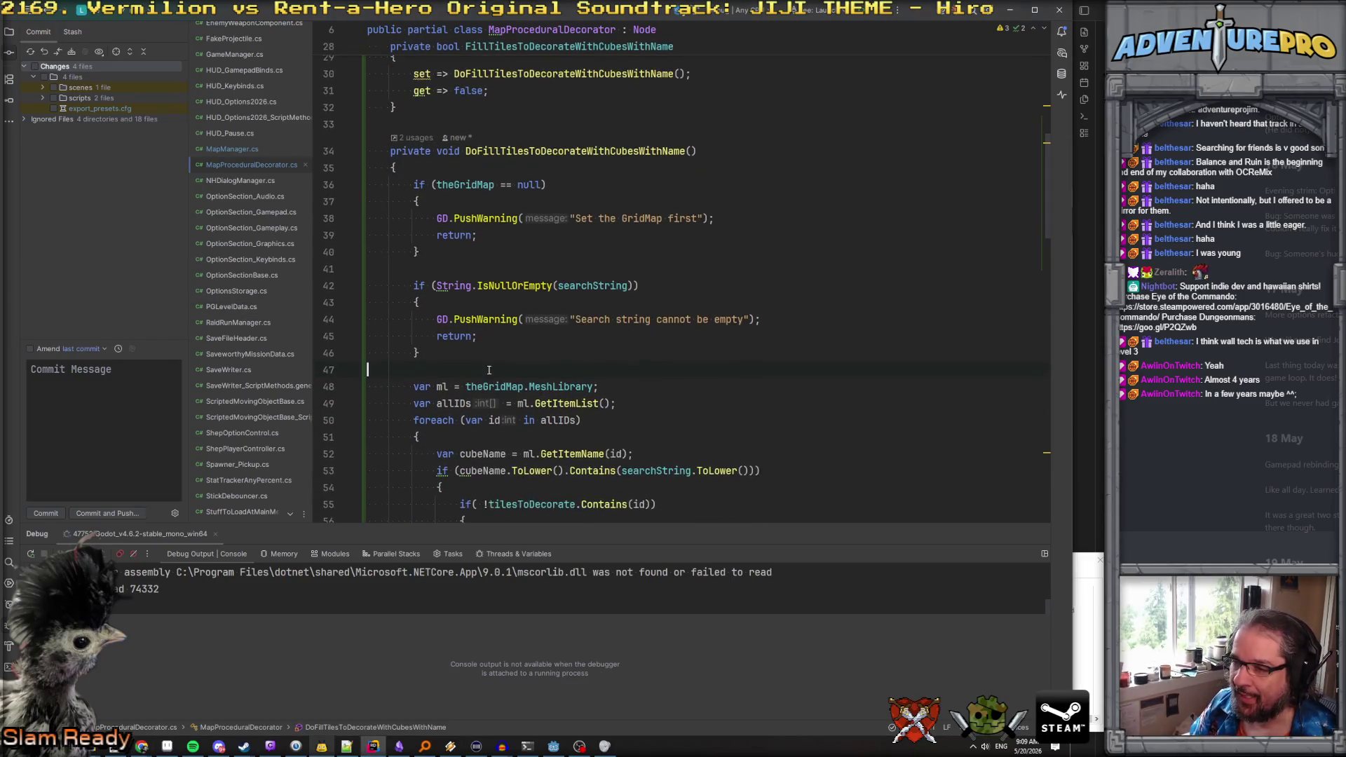
{"action": "key", "text": "Return"}
{"action": "key", "text": "Return"}
{"action": "key", "text": "Up"}
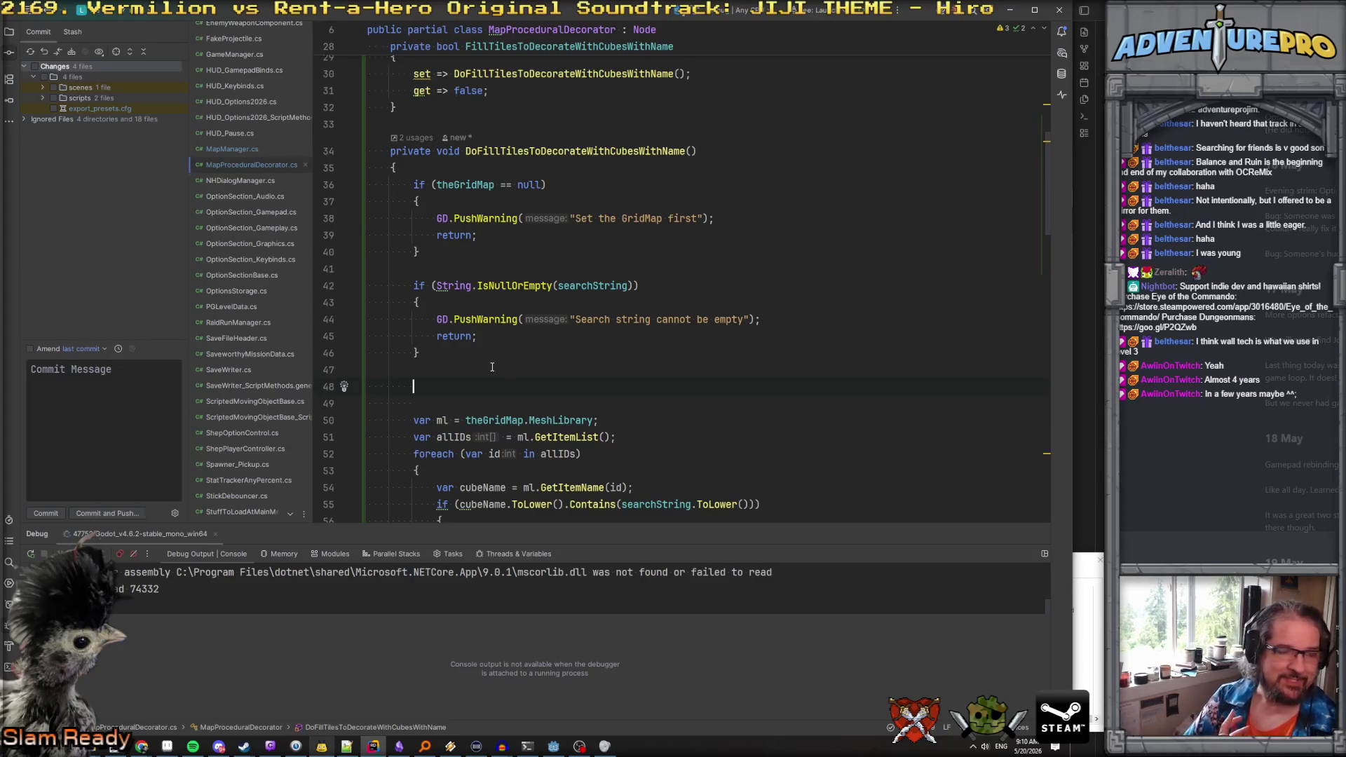
{"action": "key", "text": "BackSpace"}
{"action": "key", "text": "BackSpace"}
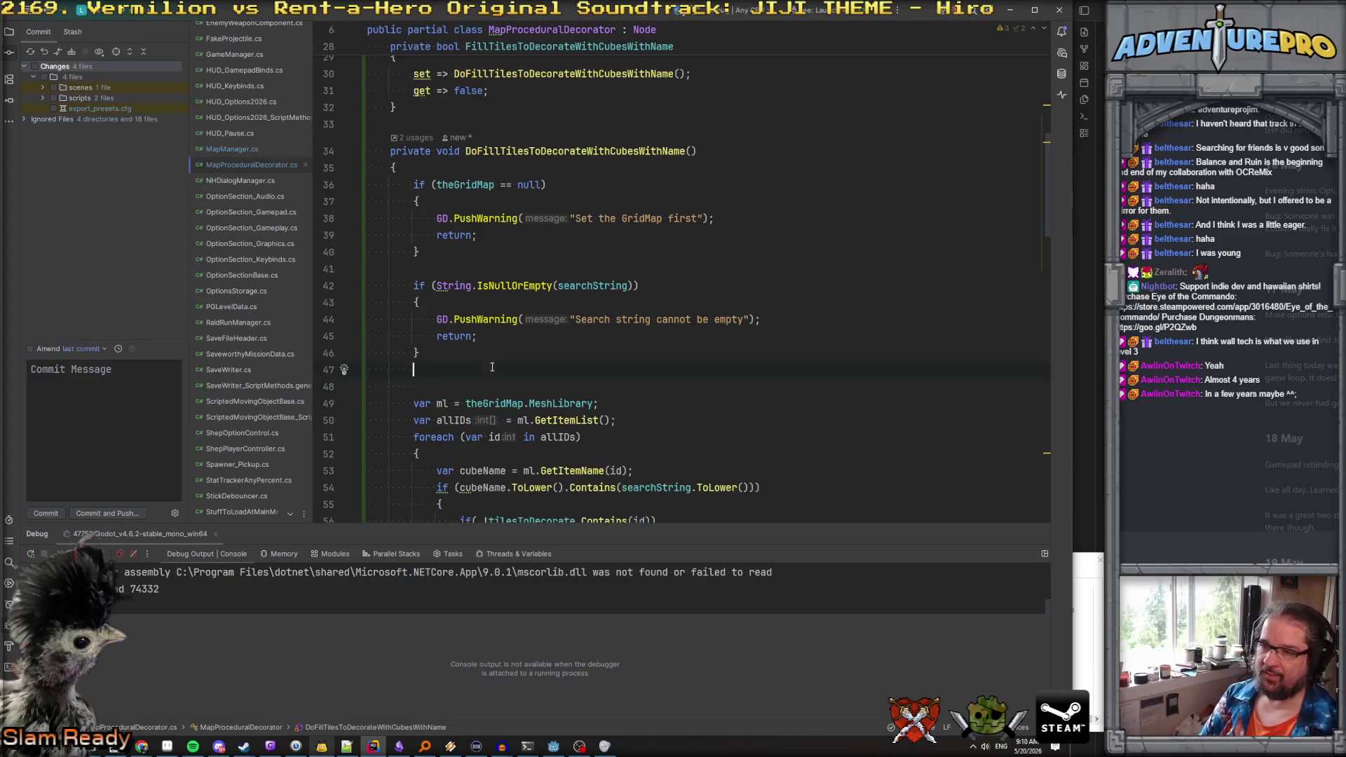
{"action": "key", "text": "Return"}
{"action": "key", "text": "Return"}
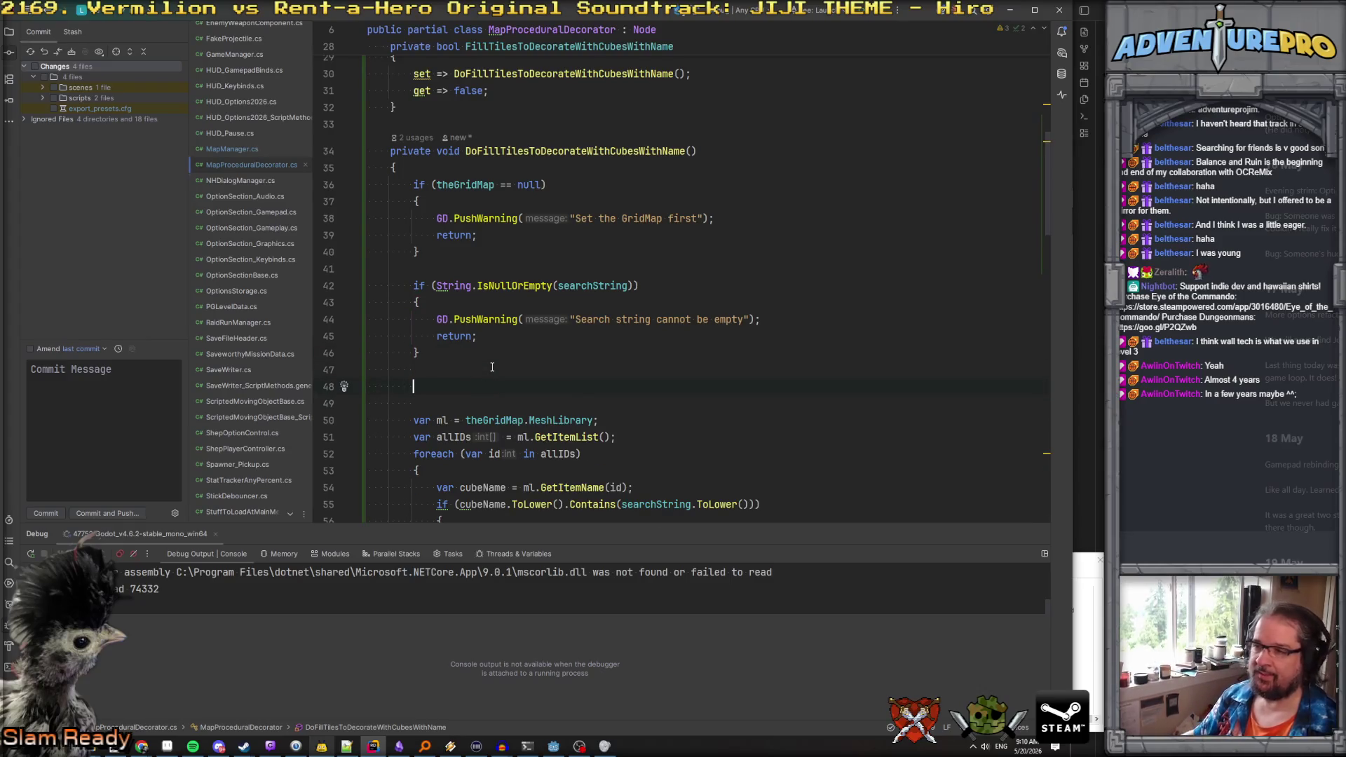
{"action": "key", "text": "Up"}
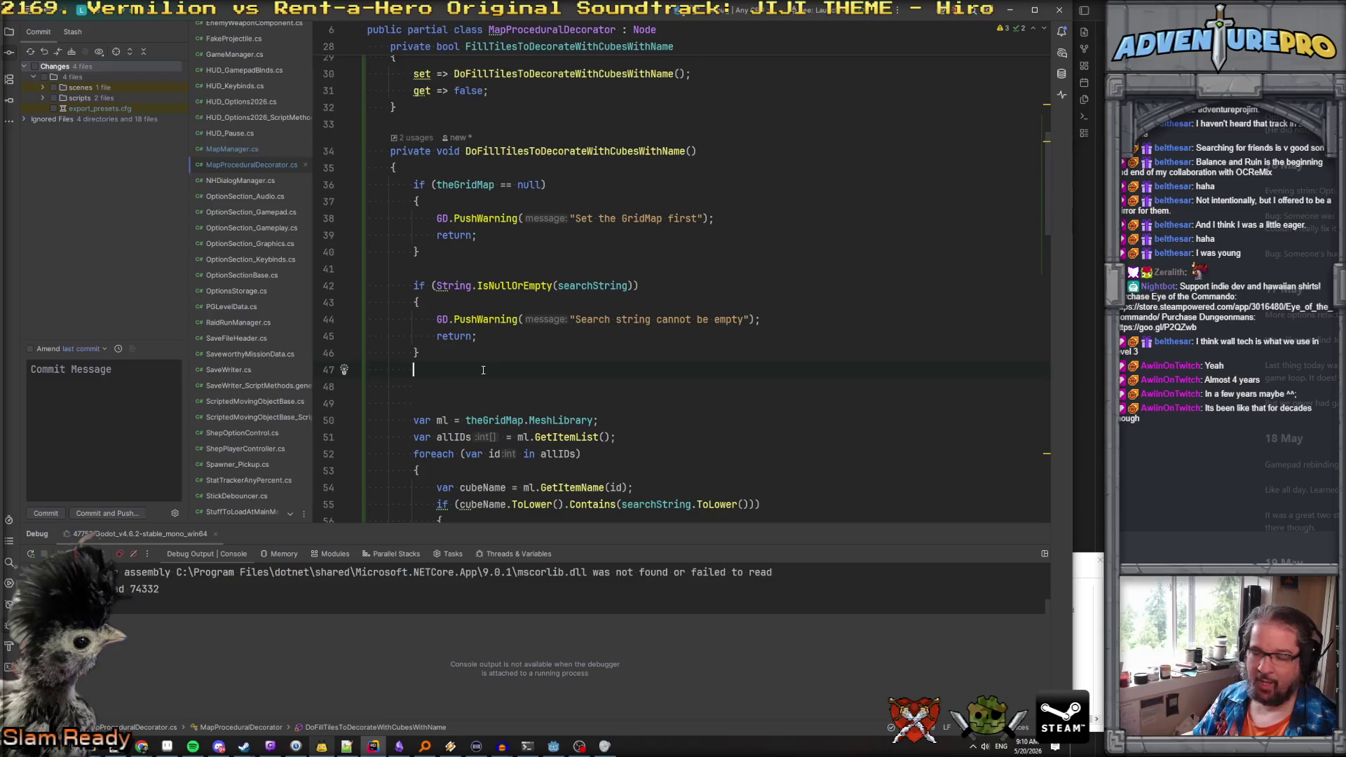
{"action": "key", "text": "Down"}
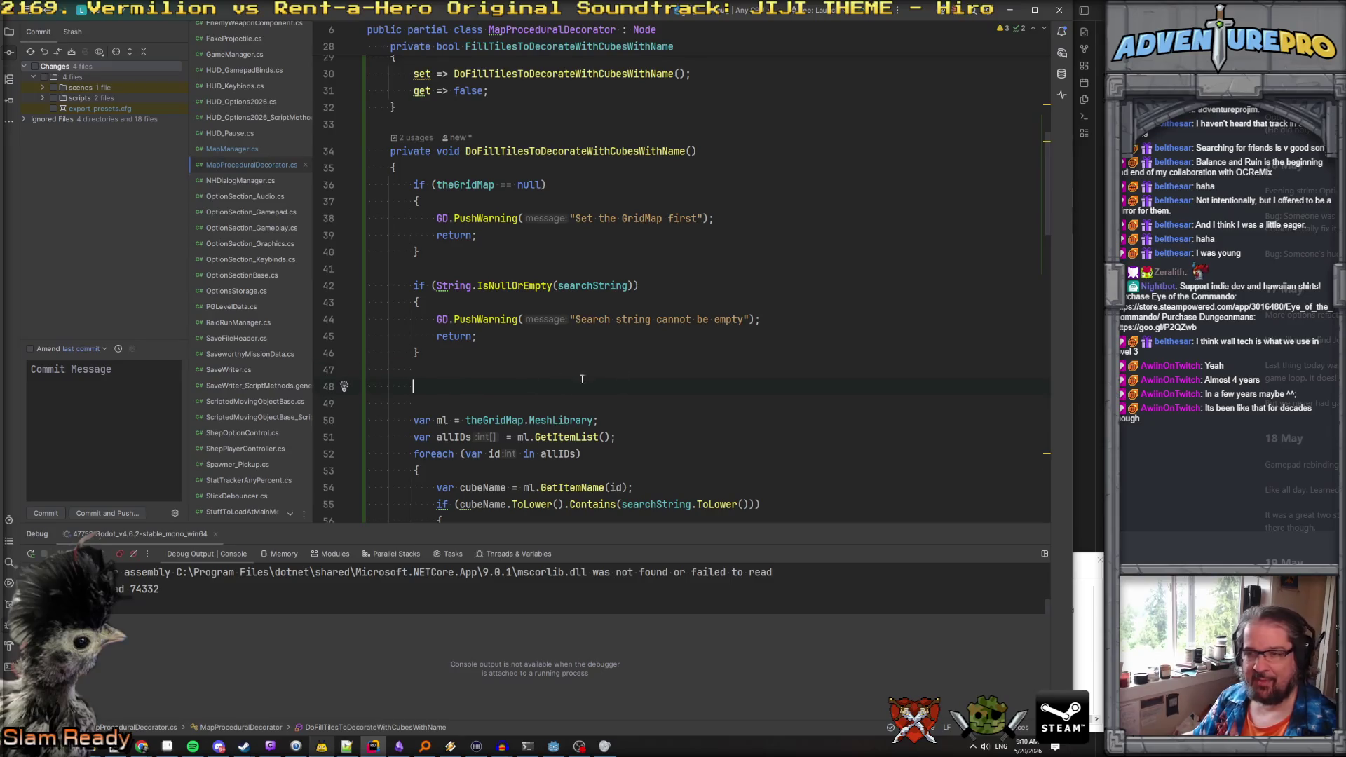
{"action": "key", "text": "Delete"}
{"action": "key", "text": "Delete"}
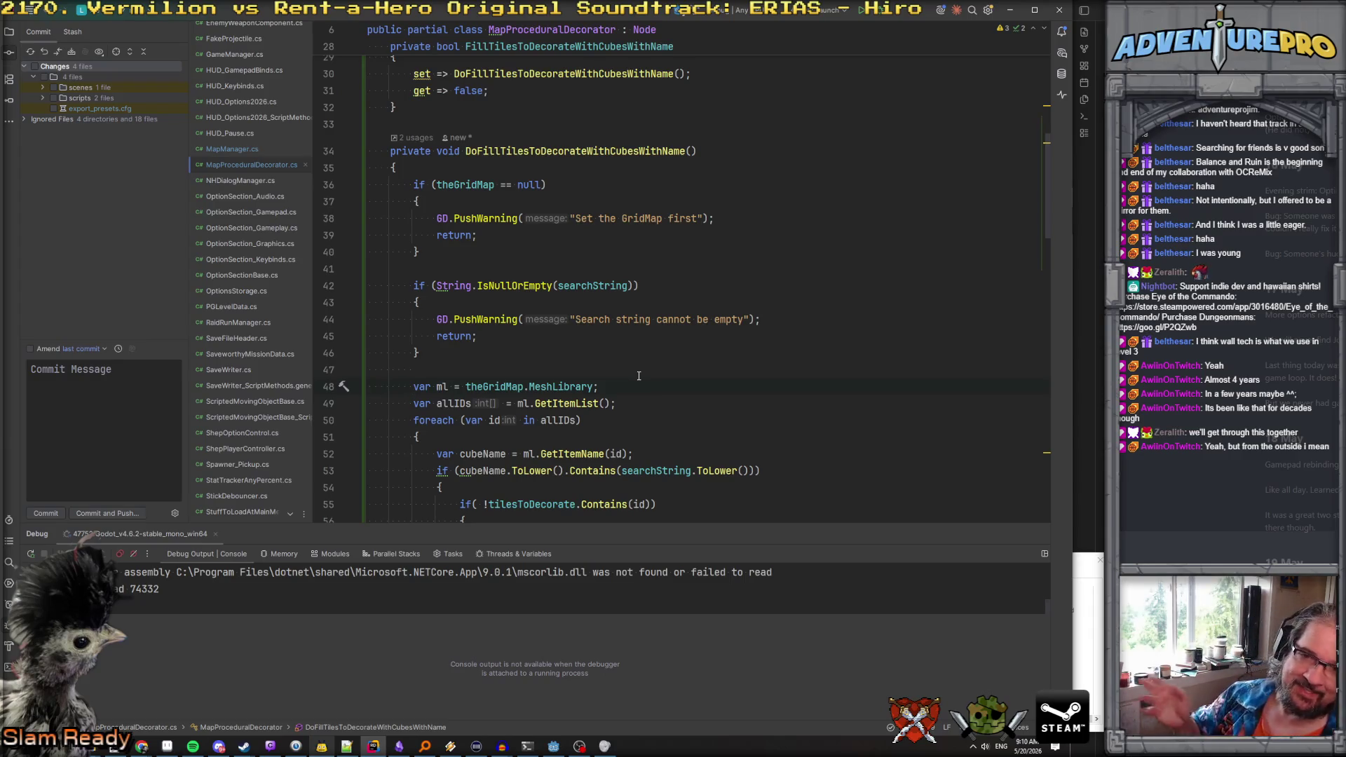
{"action": "left_click", "coordinate": [583, 347]}
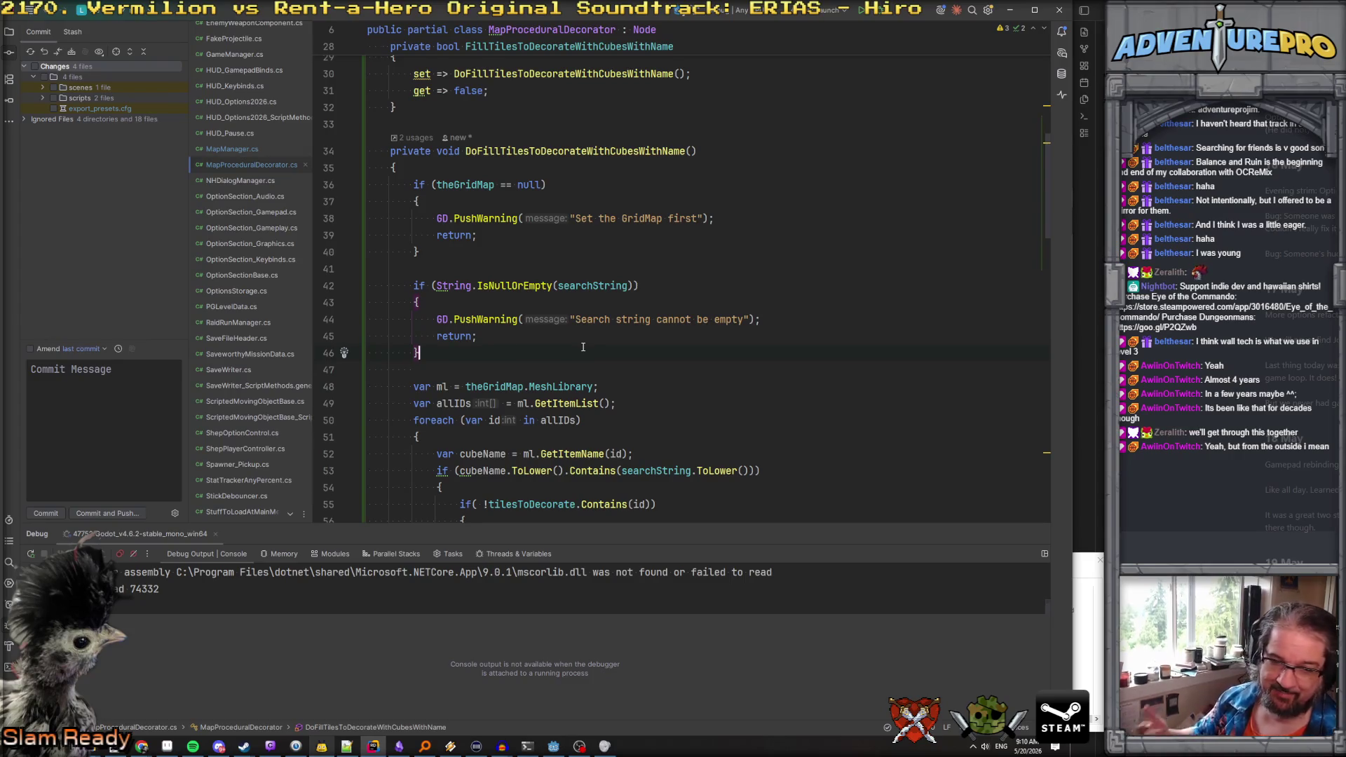
{"action": "key", "text": "Return"}
{"action": "key", "text": "Return"}
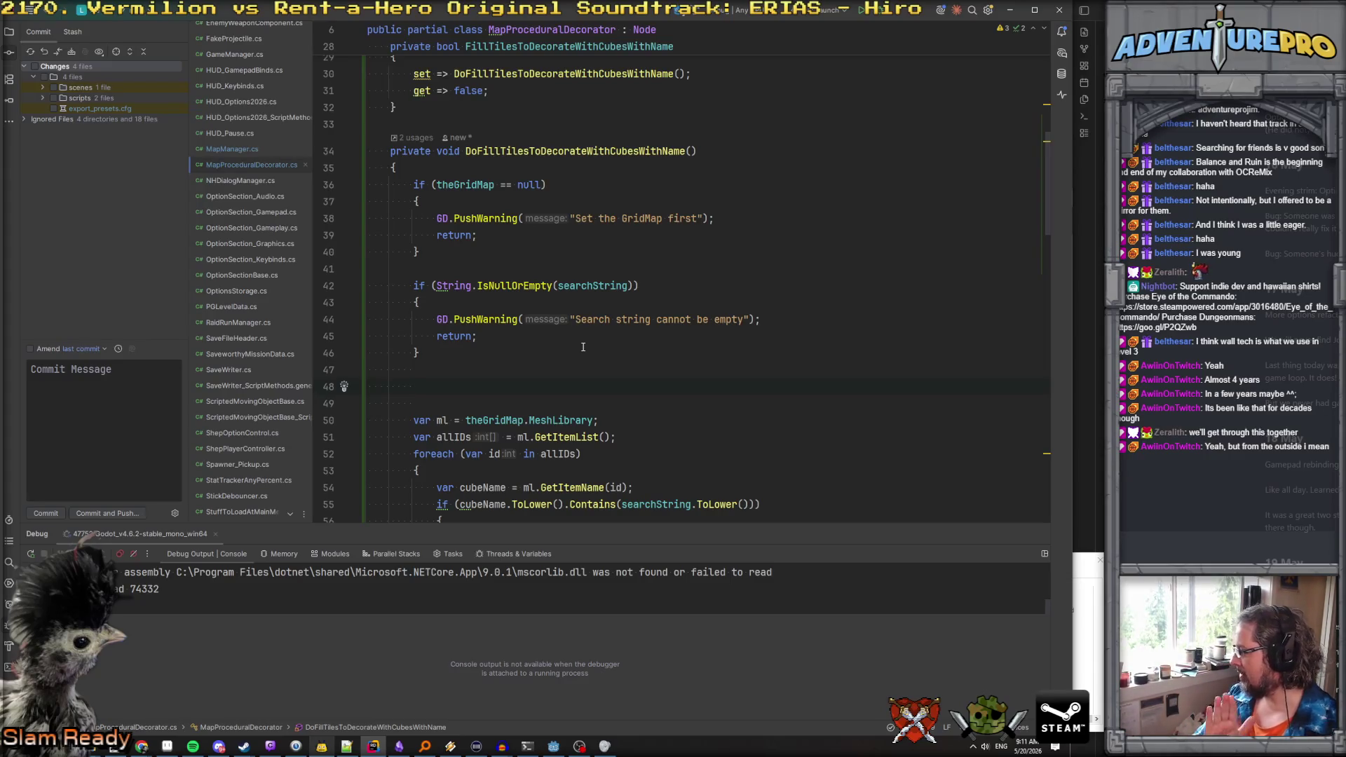
{"action": "key", "text": "BackSpace"}
{"action": "key", "text": "BackSpace"}
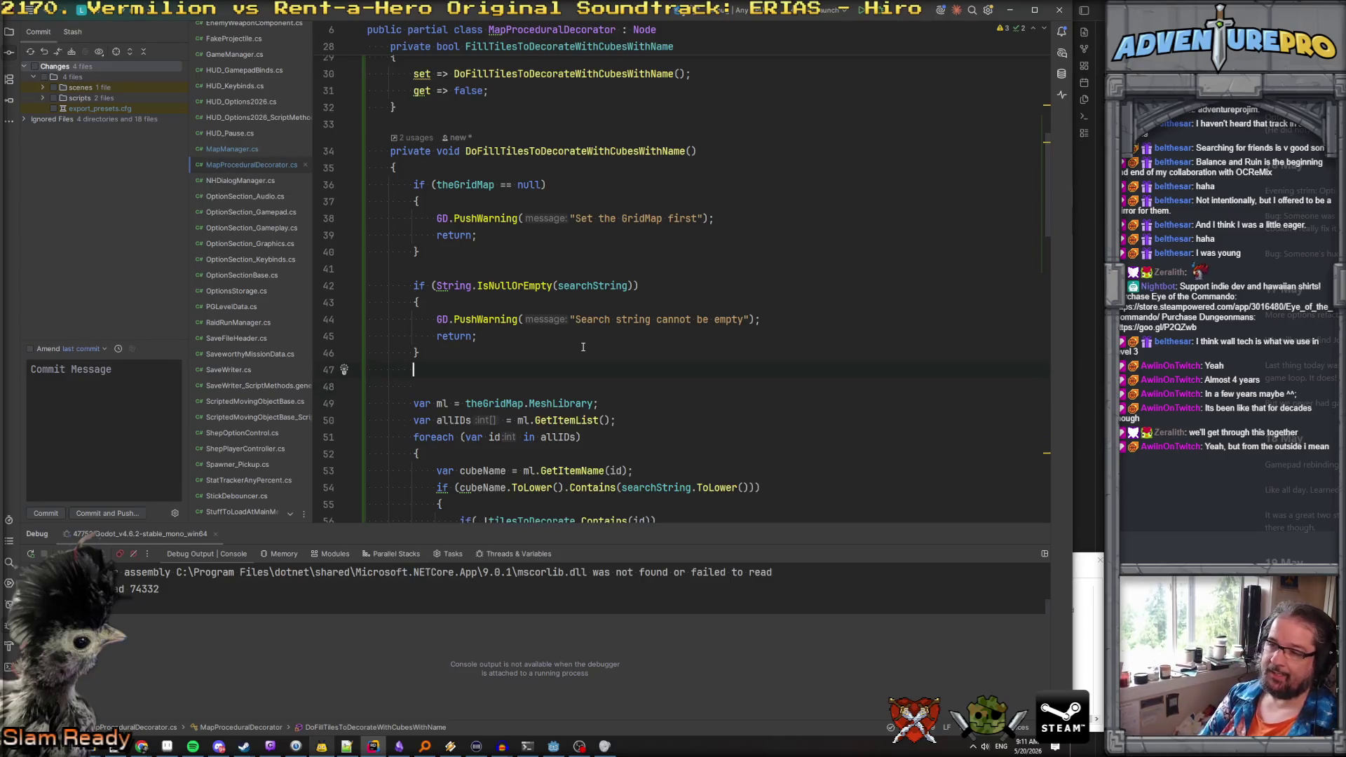
{"action": "scroll", "coordinate": [582, 347], "scroll_direction": "down", "scroll_amount": 7}
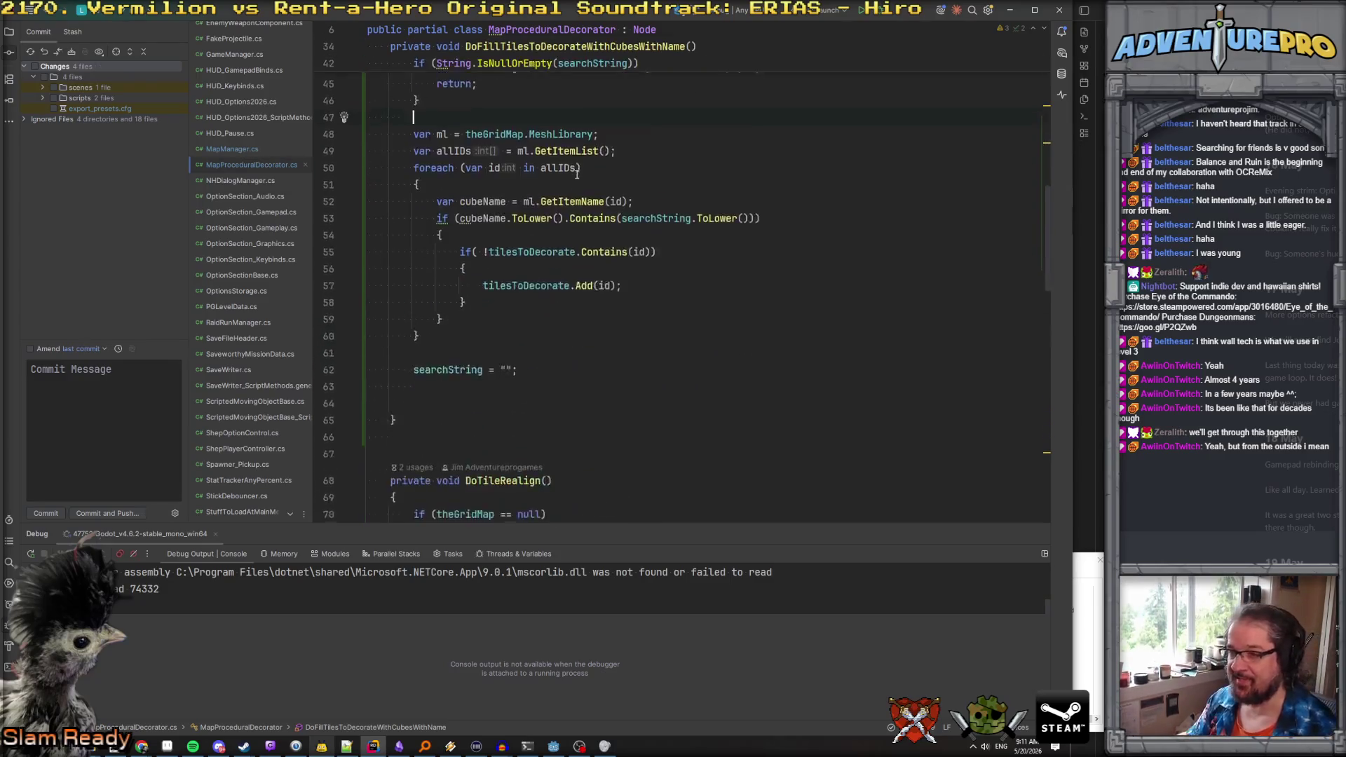
{"action": "scroll", "coordinate": [693, 274], "scroll_direction": "up", "scroll_amount": 5}
{"action": "left_click", "coordinate": [553, 746]}
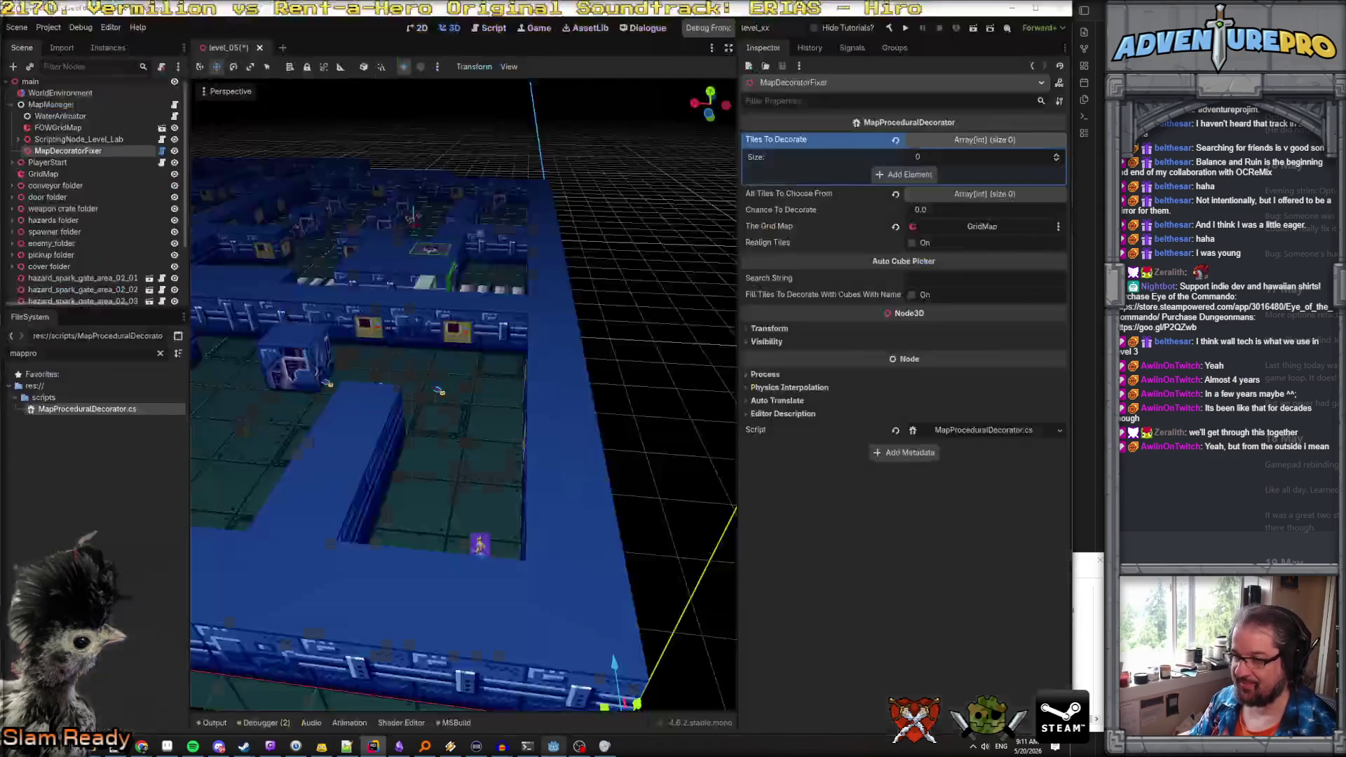
Build the C# project, dismiss the build error, and rebuild until it completes with no errors
{"action": "left_click", "coordinate": [889, 28]}
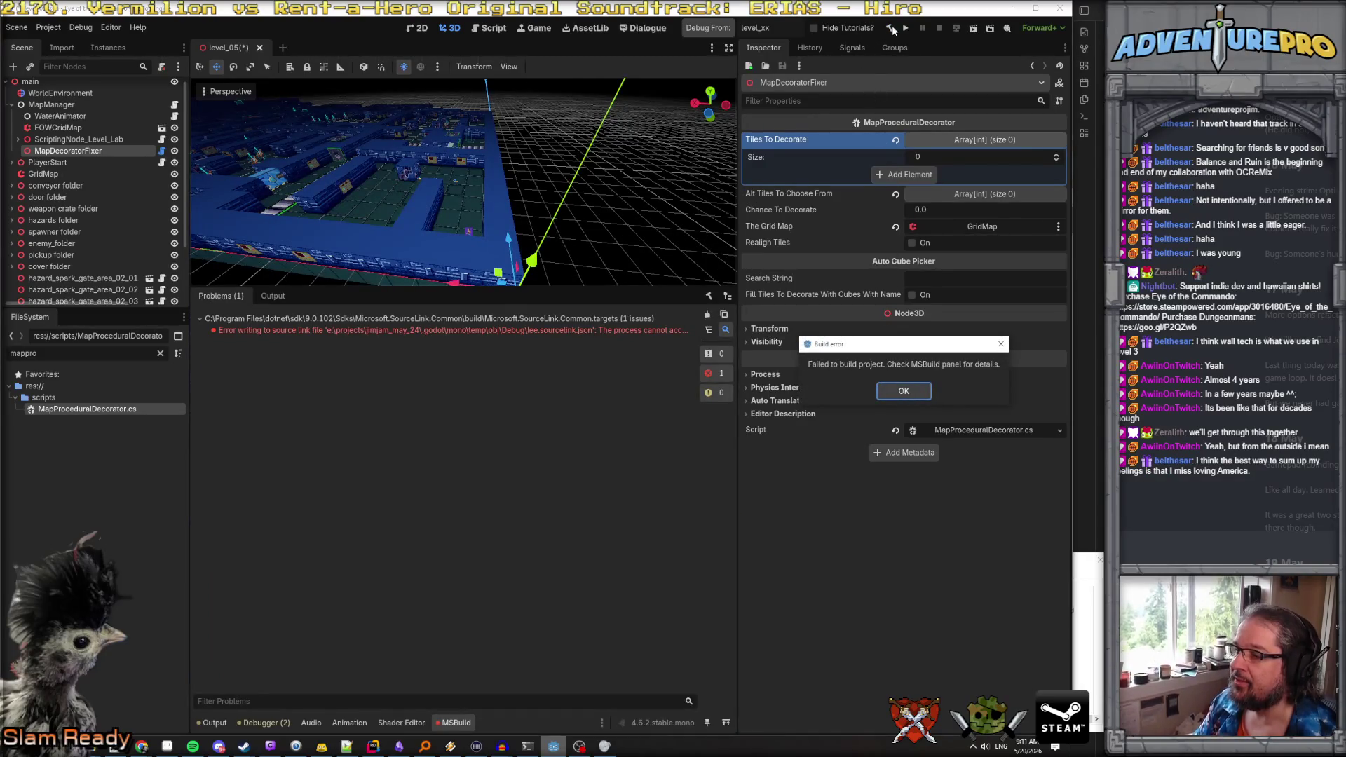
{"action": "left_click", "coordinate": [902, 392]}
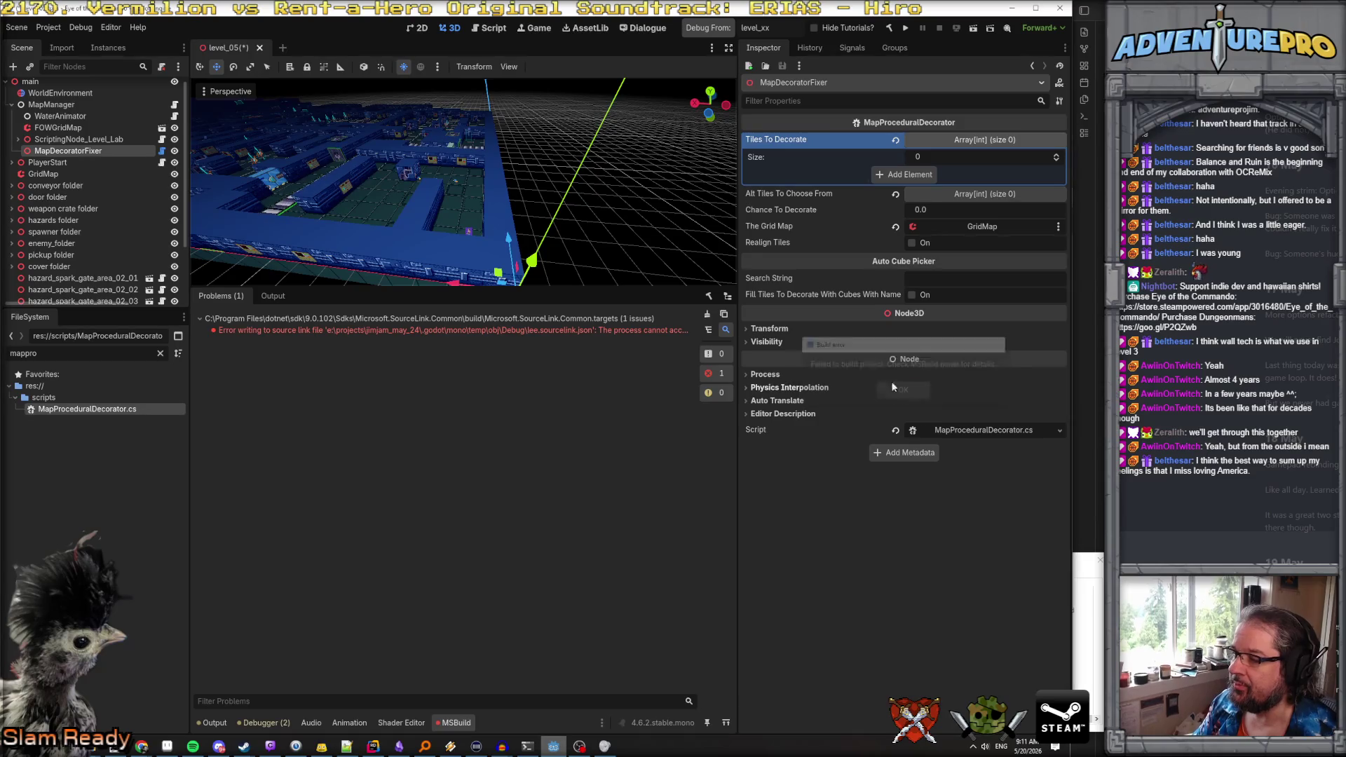
{"action": "left_click", "coordinate": [890, 27]}
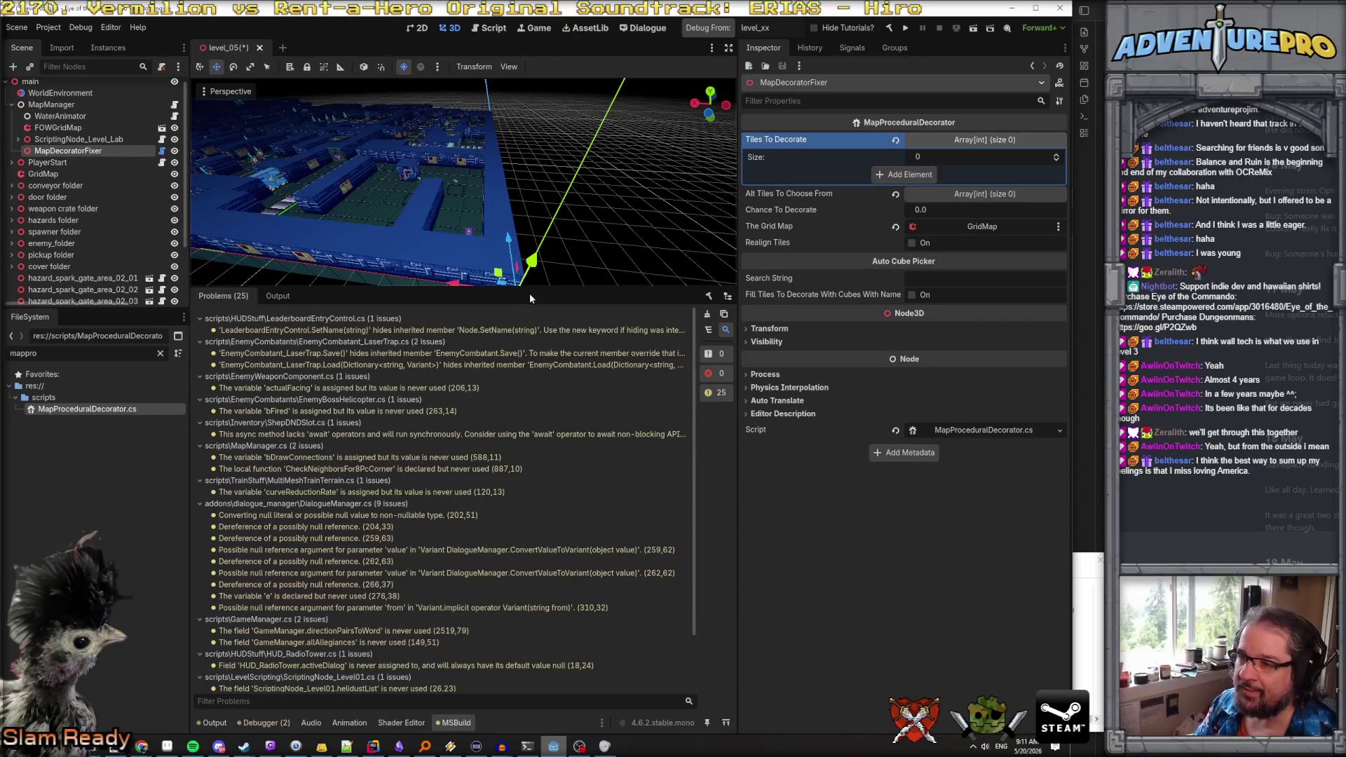
{"action": "left_click_drag", "start_coordinate": [529, 288], "coordinate": [529, 436]}
Orbit and pan around the level, then frame the MapDecoratorFixer node
{"action": "scroll", "coordinate": [490, 280], "scroll_direction": "up", "scroll_amount": 3}
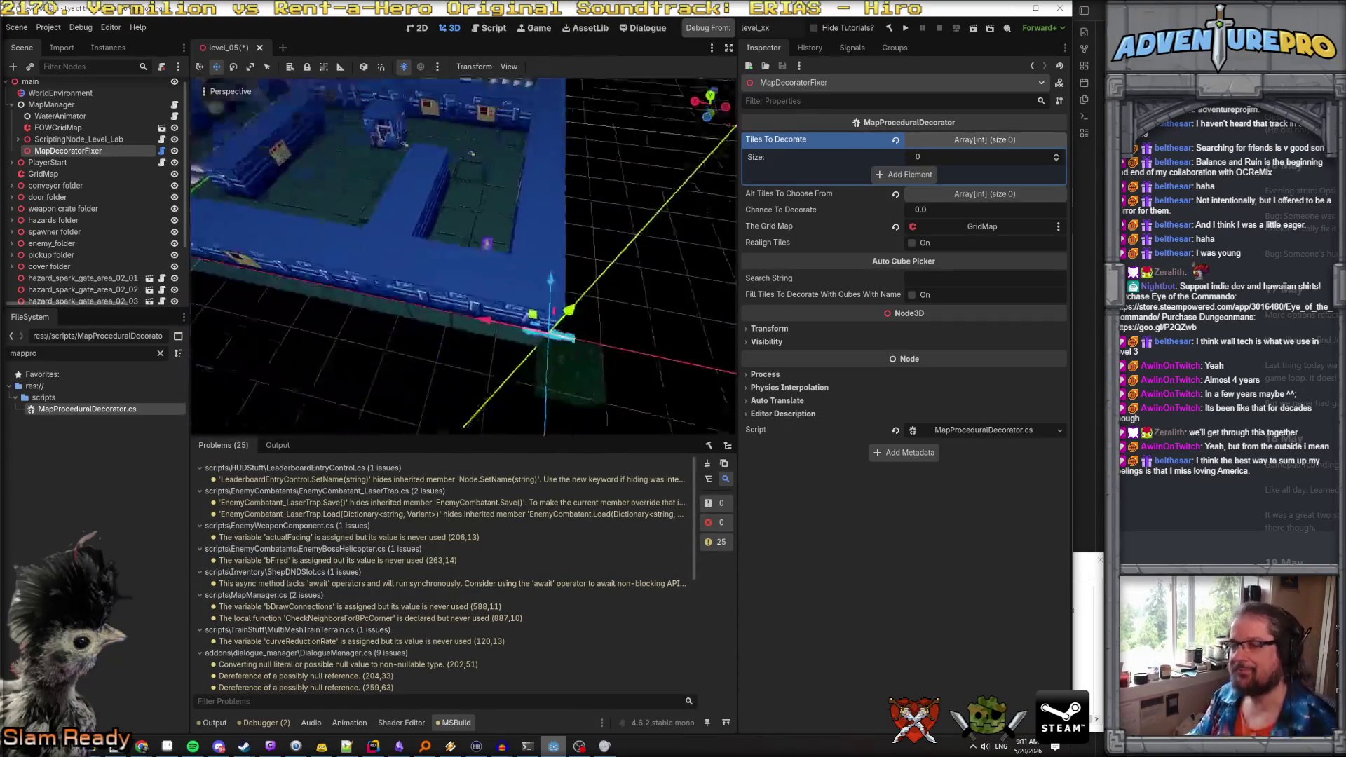
{"action": "left_click_drag", "start_coordinate": [463, 256], "coordinate": [434, 186]}
{"action": "mouse_move", "coordinate": [528, 256]}
{"action": "left_mouse_down"}
{"action": "mouse_move", "coordinate": [444, 244]}
{"action": "mouse_move", "coordinate": [453, 256]}
{"action": "mouse_move", "coordinate": [461, 218]}
{"action": "left_mouse_up"}
{"action": "key", "text": "d"}
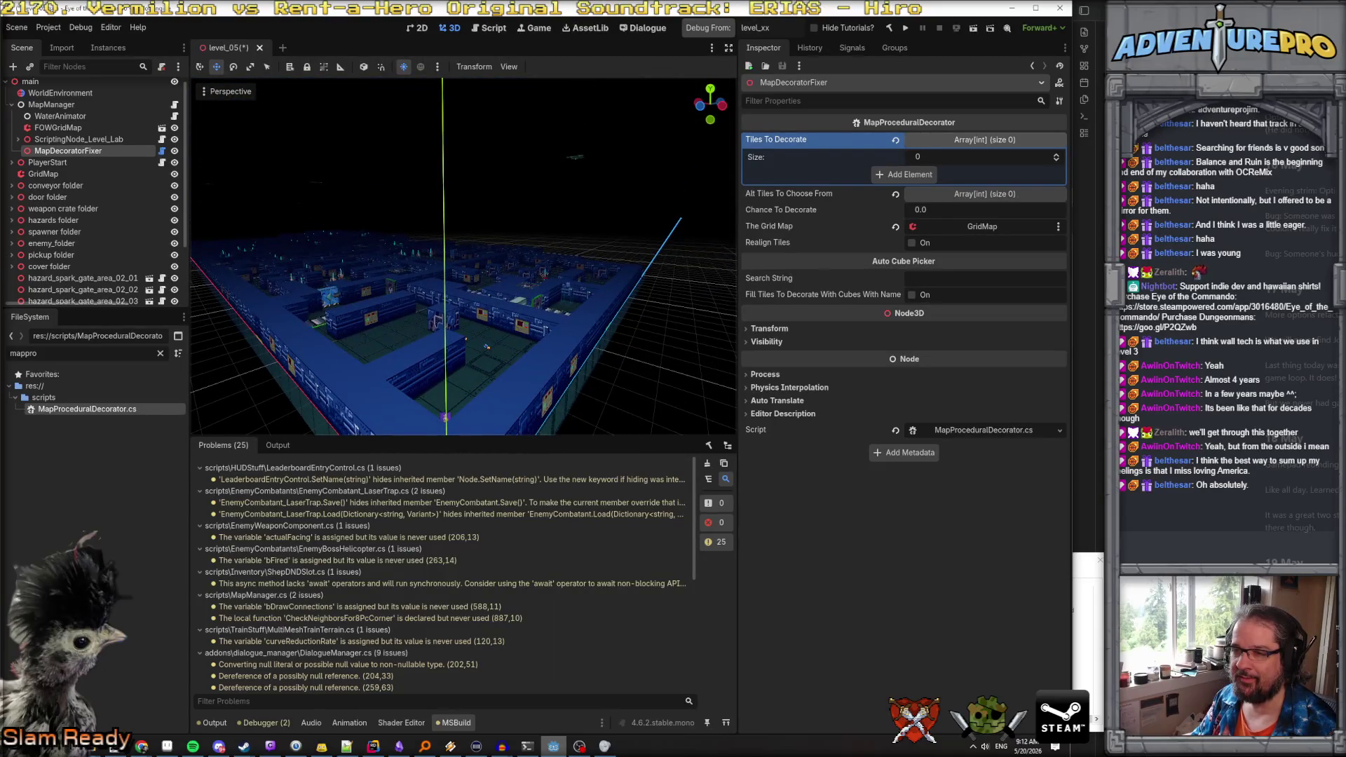
{"action": "key", "text": "f"}
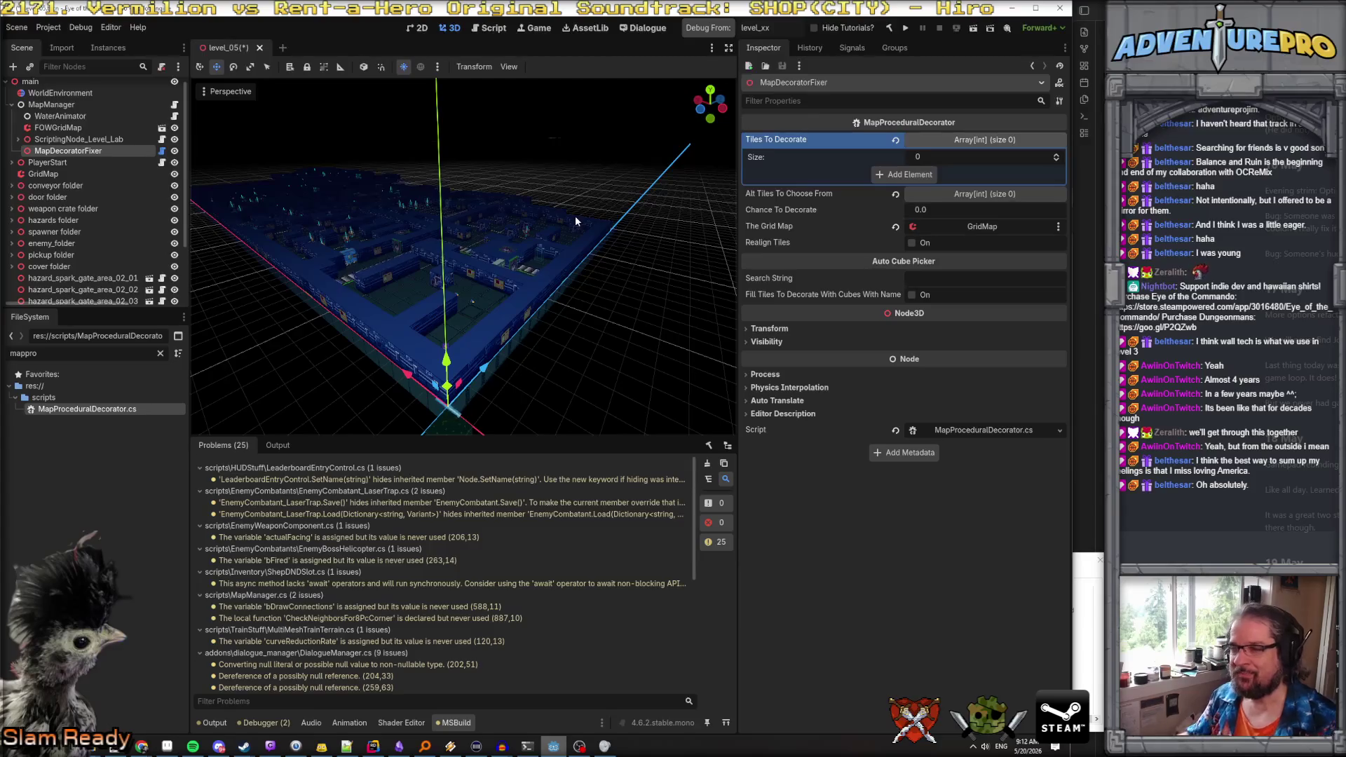
Fly the camera to the map's gizmo and circle its corner to see the whole layout
{"action": "key", "text": "shift+f"}
{"action": "key", "text": "w"}
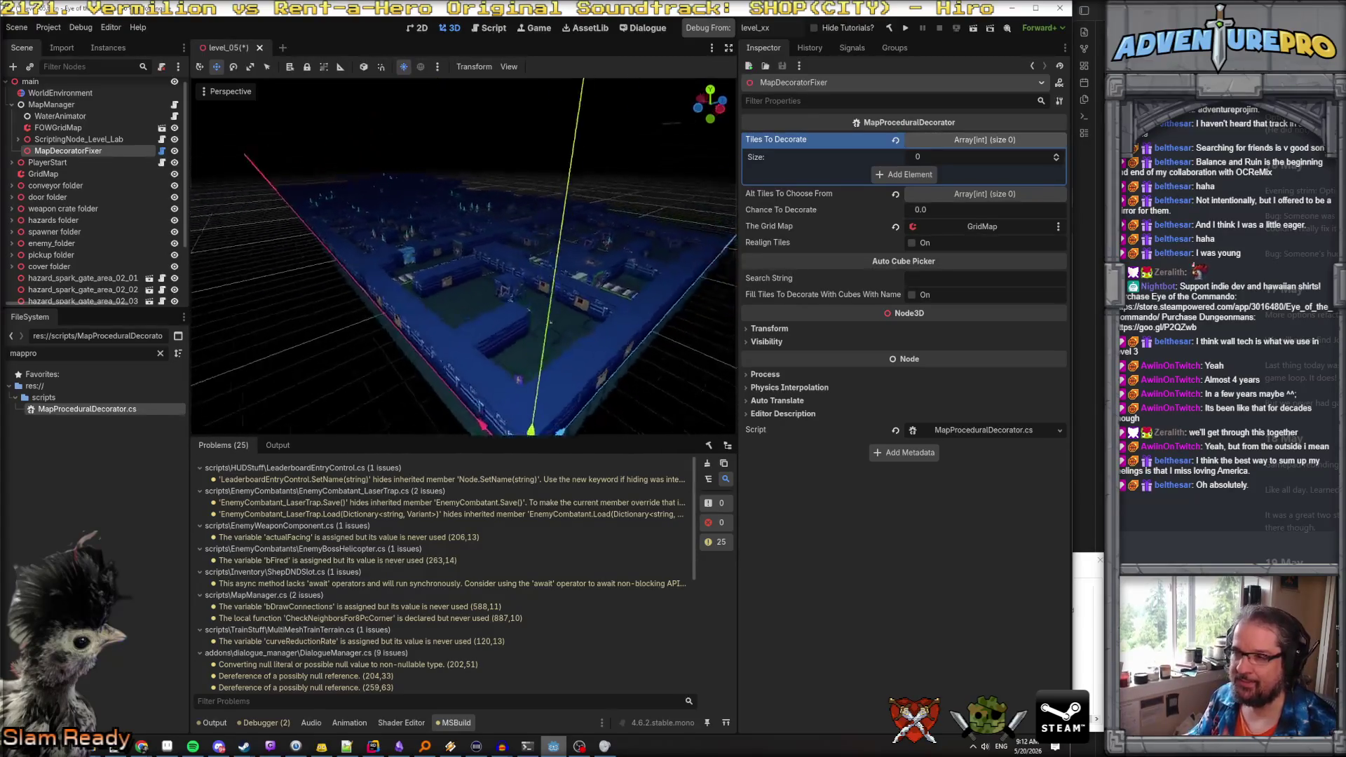
{"action": "key", "text": "s"}
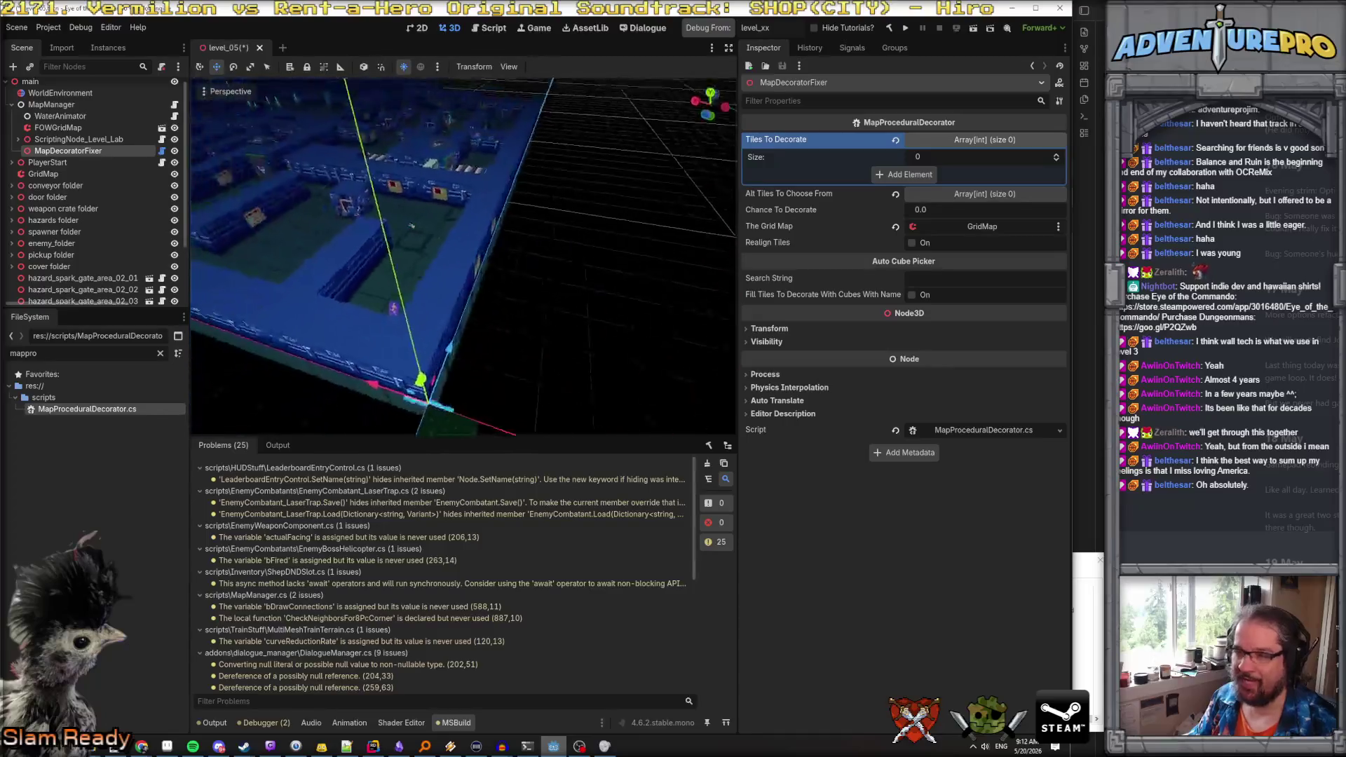
{"action": "key", "text": "d"}
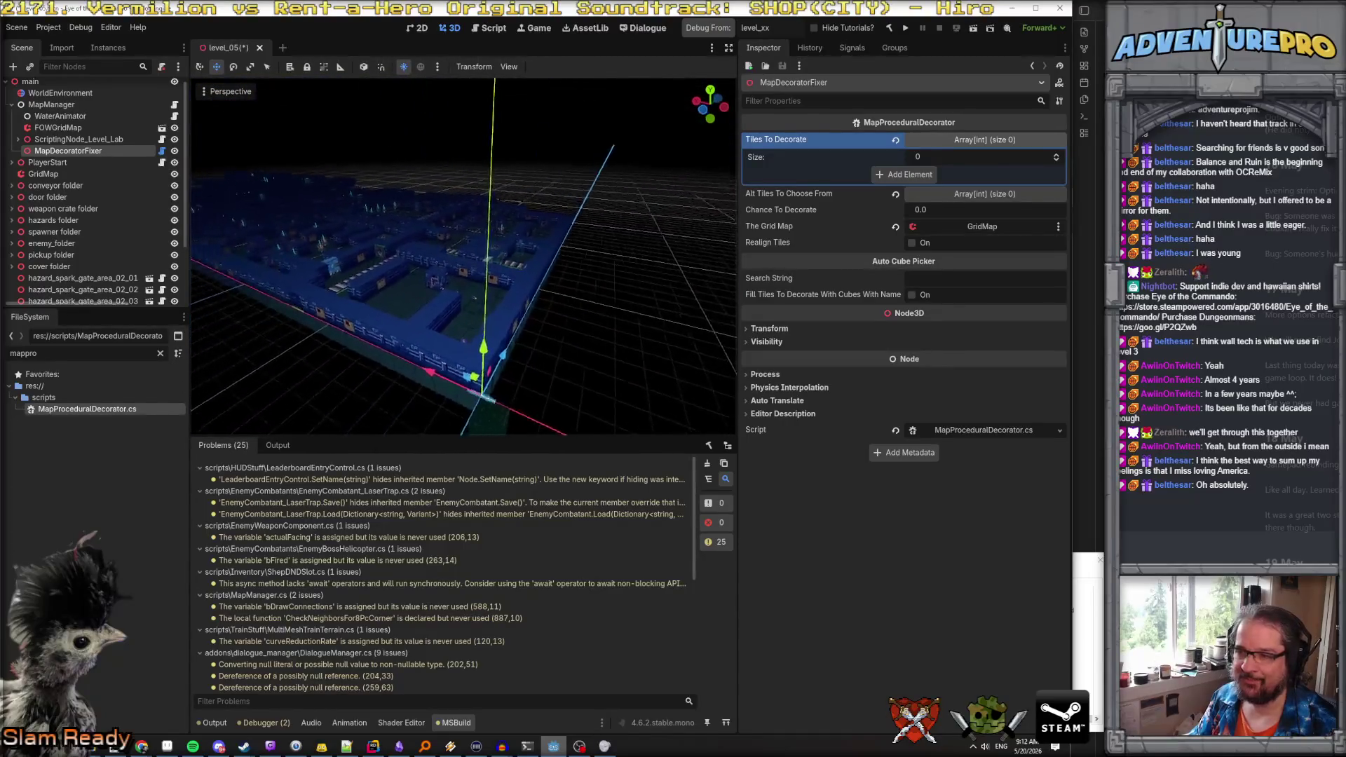
{"action": "key", "text": "d"}
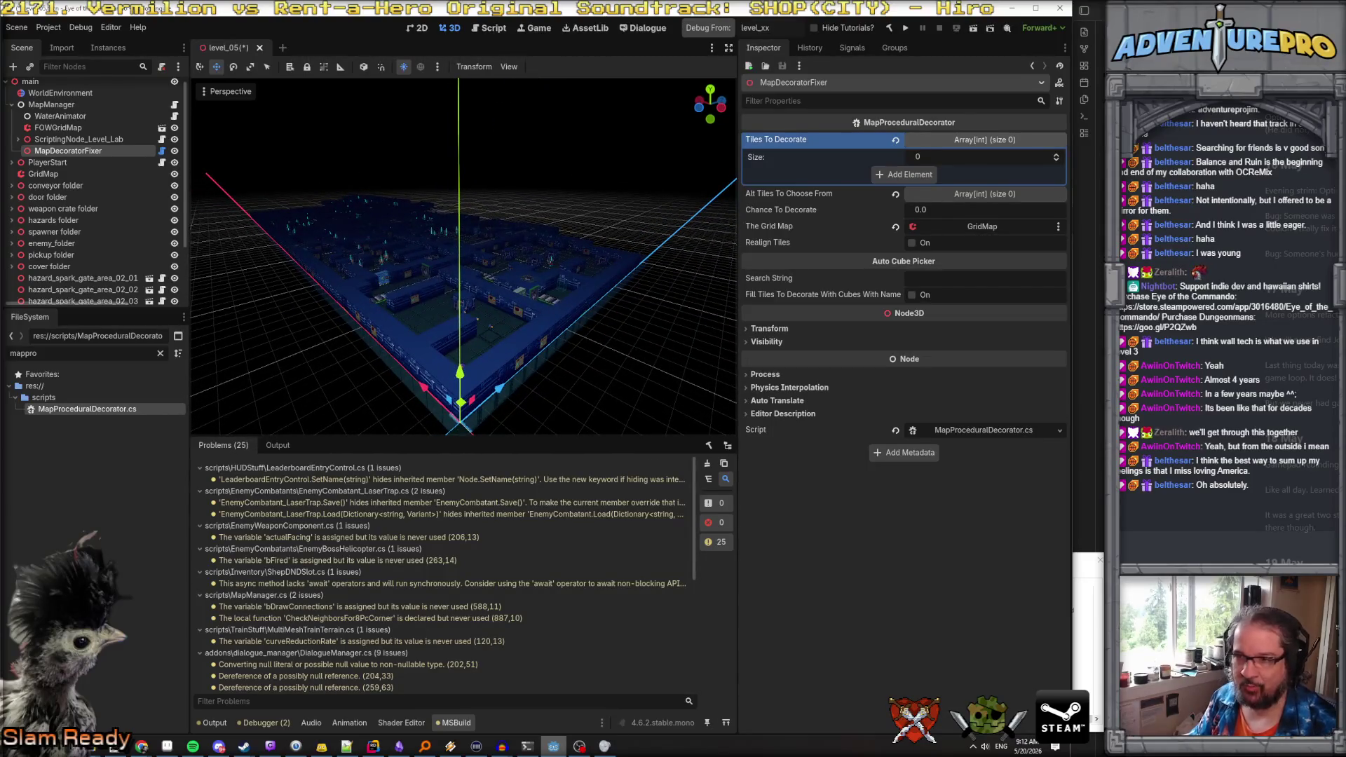
{"action": "key", "text": "d"}
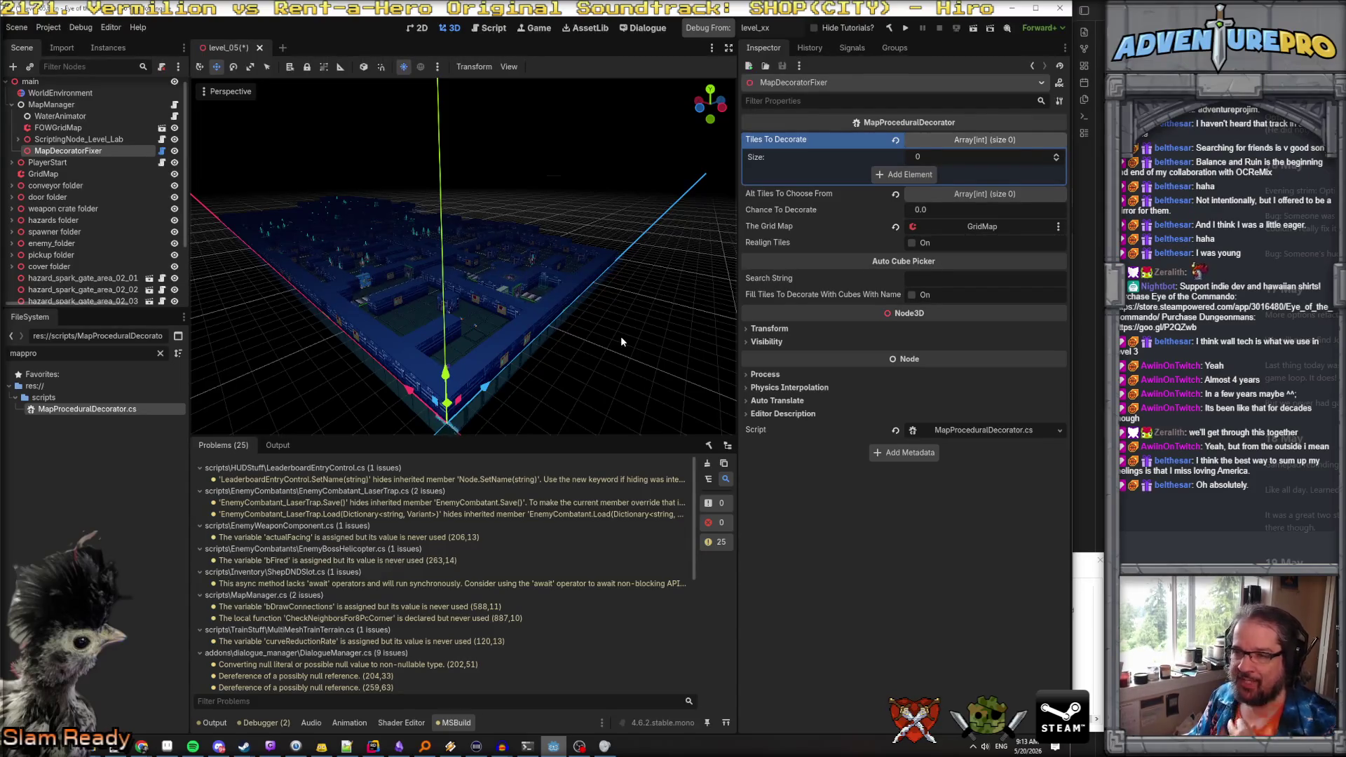
Orbit to a higher view of the level walls, then widen the 3D view and shorten the bottom panel
{"action": "mouse_move", "coordinate": [621, 335]}
{"action": "left_mouse_down"}
{"action": "mouse_move", "coordinate": [603, 308]}
{"action": "mouse_move", "coordinate": [617, 307]}
{"action": "mouse_move", "coordinate": [596, 307]}
{"action": "mouse_move", "coordinate": [621, 335]}
{"action": "left_mouse_up"}
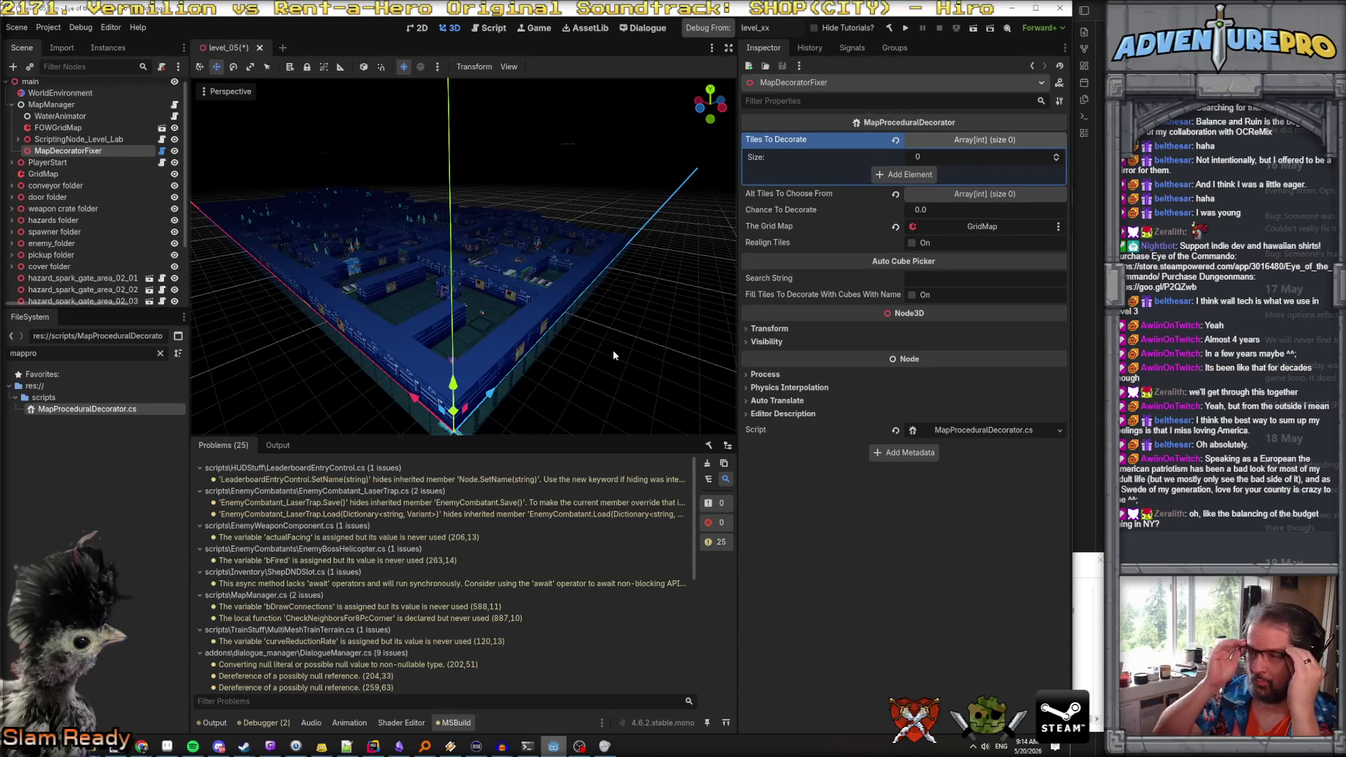
{"action": "mouse_move", "coordinate": [600, 355]}
{"action": "left_mouse_down"}
{"action": "mouse_move", "coordinate": [568, 252]}
{"action": "mouse_move", "coordinate": [597, 235]}
{"action": "left_mouse_up"}
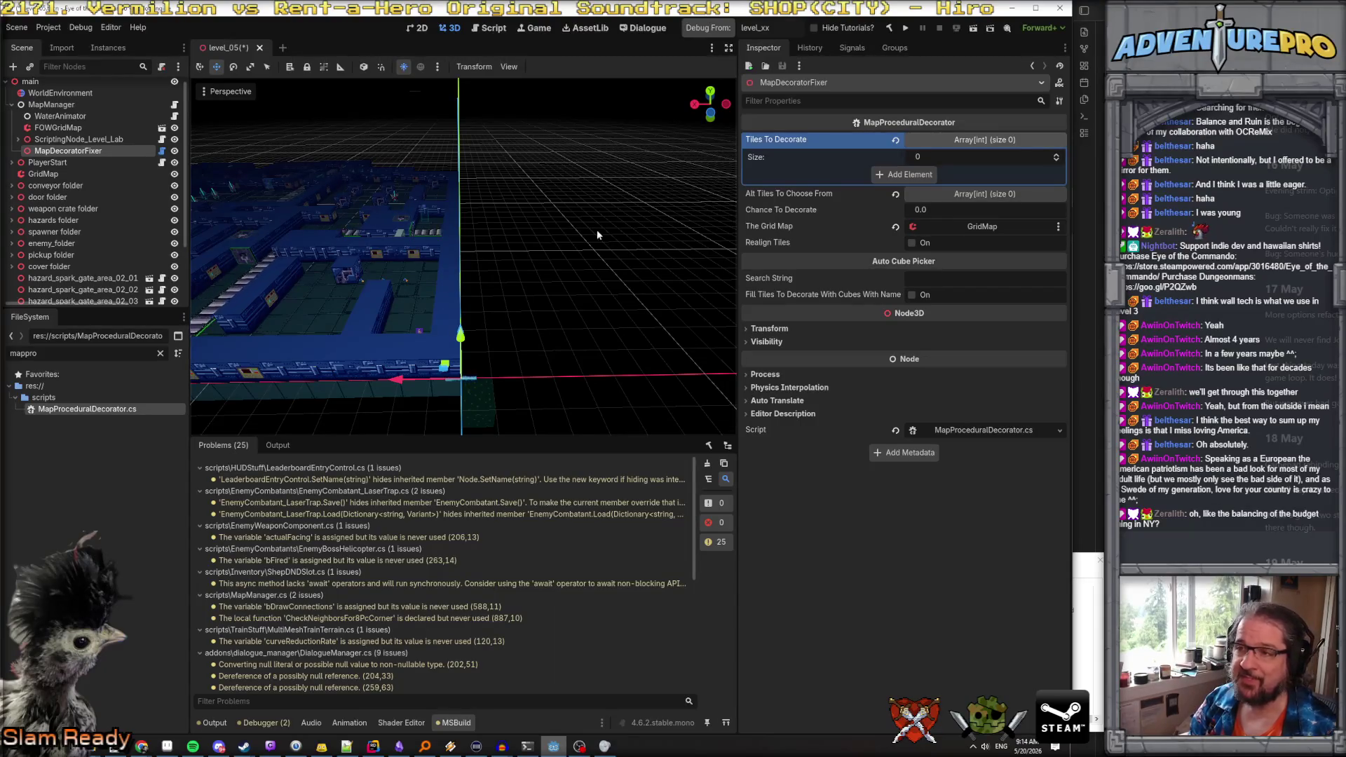
{"action": "left_click_drag", "start_coordinate": [592, 276], "coordinate": [593, 276]}
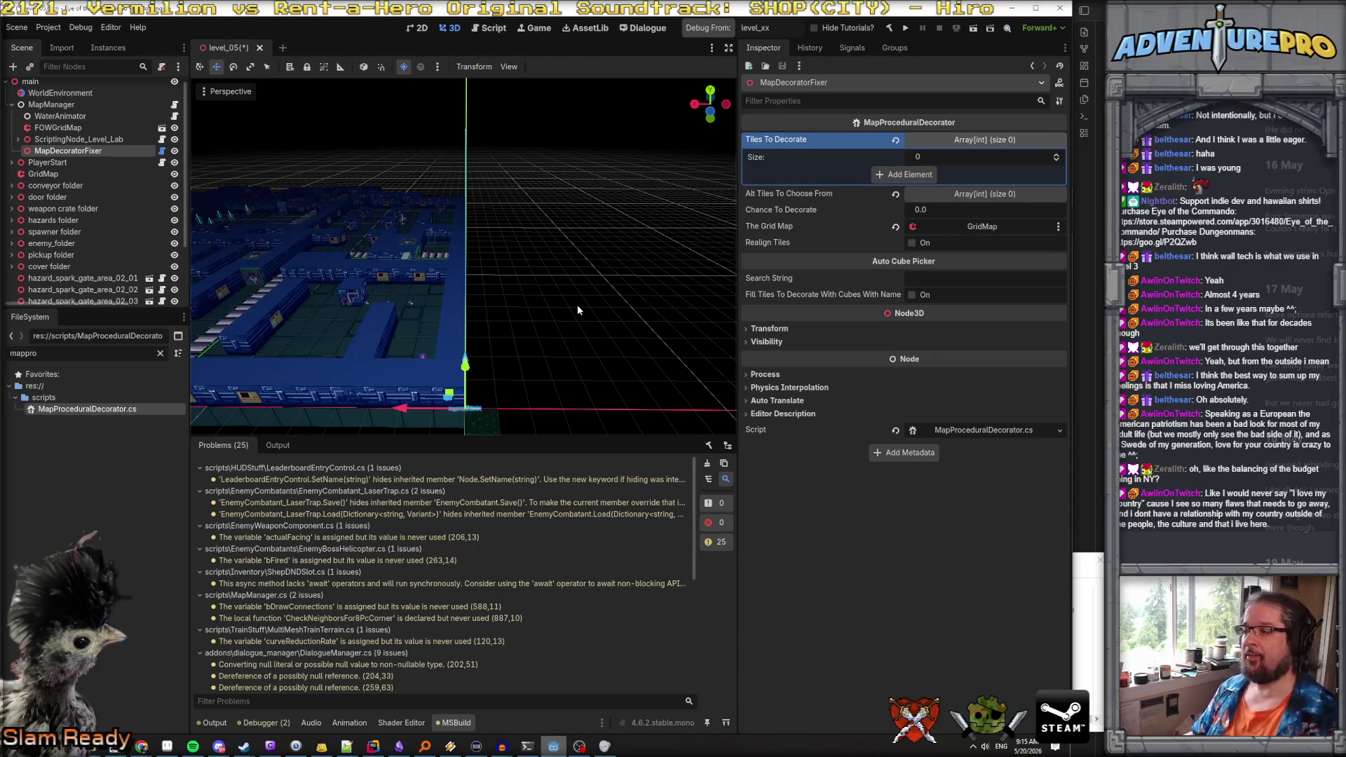
{"action": "mouse_move", "coordinate": [545, 280]}
{"action": "left_mouse_down"}
{"action": "mouse_move", "coordinate": [519, 274]}
{"action": "mouse_move", "coordinate": [491, 294]}
{"action": "mouse_move", "coordinate": [519, 315]}
{"action": "mouse_move", "coordinate": [491, 302]}
{"action": "mouse_move", "coordinate": [470, 316]}
{"action": "mouse_move", "coordinate": [393, 273]}
{"action": "left_mouse_up"}
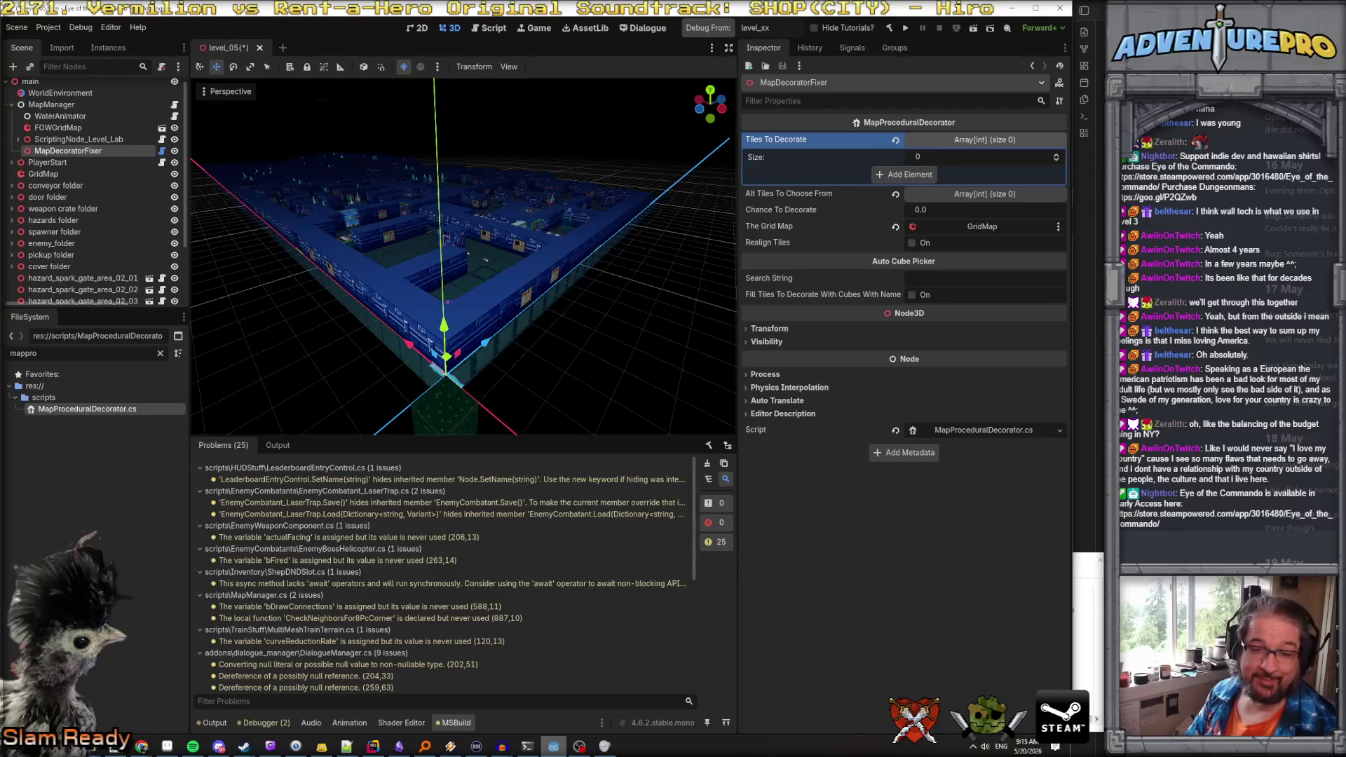
{"action": "key", "text": "a"}
{"action": "key", "text": "d"}
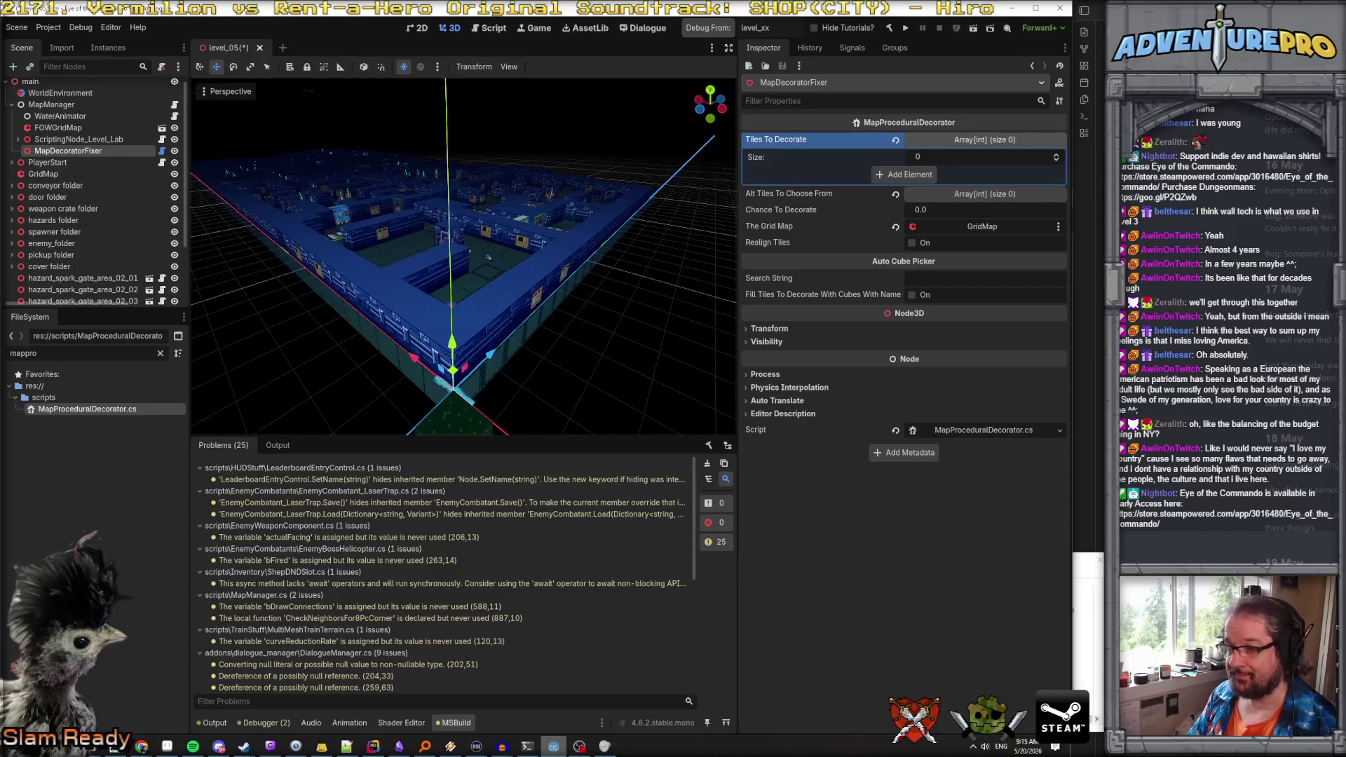
{"action": "key", "text": "w"}
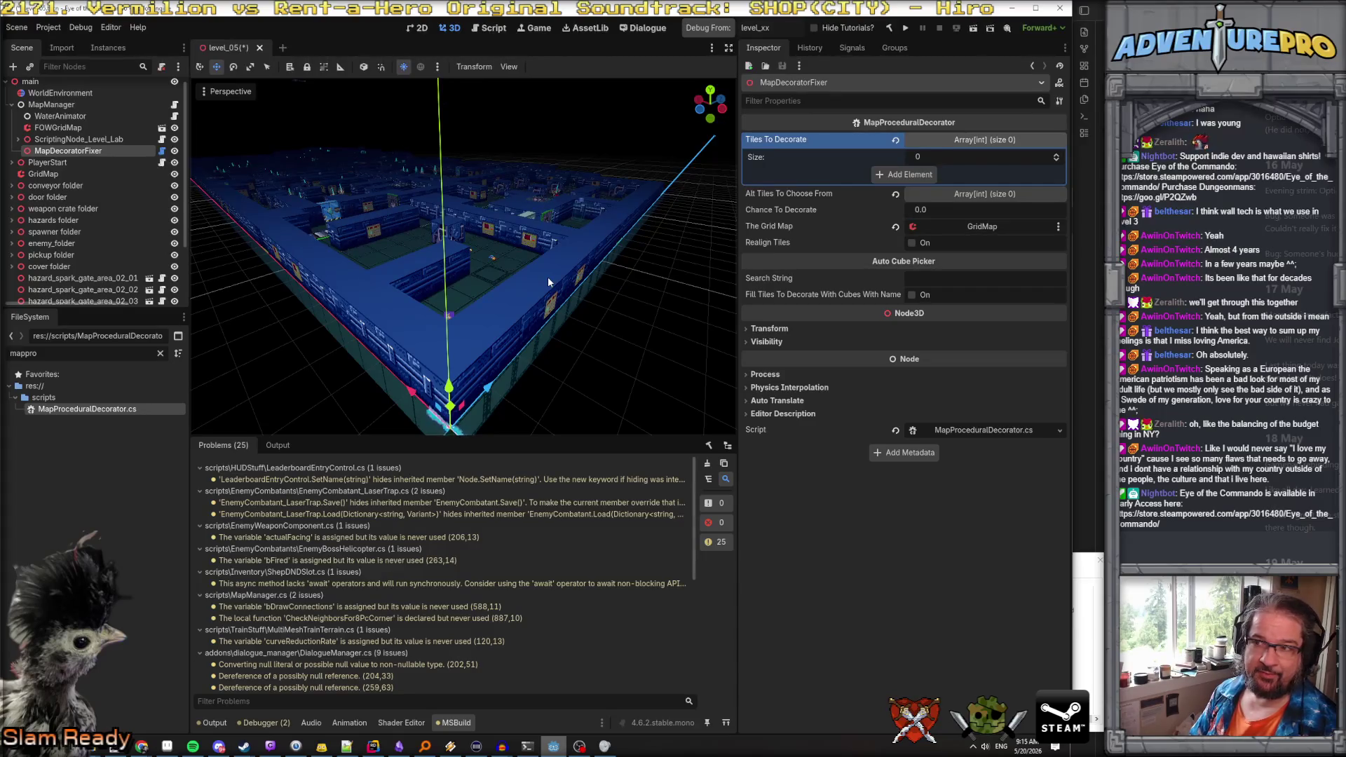
{"action": "left_click_drag", "start_coordinate": [738, 371], "coordinate": [800, 372]}
{"action": "left_click_drag", "start_coordinate": [582, 438], "coordinate": [582, 514]}
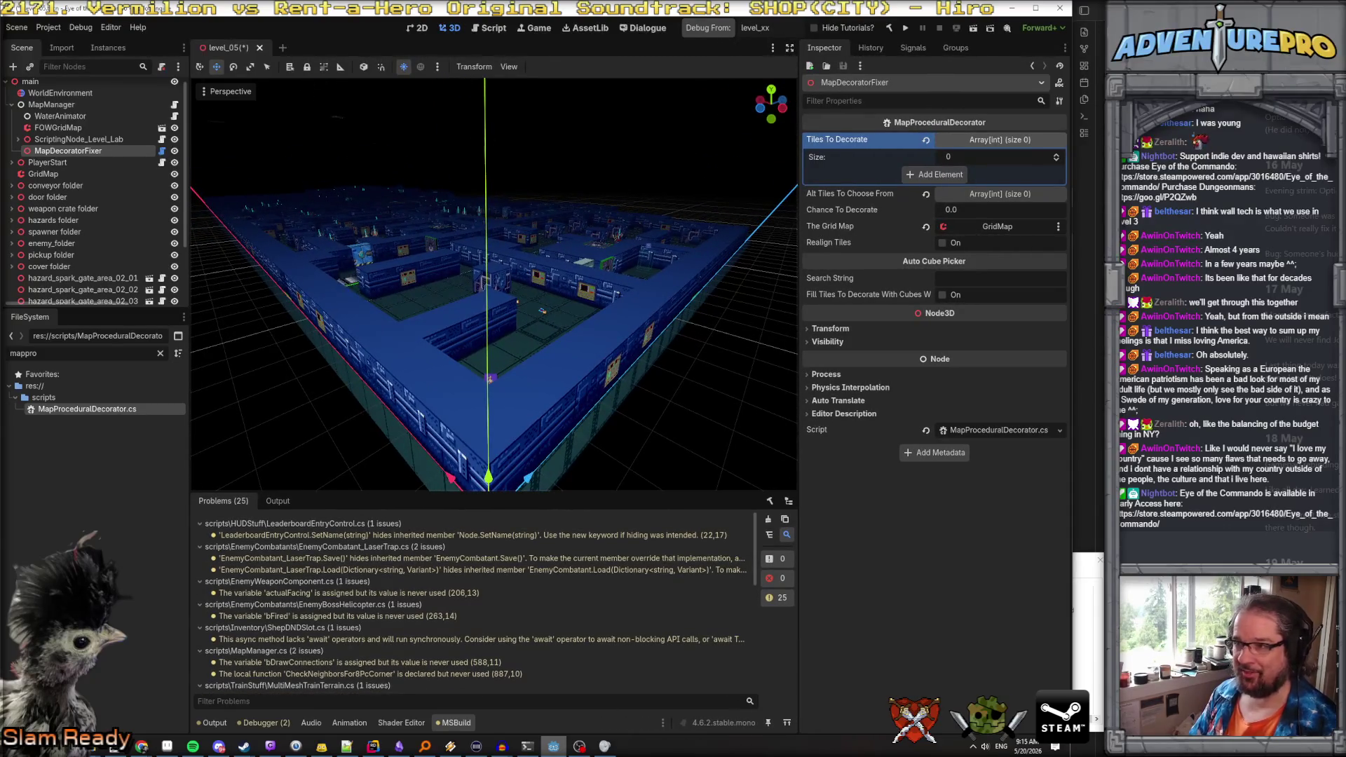
Enter 'wall' as the Auto Cube Picker's Search String and show the debugger's error list
{"action": "key", "text": "s"}
{"action": "key", "text": "w"}
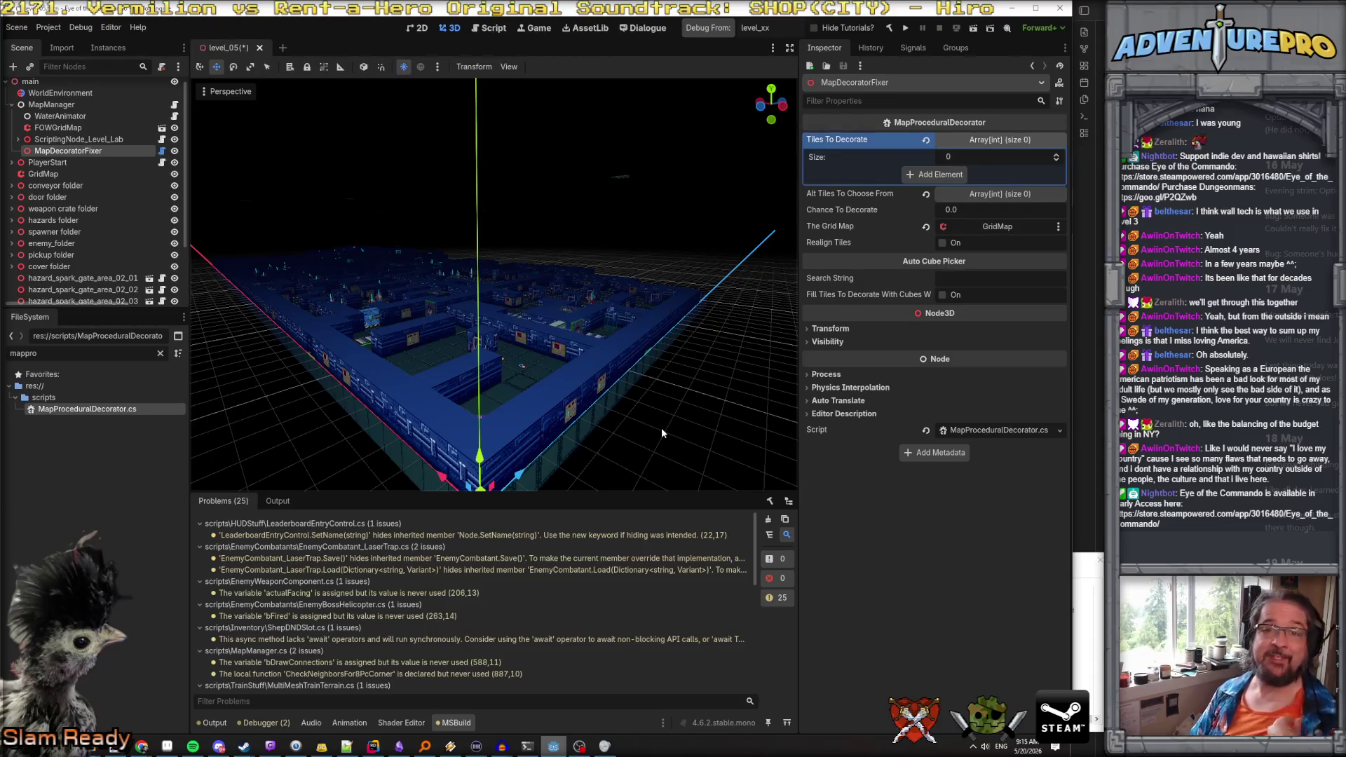
{"action": "left_click_drag", "start_coordinate": [655, 401], "coordinate": [598, 388]}
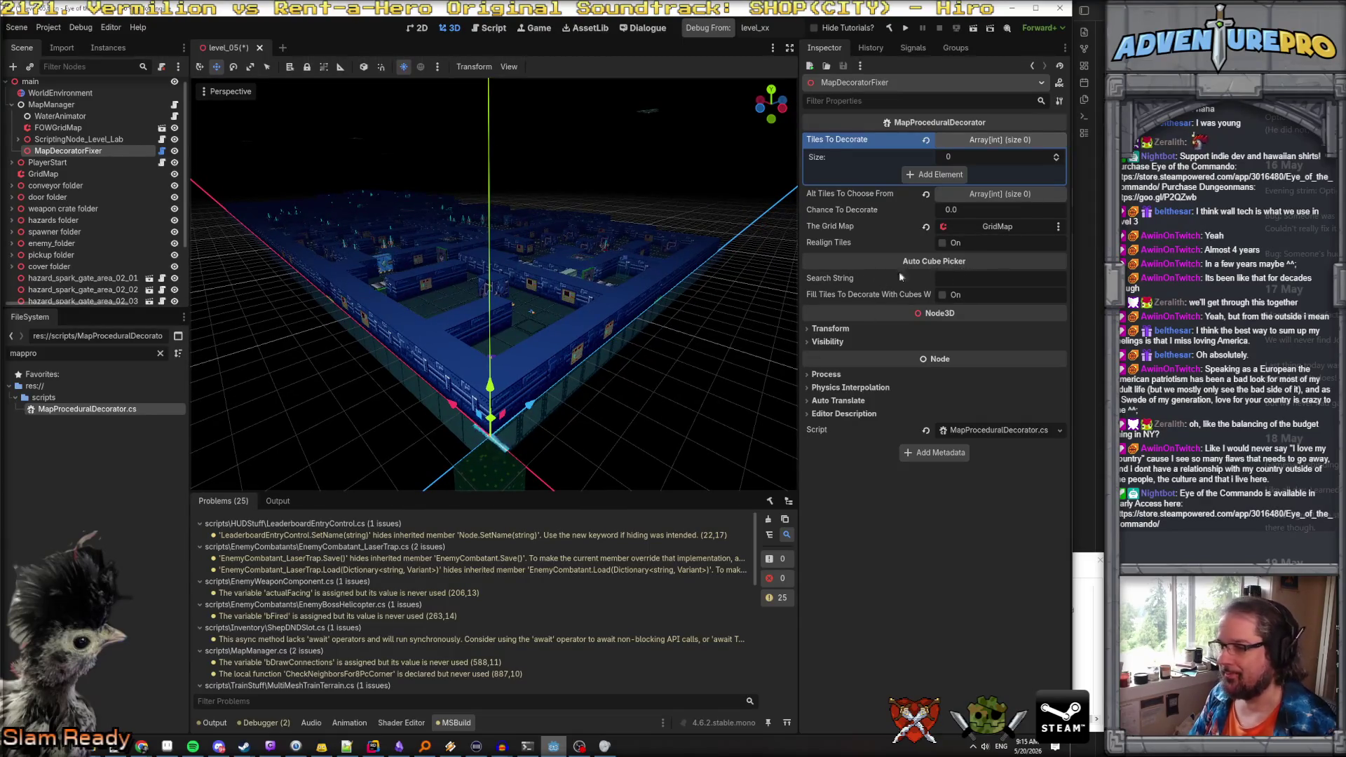
{"action": "left_click", "coordinate": [973, 278]}
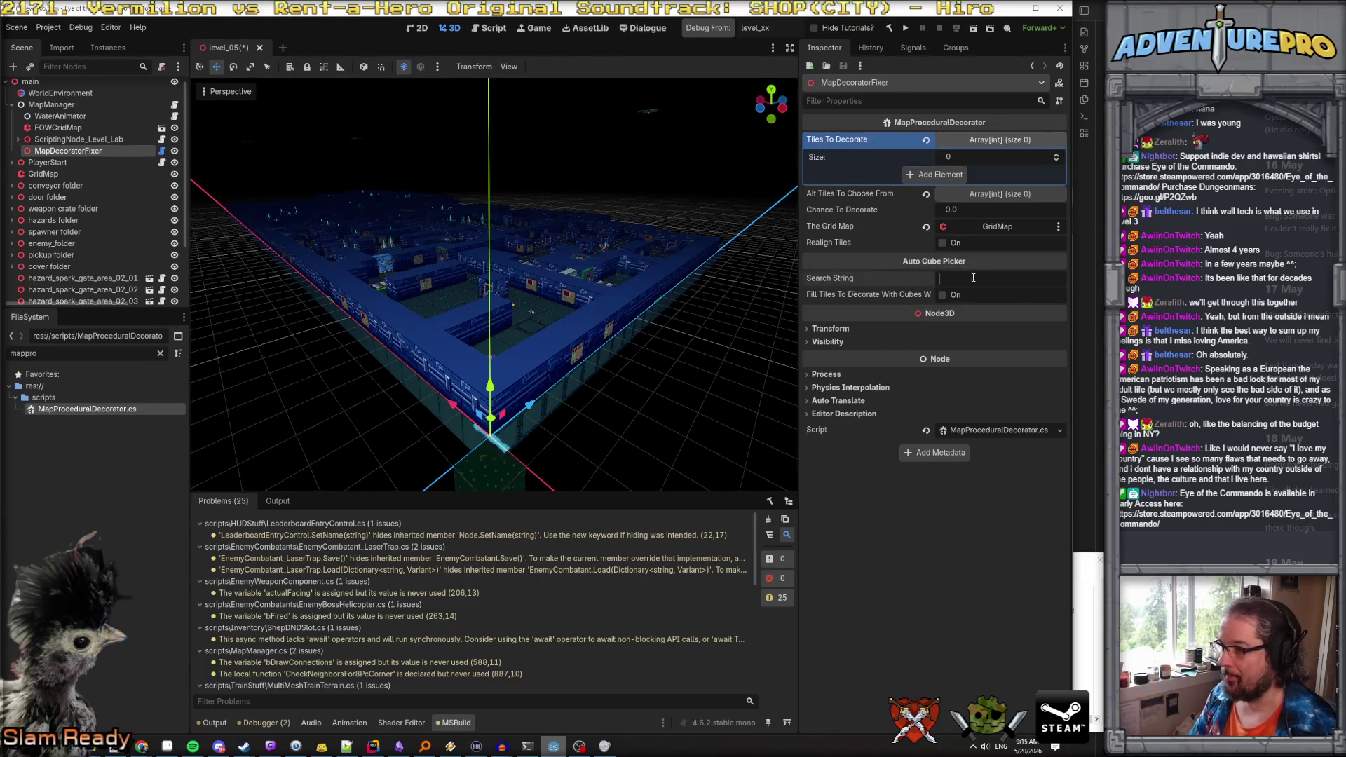
{"action": "type", "text": "wall"}
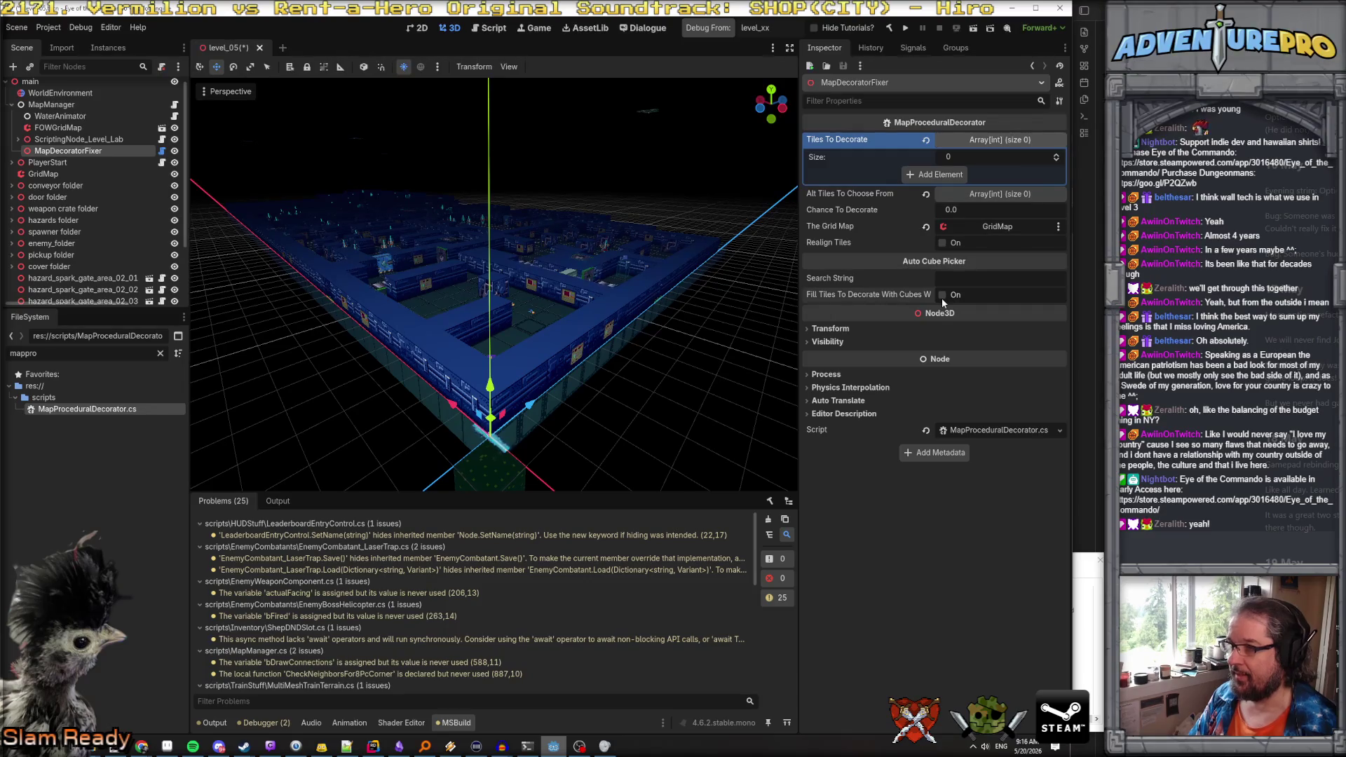
{"action": "left_click", "coordinate": [239, 724]}
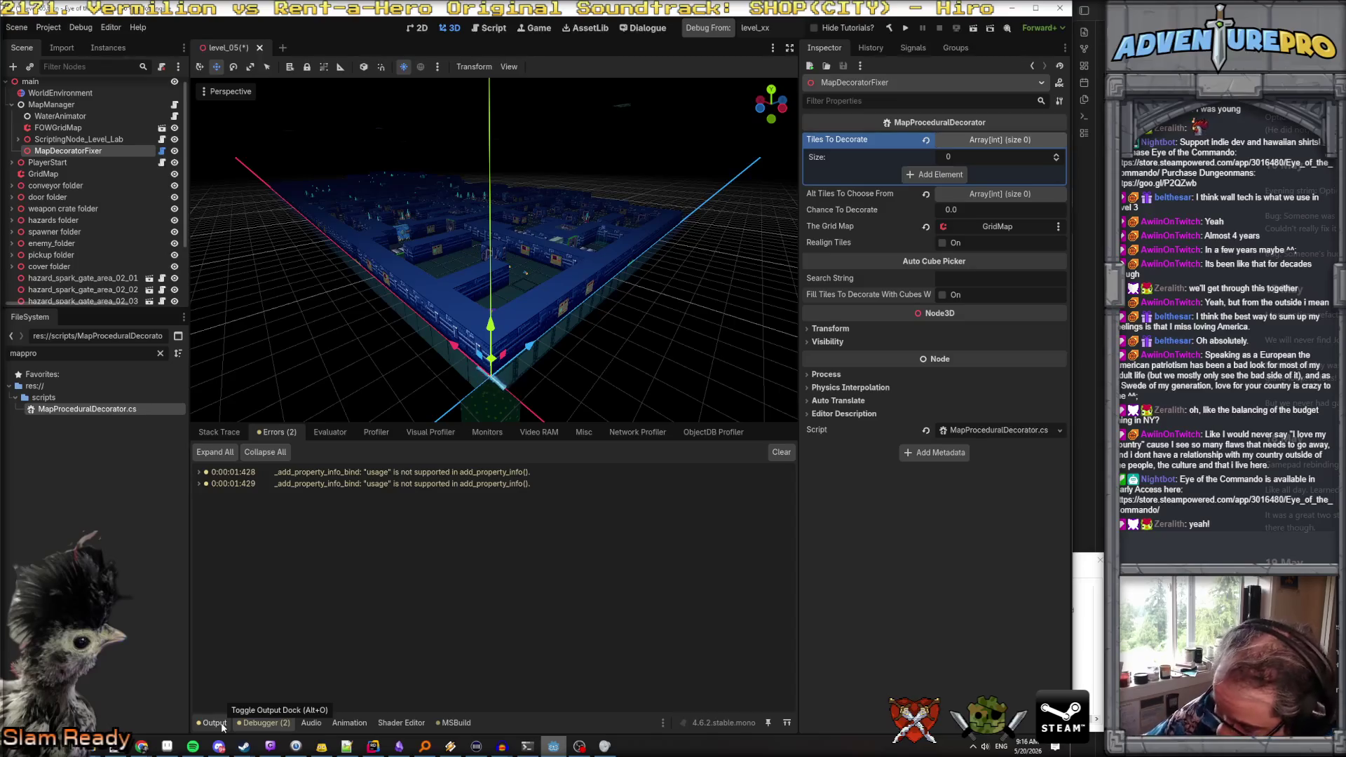
Review the output log and expand Tiles To Decorate to see its ten IDs, 21 to 33
{"action": "left_click", "coordinate": [212, 725]}
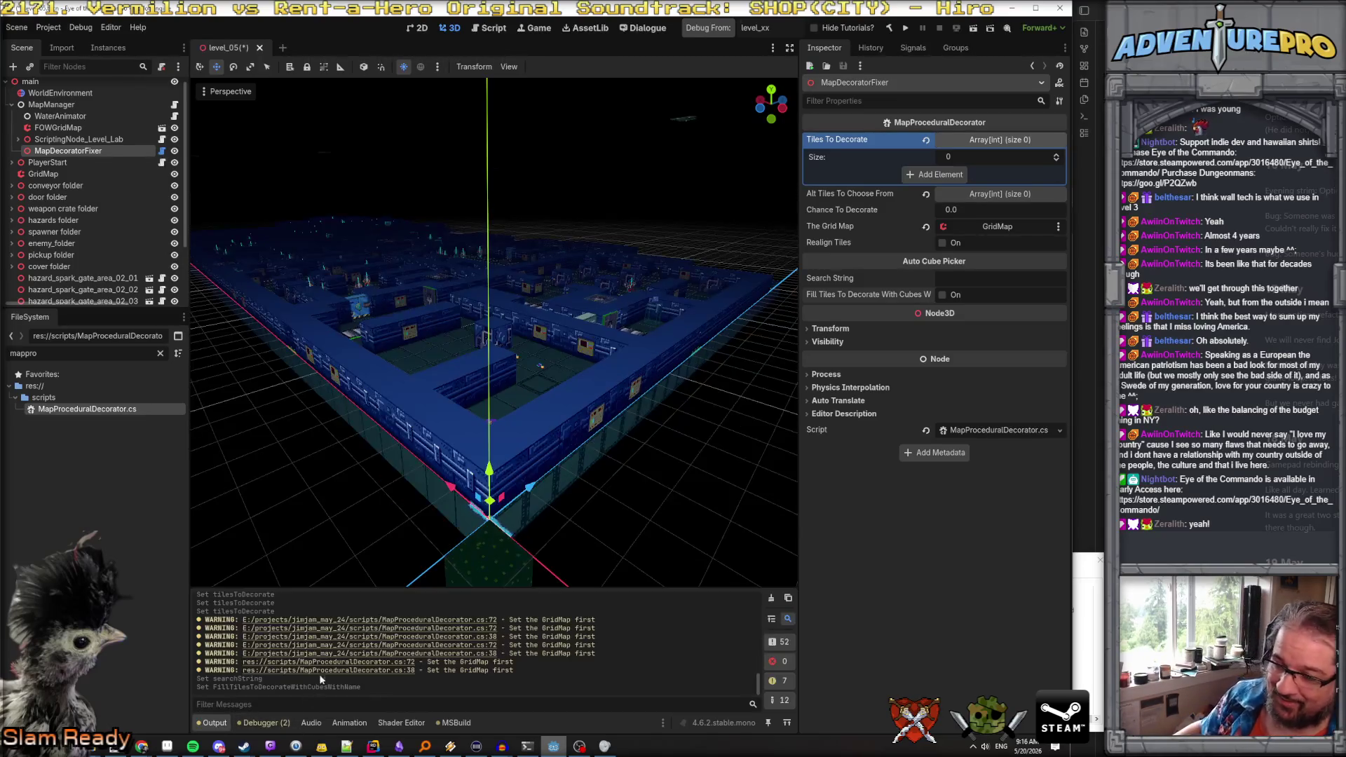
{"action": "mouse_move", "coordinate": [396, 589]}
{"action": "left_mouse_down"}
{"action": "mouse_move", "coordinate": [416, 606]}
{"action": "mouse_move", "coordinate": [462, 525]}
{"action": "mouse_move", "coordinate": [459, 479]}
{"action": "left_mouse_up"}
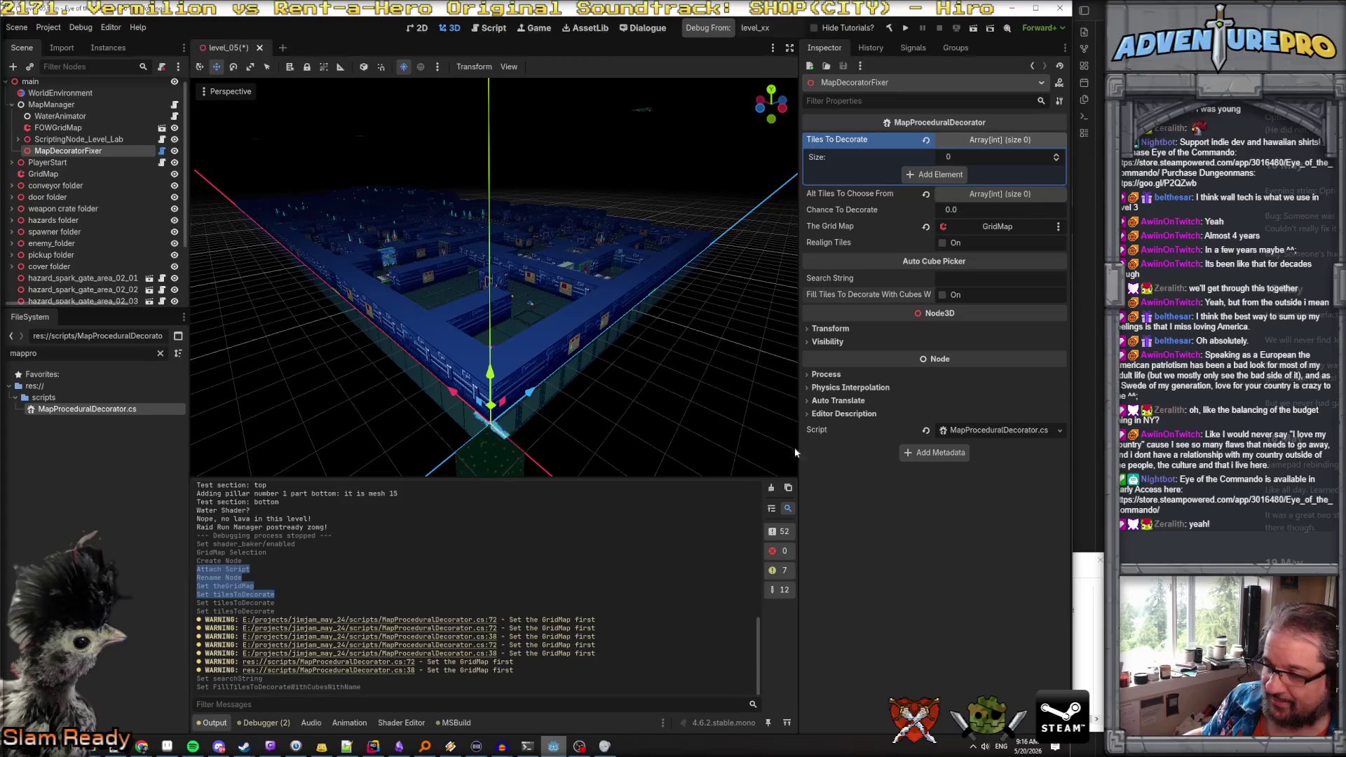
{"action": "left_click", "coordinate": [947, 281]}
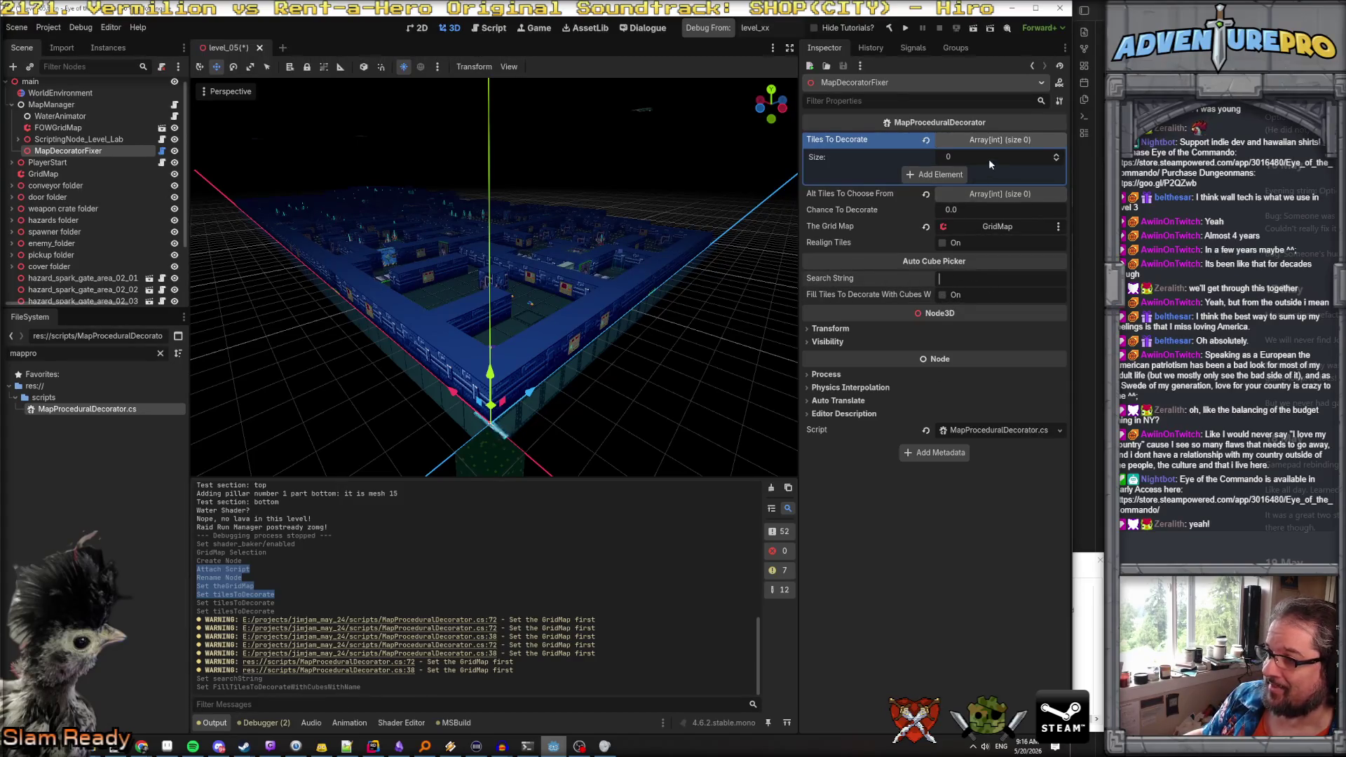
{"action": "left_click", "coordinate": [987, 140]}
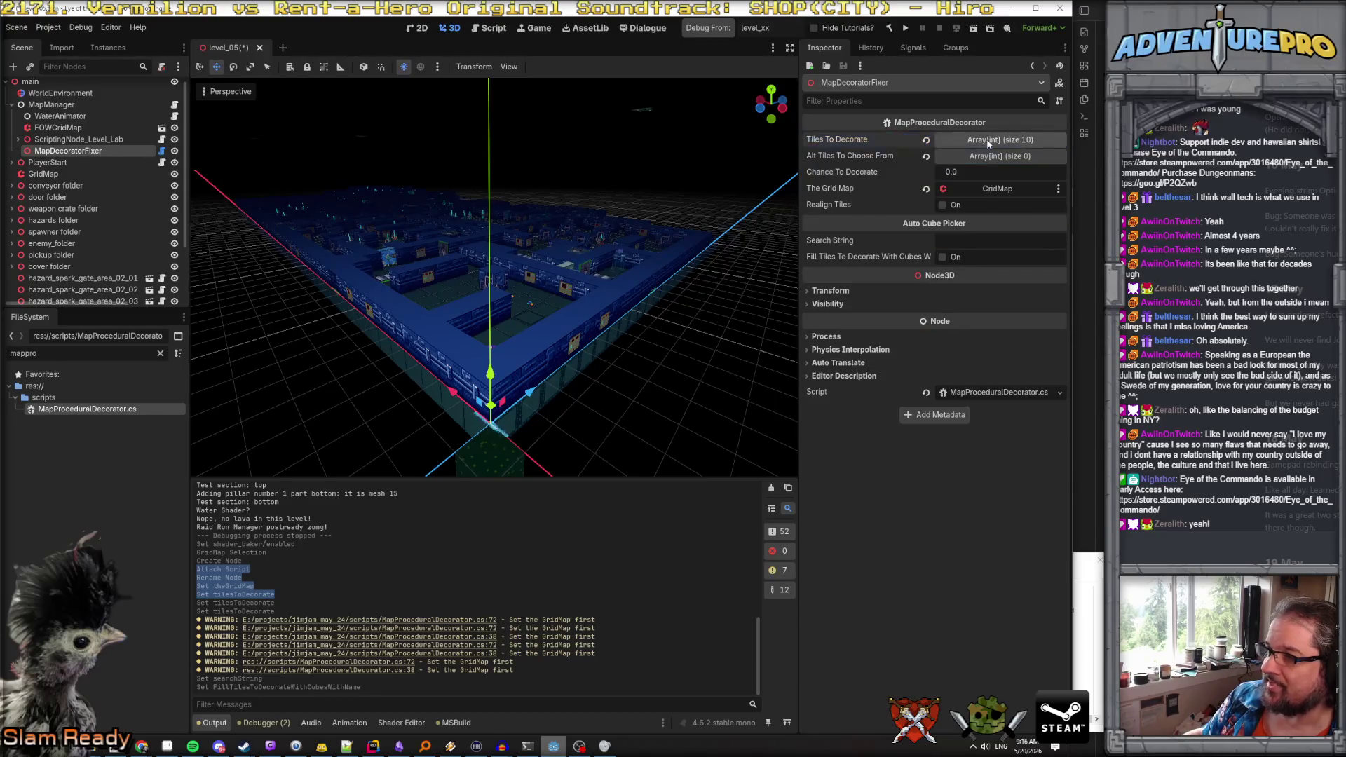
{"action": "left_click", "coordinate": [987, 140]}
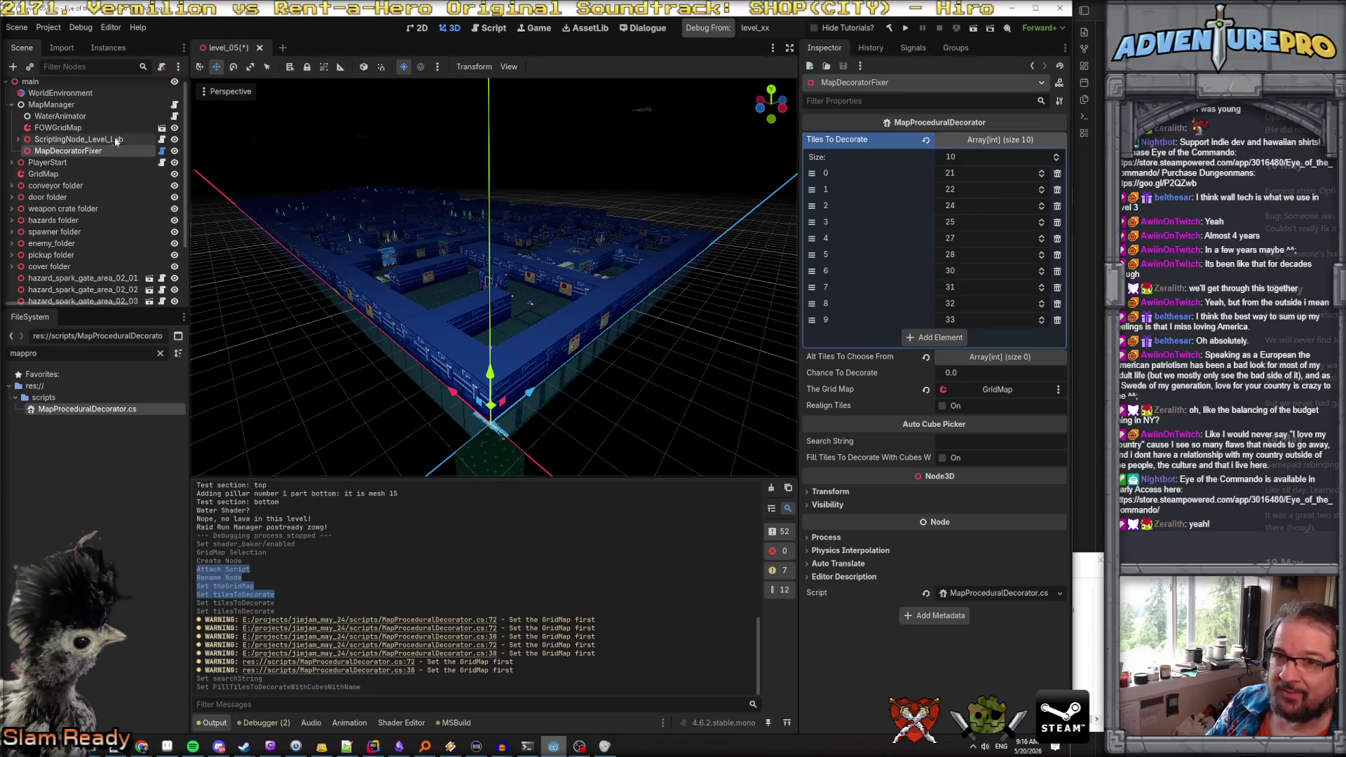
Open the GridMap's MeshLibrary and check which meshes items 21 through 28 hold
{"action": "left_click", "coordinate": [60, 173]}
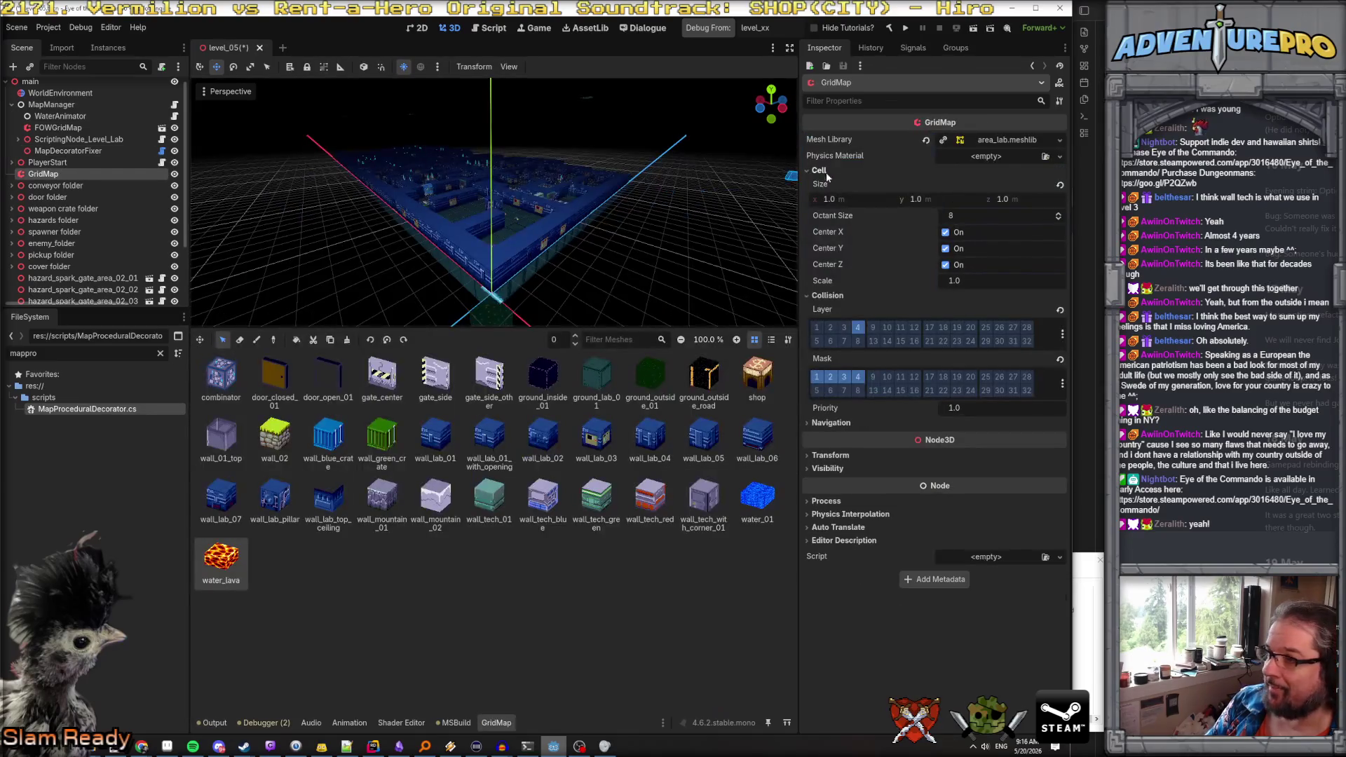
{"action": "left_click", "coordinate": [1016, 138]}
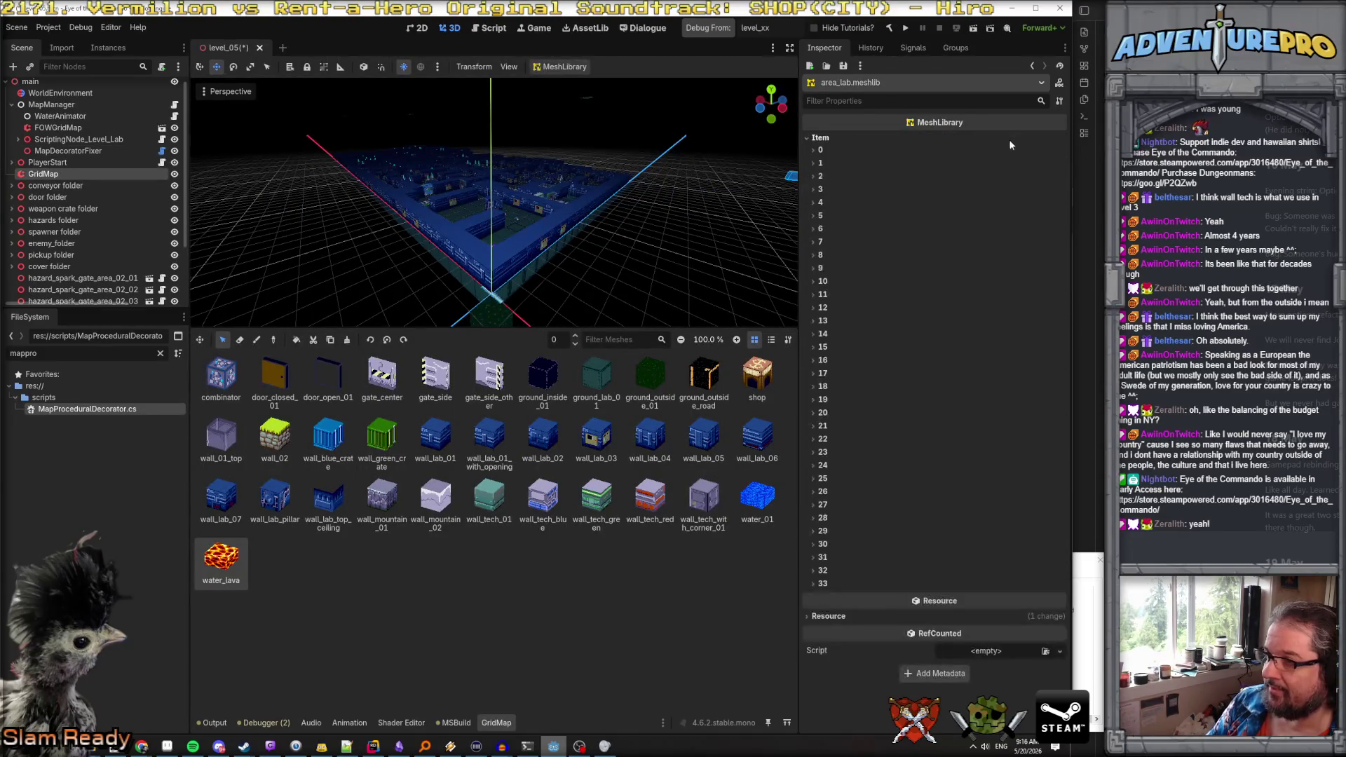
{"action": "left_click", "coordinate": [810, 424]}
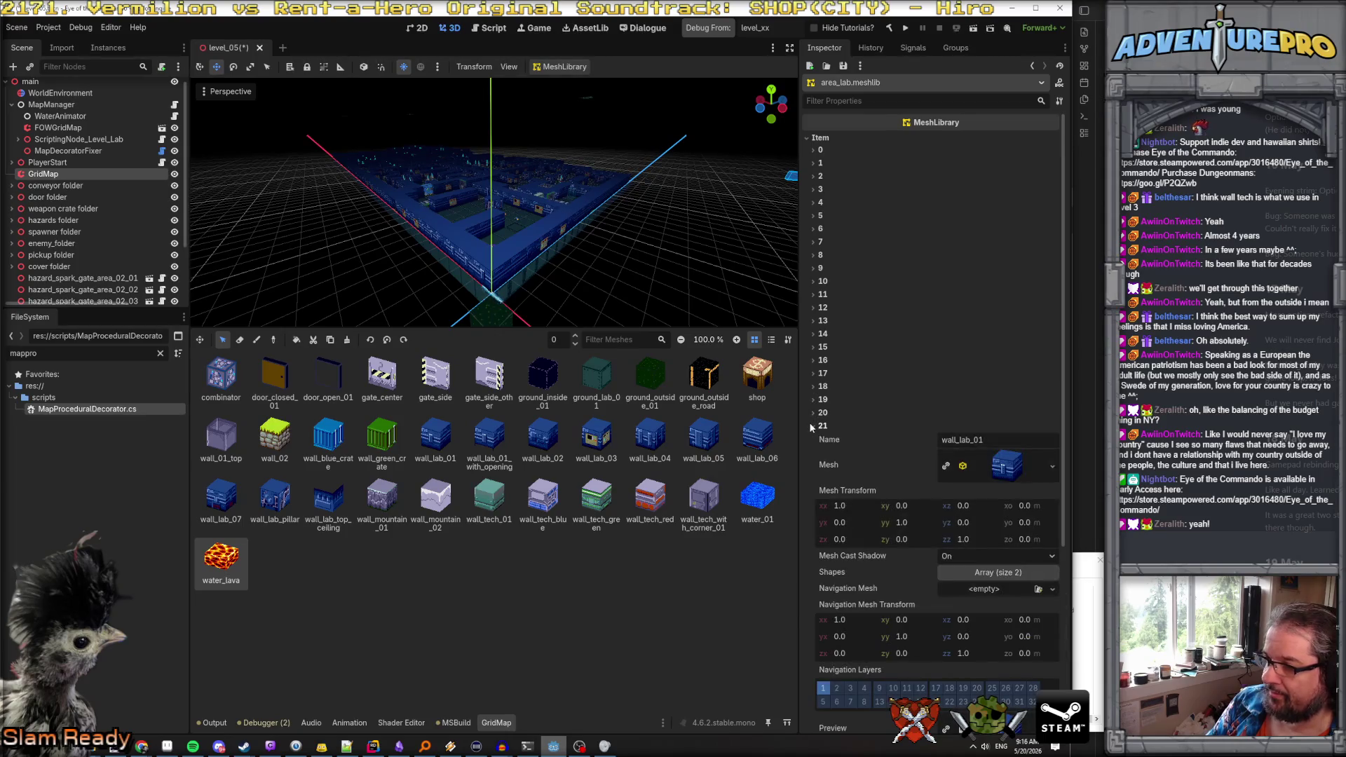
{"action": "left_click", "coordinate": [811, 423]}
{"action": "left_click", "coordinate": [812, 439]}
{"action": "left_click", "coordinate": [812, 438]}
{"action": "left_click", "coordinate": [812, 453]}
{"action": "left_click", "coordinate": [812, 453]}
{"action": "left_click", "coordinate": [814, 464]}
{"action": "left_click", "coordinate": [813, 464]}
{"action": "left_click", "coordinate": [814, 478]}
{"action": "left_click", "coordinate": [812, 479]}
{"action": "left_click", "coordinate": [809, 490]}
{"action": "left_click", "coordinate": [812, 489]}
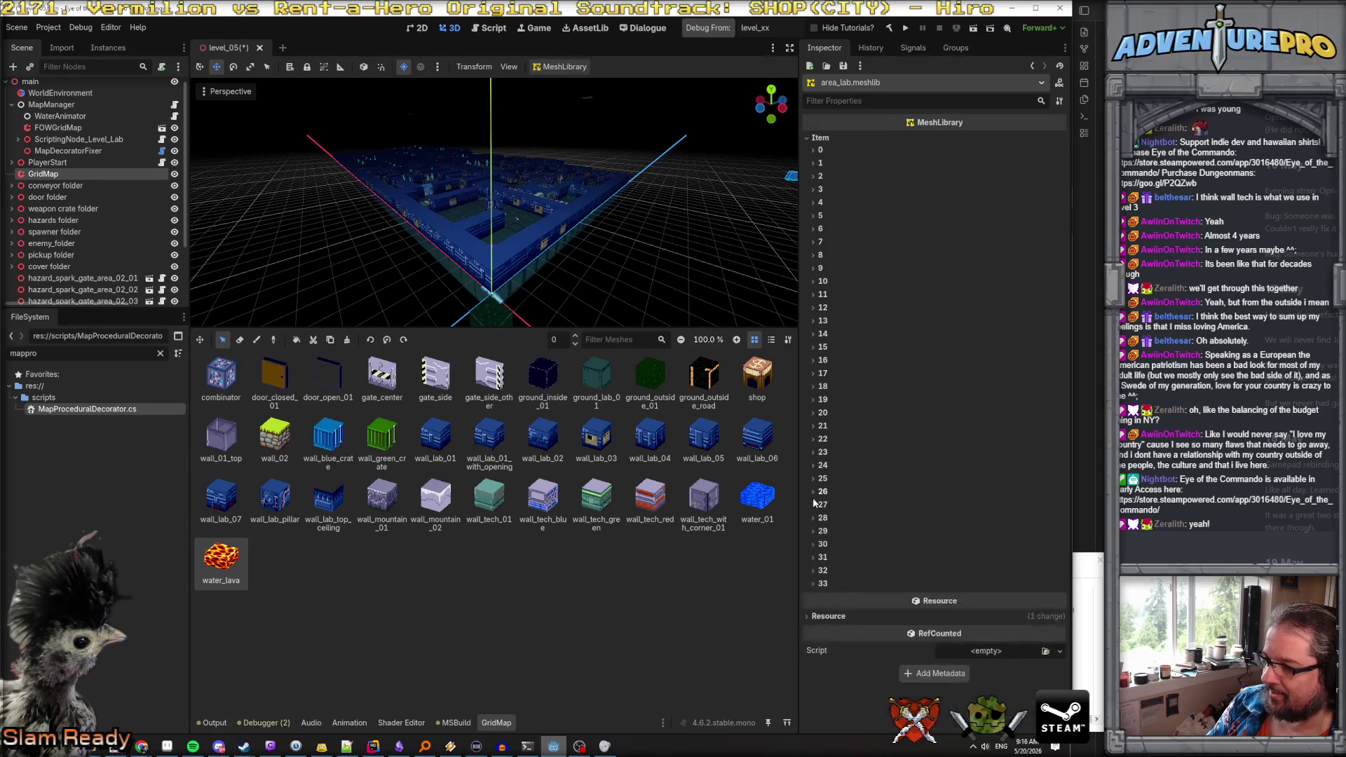
{"action": "left_click", "coordinate": [813, 503]}
{"action": "left_click", "coordinate": [813, 502]}
{"action": "left_click", "coordinate": [814, 519]}
{"action": "left_click", "coordinate": [813, 519]}
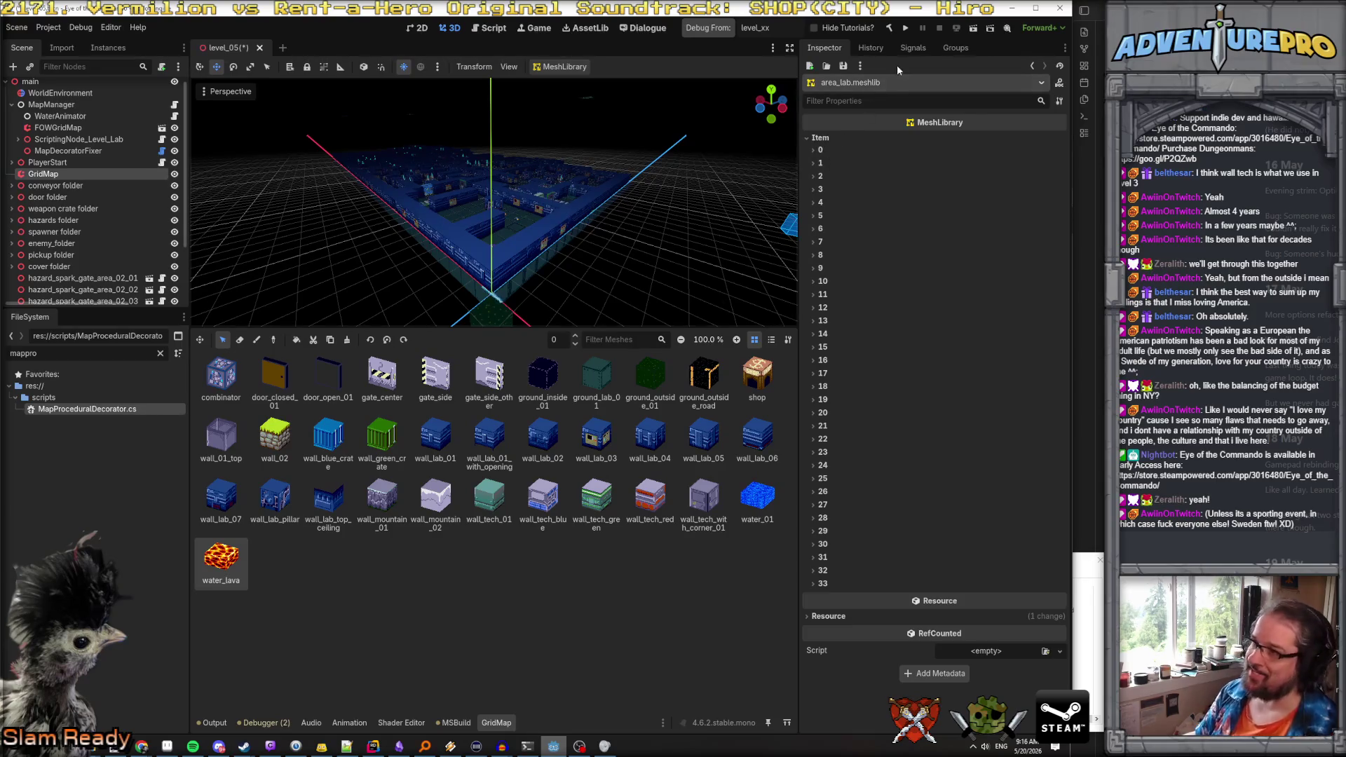
Fold the item list and select MapDecoratorFixer, collapsing its Tiles To Decorate list
{"action": "left_click", "coordinate": [820, 138]}
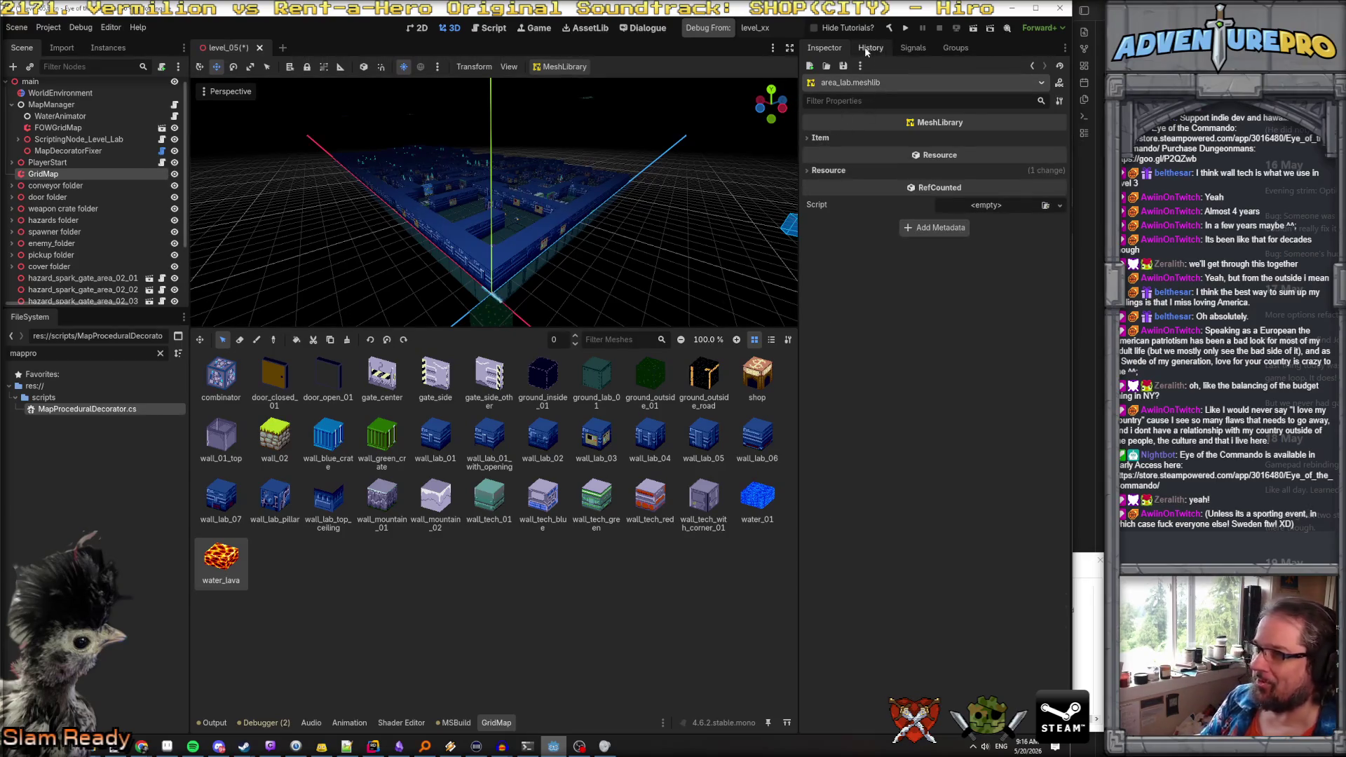
{"action": "left_click", "coordinate": [68, 150]}
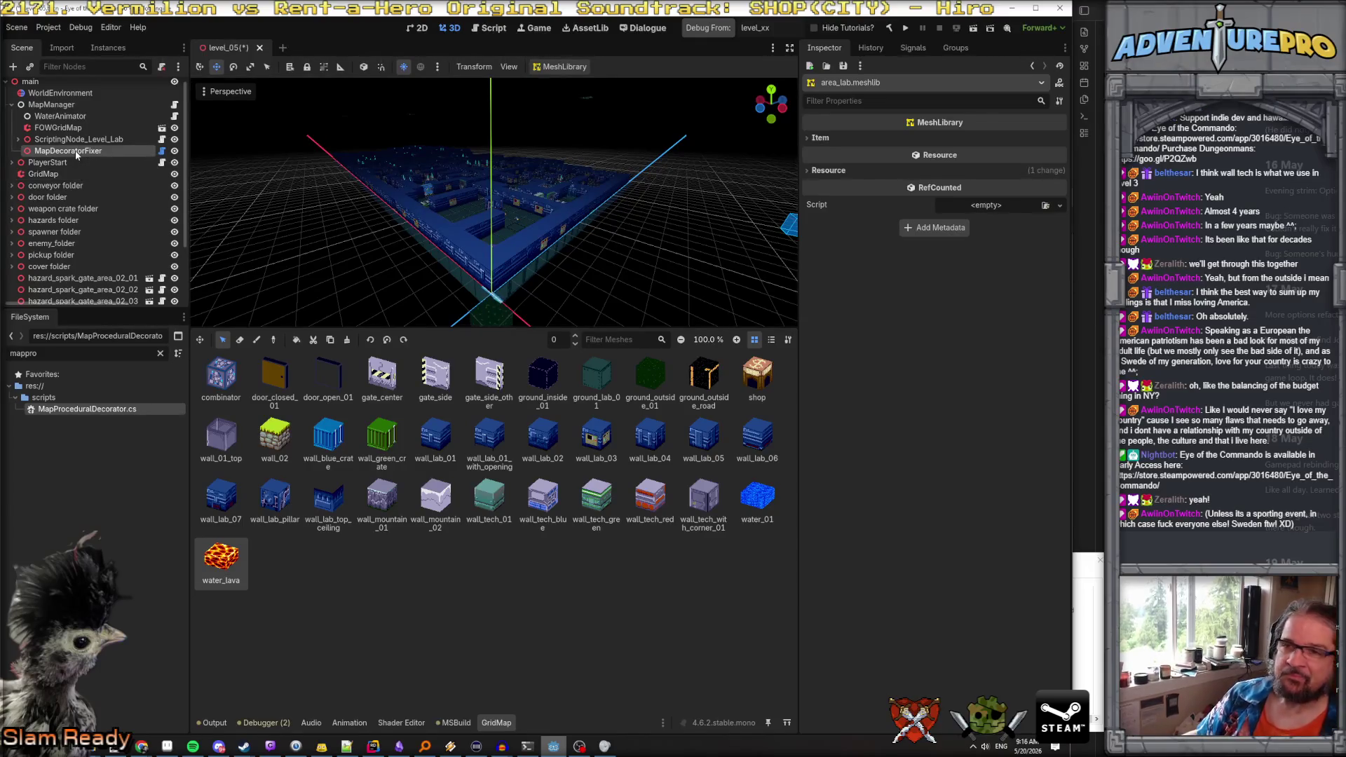
{"action": "left_click", "coordinate": [1020, 141]}
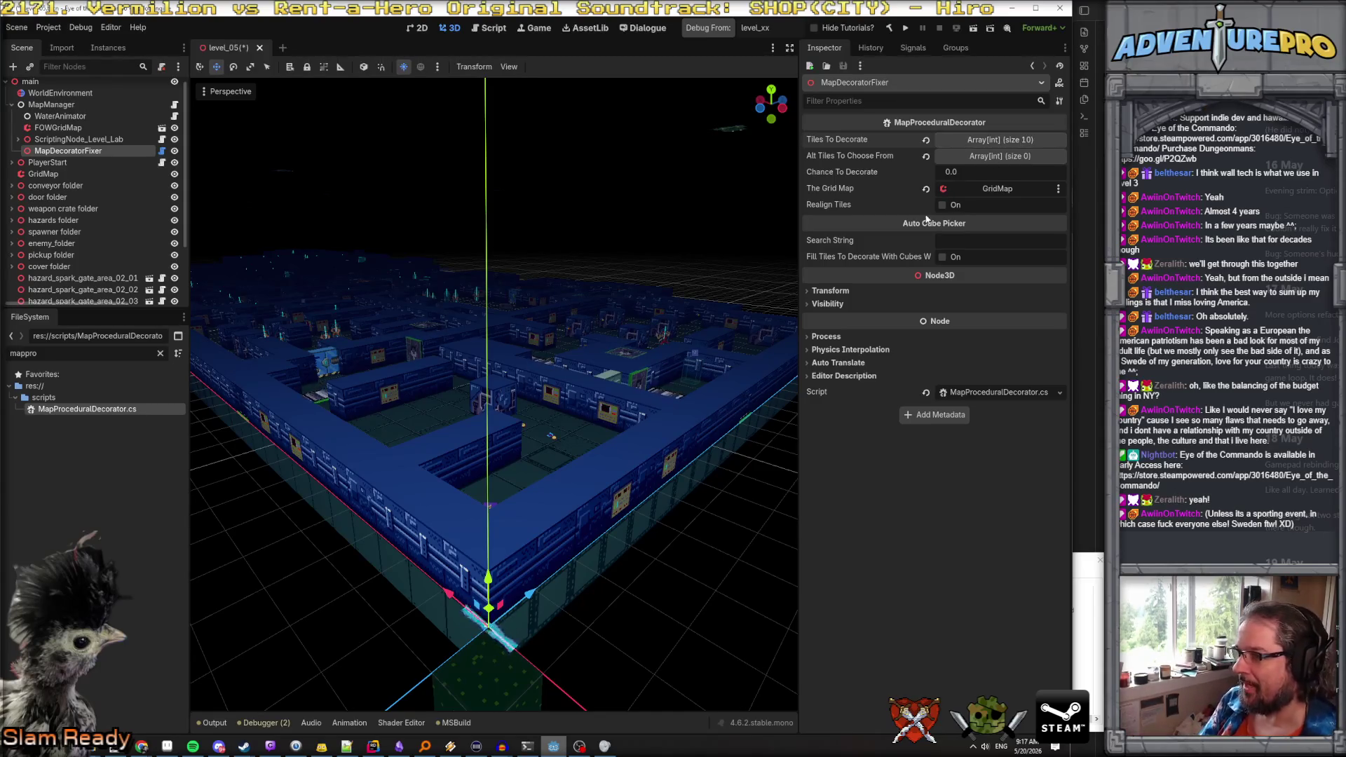
Expand Tiles To Decorate to show IDs 21, 22, 24, 25, 27, 28, 30, 31, 32 and 33
{"action": "left_click", "coordinate": [990, 142]}
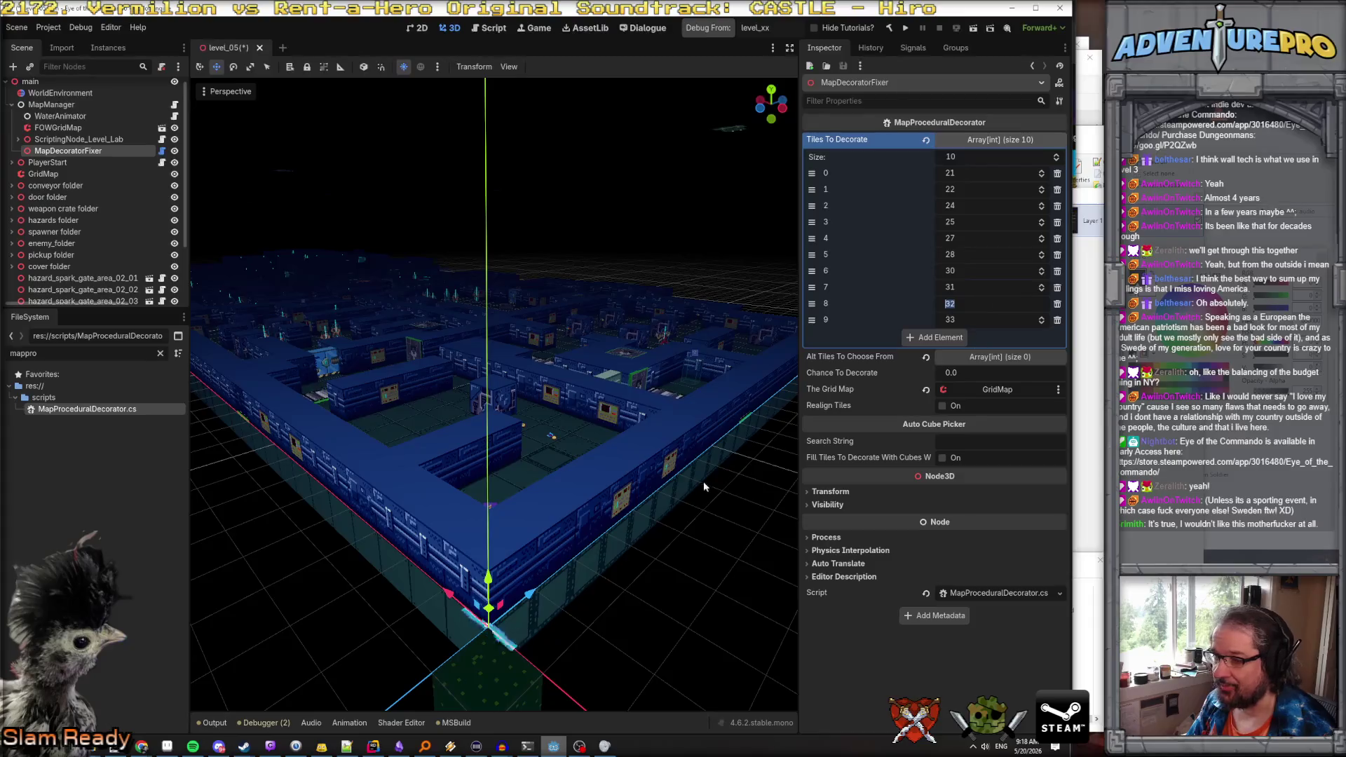
{"action": "key", "text": "w"}
{"action": "key", "text": "w"}
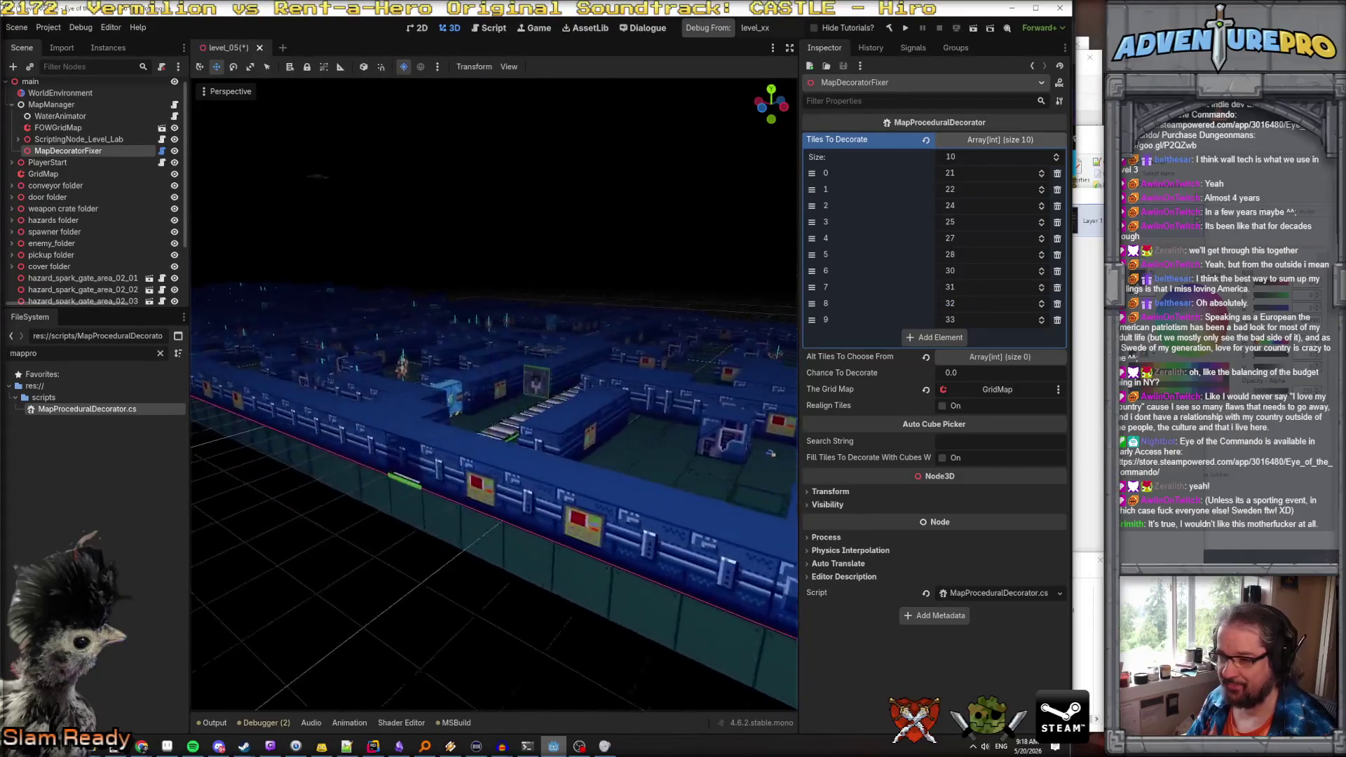
Fly above the maze for a higher, wider view of the whole level
{"action": "key", "text": "s"}
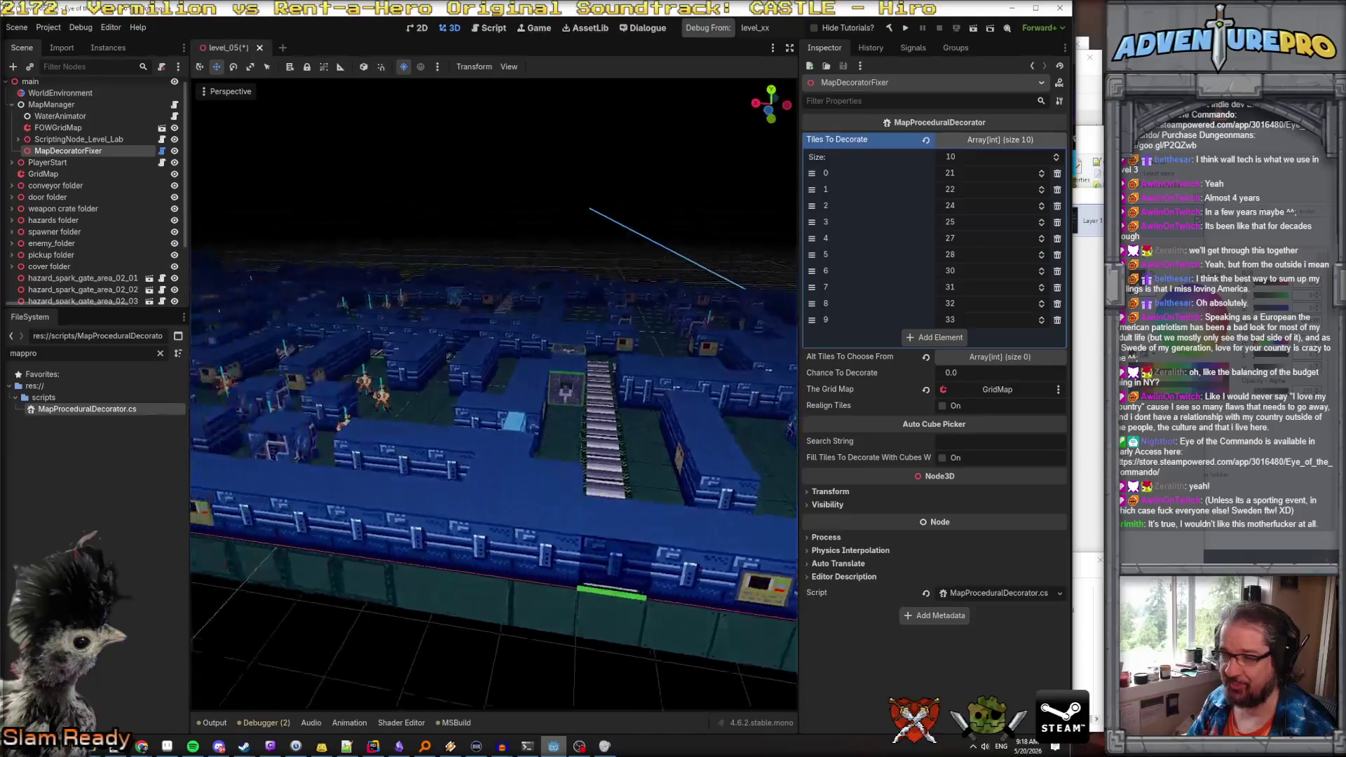
{"action": "key", "text": "w"}
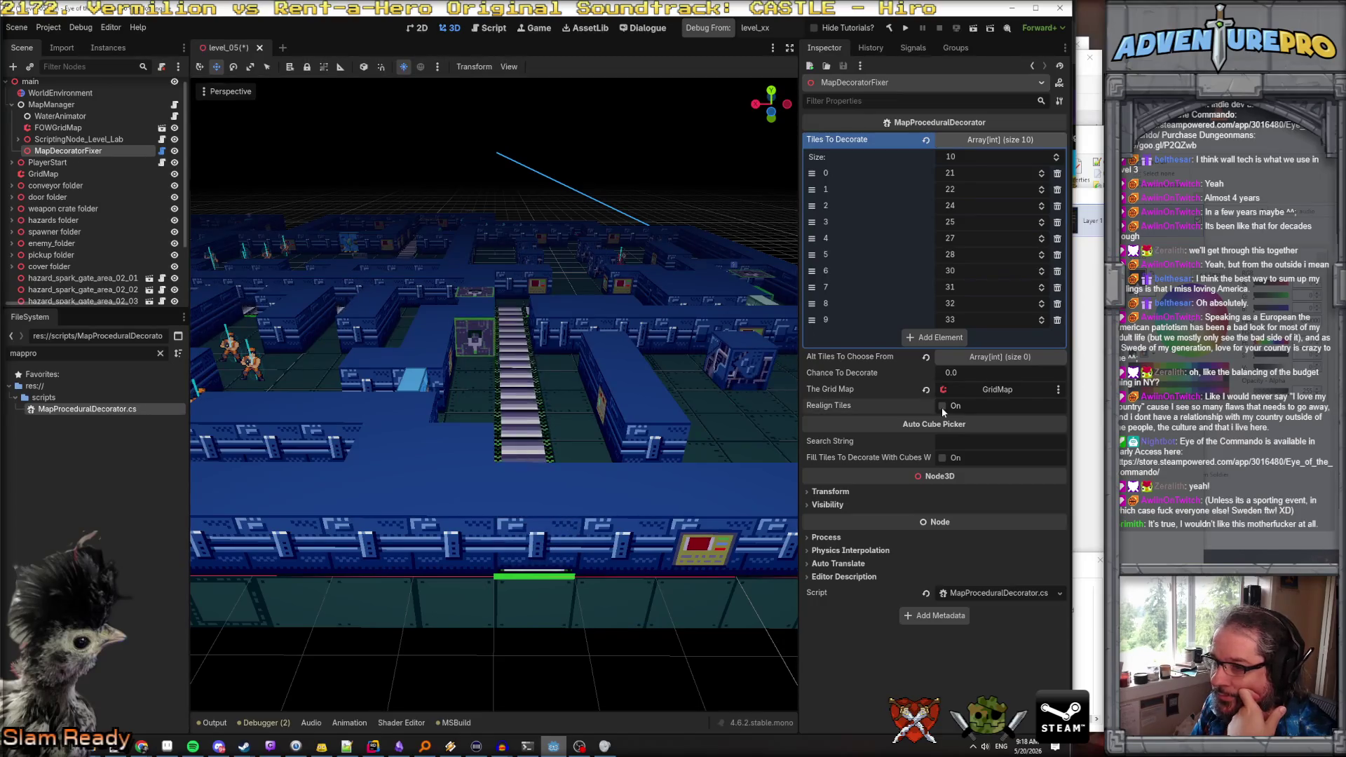
{"action": "left_click_drag", "start_coordinate": [689, 422], "coordinate": [688, 422]}
{"action": "key", "text": "s"}
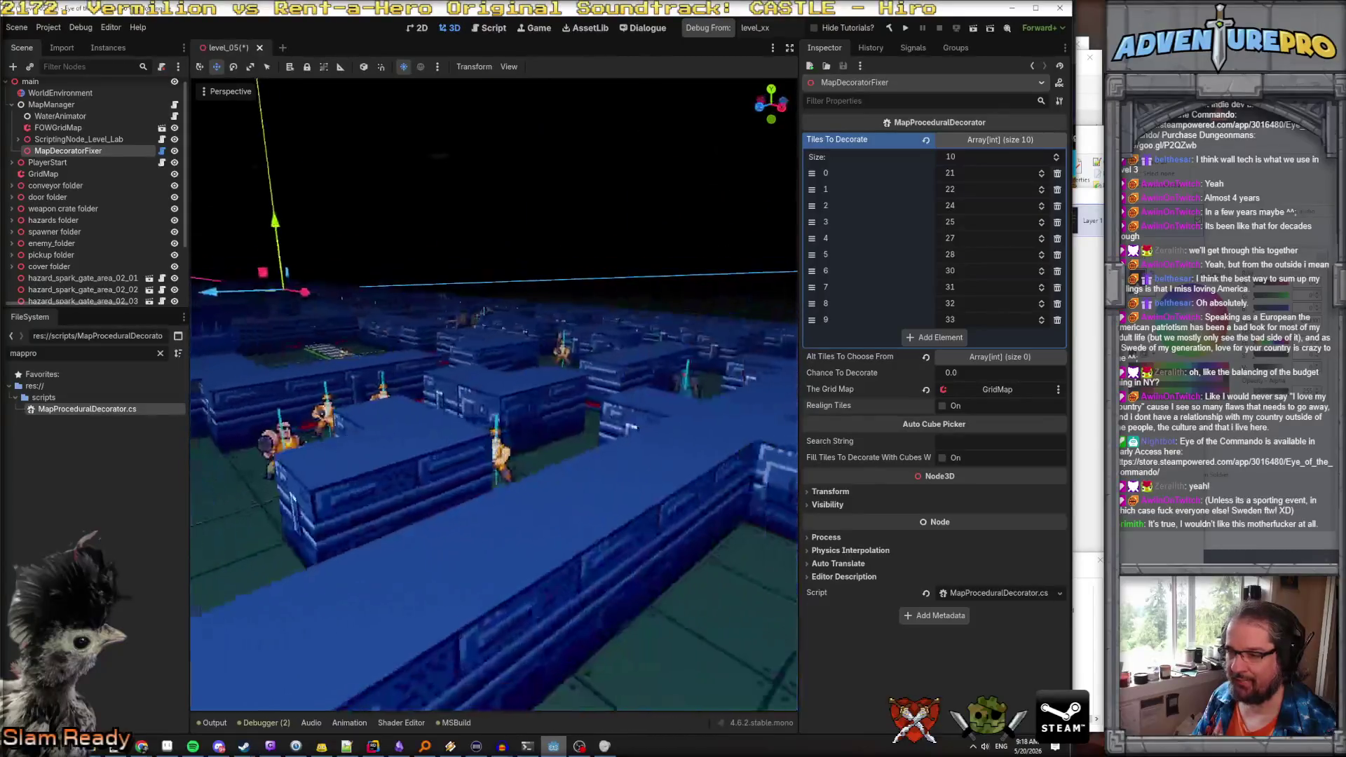
{"action": "key", "text": "w"}
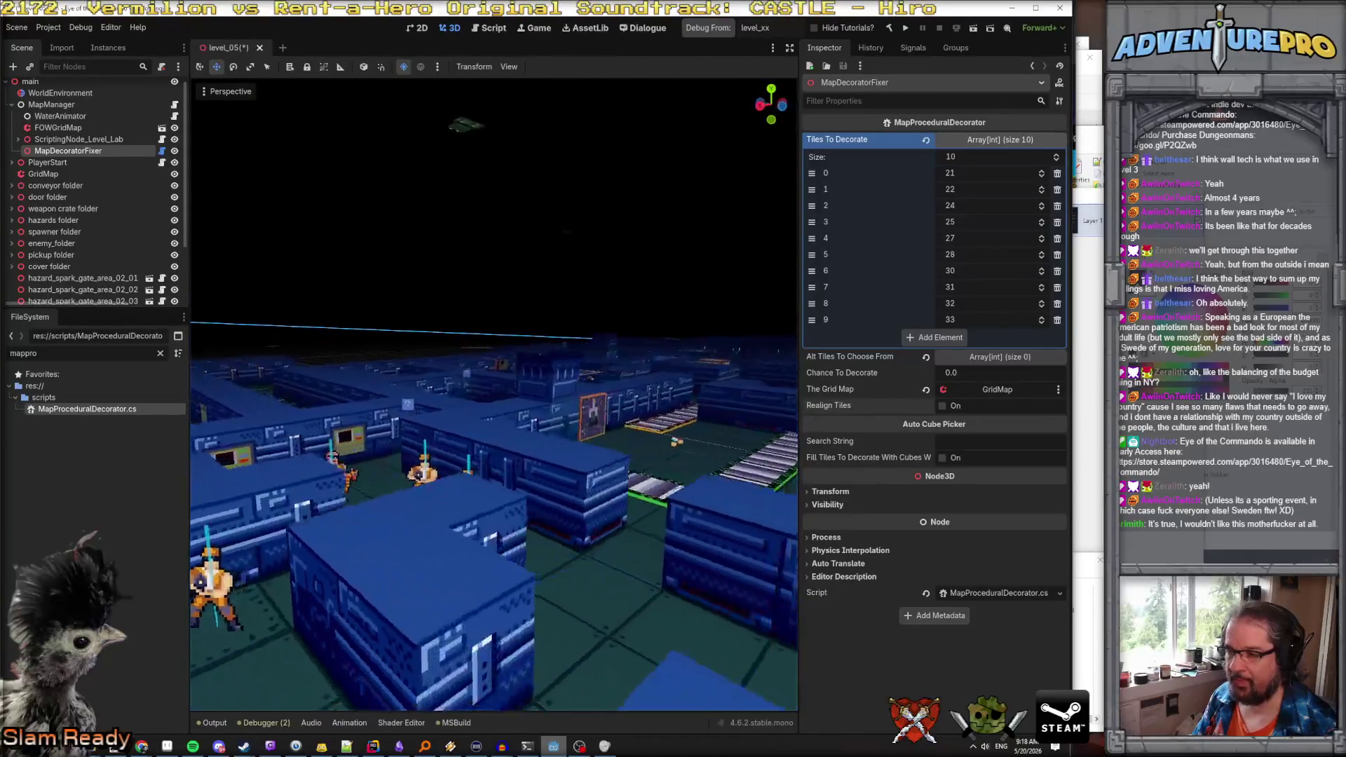
{"action": "key", "text": "s"}
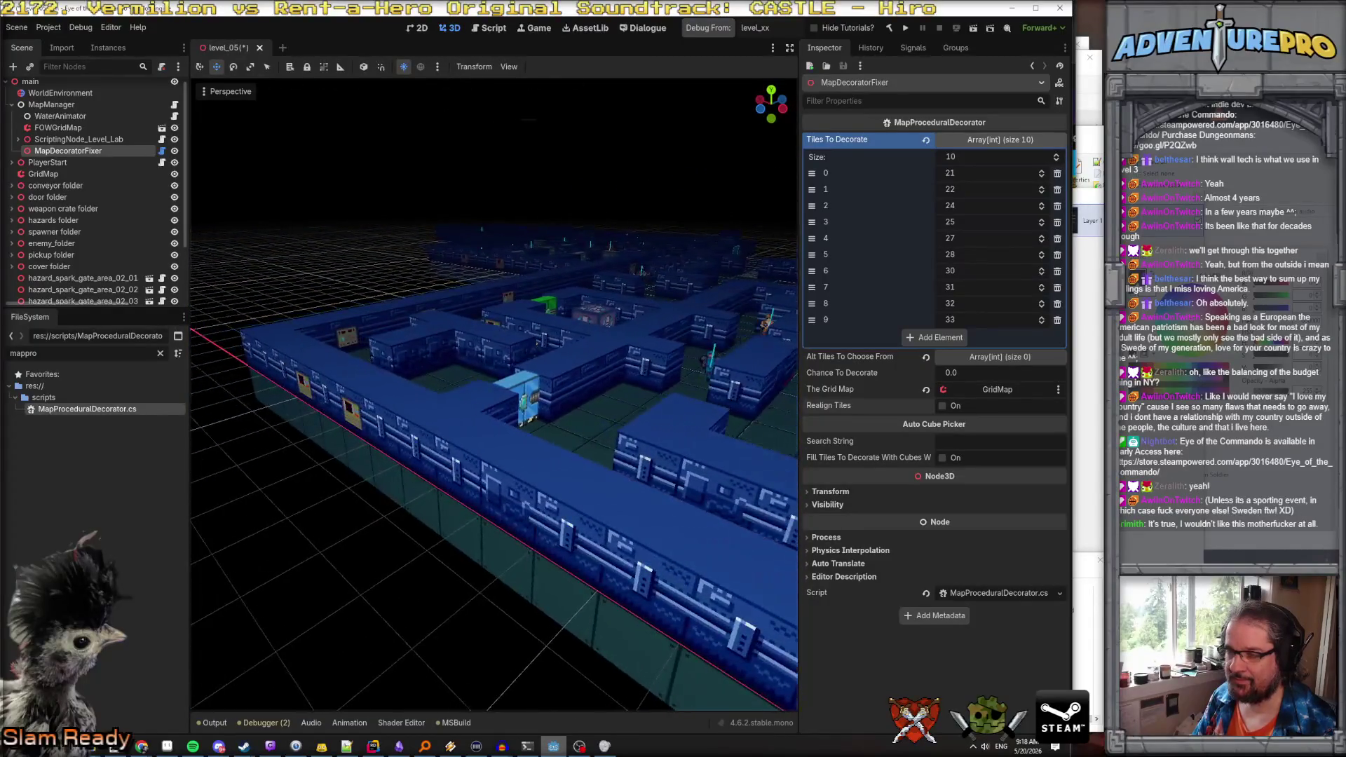
{"action": "key", "text": "s"}
{"action": "key", "text": "s"}
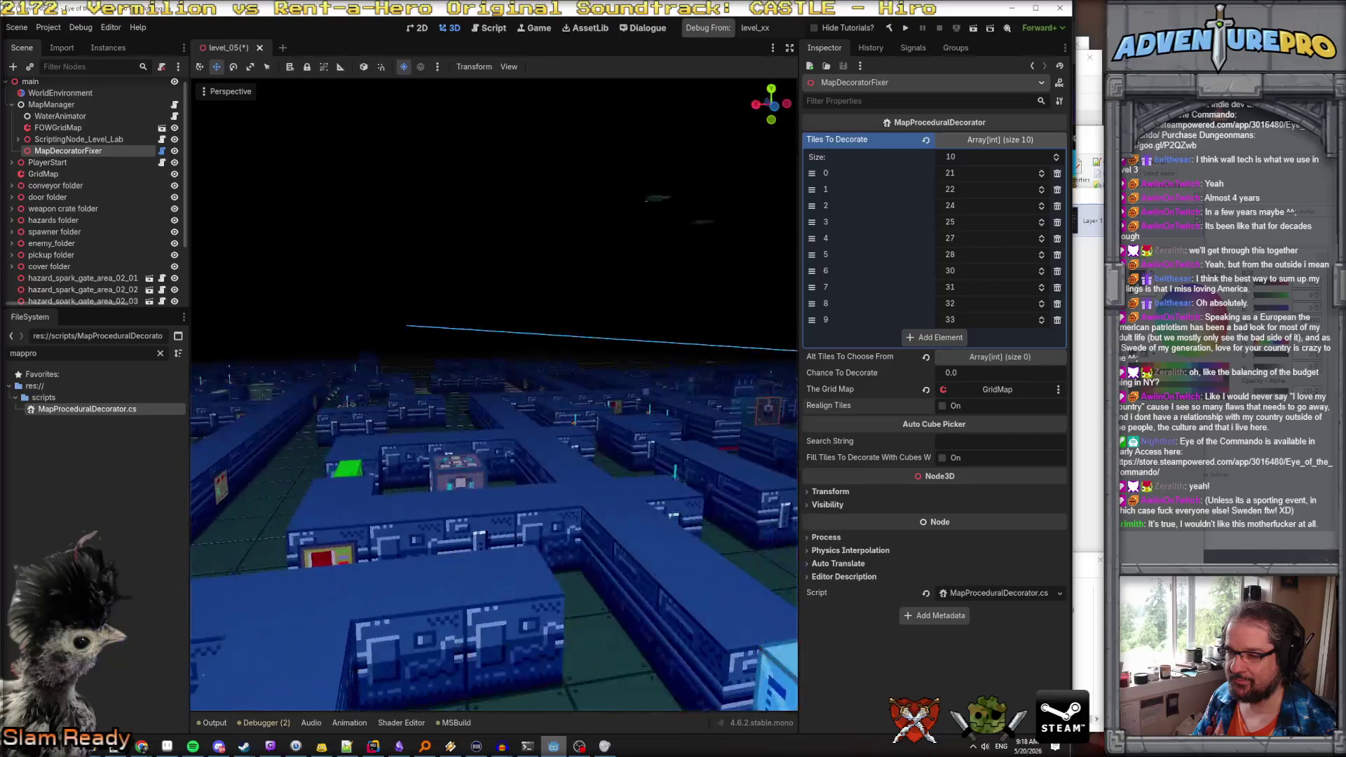
Fly low through the corridors past the characters and SHOP block to the framed wall panel
{"action": "key", "text": "w"}
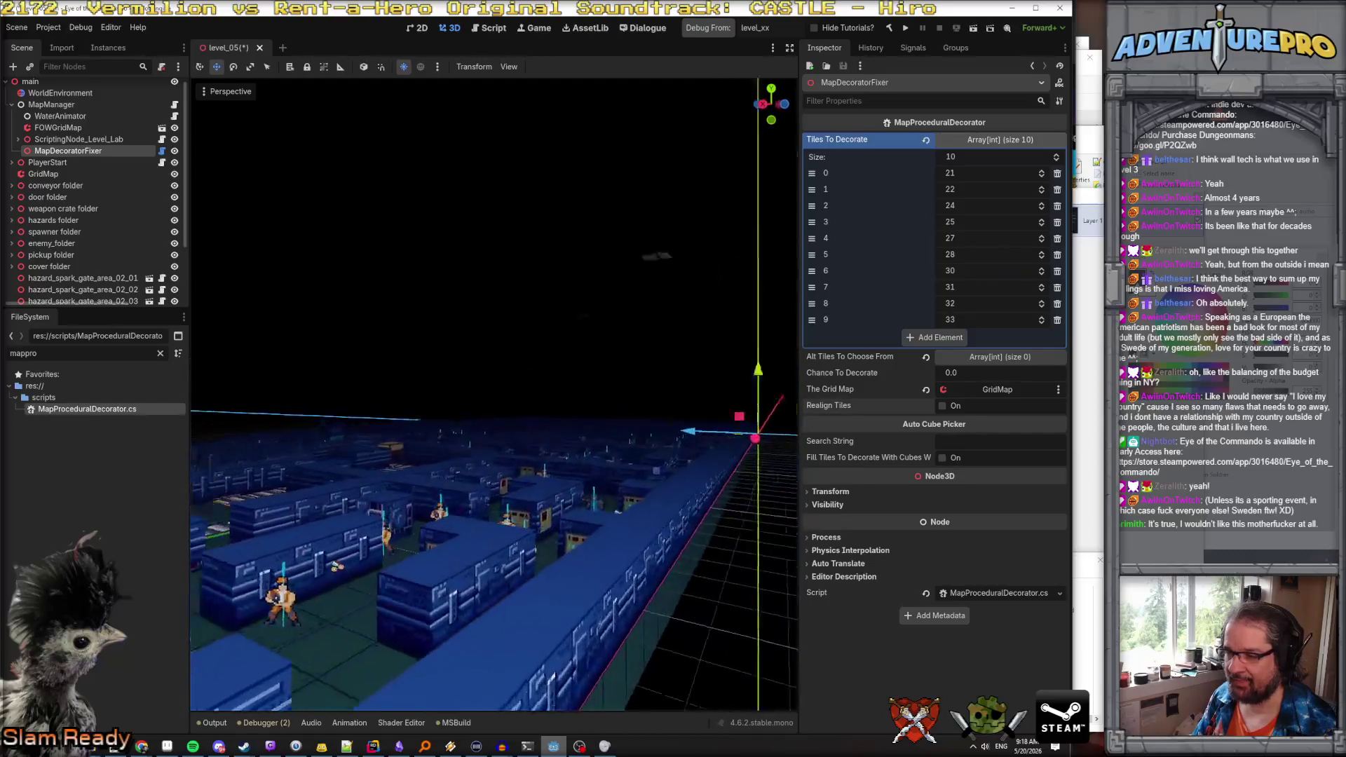
{"action": "key", "text": "w"}
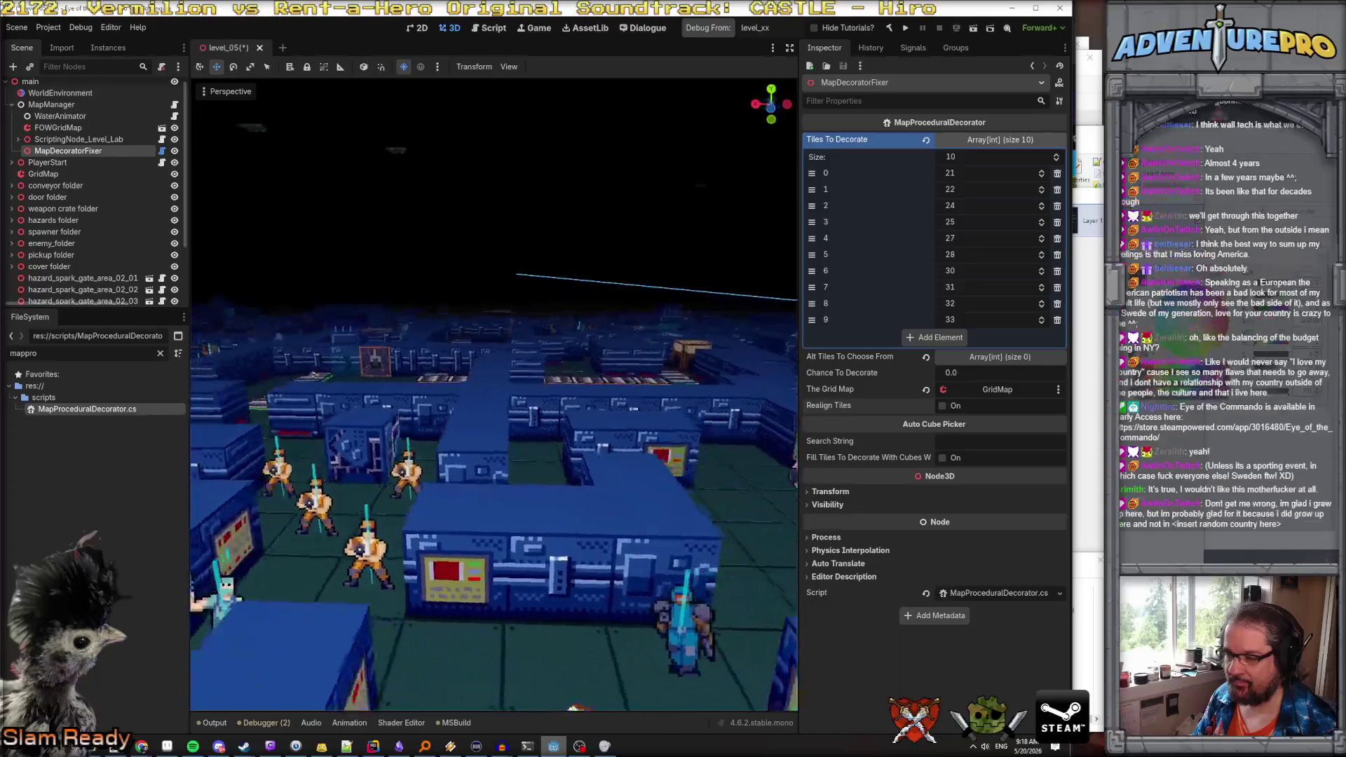
{"action": "key", "text": "s"}
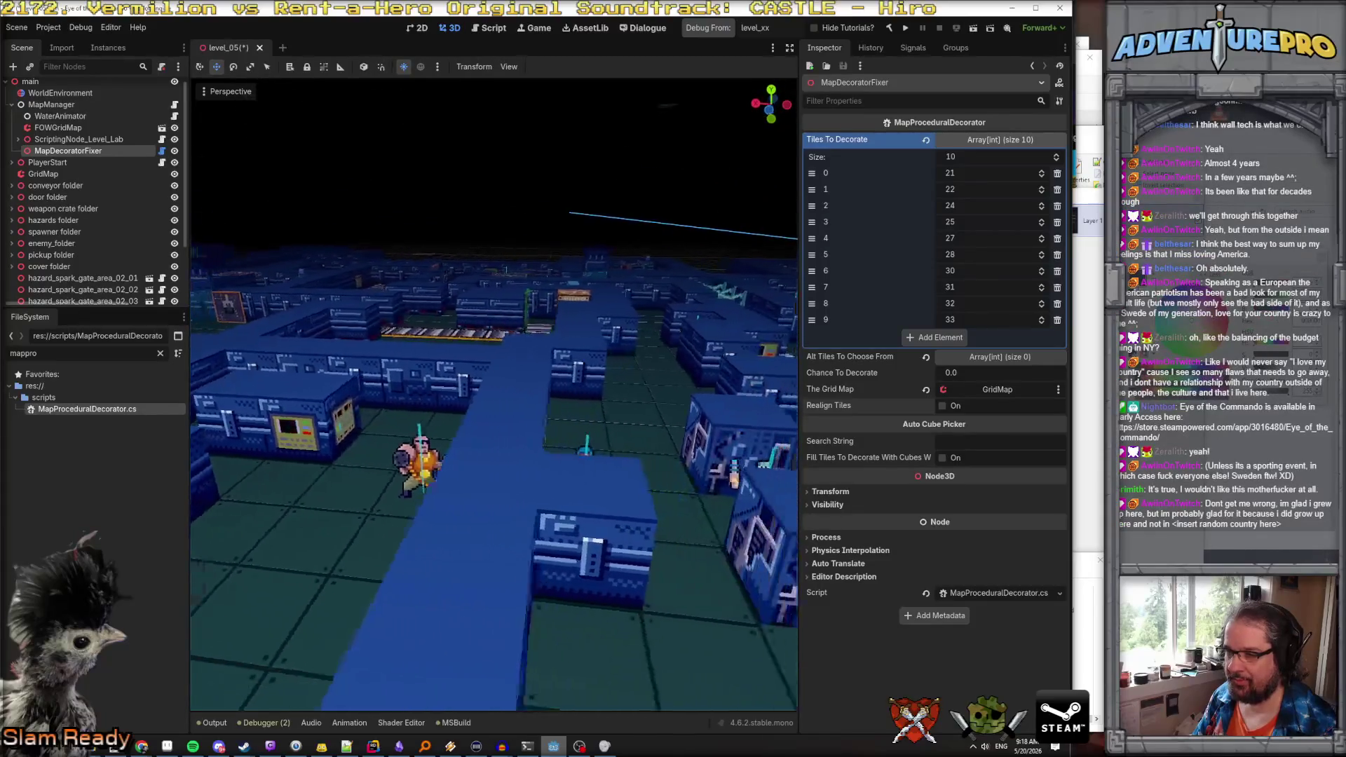
{"action": "key", "text": "s"}
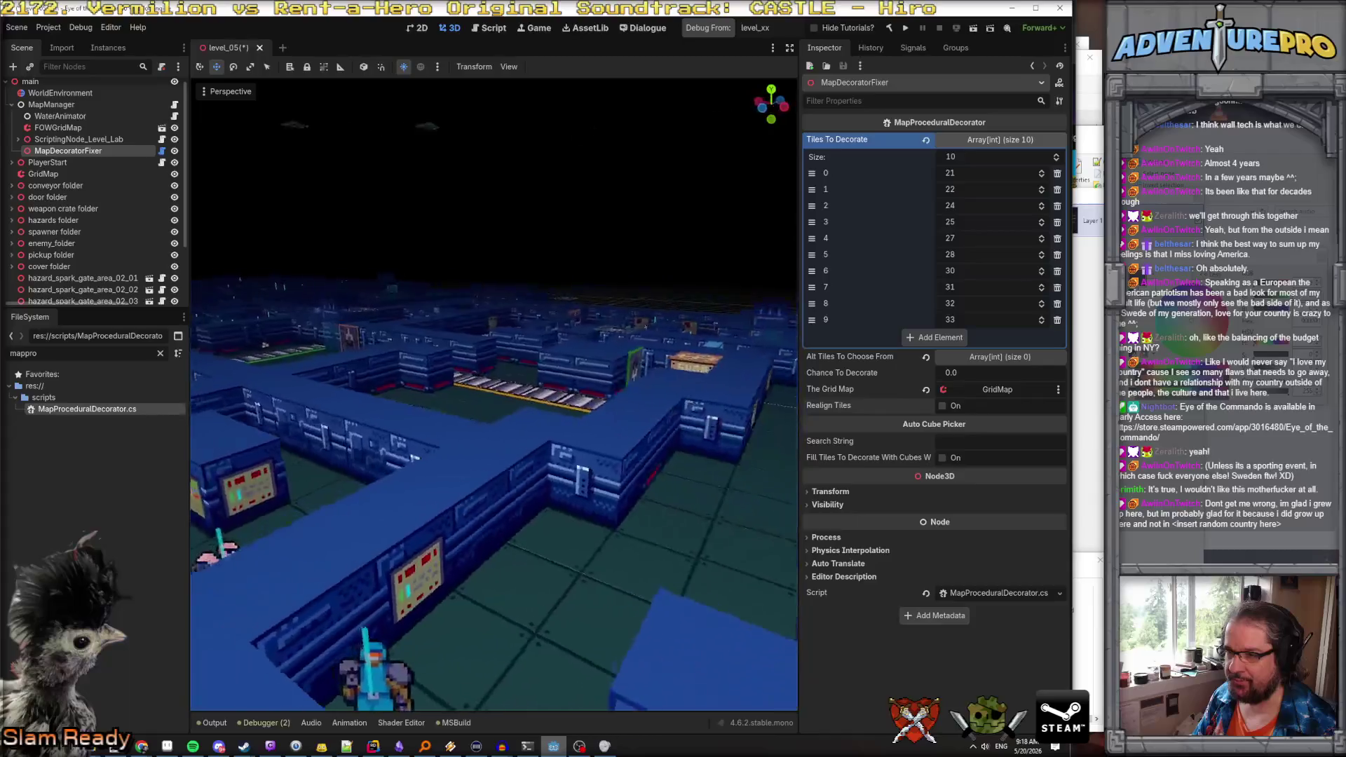
{"action": "key", "text": "w"}
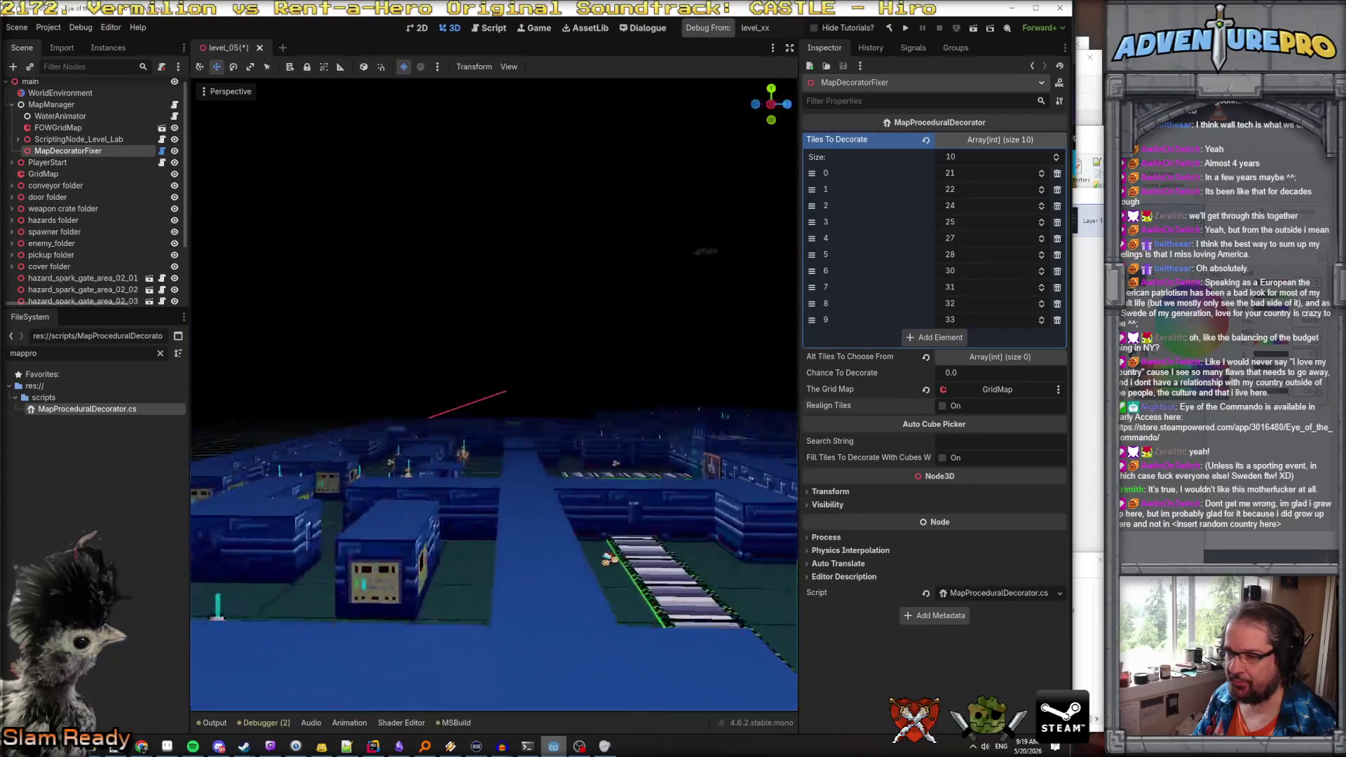
{"action": "key", "text": "w"}
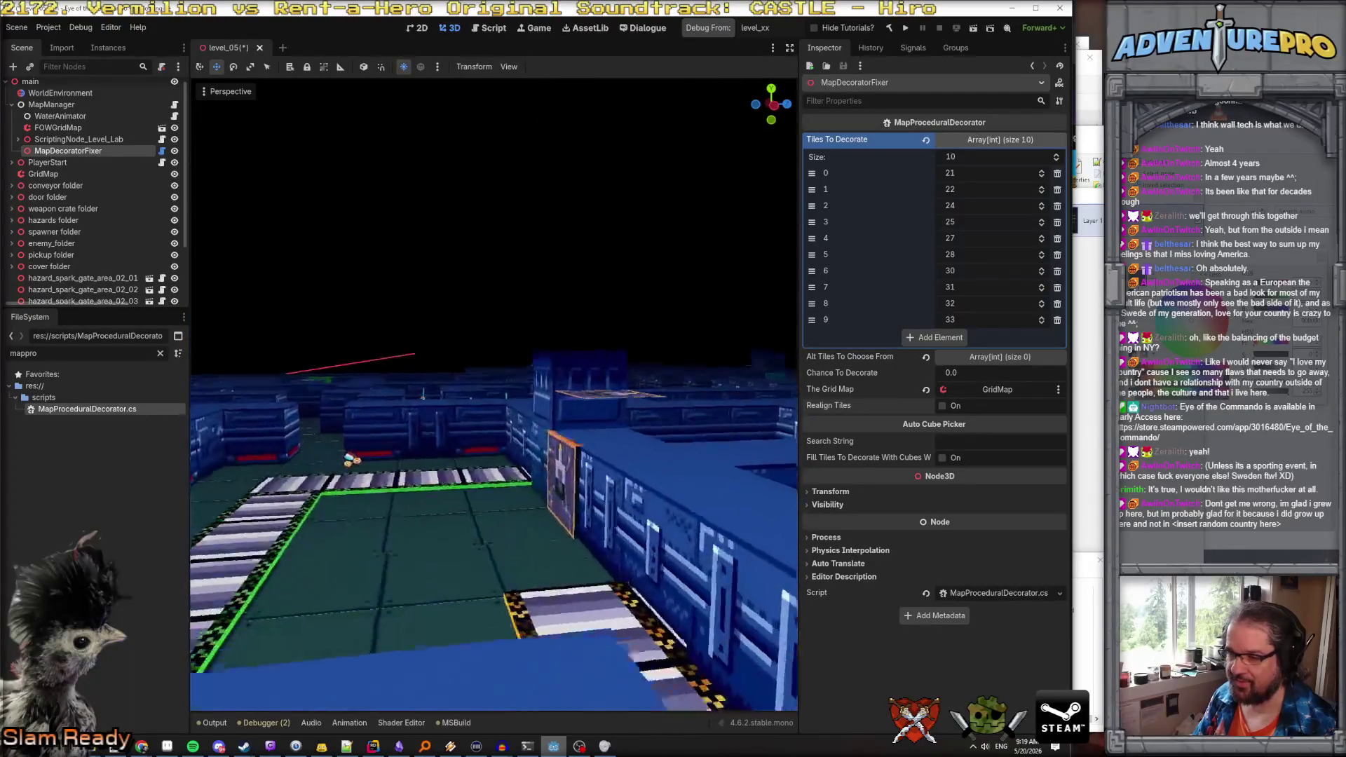
{"action": "key", "text": "w"}
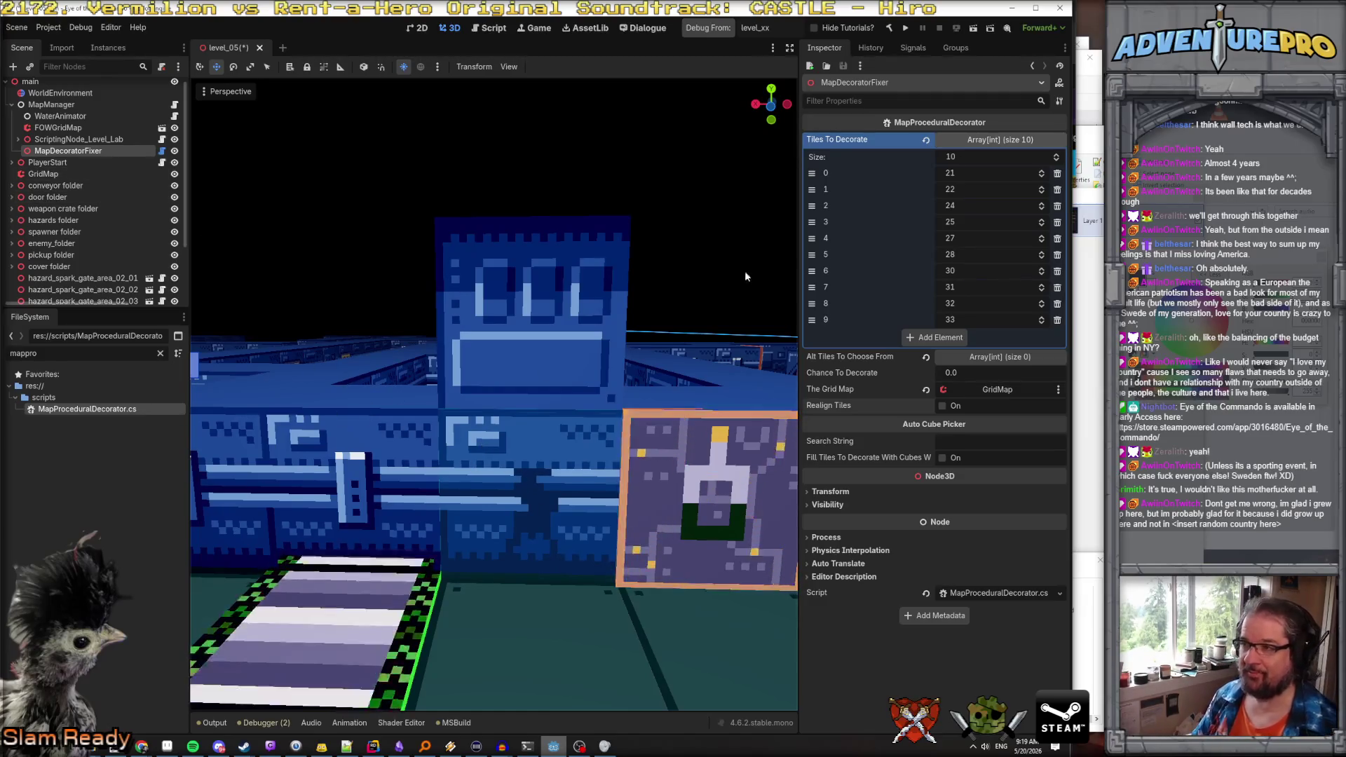
{"action": "left_click", "coordinate": [503, 493]}
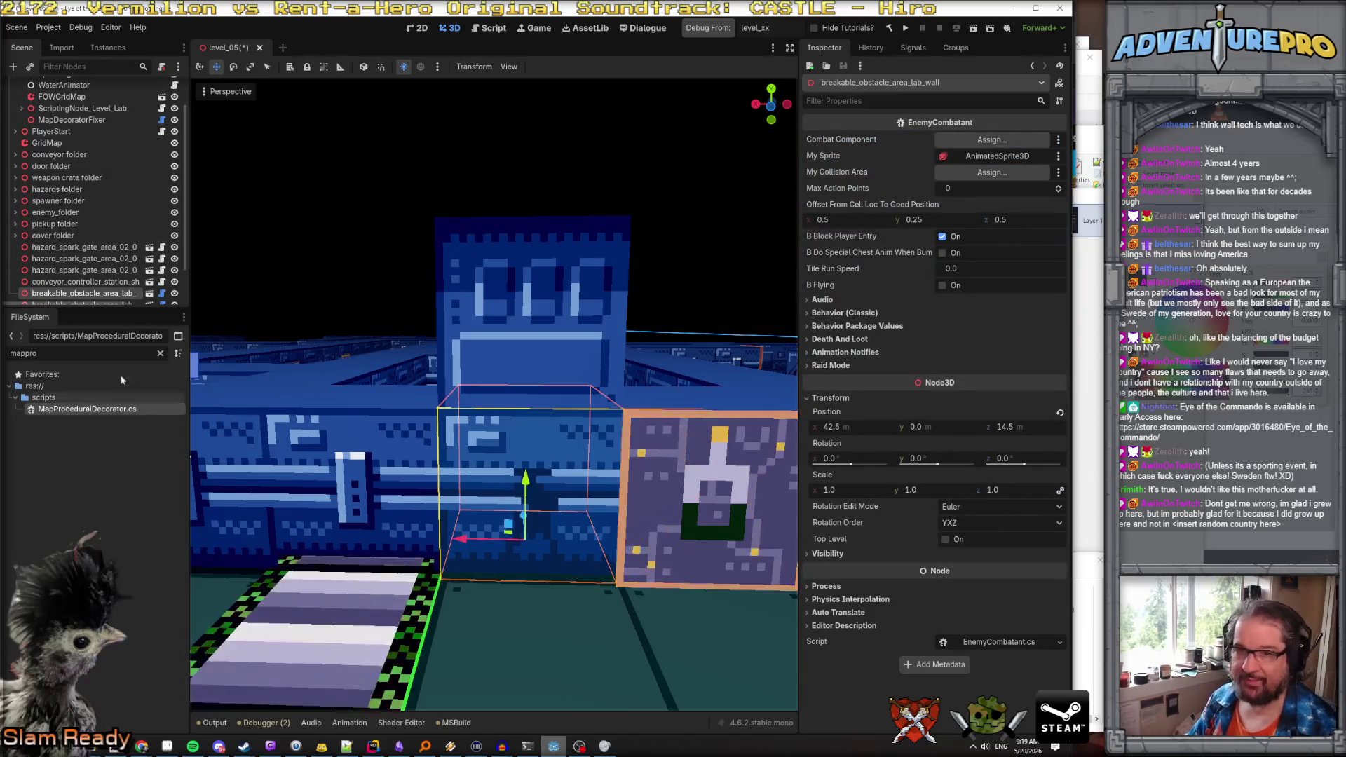
{"action": "scroll", "coordinate": [176, 272], "scroll_direction": "down", "scroll_amount": 1}
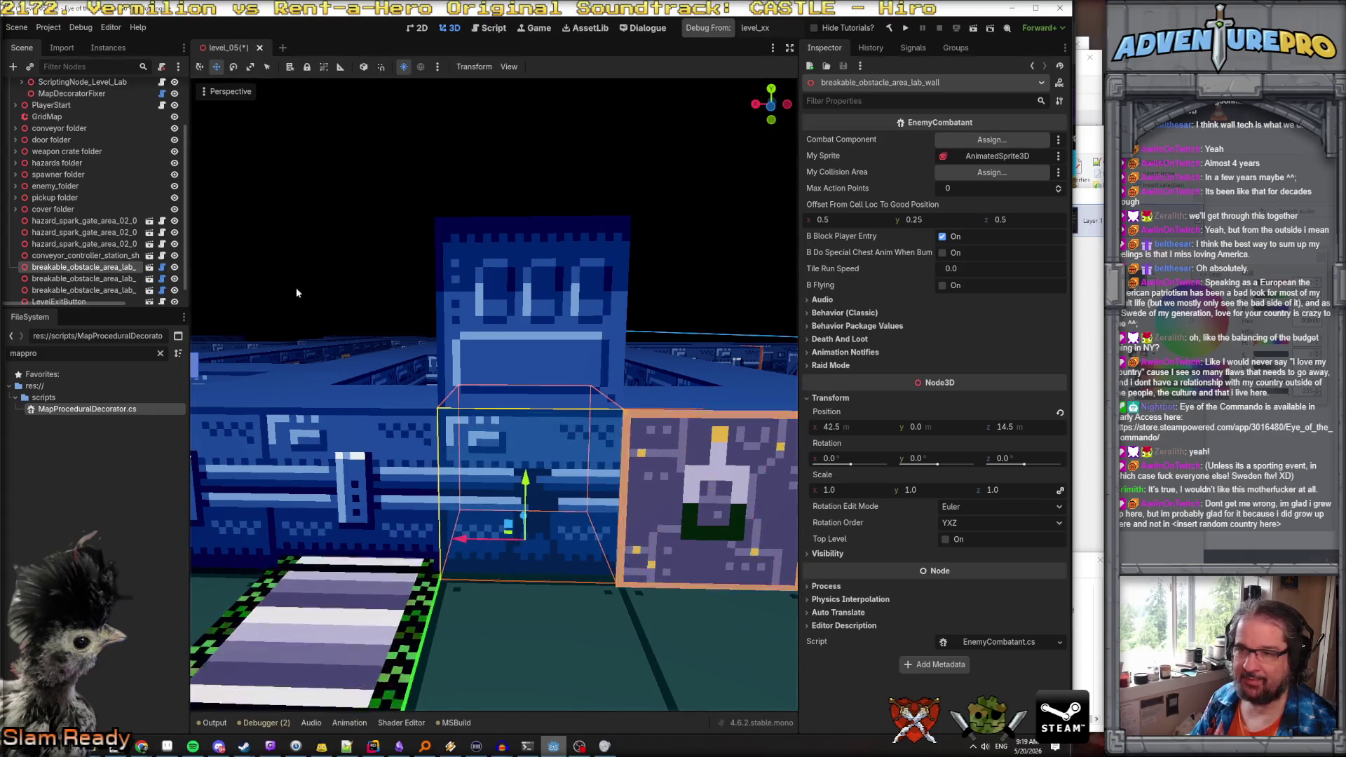
{"action": "left_click", "coordinate": [338, 297]}
{"action": "mouse_move", "coordinate": [505, 626]}
{"action": "left_mouse_down"}
{"action": "mouse_move", "coordinate": [393, 617]}
{"action": "mouse_move", "coordinate": [516, 590]}
{"action": "left_mouse_up"}
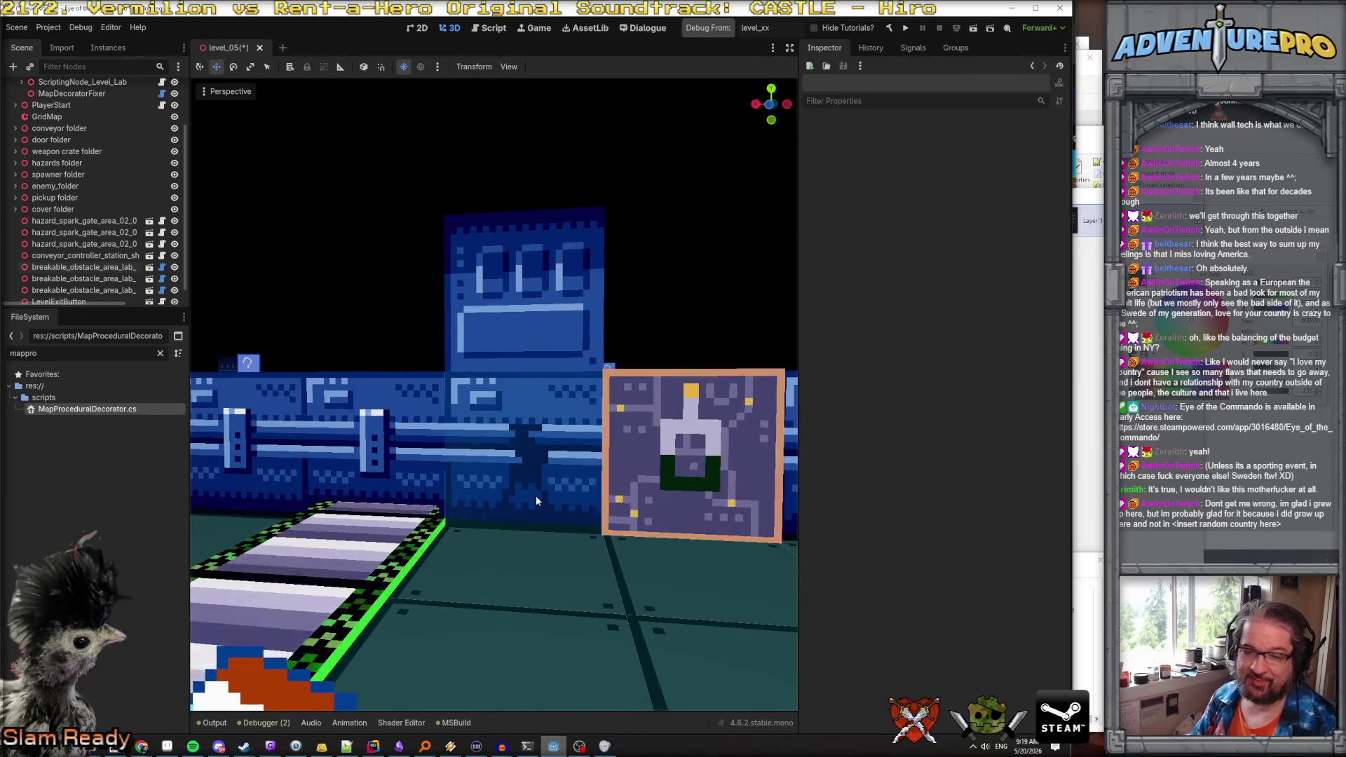
{"action": "mouse_move", "coordinate": [561, 564]}
{"action": "left_mouse_down"}
{"action": "mouse_move", "coordinate": [561, 589]}
{"action": "mouse_move", "coordinate": [561, 557]}
{"action": "mouse_move", "coordinate": [561, 582]}
{"action": "mouse_move", "coordinate": [561, 558]}
{"action": "mouse_move", "coordinate": [561, 582]}
{"action": "mouse_move", "coordinate": [631, 582]}
{"action": "mouse_move", "coordinate": [560, 570]}
{"action": "left_mouse_up"}
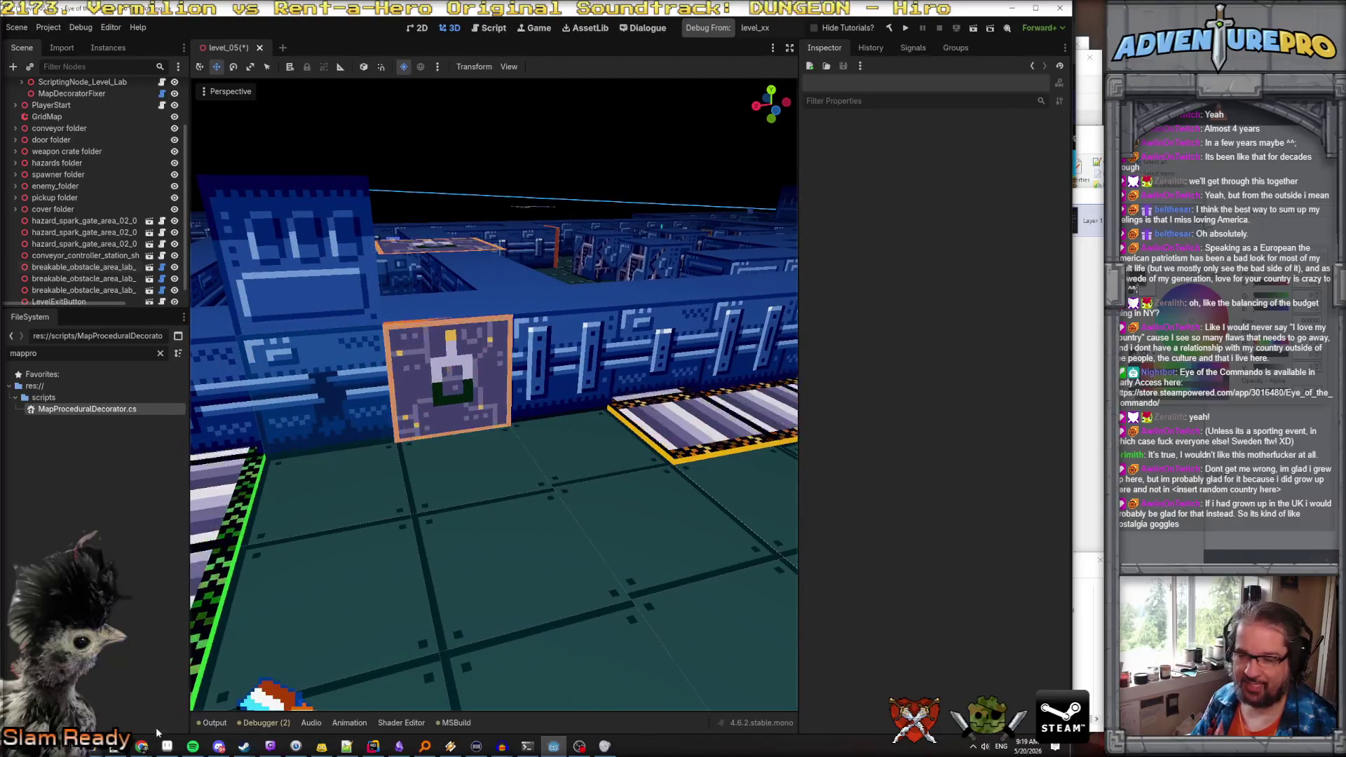
{"action": "left_click", "coordinate": [112, 747]}
{"action": "left_click", "coordinate": [204, 25]}
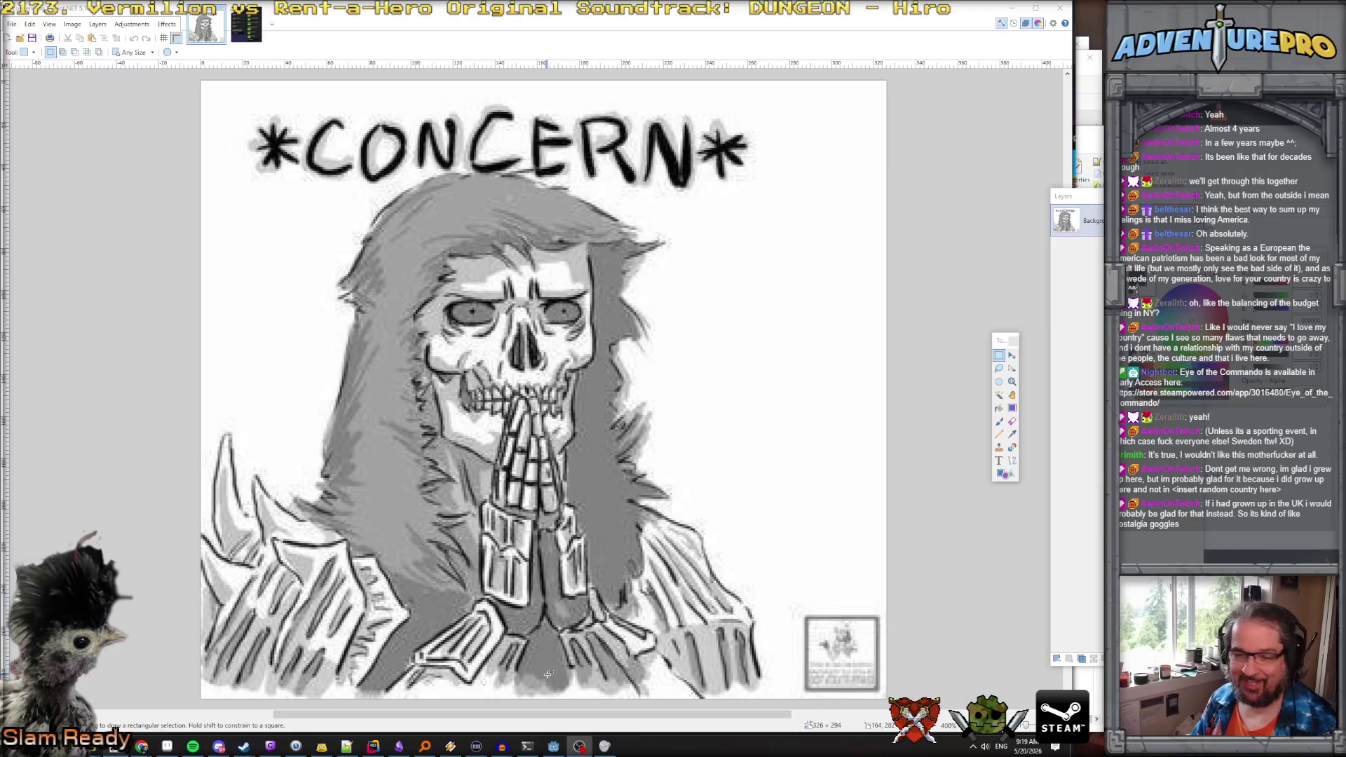
{"action": "left_click", "coordinate": [556, 747]}
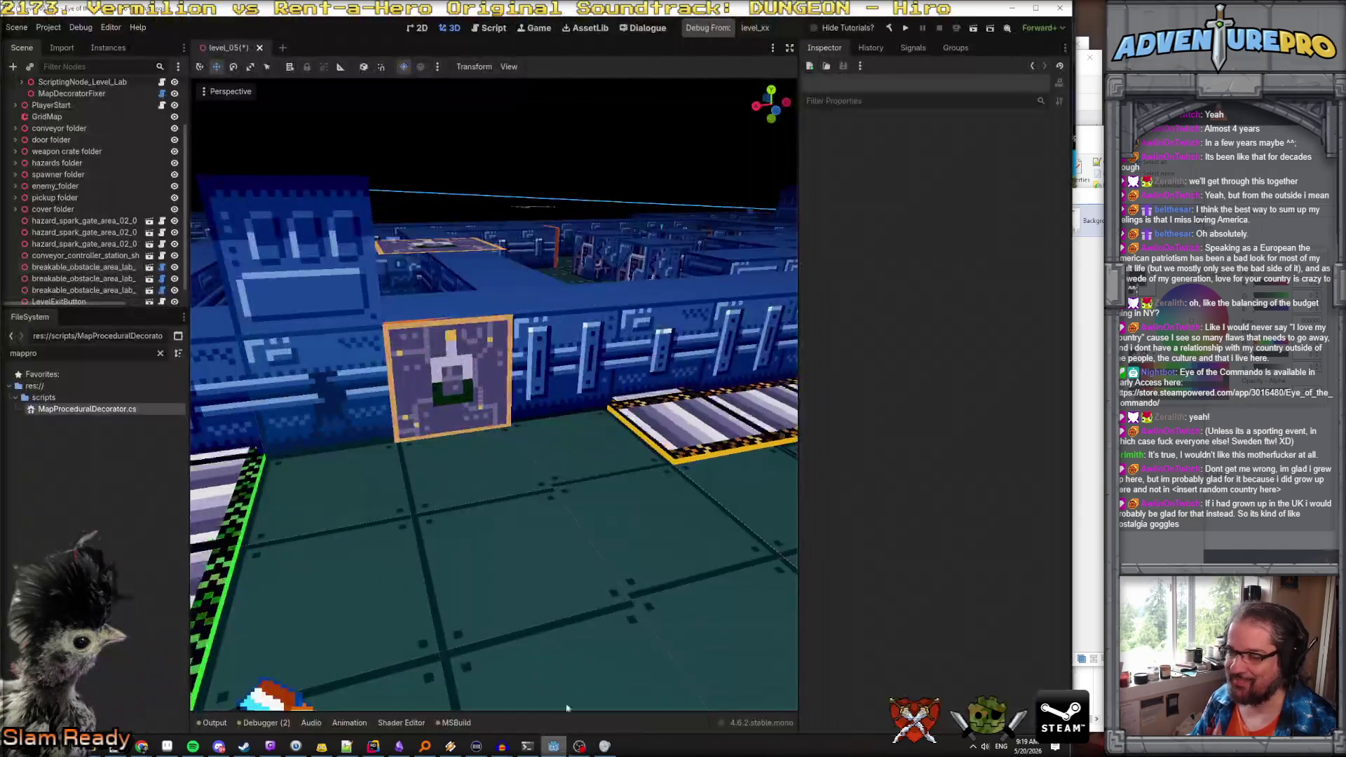
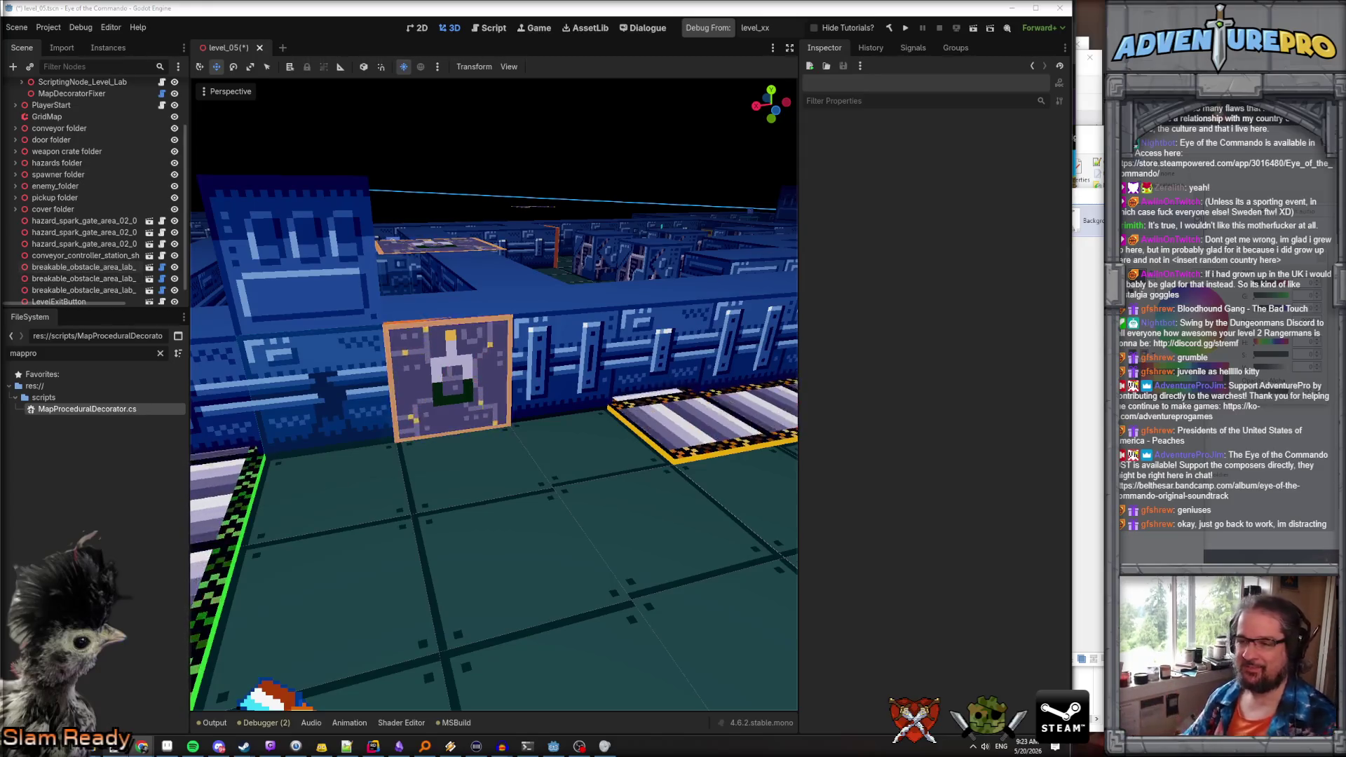
Fly the viewport camera around level_05 to survey the maze and its walls from above
{"action": "mouse_move", "coordinate": [346, 516]}
{"action": "left_mouse_down"}
{"action": "mouse_move", "coordinate": [414, 484]}
{"action": "mouse_move", "coordinate": [758, 416]}
{"action": "mouse_move", "coordinate": [759, 429]}
{"action": "left_mouse_up"}
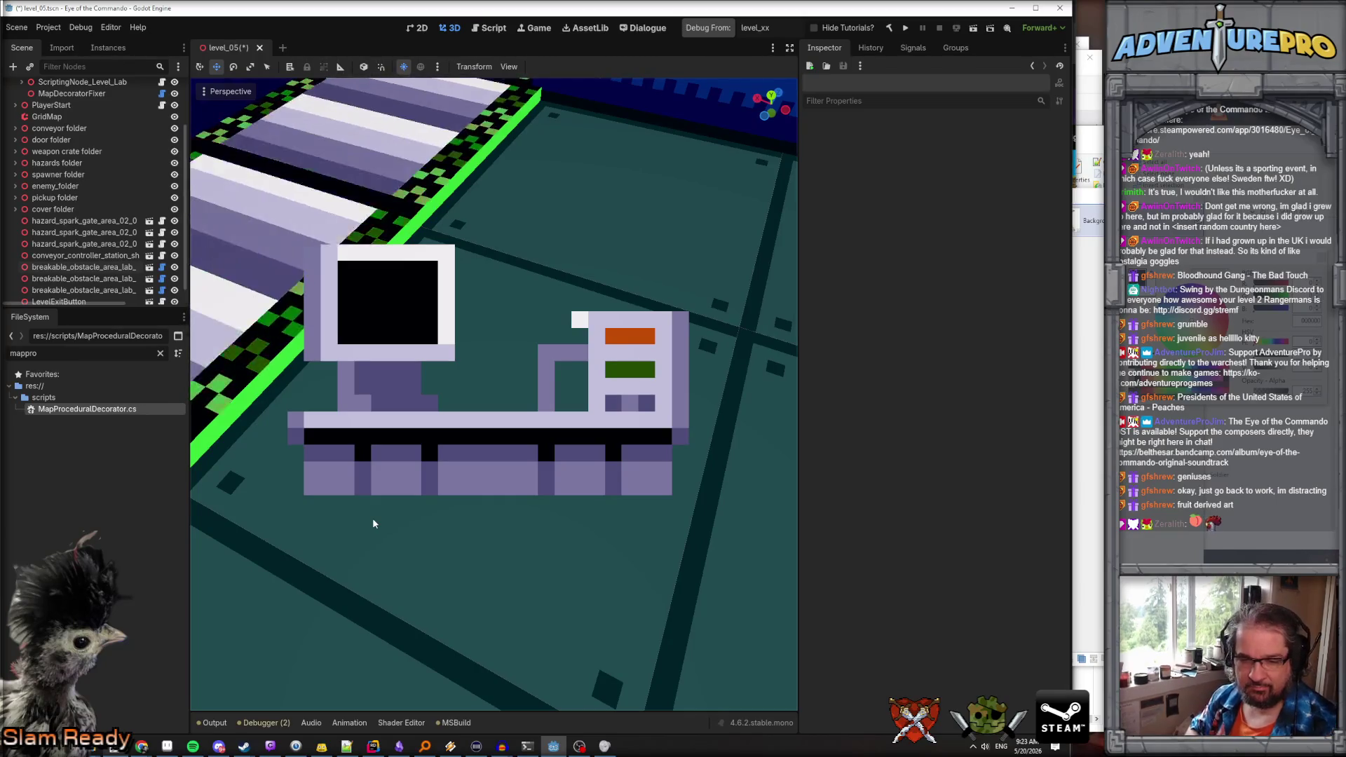
{"action": "mouse_move", "coordinate": [455, 417]}
{"action": "left_mouse_down"}
{"action": "mouse_move", "coordinate": [460, 383]}
{"action": "mouse_move", "coordinate": [460, 428]}
{"action": "mouse_move", "coordinate": [484, 393]}
{"action": "left_mouse_up"}
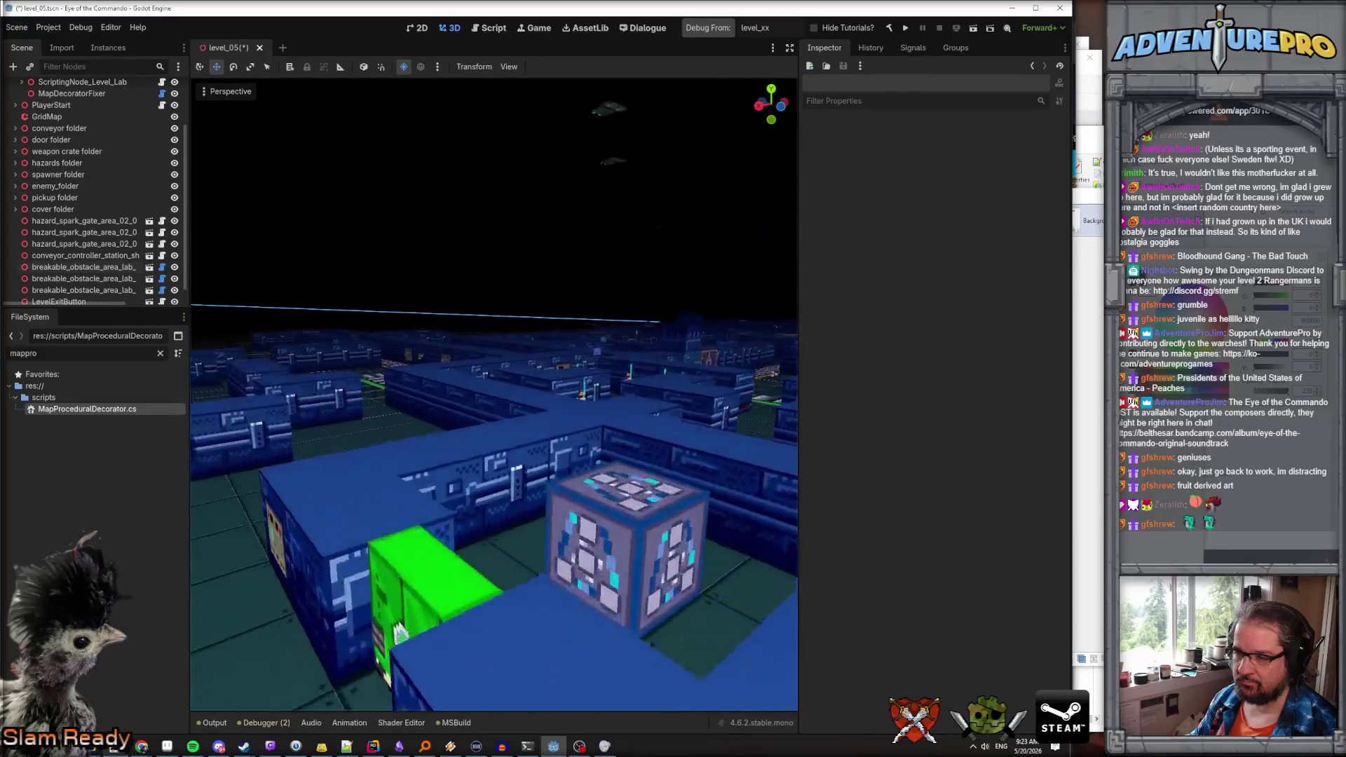
{"action": "left_click_drag", "start_coordinate": [483, 392], "coordinate": [486, 390]}
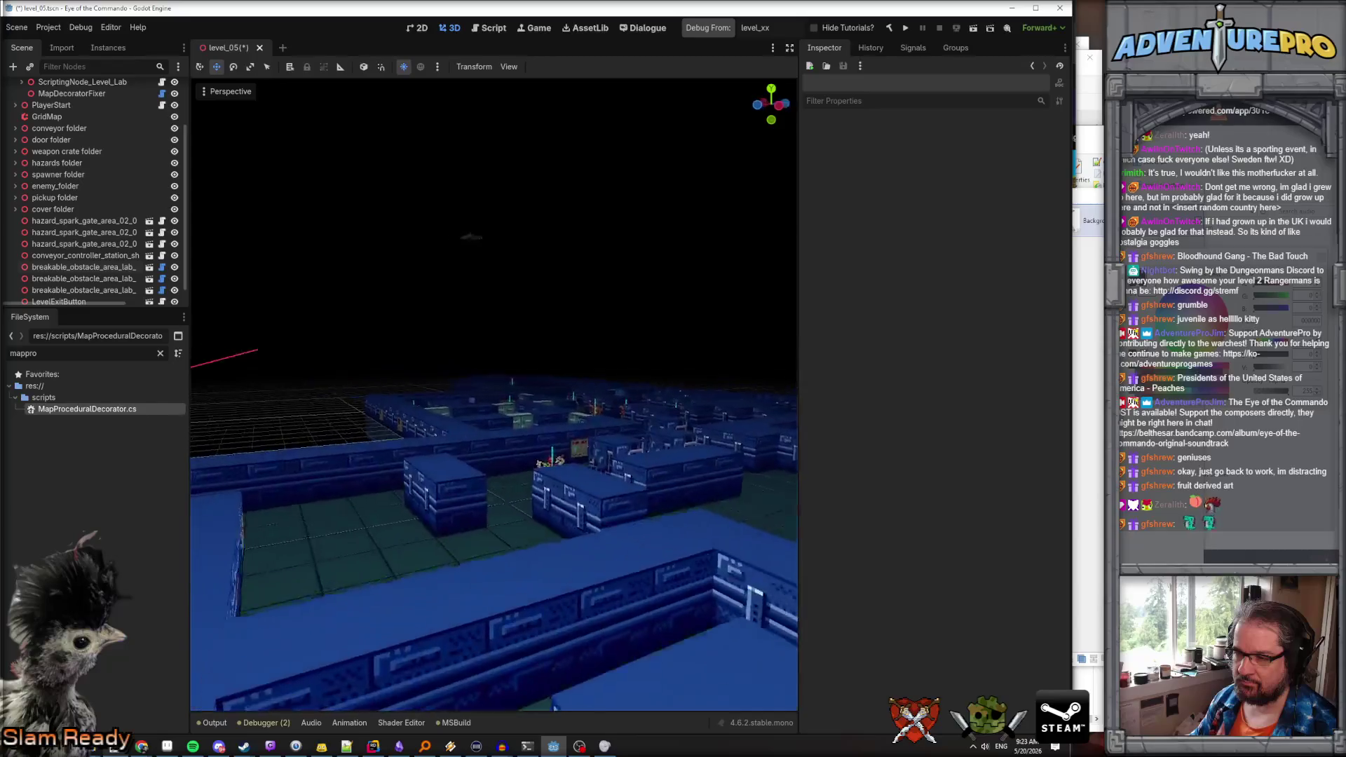
{"action": "left_click_drag", "start_coordinate": [487, 390], "coordinate": [492, 385]}
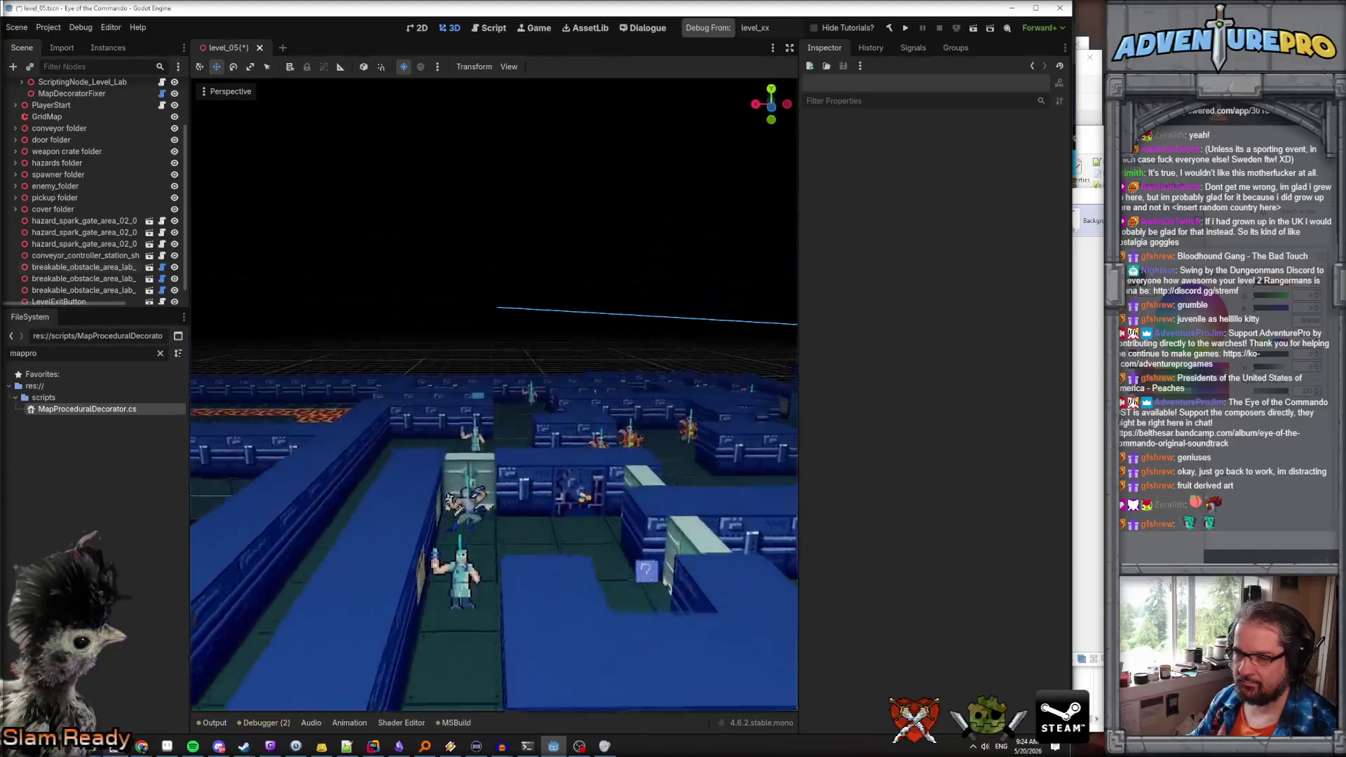
{"action": "left_click_drag", "start_coordinate": [492, 384], "coordinate": [560, 317]}
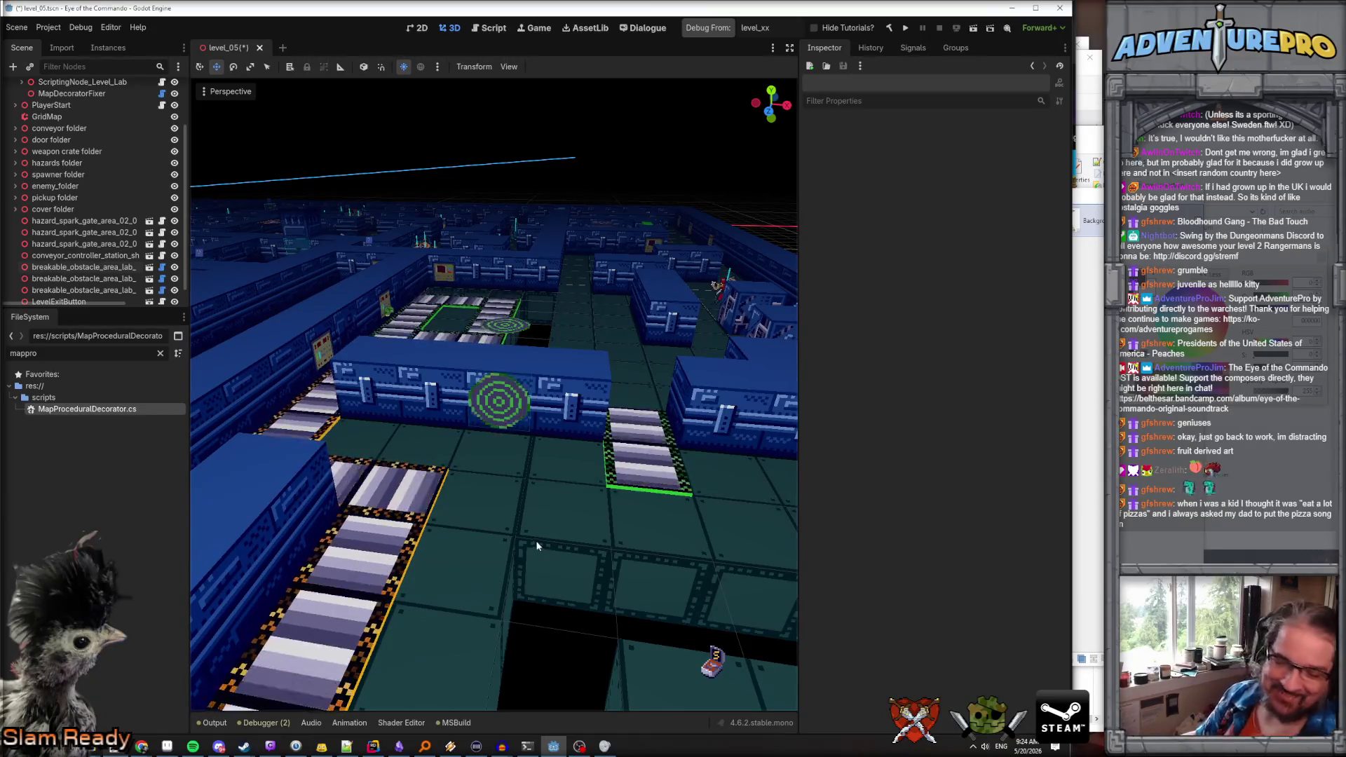
{"action": "mouse_move", "coordinate": [548, 512]}
{"action": "left_mouse_down"}
{"action": "mouse_move", "coordinate": [533, 505]}
{"action": "mouse_move", "coordinate": [544, 545]}
{"action": "left_mouse_up"}
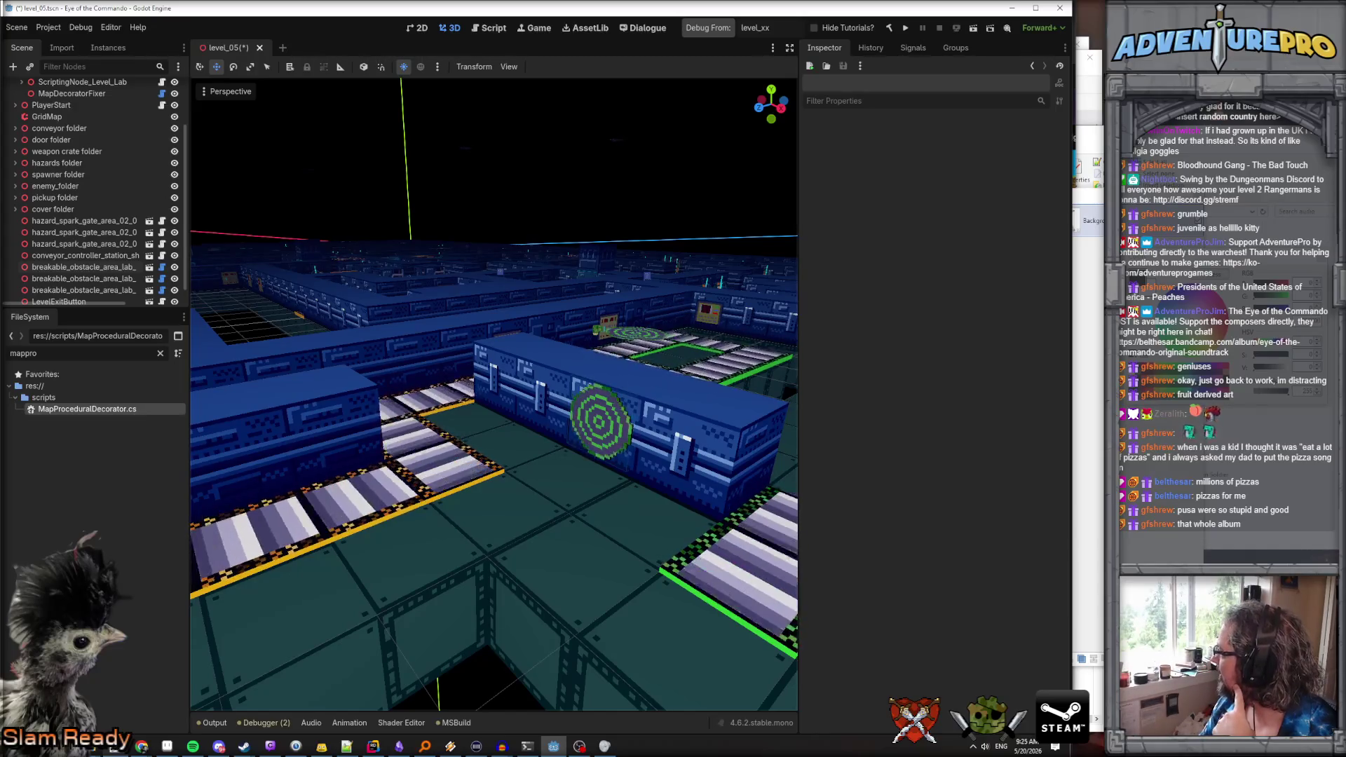
Raise the Chrome window playing Peaches and drag it over the Godot editor
{"action": "left_click", "coordinate": [142, 747]}
{"action": "left_click_drag", "start_coordinate": [582, 392], "coordinate": [708, 136]}
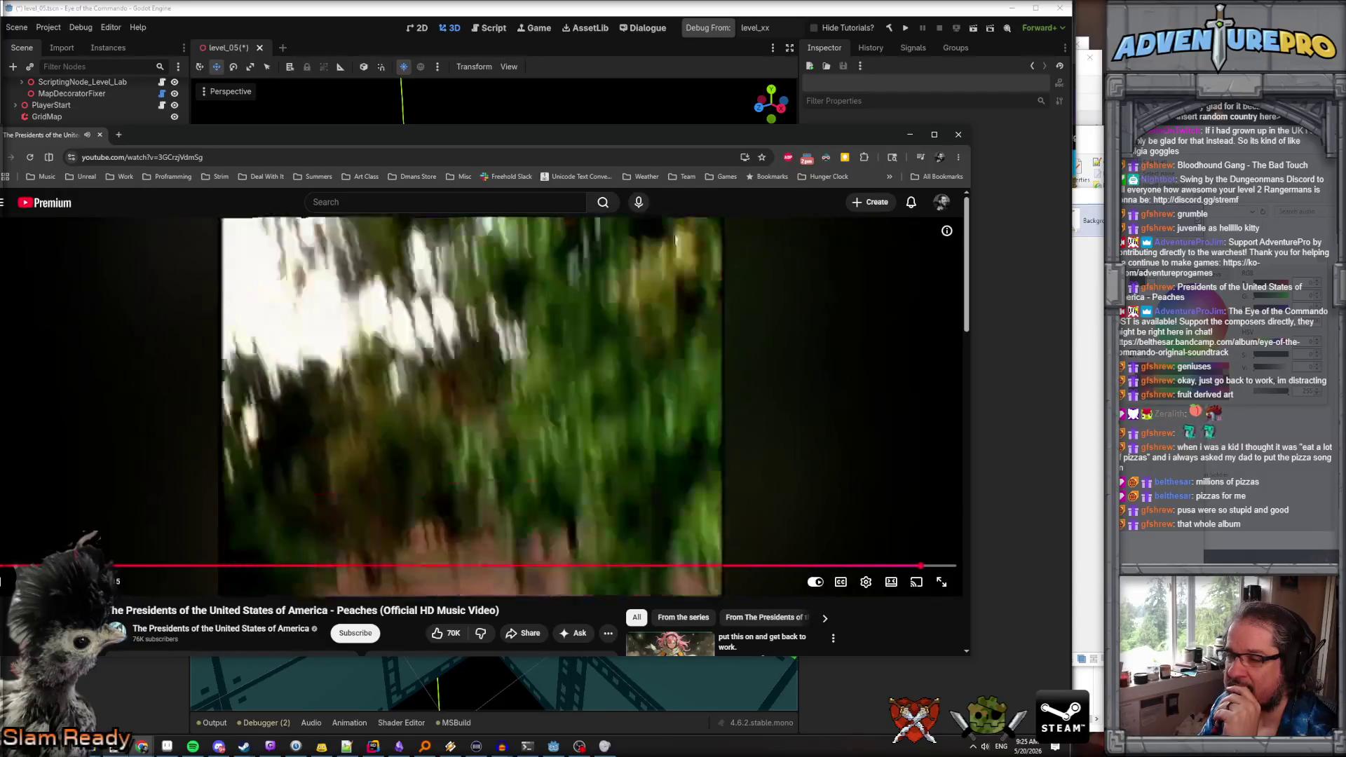
Rewind the Peaches video from its end screen to an earlier point, then return to Godot
{"action": "left_click", "coordinate": [762, 565]}
{"action": "left_click", "coordinate": [656, 564]}
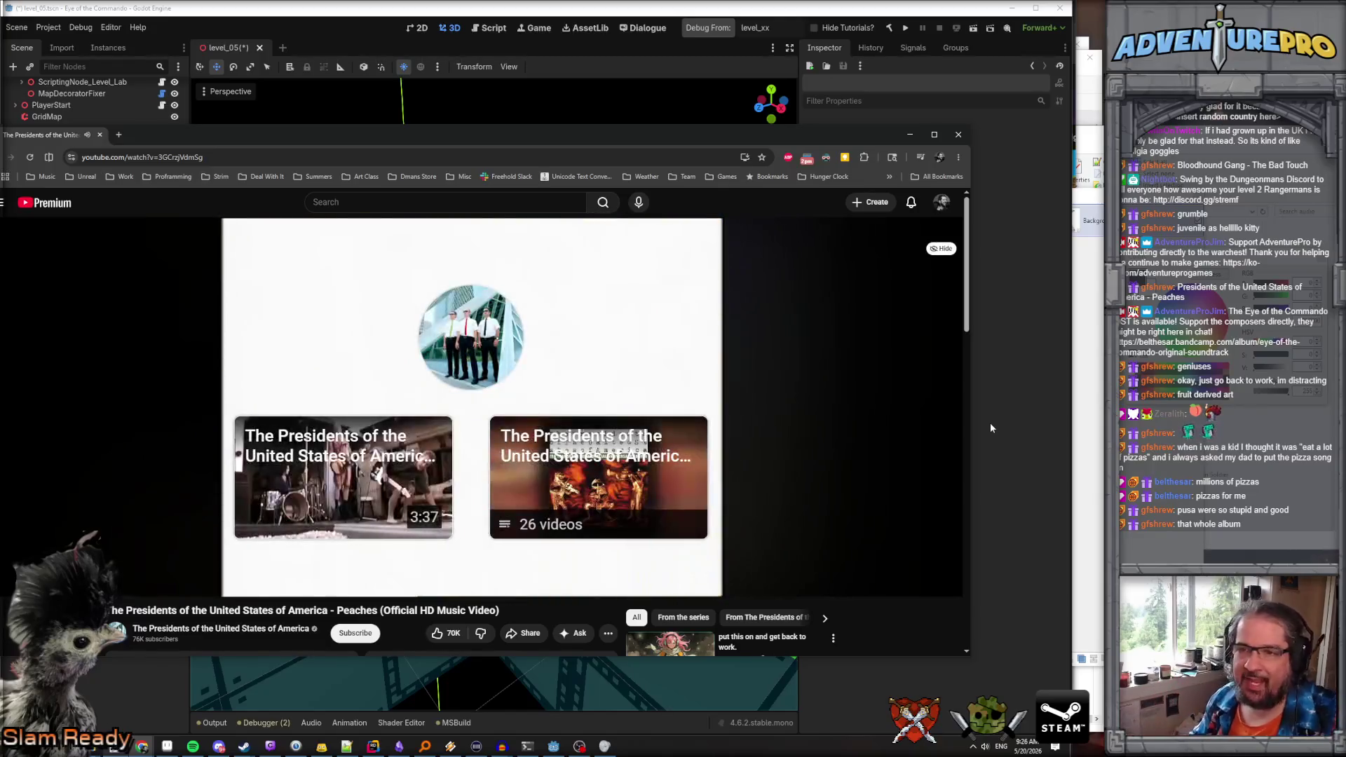
{"action": "key", "text": "alt+Tab"}
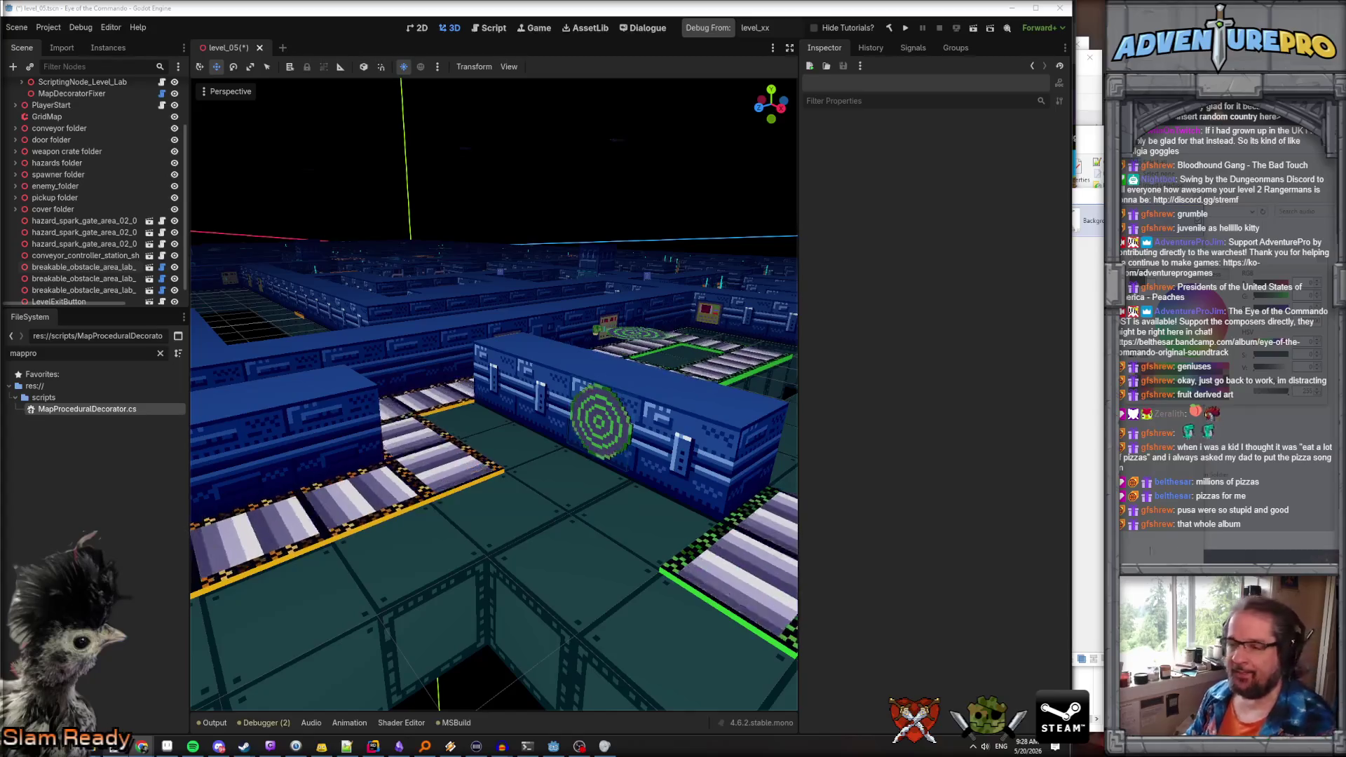
Fly the camera across and down over the level_05 maze toward the walls
{"action": "left_click_drag", "start_coordinate": [538, 431], "coordinate": [539, 432]}
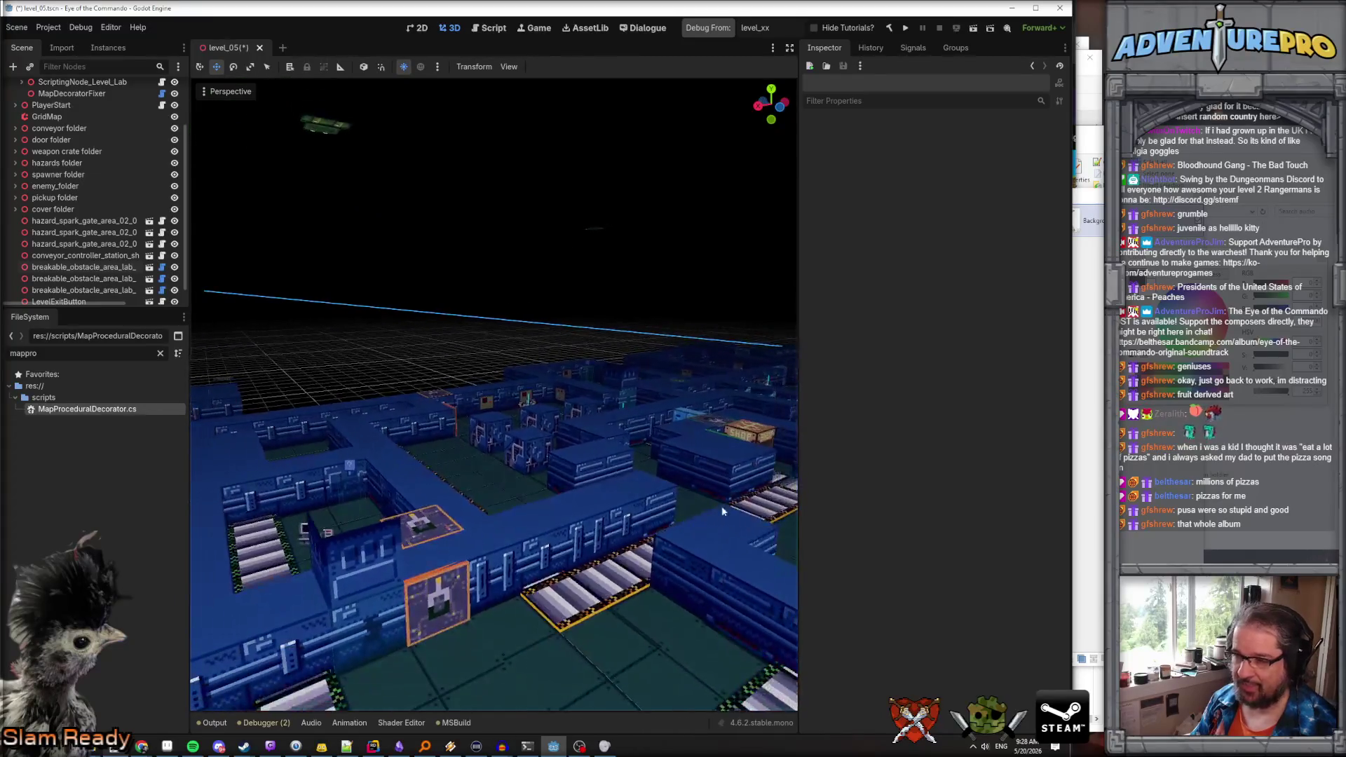
{"action": "left_click_drag", "start_coordinate": [364, 636], "coordinate": [364, 636]}
{"action": "left_click_drag", "start_coordinate": [557, 530], "coordinate": [556, 530]}
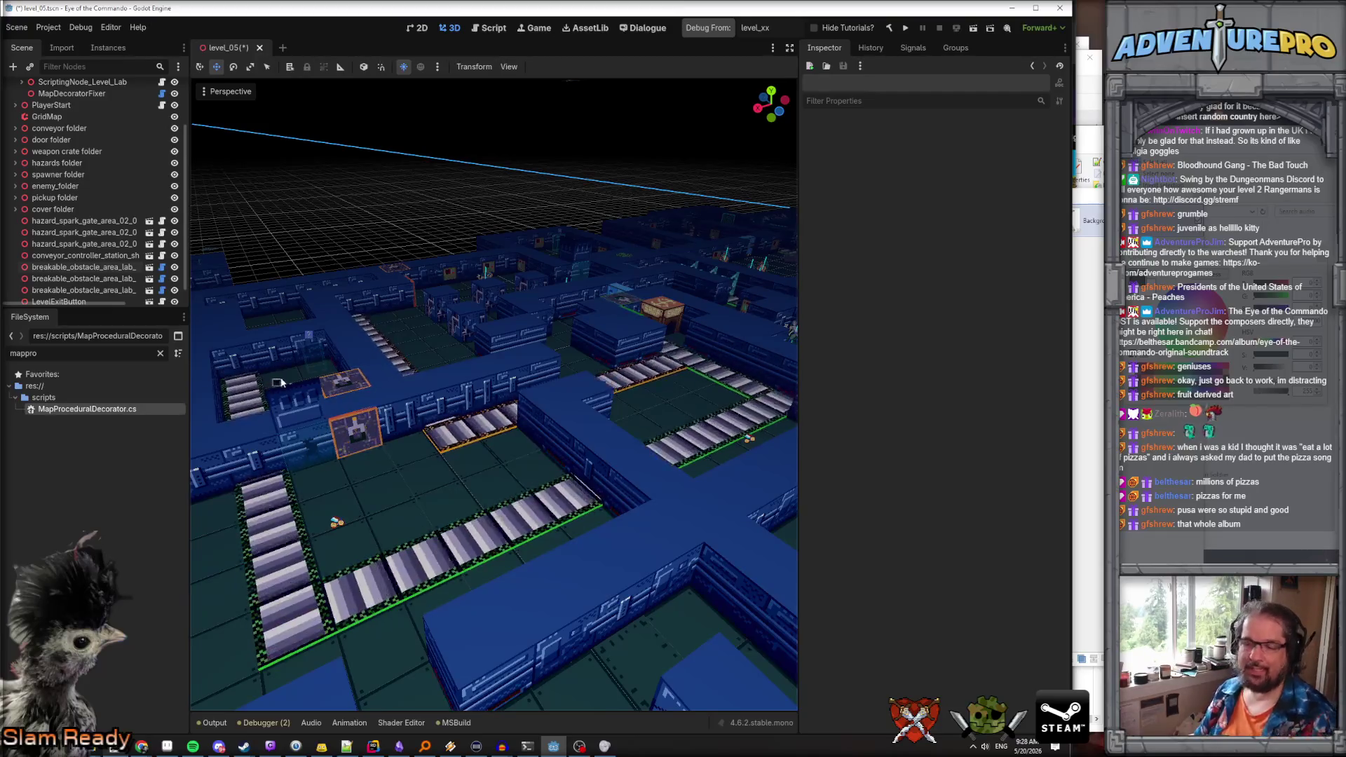
{"action": "left_click_drag", "start_coordinate": [257, 379], "coordinate": [462, 506]}
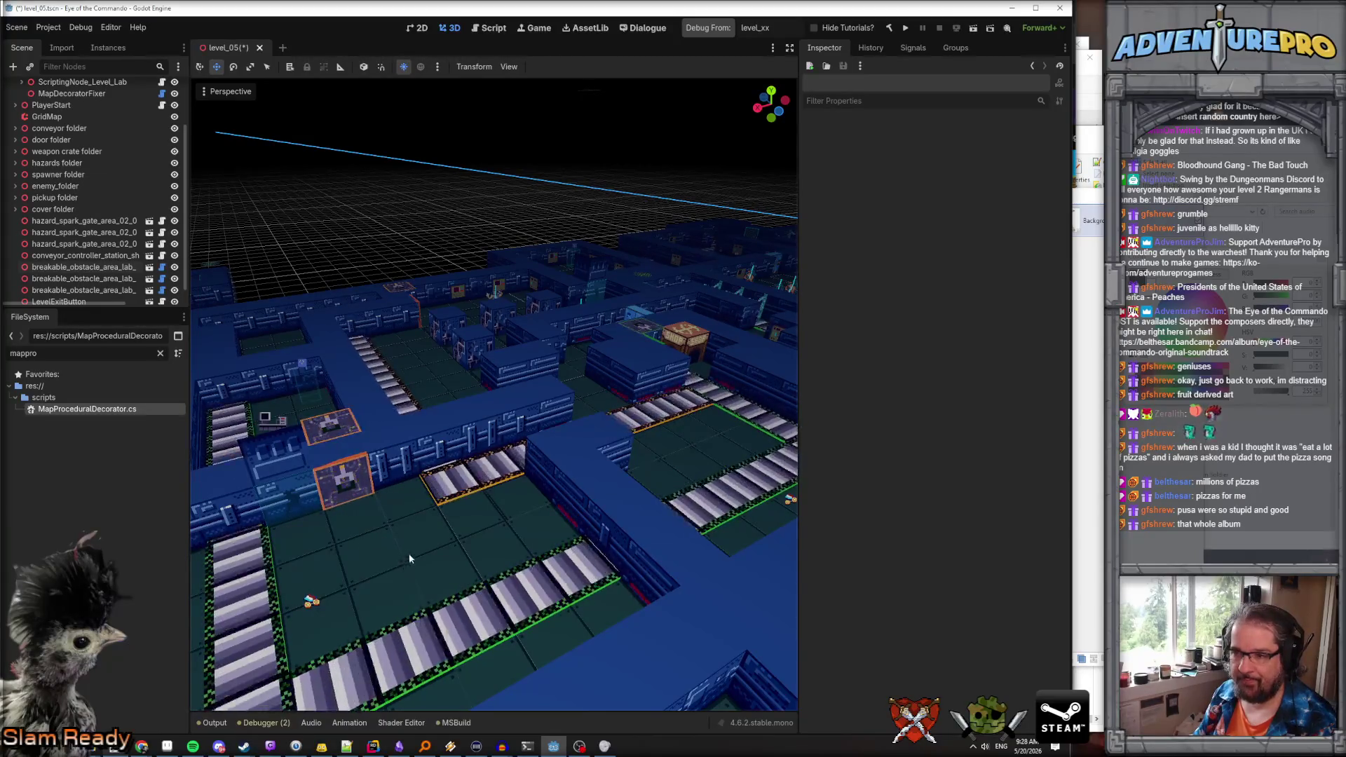
{"action": "mouse_move", "coordinate": [434, 544]}
{"action": "left_mouse_down"}
{"action": "mouse_move", "coordinate": [449, 519]}
{"action": "mouse_move", "coordinate": [343, 526]}
{"action": "mouse_move", "coordinate": [465, 540]}
{"action": "left_mouse_up"}
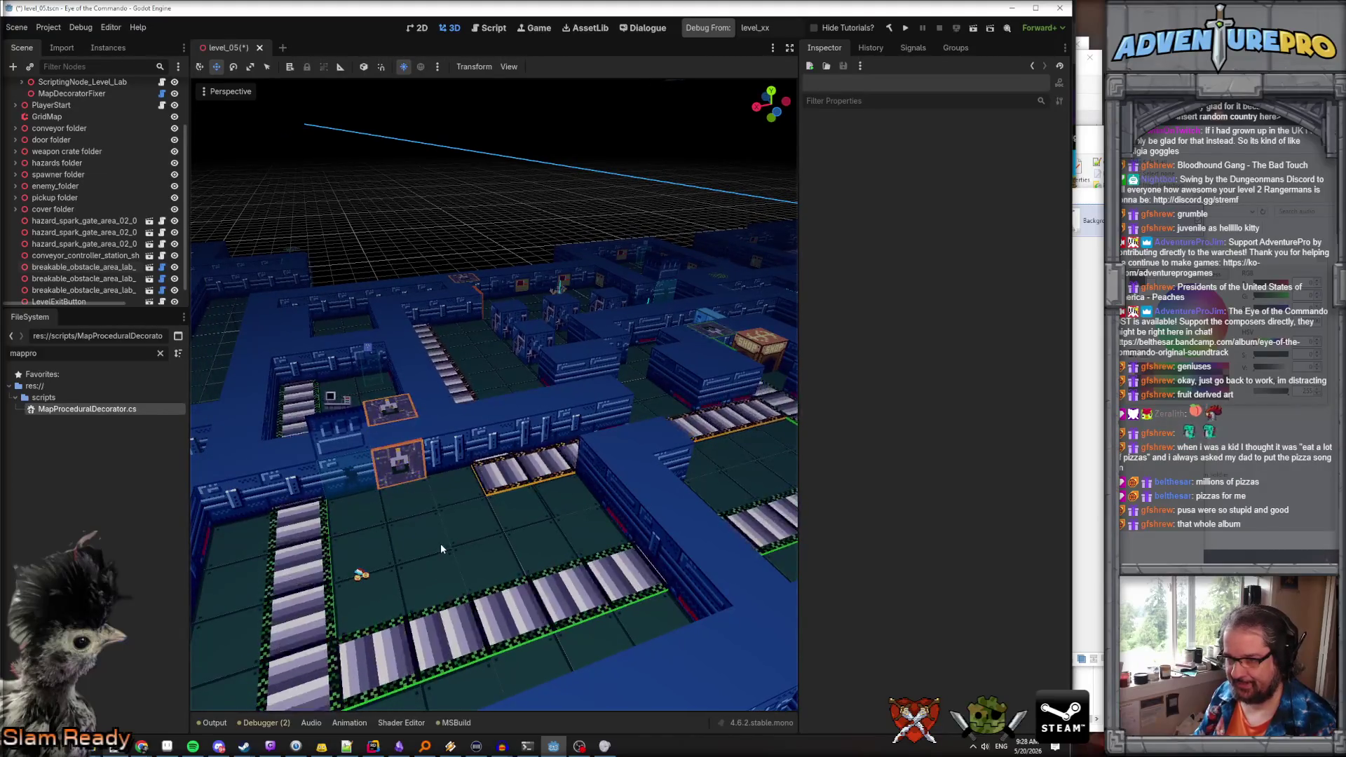
{"action": "mouse_move", "coordinate": [440, 544]}
{"action": "left_mouse_down"}
{"action": "mouse_move", "coordinate": [424, 539]}
{"action": "mouse_move", "coordinate": [683, 343]}
{"action": "left_mouse_up"}
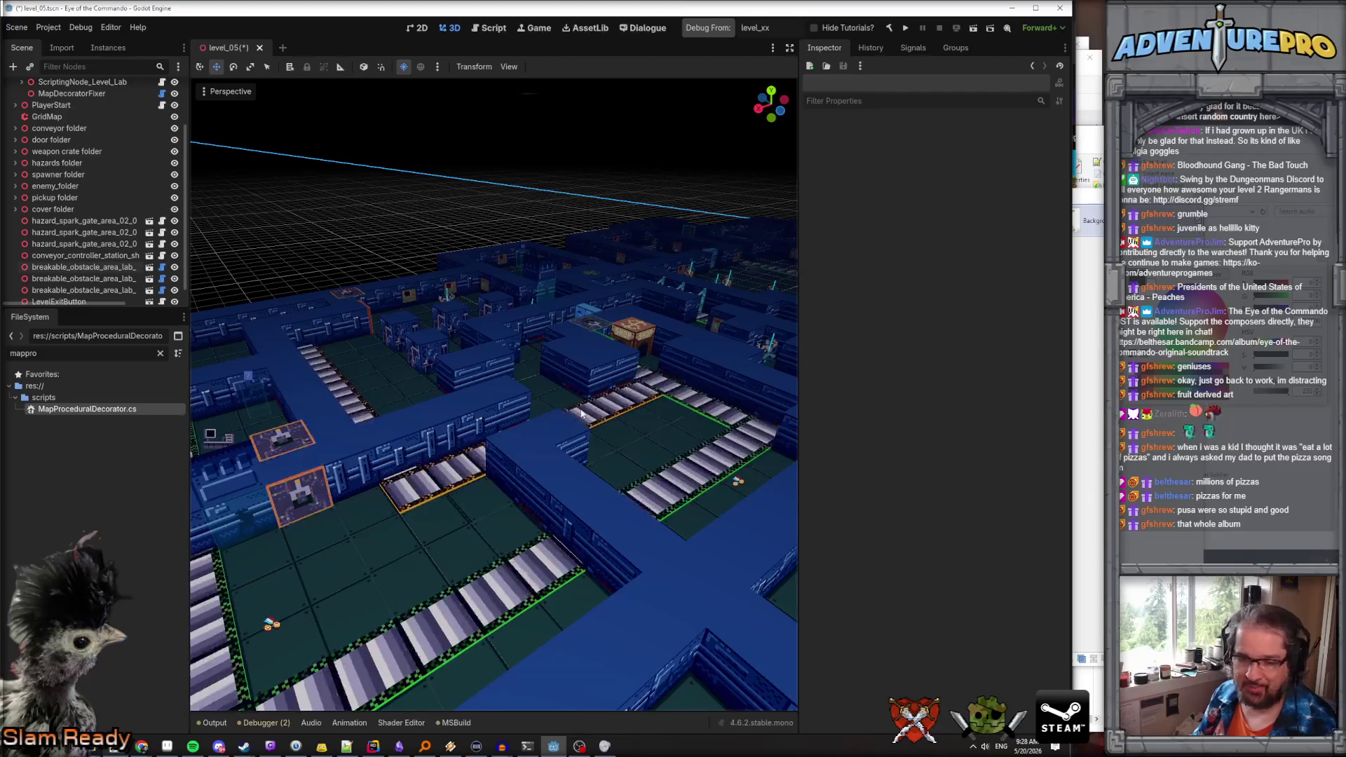
{"action": "mouse_move", "coordinate": [631, 454]}
{"action": "left_mouse_down"}
{"action": "mouse_move", "coordinate": [596, 379]}
{"action": "mouse_move", "coordinate": [561, 381]}
{"action": "left_mouse_up"}
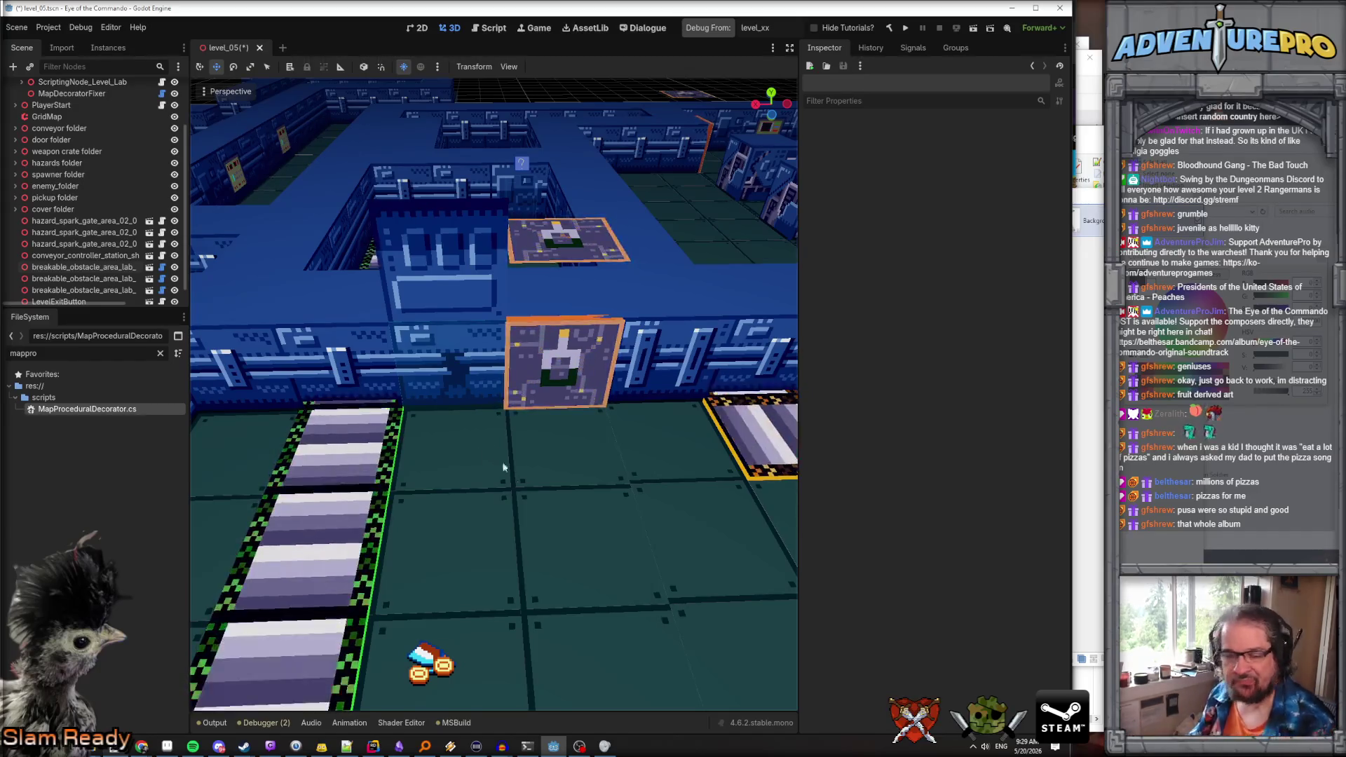
Select the breakable lab wall box in the level and open its scene in a new tab
{"action": "mouse_move", "coordinate": [536, 461]}
{"action": "left_mouse_down"}
{"action": "mouse_move", "coordinate": [490, 442]}
{"action": "mouse_move", "coordinate": [530, 411]}
{"action": "left_mouse_up"}
{"action": "left_click", "coordinate": [530, 410]}
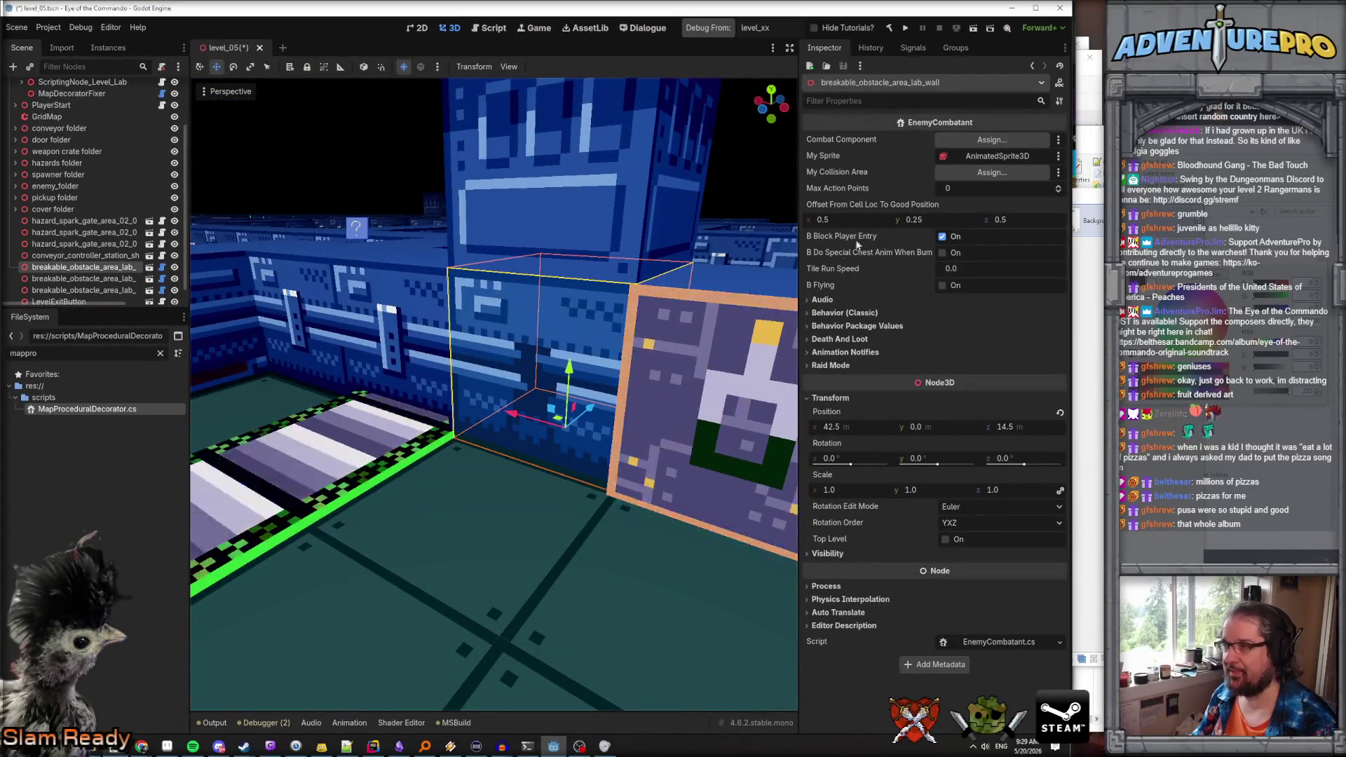
{"action": "left_click", "coordinate": [149, 267]}
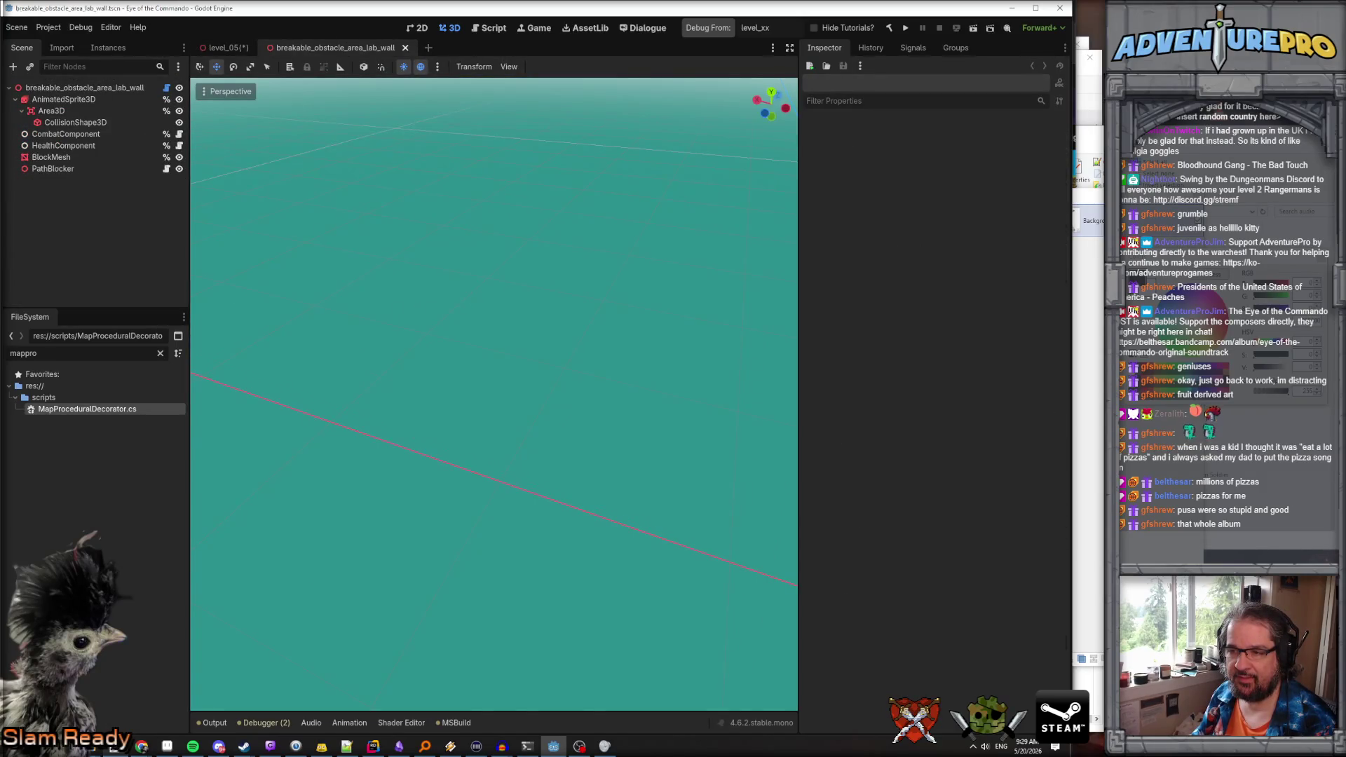
Frame the wall cube, then select the root and AnimatedSprite3D to list corpse, idle and pain animations
{"action": "scroll", "coordinate": [472, 296], "scroll_direction": "down", "scroll_amount": 5}
{"action": "mouse_move", "coordinate": [473, 295]}
{"action": "left_mouse_down"}
{"action": "mouse_move", "coordinate": [505, 232]}
{"action": "mouse_move", "coordinate": [488, 237]}
{"action": "left_mouse_up"}
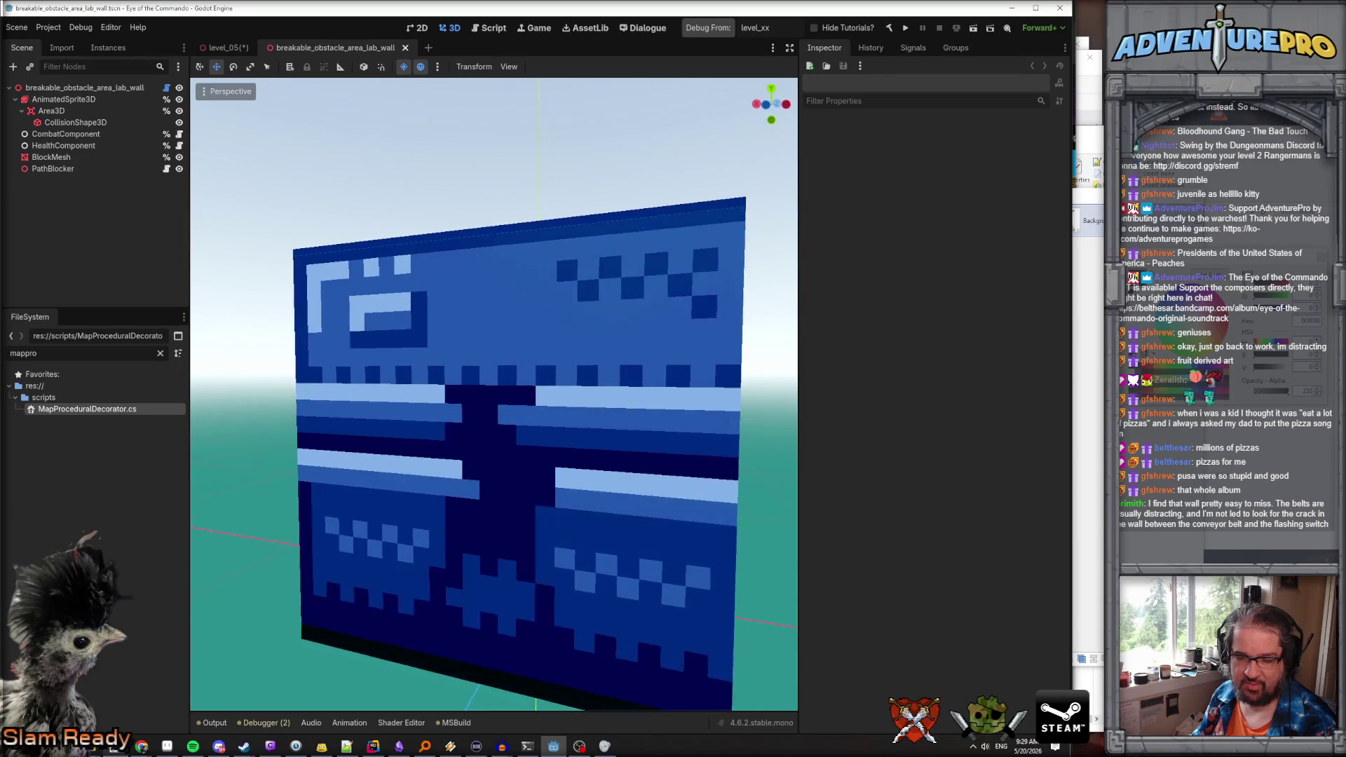
{"action": "scroll", "coordinate": [491, 393], "scroll_direction": "down", "scroll_amount": 3}
{"action": "mouse_move", "coordinate": [491, 393]}
{"action": "left_mouse_down"}
{"action": "mouse_move", "coordinate": [456, 399]}
{"action": "mouse_move", "coordinate": [512, 389]}
{"action": "mouse_move", "coordinate": [449, 392]}
{"action": "left_mouse_up"}
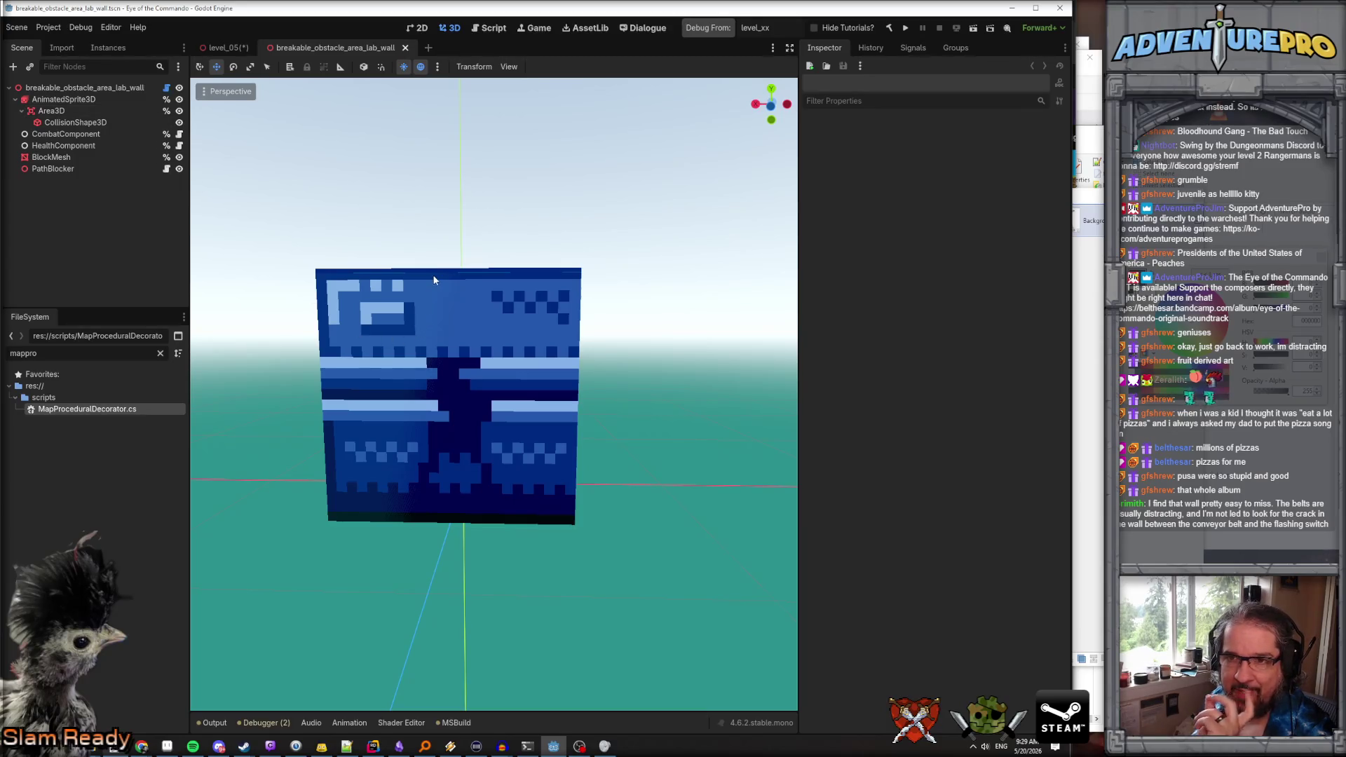
{"action": "left_click", "coordinate": [84, 87]}
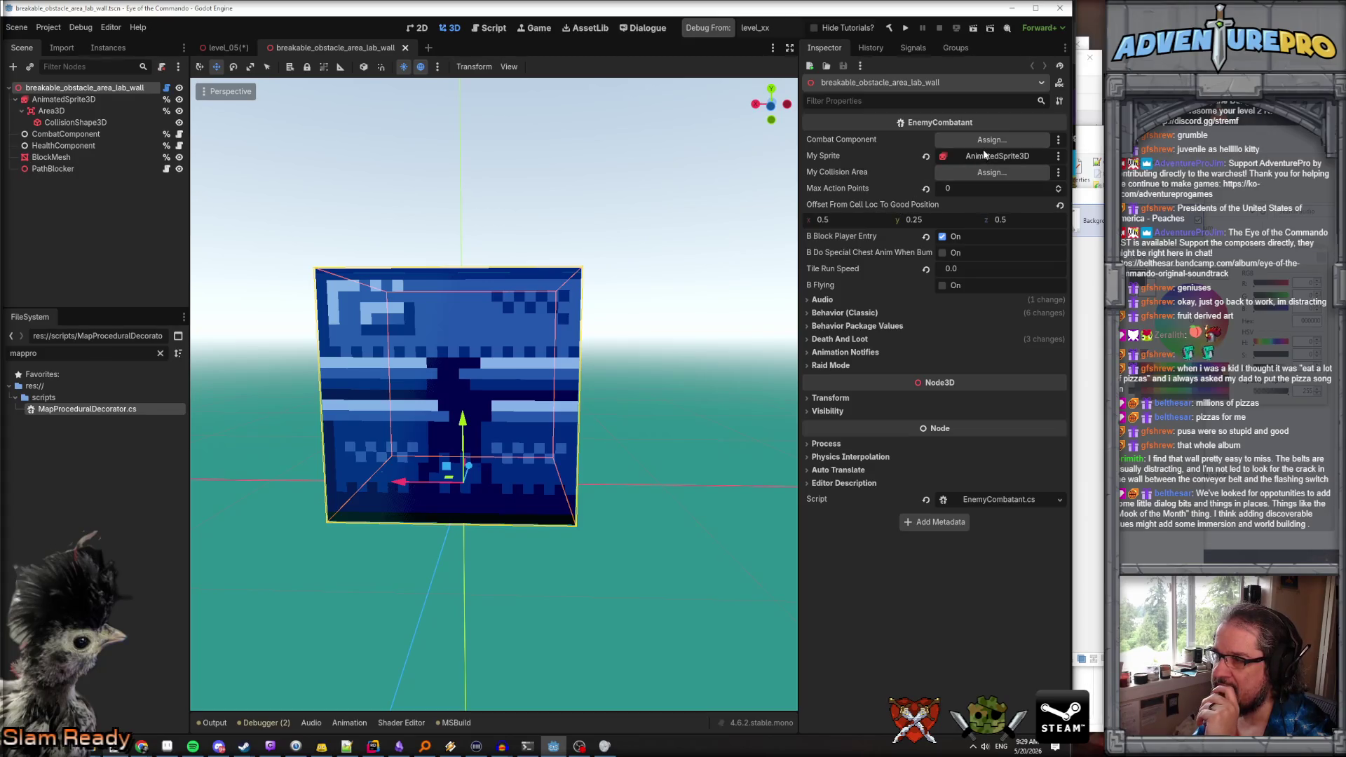
{"action": "left_click", "coordinate": [86, 98]}
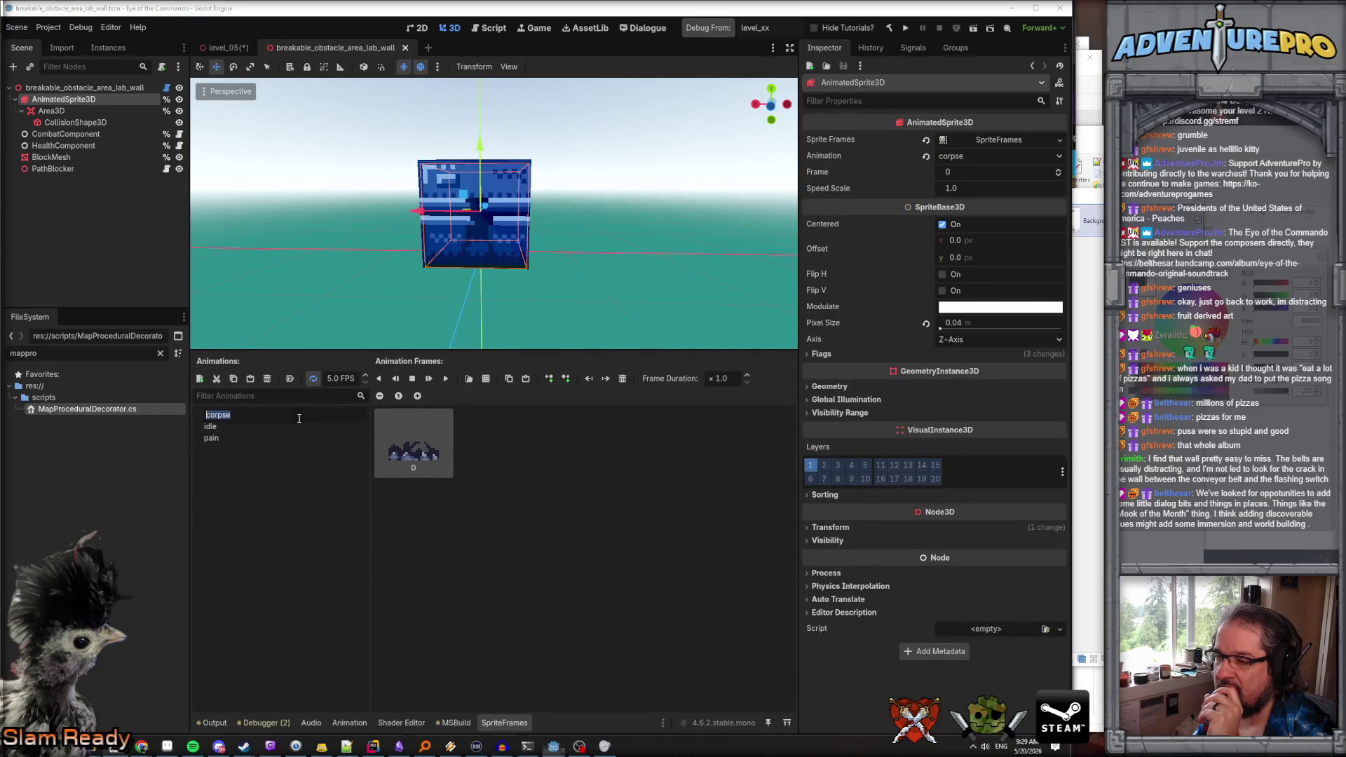
Preview the idle, two-frame pain and single-frame corpse animations of the lab wall sprite
{"action": "left_click", "coordinate": [296, 424]}
{"action": "left_click", "coordinate": [289, 437]}
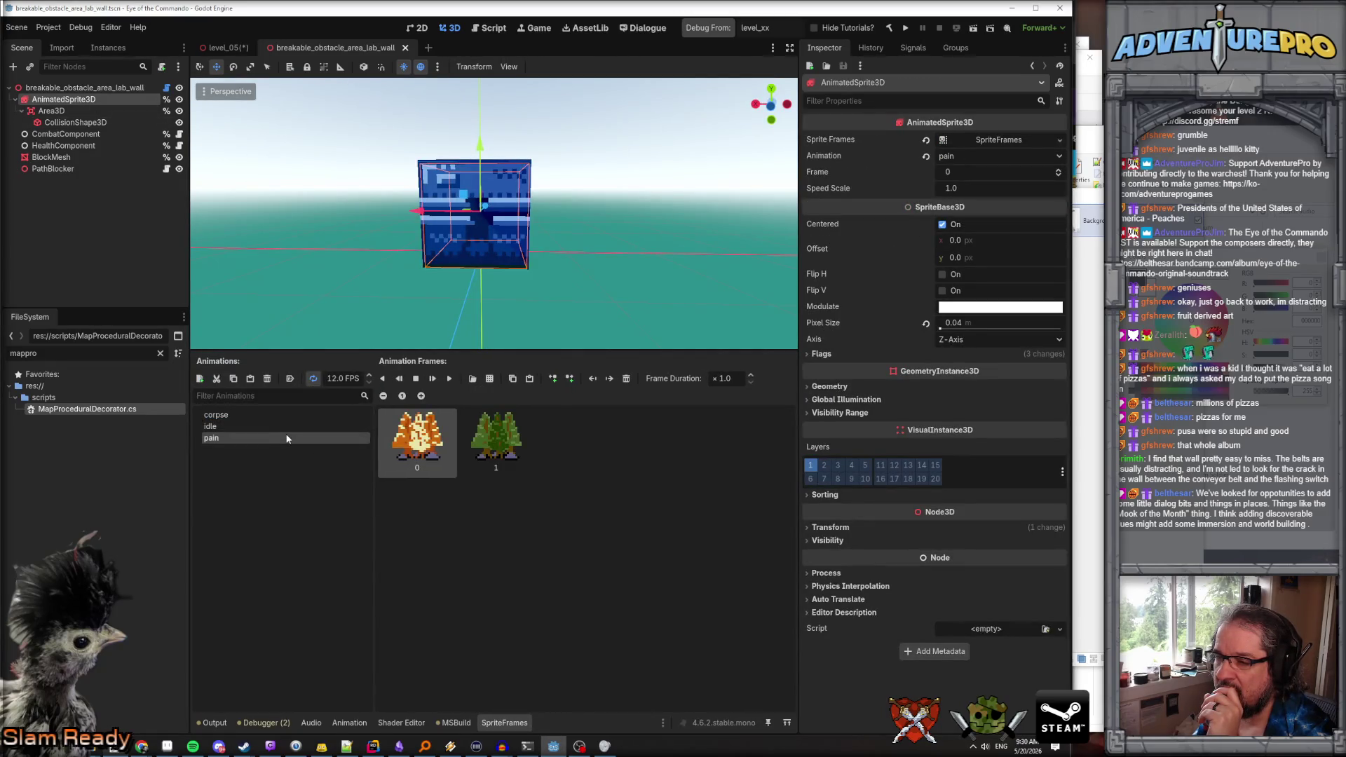
{"action": "left_click", "coordinate": [294, 425]}
{"action": "left_click", "coordinate": [292, 416]}
{"action": "left_click", "coordinate": [287, 425]}
{"action": "left_click", "coordinate": [287, 438]}
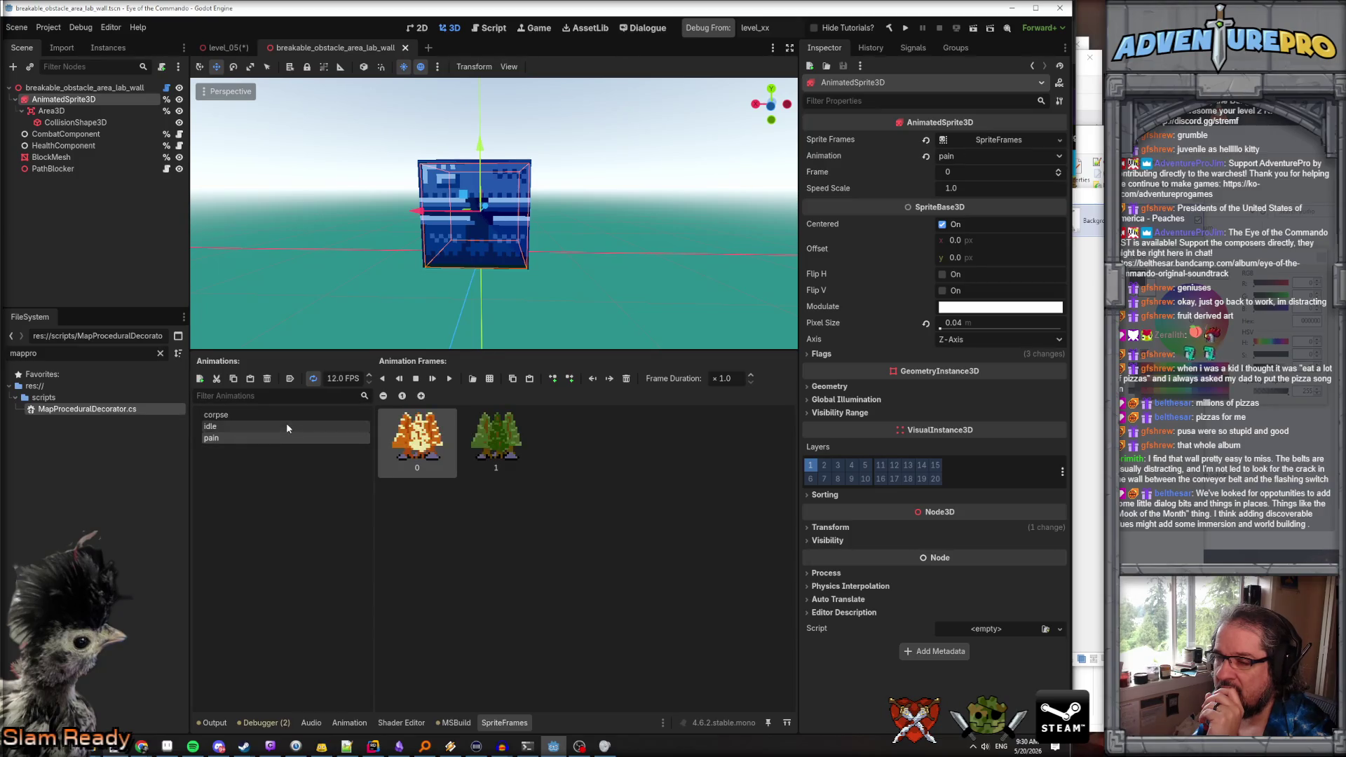
{"action": "left_click", "coordinate": [287, 415]}
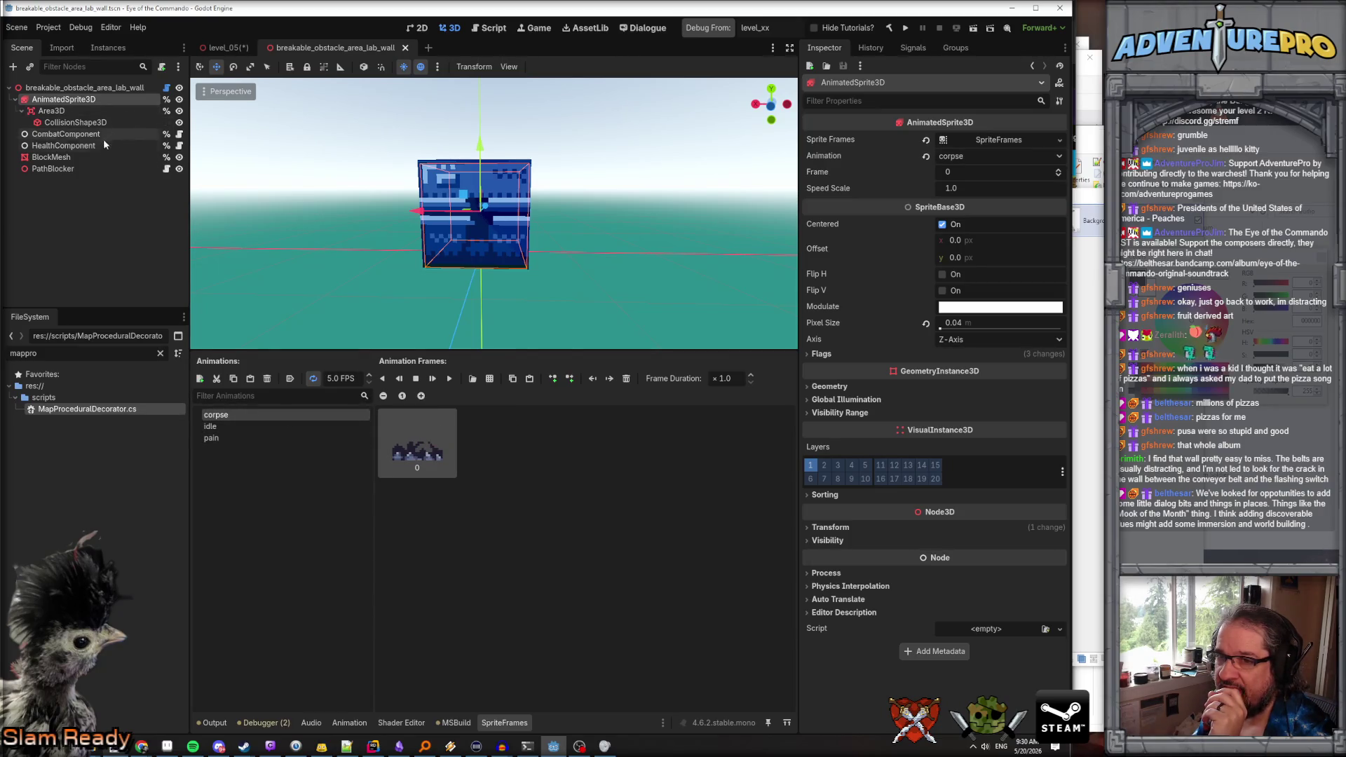
Check the BlockMesh's Tex shader parameter in the Inspector, then switch over to Aseprite
{"action": "left_click", "coordinate": [94, 158]}
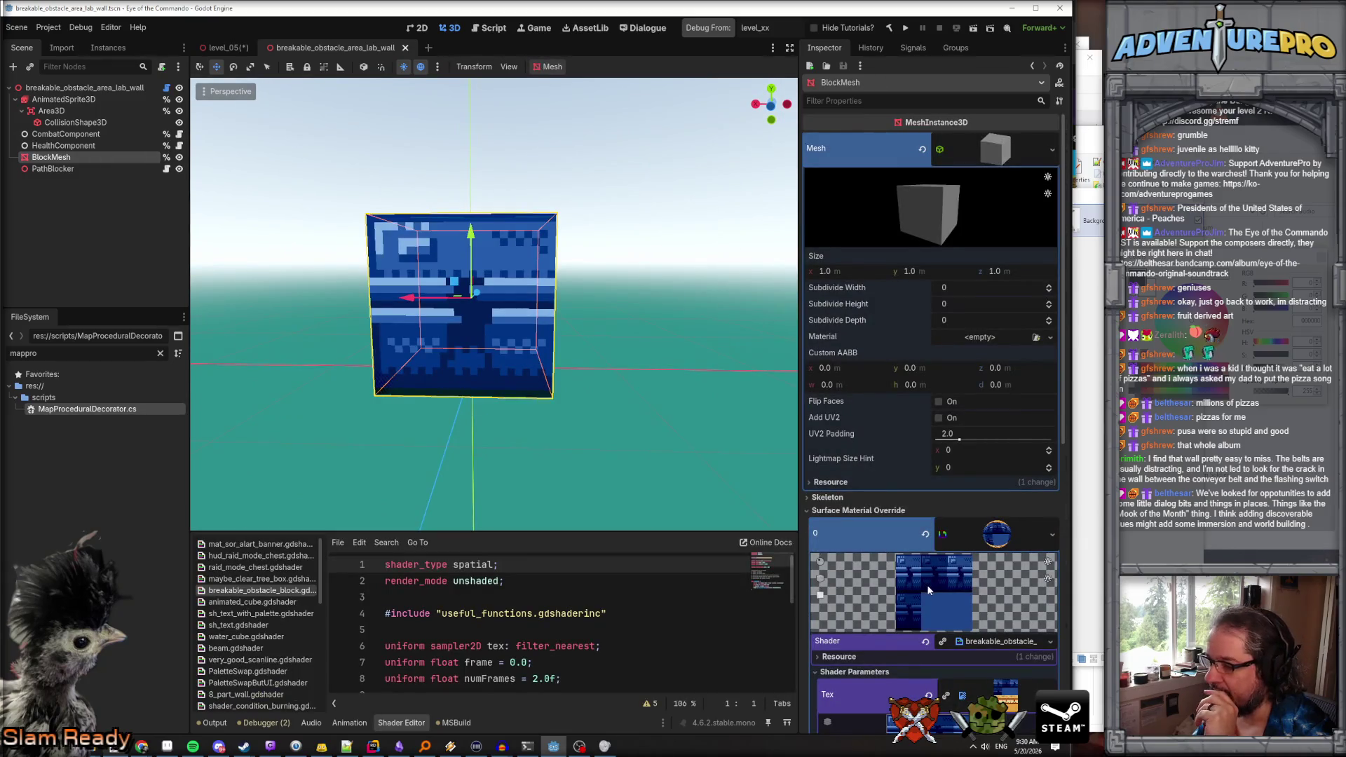
{"action": "scroll", "coordinate": [994, 641], "scroll_direction": "down", "scroll_amount": 3}
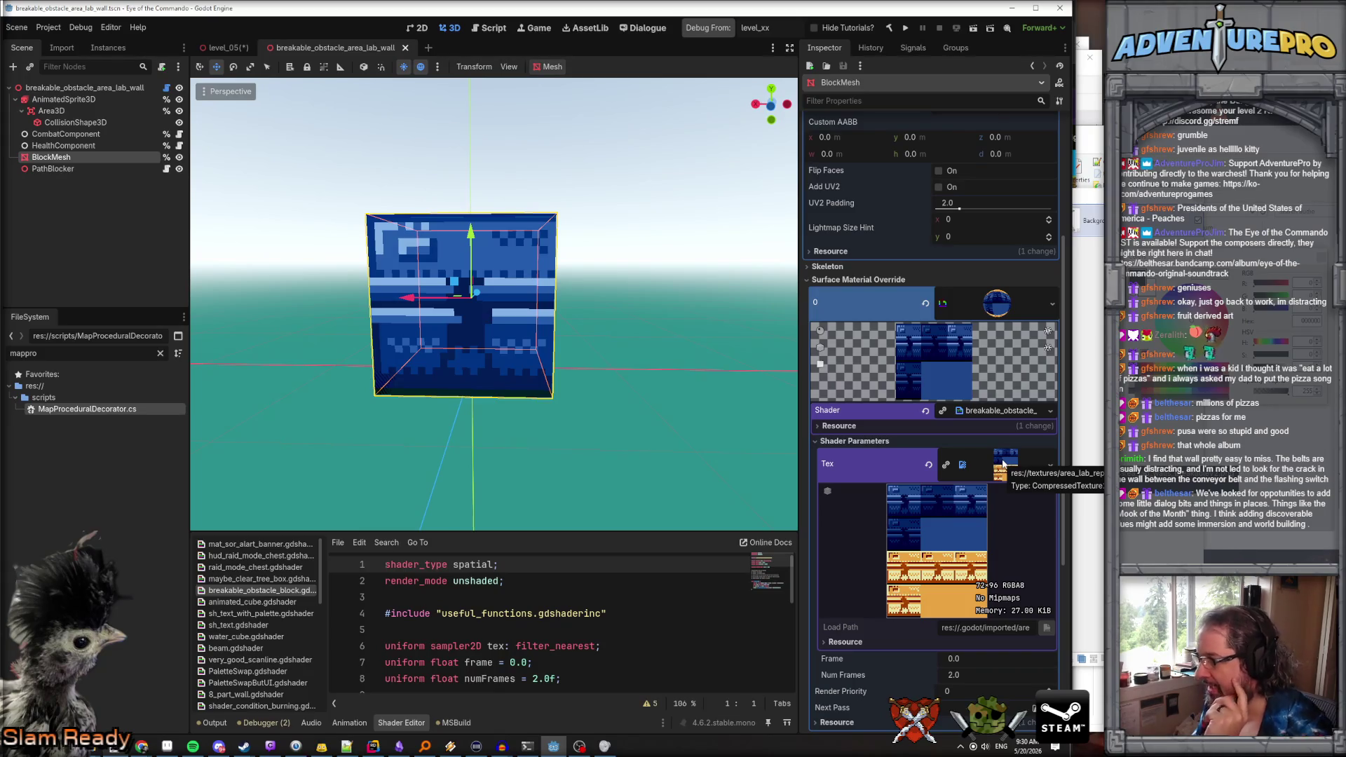
{"action": "left_click", "coordinate": [166, 747]}
{"action": "left_click", "coordinate": [11, 22]}
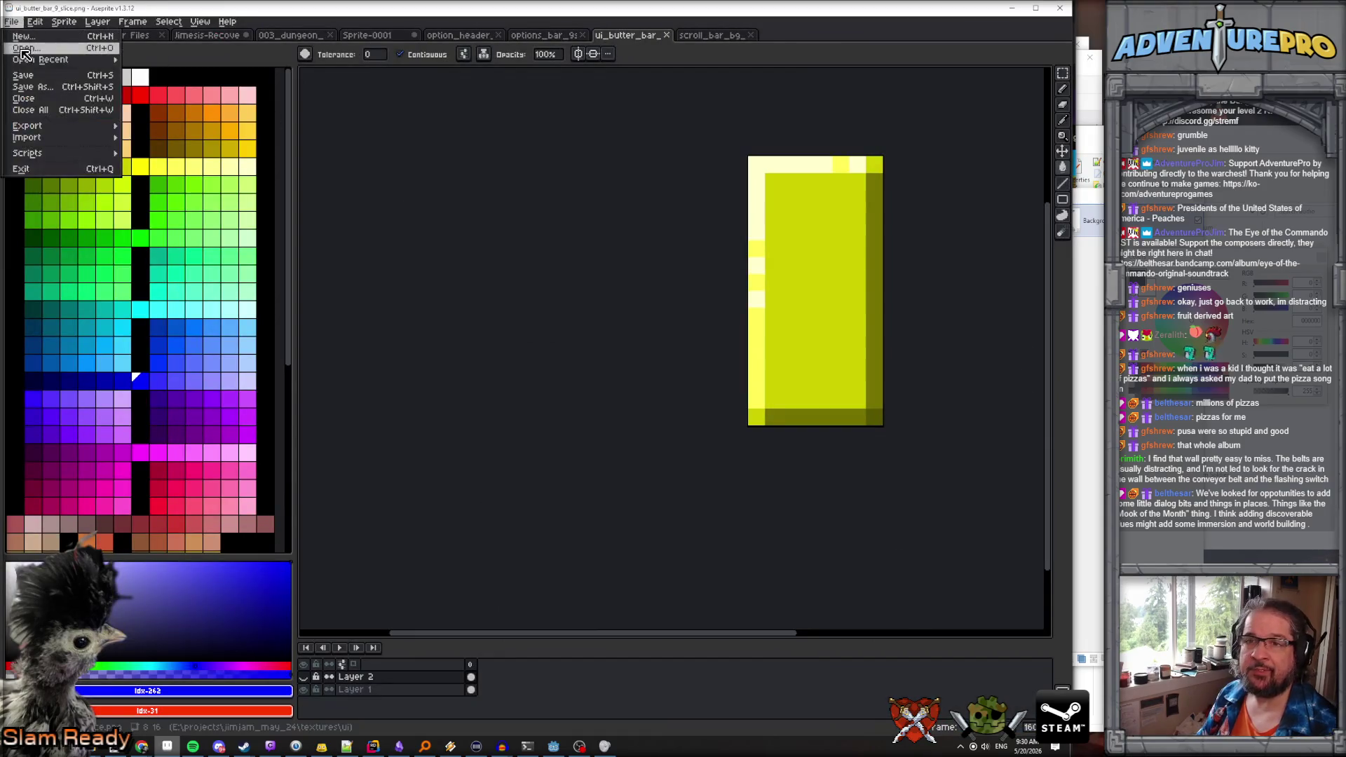
Open area_lab_walls_breakableV2.png from textures/area_lab_repaint in Aseprite
{"action": "left_click", "coordinate": [28, 56]}
{"action": "left_click", "coordinate": [259, 40]}
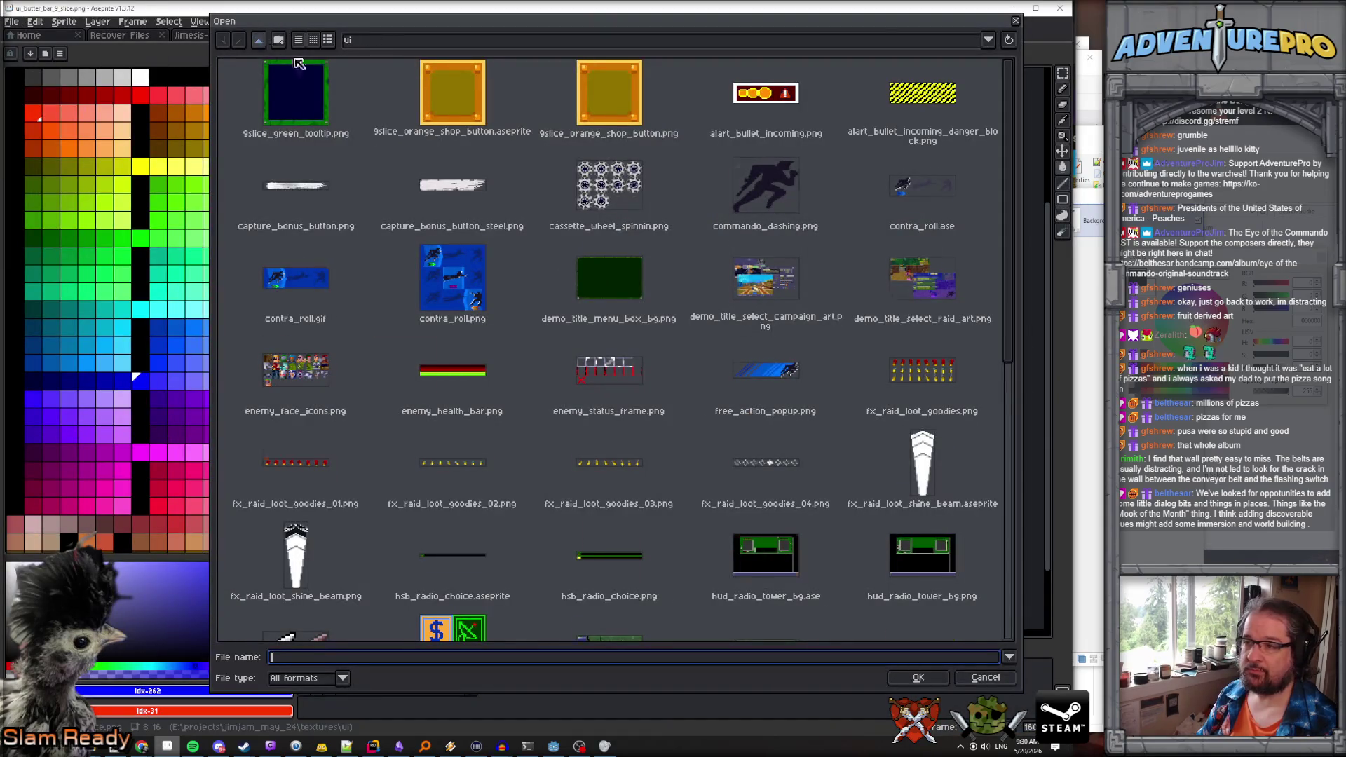
{"action": "scroll", "coordinate": [770, 358], "scroll_direction": "down", "scroll_amount": 10}
{"action": "scroll", "coordinate": [770, 359], "scroll_direction": "down", "scroll_amount": 10}
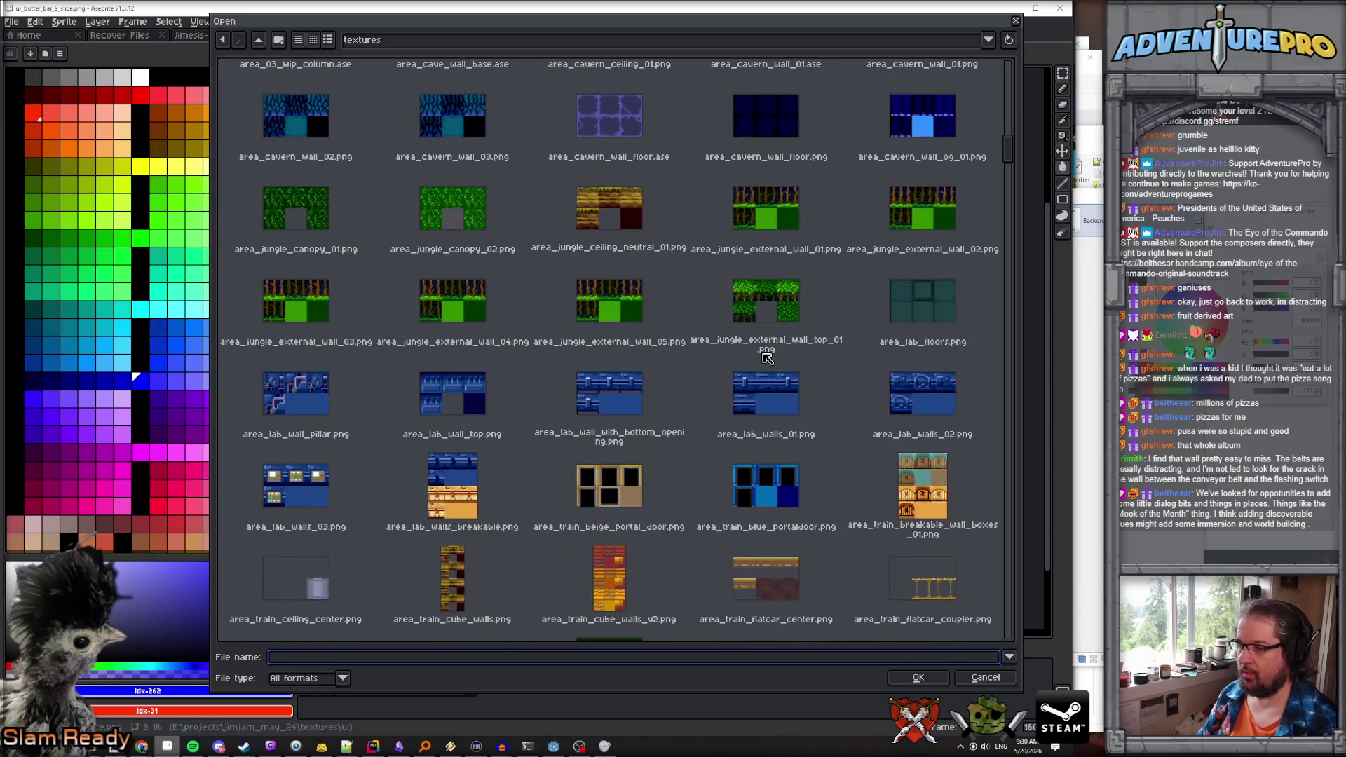
{"action": "scroll", "coordinate": [768, 358], "scroll_direction": "down", "scroll_amount": 1}
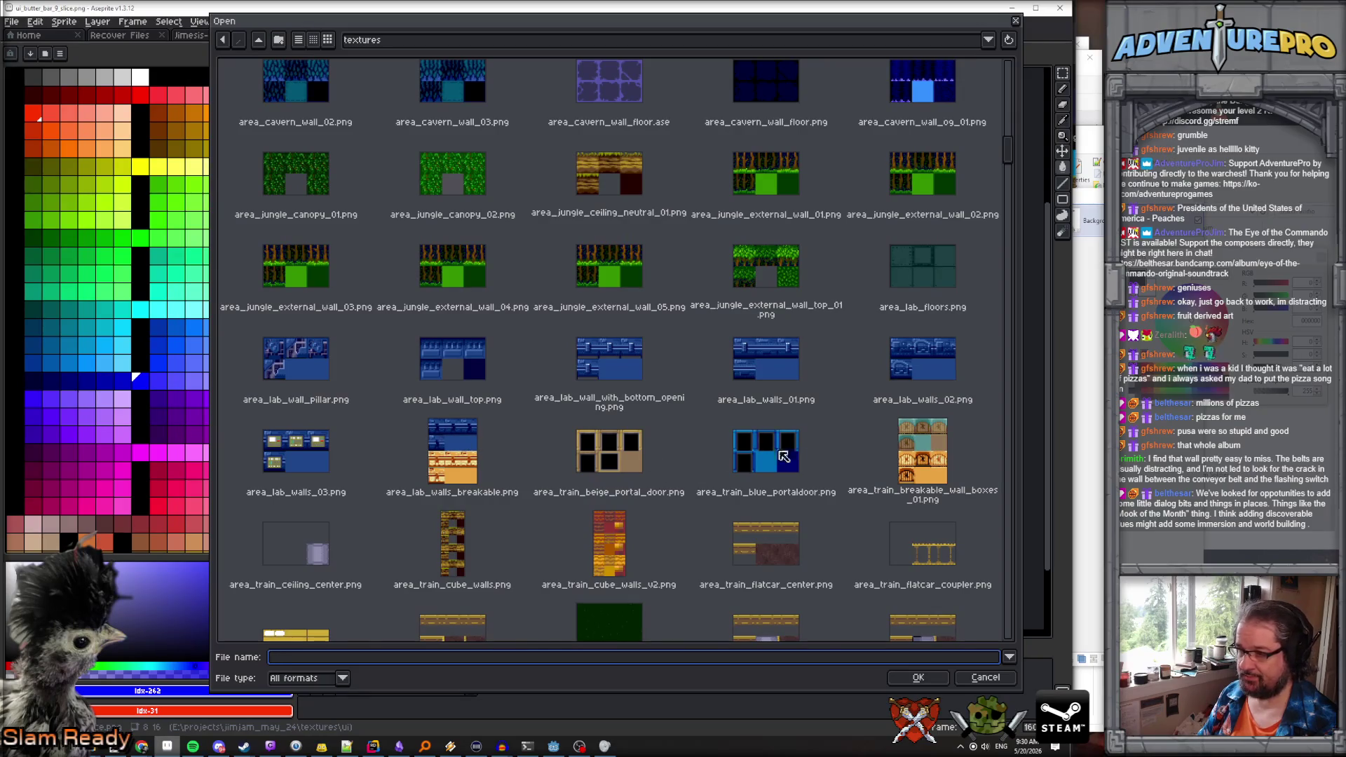
{"action": "scroll", "coordinate": [784, 457], "scroll_direction": "down", "scroll_amount": 2}
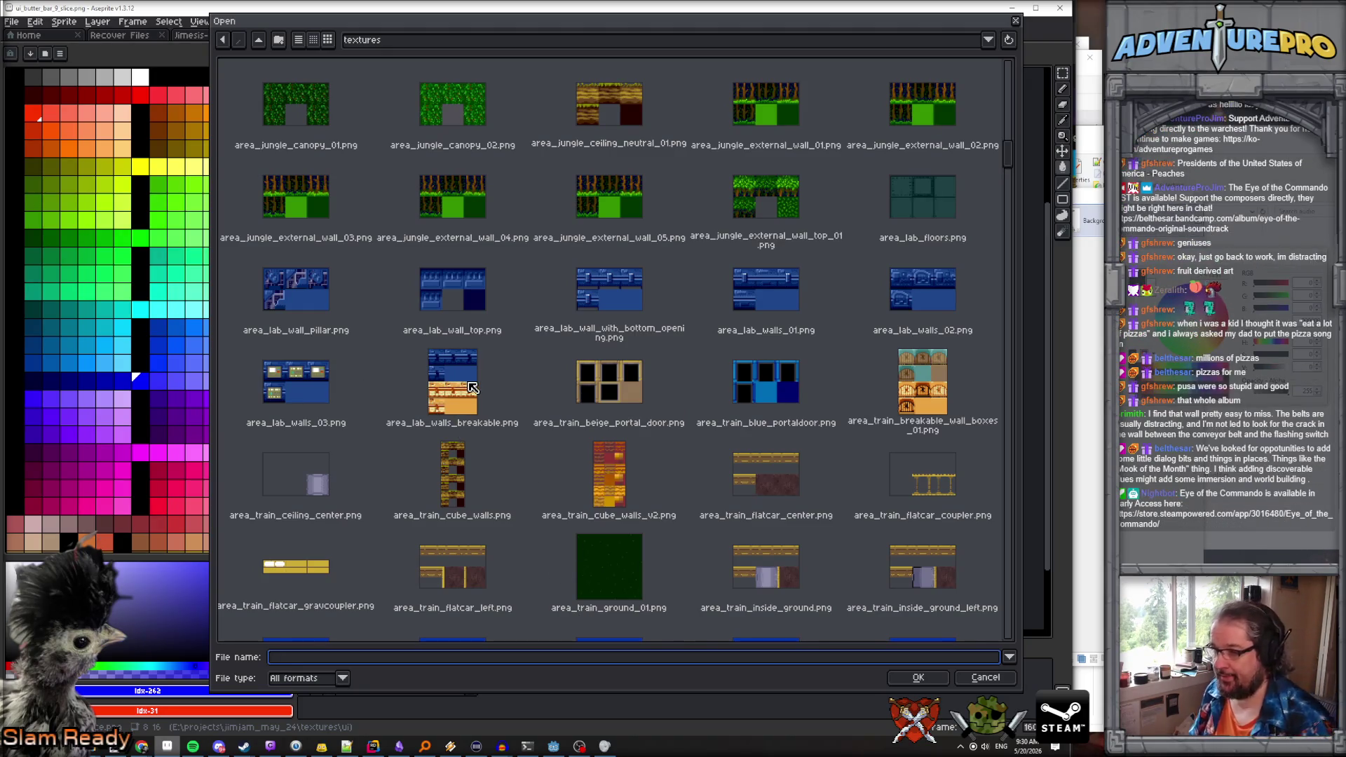
{"action": "key", "text": "alt+Tab"}
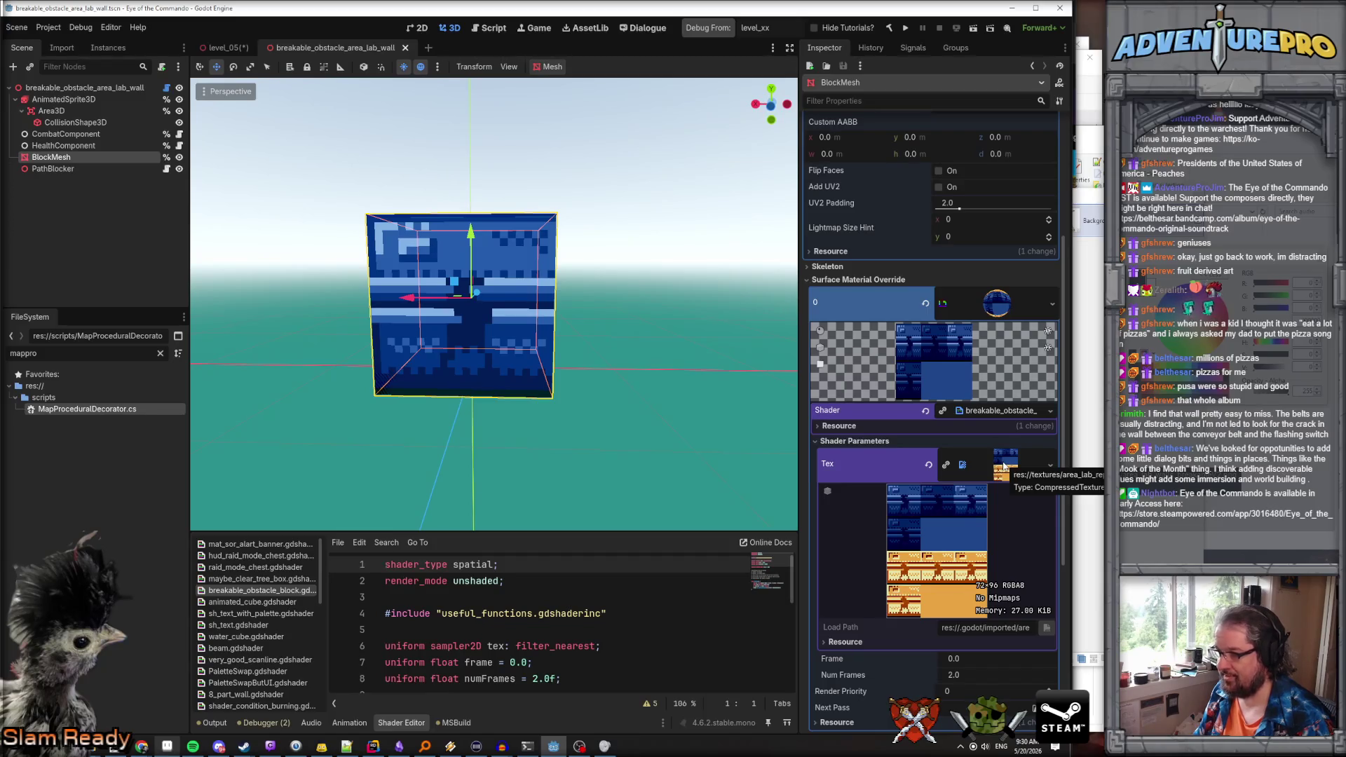
{"action": "key", "text": "alt+Tab"}
{"action": "scroll", "coordinate": [560, 365], "scroll_direction": "up", "scroll_amount": 15}
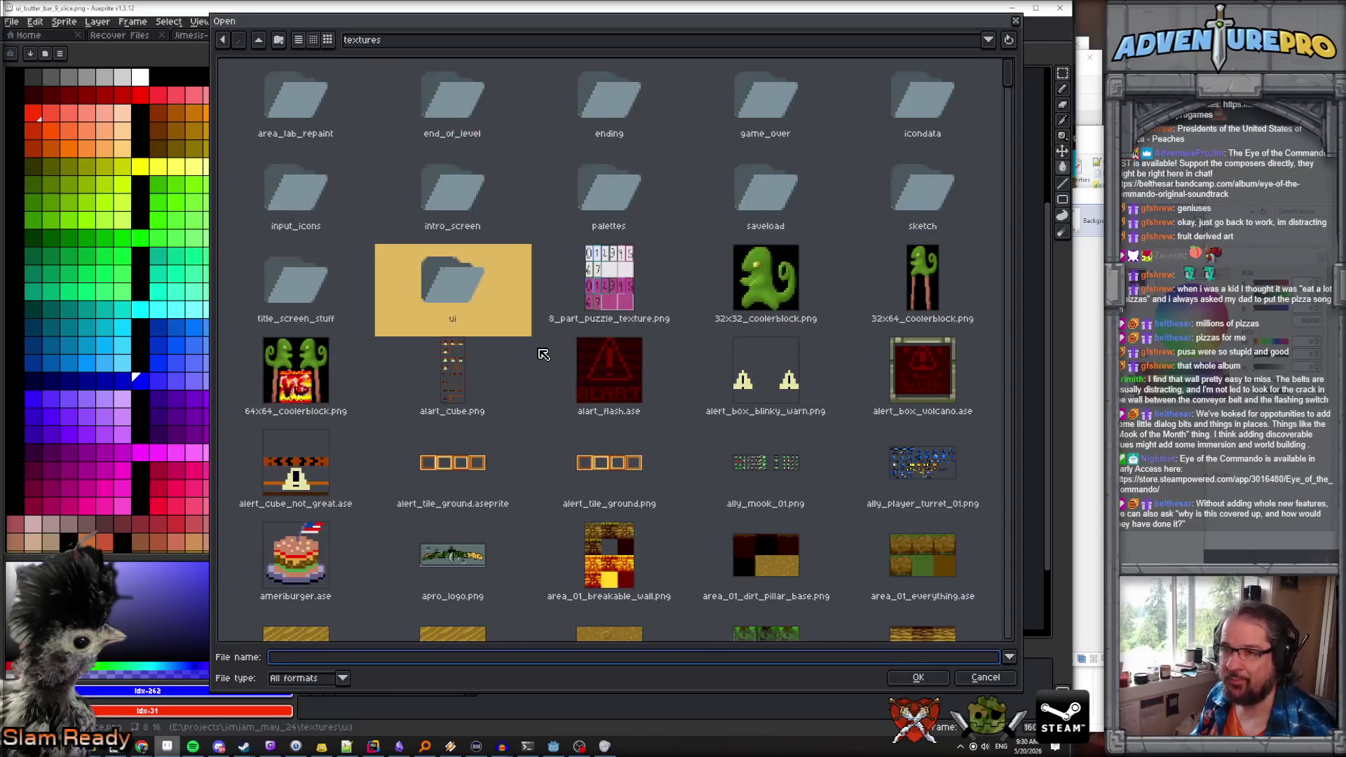
{"action": "double_click", "coordinate": [285, 84]}
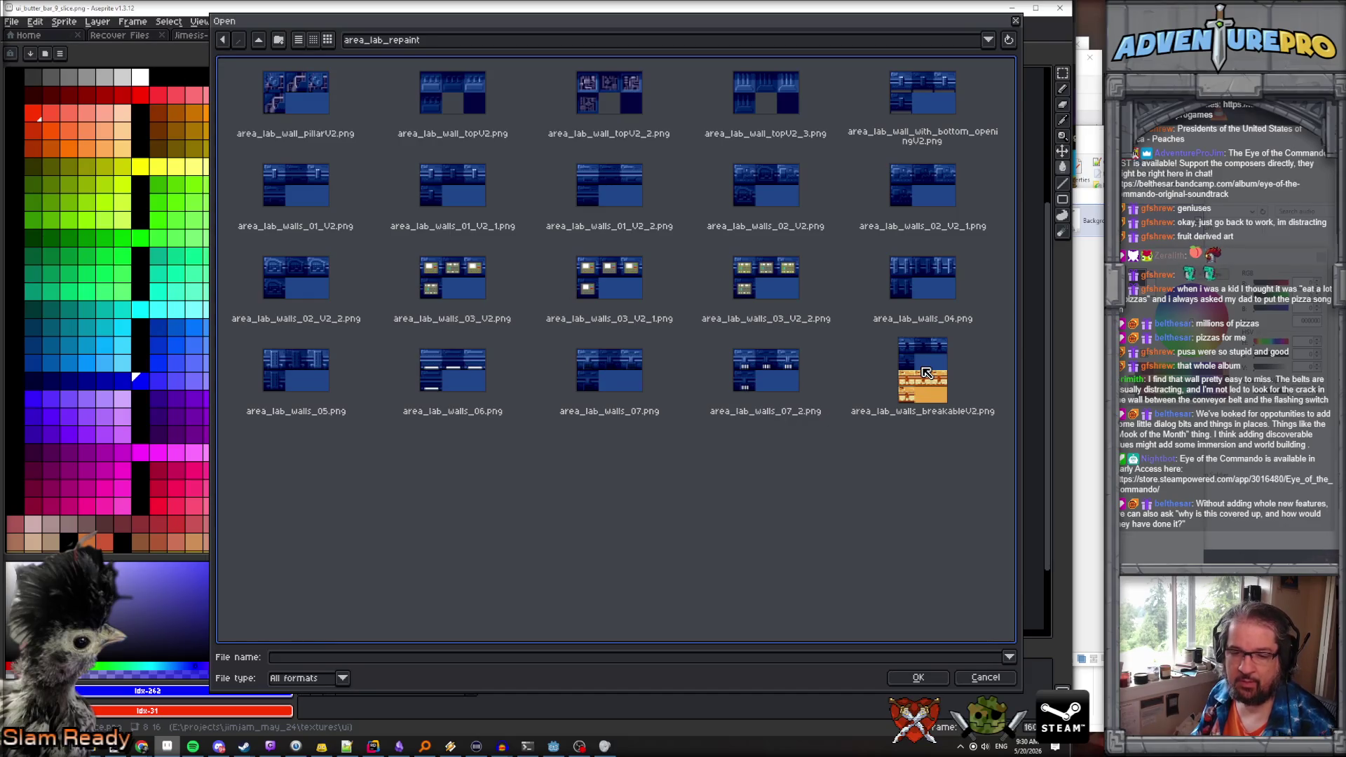
{"action": "double_click", "coordinate": [923, 370]}
{"action": "scroll", "coordinate": [679, 327], "scroll_direction": "up", "scroll_amount": 4}
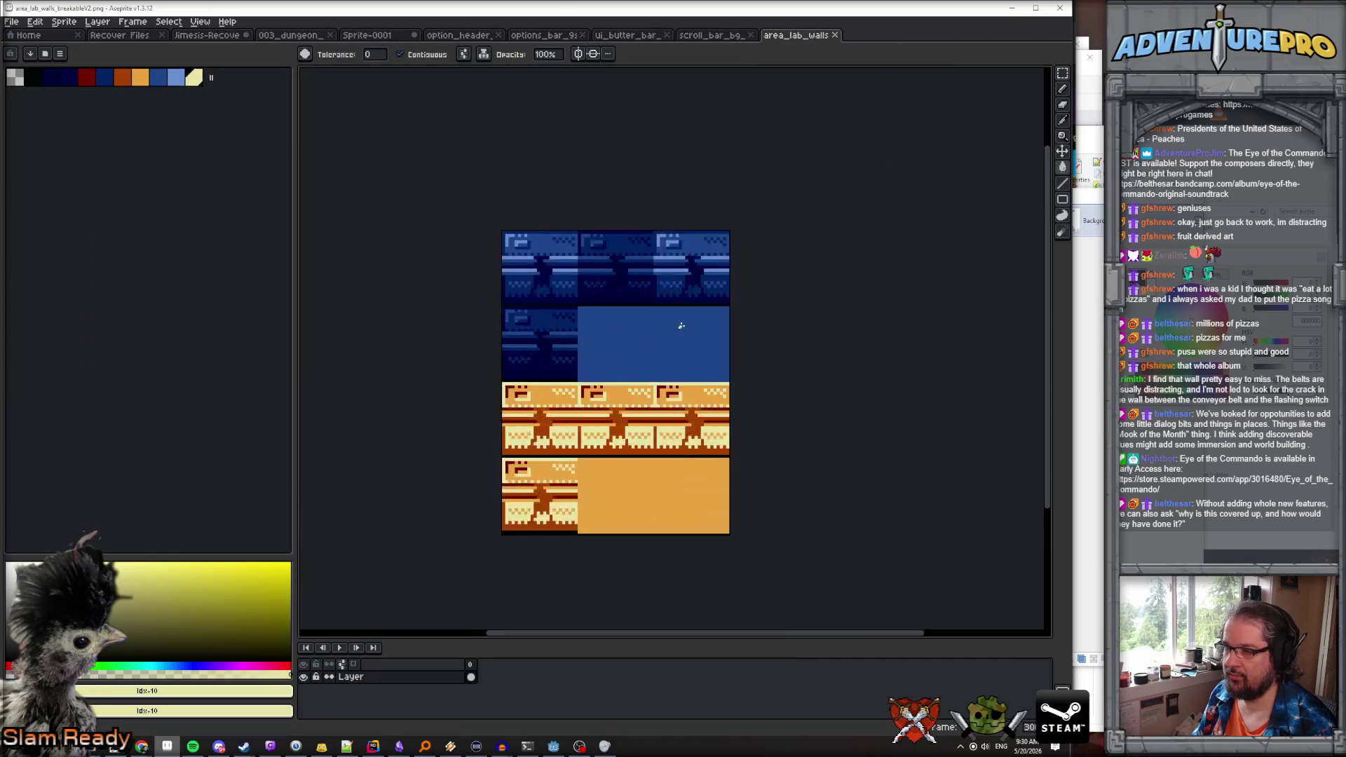
Zoom and pan onto the wall sprite, then show the palette presets list (Commodore 64, DB16, DB32)
{"action": "scroll", "coordinate": [679, 326], "scroll_direction": "up", "scroll_amount": 1}
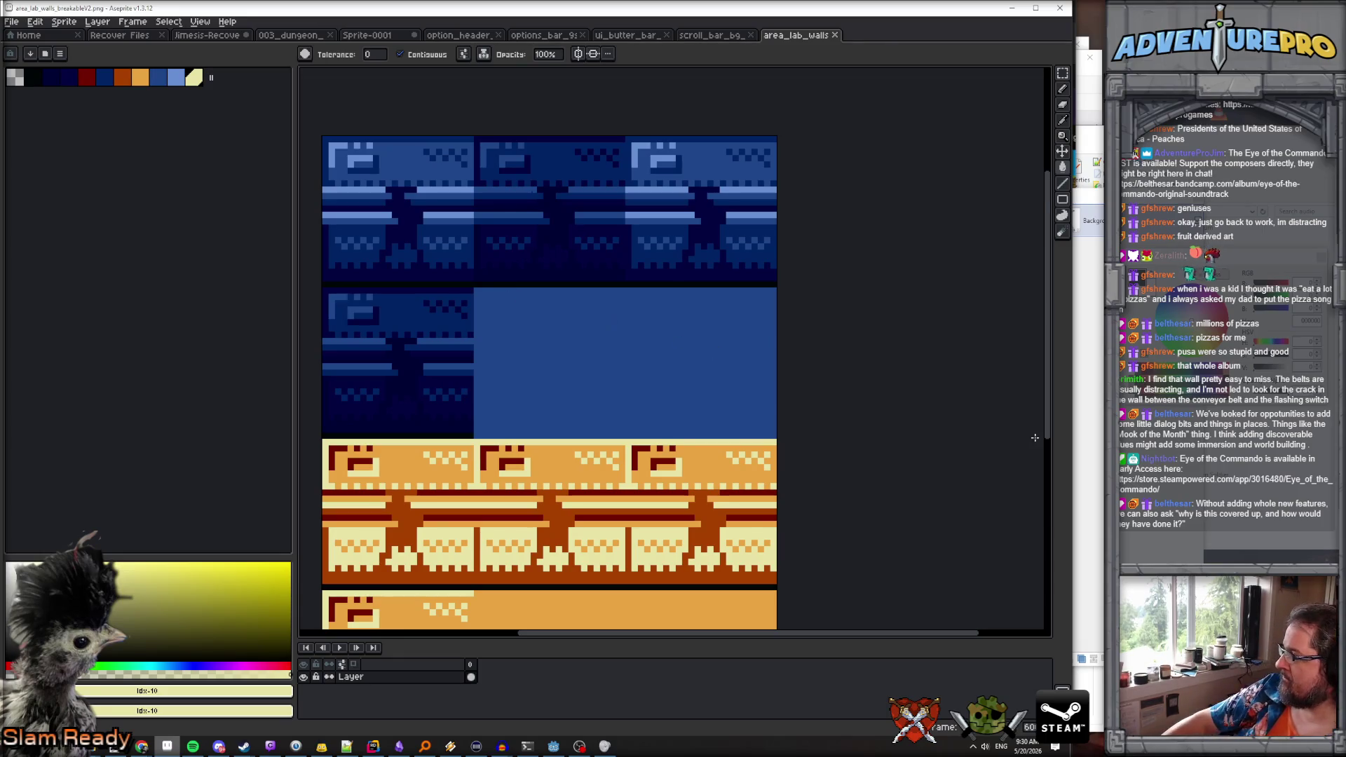
{"action": "scroll", "coordinate": [608, 322], "scroll_direction": "up", "scroll_amount": 1}
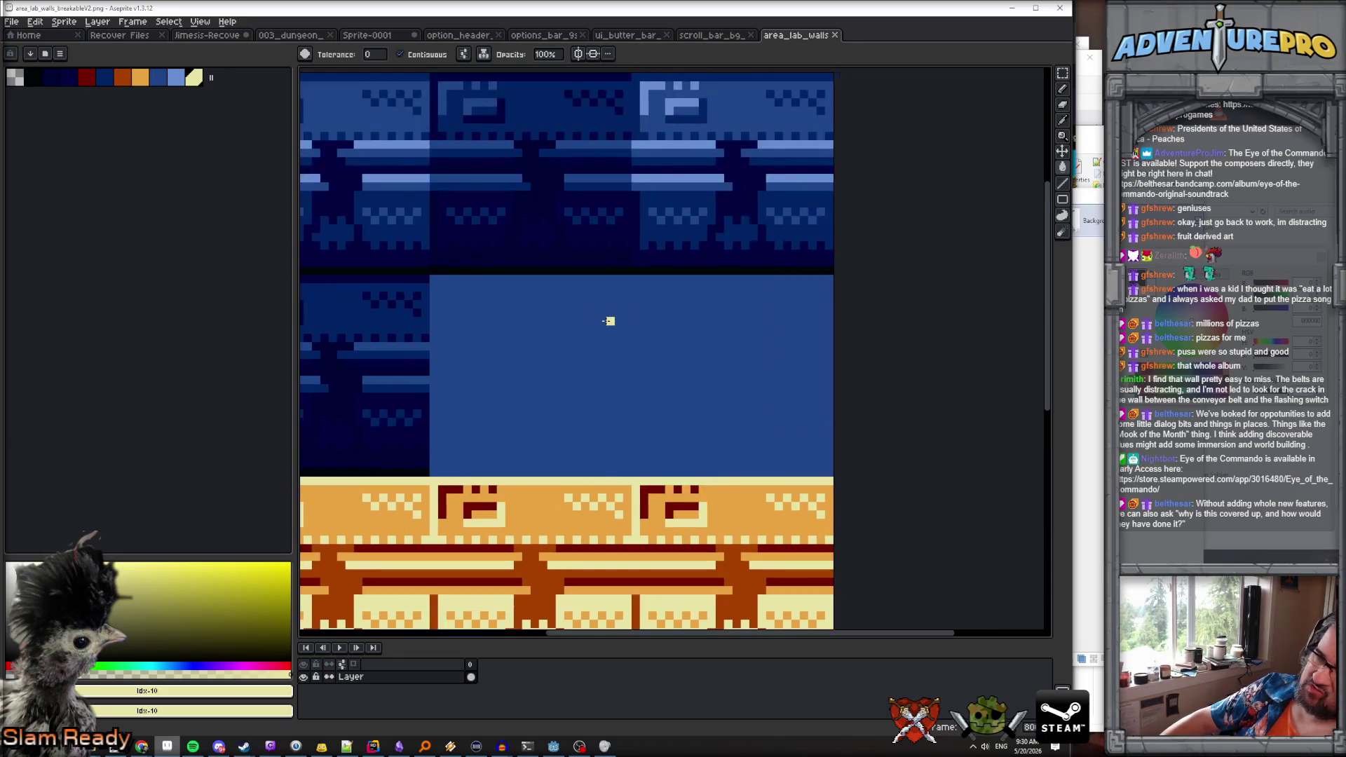
{"action": "scroll", "coordinate": [609, 321], "scroll_direction": "down", "scroll_amount": 1}
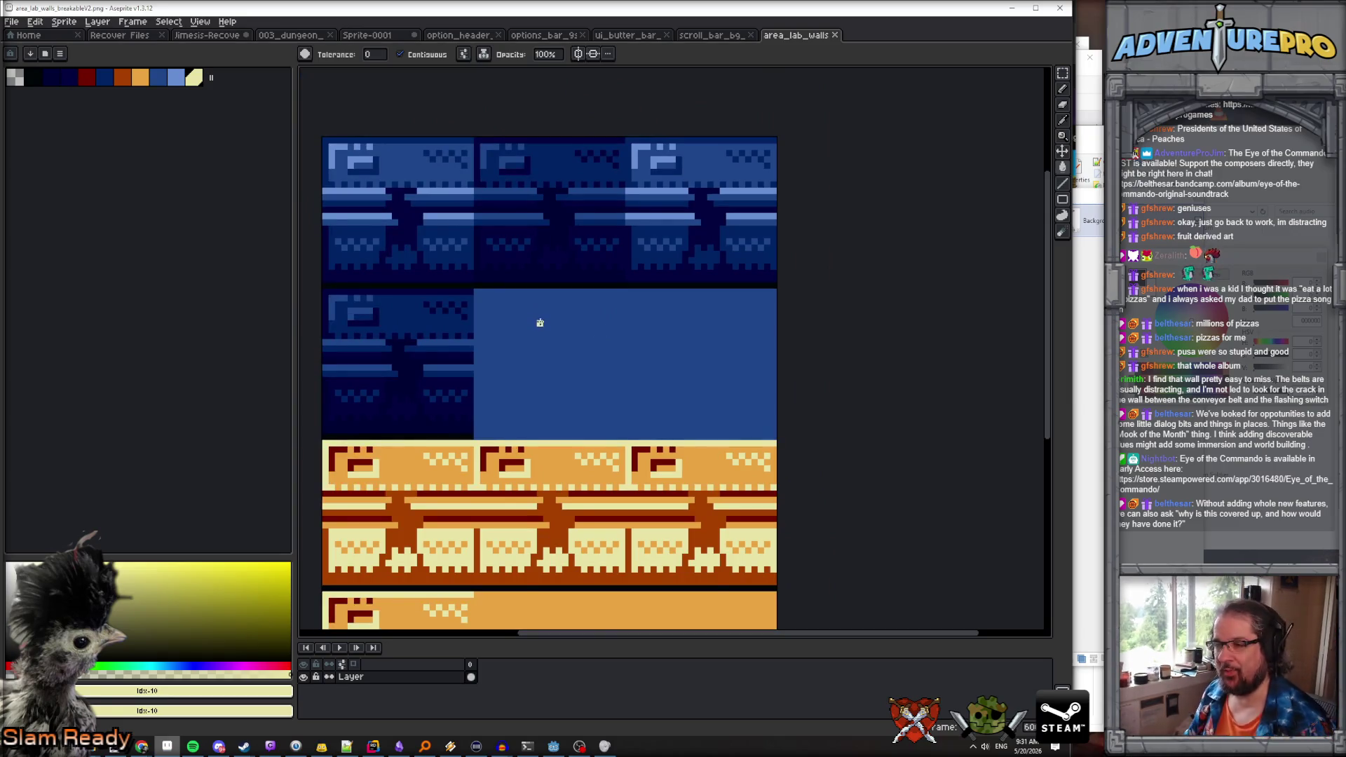
{"action": "left_click_drag", "start_coordinate": [538, 322], "coordinate": [615, 341]}
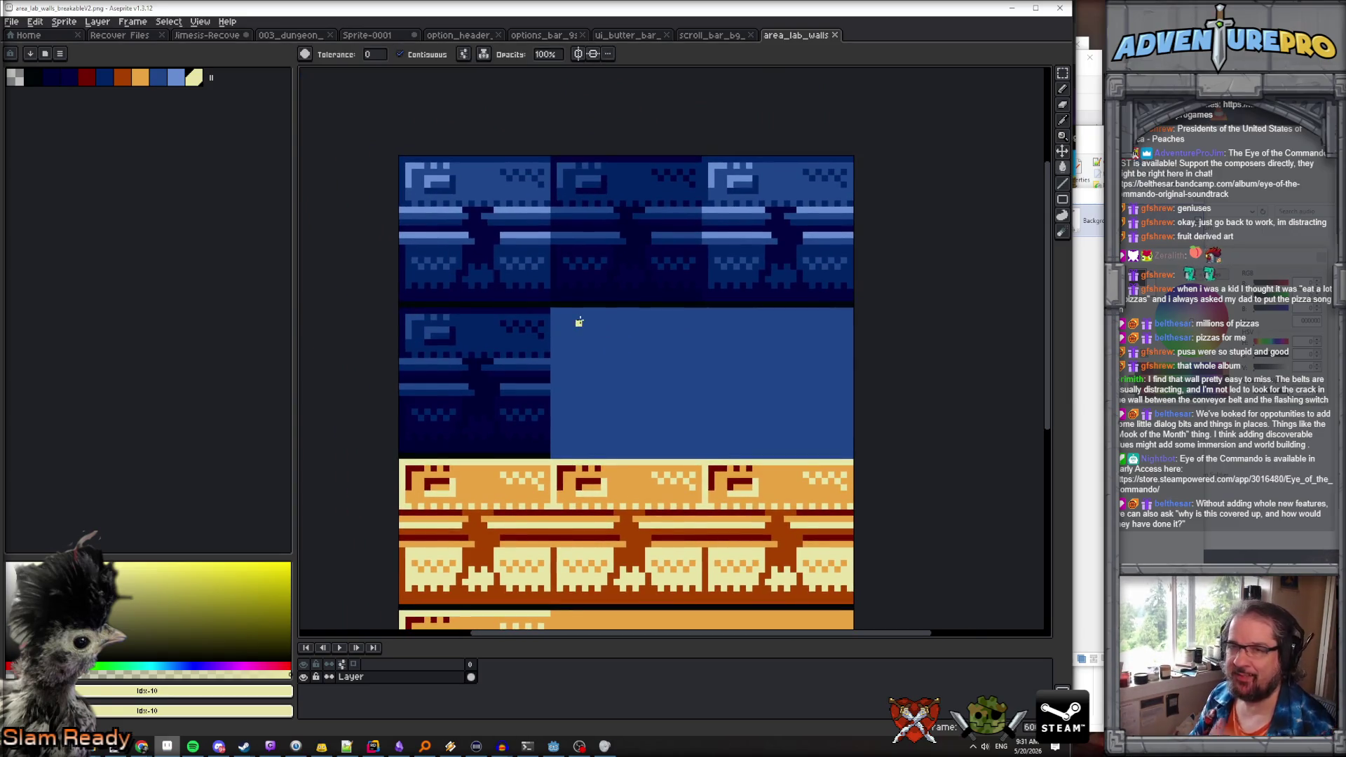
{"action": "scroll", "coordinate": [496, 235], "scroll_direction": "up", "scroll_amount": 1}
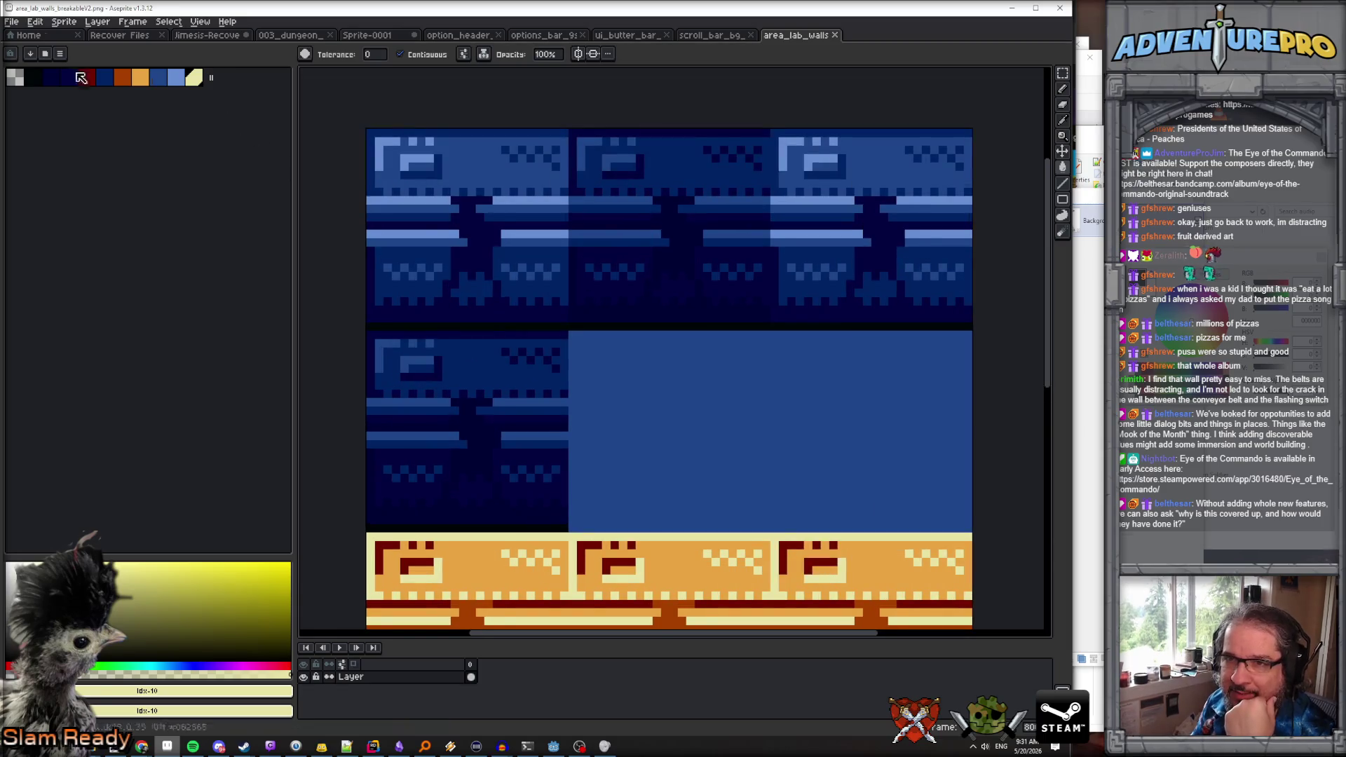
{"action": "left_click", "coordinate": [45, 55]}
{"action": "scroll", "coordinate": [153, 261], "scroll_direction": "down", "scroll_amount": 10}
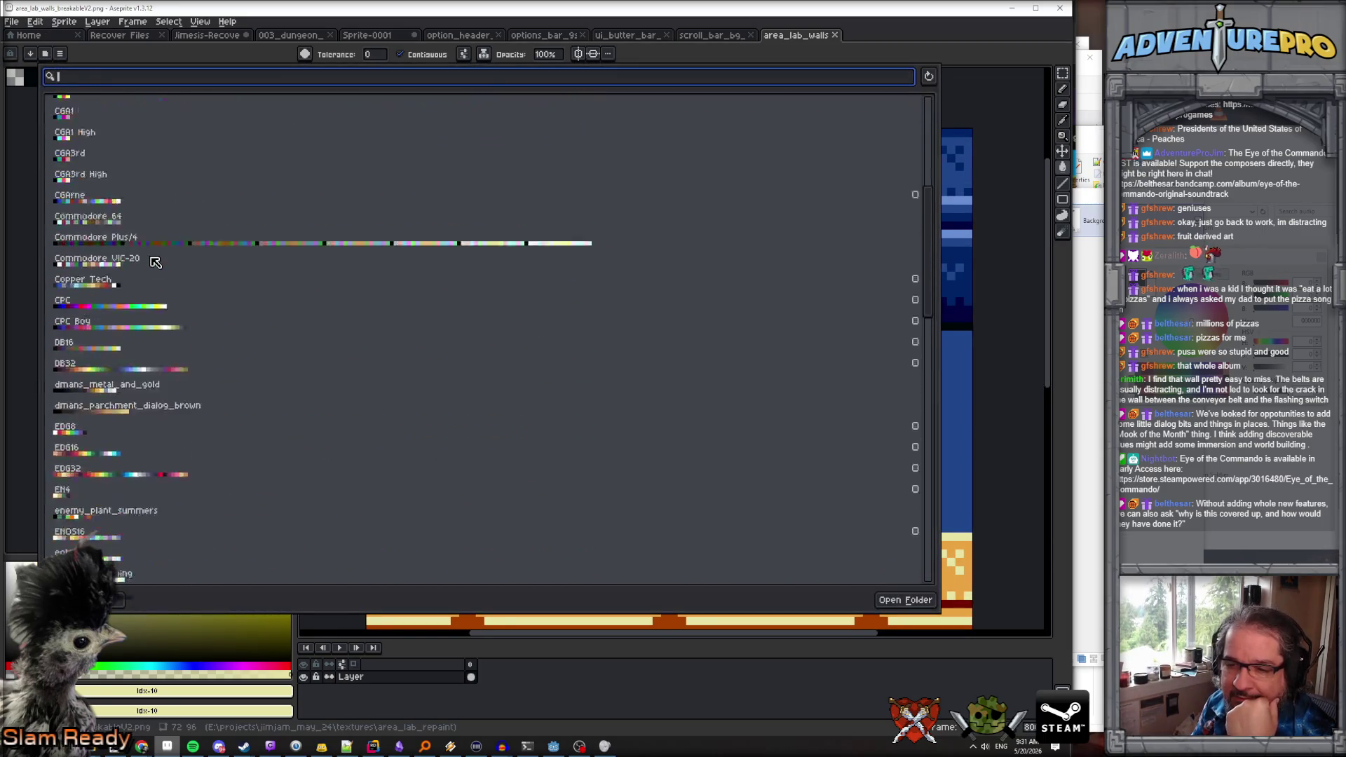
Apply the gen512_eotc palette preset to the lab wall sprite
{"action": "scroll", "coordinate": [156, 262], "scroll_direction": "down", "scroll_amount": 5}
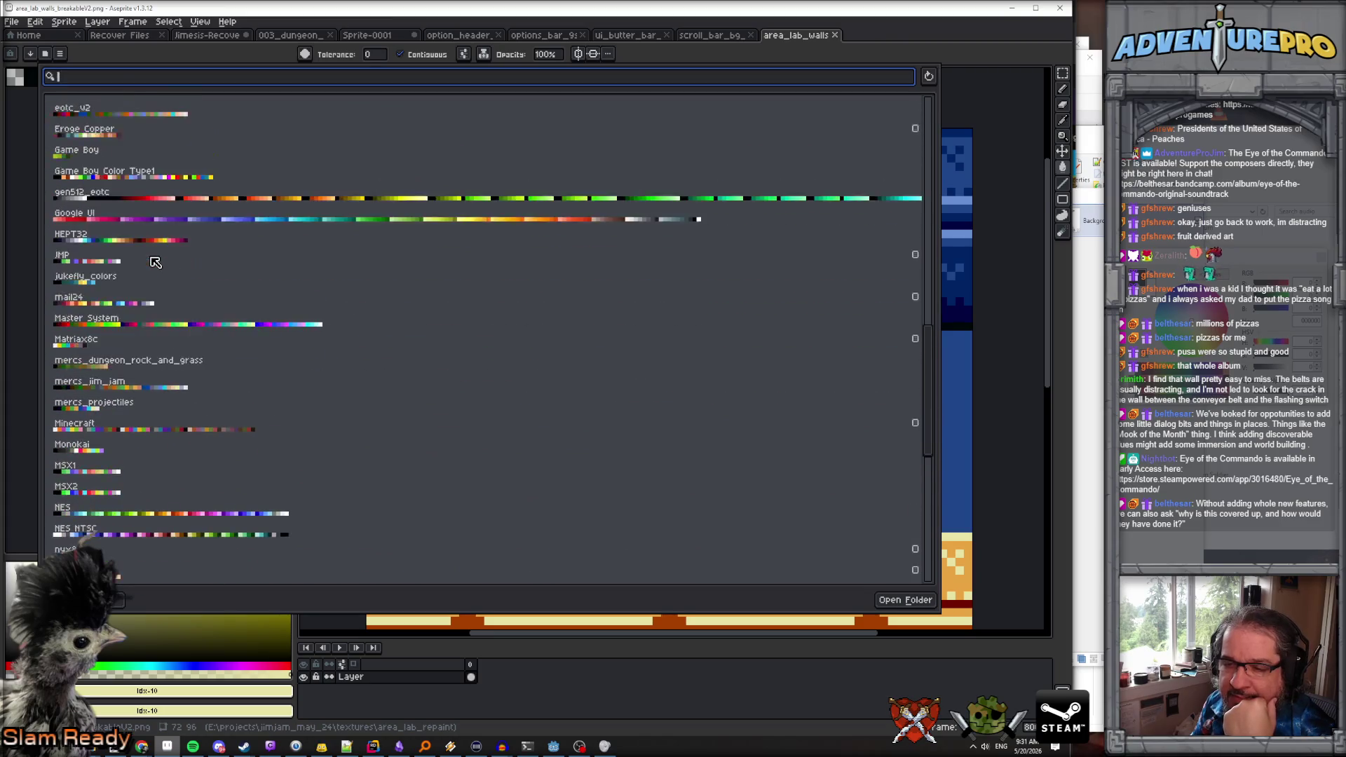
{"action": "scroll", "coordinate": [149, 470], "scroll_direction": "up", "scroll_amount": 5}
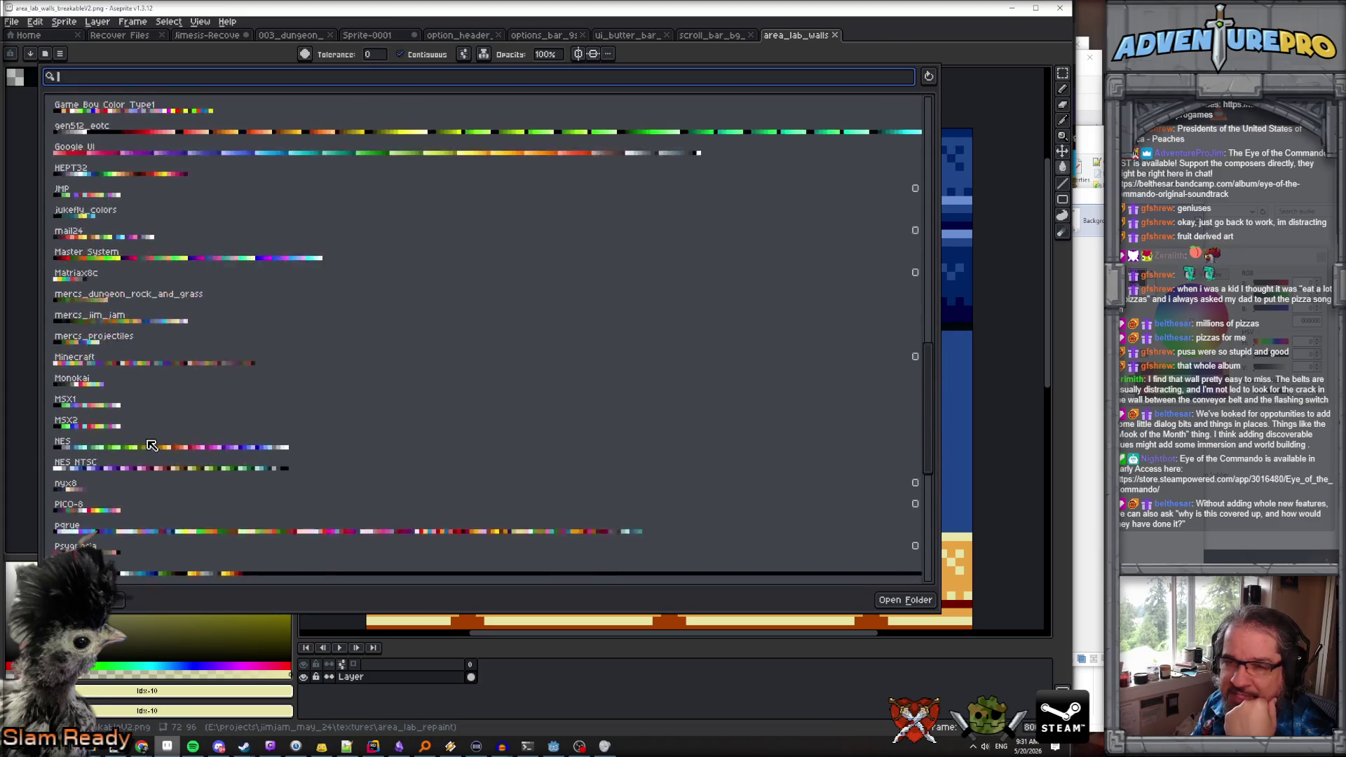
{"action": "left_click", "coordinate": [155, 249]}
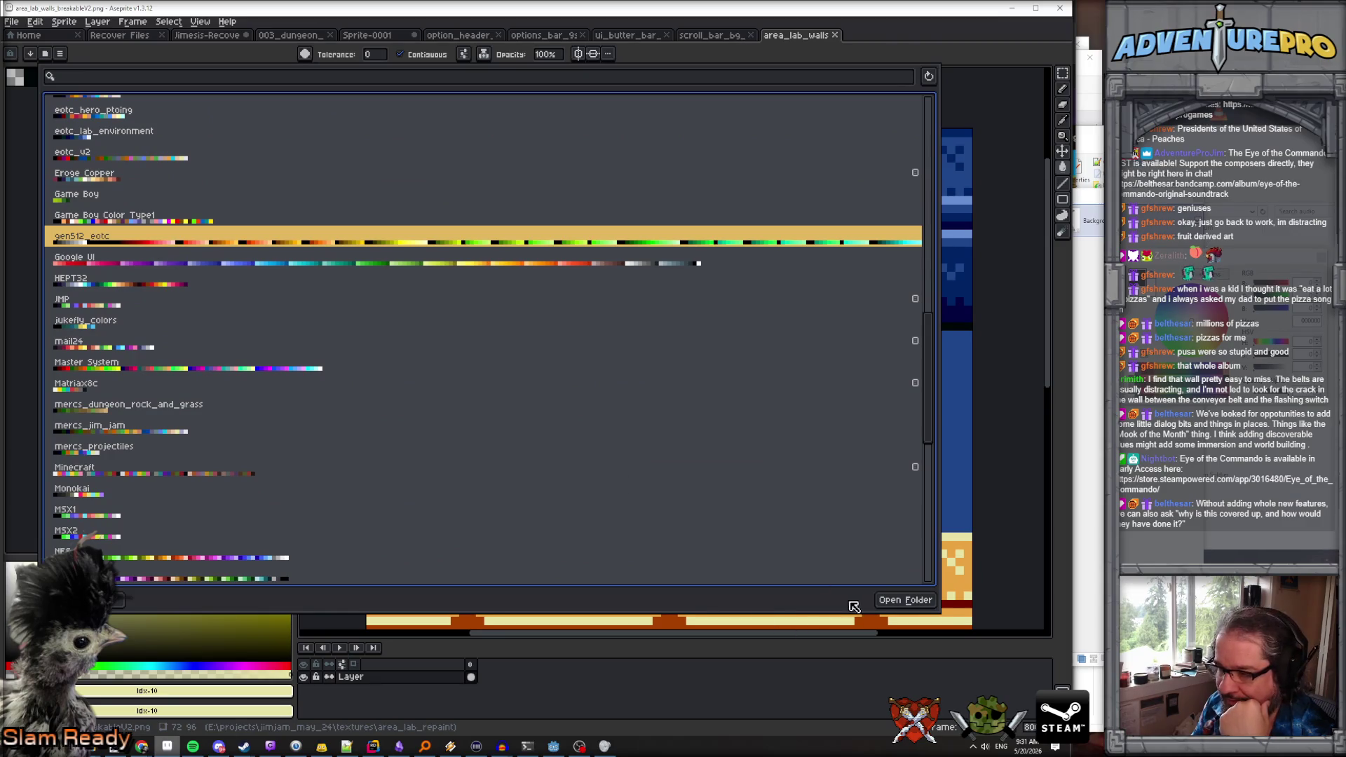
{"action": "left_click", "coordinate": [169, 238]}
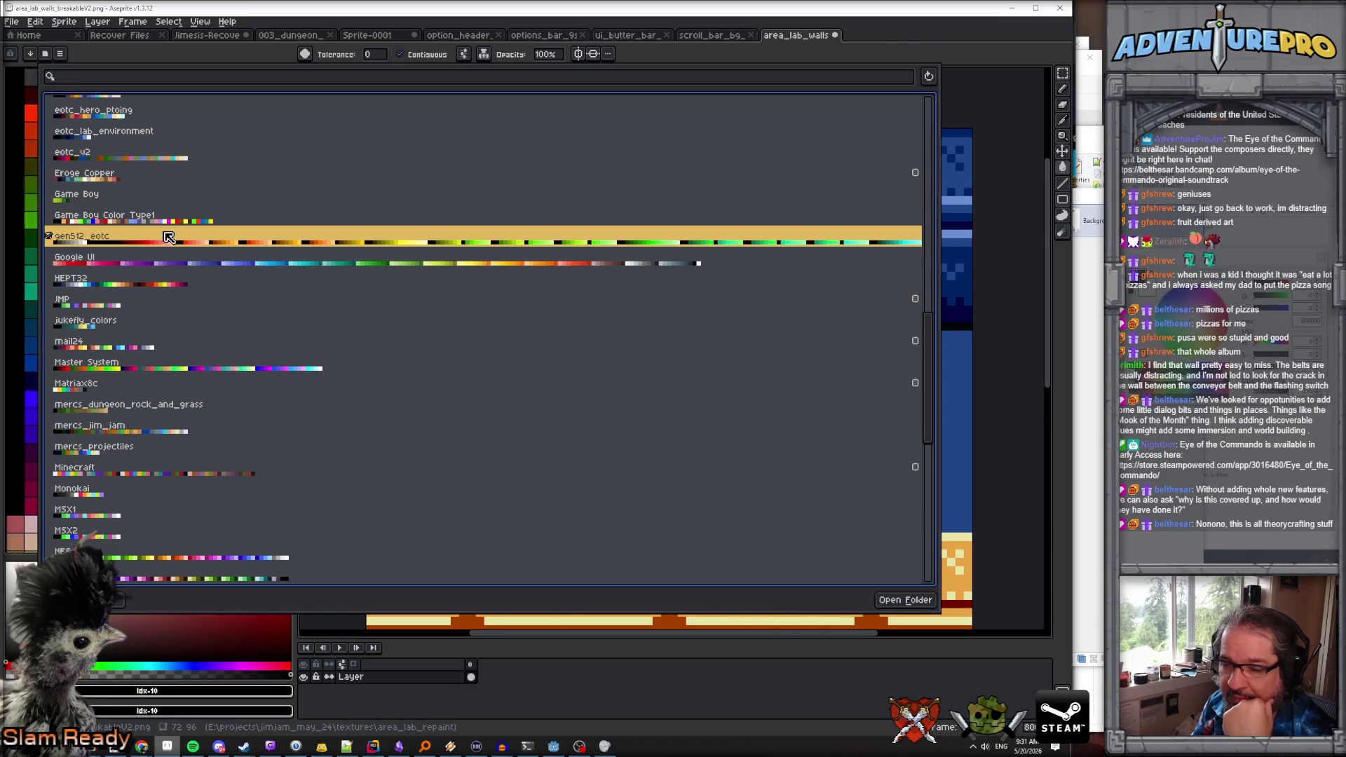
{"action": "key", "text": "Escape"}
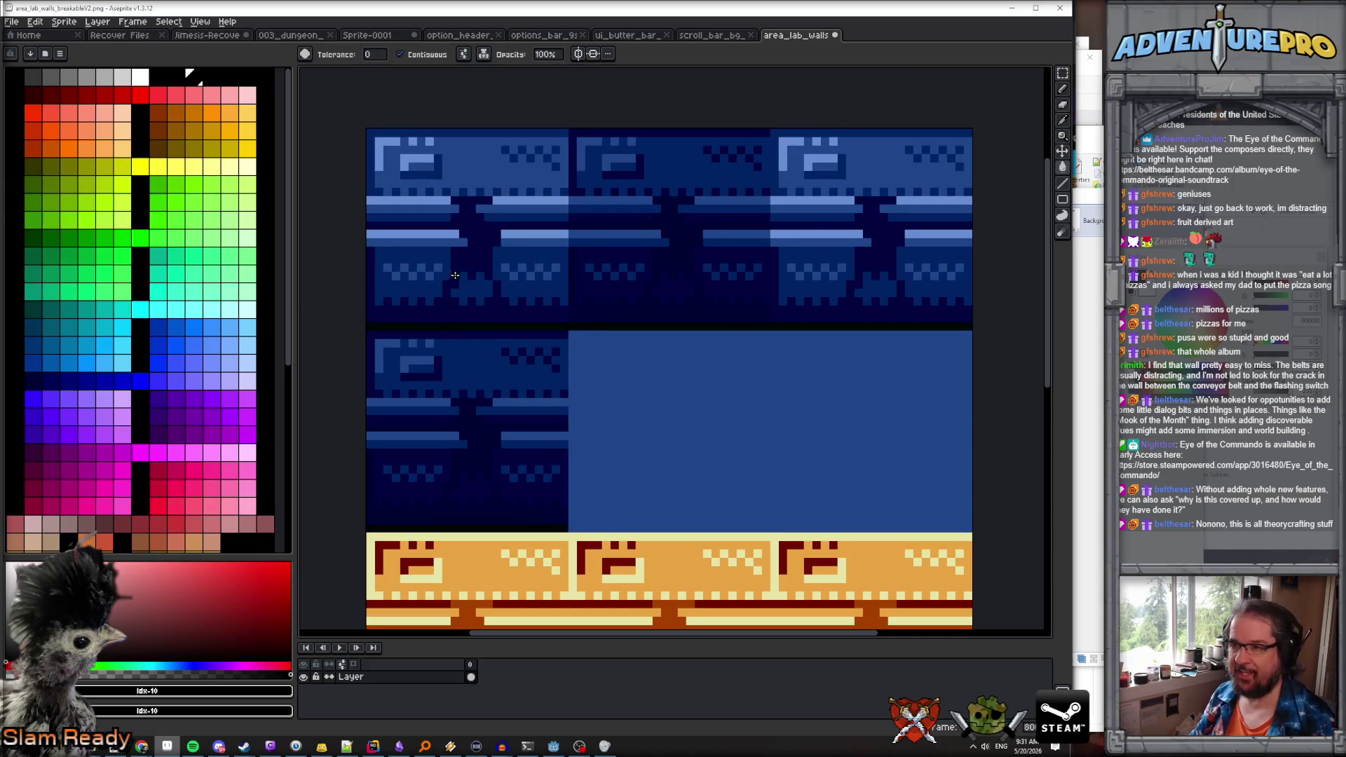
Sample the wall tile blues with the eyedropper, ending on dark navy #03043f
{"action": "left_click", "coordinate": [469, 251], "text": "alt"}
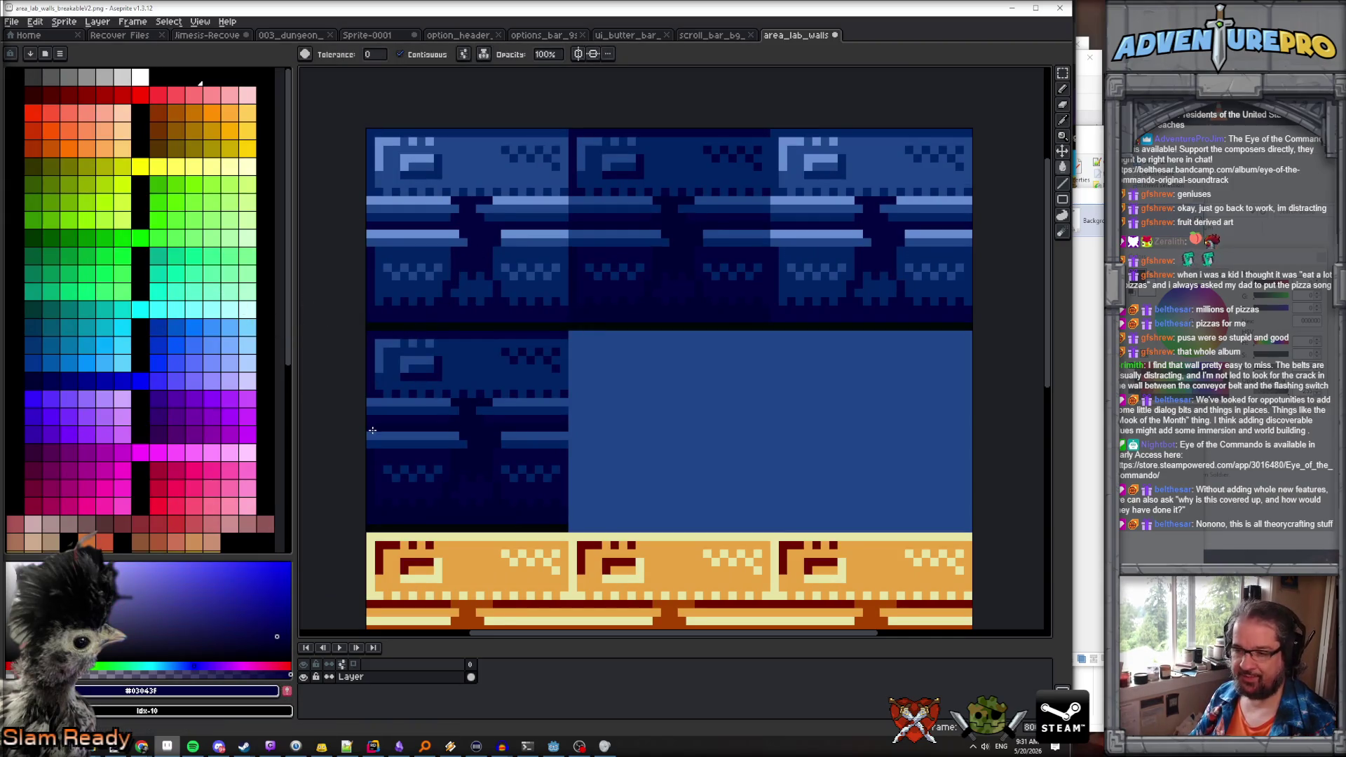
{"action": "left_click", "coordinate": [472, 166], "text": "alt"}
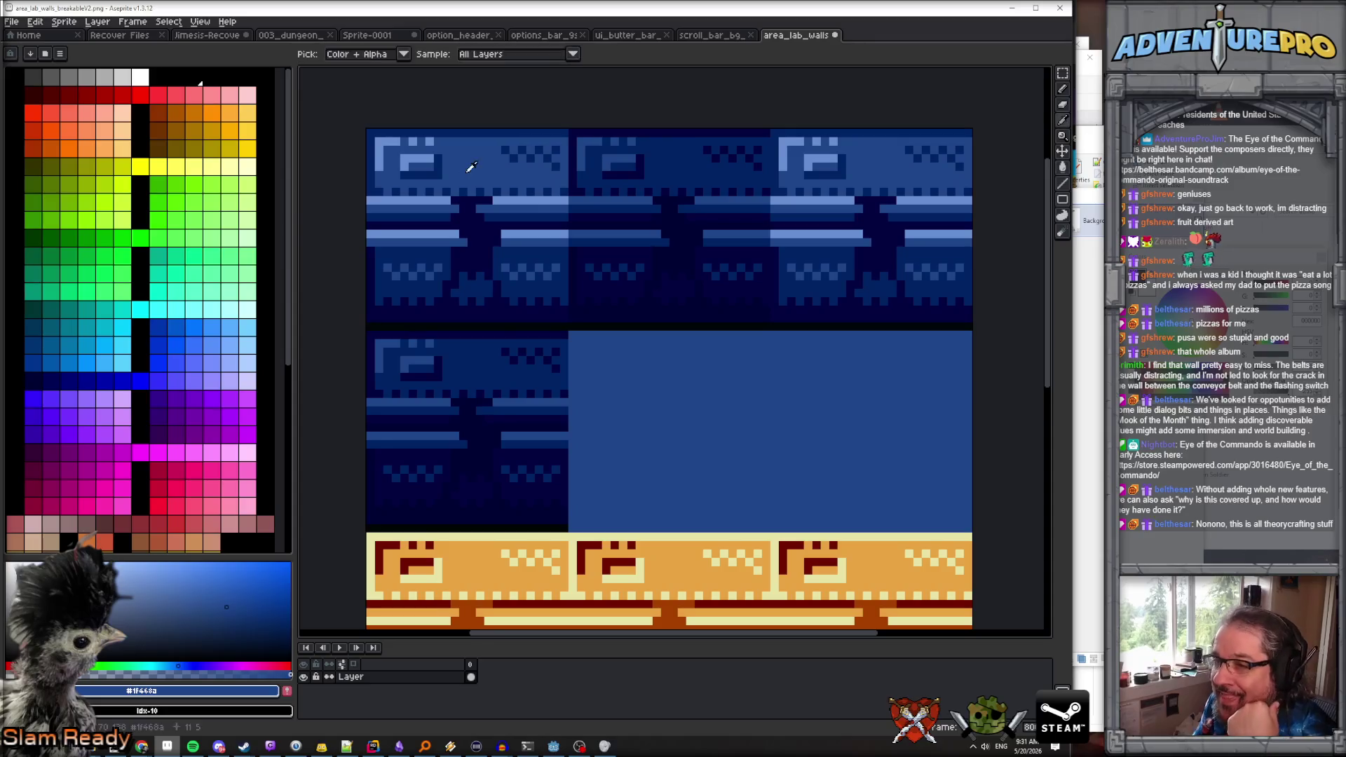
{"action": "left_click", "coordinate": [681, 166], "text": "alt"}
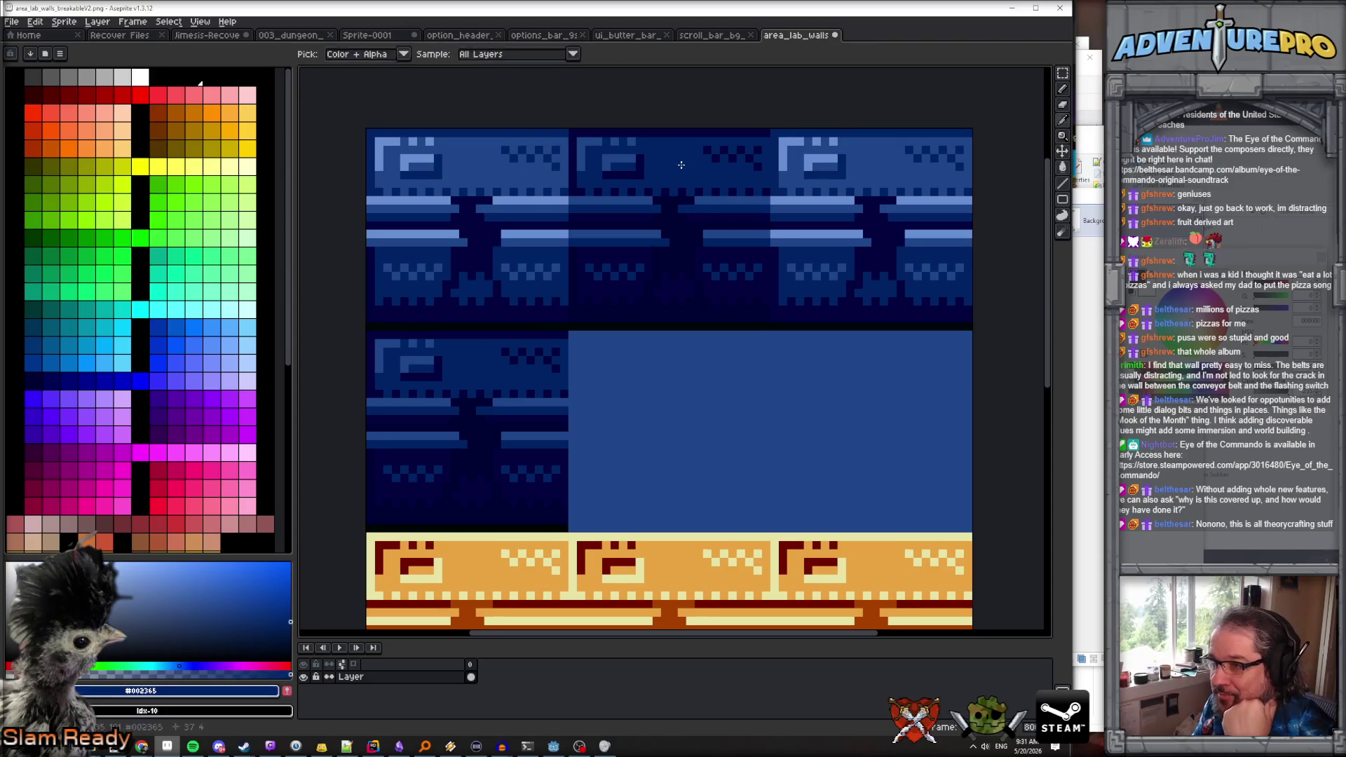
{"action": "left_click", "coordinate": [488, 166], "text": "alt"}
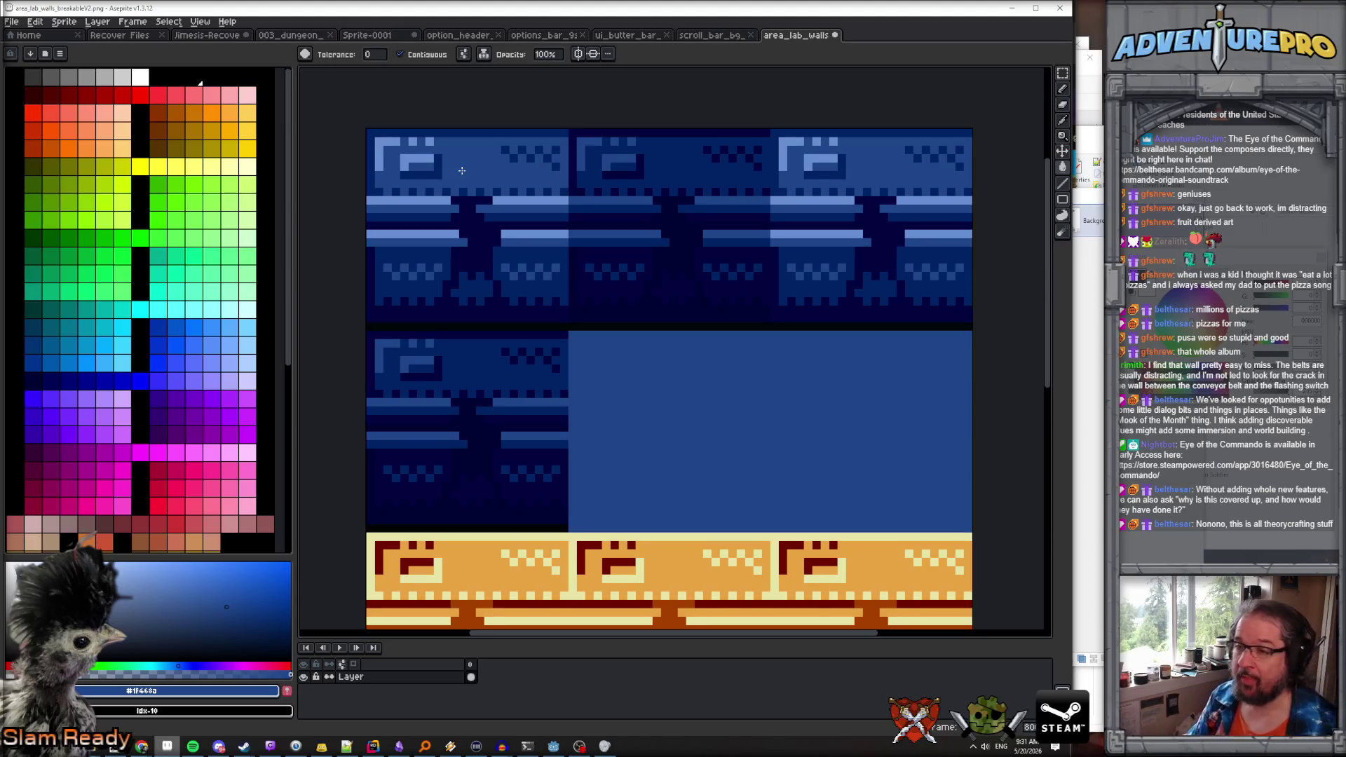
{"action": "left_click", "coordinate": [488, 237], "text": "alt"}
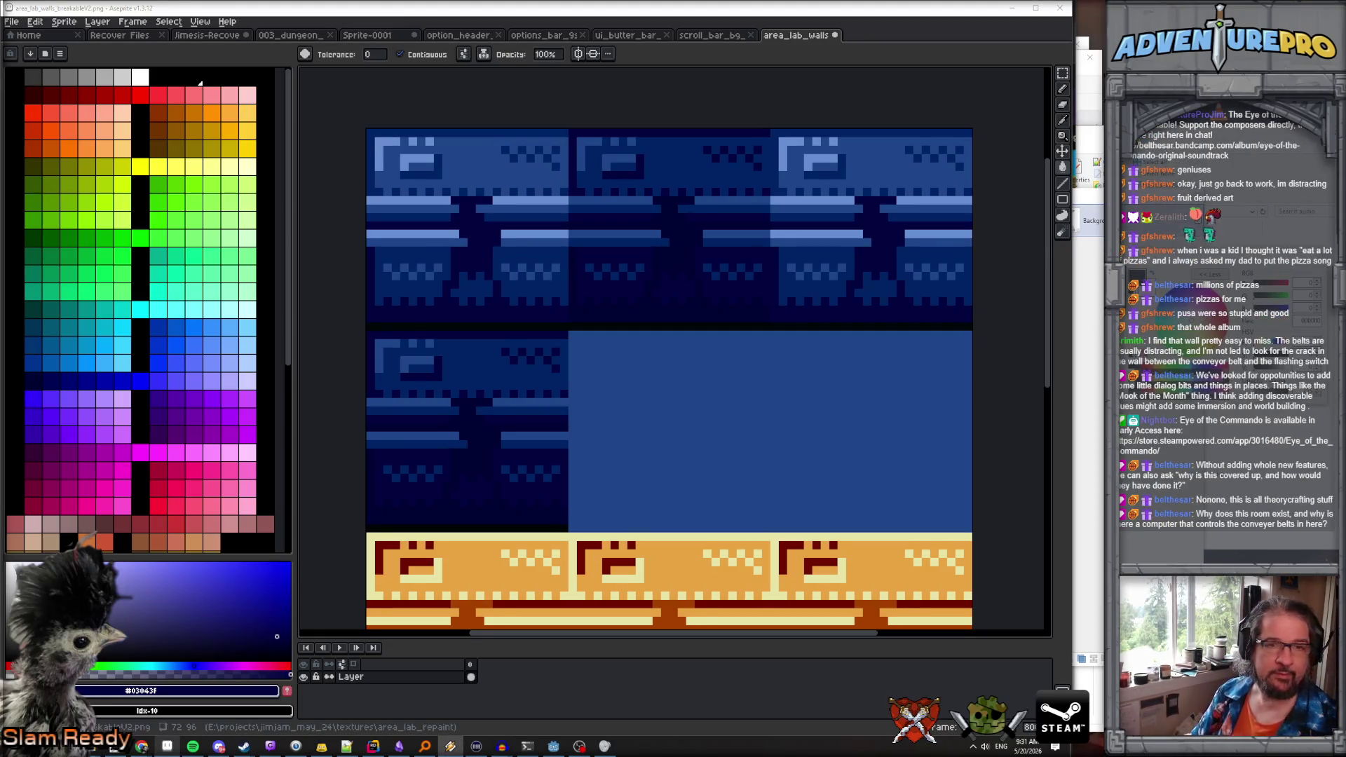
Pick dark navy swatches, zoom on the wall pixels, undo and redo the palette change, and take the Pencil
{"action": "left_click", "coordinate": [52, 382]}
{"action": "key", "text": "5"}
{"action": "left_click", "coordinate": [30, 381]}
{"action": "key", "text": "6"}
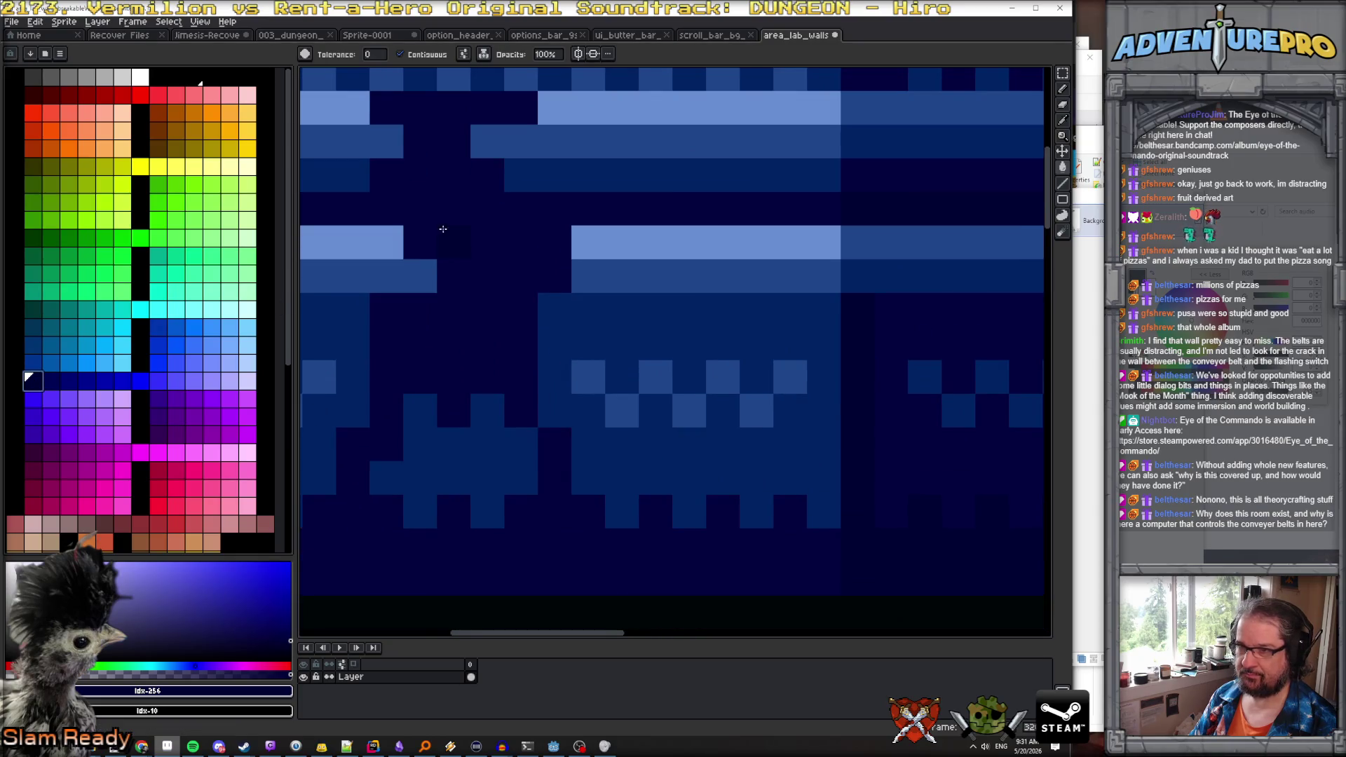
{"action": "key", "text": "5"}
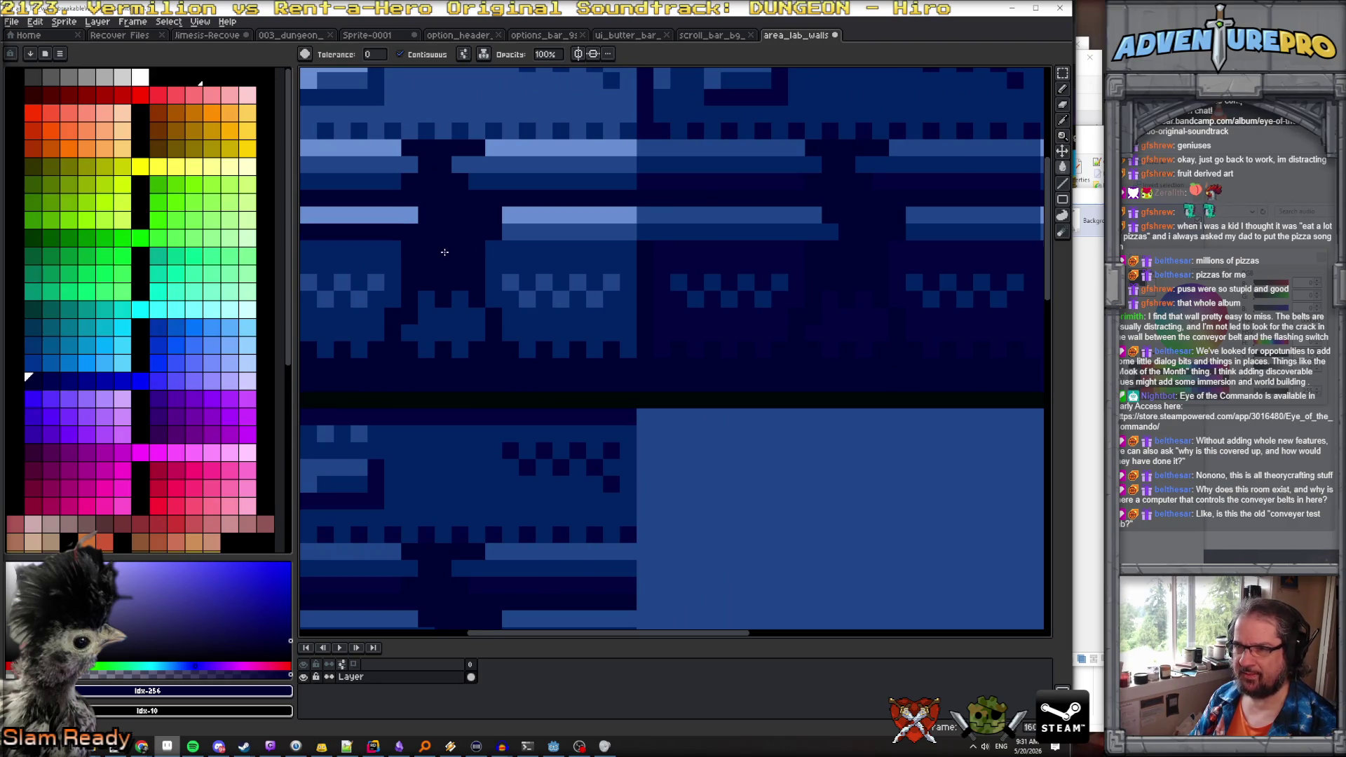
{"action": "key", "text": "v"}
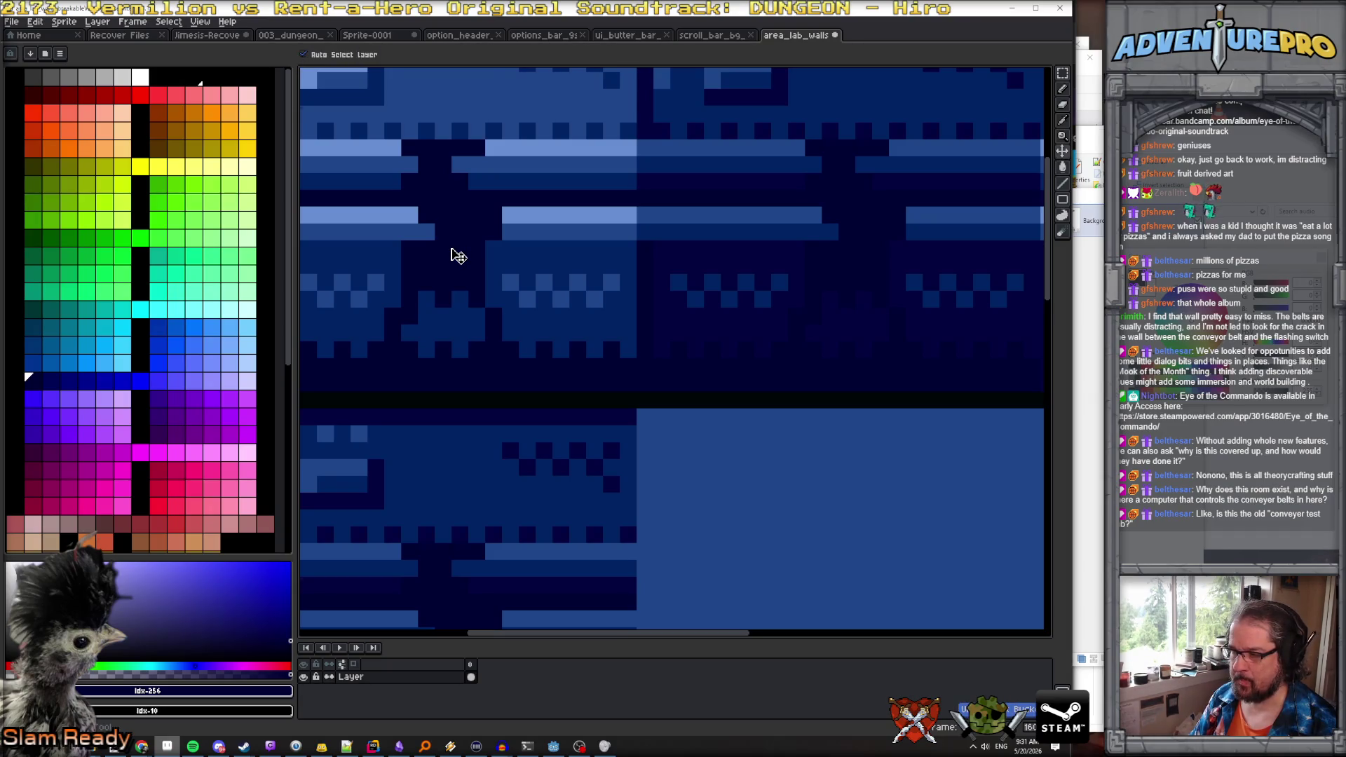
{"action": "key", "text": "ctrl+z"}
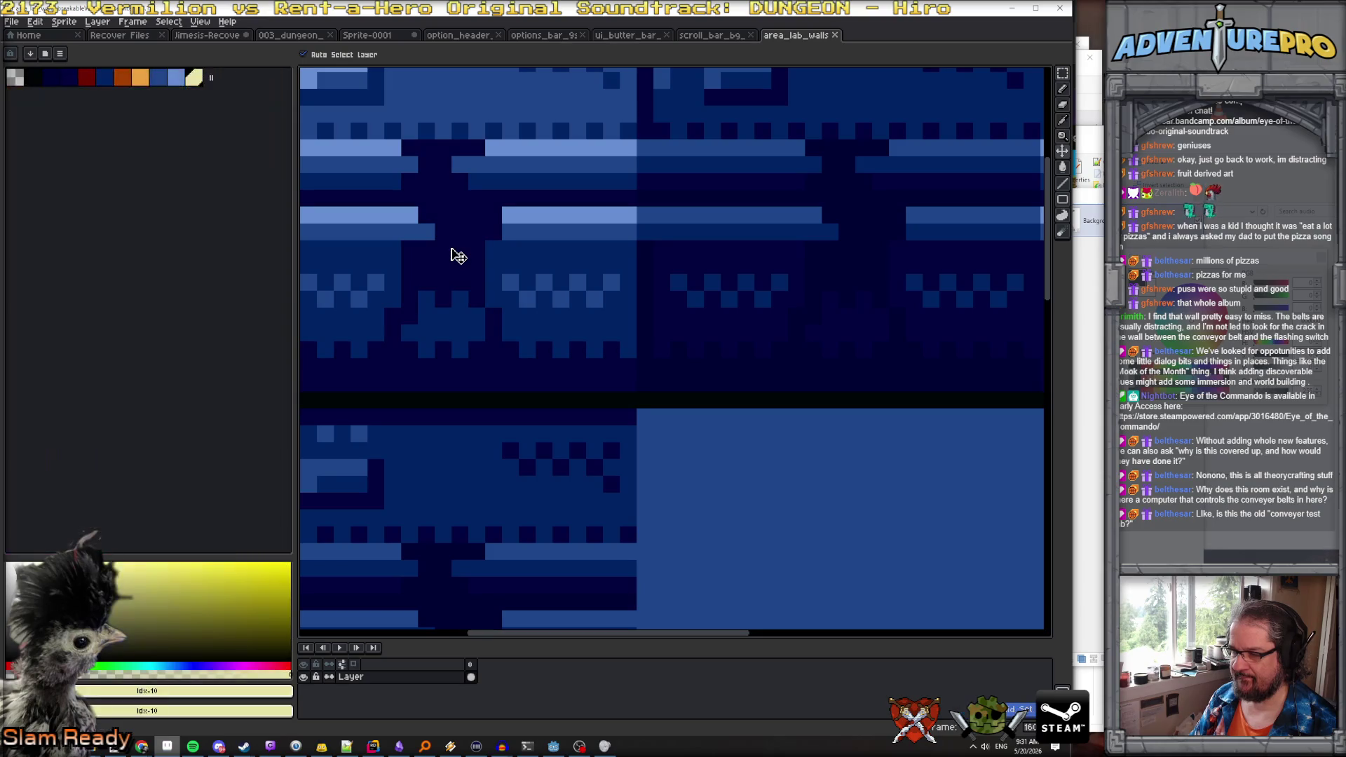
{"action": "key", "text": "ctrl+y"}
{"action": "key", "text": "g"}
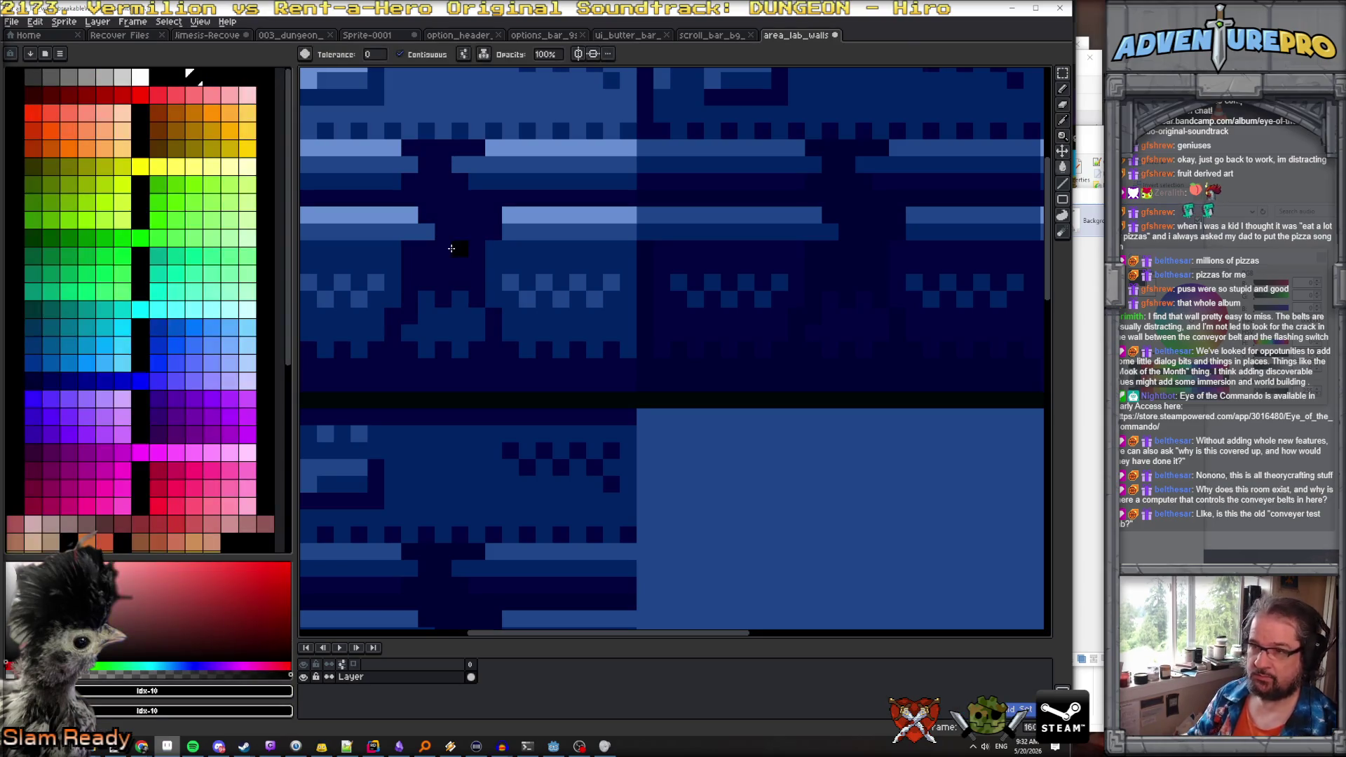
{"action": "key", "text": "b"}
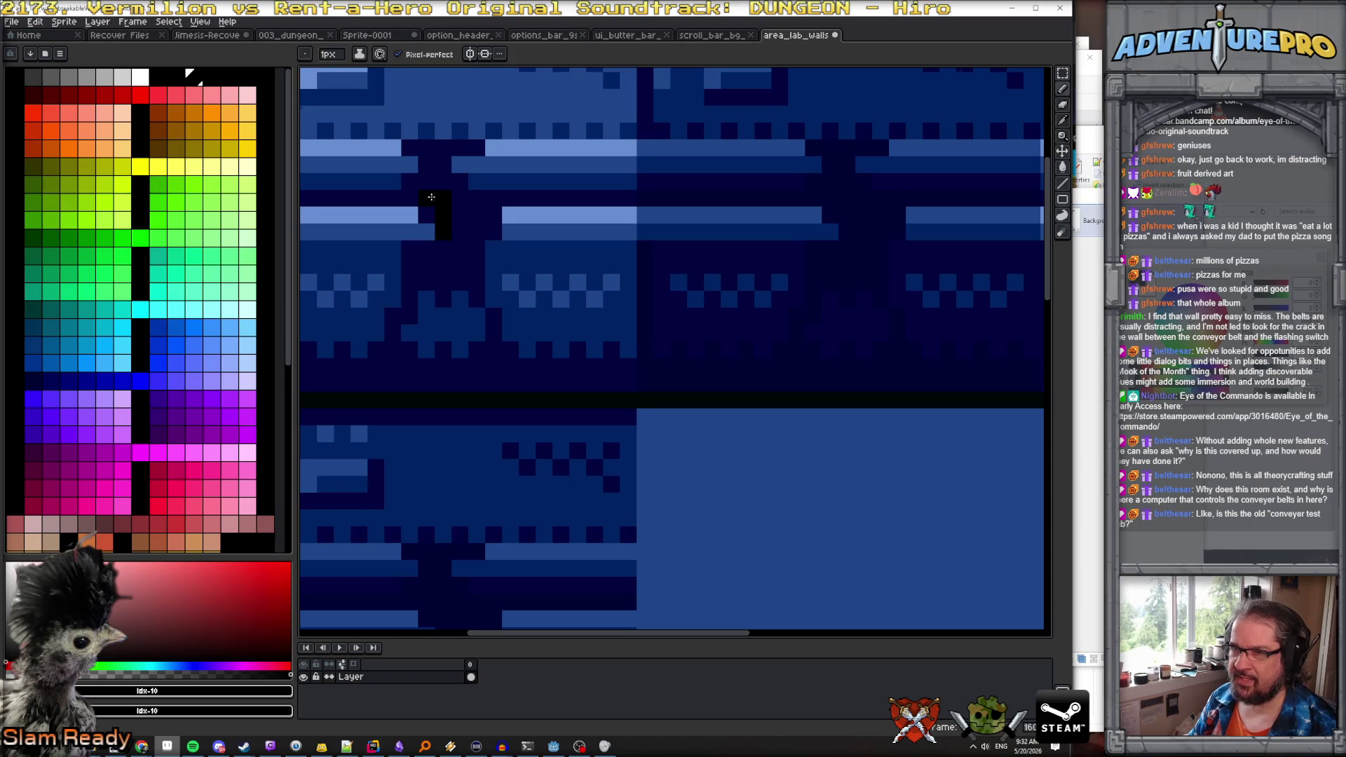
Paint a black crack down the wall tile and edge it with dark navy and mid-blue pixels
{"action": "mouse_move", "coordinate": [442, 185]}
{"action": "left_mouse_down"}
{"action": "mouse_move", "coordinate": [466, 211]}
{"action": "mouse_move", "coordinate": [451, 243]}
{"action": "mouse_move", "coordinate": [411, 263]}
{"action": "mouse_move", "coordinate": [437, 283]}
{"action": "left_mouse_up"}
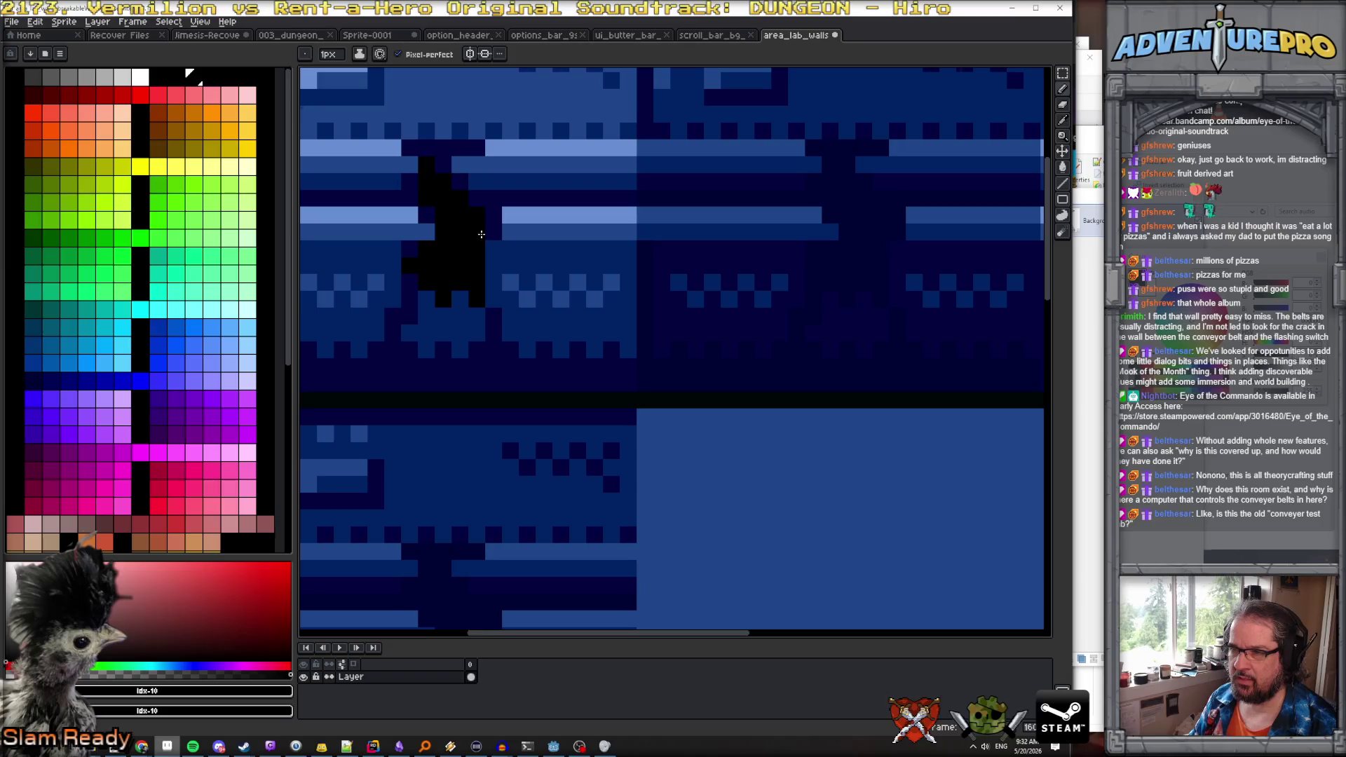
{"action": "left_click", "coordinate": [410, 278], "text": "alt"}
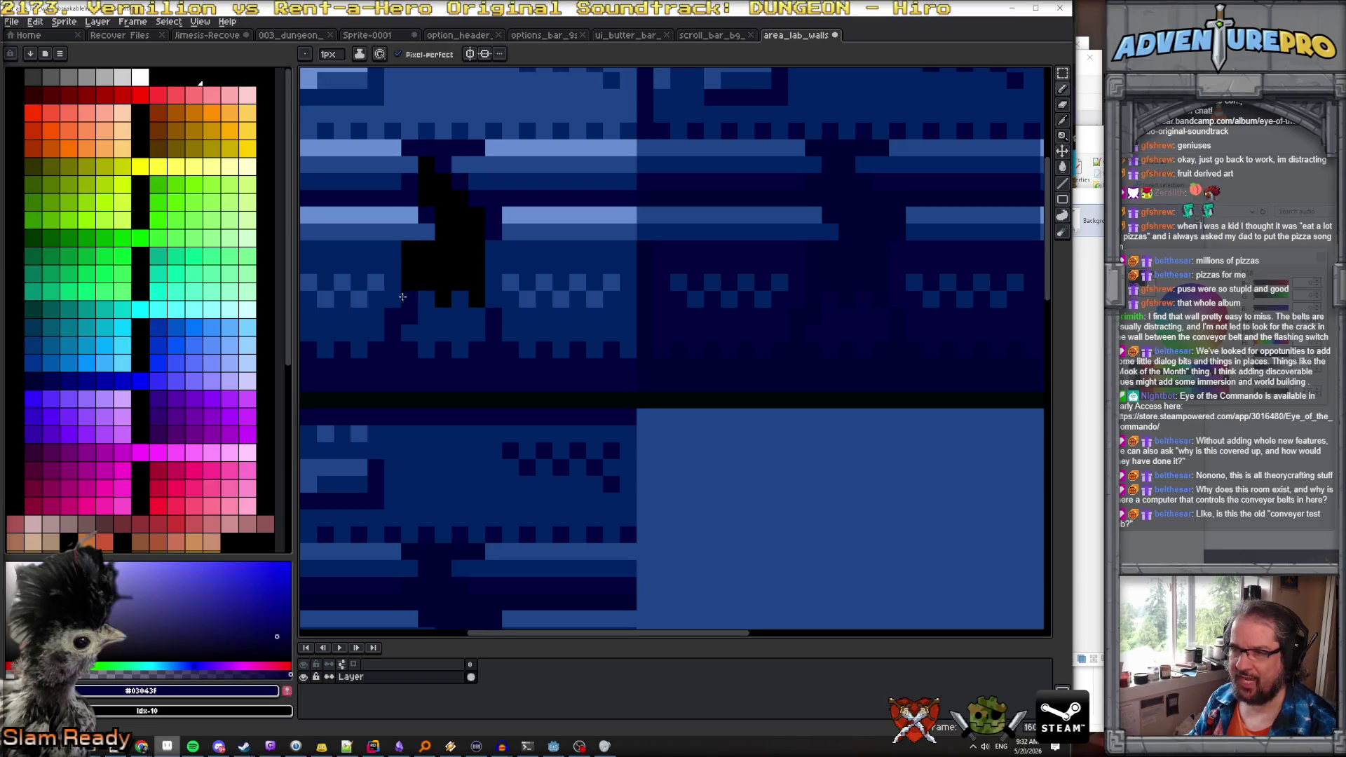
{"action": "left_click", "coordinate": [427, 298]}
{"action": "left_click", "coordinate": [426, 315]}
{"action": "left_click", "coordinate": [443, 315]}
{"action": "left_click", "coordinate": [443, 333]}
{"action": "left_click", "coordinate": [461, 300]}
{"action": "mouse_move", "coordinate": [464, 302]}
{"action": "left_mouse_down"}
{"action": "mouse_move", "coordinate": [504, 246]}
{"action": "mouse_move", "coordinate": [521, 248]}
{"action": "left_mouse_up"}
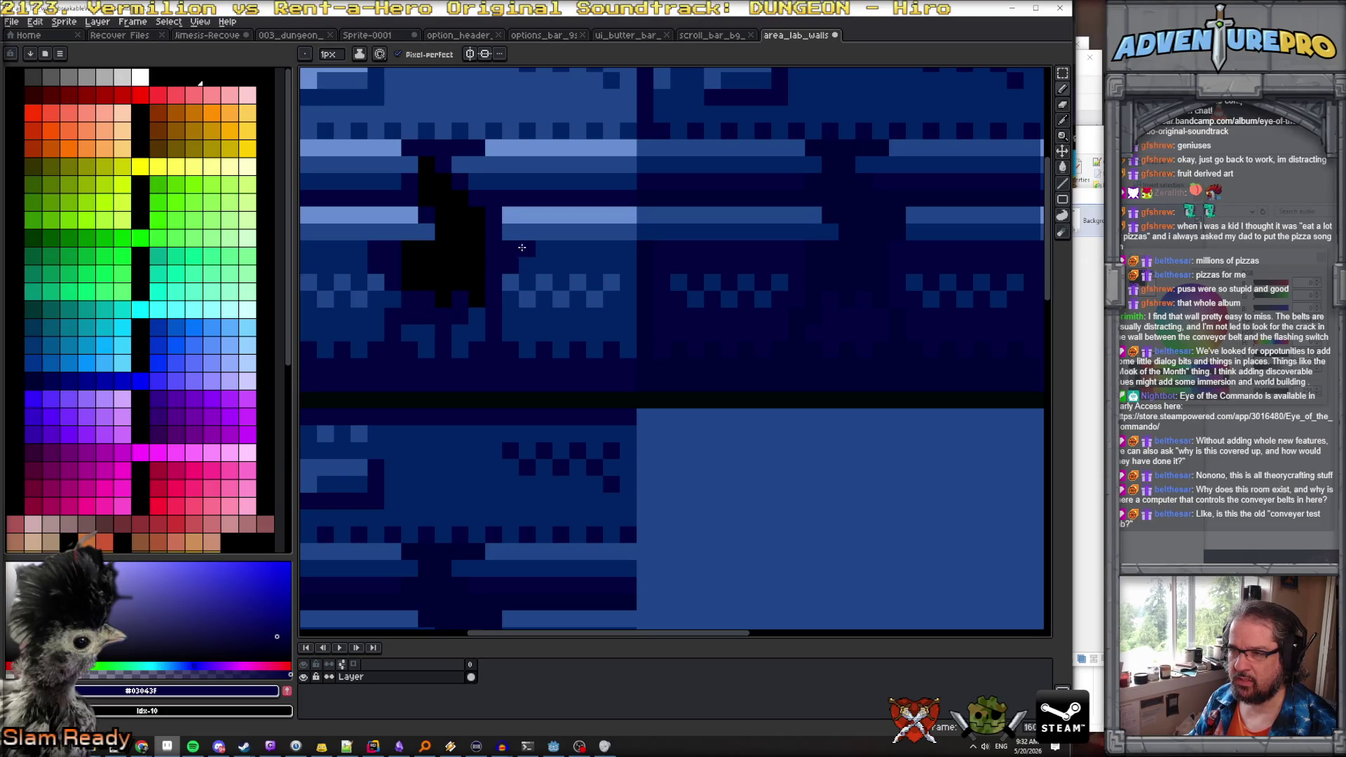
{"action": "mouse_move", "coordinate": [444, 120]}
{"action": "left_mouse_down"}
{"action": "mouse_move", "coordinate": [425, 273]}
{"action": "mouse_move", "coordinate": [435, 237]}
{"action": "mouse_move", "coordinate": [459, 274]}
{"action": "mouse_move", "coordinate": [442, 255]}
{"action": "mouse_move", "coordinate": [477, 203]}
{"action": "mouse_move", "coordinate": [475, 172]}
{"action": "mouse_move", "coordinate": [459, 223]}
{"action": "mouse_move", "coordinate": [512, 223]}
{"action": "mouse_move", "coordinate": [434, 248]}
{"action": "mouse_move", "coordinate": [425, 221]}
{"action": "mouse_move", "coordinate": [425, 236]}
{"action": "left_mouse_up"}
{"action": "left_click", "coordinate": [491, 188], "text": "alt"}
{"action": "left_click", "coordinate": [442, 240]}
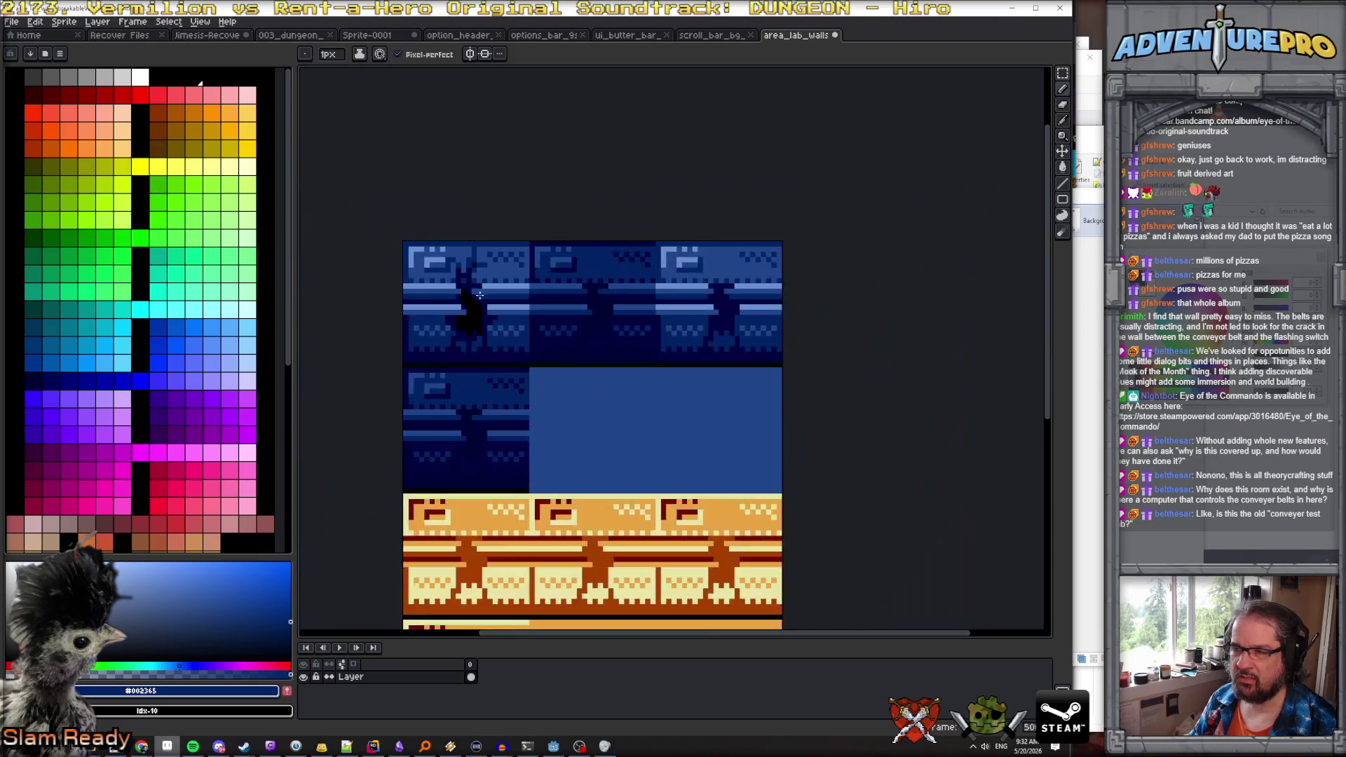
{"action": "scroll", "coordinate": [482, 299], "scroll_direction": "down", "scroll_amount": 5}
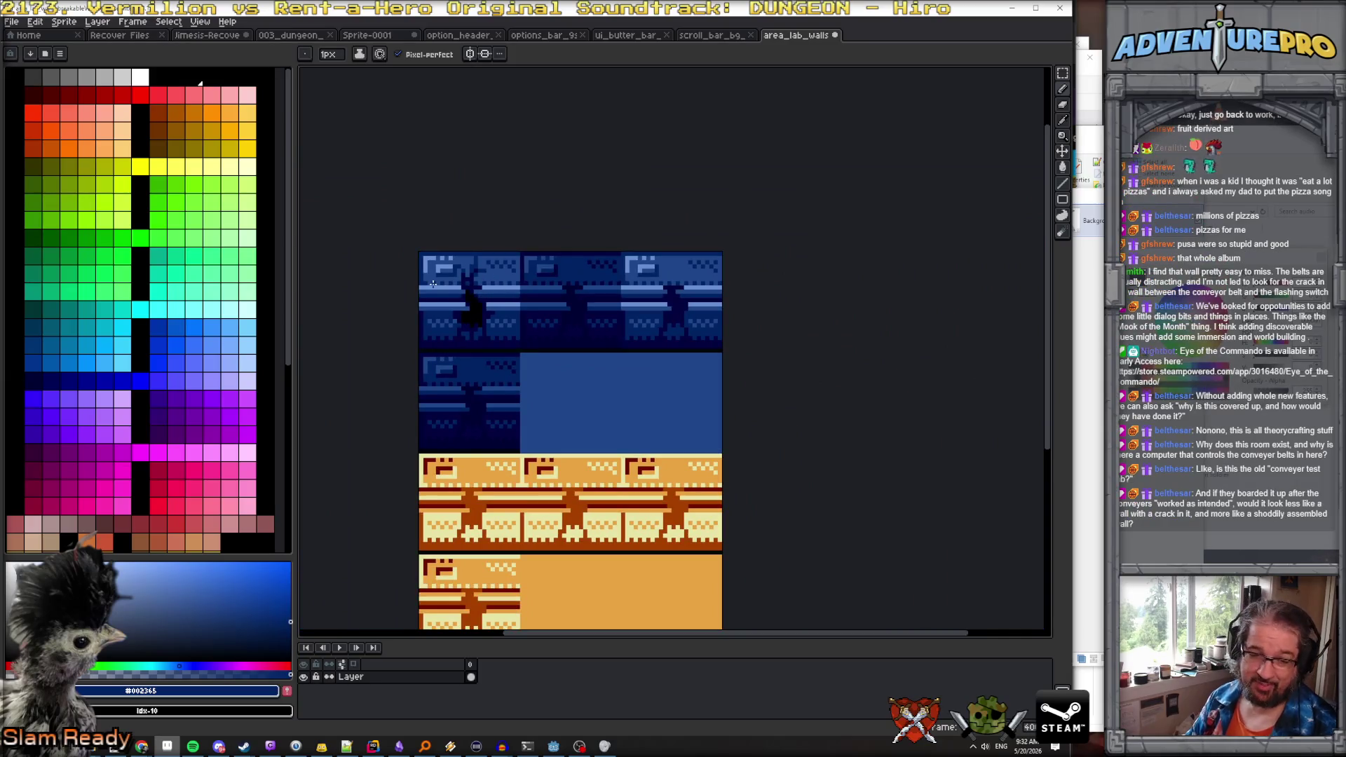
{"action": "scroll", "coordinate": [457, 300], "scroll_direction": "up", "scroll_amount": 2}
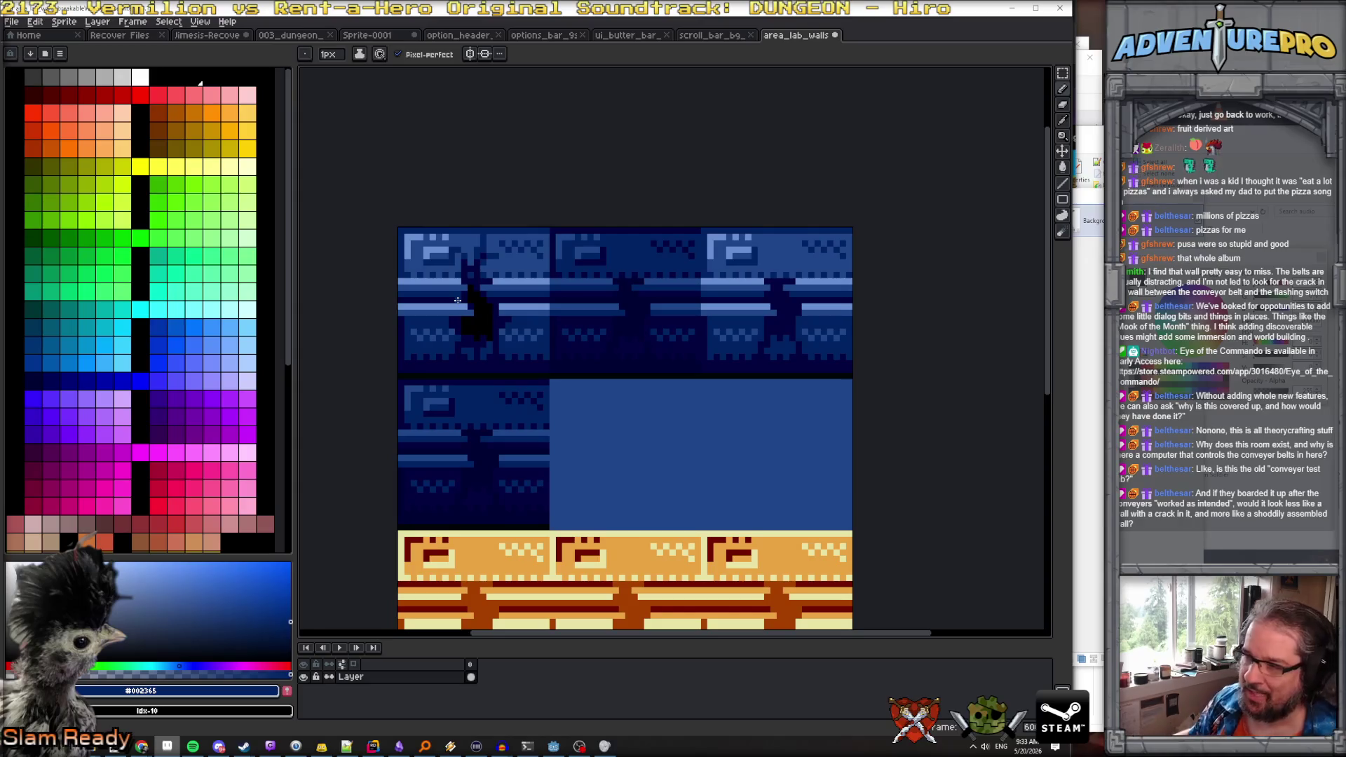
Add a new empty layer above the wall art, choose gold, and zoom in
{"action": "left_click", "coordinate": [97, 21]}
{"action": "mouse_move", "coordinate": [115, 89]}
{"action": "left_click", "coordinate": [219, 87]}
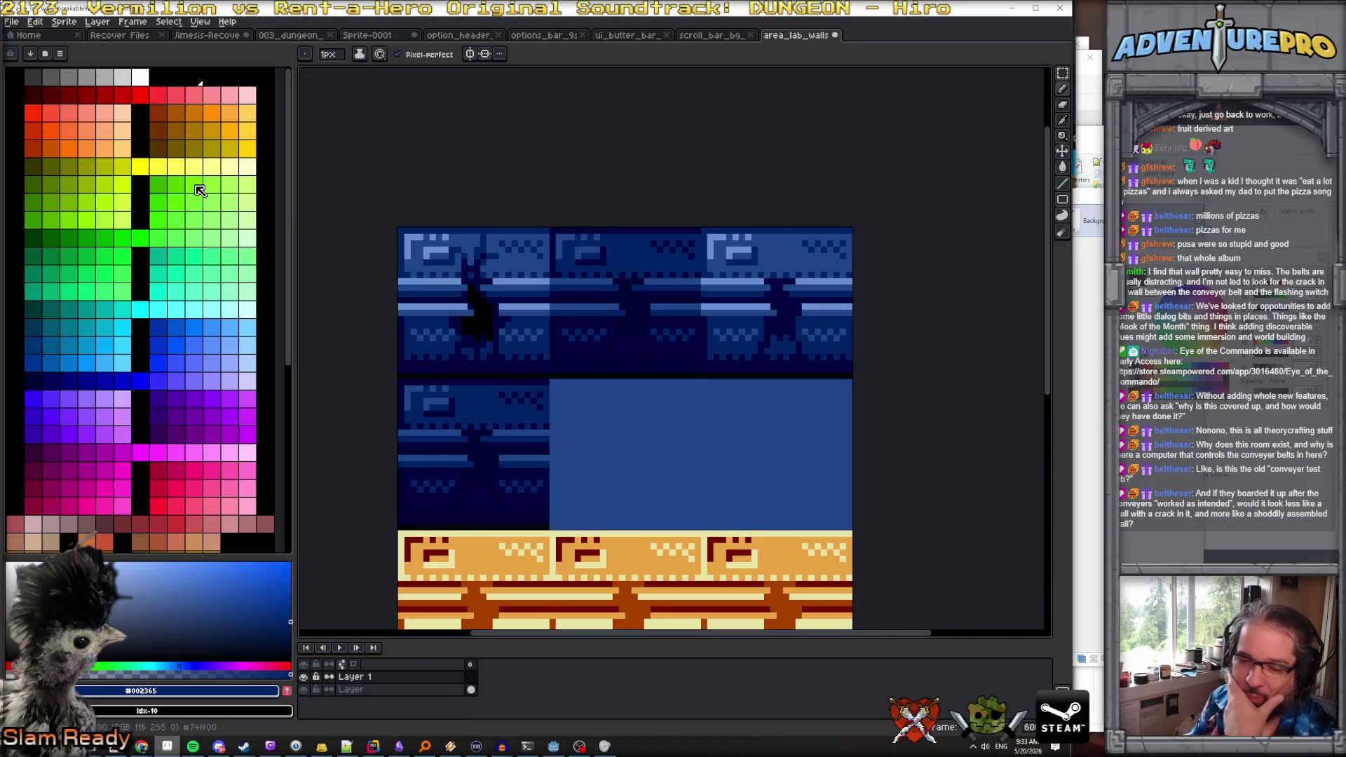
{"action": "left_click", "coordinate": [194, 147]}
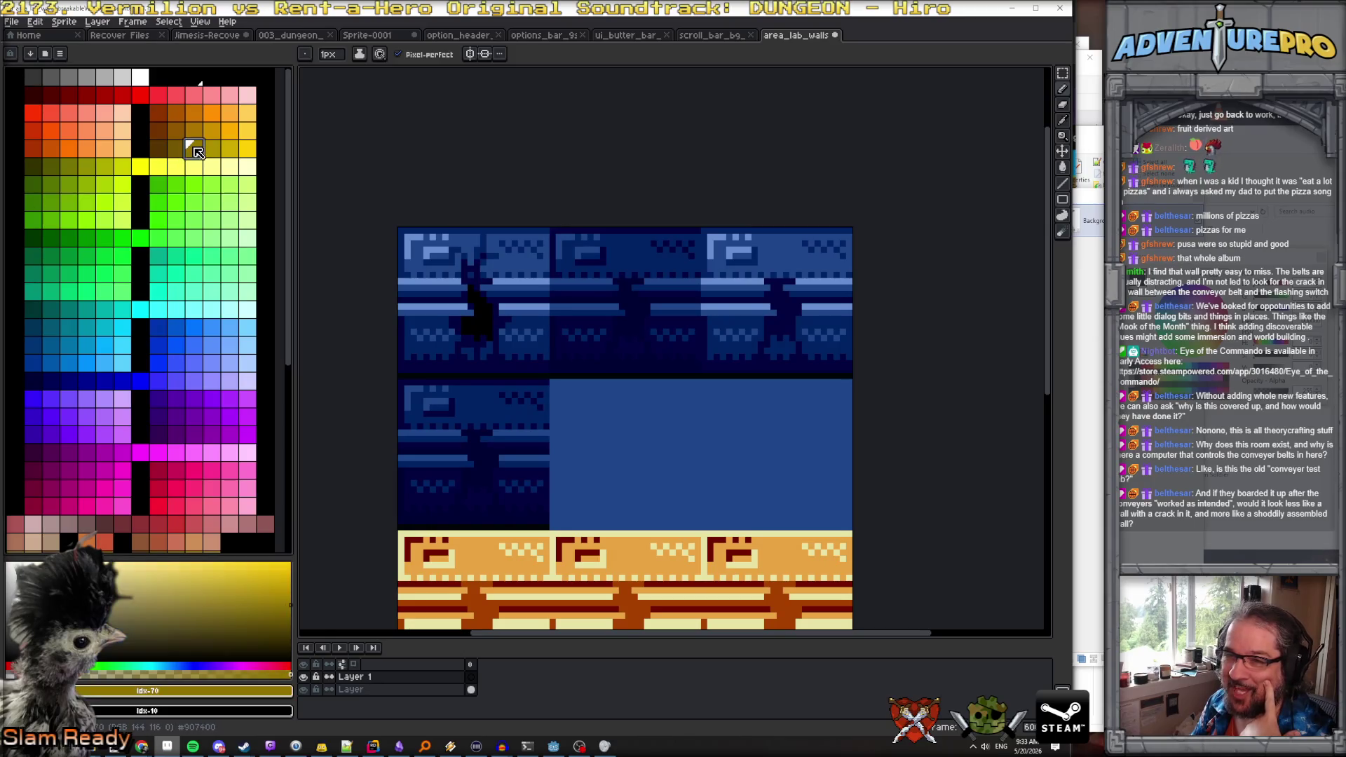
{"action": "scroll", "coordinate": [425, 274], "scroll_direction": "up", "scroll_amount": 1}
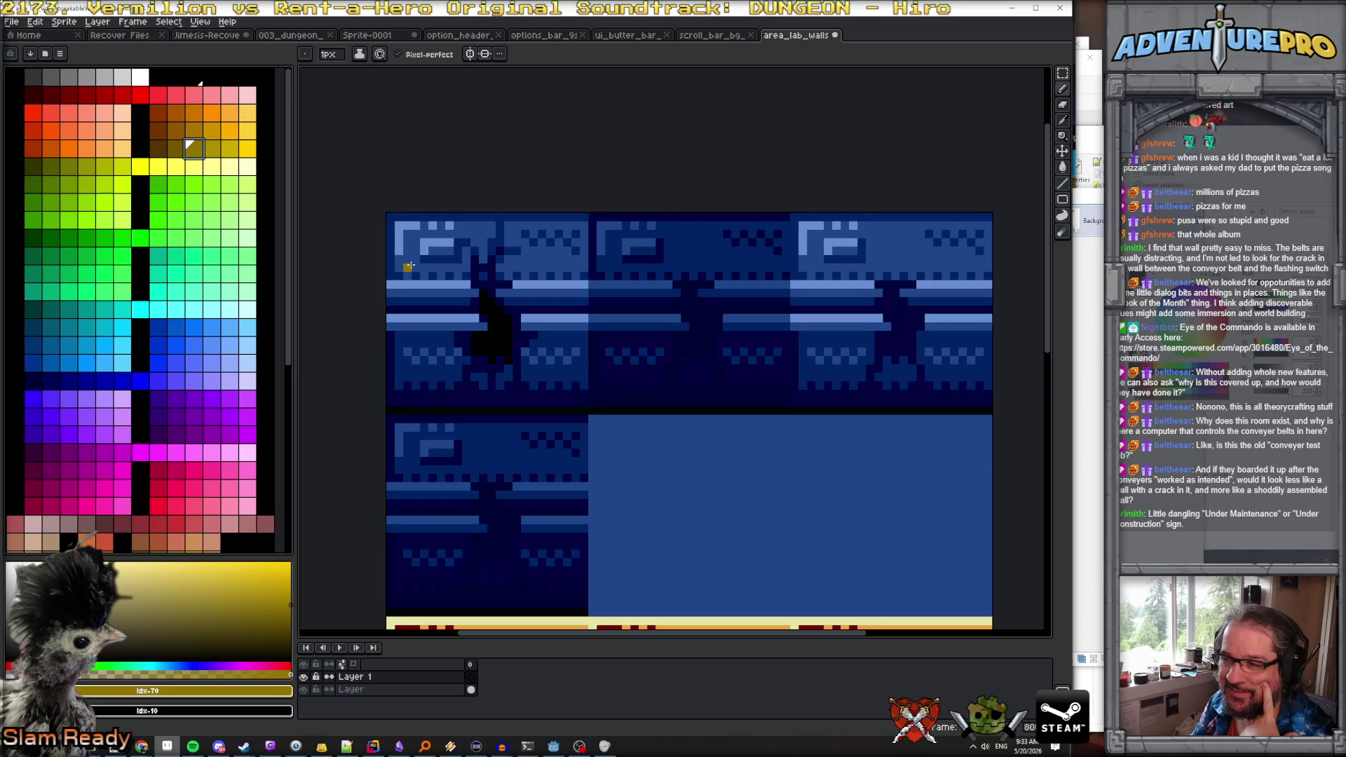
{"action": "scroll", "coordinate": [410, 273], "scroll_direction": "up", "scroll_amount": 1}
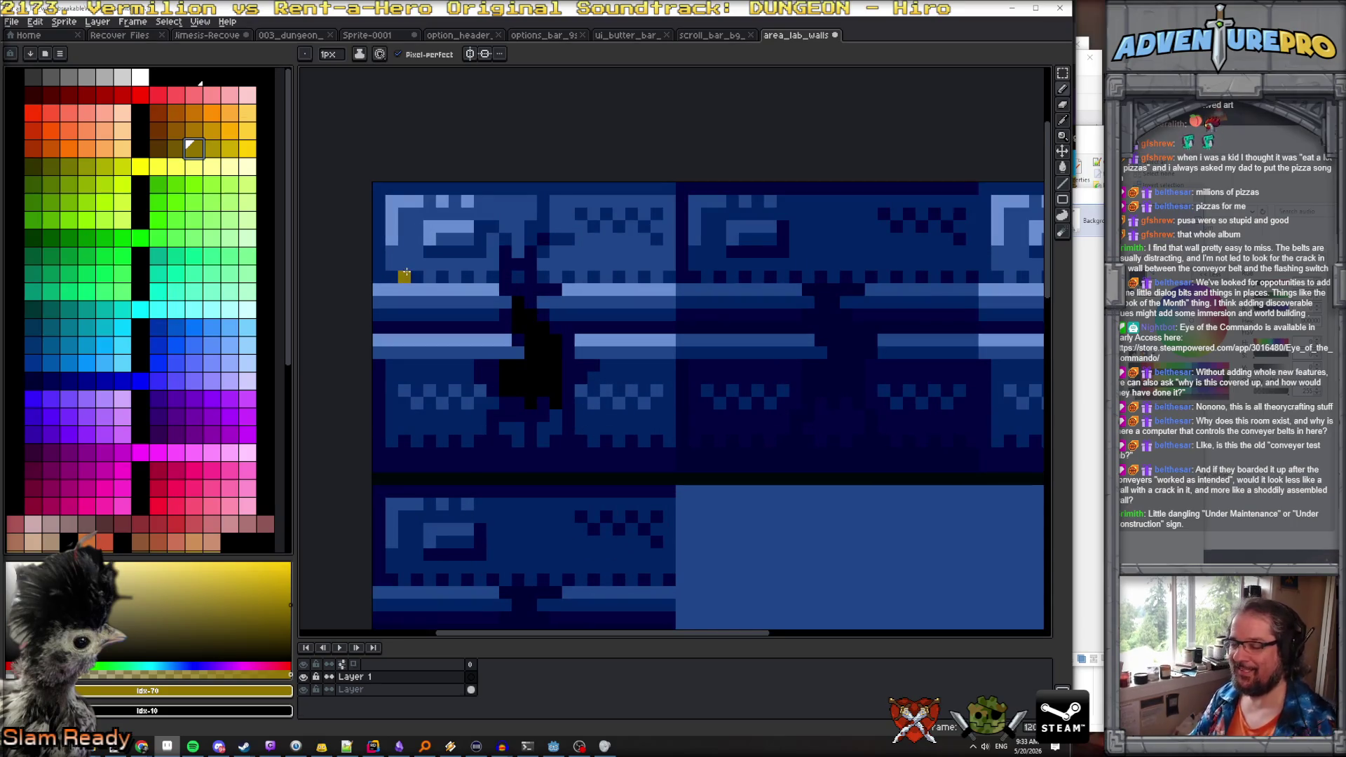
Draw a gold plank outline across the crack and fill it with gold
{"action": "left_click_drag", "start_coordinate": [406, 289], "coordinate": [647, 252]}
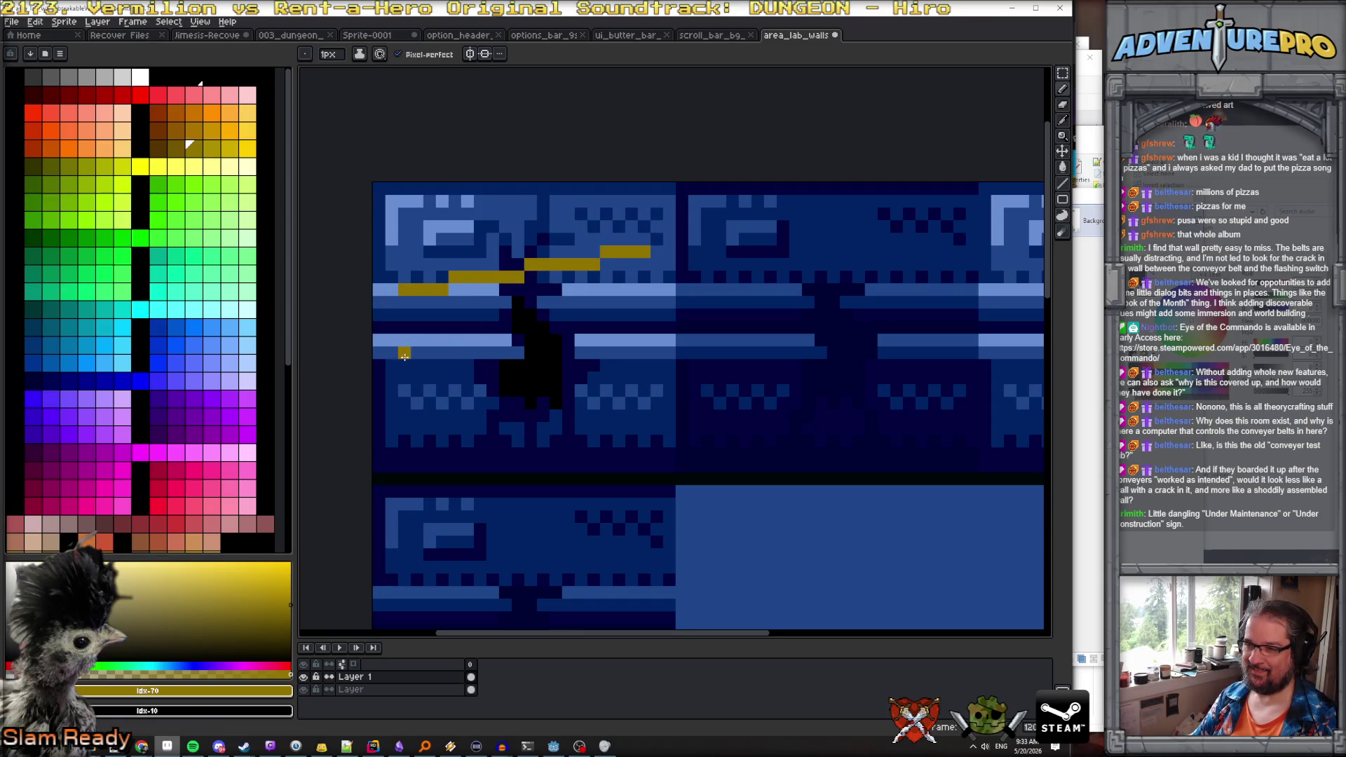
{"action": "left_click_drag", "start_coordinate": [404, 356], "coordinate": [648, 315]}
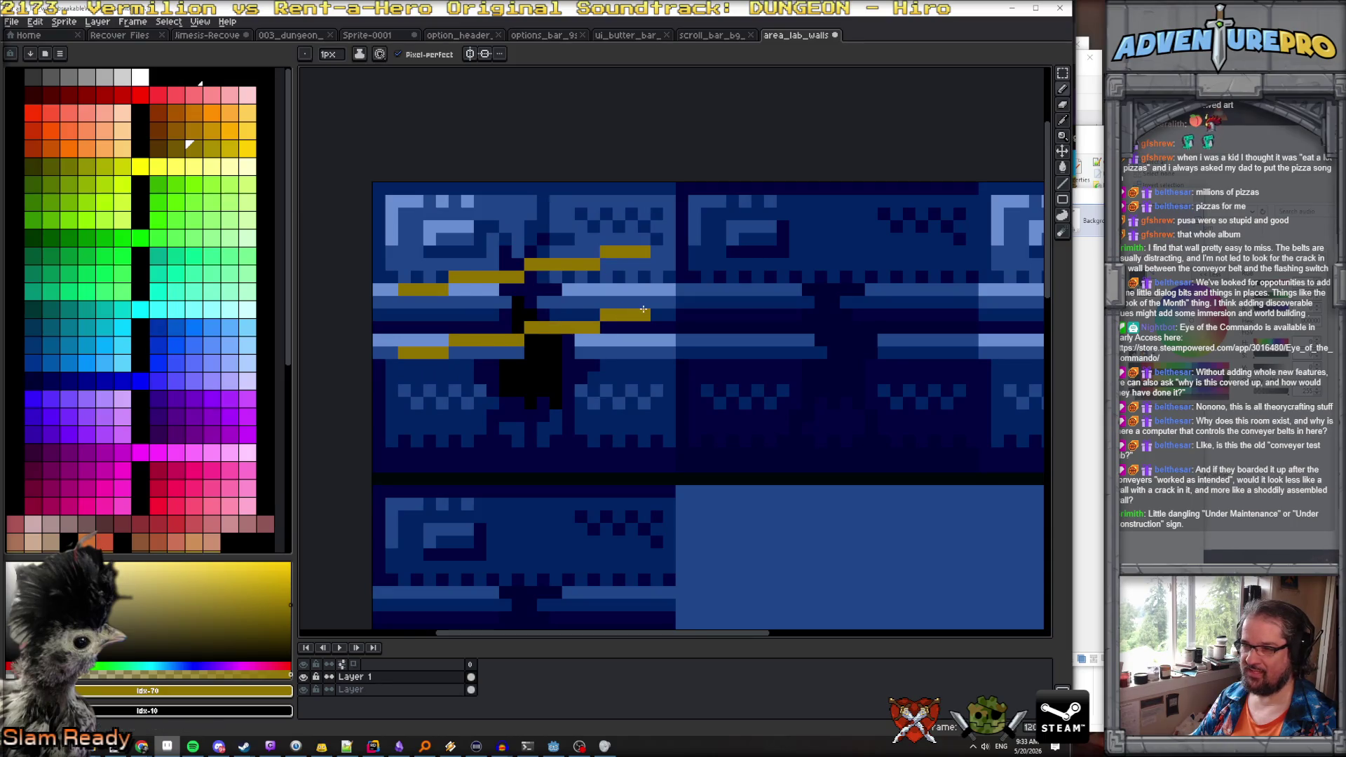
{"action": "left_click_drag", "start_coordinate": [404, 351], "coordinate": [403, 290]}
{"action": "left_click_drag", "start_coordinate": [643, 313], "coordinate": [643, 258]}
{"action": "key", "text": "g"}
{"action": "left_click", "coordinate": [511, 318]}
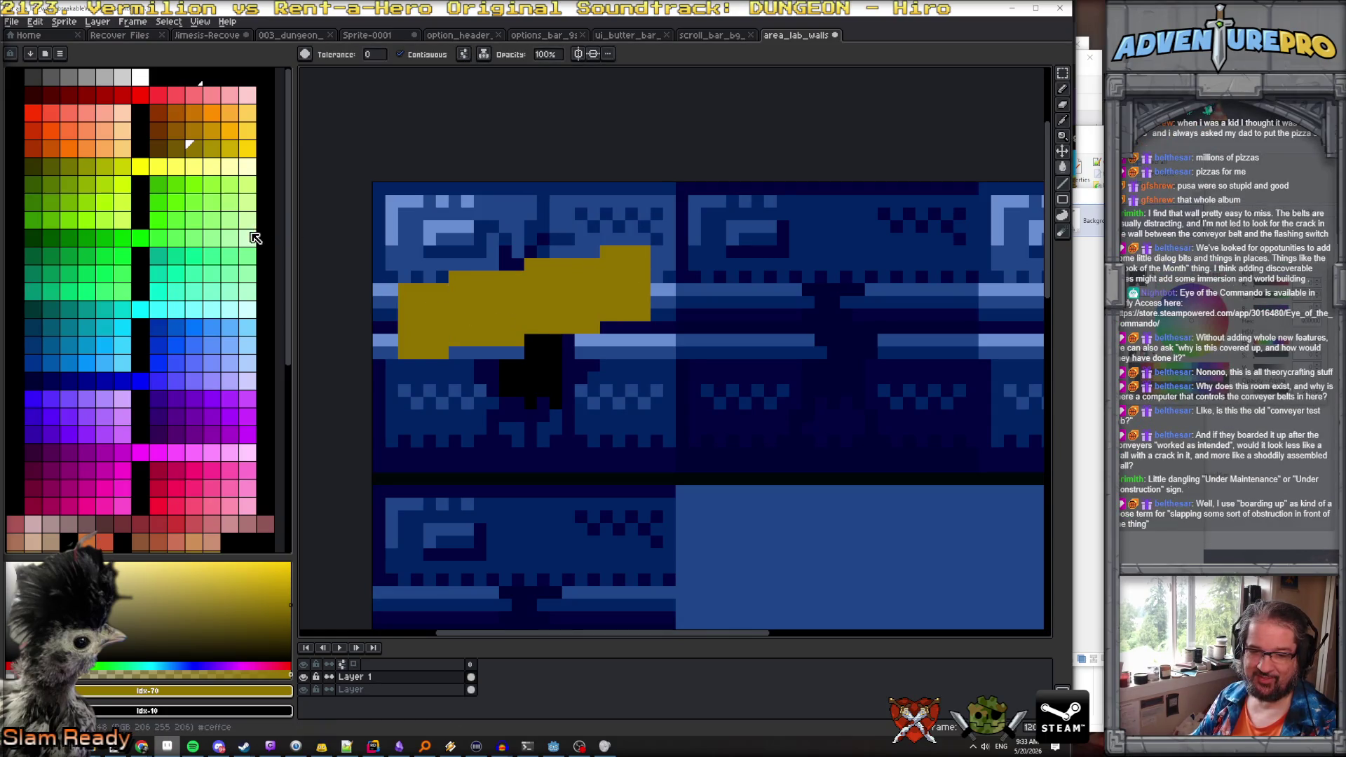
Shade the gold plank's bottom edge with dark brown
{"action": "left_click", "coordinate": [158, 148]}
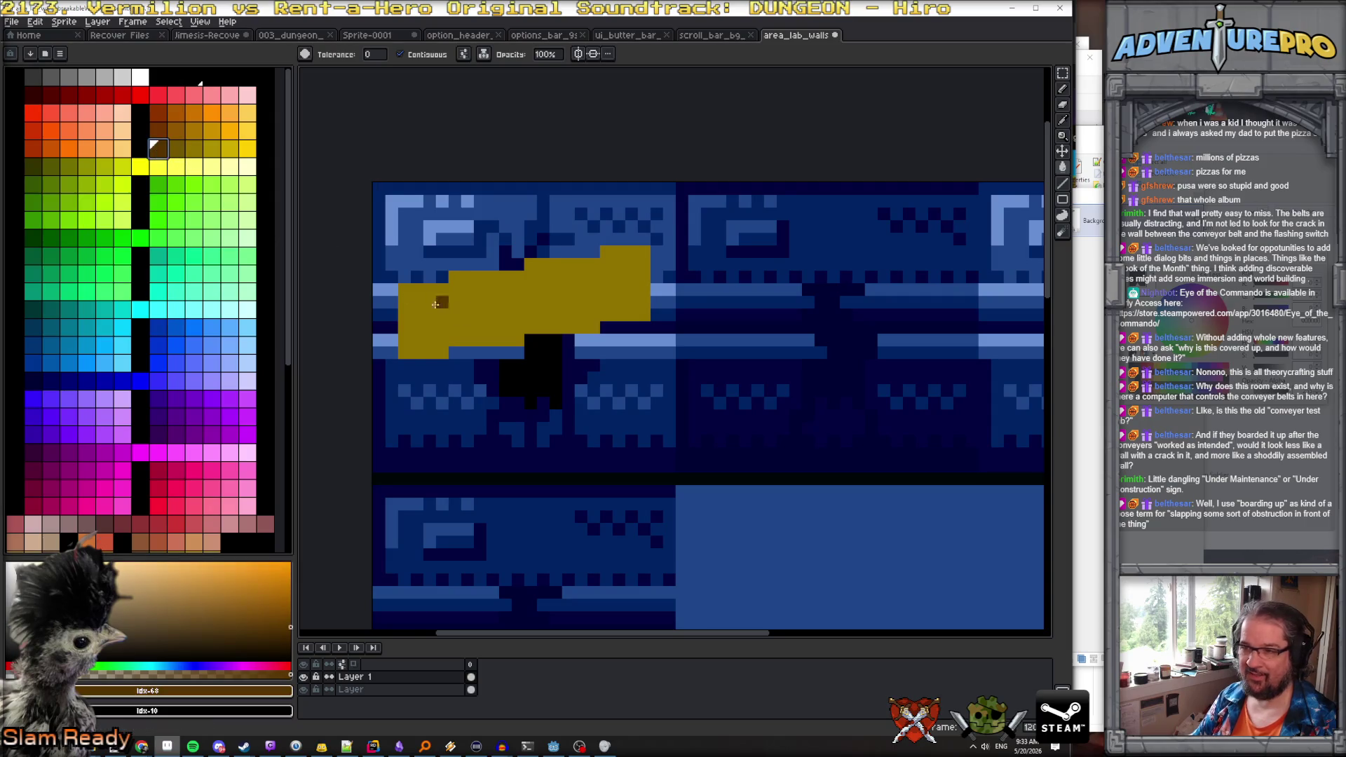
{"action": "left_click", "coordinate": [174, 146]}
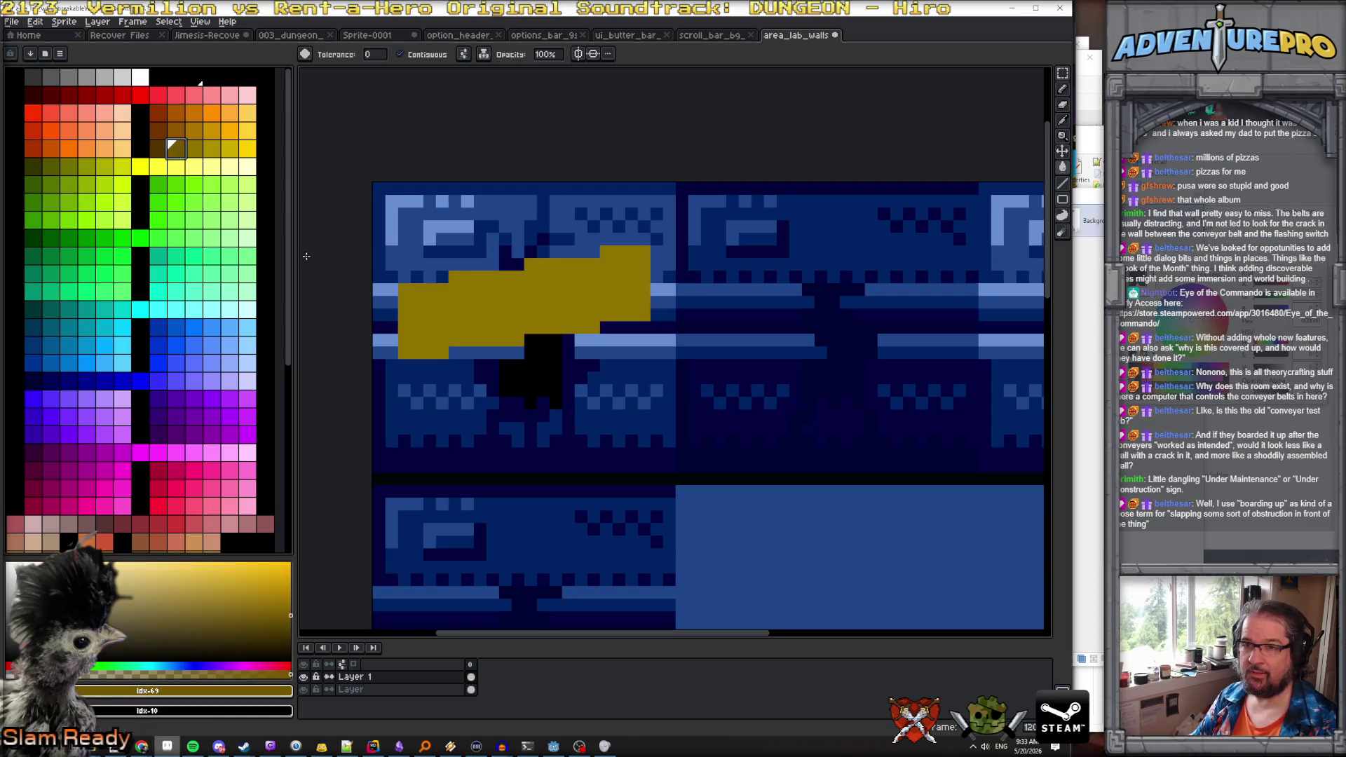
{"action": "left_click", "coordinate": [160, 146]}
{"action": "left_click", "coordinate": [405, 353]}
{"action": "key", "text": "ctrl+z"}
{"action": "key", "text": "b"}
{"action": "left_click_drag", "start_coordinate": [405, 354], "coordinate": [647, 315]}
Draw darker gold grain lines across the plank
{"action": "scroll", "coordinate": [617, 301], "scroll_direction": "down", "scroll_amount": 2}
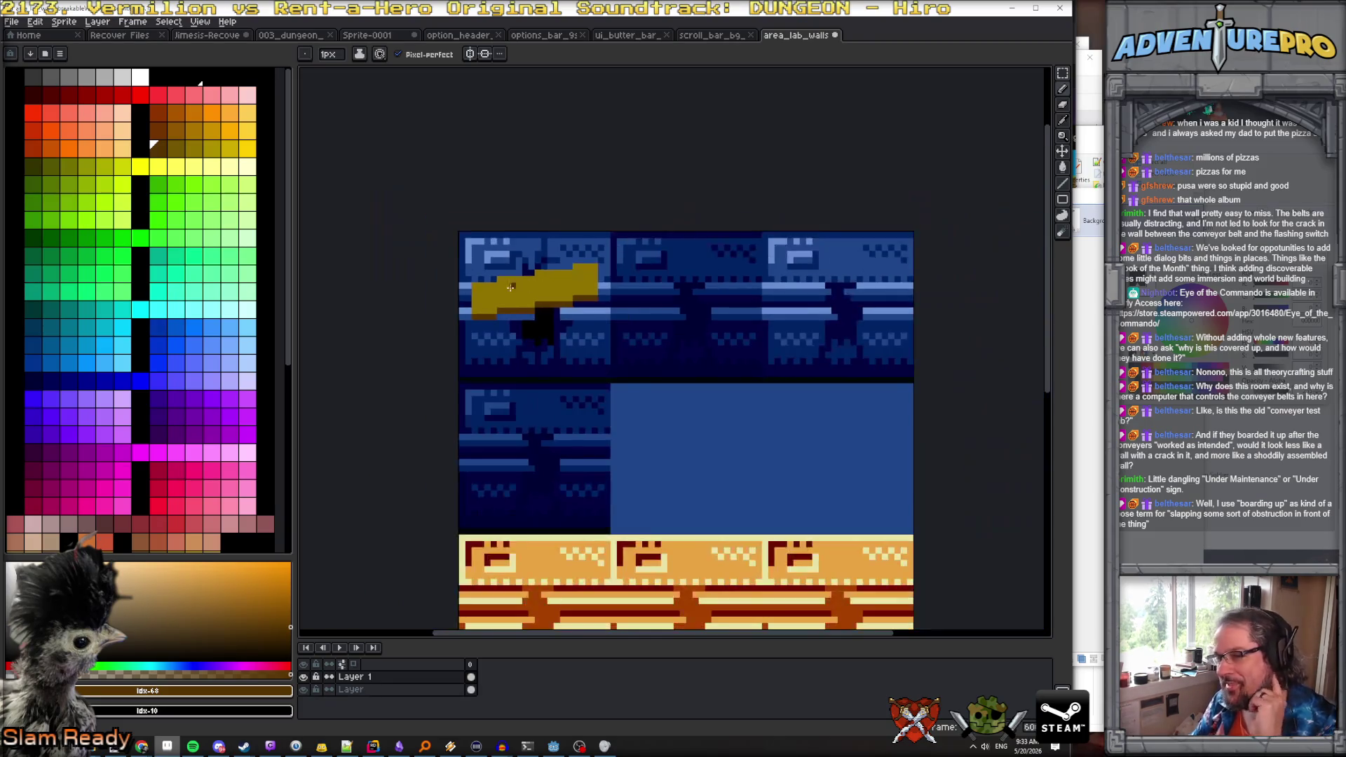
{"action": "scroll", "coordinate": [571, 305], "scroll_direction": "up", "scroll_amount": 2}
{"action": "left_click", "coordinate": [174, 147]}
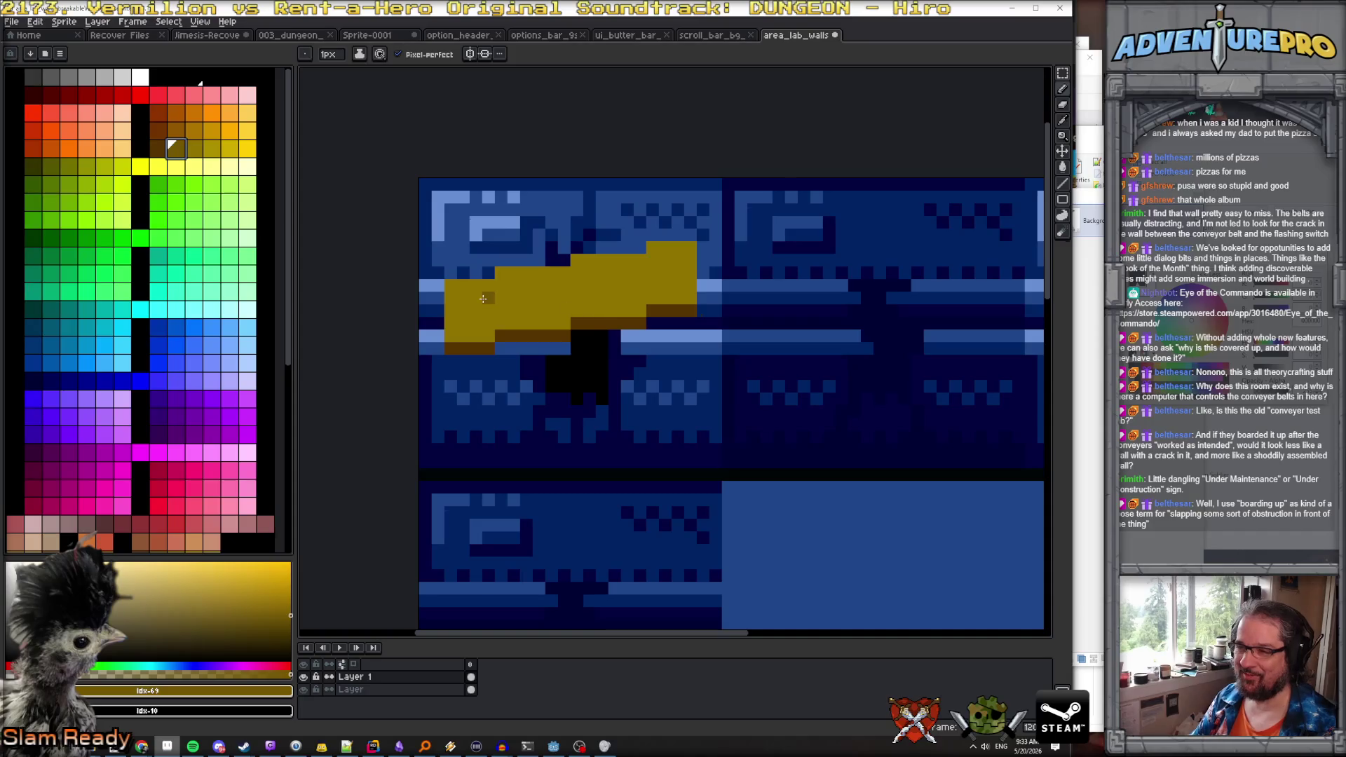
{"action": "mouse_move", "coordinate": [474, 297]}
{"action": "left_mouse_down"}
{"action": "mouse_move", "coordinate": [644, 291]}
{"action": "mouse_move", "coordinate": [561, 298]}
{"action": "left_mouse_up"}
{"action": "left_click_drag", "start_coordinate": [641, 275], "coordinate": [663, 276]}
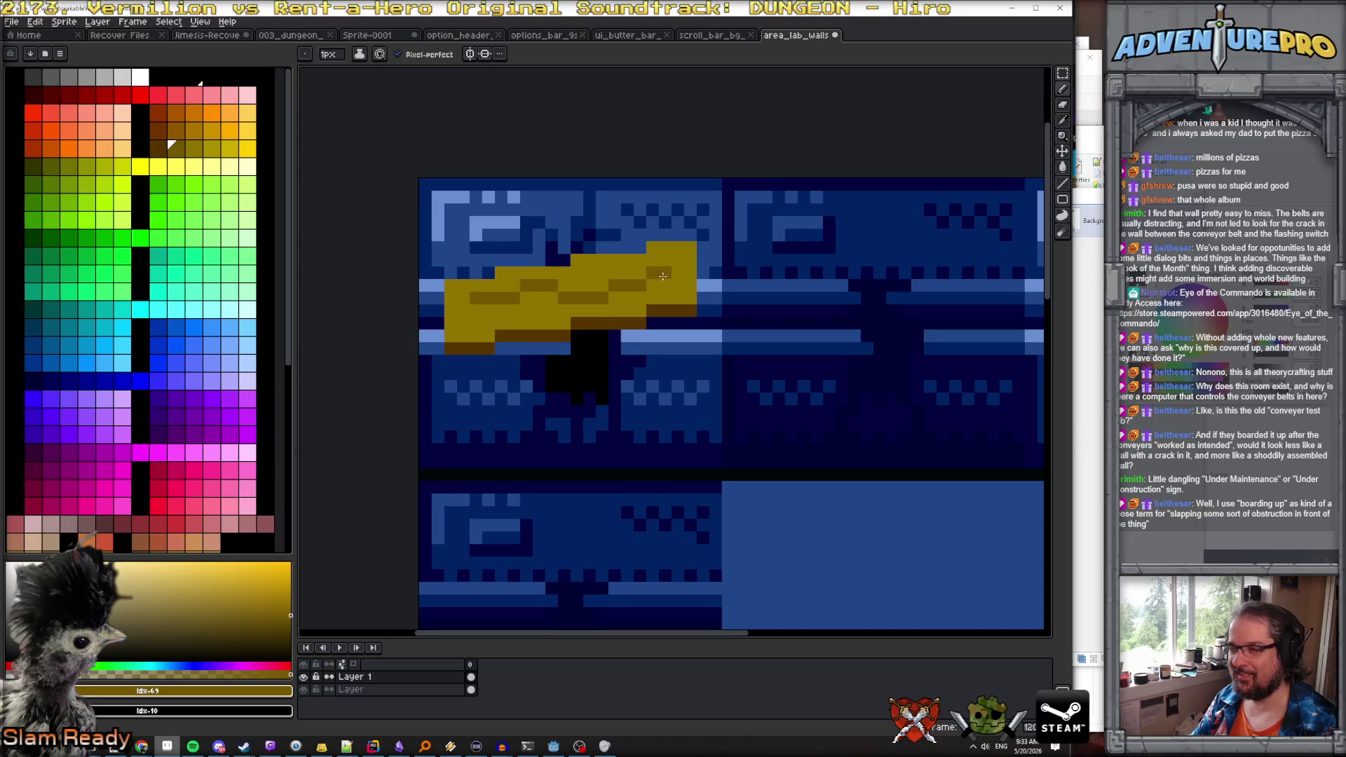
Extend the gold boards diagonally down over the crack with gold strokes
{"action": "left_click", "coordinate": [654, 244], "text": "alt"}
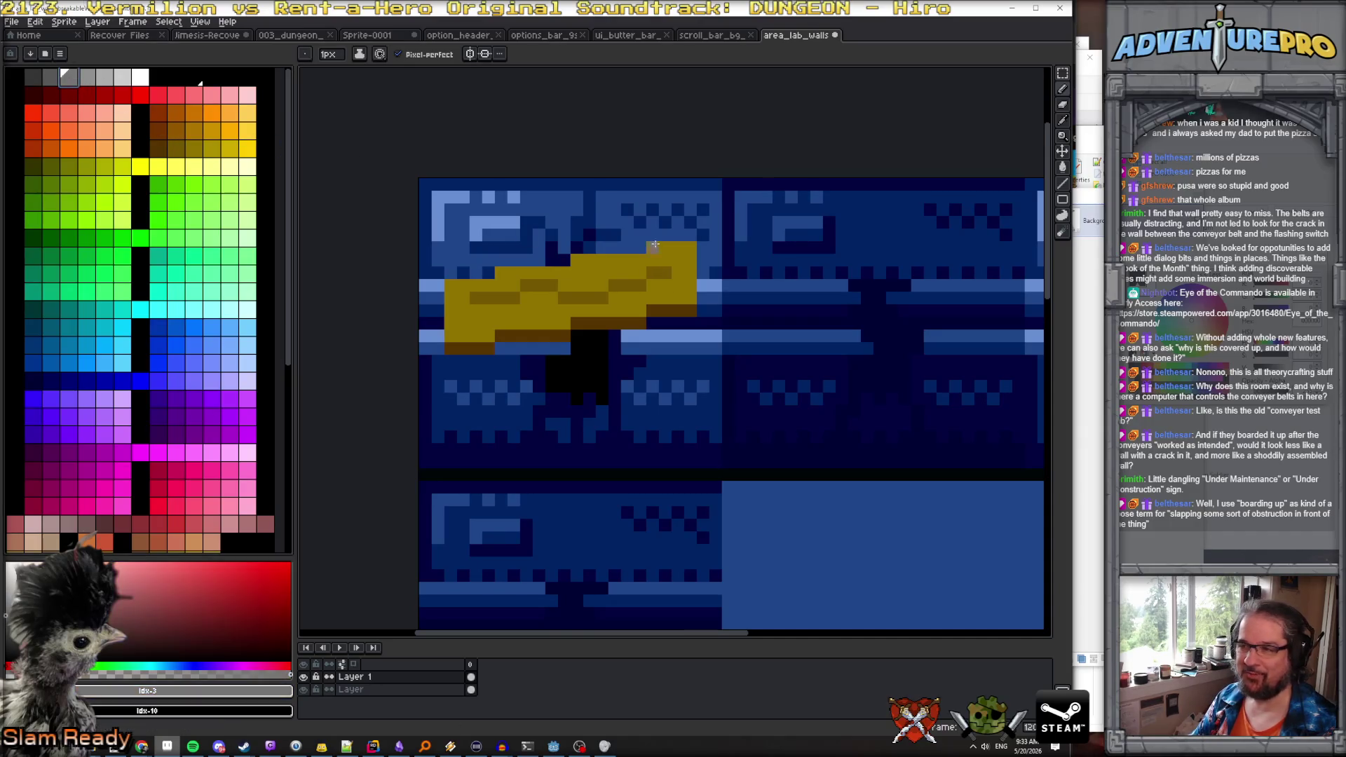
{"action": "left_click", "coordinate": [123, 76]}
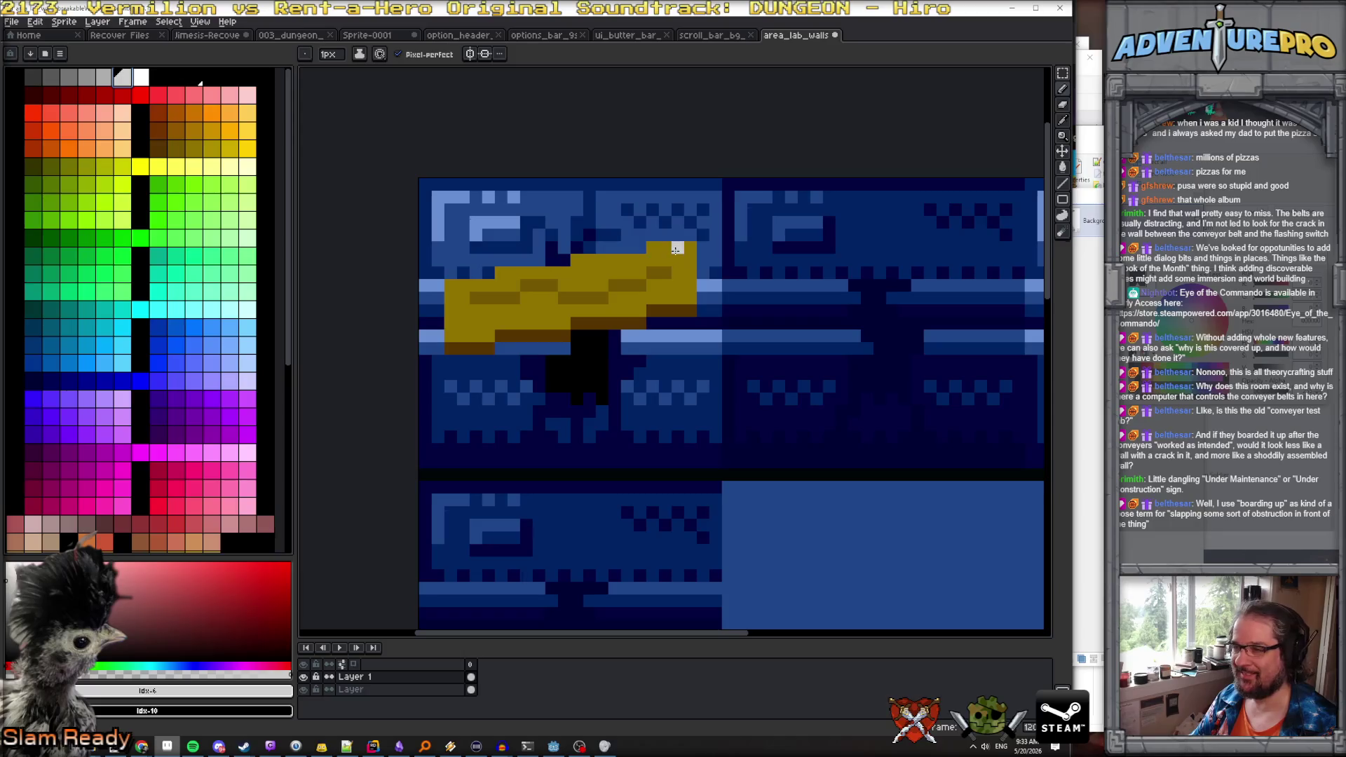
{"action": "scroll", "coordinate": [696, 350], "scroll_direction": "down", "scroll_amount": 5}
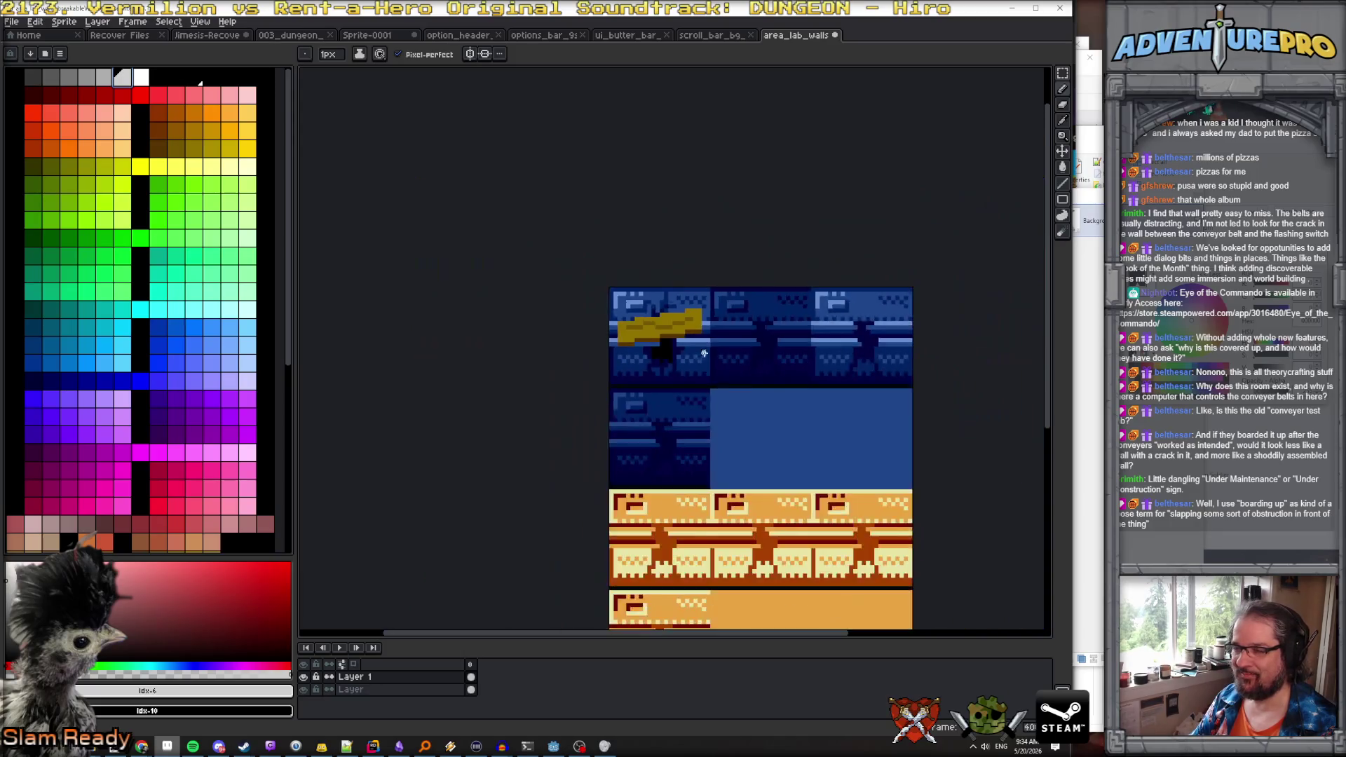
{"action": "scroll", "coordinate": [673, 358], "scroll_direction": "up", "scroll_amount": 5}
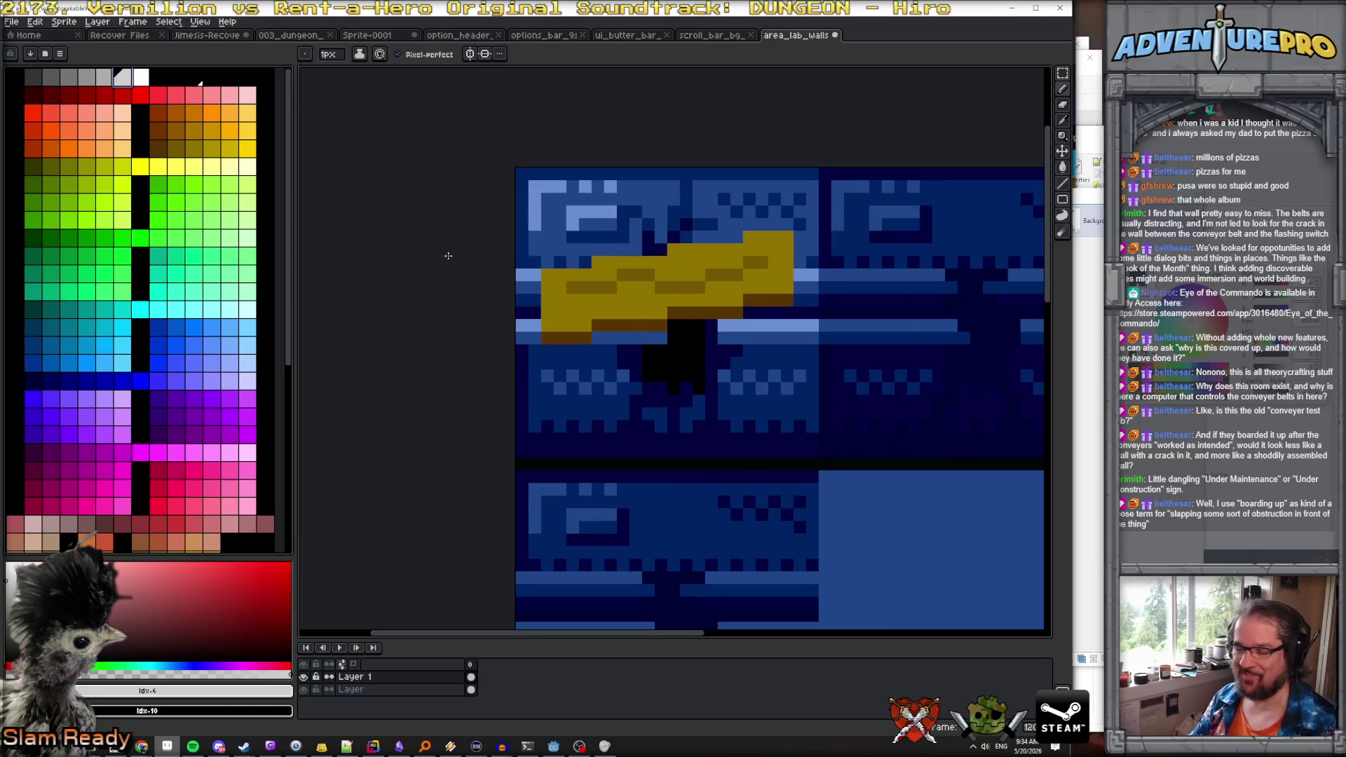
{"action": "left_click", "coordinate": [637, 312], "text": "alt"}
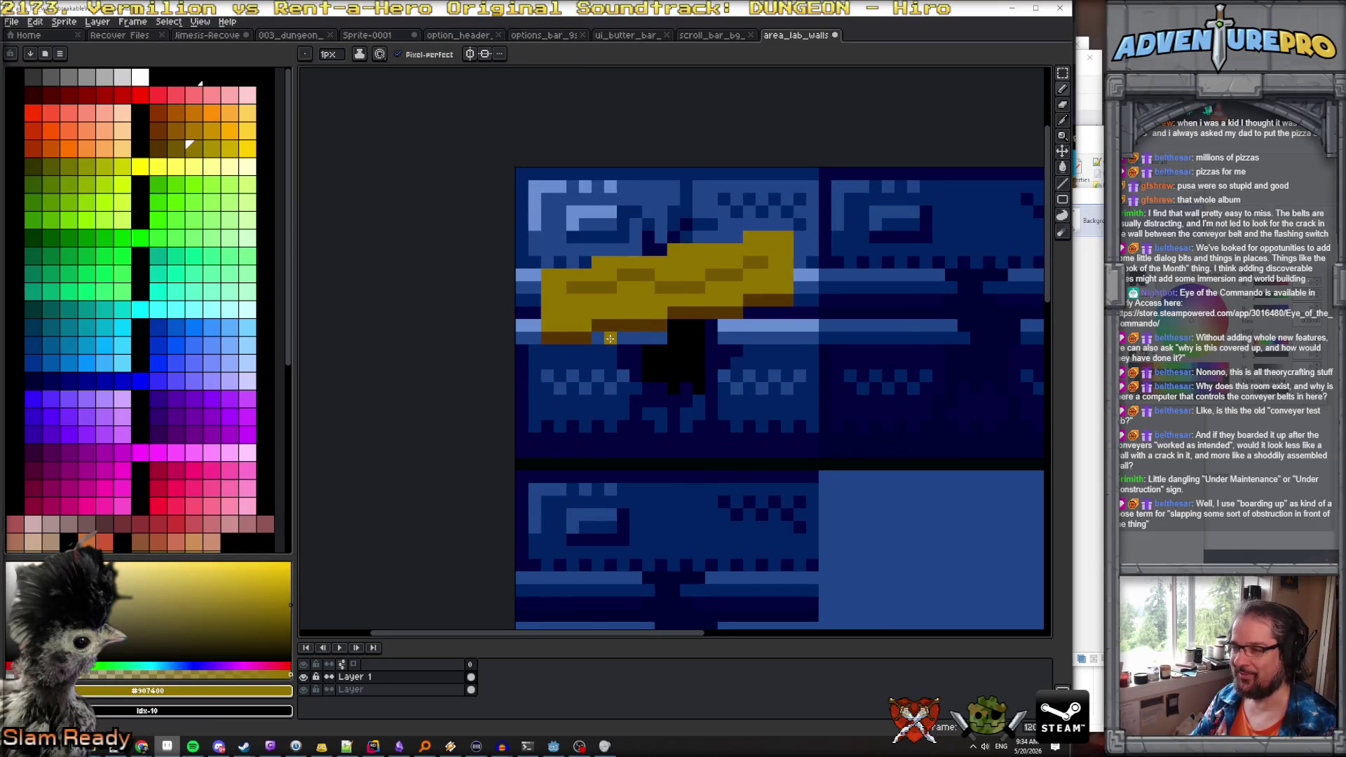
{"action": "left_click_drag", "start_coordinate": [607, 339], "coordinate": [762, 388]}
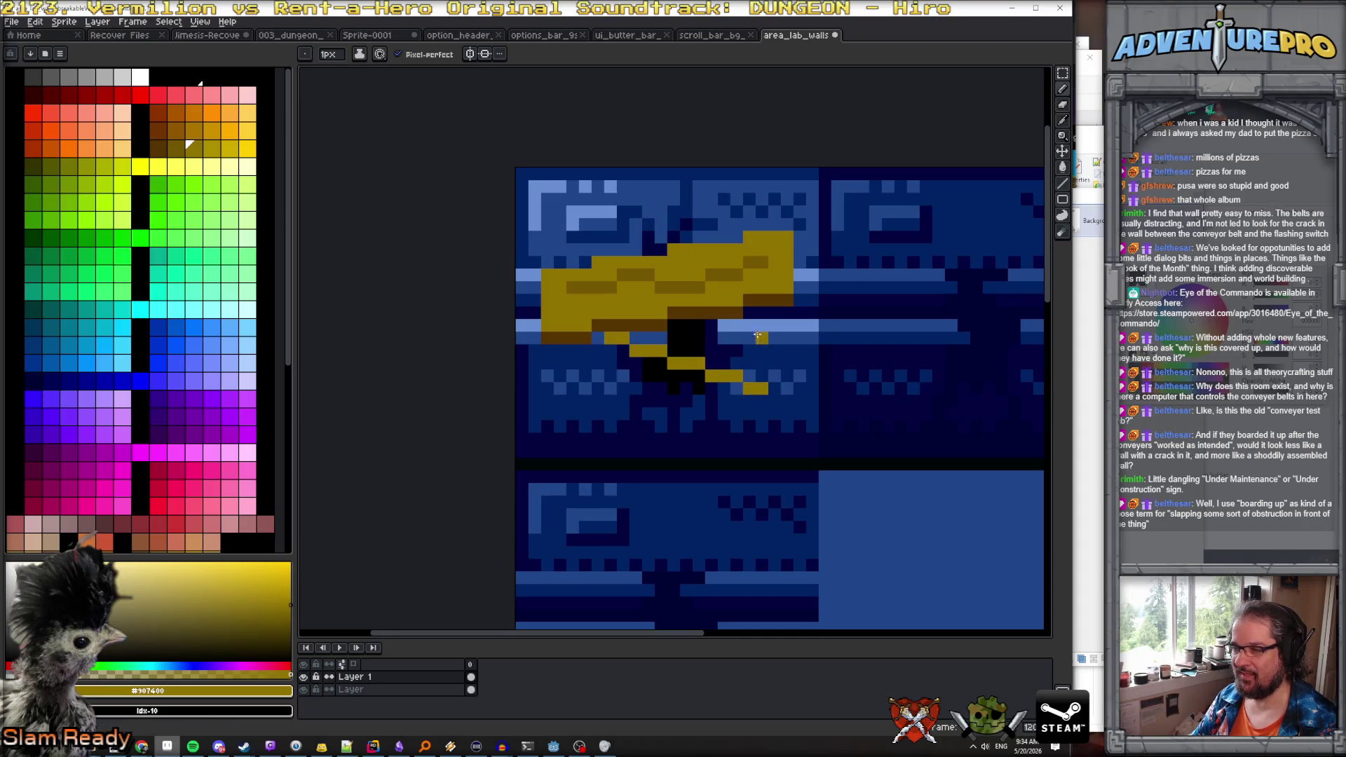
{"action": "mouse_move", "coordinate": [752, 326]}
{"action": "left_mouse_down"}
{"action": "mouse_move", "coordinate": [770, 340]}
{"action": "mouse_move", "coordinate": [762, 388]}
{"action": "left_mouse_up"}
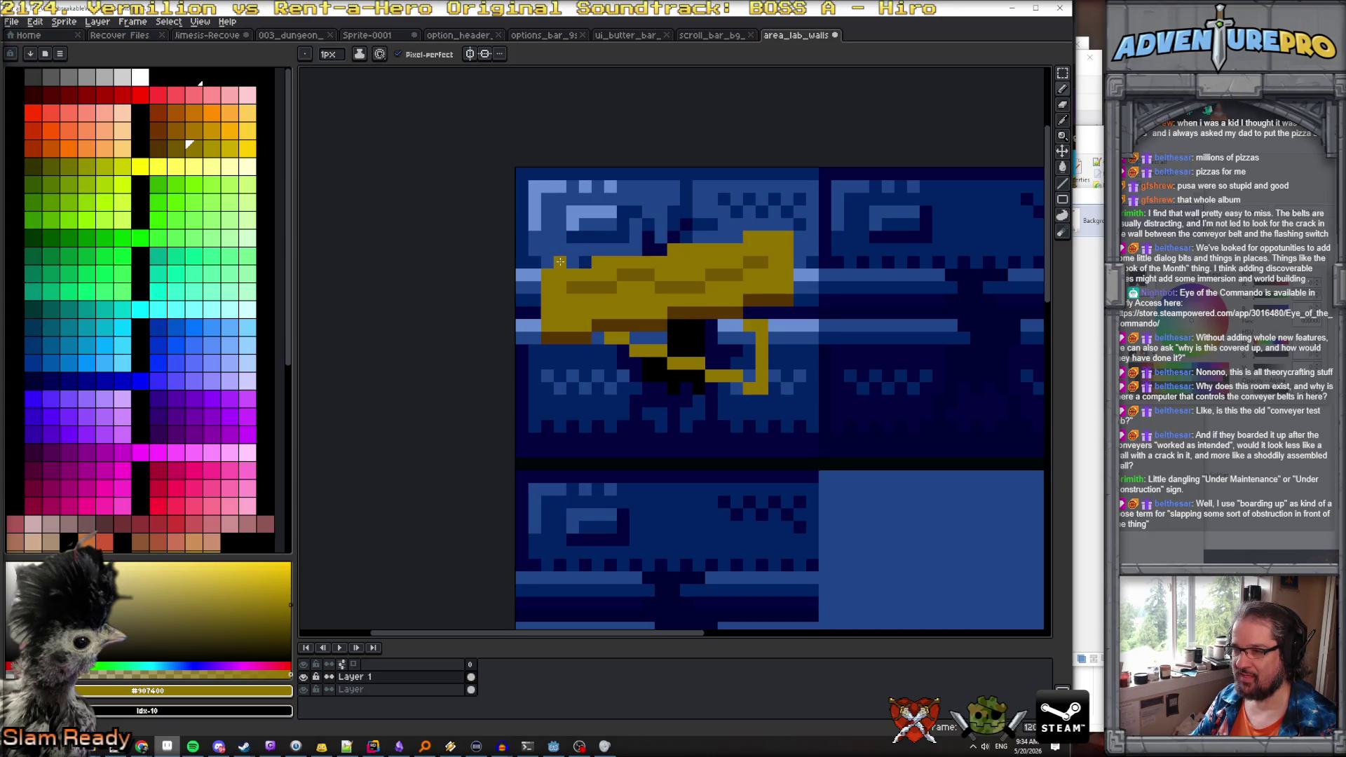
Add dark brown shading and a darker gold line along the boards
{"action": "left_click", "coordinate": [611, 324], "text": "alt"}
{"action": "mouse_move", "coordinate": [561, 264]}
{"action": "left_mouse_down"}
{"action": "mouse_move", "coordinate": [535, 250]}
{"action": "mouse_move", "coordinate": [535, 210]}
{"action": "mouse_move", "coordinate": [564, 211]}
{"action": "mouse_move", "coordinate": [628, 247]}
{"action": "left_mouse_up"}
{"action": "left_click", "coordinate": [623, 339], "text": "alt"}
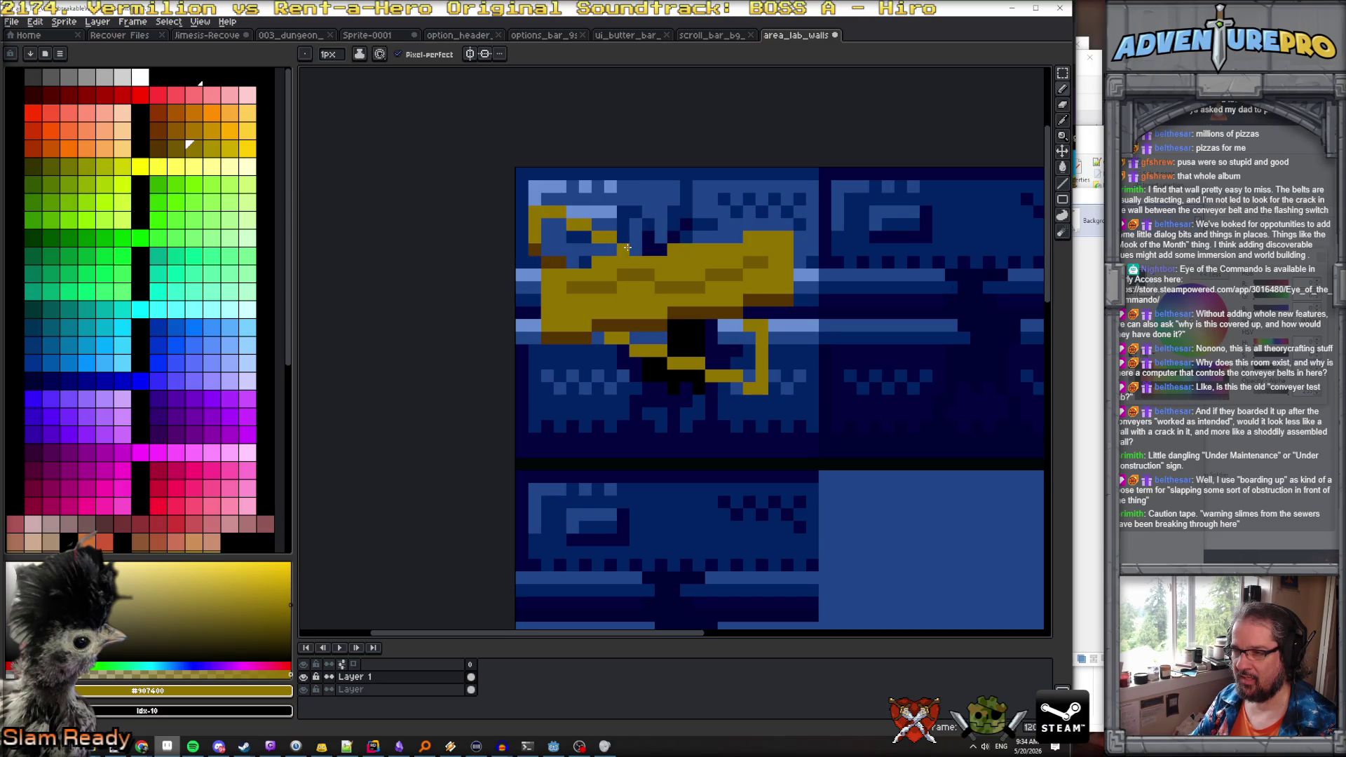
{"action": "left_click", "coordinate": [624, 249], "text": "alt"}
{"action": "left_click_drag", "start_coordinate": [624, 250], "coordinate": [662, 249]}
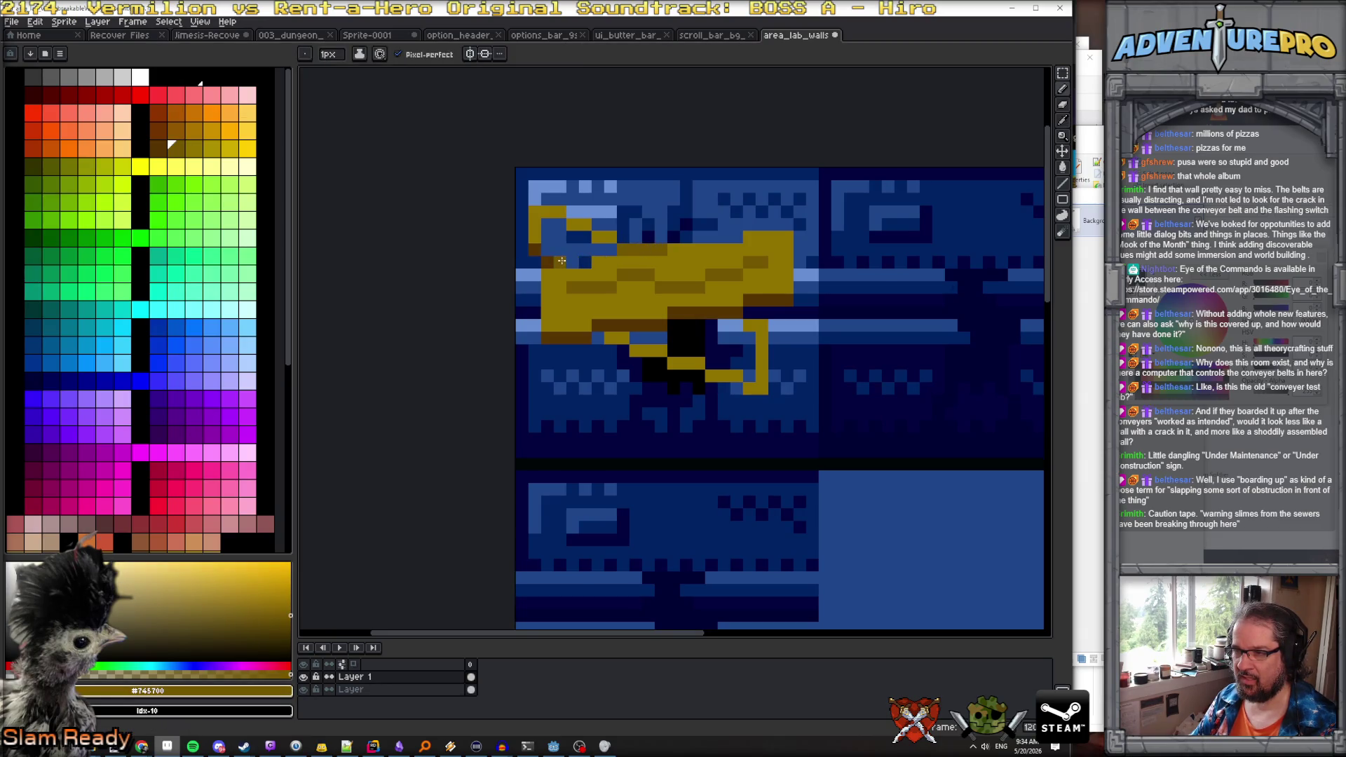
{"action": "left_click", "coordinate": [605, 250], "text": "alt"}
{"action": "left_click", "coordinate": [562, 247]}
Fill the blue and black pockets in the boards with gold, darkening one pixel brown
{"action": "key", "text": "g"}
{"action": "left_click", "coordinate": [554, 232]}
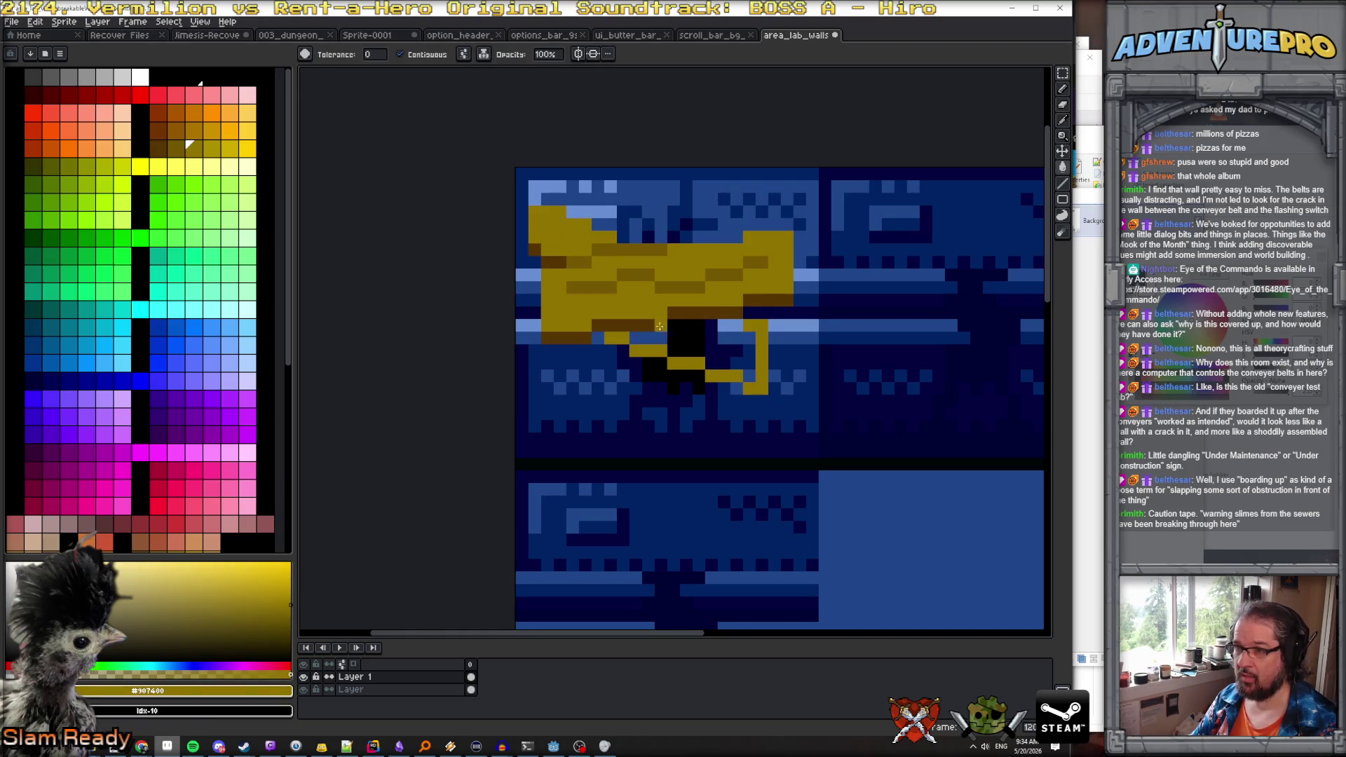
{"action": "left_click", "coordinate": [679, 341]}
{"action": "left_click", "coordinate": [679, 342]}
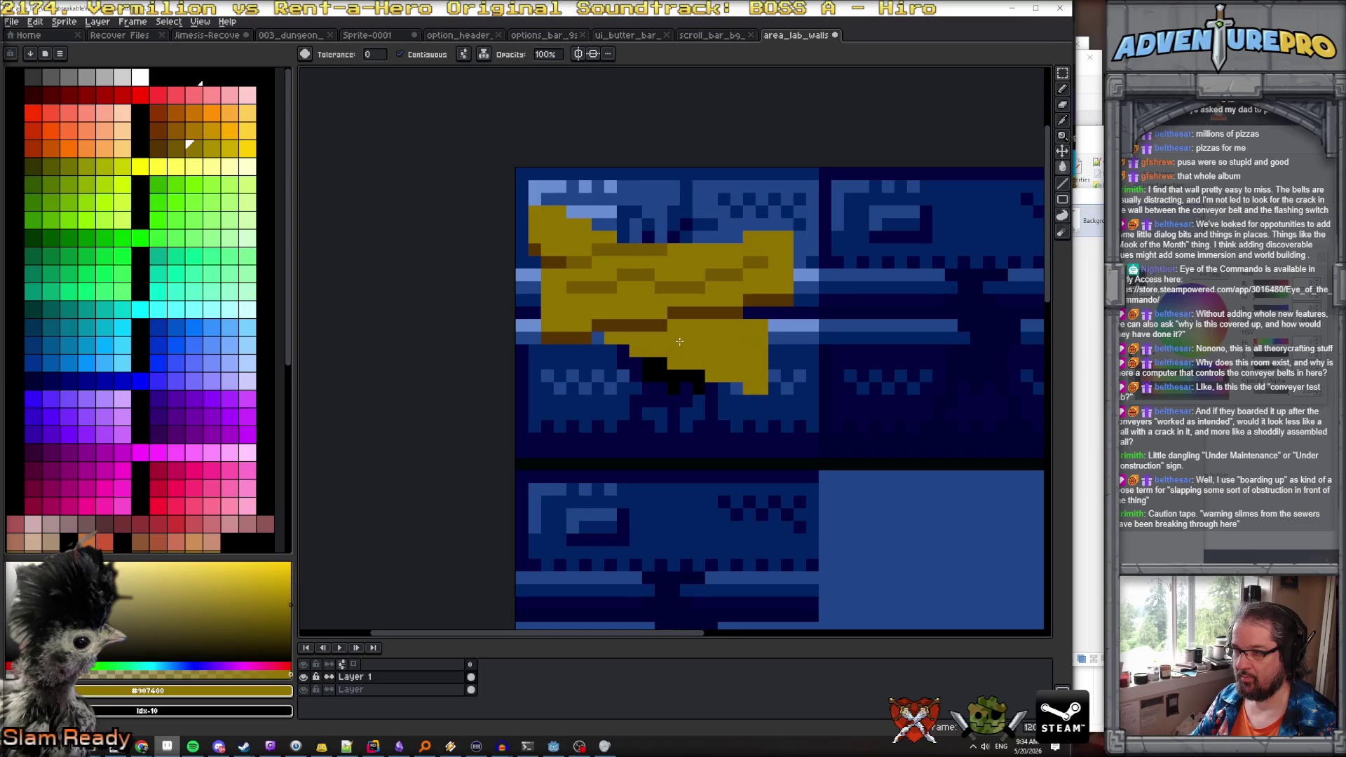
{"action": "left_click", "coordinate": [624, 326], "text": "alt"}
{"action": "left_click", "coordinate": [616, 339]}
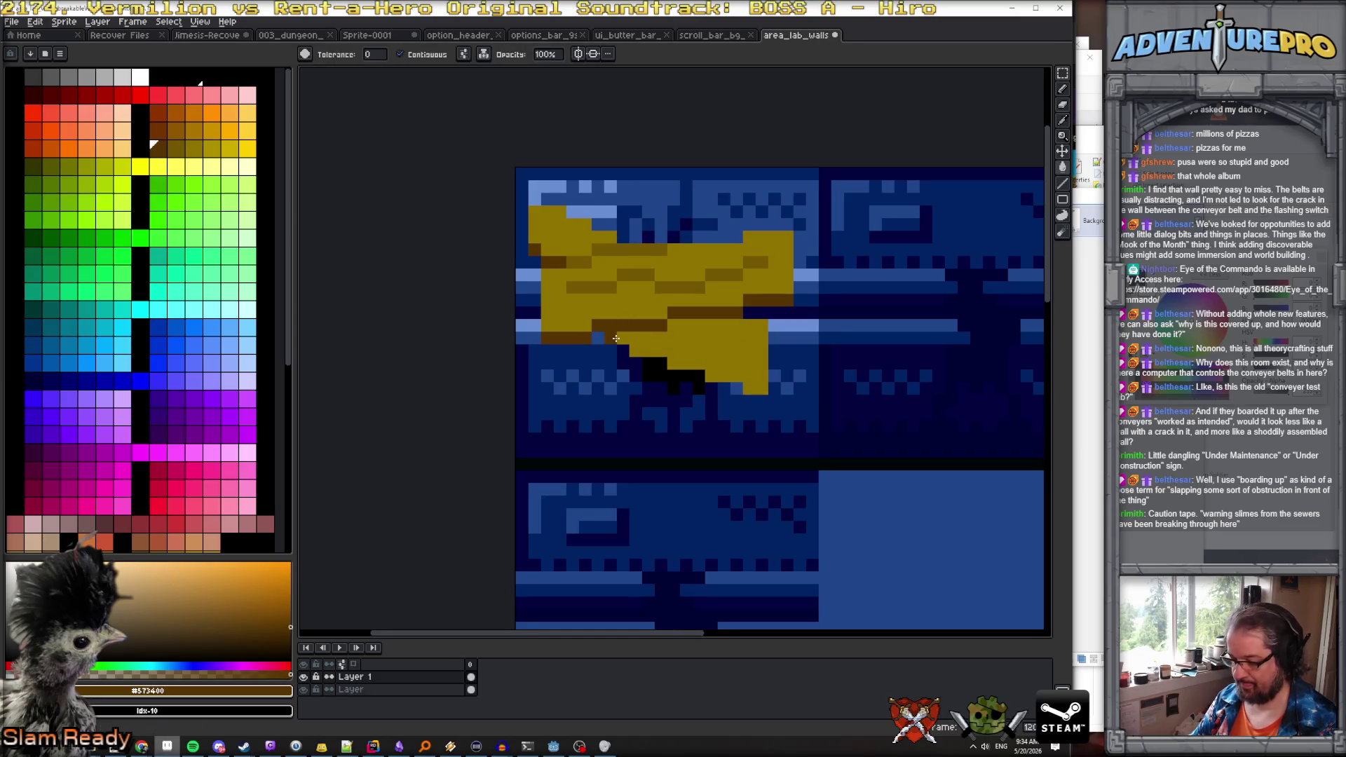
Paint dark brown plank lines across the boards
{"action": "key", "text": "v"}
{"action": "key", "text": "b"}
{"action": "left_click_drag", "start_coordinate": [621, 336], "coordinate": [749, 389]}
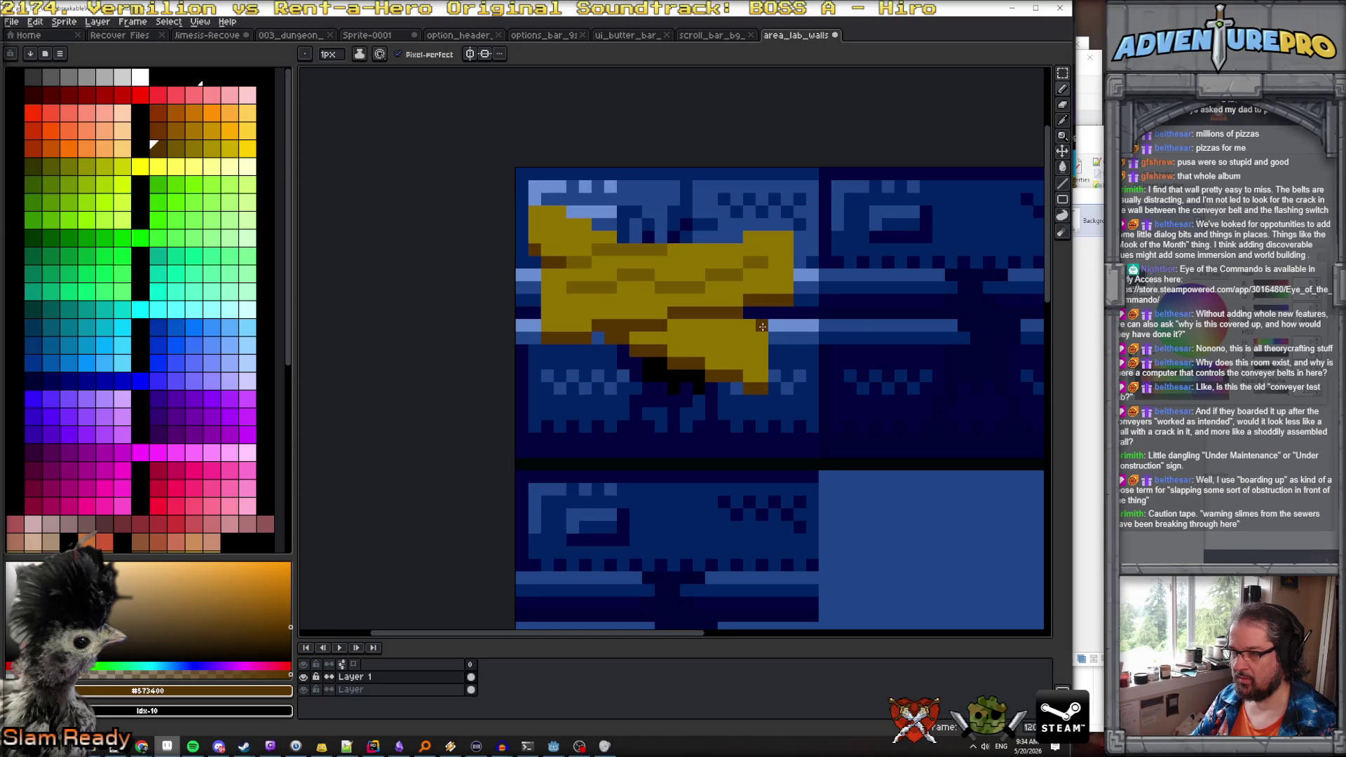
{"action": "key", "text": "e"}
{"action": "scroll", "coordinate": [782, 349], "scroll_direction": "down", "scroll_amount": 2}
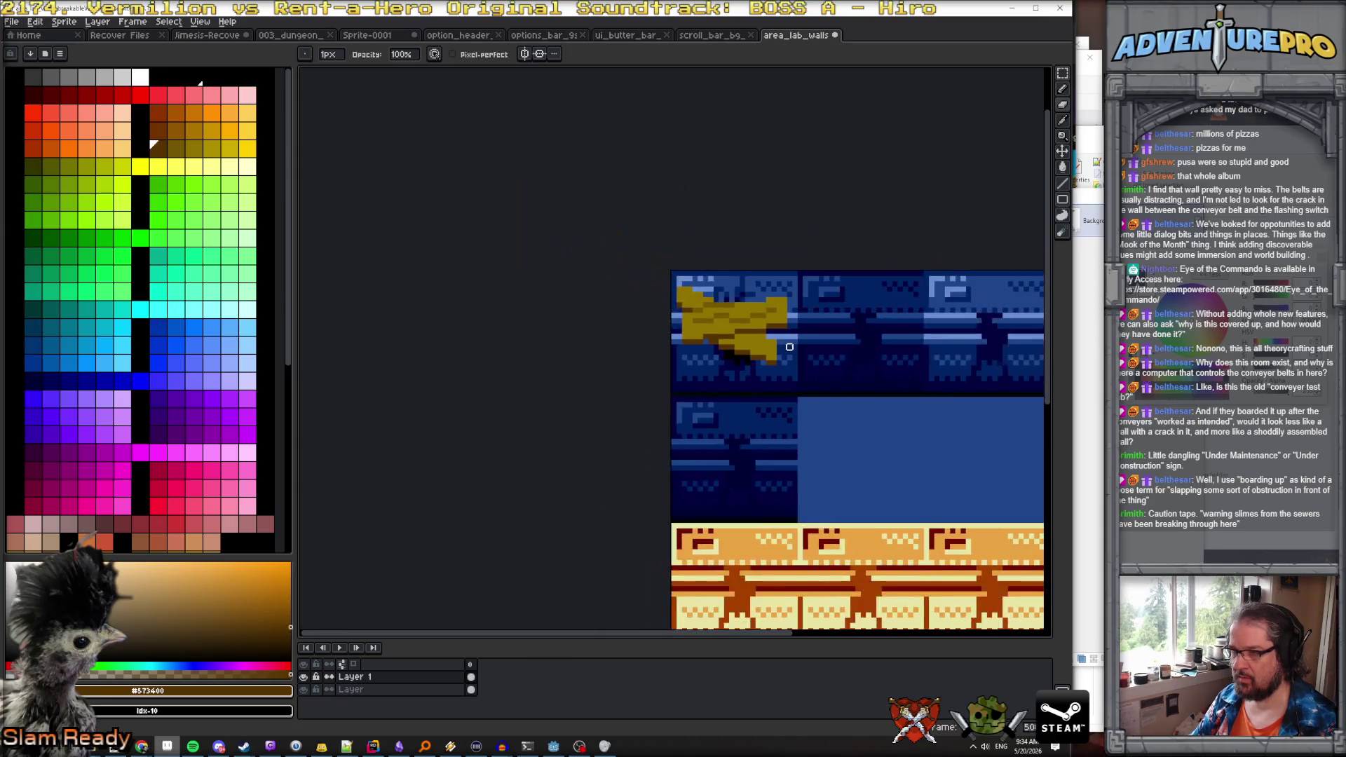
Add a row of olive shading to the wooden boards
{"action": "scroll", "coordinate": [775, 348], "scroll_direction": "up", "scroll_amount": 1}
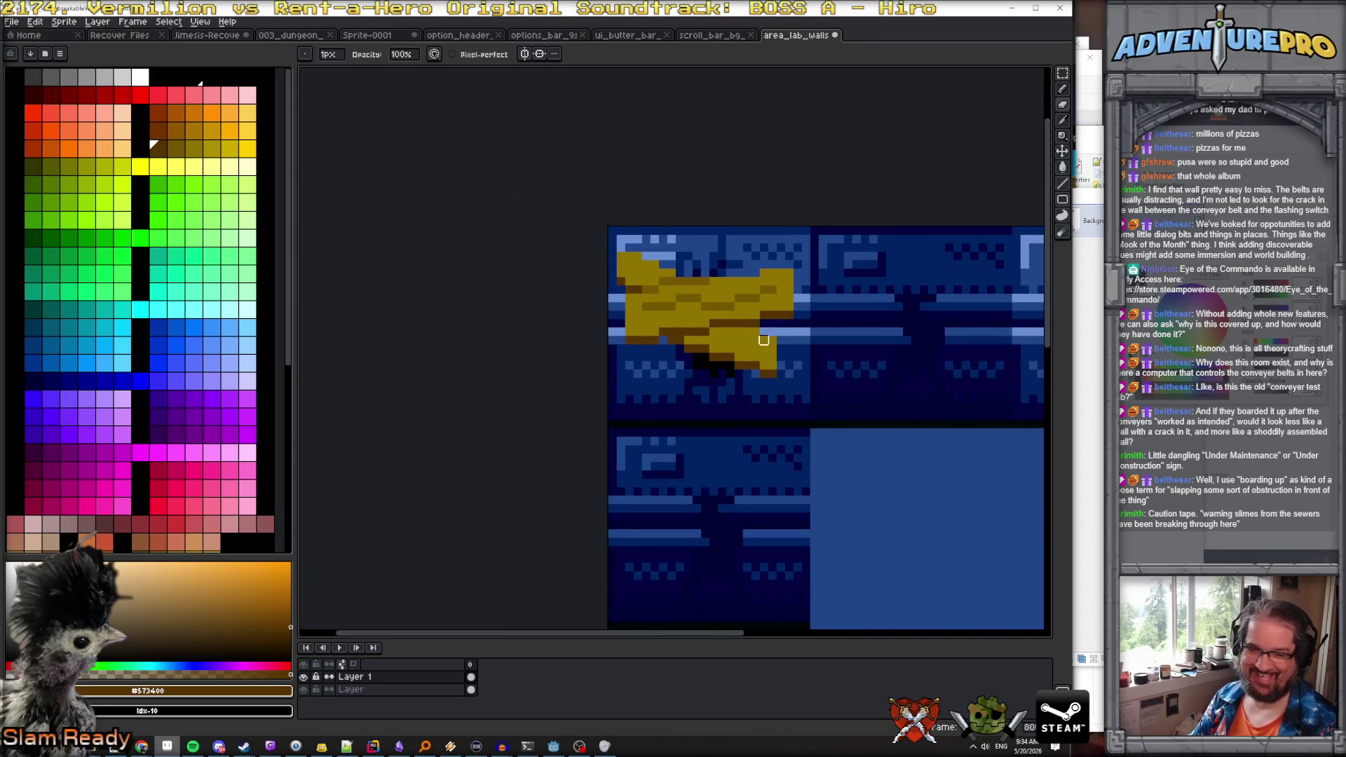
{"action": "scroll", "coordinate": [758, 342], "scroll_direction": "up", "scroll_amount": 1}
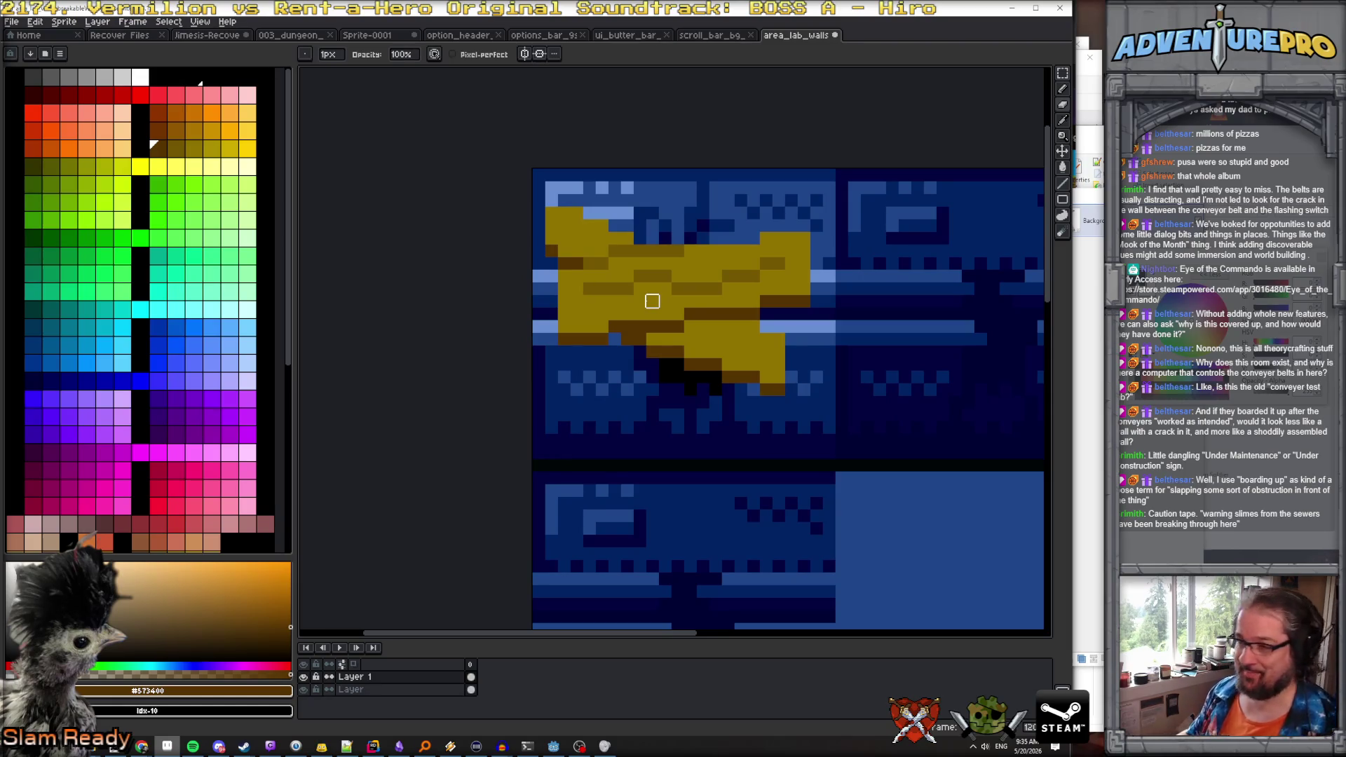
{"action": "key", "text": "e"}
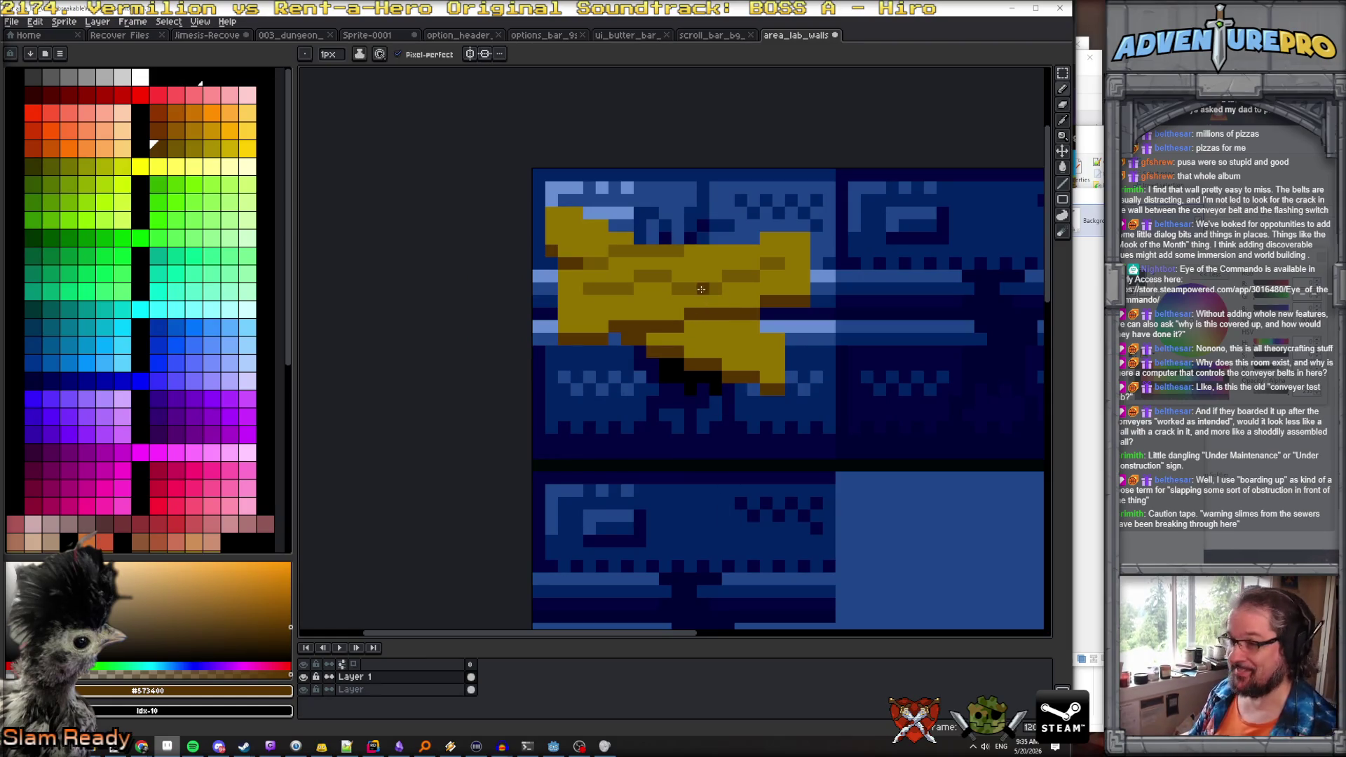
{"action": "left_click", "coordinate": [701, 289], "text": "alt"}
{"action": "mouse_move", "coordinate": [705, 327]}
{"action": "left_mouse_down"}
{"action": "mouse_move", "coordinate": [754, 327]}
{"action": "mouse_move", "coordinate": [656, 339]}
{"action": "left_mouse_up"}
{"action": "scroll", "coordinate": [779, 358], "scroll_direction": "down", "scroll_amount": 3}
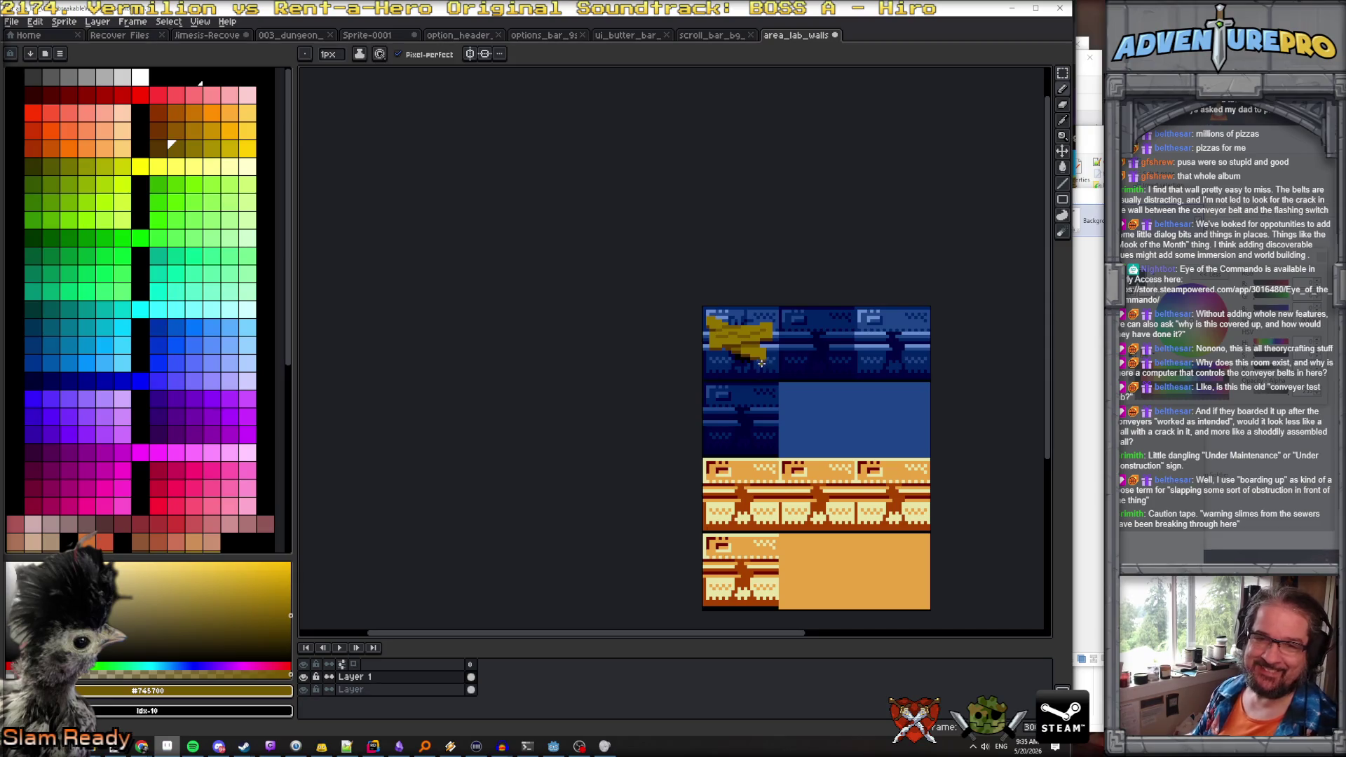
{"action": "scroll", "coordinate": [762, 363], "scroll_direction": "up", "scroll_amount": 2}
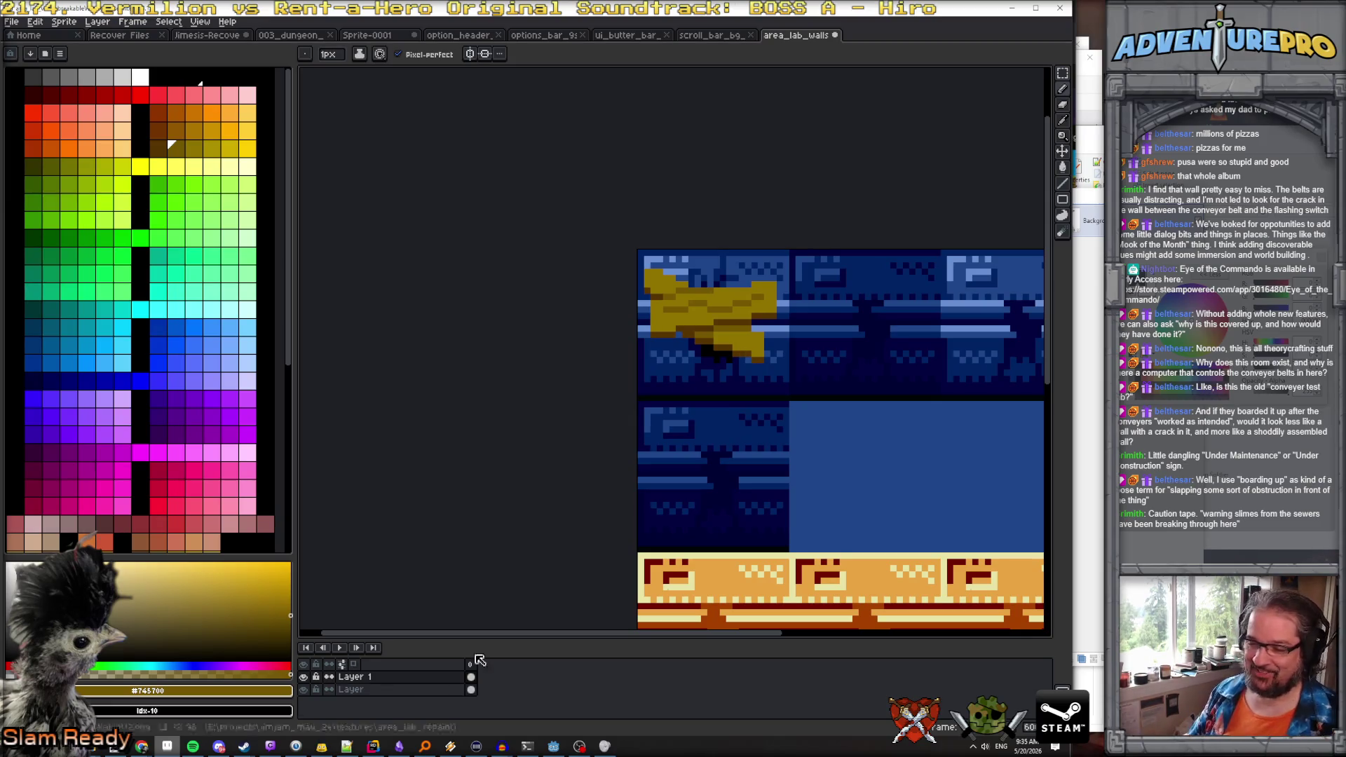
Rename Layer 1 to 'wooden boards' and hide it
{"action": "double_click", "coordinate": [405, 679]}
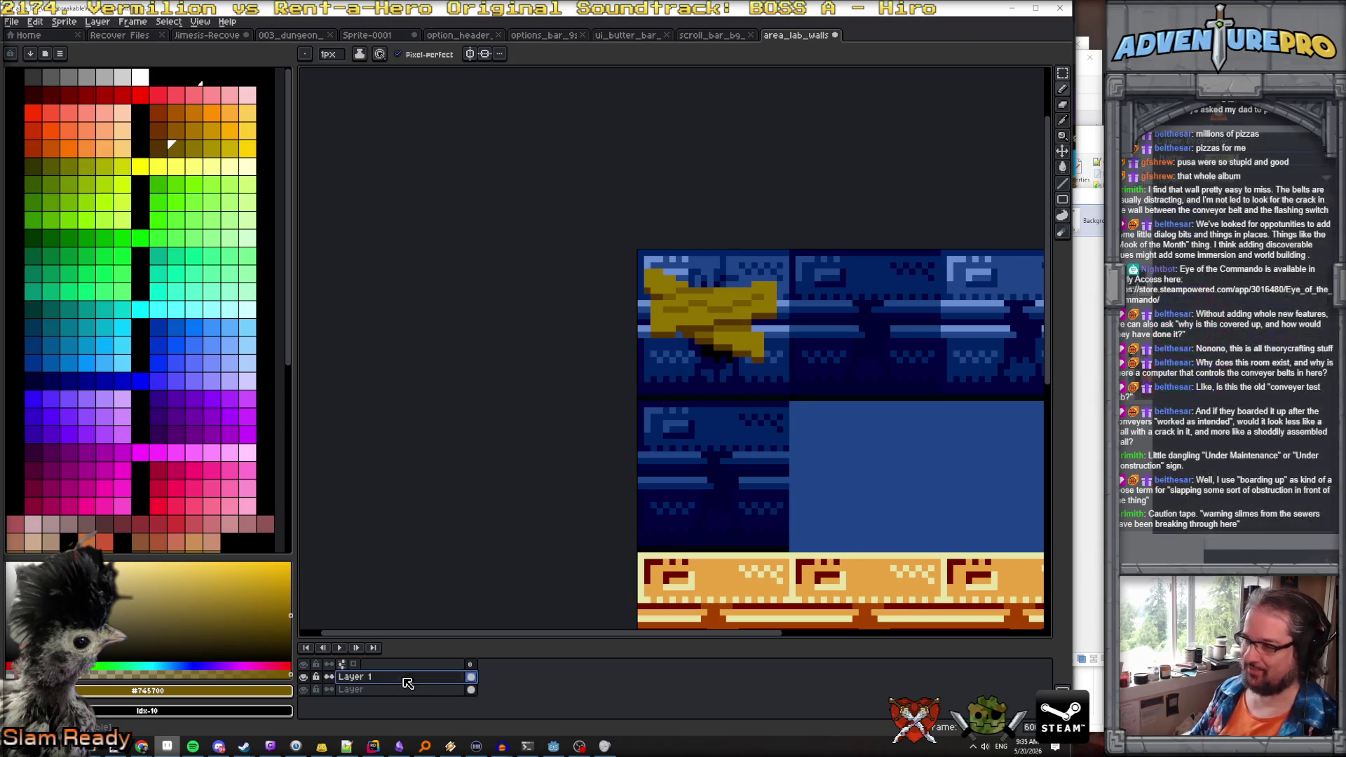
{"action": "type", "text": "wooden boards"}
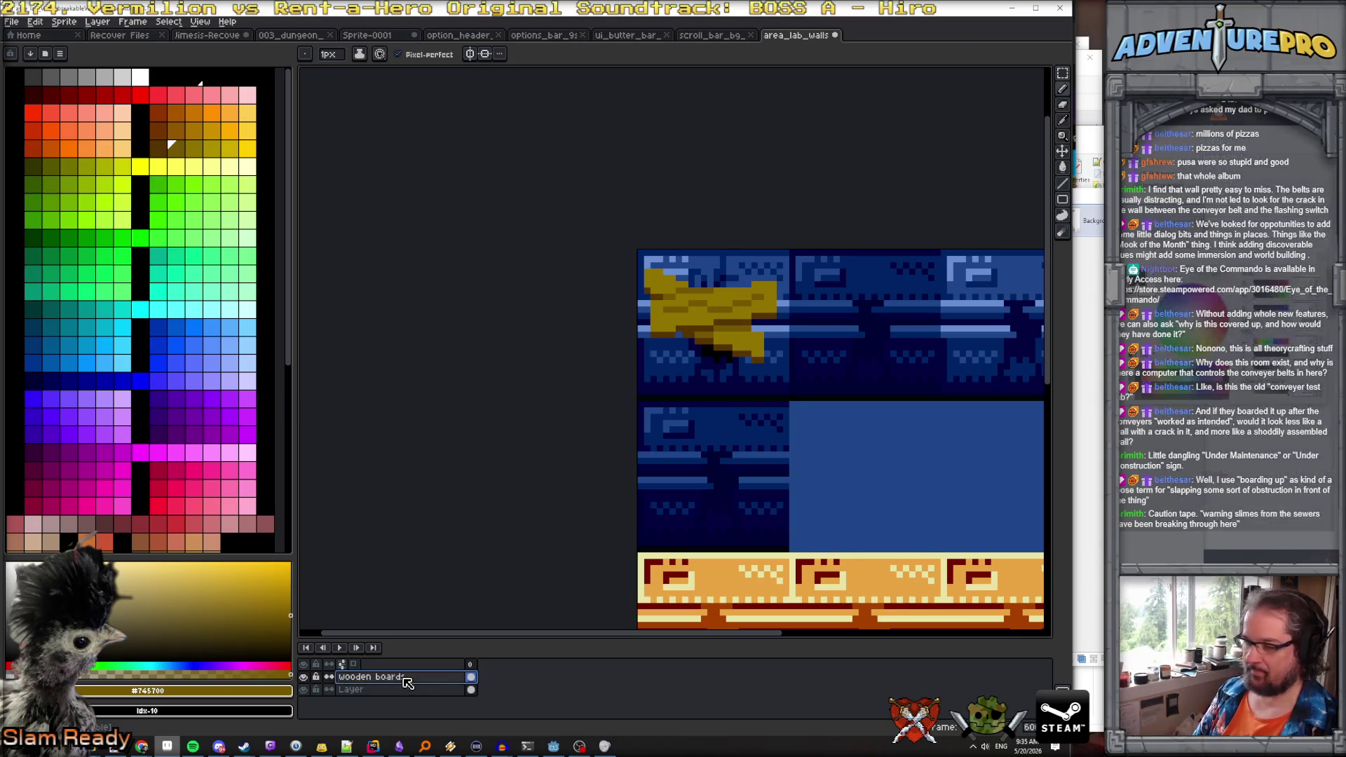
{"action": "key", "text": "Return"}
{"action": "left_click", "coordinate": [303, 677]}
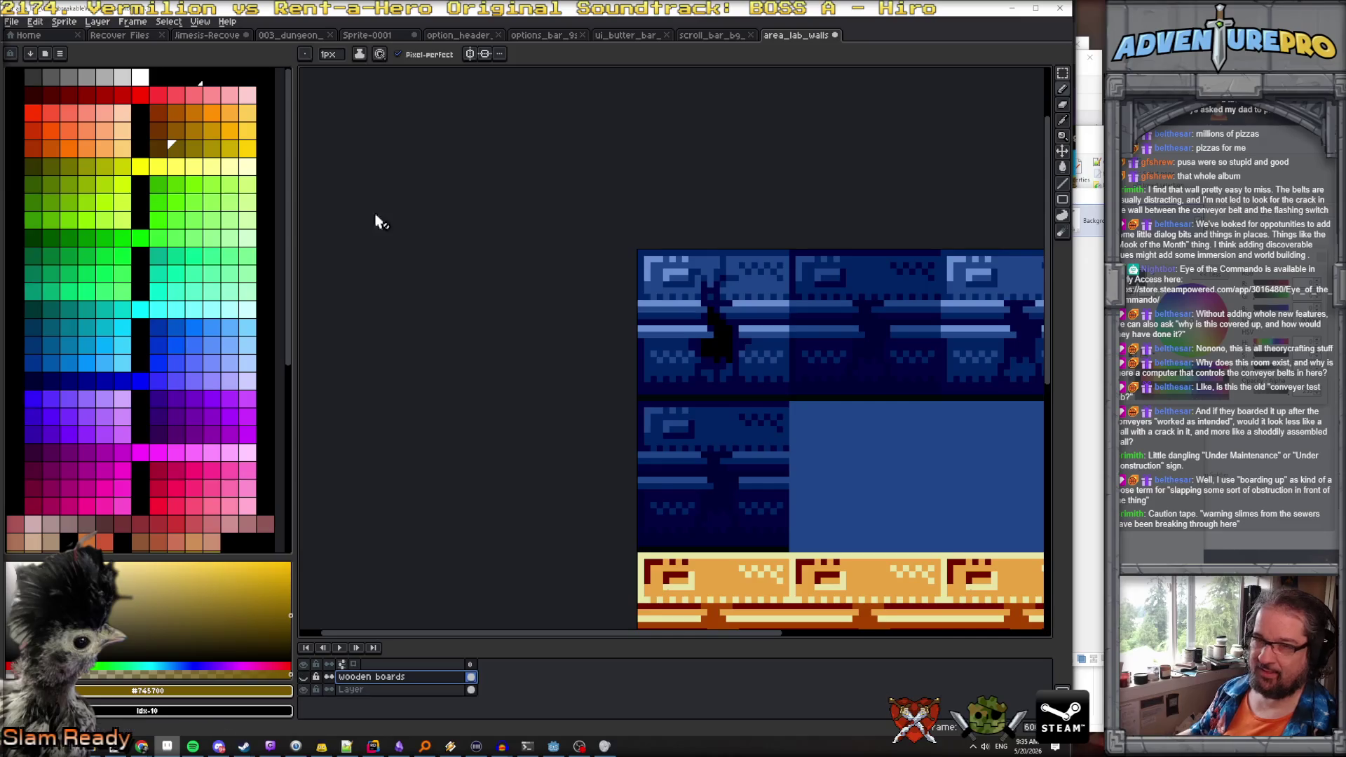
Add a new empty layer on top and choose bright yellow for the caution tape
{"action": "left_click", "coordinate": [97, 22]}
{"action": "mouse_move", "coordinate": [119, 86]}
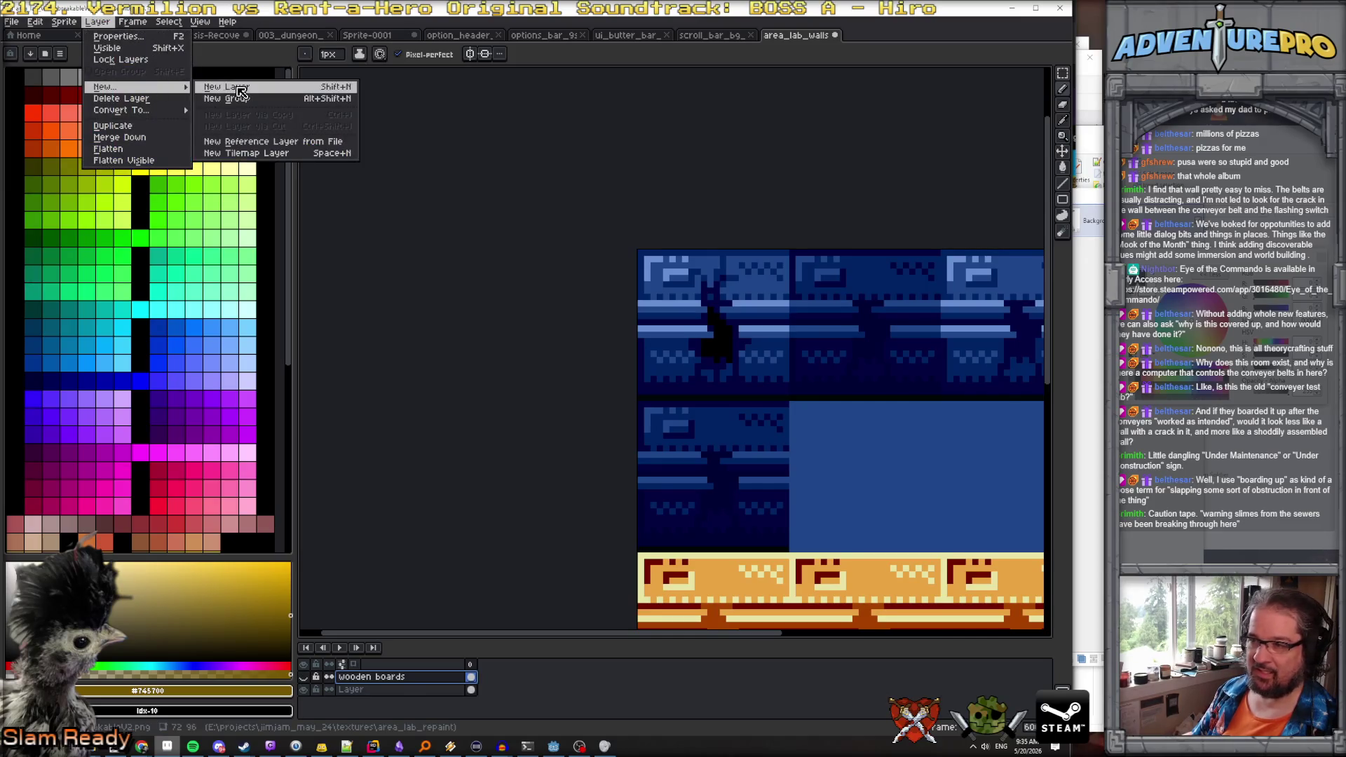
{"action": "left_click", "coordinate": [225, 85]}
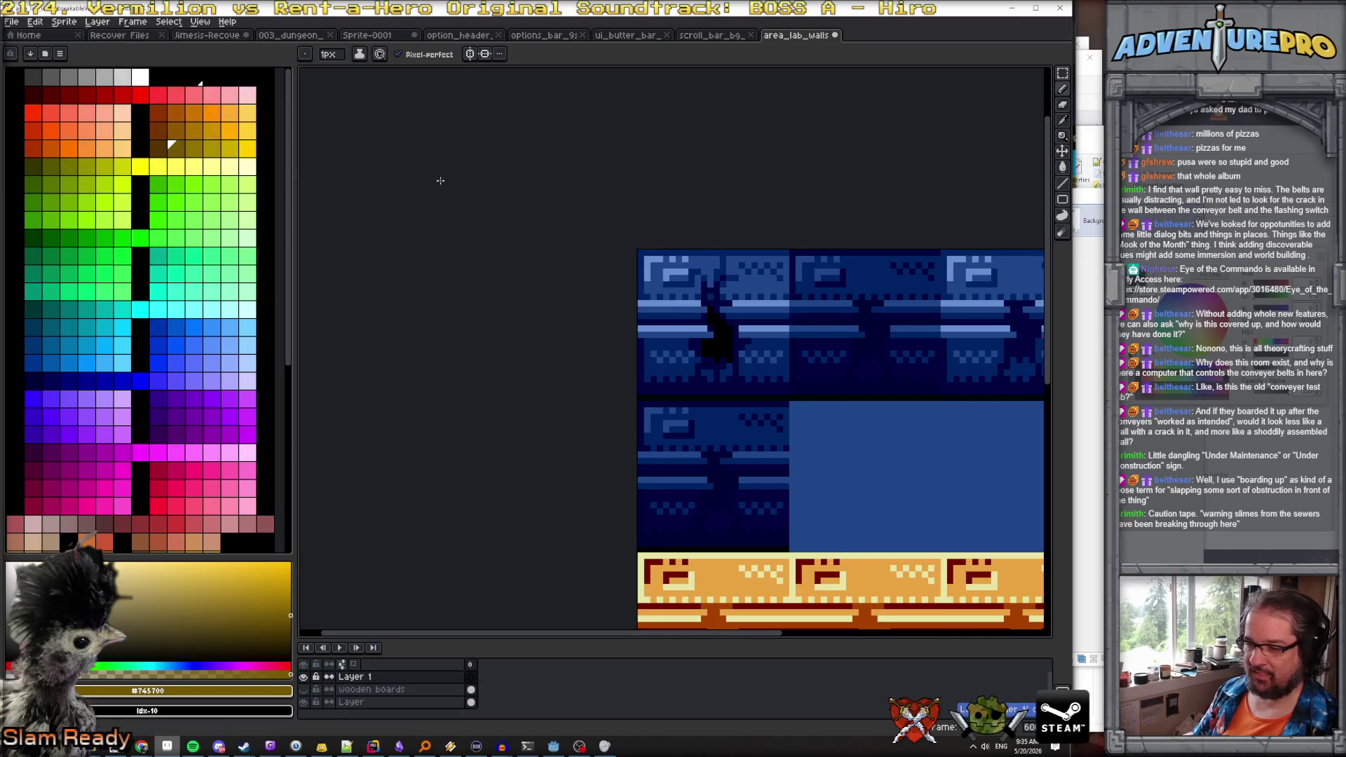
{"action": "left_click", "coordinate": [140, 166]}
{"action": "scroll", "coordinate": [761, 328], "scroll_direction": "up", "scroll_amount": 2}
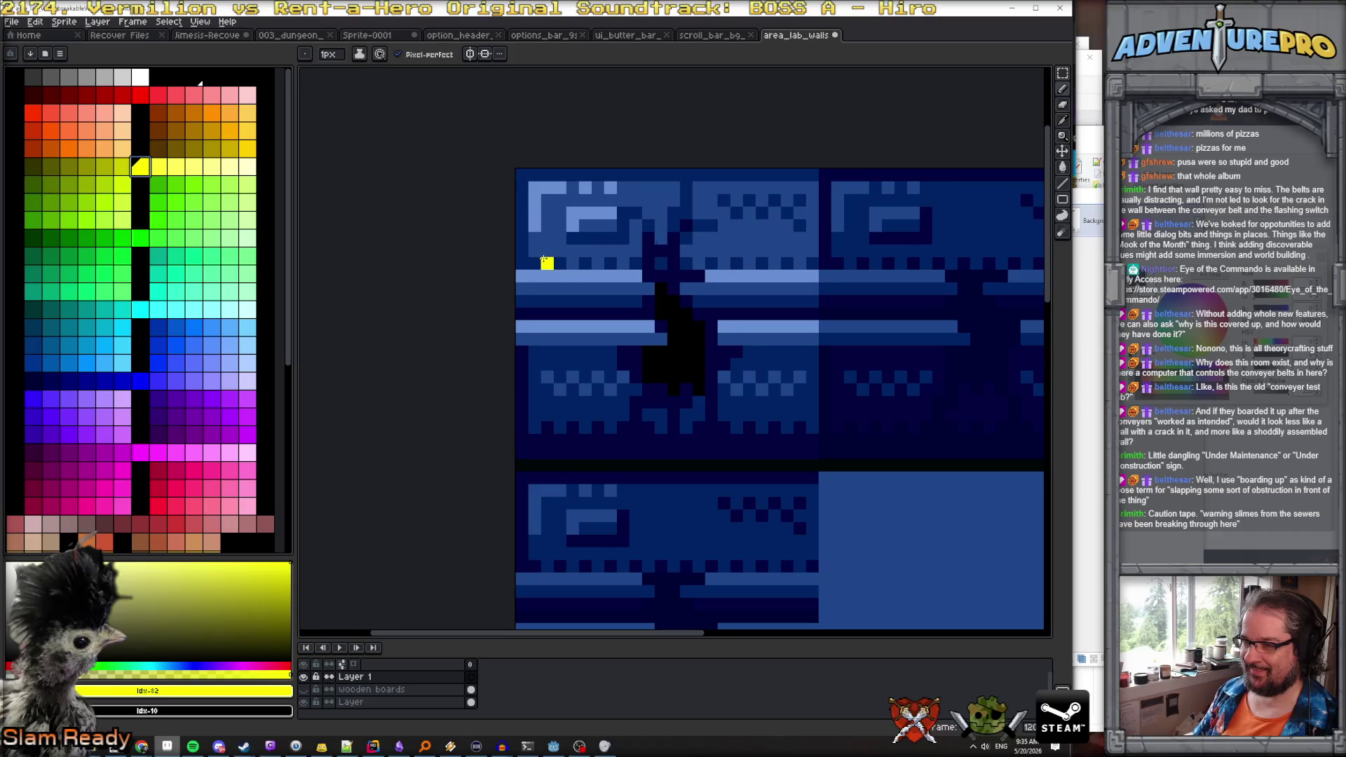
Outline the caution tape band across the crack and fill it solid yellow
{"action": "mouse_move", "coordinate": [531, 263]}
{"action": "left_mouse_down"}
{"action": "mouse_move", "coordinate": [723, 289]}
{"action": "mouse_move", "coordinate": [808, 267]}
{"action": "left_mouse_up"}
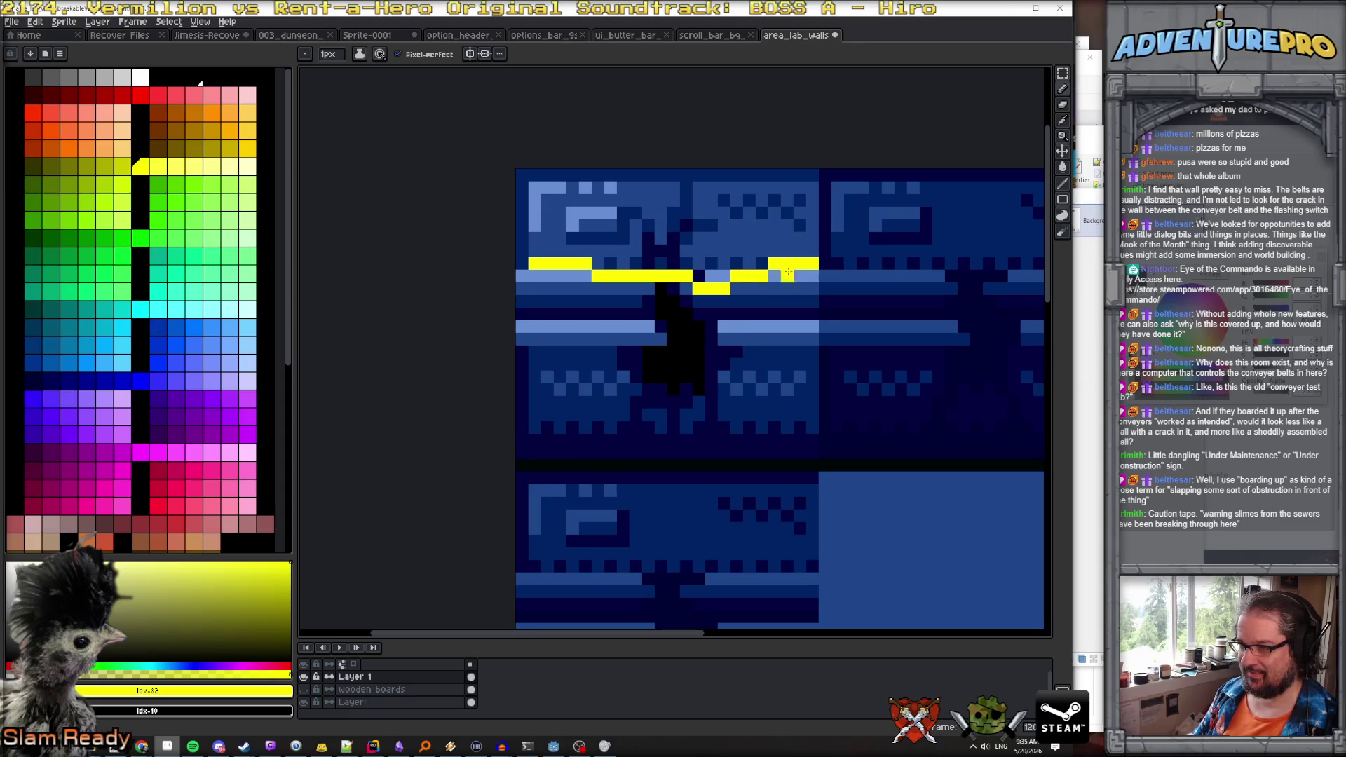
{"action": "mouse_move", "coordinate": [531, 289]}
{"action": "left_mouse_down"}
{"action": "mouse_move", "coordinate": [733, 303]}
{"action": "mouse_move", "coordinate": [814, 289]}
{"action": "mouse_move", "coordinate": [812, 267]}
{"action": "left_mouse_up"}
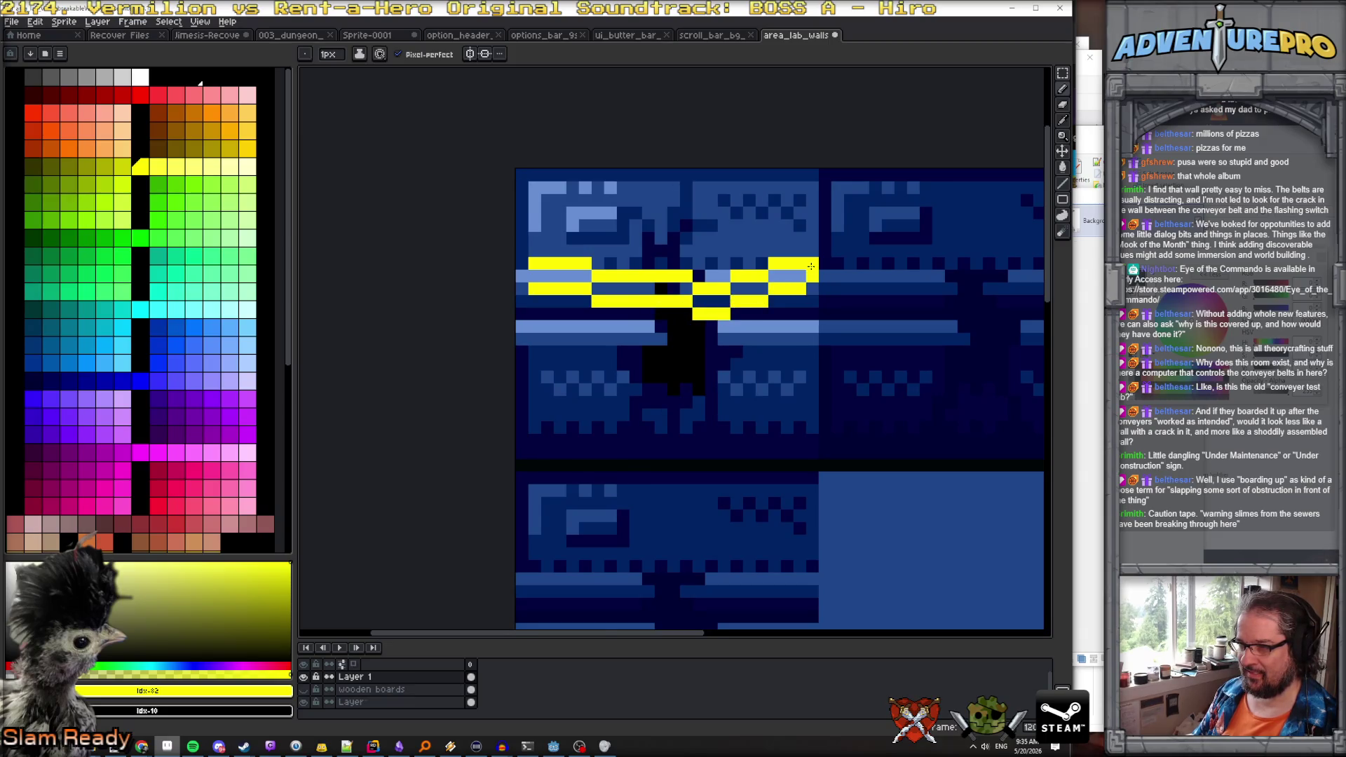
{"action": "left_click", "coordinate": [560, 277]}
{"action": "key", "text": "g"}
{"action": "left_click", "coordinate": [610, 289]}
{"action": "left_click", "coordinate": [652, 290]}
{"action": "left_click", "coordinate": [712, 301]}
{"action": "left_click", "coordinate": [743, 289]}
{"action": "left_click", "coordinate": [765, 289]}
{"action": "left_click", "coordinate": [781, 279]}
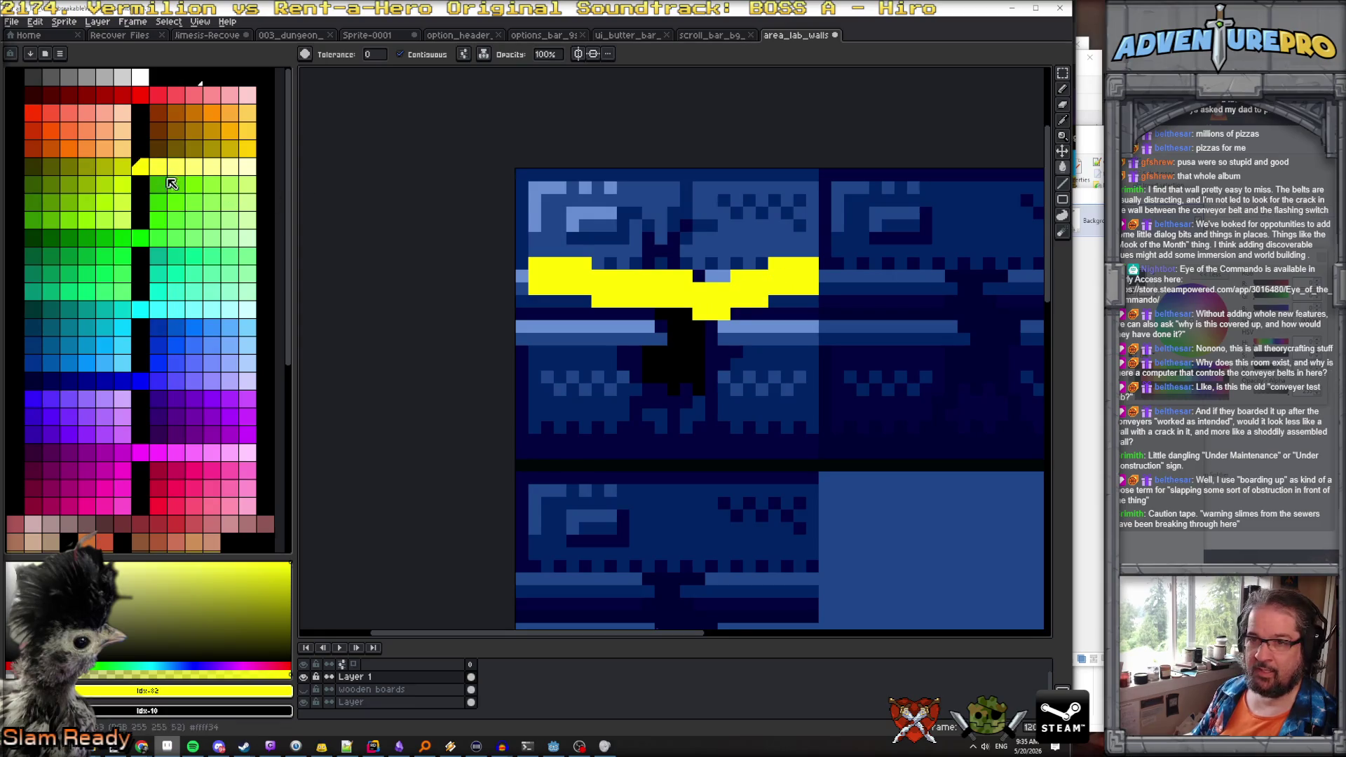
Paint black diagonal stripes across the yellow tape
{"action": "left_click", "coordinate": [140, 112]}
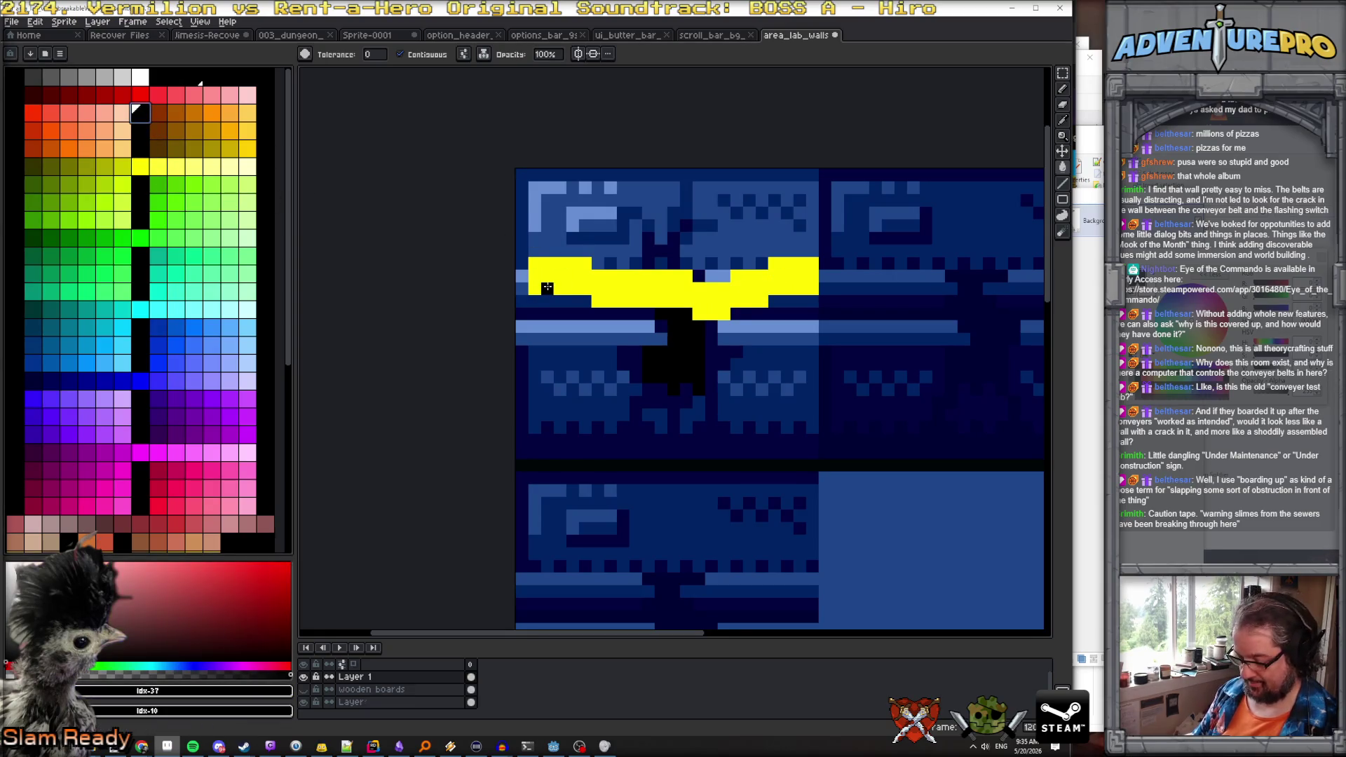
{"action": "key", "text": "b"}
{"action": "left_click_drag", "start_coordinate": [559, 274], "coordinate": [559, 262]}
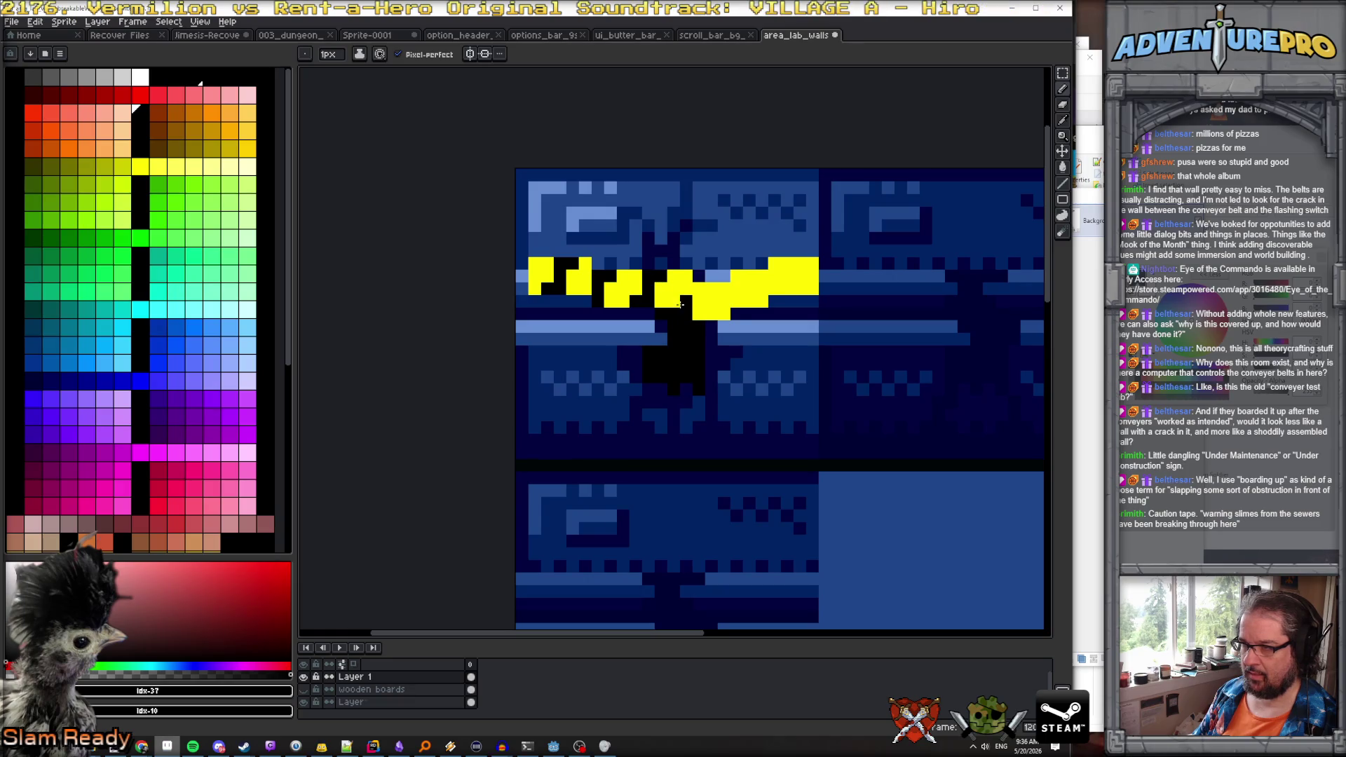
{"action": "left_click_drag", "start_coordinate": [736, 300], "coordinate": [734, 276]}
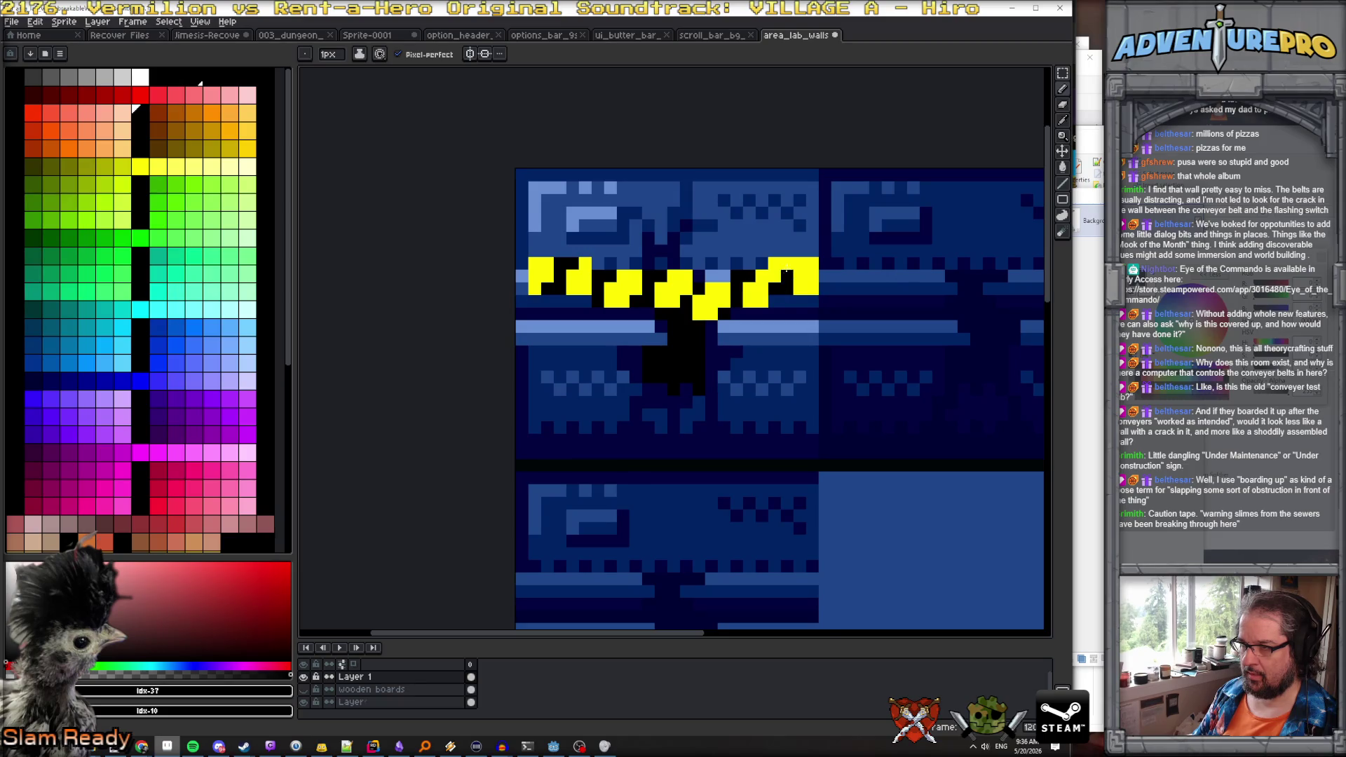
{"action": "scroll", "coordinate": [810, 302], "scroll_direction": "down", "scroll_amount": 4}
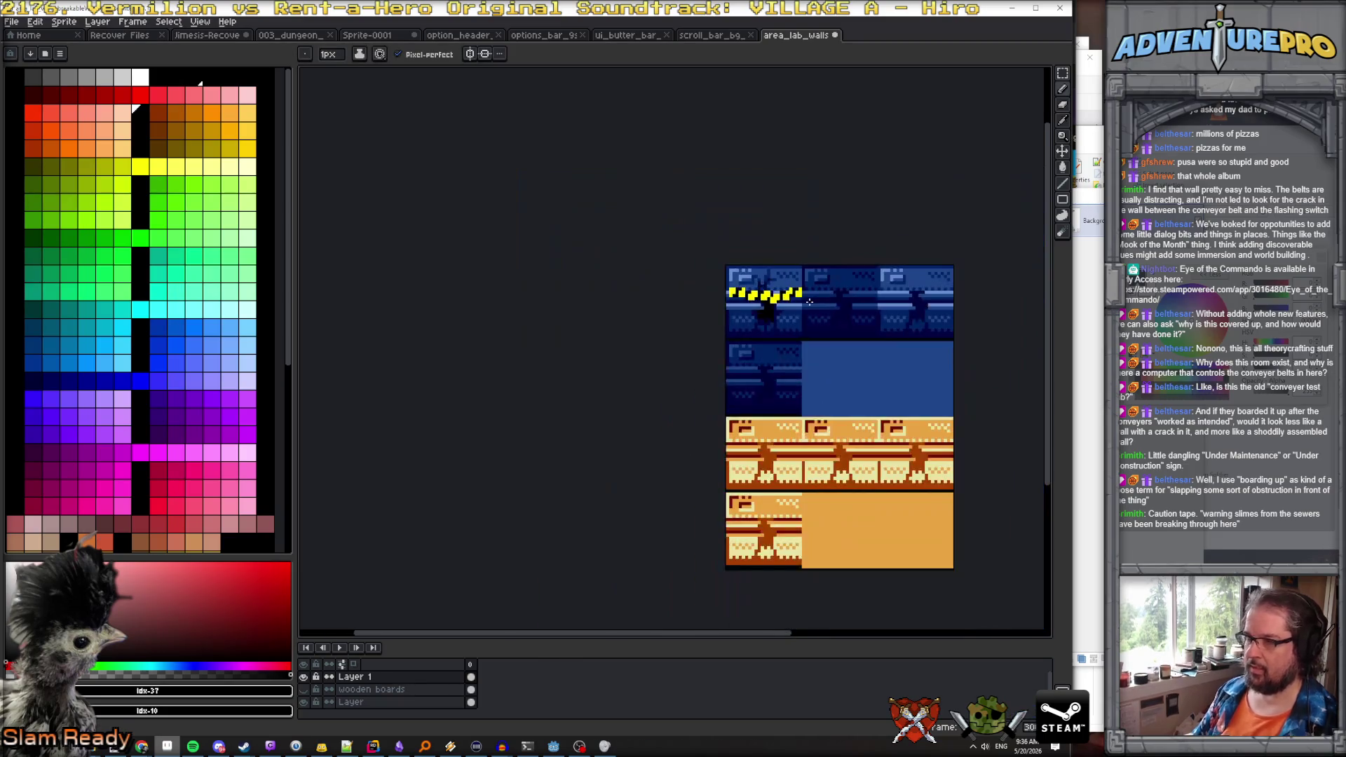
Touch up the existing stripe's pixels in yellow and black
{"action": "scroll", "coordinate": [787, 298], "scroll_direction": "up", "scroll_amount": 4}
{"action": "scroll", "coordinate": [701, 303], "scroll_direction": "down", "scroll_amount": 2}
{"action": "scroll", "coordinate": [697, 307], "scroll_direction": "up", "scroll_amount": 2}
{"action": "scroll", "coordinate": [684, 347], "scroll_direction": "down", "scroll_amount": 6}
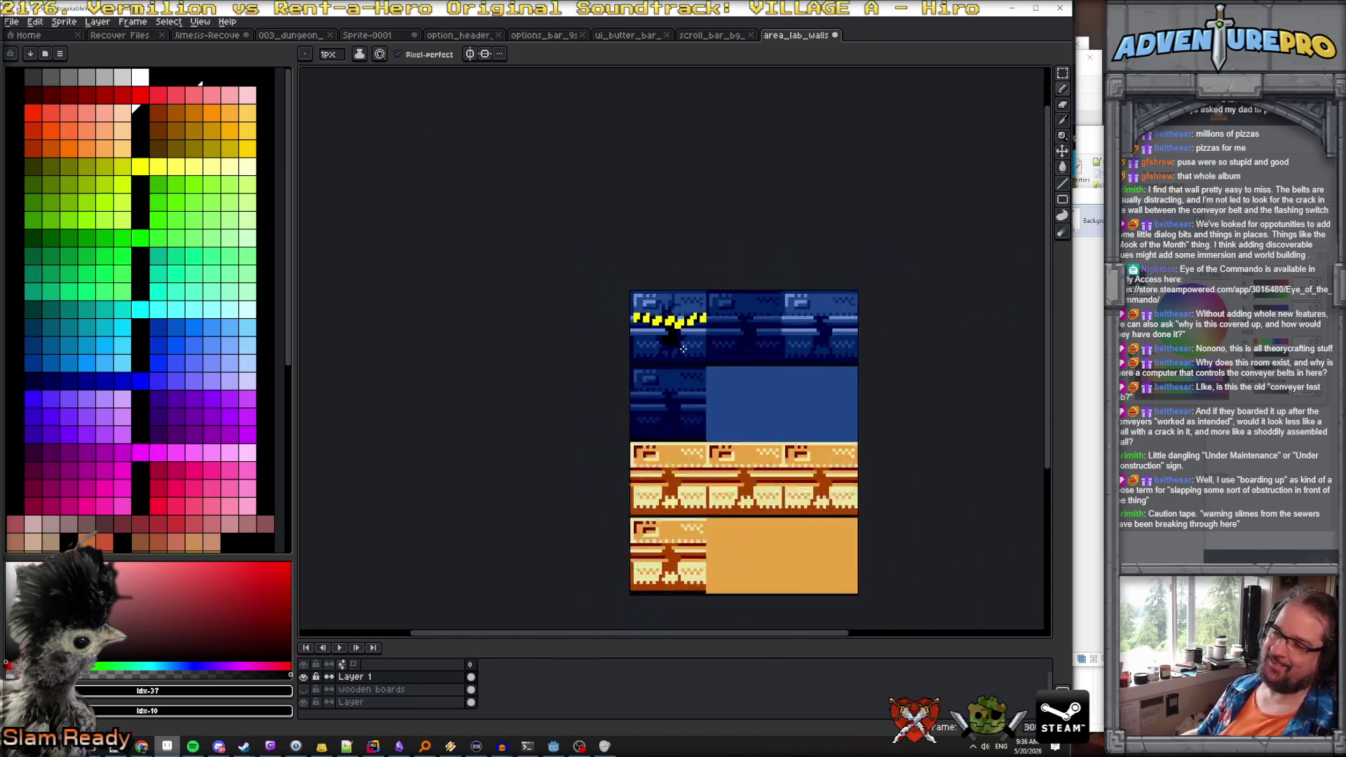
{"action": "scroll", "coordinate": [682, 351], "scroll_direction": "up", "scroll_amount": 5}
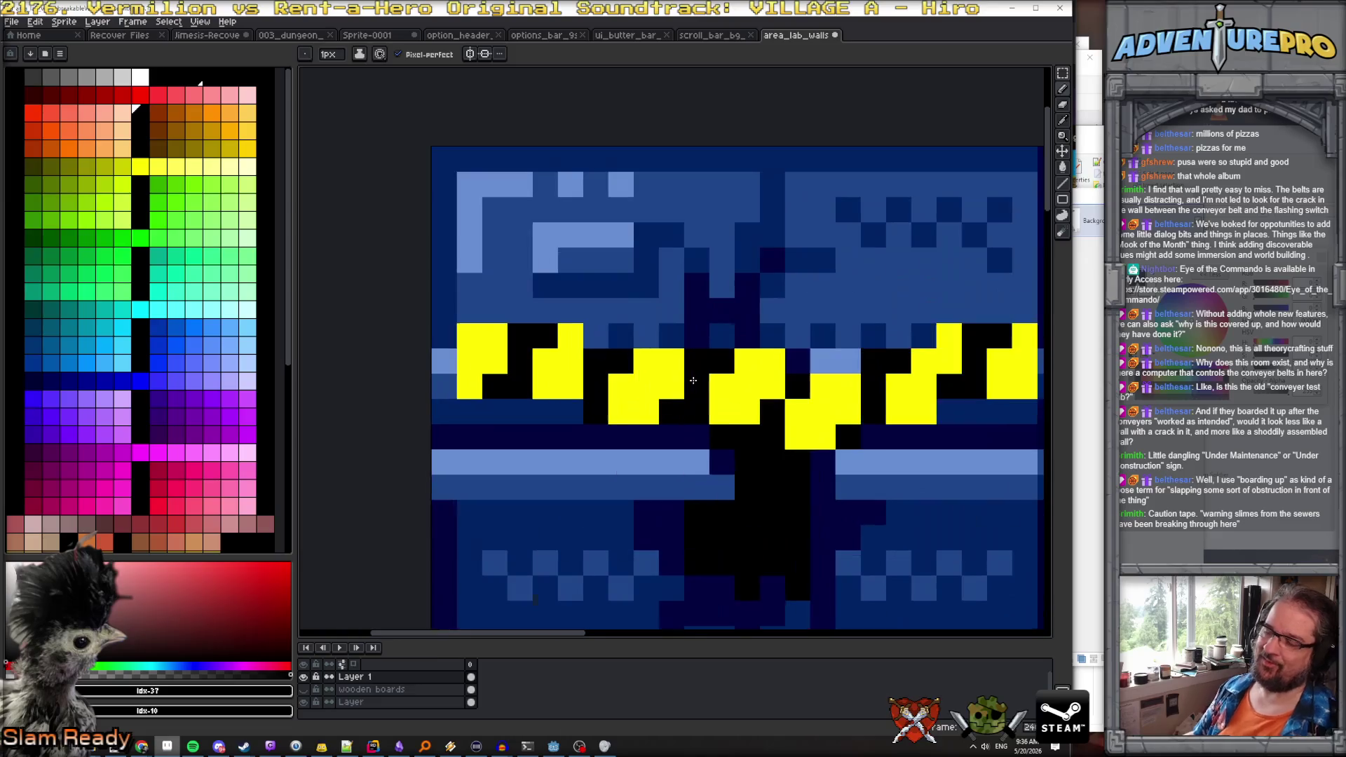
{"action": "left_click", "coordinate": [720, 421]}
{"action": "right_click", "coordinate": [821, 372]}
{"action": "right_click", "coordinate": [822, 383]}
{"action": "key", "text": "ctrl+z"}
{"action": "key", "text": "ctrl+z"}
{"action": "right_click", "coordinate": [829, 385]}
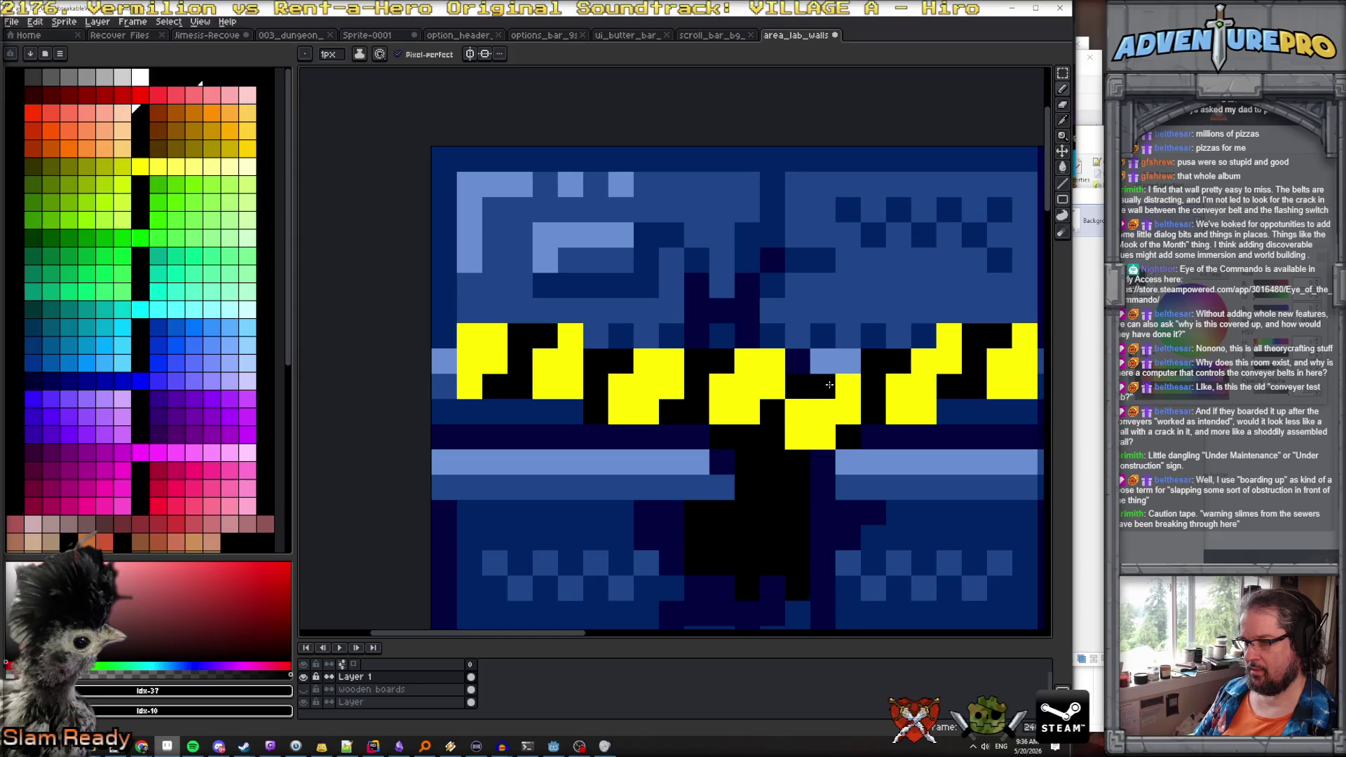
{"action": "scroll", "coordinate": [896, 422], "scroll_direction": "down", "scroll_amount": 4}
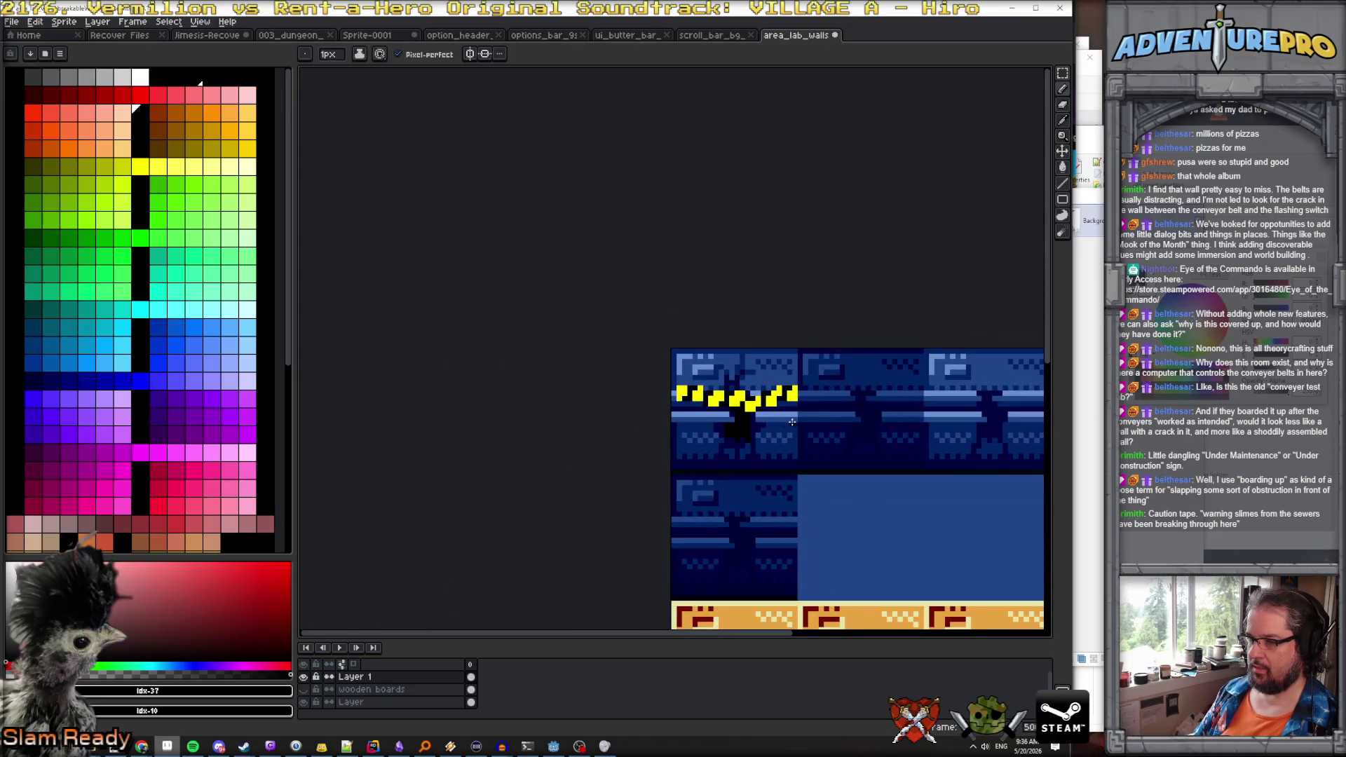
{"action": "scroll", "coordinate": [793, 421], "scroll_direction": "up", "scroll_amount": 4}
Outline a diagonal yellow tape strip running from upper right to lower left
{"action": "left_click", "coordinate": [123, 170]}
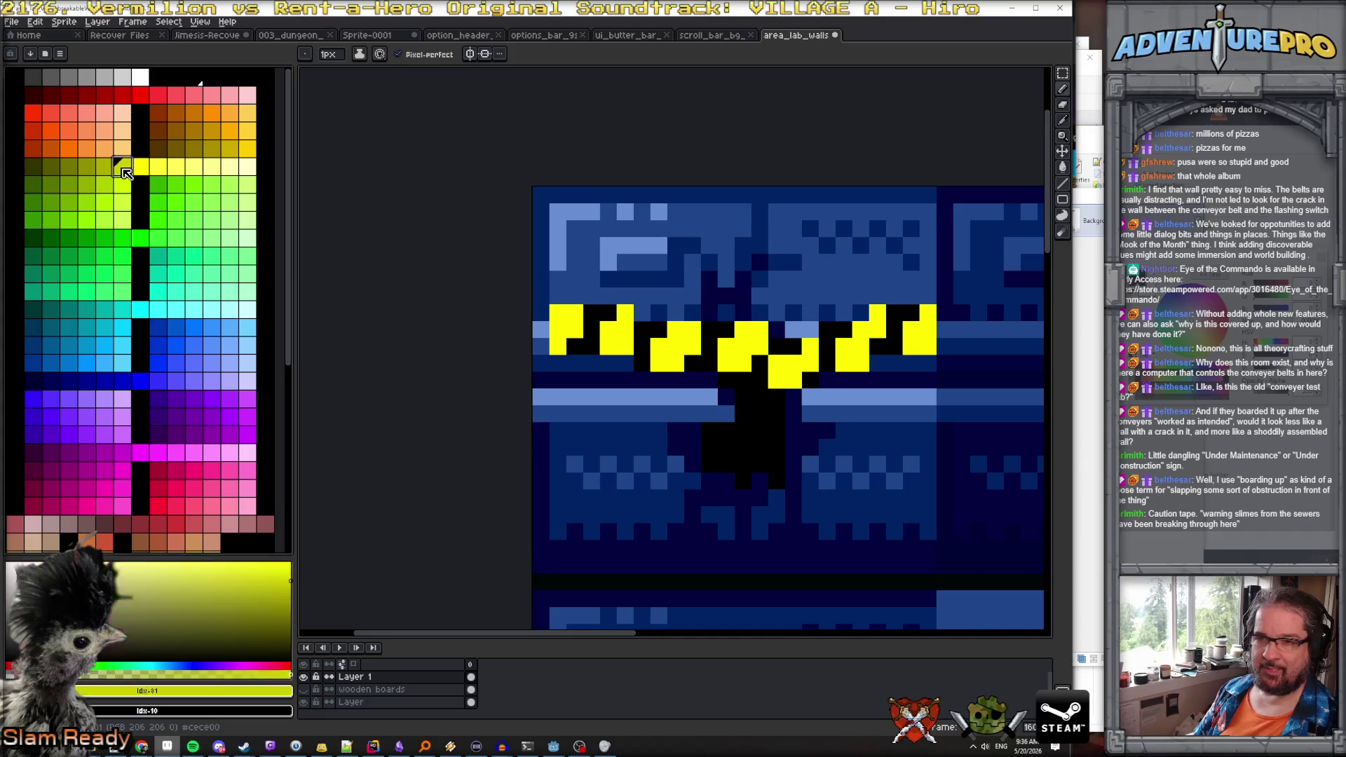
{"action": "left_click_drag", "start_coordinate": [575, 414], "coordinate": [877, 277]}
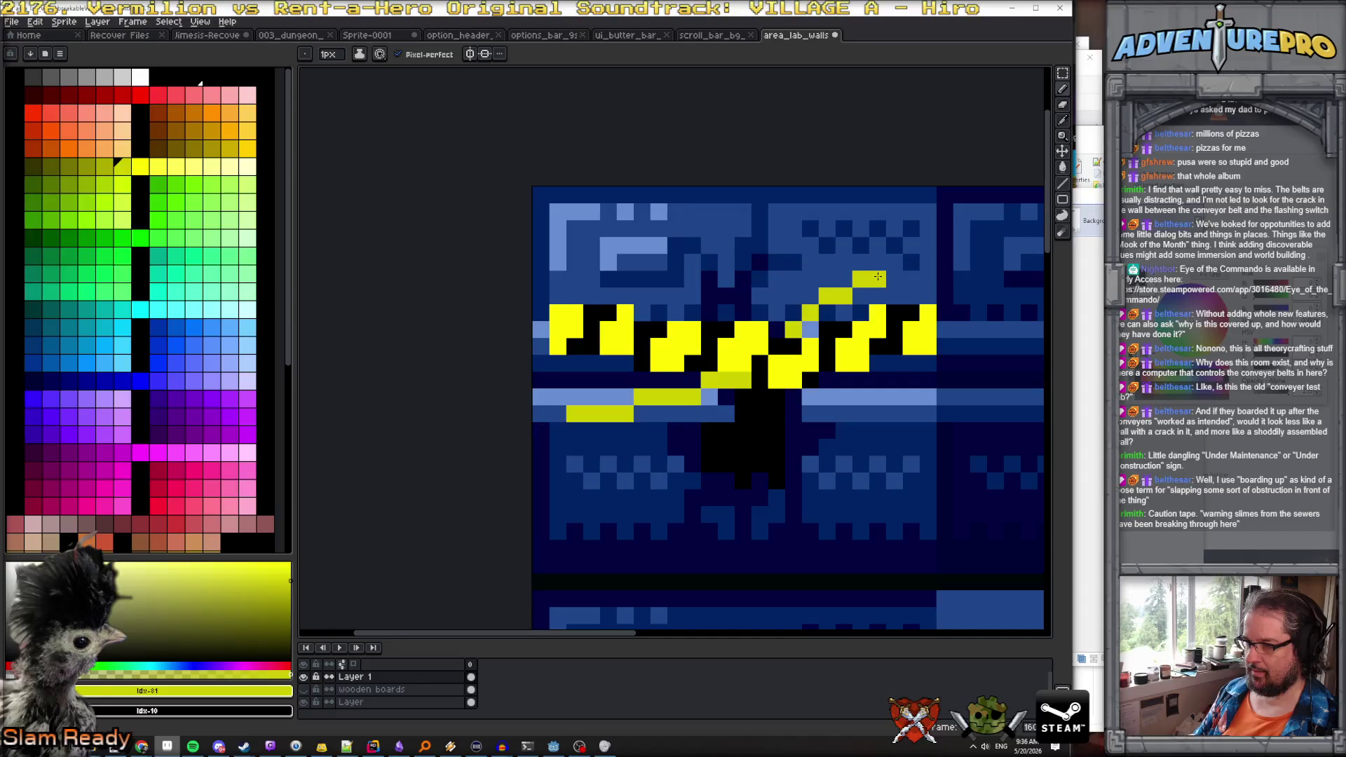
{"action": "key", "text": "ctrl+z"}
{"action": "key", "text": "ctrl+z"}
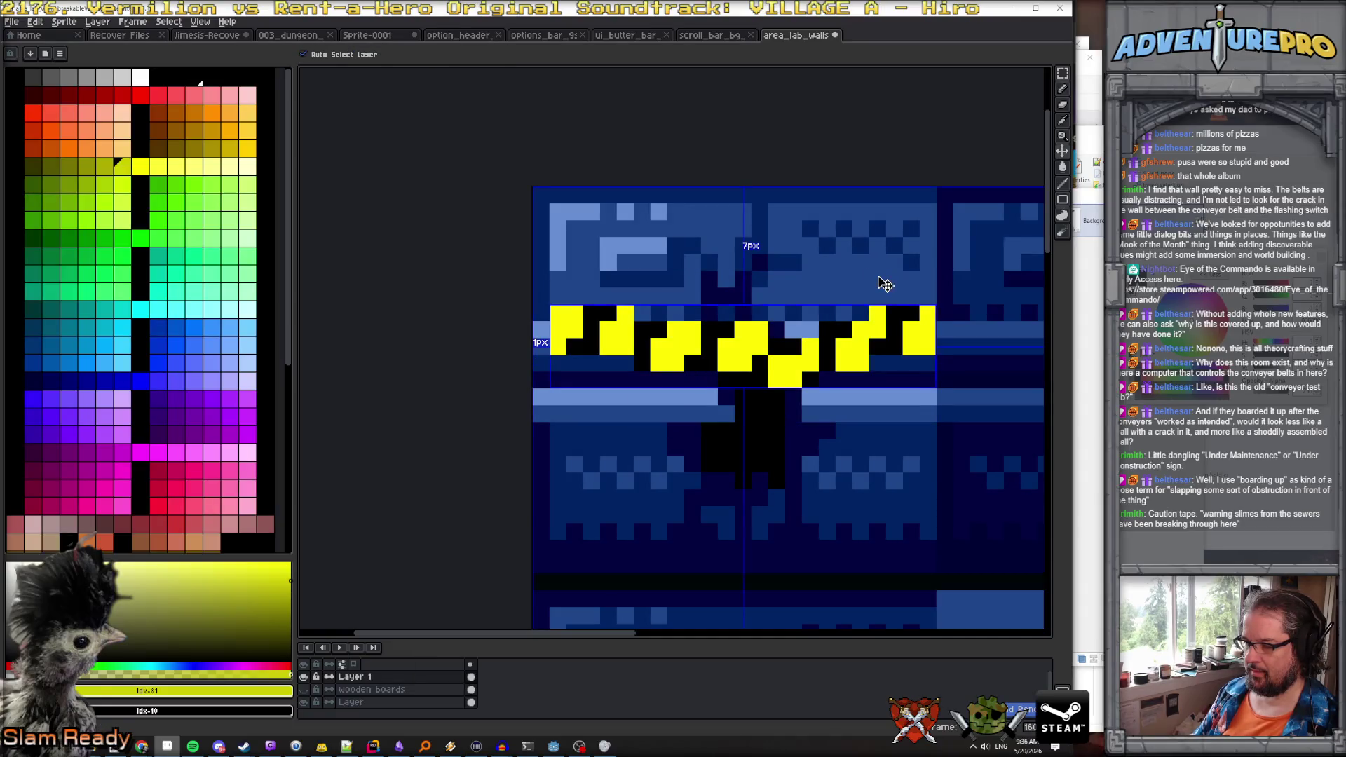
{"action": "left_click", "coordinate": [858, 245]}
{"action": "left_click_drag", "start_coordinate": [856, 246], "coordinate": [793, 312]}
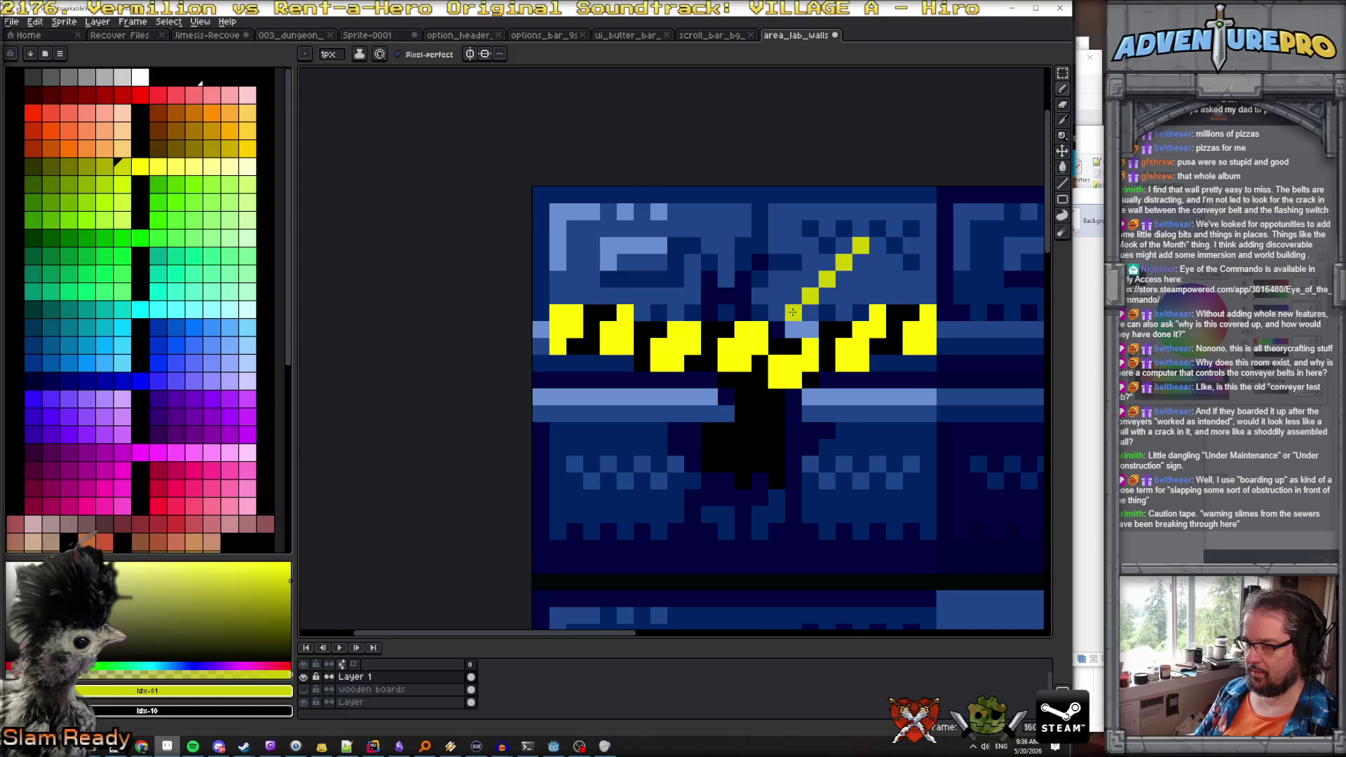
{"action": "mouse_move", "coordinate": [733, 370]}
{"action": "left_mouse_down"}
{"action": "mouse_move", "coordinate": [620, 430]}
{"action": "mouse_move", "coordinate": [574, 429]}
{"action": "left_mouse_up"}
{"action": "mouse_move", "coordinate": [574, 482]}
{"action": "left_mouse_down"}
{"action": "mouse_move", "coordinate": [629, 462]}
{"action": "mouse_move", "coordinate": [582, 463]}
{"action": "mouse_move", "coordinate": [670, 449]}
{"action": "mouse_move", "coordinate": [726, 414]}
{"action": "left_mouse_up"}
{"action": "key", "text": "ctrl+z"}
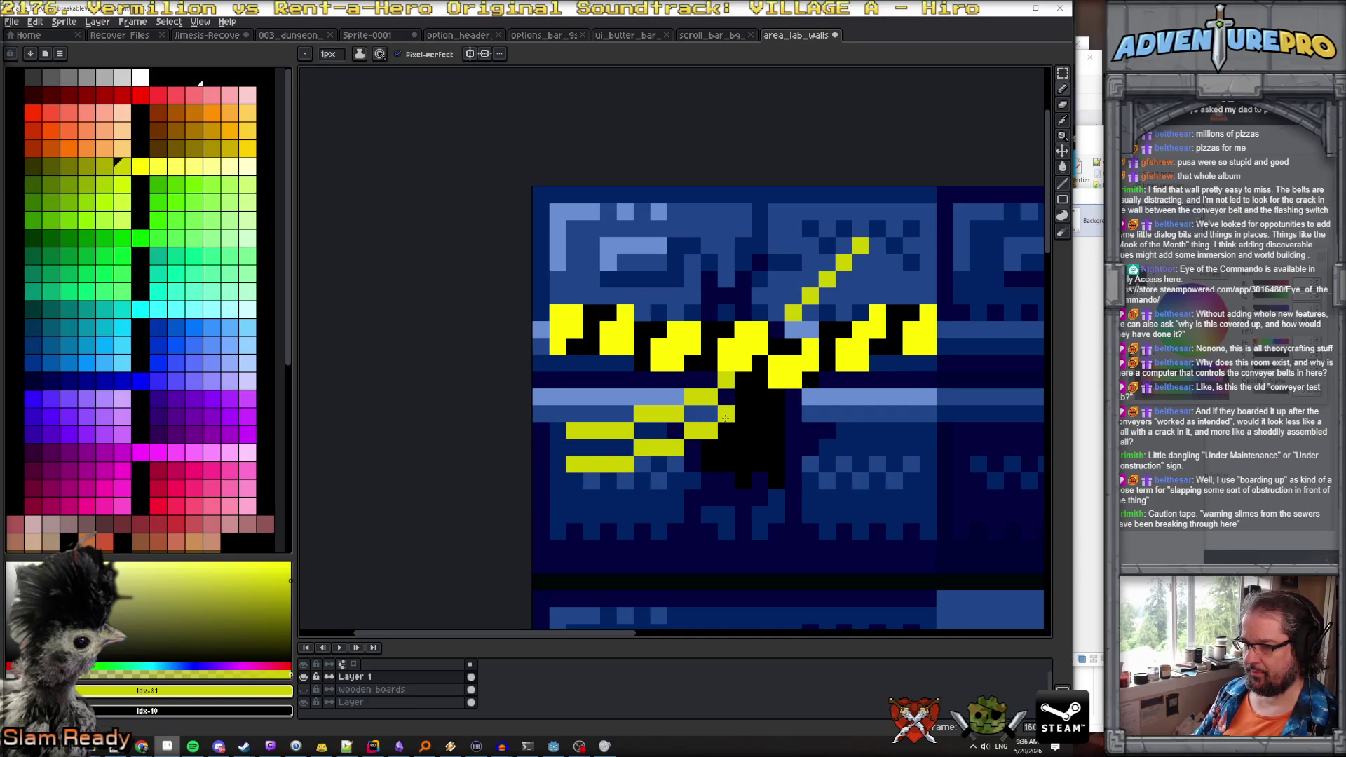
{"action": "left_click", "coordinate": [879, 265]}
{"action": "left_click", "coordinate": [878, 249]}
{"action": "left_click", "coordinate": [575, 448]}
{"action": "left_click", "coordinate": [611, 451]}
Fill the strip yellow and thicken its upper part
{"action": "key", "text": "g"}
{"action": "mouse_move", "coordinate": [593, 449]}
{"action": "left_mouse_down"}
{"action": "mouse_move", "coordinate": [727, 401]}
{"action": "mouse_move", "coordinate": [739, 411]}
{"action": "left_mouse_up"}
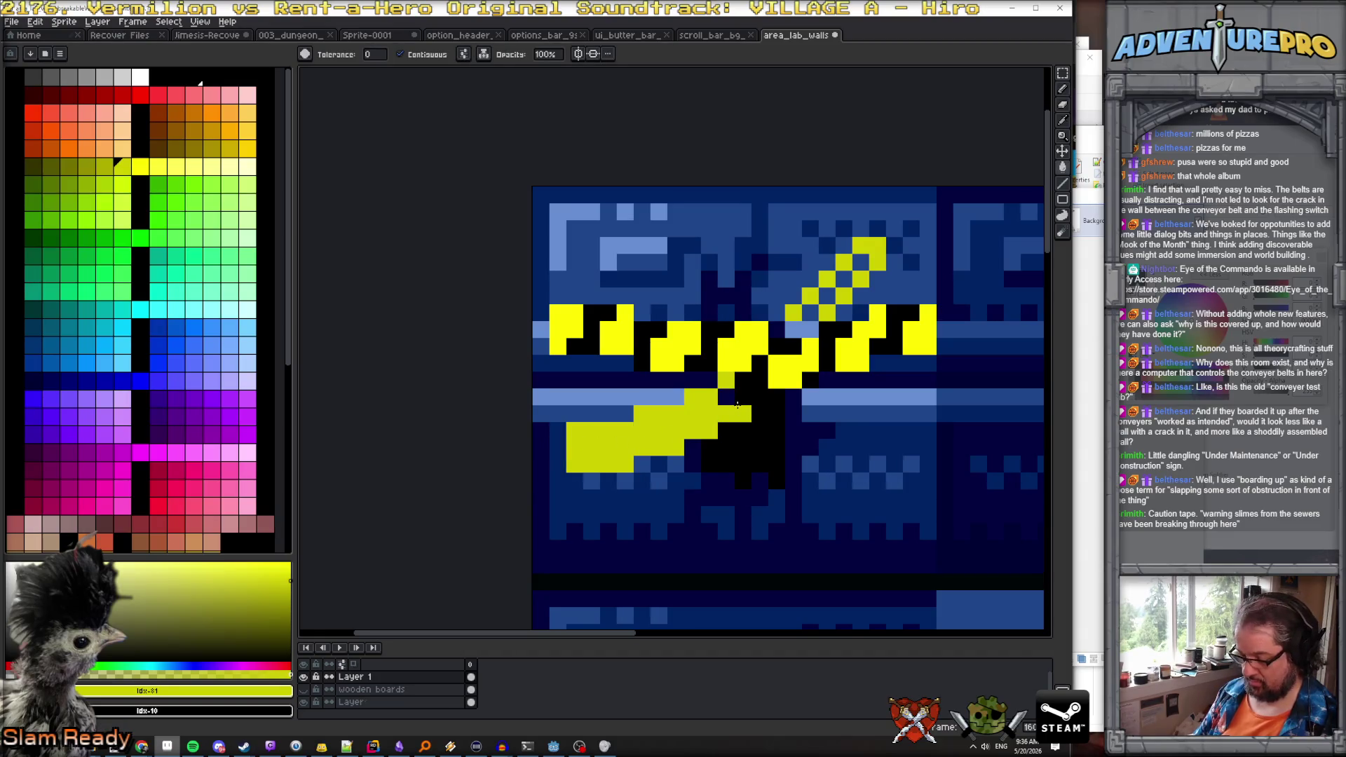
{"action": "key", "text": "b"}
{"action": "key", "text": "ctrl+z"}
{"action": "left_click_drag", "start_coordinate": [800, 332], "coordinate": [857, 263]}
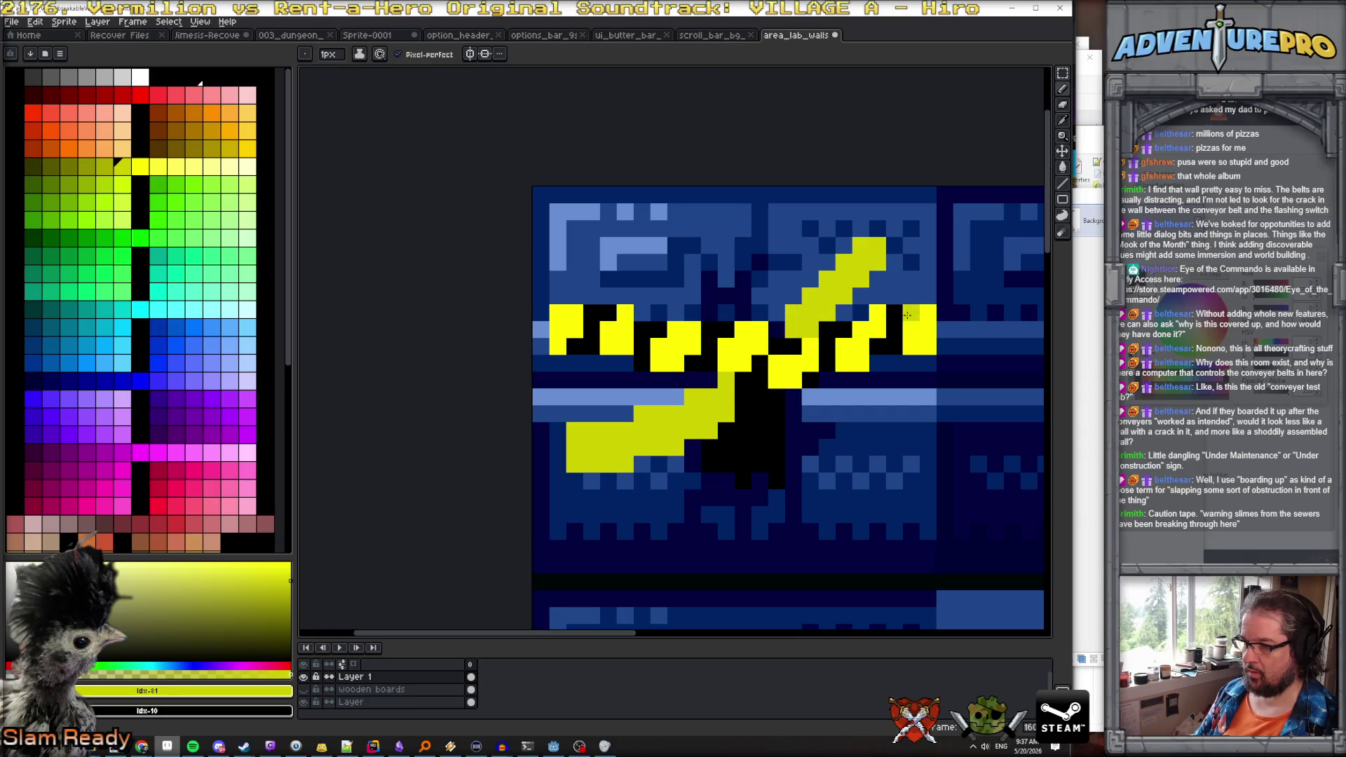
Paint dark olive bands along the lower and upper parts of the strip
{"action": "left_click", "coordinate": [32, 166]}
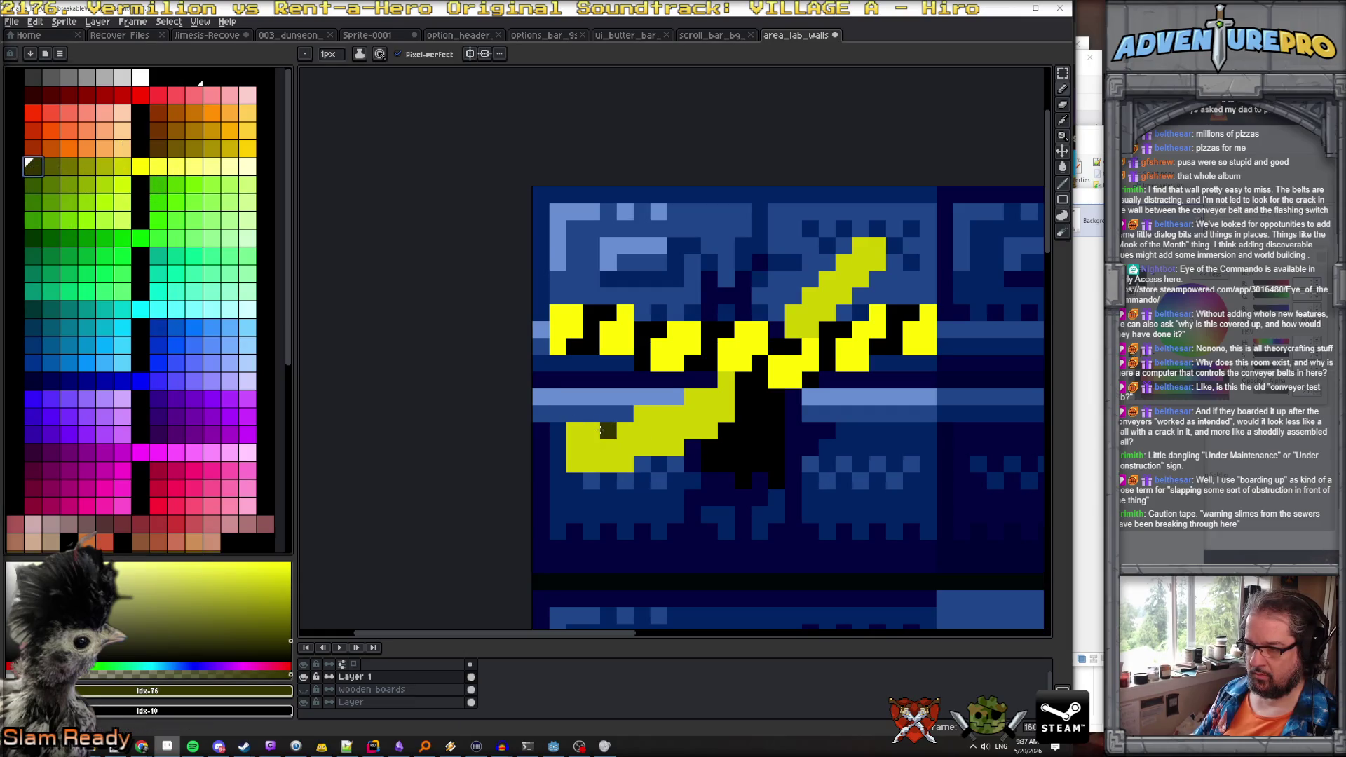
{"action": "mouse_move", "coordinate": [608, 430]}
{"action": "left_mouse_down"}
{"action": "mouse_move", "coordinate": [620, 435]}
{"action": "mouse_move", "coordinate": [596, 465]}
{"action": "left_mouse_up"}
{"action": "mouse_move", "coordinate": [659, 429]}
{"action": "left_mouse_down"}
{"action": "mouse_move", "coordinate": [670, 413]}
{"action": "mouse_move", "coordinate": [646, 448]}
{"action": "mouse_move", "coordinate": [688, 406]}
{"action": "mouse_move", "coordinate": [726, 403]}
{"action": "mouse_move", "coordinate": [725, 379]}
{"action": "left_mouse_up"}
{"action": "key", "text": "ctrl+z"}
{"action": "key", "text": "ctrl+z"}
{"action": "left_click", "coordinate": [821, 317]}
{"action": "left_click", "coordinate": [811, 295]}
{"action": "left_click", "coordinate": [811, 329]}
{"action": "left_click", "coordinate": [827, 311]}
{"action": "left_click", "coordinate": [844, 278]}
{"action": "left_click_drag", "start_coordinate": [844, 260], "coordinate": [841, 296]}
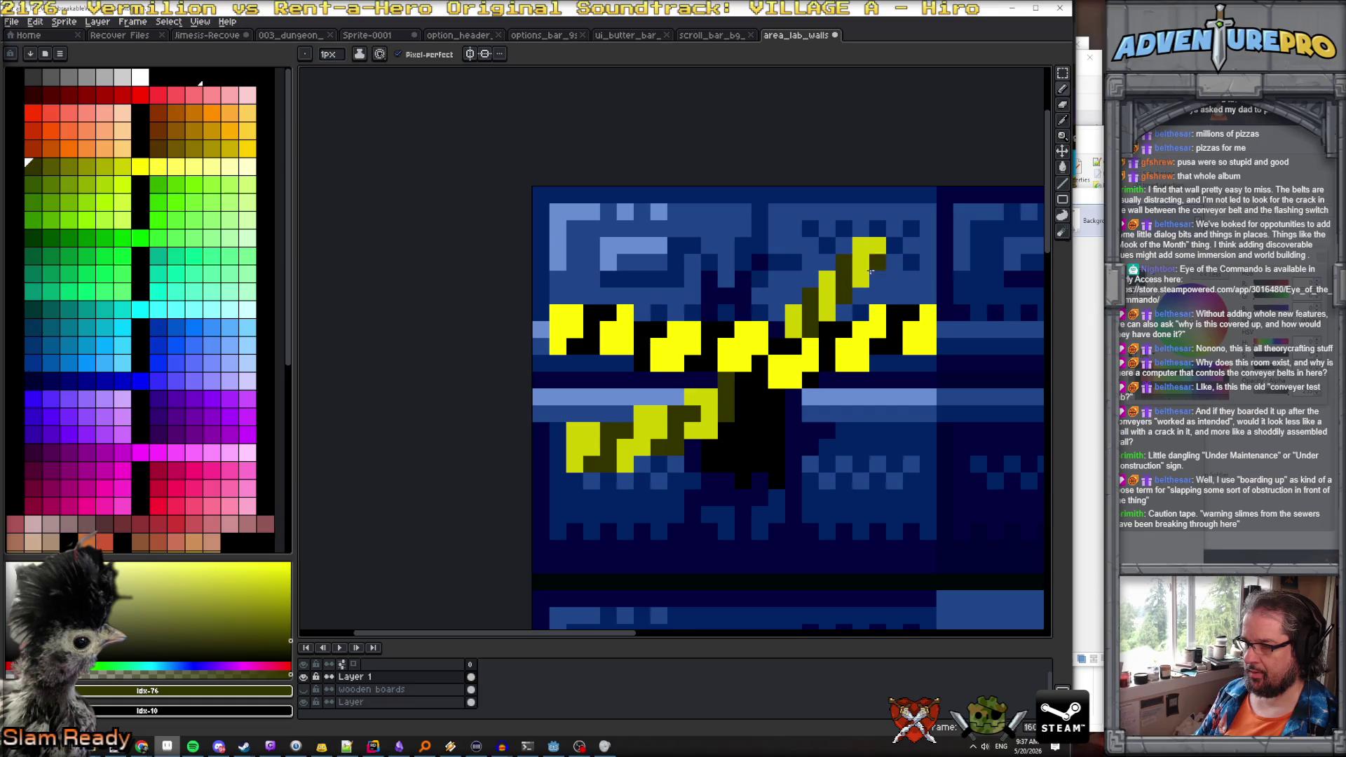
{"action": "key", "text": "ctrl+z"}
{"action": "key", "text": "ctrl+z"}
{"action": "key", "text": "ctrl+z"}
{"action": "key", "text": "ctrl+z"}
{"action": "left_click", "coordinate": [828, 312]}
{"action": "left_click", "coordinate": [844, 261]}
Add more dark olive pixels to the upper strip and near its top
{"action": "scroll", "coordinate": [803, 316], "scroll_direction": "down", "scroll_amount": 3}
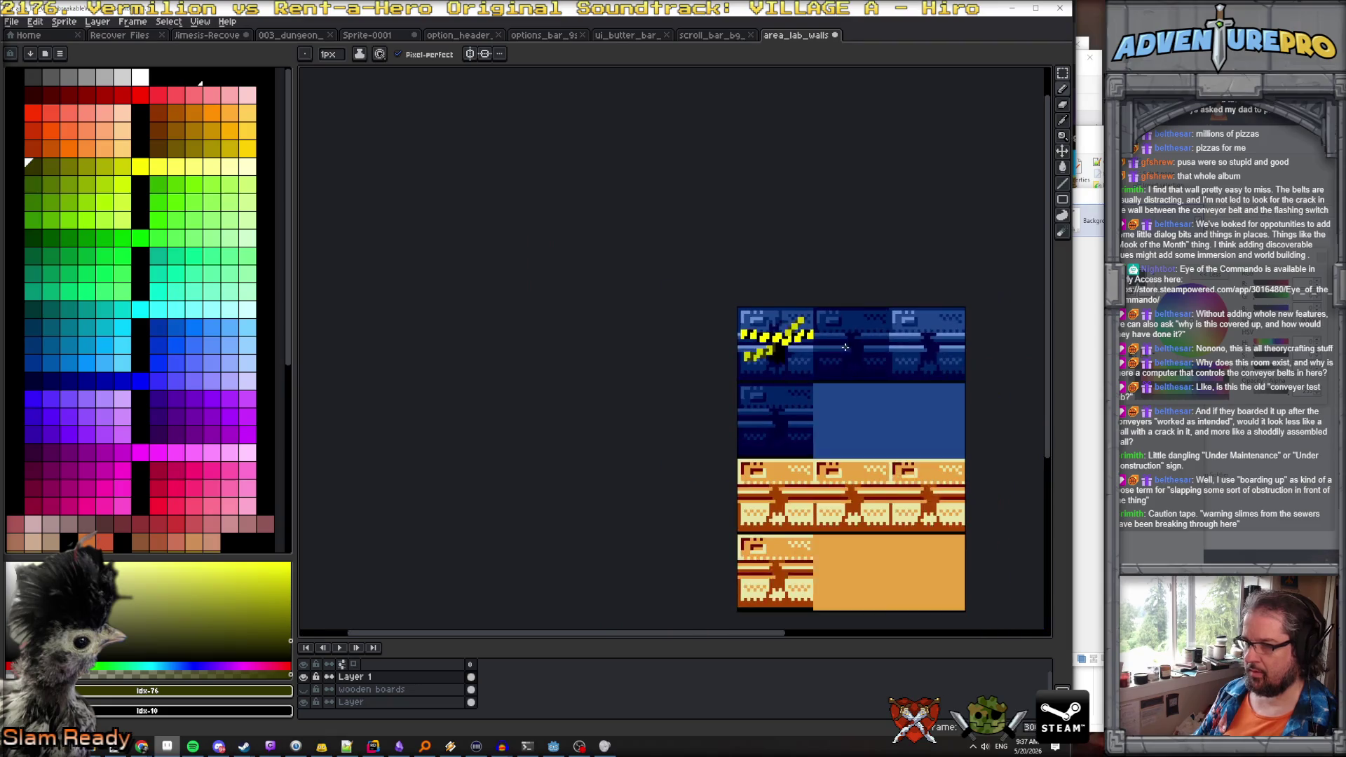
{"action": "scroll", "coordinate": [822, 361], "scroll_direction": "up", "scroll_amount": 3}
{"action": "key", "text": "ctrl"}
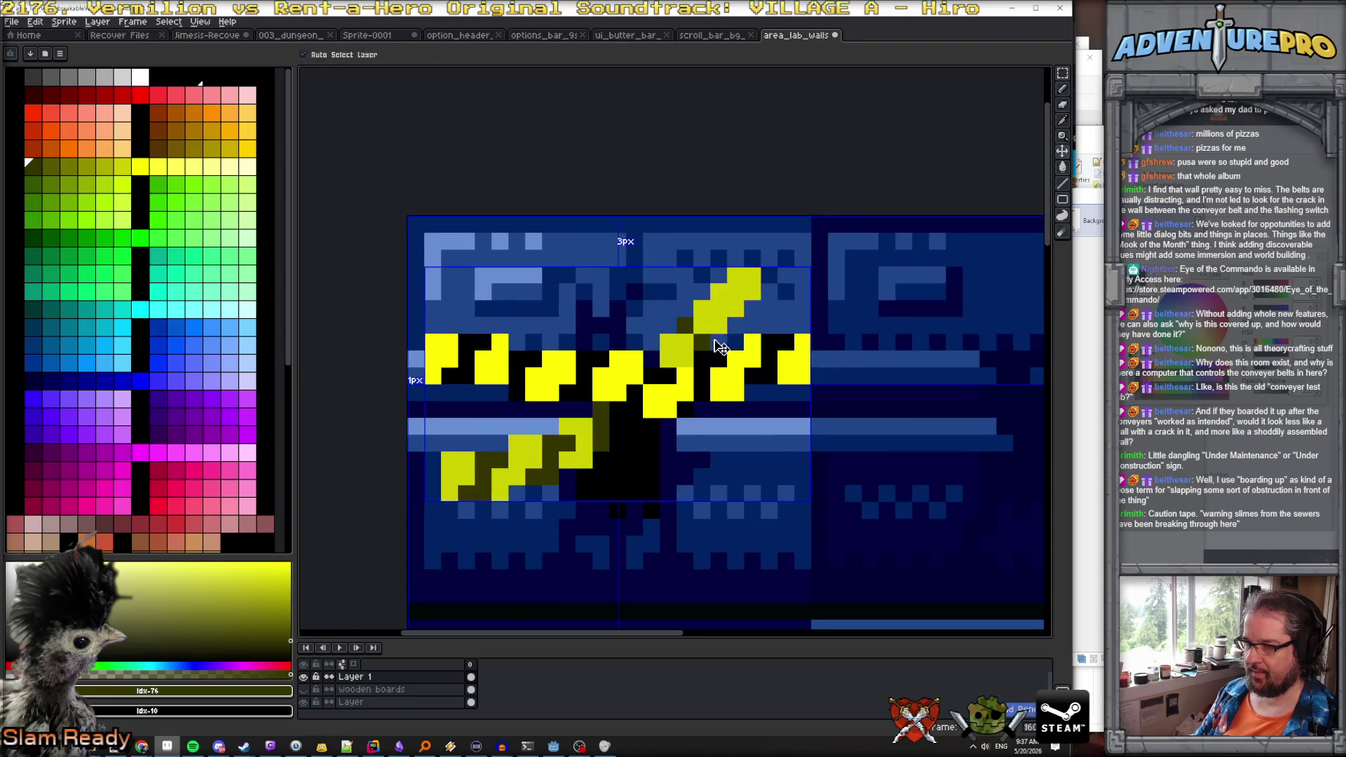
{"action": "key", "text": "ctrl+z"}
{"action": "scroll", "coordinate": [704, 342], "scroll_direction": "up", "scroll_amount": 2}
{"action": "left_click", "coordinate": [710, 354]}
{"action": "left_click", "coordinate": [710, 253]}
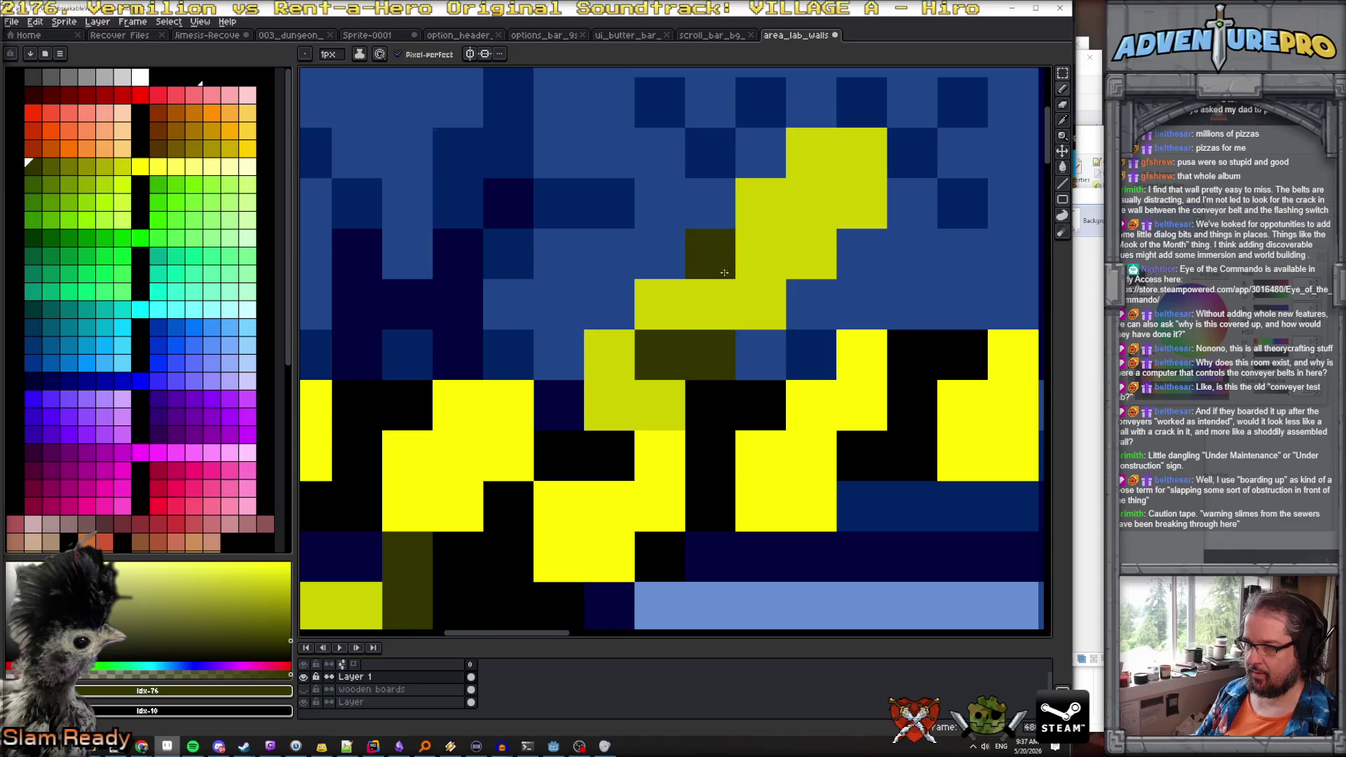
{"action": "left_click", "coordinate": [748, 267]}
{"action": "left_click", "coordinate": [812, 155]}
Patch a strip pixel with its dim yellow and start renaming the tape layer
{"action": "scroll", "coordinate": [845, 316], "scroll_direction": "down", "scroll_amount": 5}
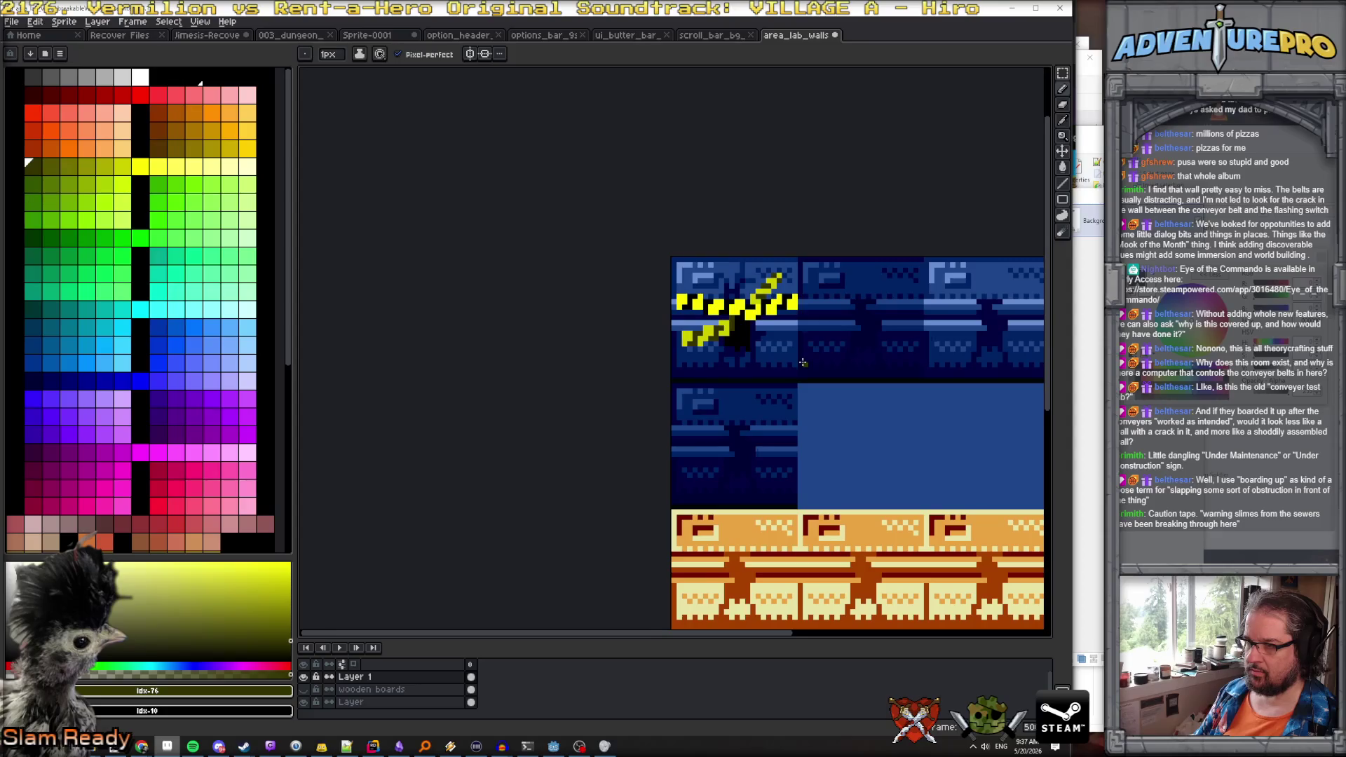
{"action": "scroll", "coordinate": [774, 333], "scroll_direction": "up", "scroll_amount": 1}
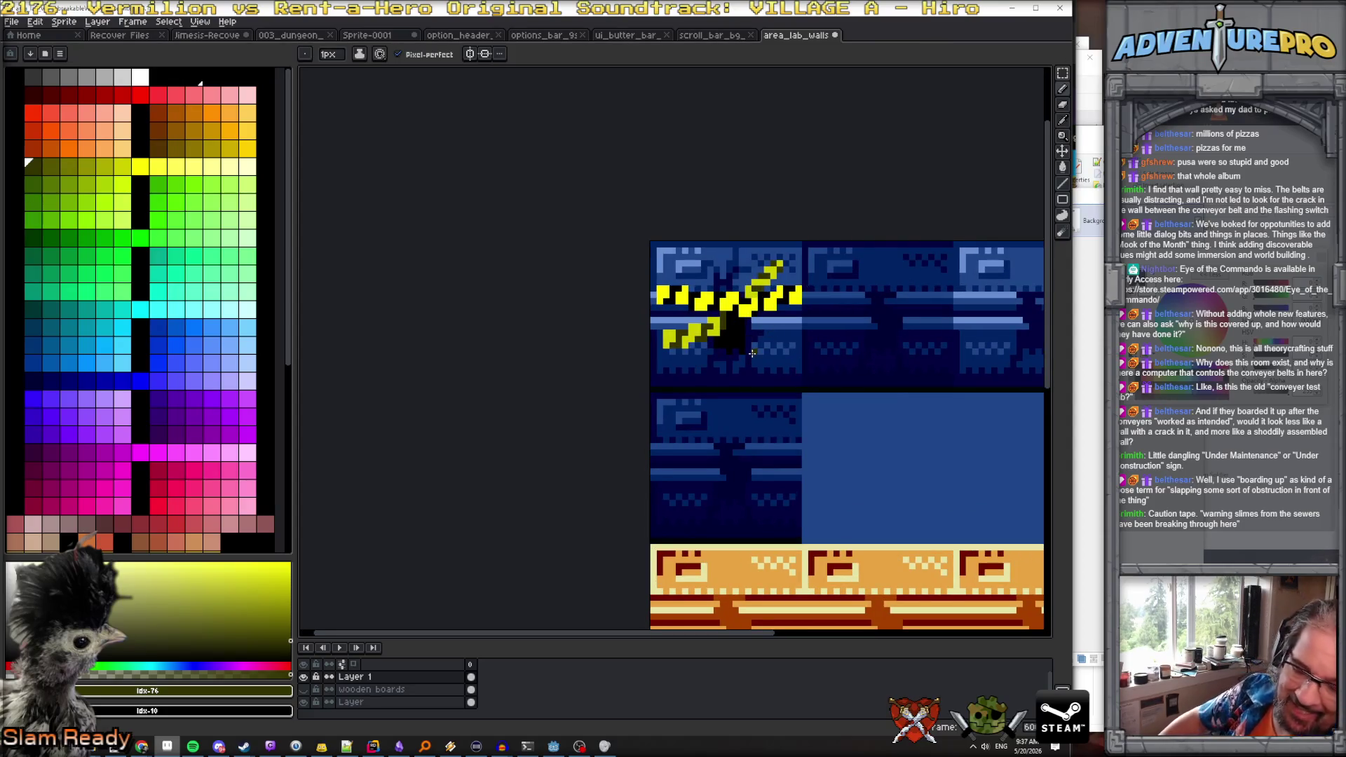
{"action": "scroll", "coordinate": [751, 349], "scroll_direction": "up", "scroll_amount": 1}
{"action": "scroll", "coordinate": [723, 340], "scroll_direction": "up", "scroll_amount": 1}
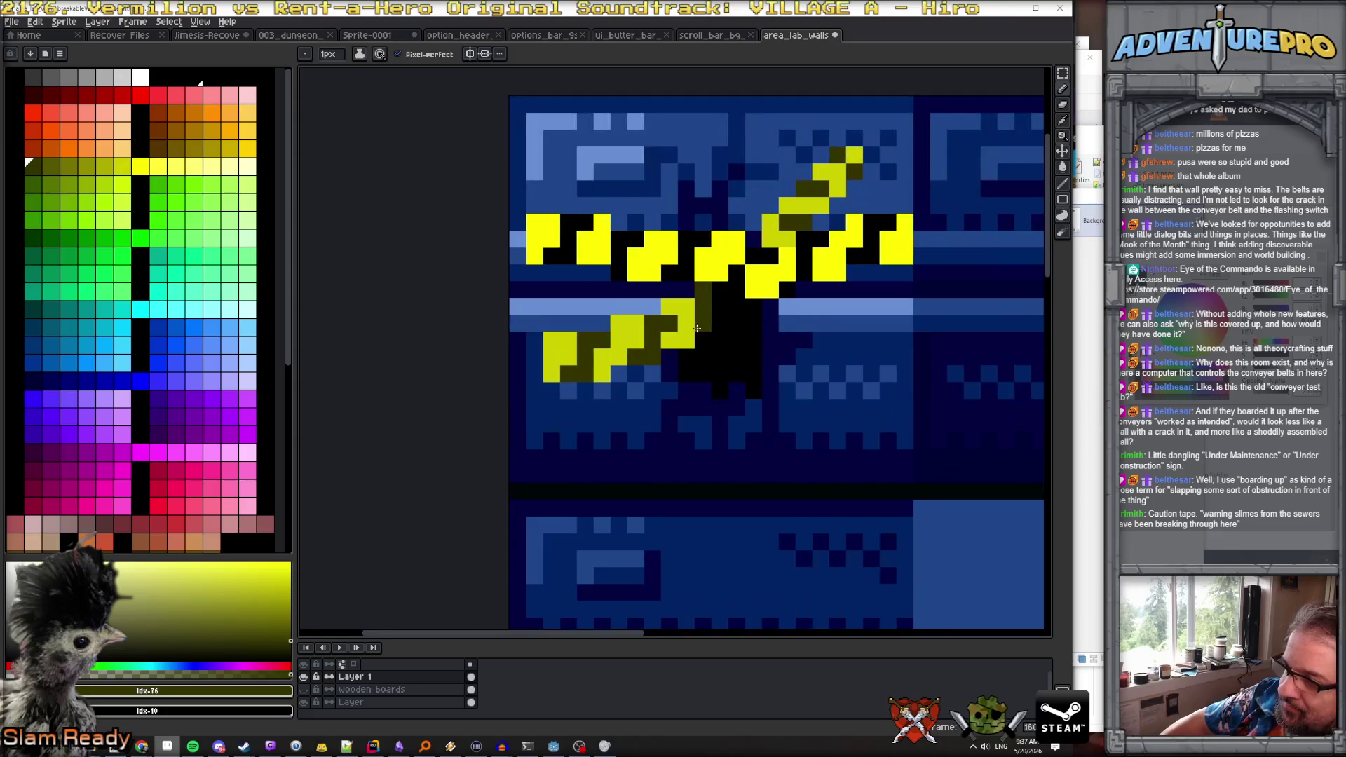
{"action": "left_click", "coordinate": [677, 340], "text": "alt"}
{"action": "left_click", "coordinate": [717, 305]}
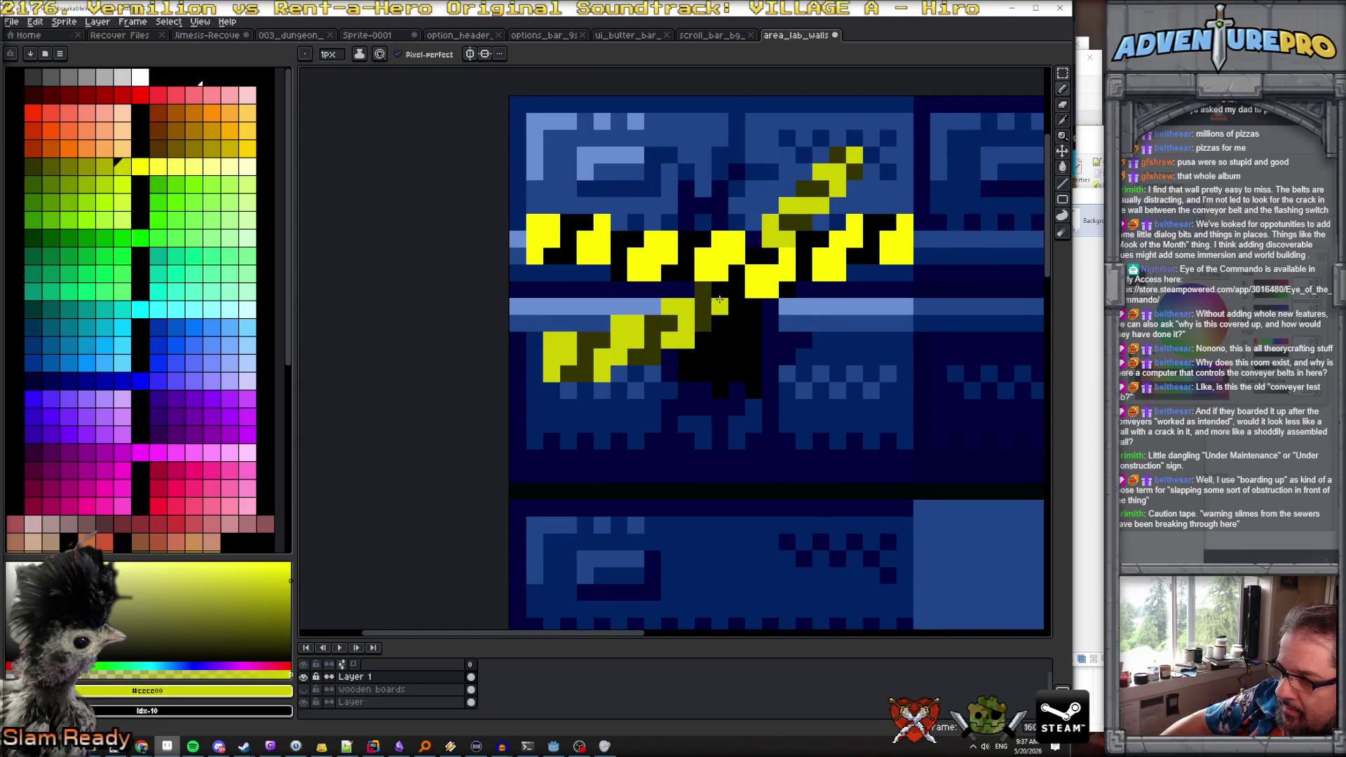
{"action": "scroll", "coordinate": [726, 302], "scroll_direction": "down", "scroll_amount": 3}
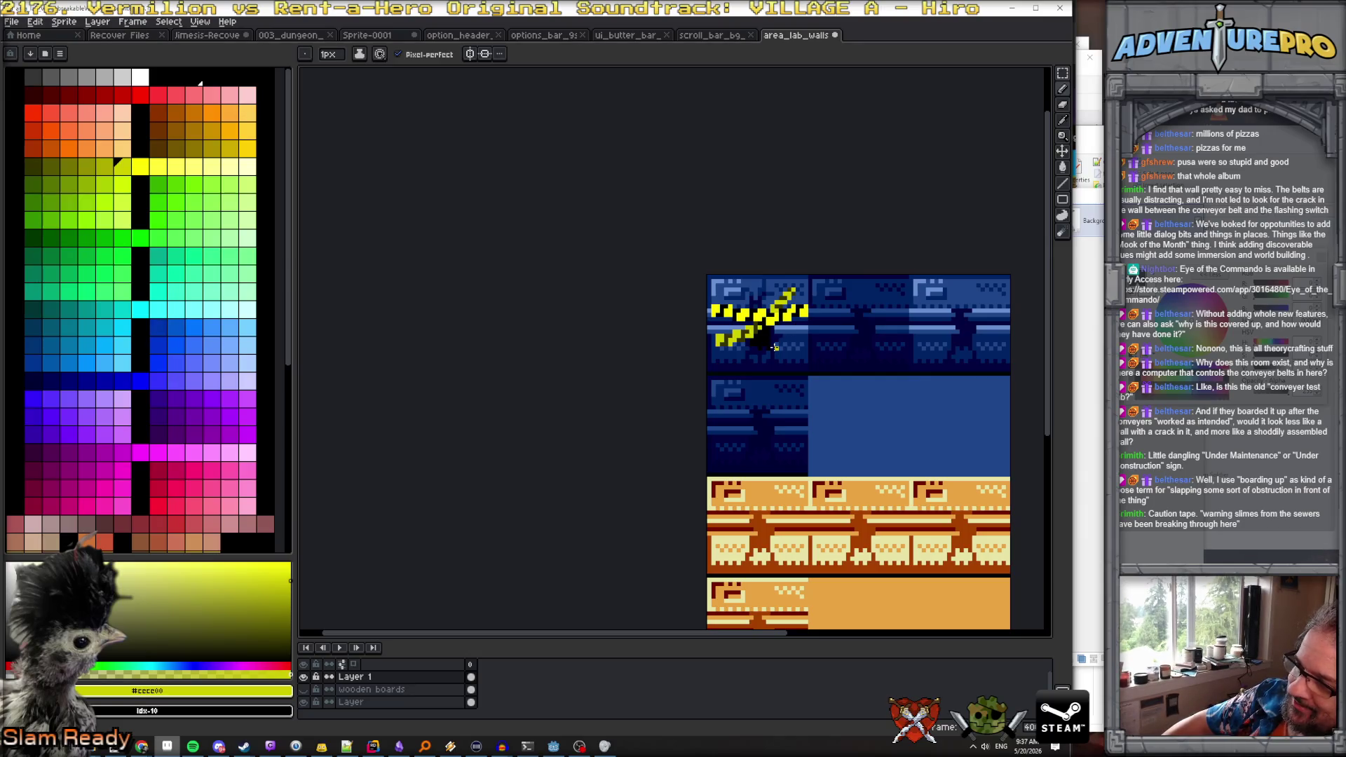
{"action": "scroll", "coordinate": [776, 347], "scroll_direction": "up", "scroll_amount": 2}
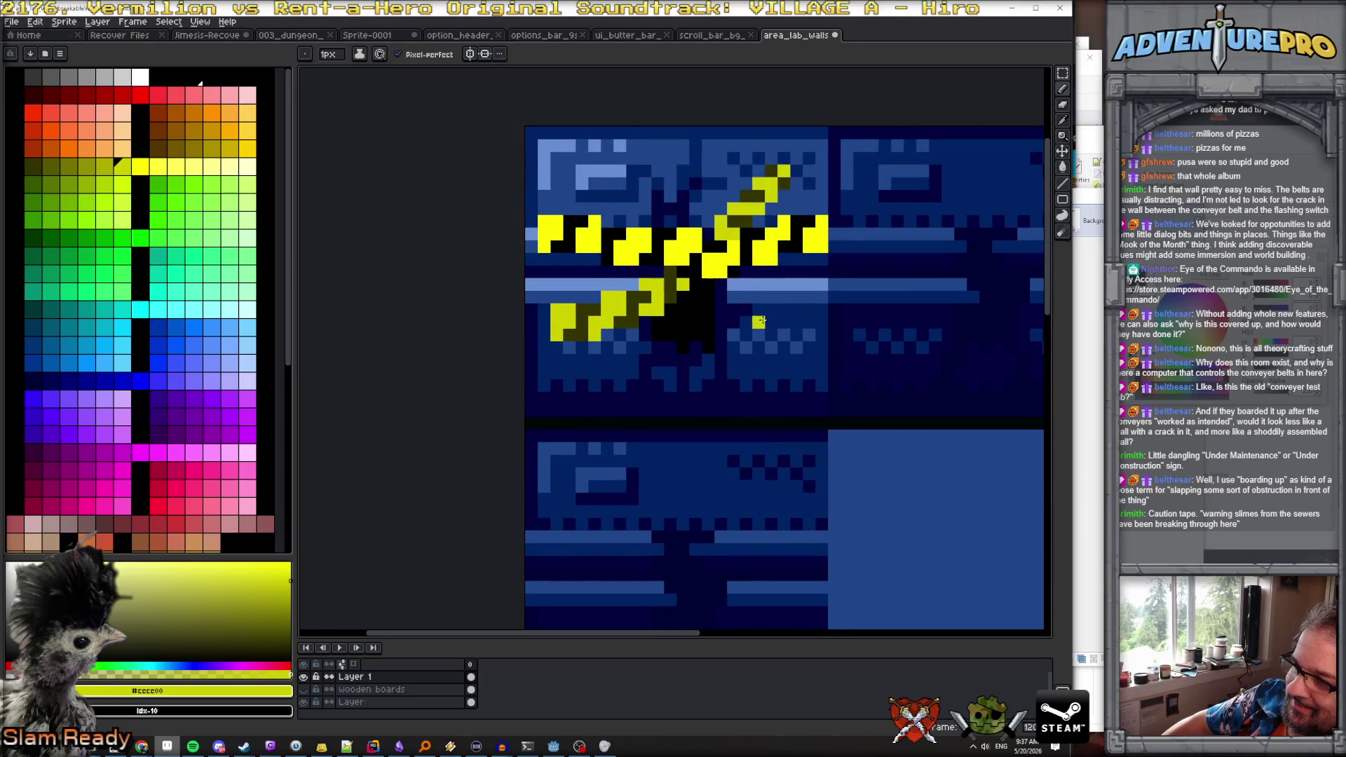
{"action": "double_click", "coordinate": [366, 677]}
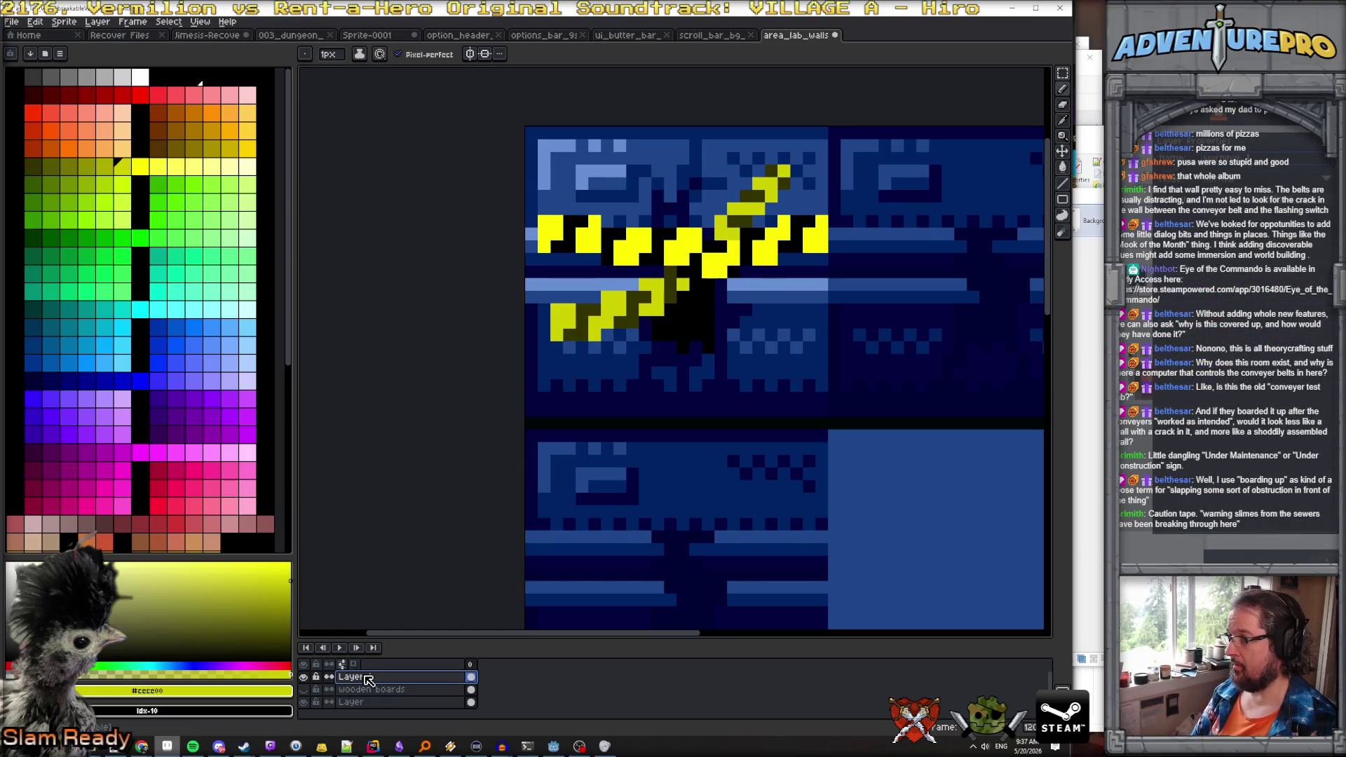
Name the layer 'tape', pick a bright green and add a new layer for the slime
{"action": "type", "text": "Warntape"}
{"action": "key", "text": "Return"}
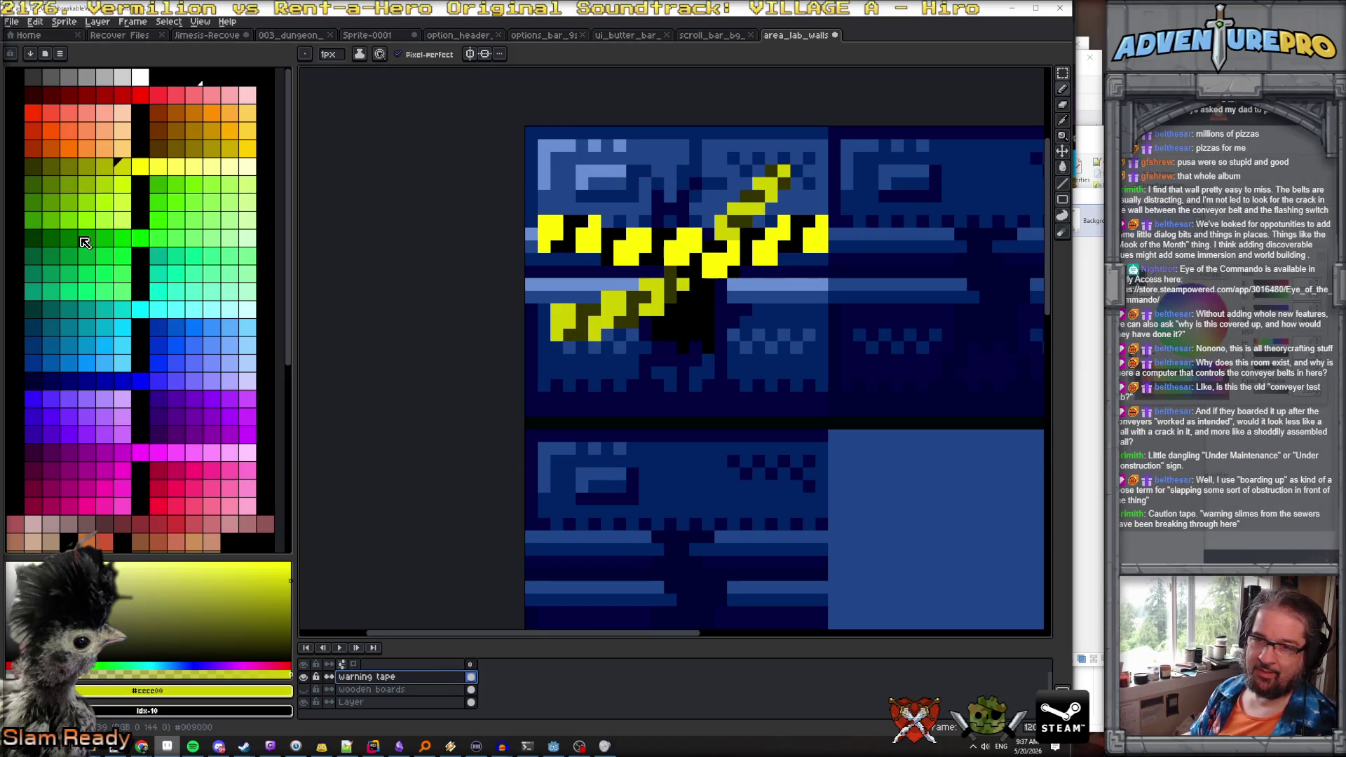
{"action": "left_click", "coordinate": [68, 238]}
{"action": "scroll", "coordinate": [716, 361], "scroll_direction": "up", "scroll_amount": 1}
{"action": "left_click", "coordinate": [659, 380]}
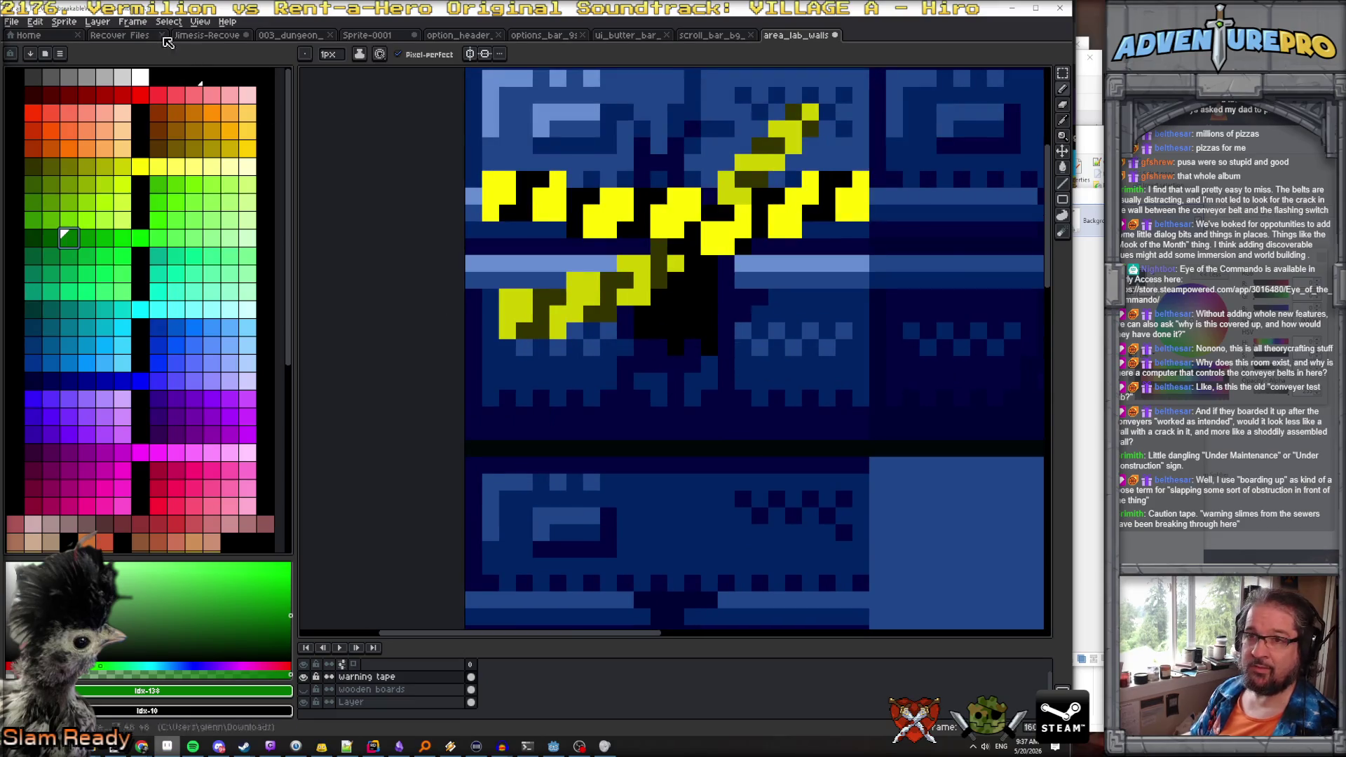
{"action": "left_click", "coordinate": [97, 22]}
{"action": "mouse_move", "coordinate": [136, 88]}
{"action": "left_click", "coordinate": [231, 89]}
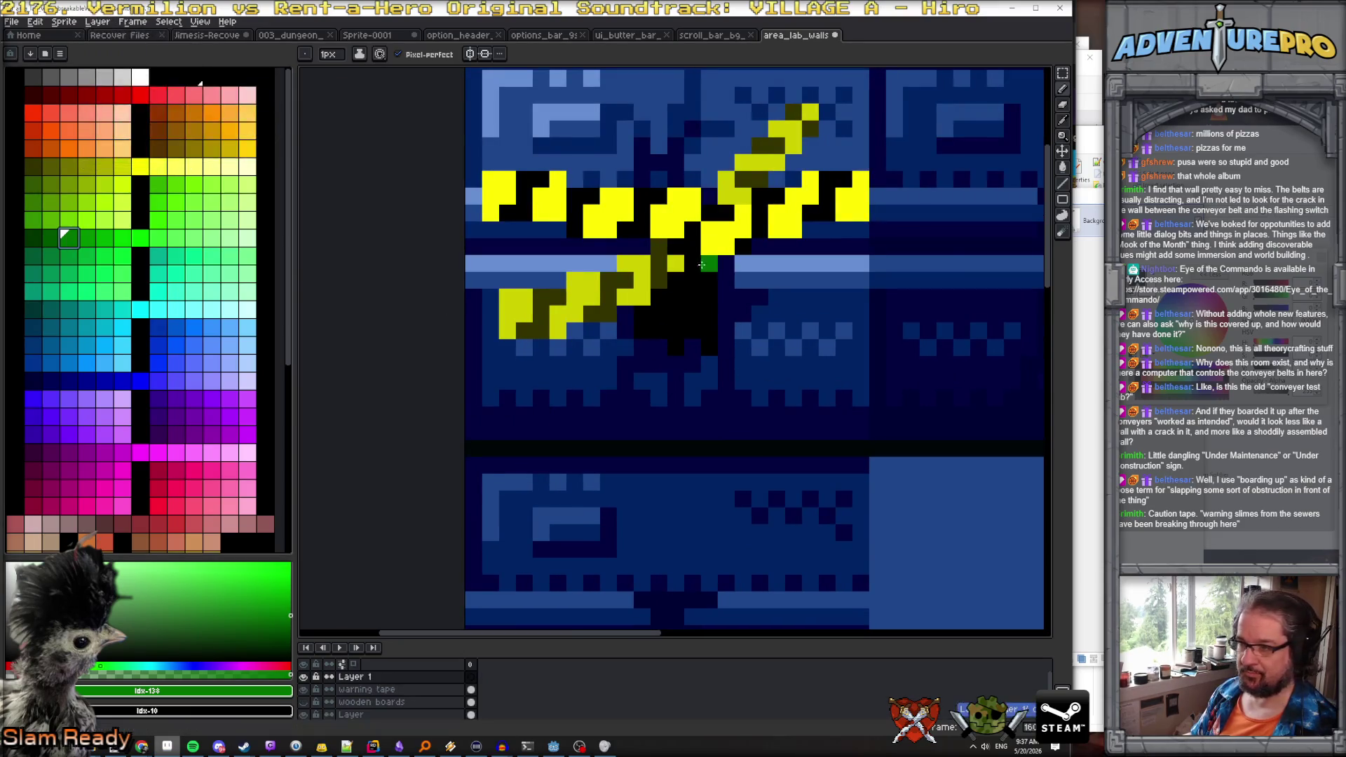
Draw bright green slime dripping from the crack with several branching drips
{"action": "left_click", "coordinate": [642, 347]}
{"action": "left_click_drag", "start_coordinate": [659, 347], "coordinate": [677, 362]}
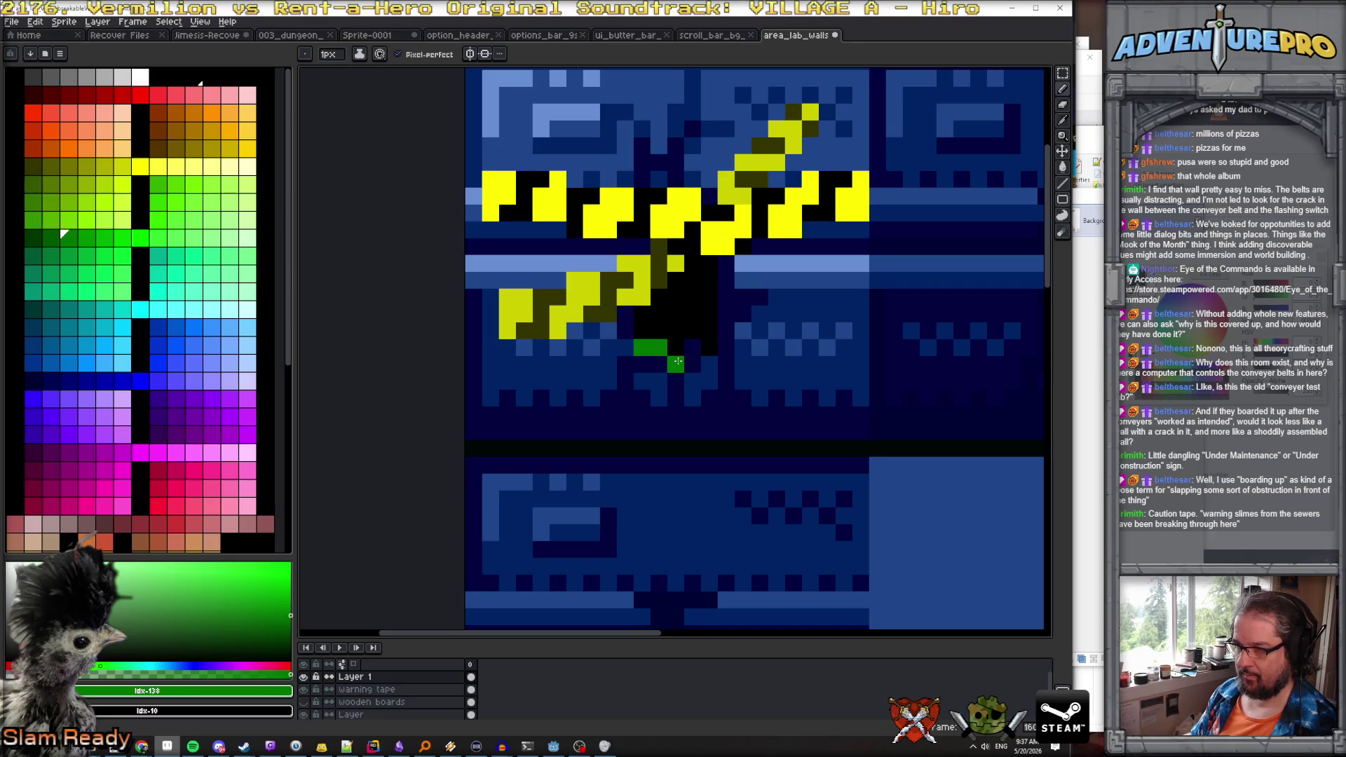
{"action": "left_click", "coordinate": [690, 350]}
{"action": "left_click", "coordinate": [674, 377]}
{"action": "left_click", "coordinate": [675, 414]}
{"action": "left_click", "coordinate": [658, 364]}
{"action": "left_click", "coordinate": [659, 381]}
{"action": "left_click", "coordinate": [642, 364]}
{"action": "left_click", "coordinate": [690, 367]}
{"action": "mouse_move", "coordinate": [688, 372]}
{"action": "left_mouse_down"}
{"action": "mouse_move", "coordinate": [718, 335]}
{"action": "mouse_move", "coordinate": [725, 368]}
{"action": "mouse_move", "coordinate": [709, 382]}
{"action": "mouse_move", "coordinate": [726, 435]}
{"action": "left_mouse_up"}
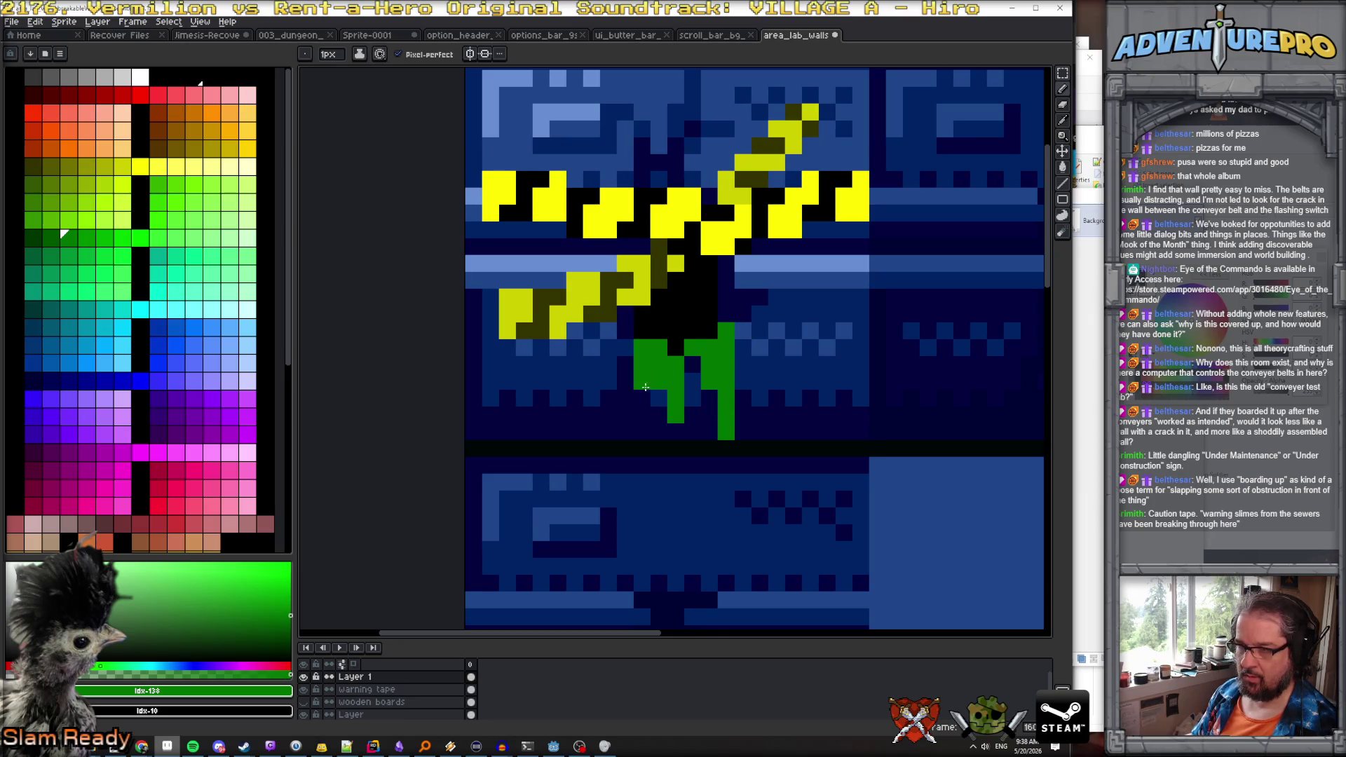
Shade the slime's base dark green and remove a stray pixel
{"action": "left_click", "coordinate": [59, 241]}
{"action": "left_click_drag", "start_coordinate": [641, 347], "coordinate": [658, 347]}
{"action": "left_click", "coordinate": [624, 330]}
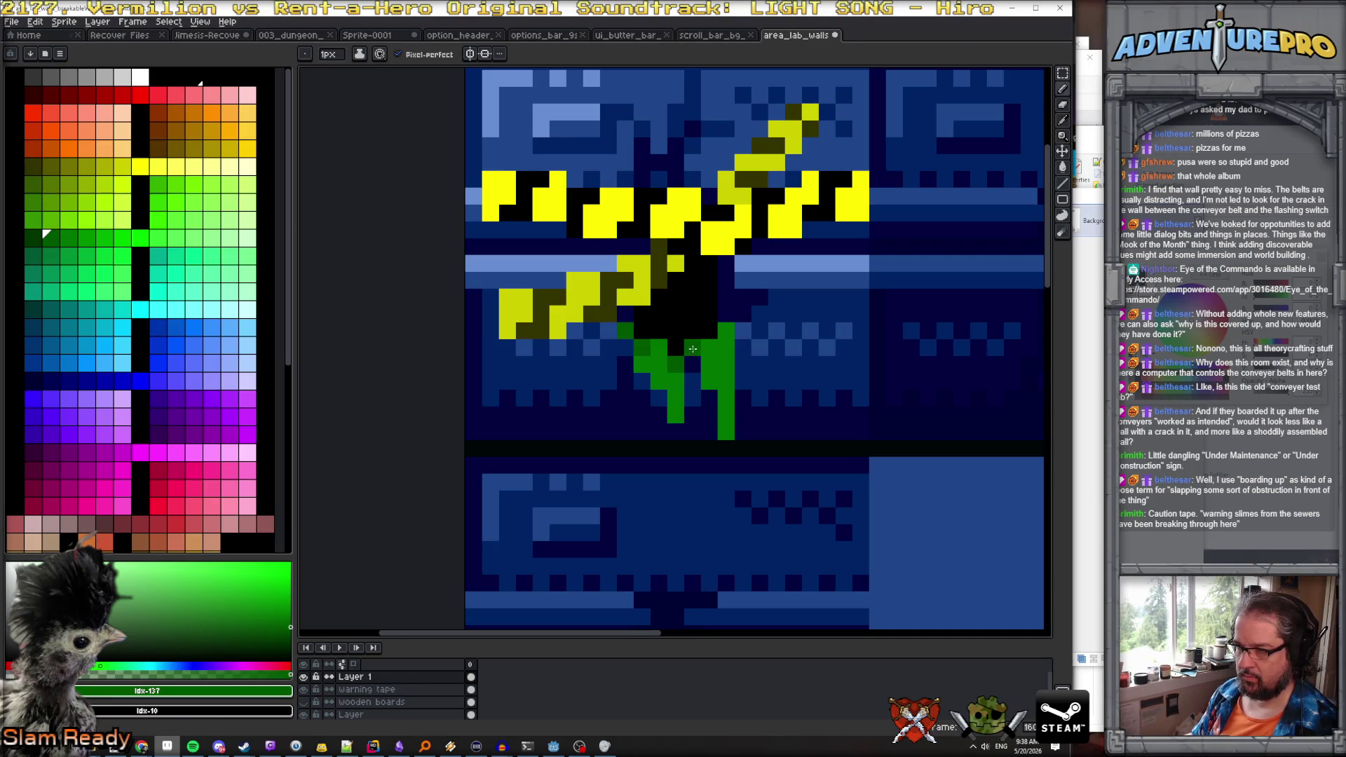
{"action": "right_click", "coordinate": [645, 366]}
{"action": "left_click", "coordinate": [707, 366]}
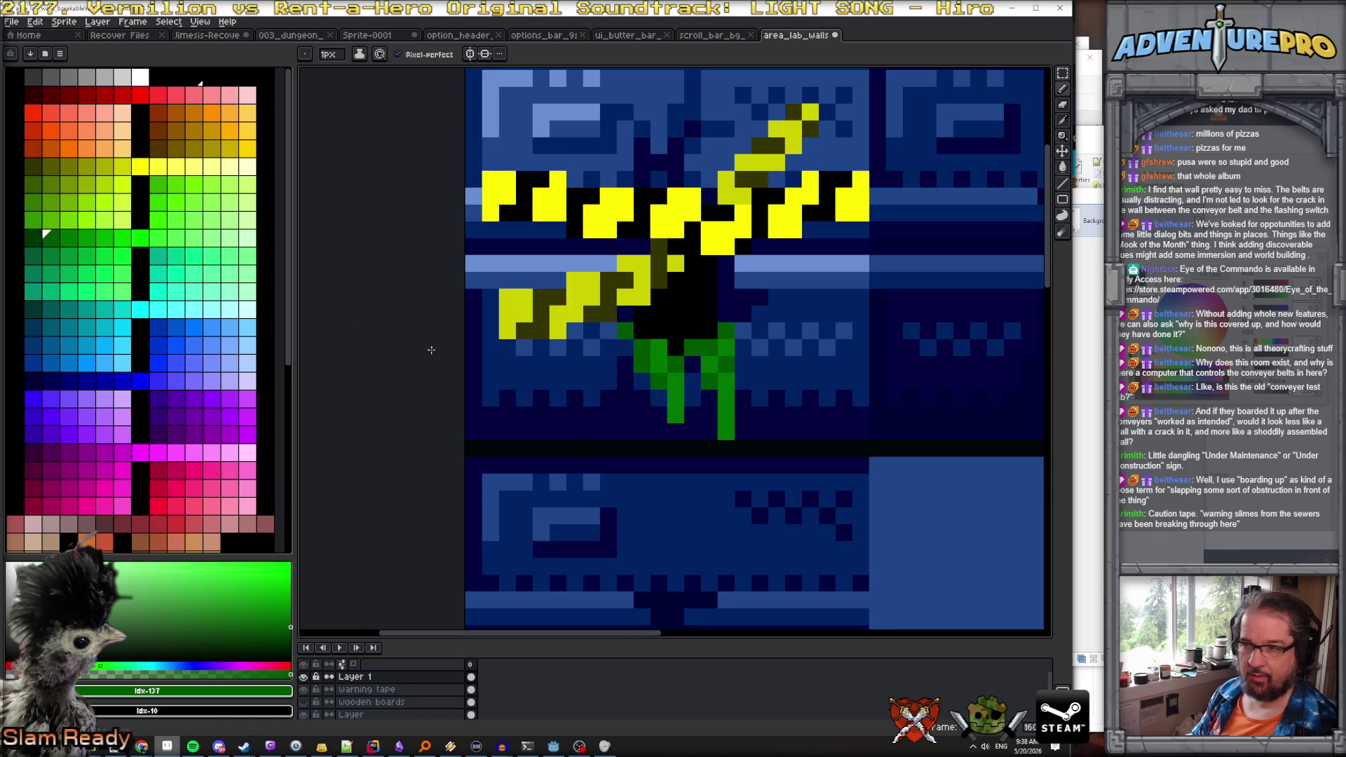
Lengthen the drip and paint a darker green slime pool along the tile's bottom
{"action": "left_click", "coordinate": [675, 414], "text": "alt"}
{"action": "left_click", "coordinate": [675, 432]}
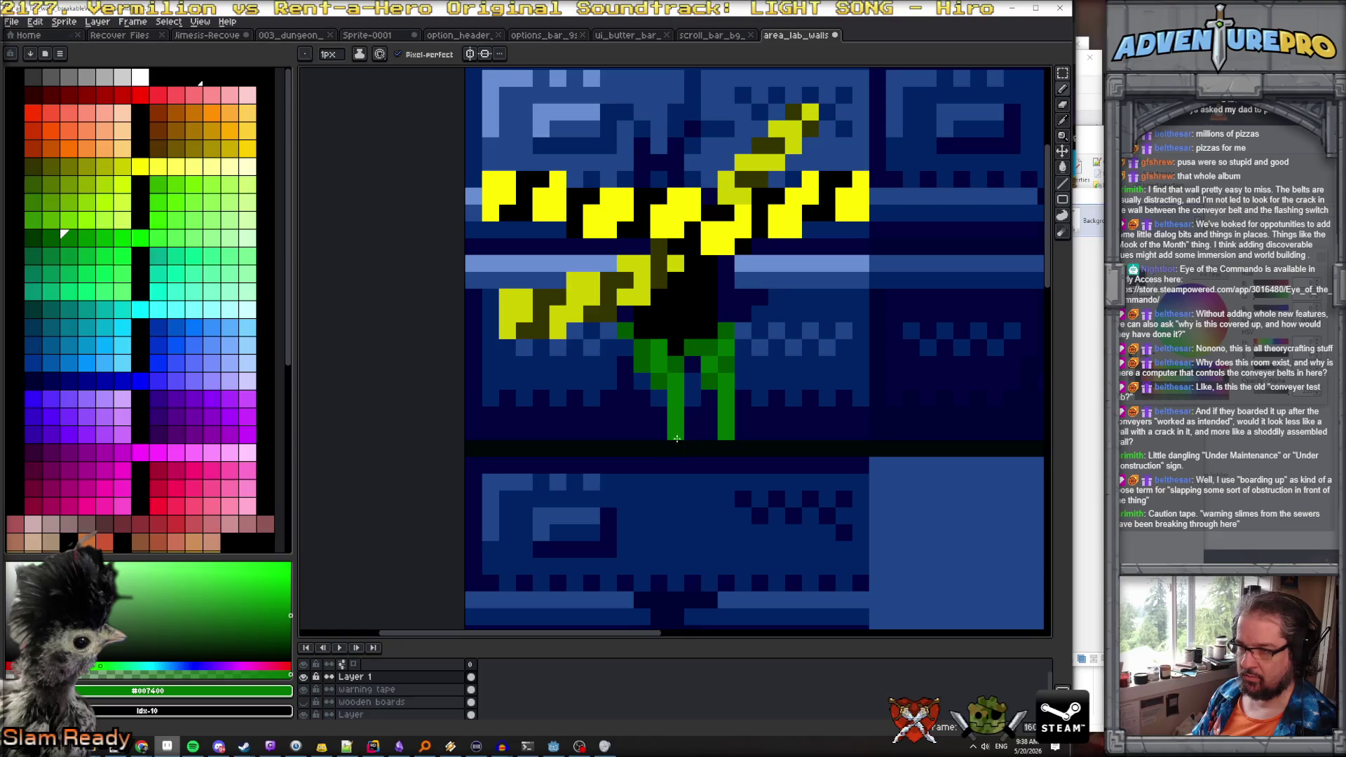
{"action": "left_click", "coordinate": [659, 448]}
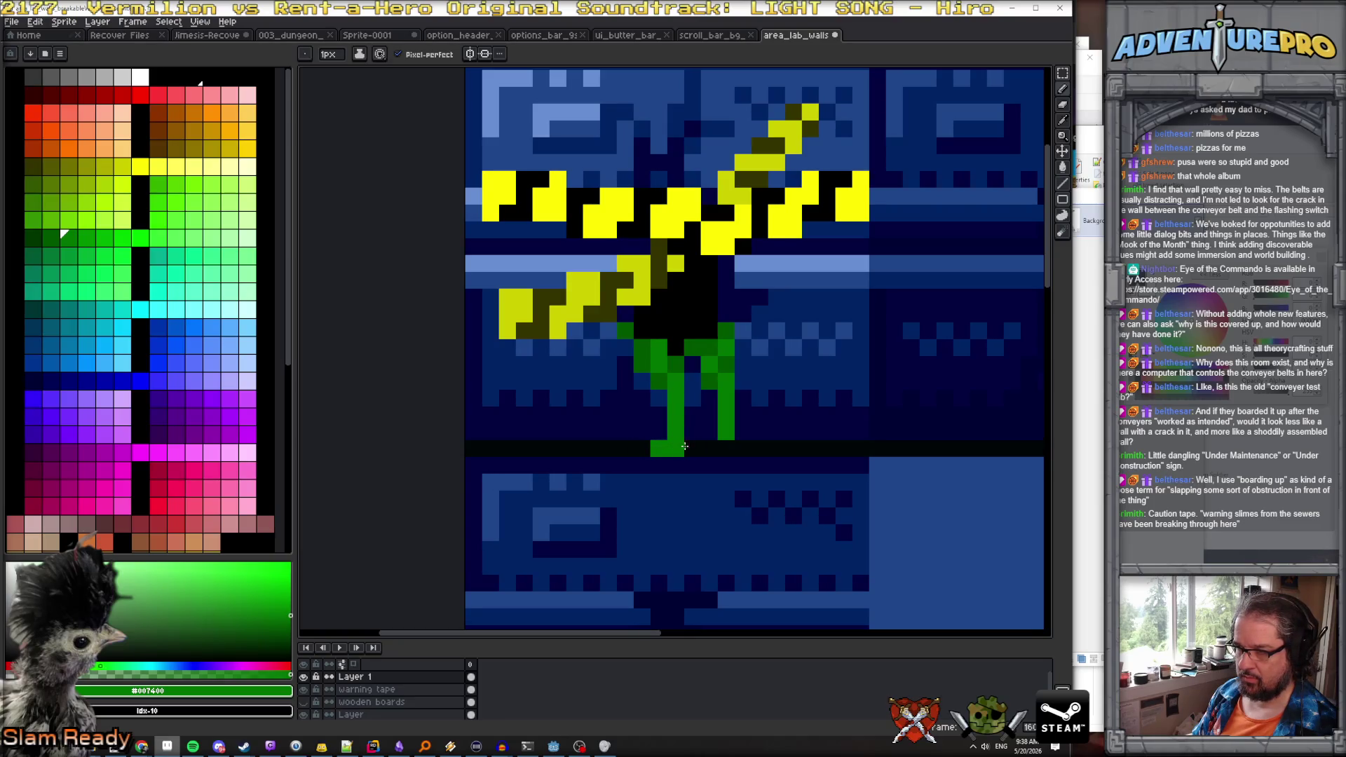
{"action": "left_click_drag", "start_coordinate": [710, 448], "coordinate": [758, 449]}
{"action": "left_click", "coordinate": [639, 455]}
{"action": "key", "text": "bracketleft"}
{"action": "left_click_drag", "start_coordinate": [625, 448], "coordinate": [766, 452]}
{"action": "key", "text": "bracketright"}
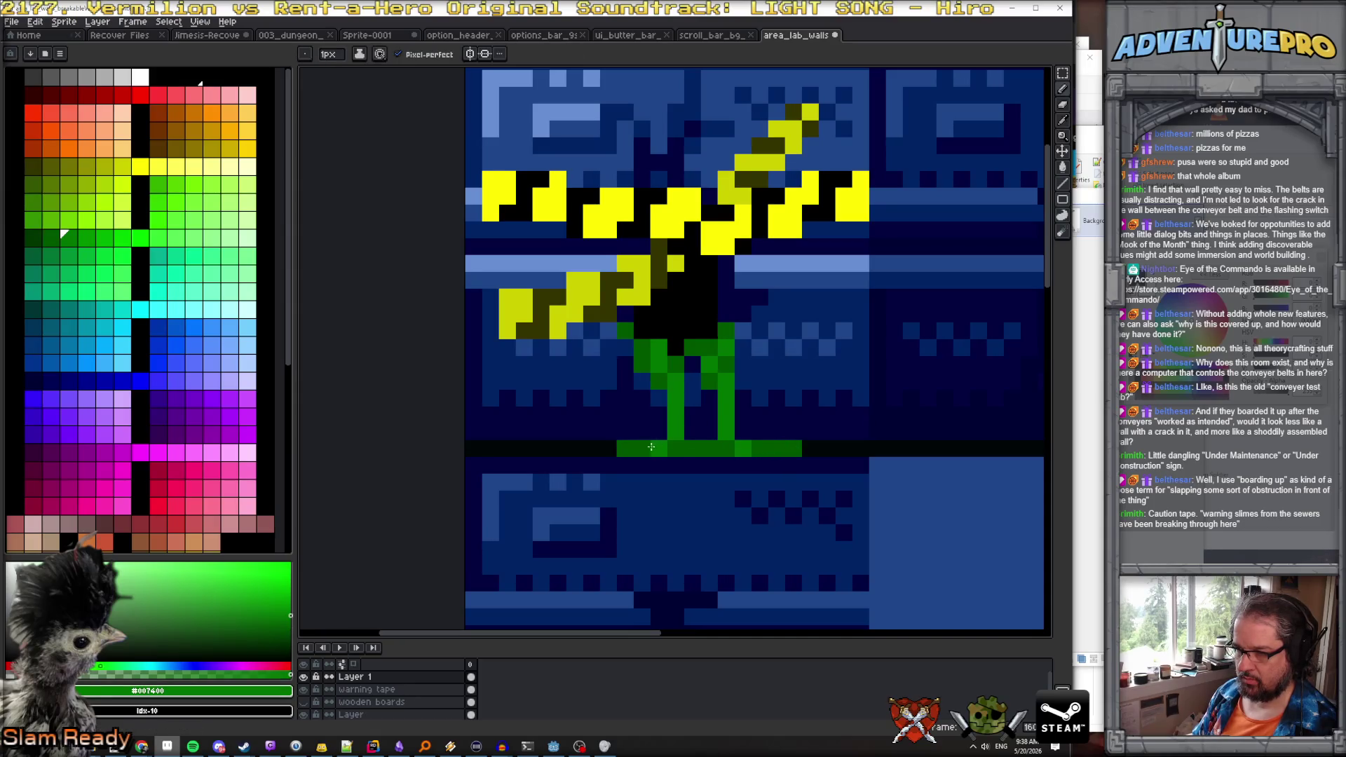
{"action": "scroll", "coordinate": [659, 425], "scroll_direction": "down", "scroll_amount": 4}
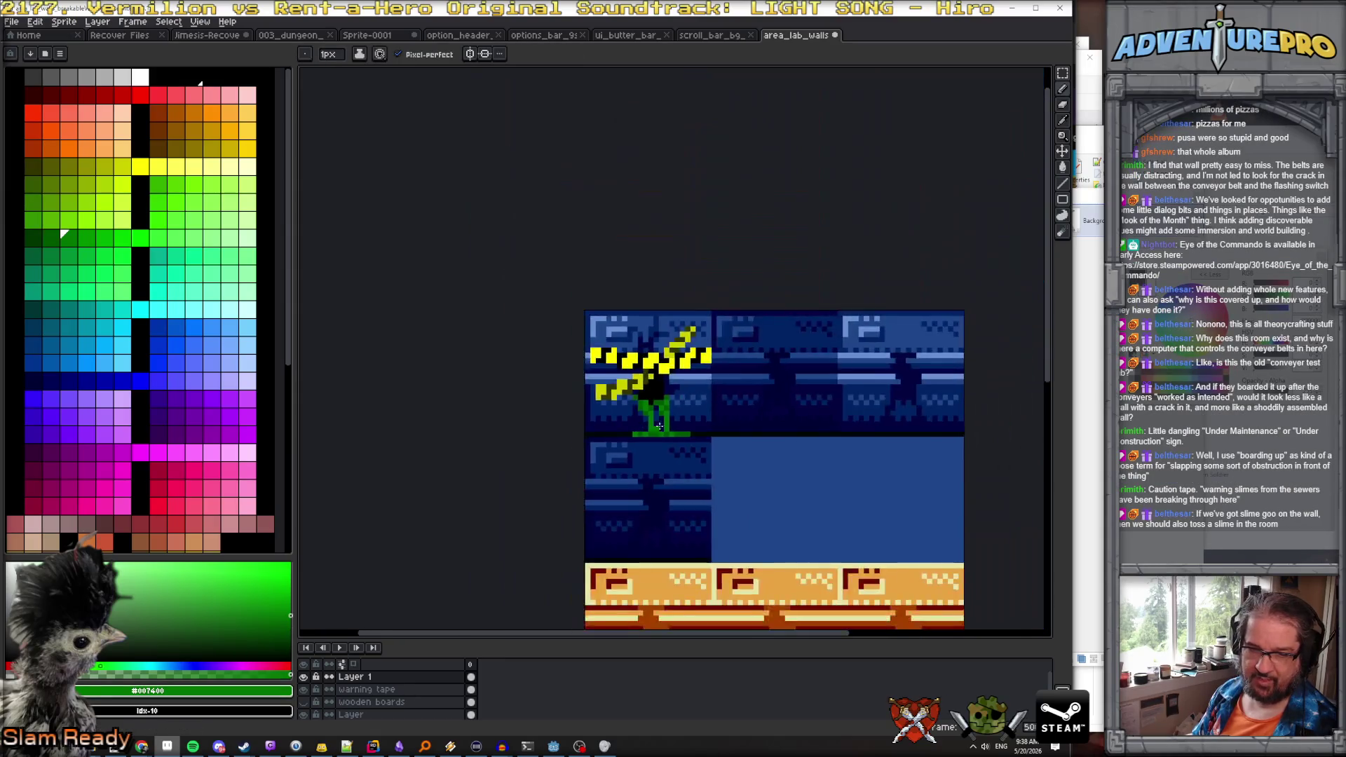
{"action": "scroll", "coordinate": [659, 426], "scroll_direction": "down", "scroll_amount": 2}
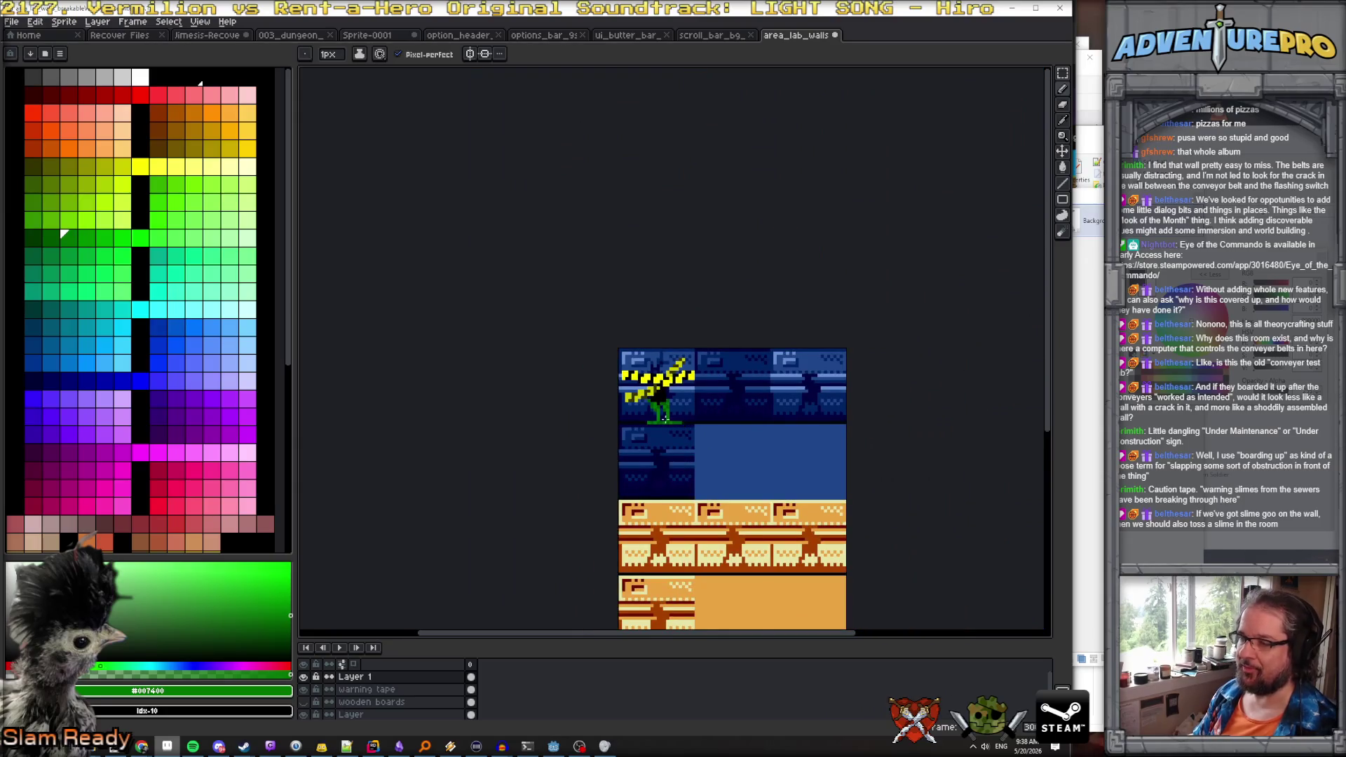
{"action": "scroll", "coordinate": [665, 419], "scroll_direction": "up", "scroll_amount": 2}
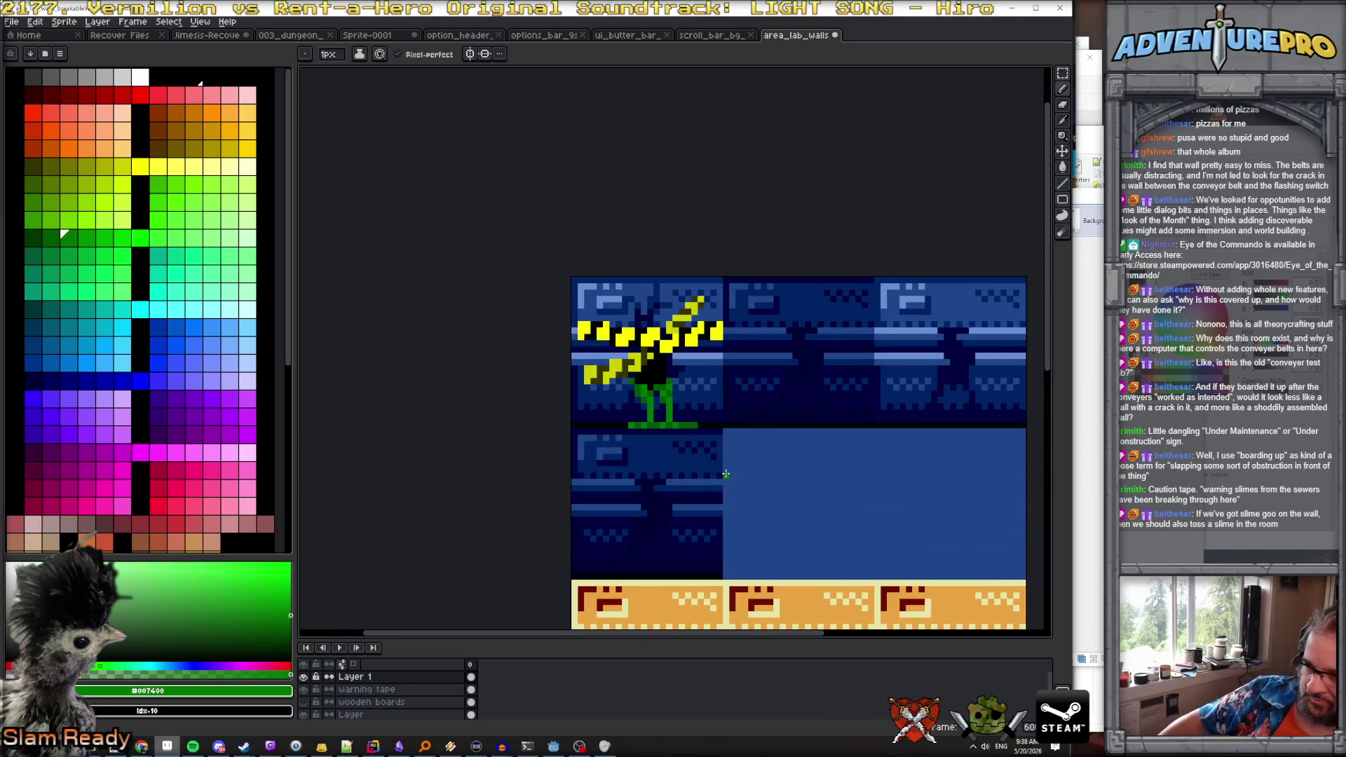
{"action": "scroll", "coordinate": [767, 449], "scroll_direction": "down", "scroll_amount": 2}
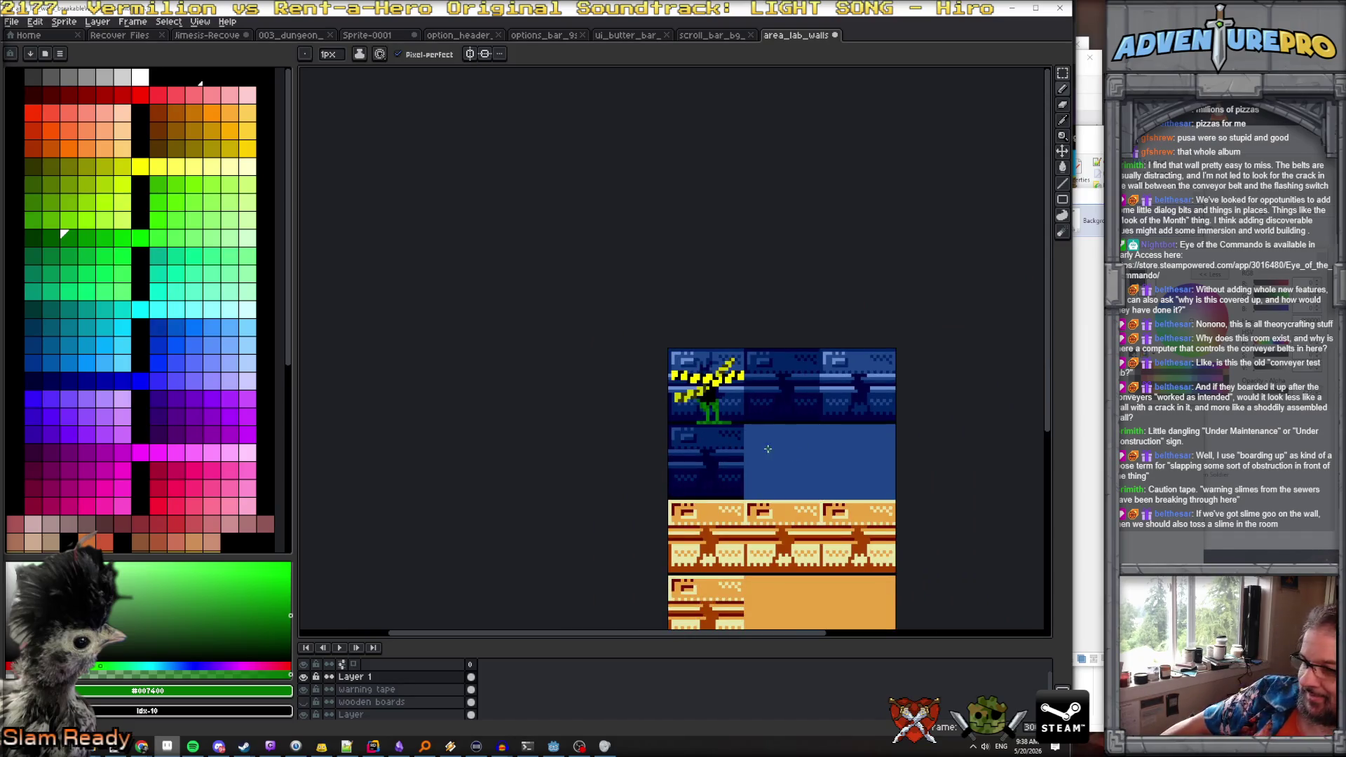
{"action": "scroll", "coordinate": [670, 424], "scroll_direction": "up", "scroll_amount": 2}
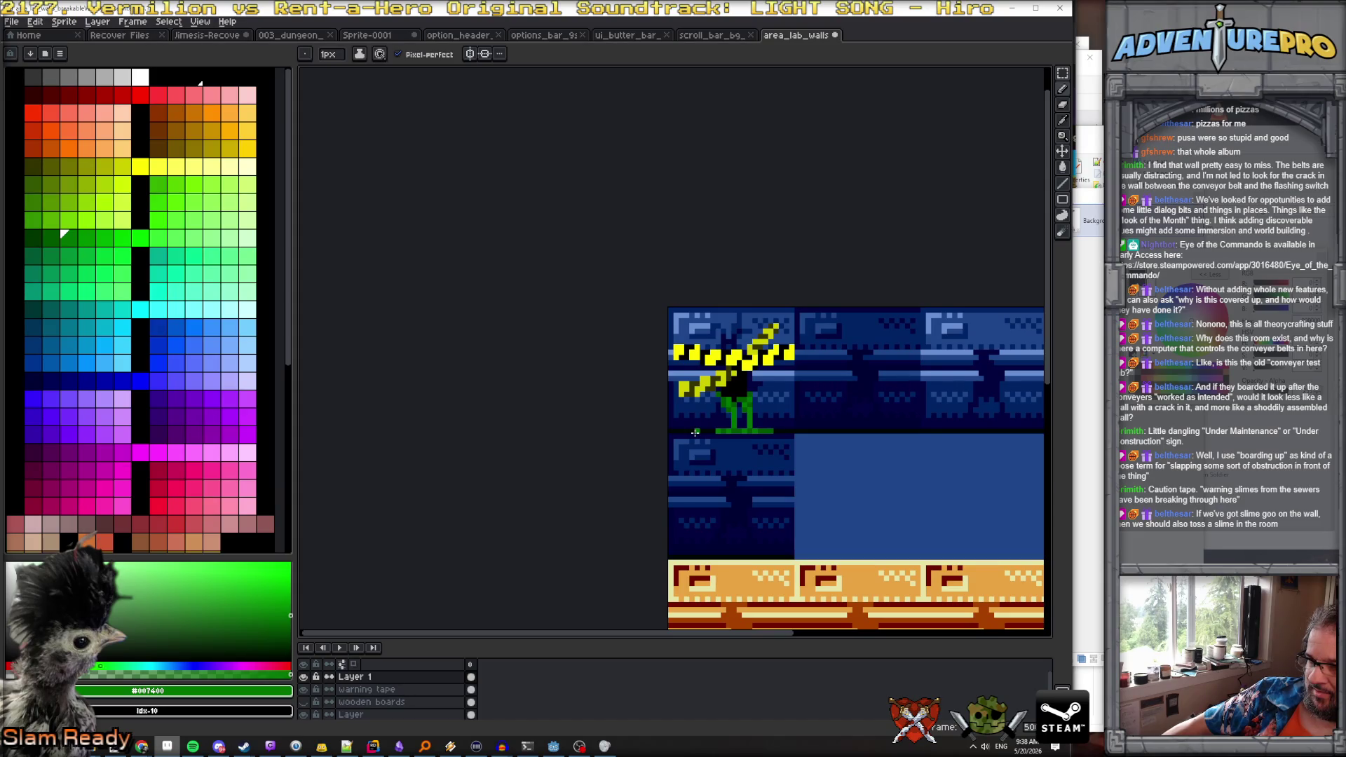
{"action": "scroll", "coordinate": [695, 433], "scroll_direction": "down", "scroll_amount": 2}
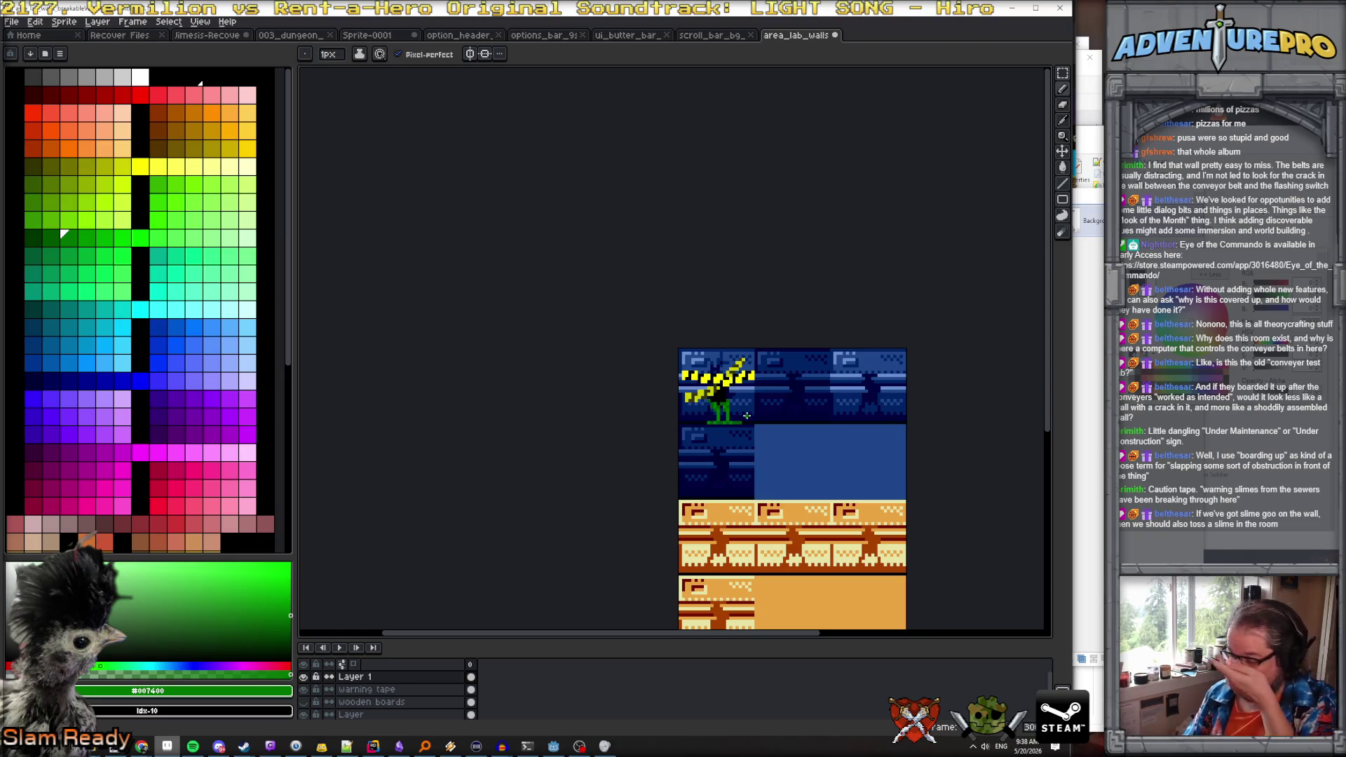
{"action": "left_click", "coordinate": [392, 677]}
{"action": "type", "text": "slide"}
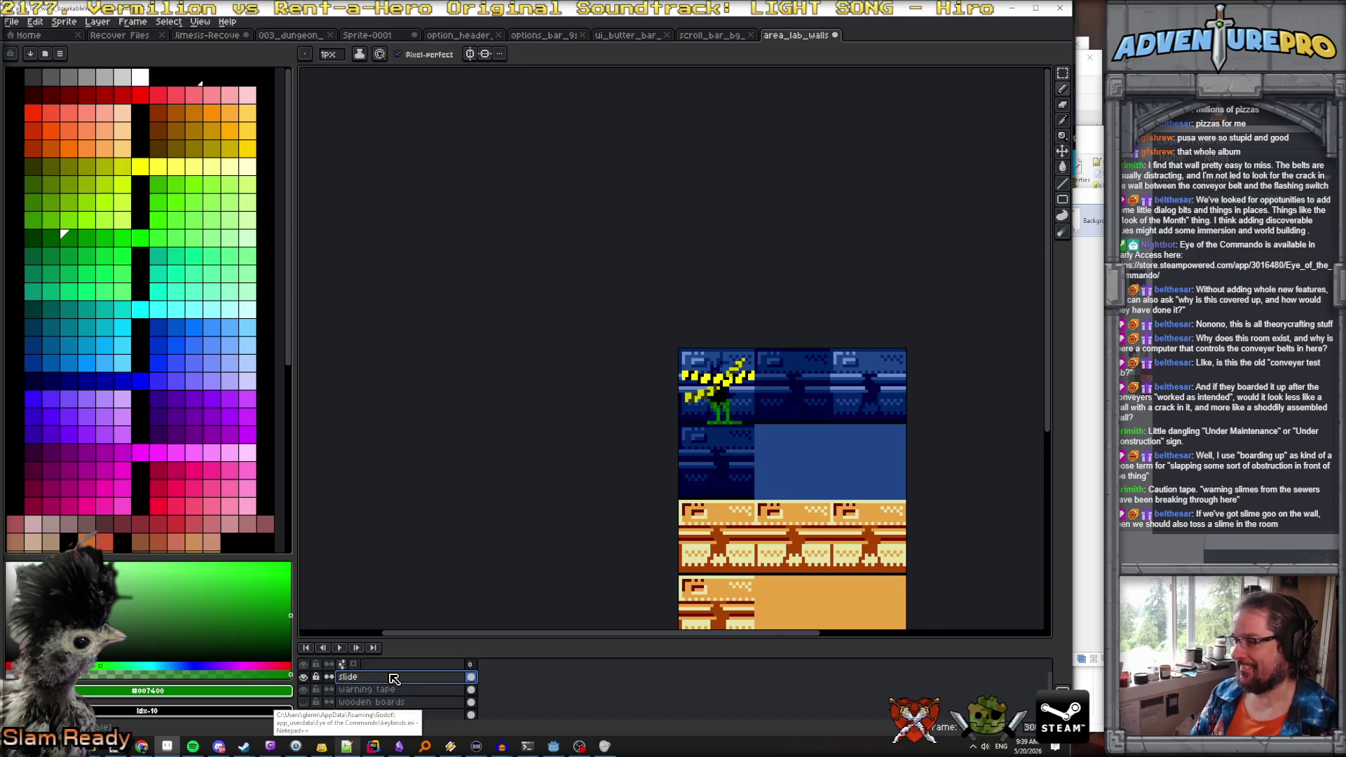
Rename the layer to 'slime' and enlarge the layer list
{"action": "key", "text": "BackSpace"}
{"action": "key", "text": "BackSpace"}
{"action": "type", "text": "me"}
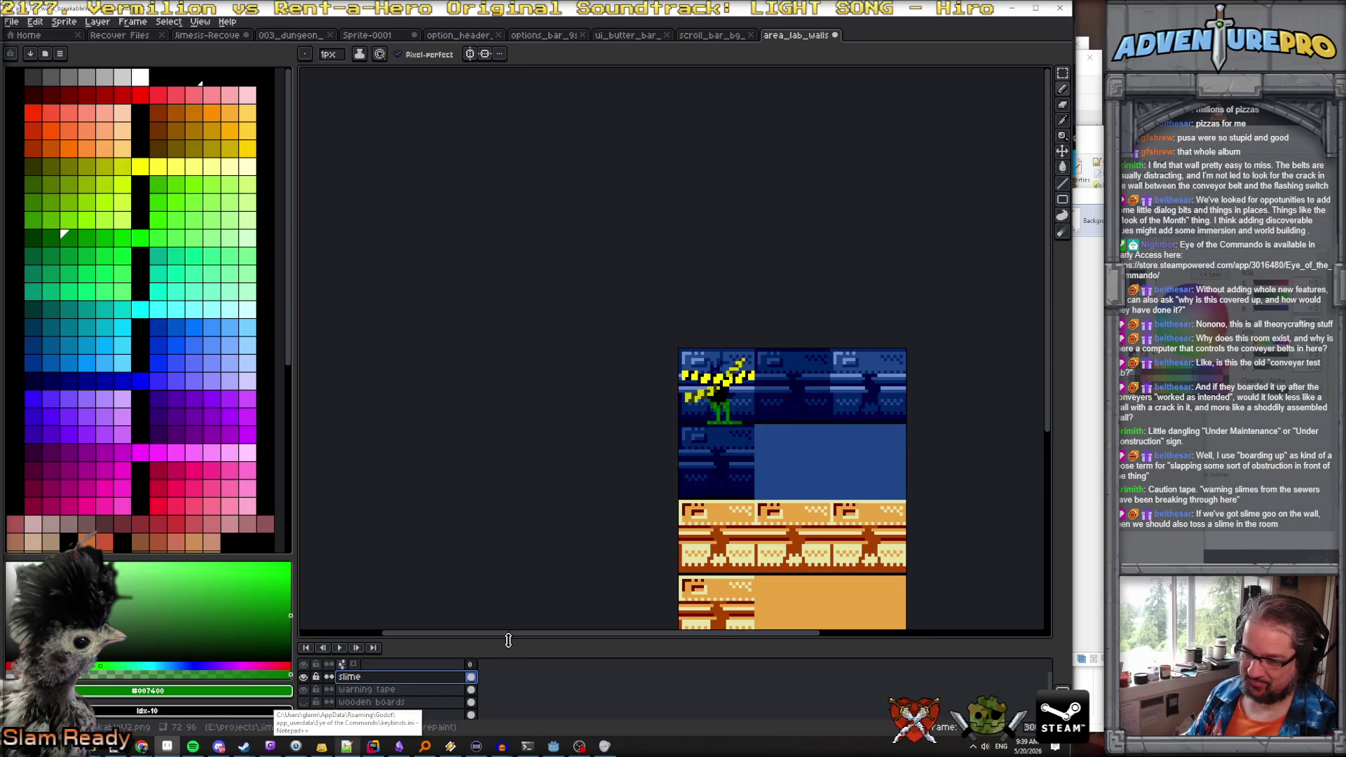
{"action": "left_click_drag", "start_coordinate": [508, 640], "coordinate": [508, 507]}
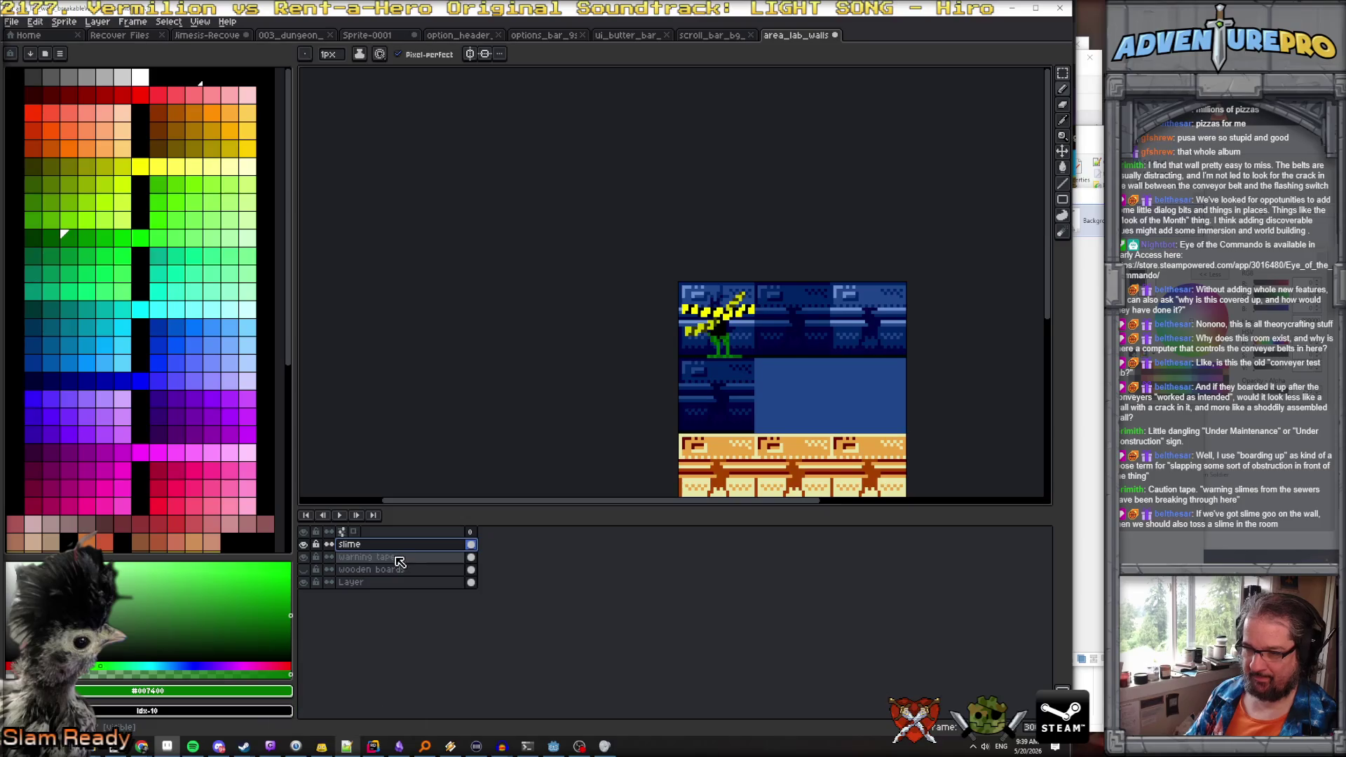
Copy the first caution-tape slime tile onto the third top tile on a new layer
{"action": "left_click", "coordinate": [1062, 73]}
{"action": "scroll", "coordinate": [788, 315], "scroll_direction": "up", "scroll_amount": 2}
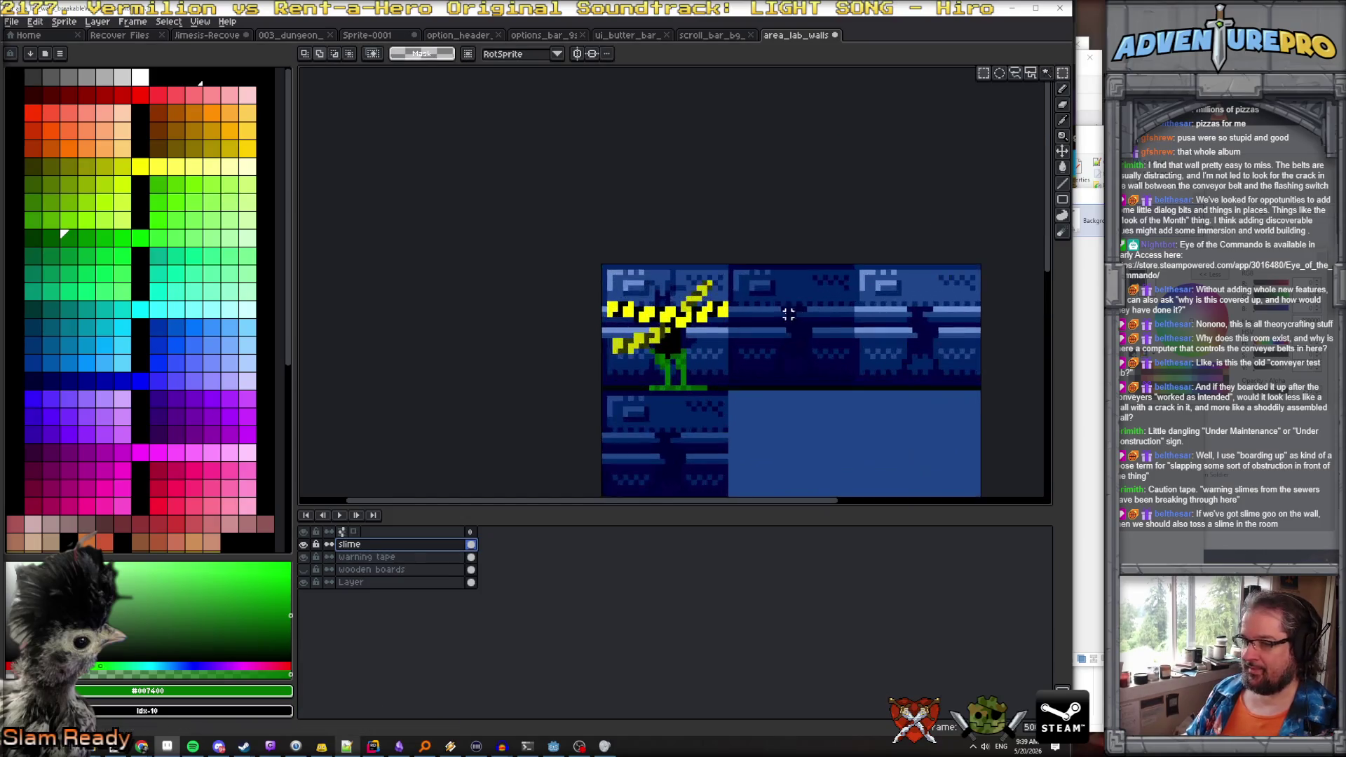
{"action": "left_click_drag", "start_coordinate": [605, 263], "coordinate": [730, 392]}
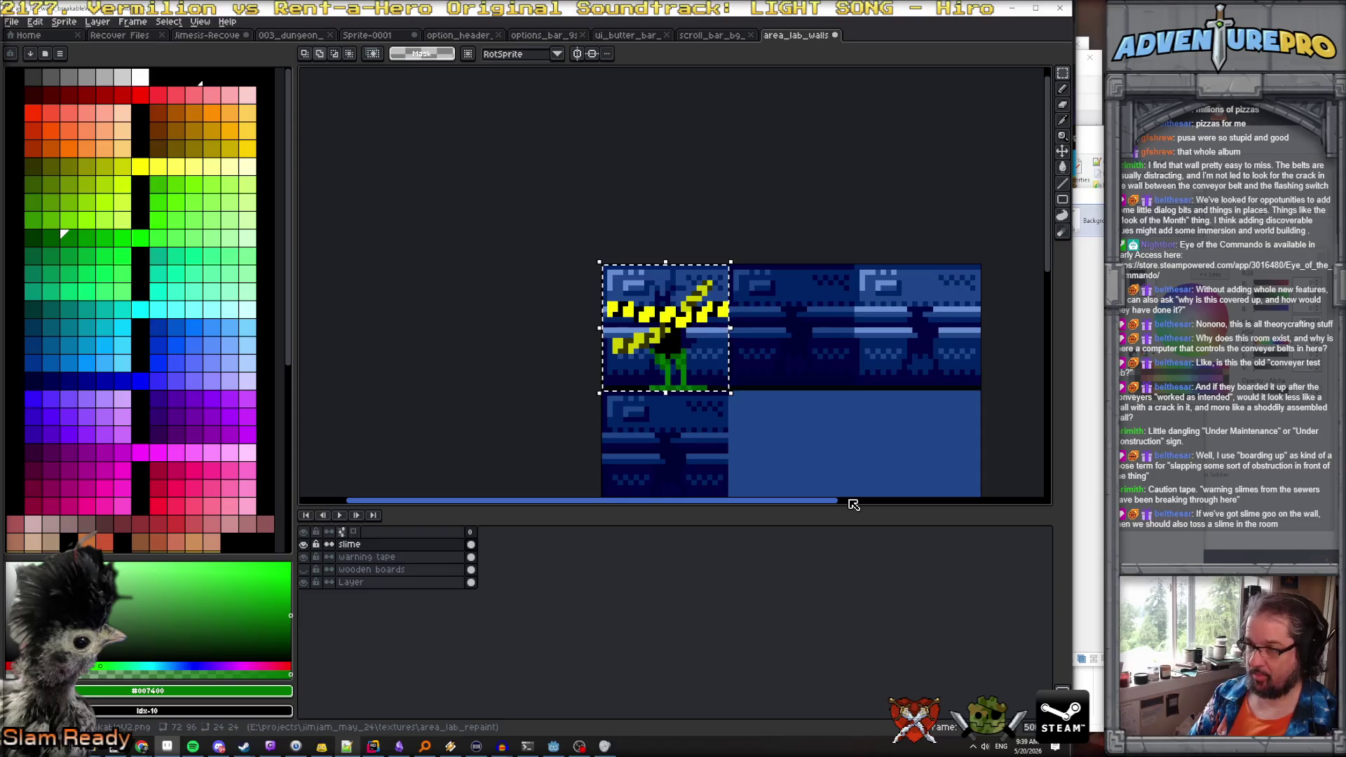
{"action": "key", "text": "shift+n"}
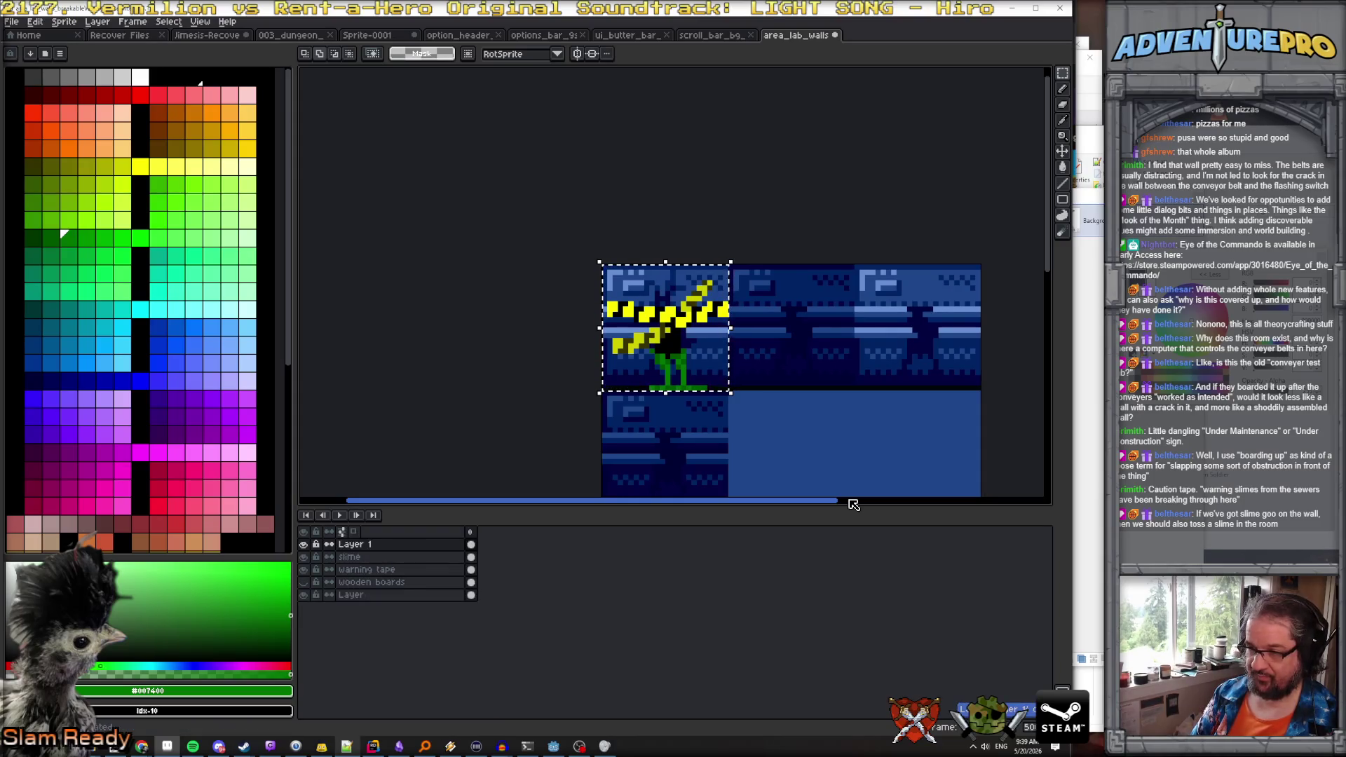
{"action": "left_click_drag", "start_coordinate": [710, 369], "coordinate": [960, 370]}
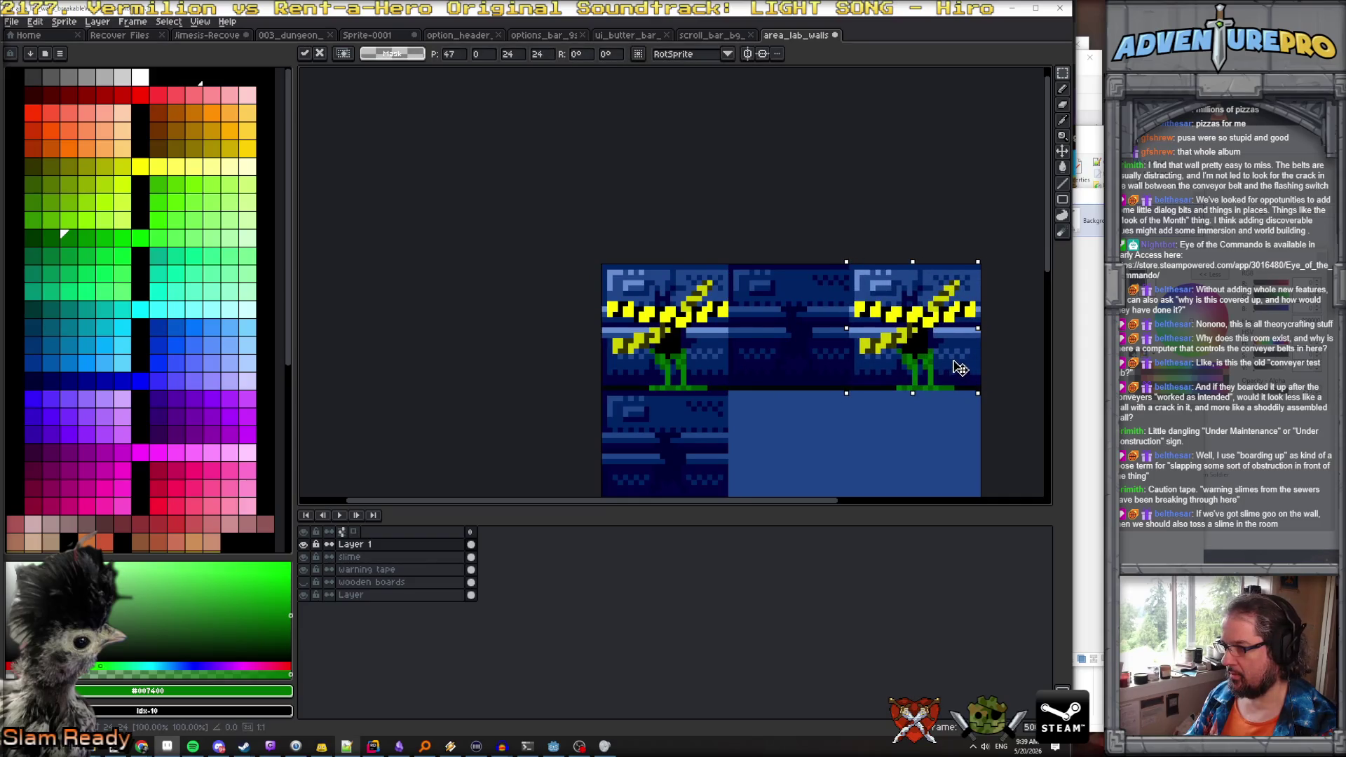
{"action": "key", "text": "Return"}
Select then deselect the middle wall tile, and select the slime and warning tape layers
{"action": "scroll", "coordinate": [958, 362], "scroll_direction": "up", "scroll_amount": 2}
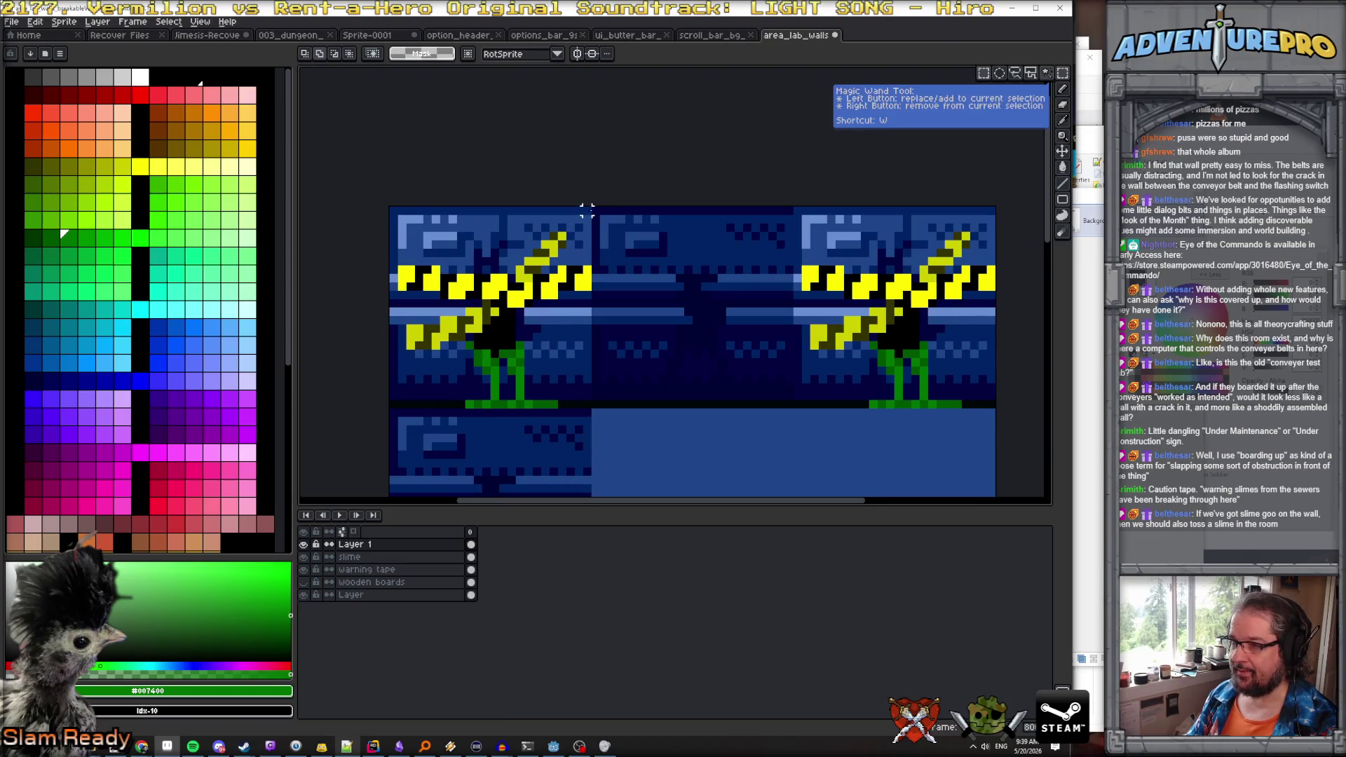
{"action": "mouse_move", "coordinate": [593, 209]}
{"action": "left_mouse_down"}
{"action": "mouse_move", "coordinate": [765, 396]}
{"action": "mouse_move", "coordinate": [795, 410]}
{"action": "left_mouse_up"}
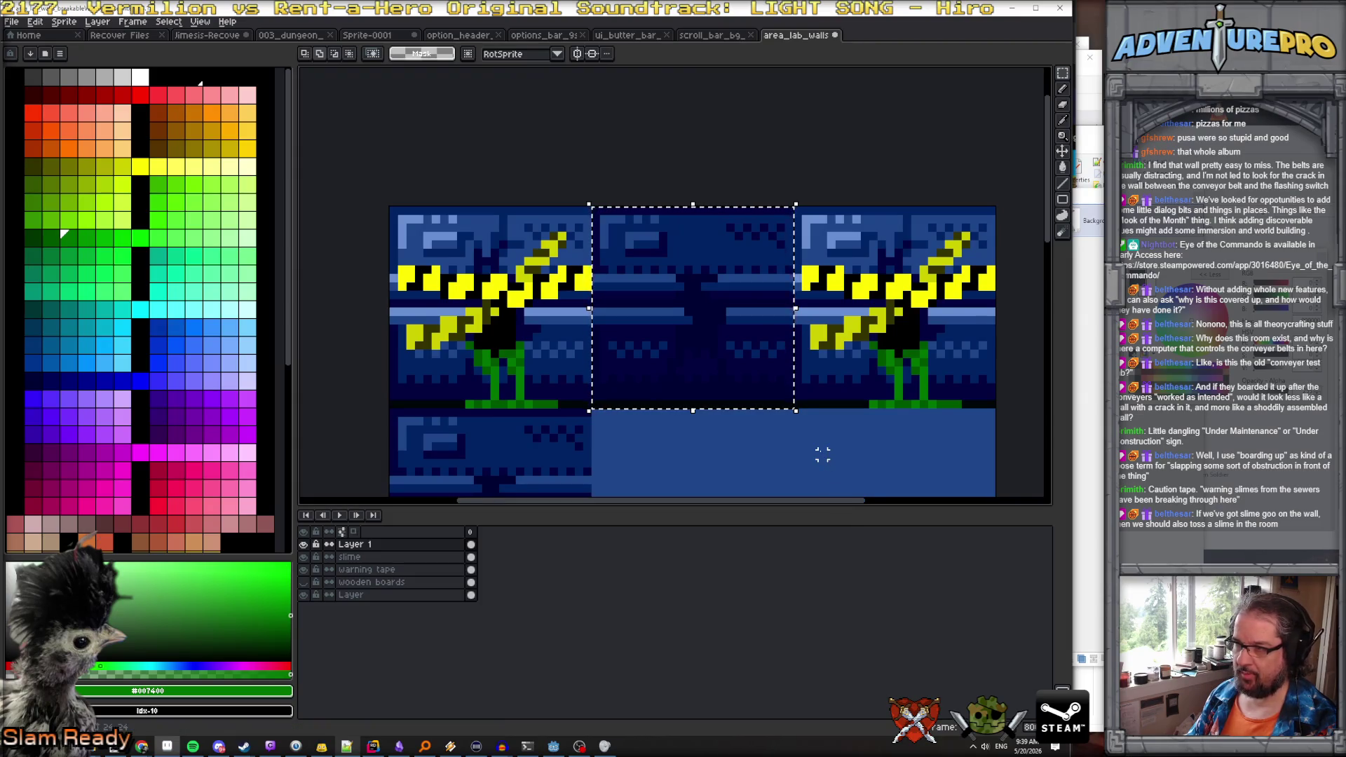
{"action": "key", "text": "ctrl+d"}
{"action": "left_click", "coordinate": [379, 557]}
{"action": "left_click", "coordinate": [372, 569], "text": "shift"}
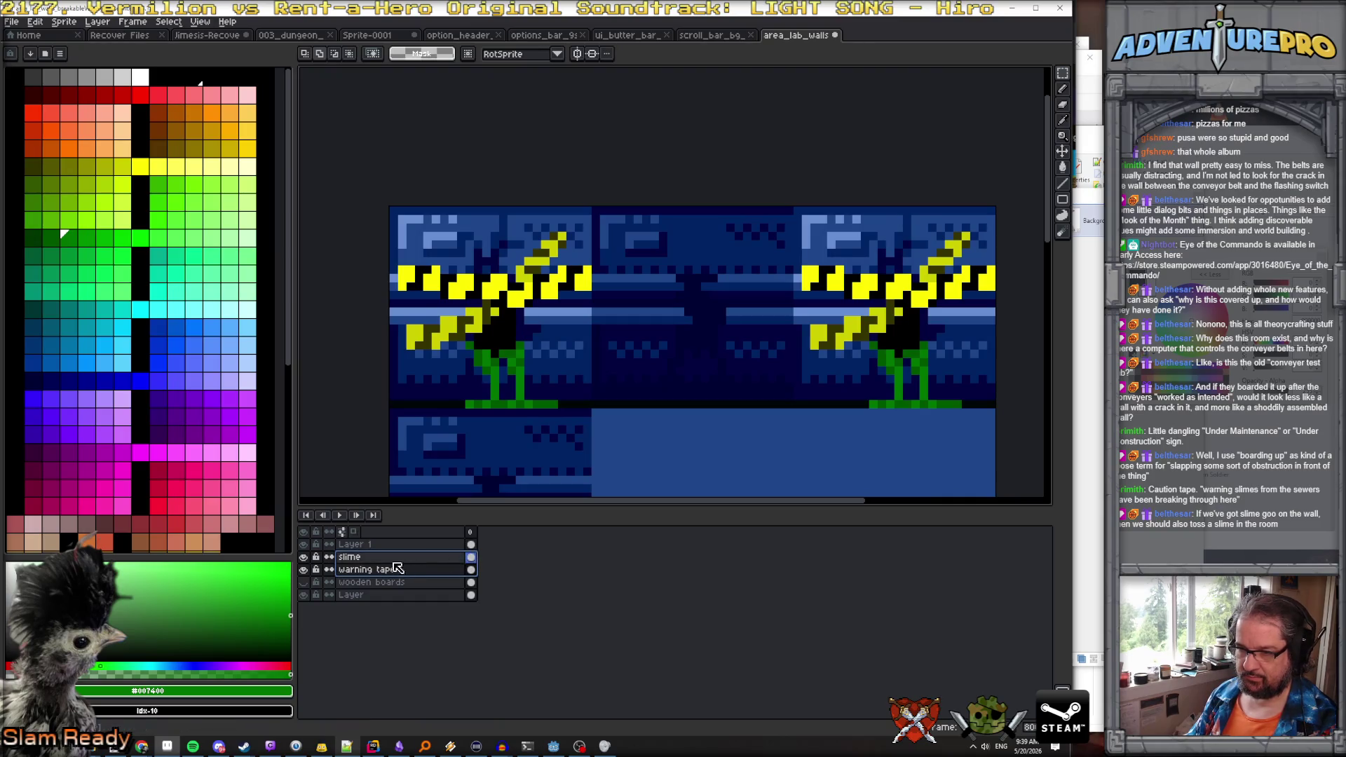
Hide Layer 1 and the background, select the tape art, and add layer 'darker slime and warning tape'
{"action": "left_click", "coordinate": [302, 544]}
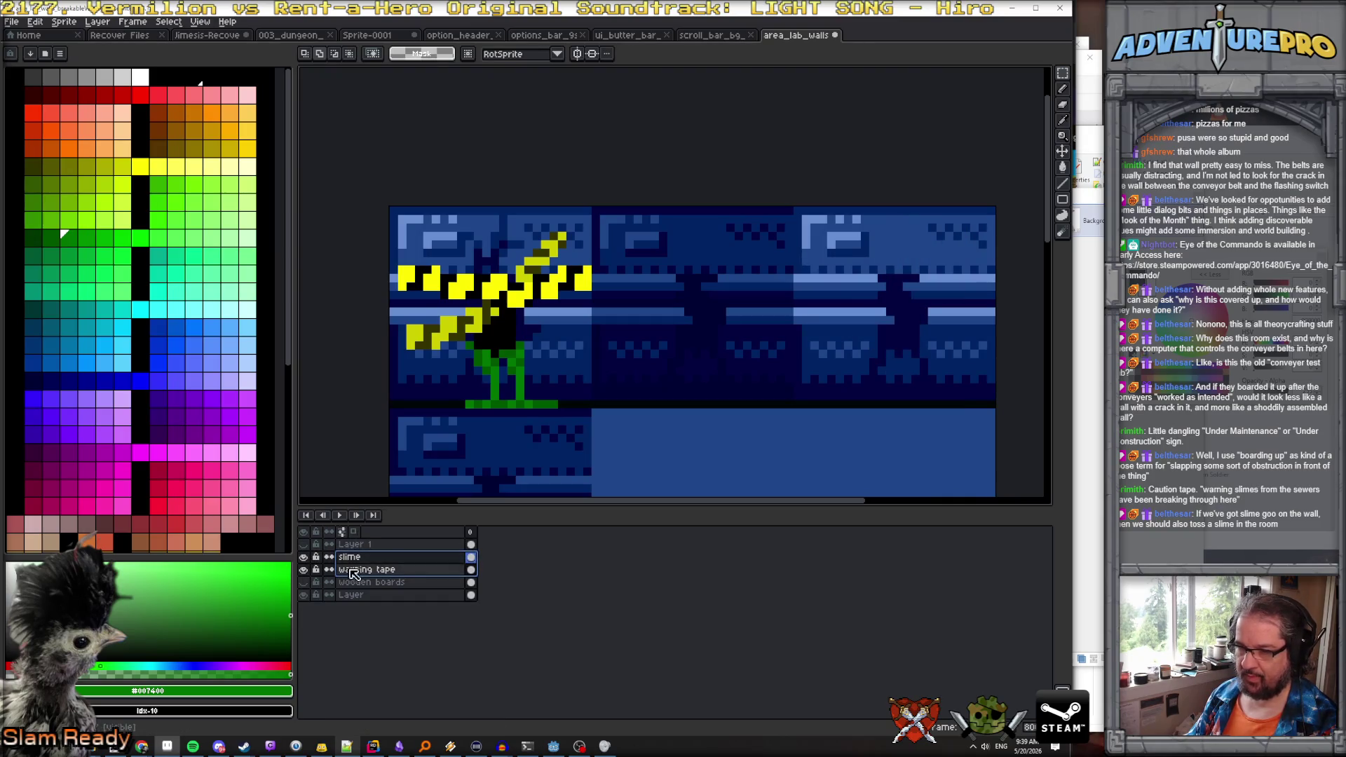
{"action": "left_click", "coordinate": [302, 594]}
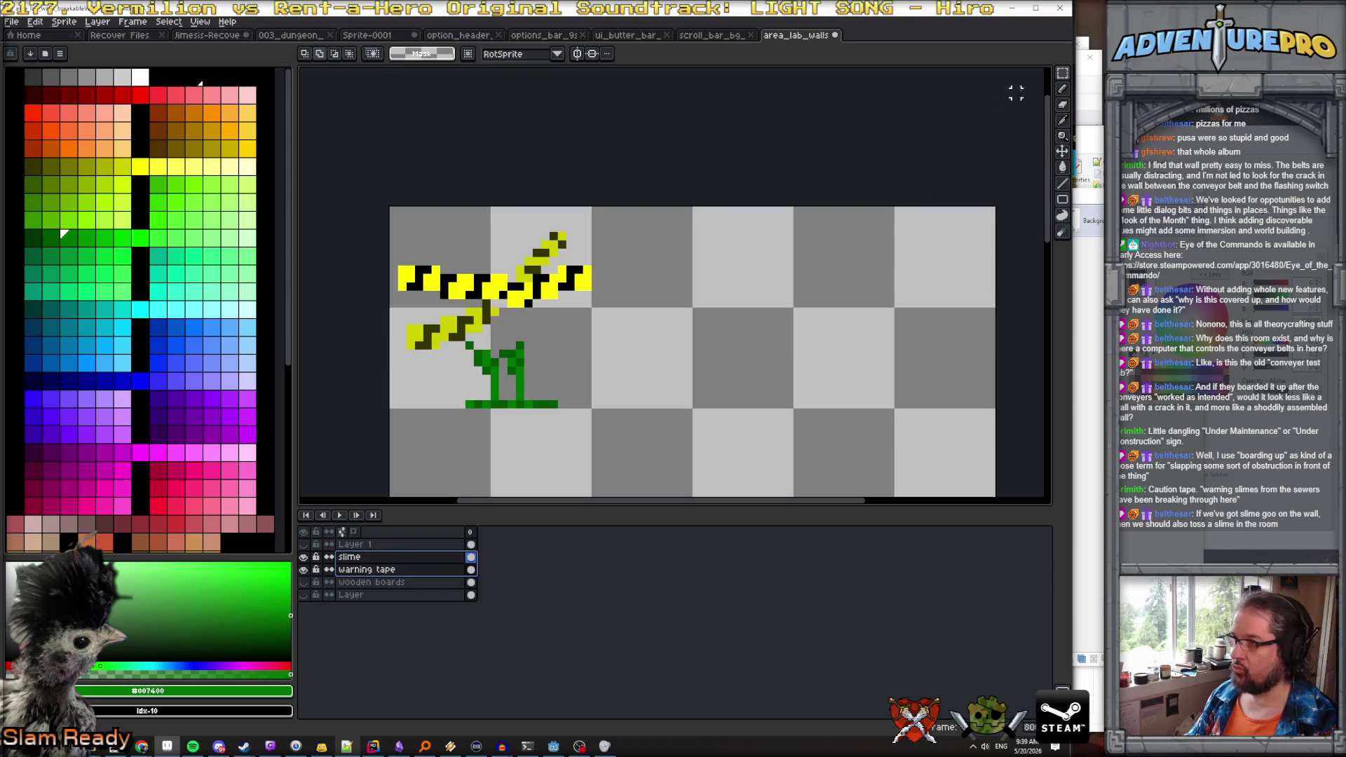
{"action": "left_click", "coordinate": [1068, 72]}
{"action": "left_click_drag", "start_coordinate": [394, 212], "coordinate": [594, 411]}
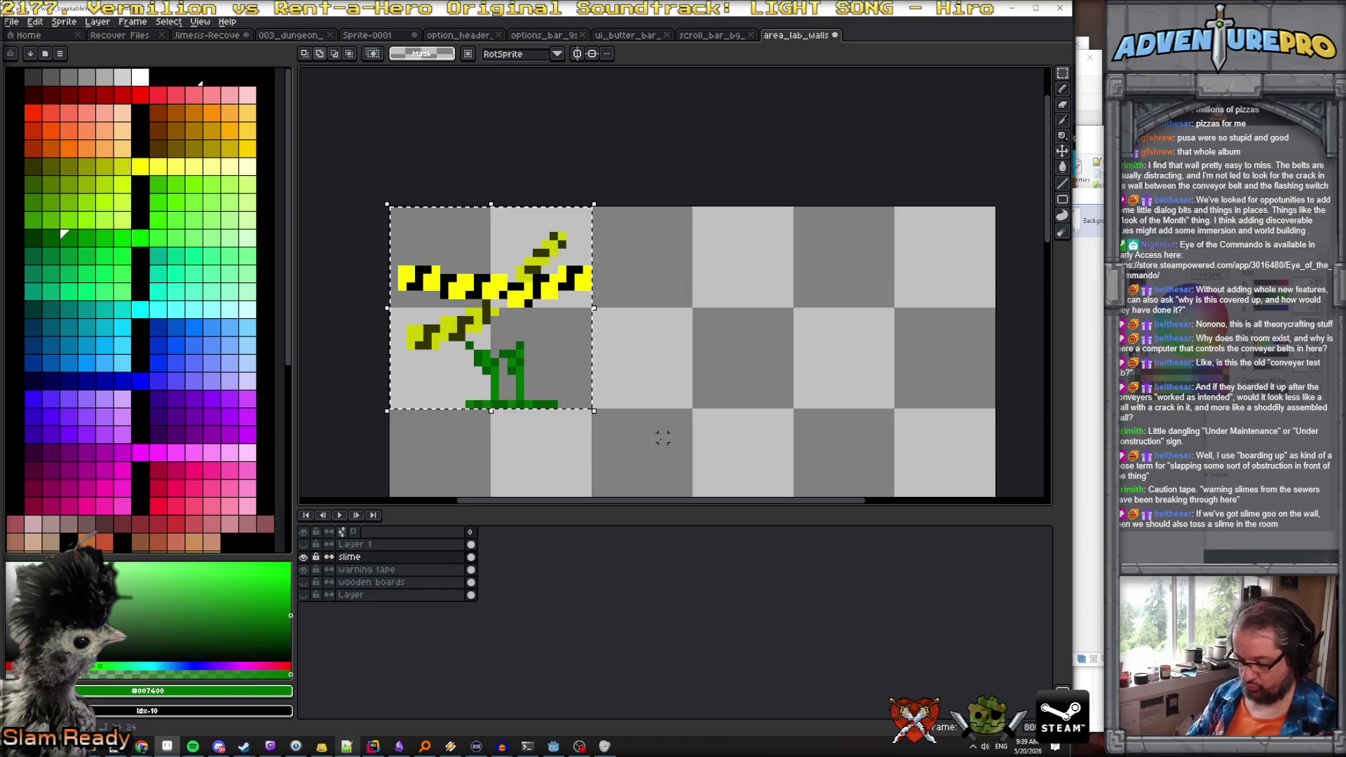
{"action": "key", "text": "shift+n"}
{"action": "double_click", "coordinate": [397, 558]}
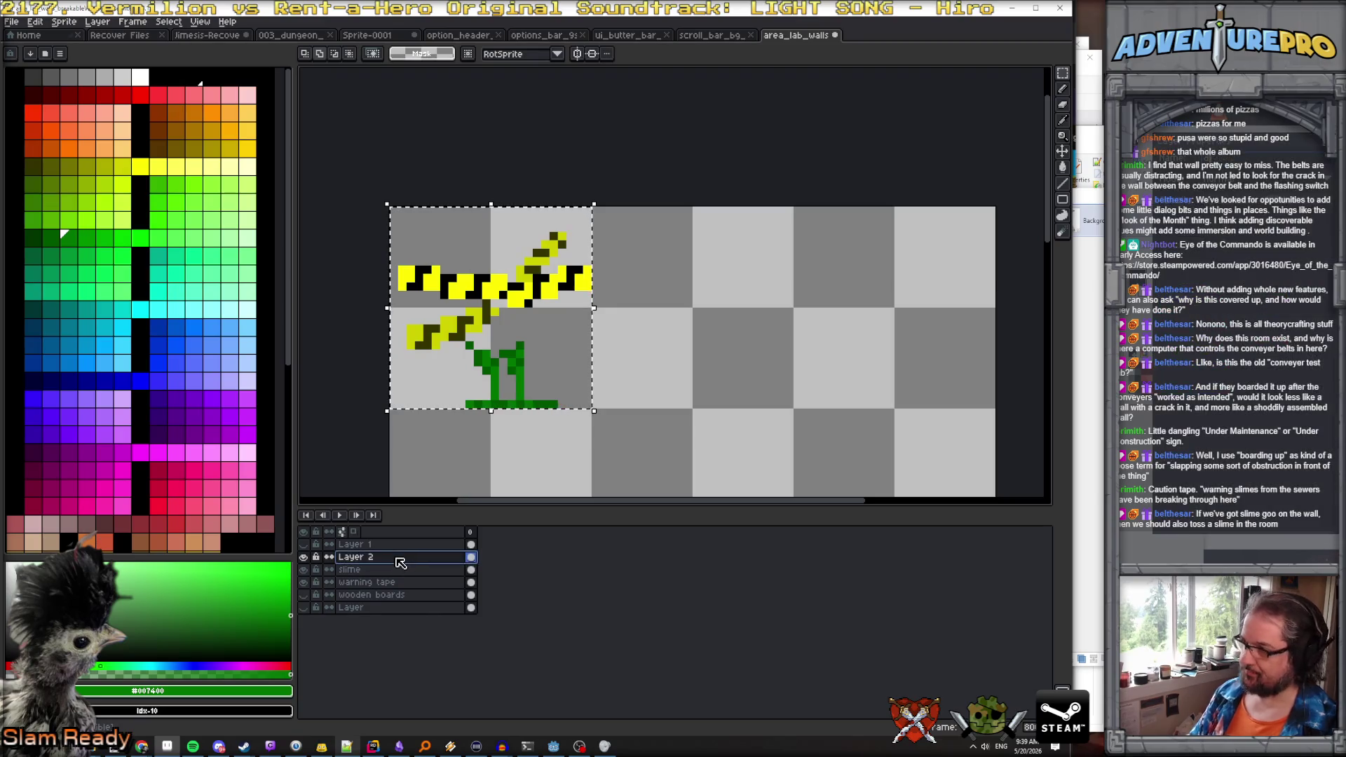
{"action": "type", "text": "daker sl"}
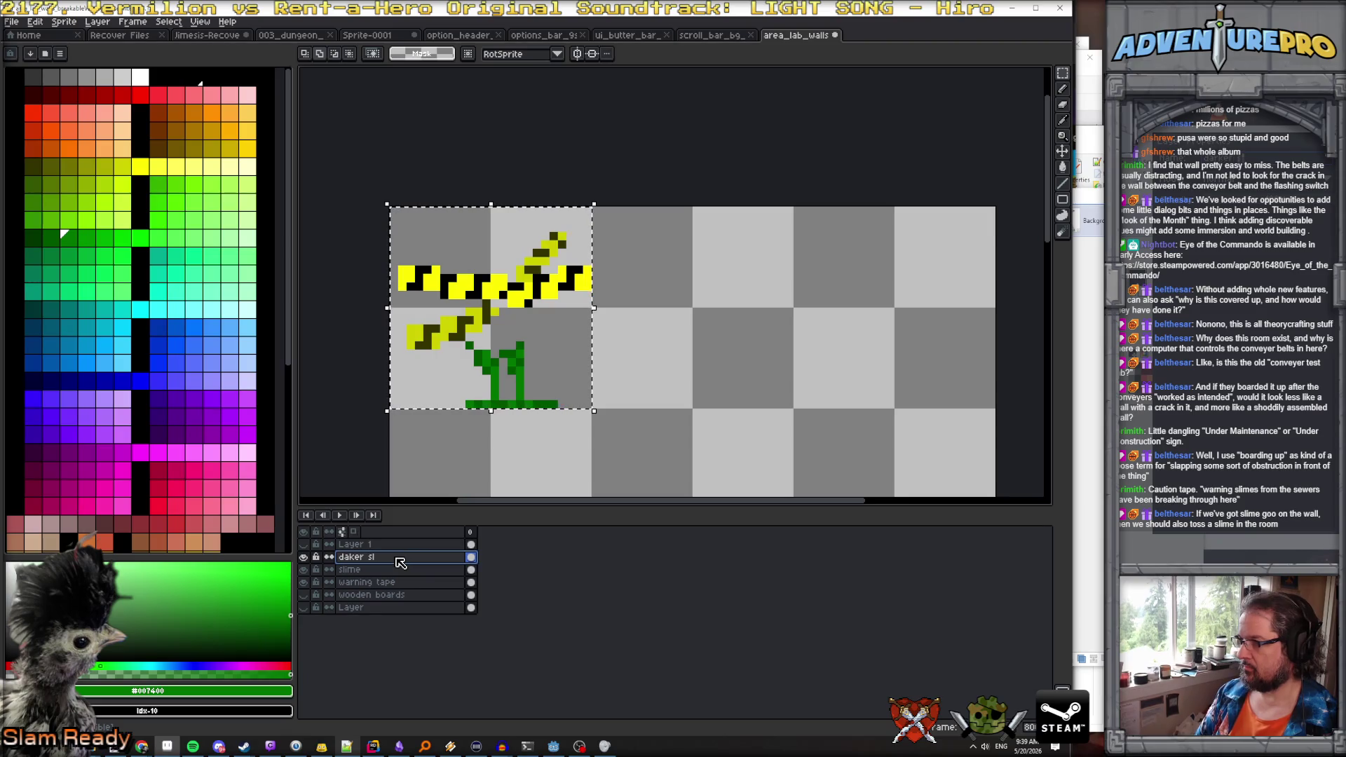
{"action": "key", "text": "BackSpace"}
{"action": "key", "text": "BackSpace"}
{"action": "key", "text": "BackSpace"}
{"action": "type", "text": "rker slime and warning tape"}
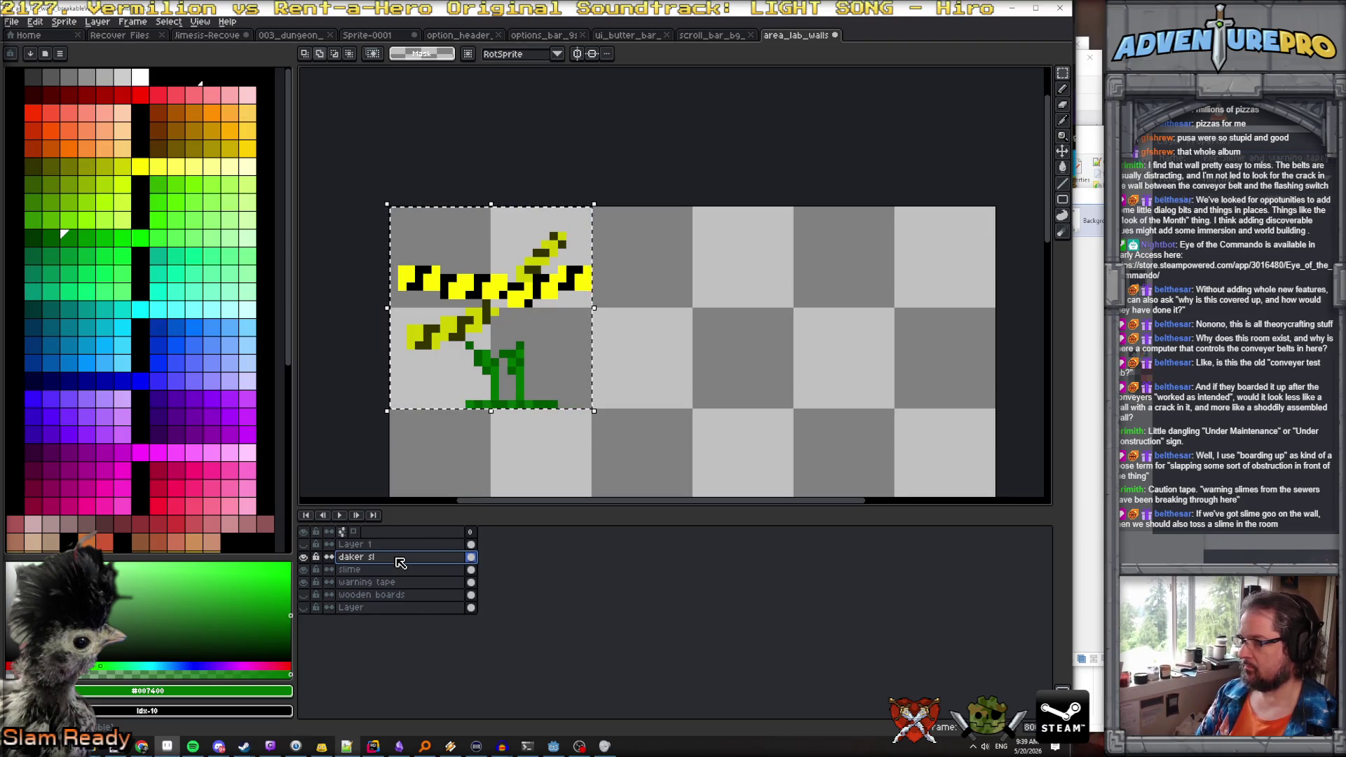
{"action": "key", "text": "Return"}
Copy the slime and tape art one tile right and show the background and boards layers again
{"action": "left_click_drag", "start_coordinate": [528, 348], "coordinate": [717, 355]}
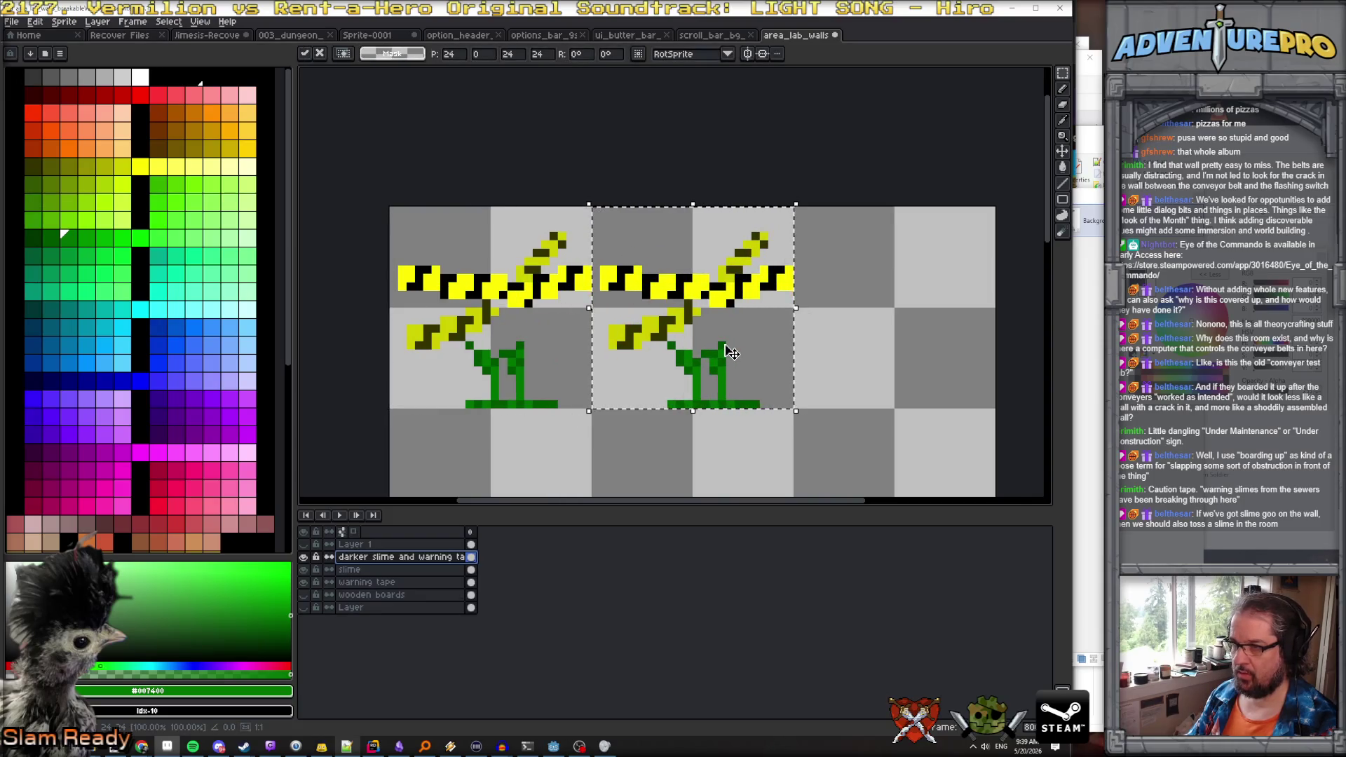
{"action": "key", "text": "ctrl+d"}
{"action": "left_click", "coordinate": [303, 608]}
{"action": "left_click", "coordinate": [303, 596]}
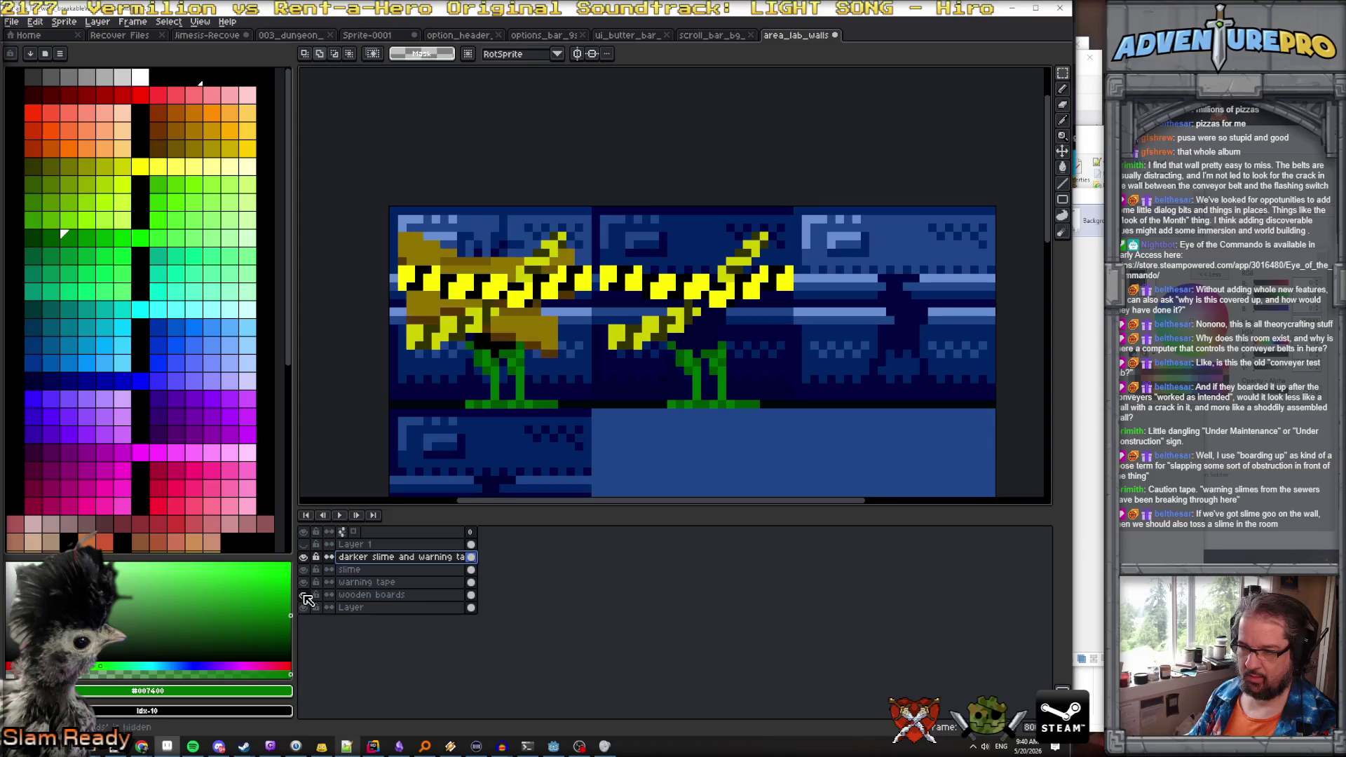
Fill the bright copied slime with dark olive #343400 using the paint bucket
{"action": "left_click", "coordinate": [304, 595]}
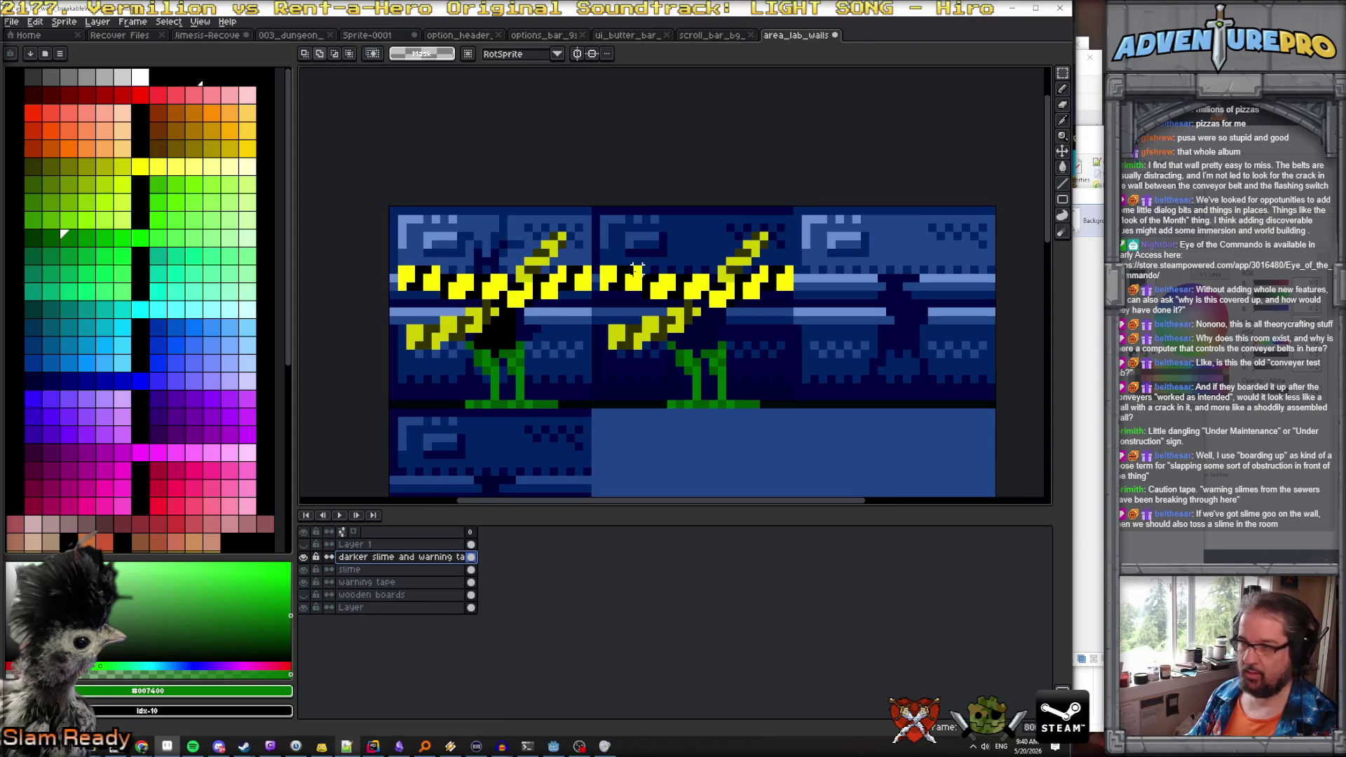
{"action": "scroll", "coordinate": [637, 268], "scroll_direction": "up", "scroll_amount": 2}
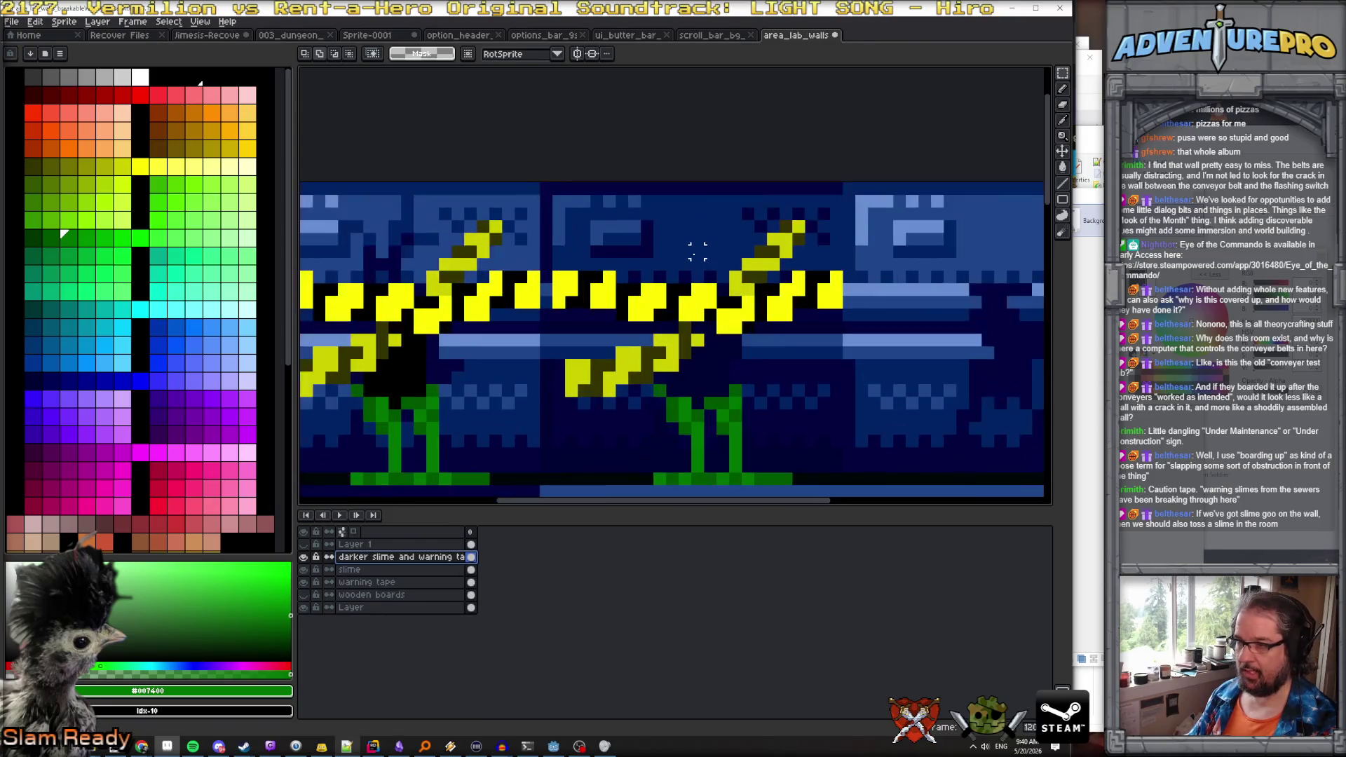
{"action": "key", "text": "b"}
{"action": "left_click", "coordinate": [587, 379], "text": "alt"}
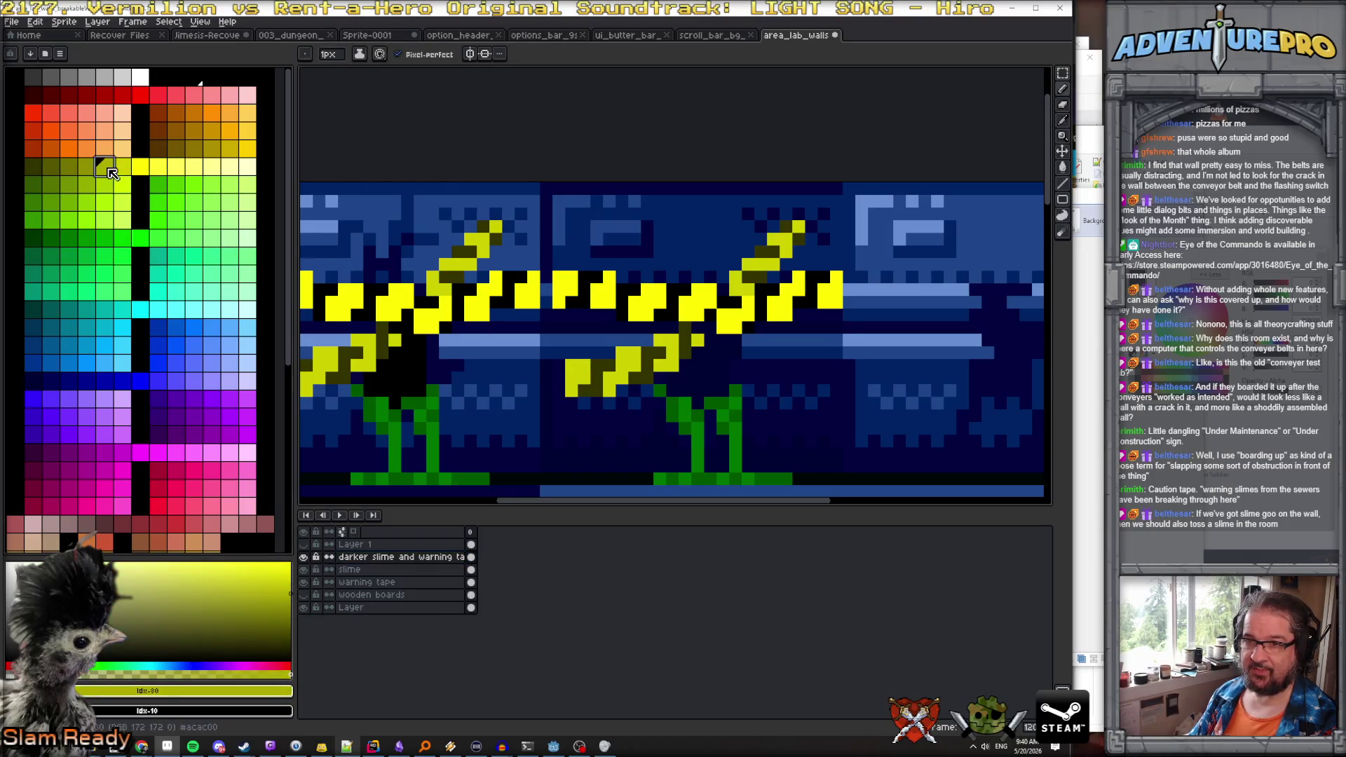
{"action": "key", "text": "g"}
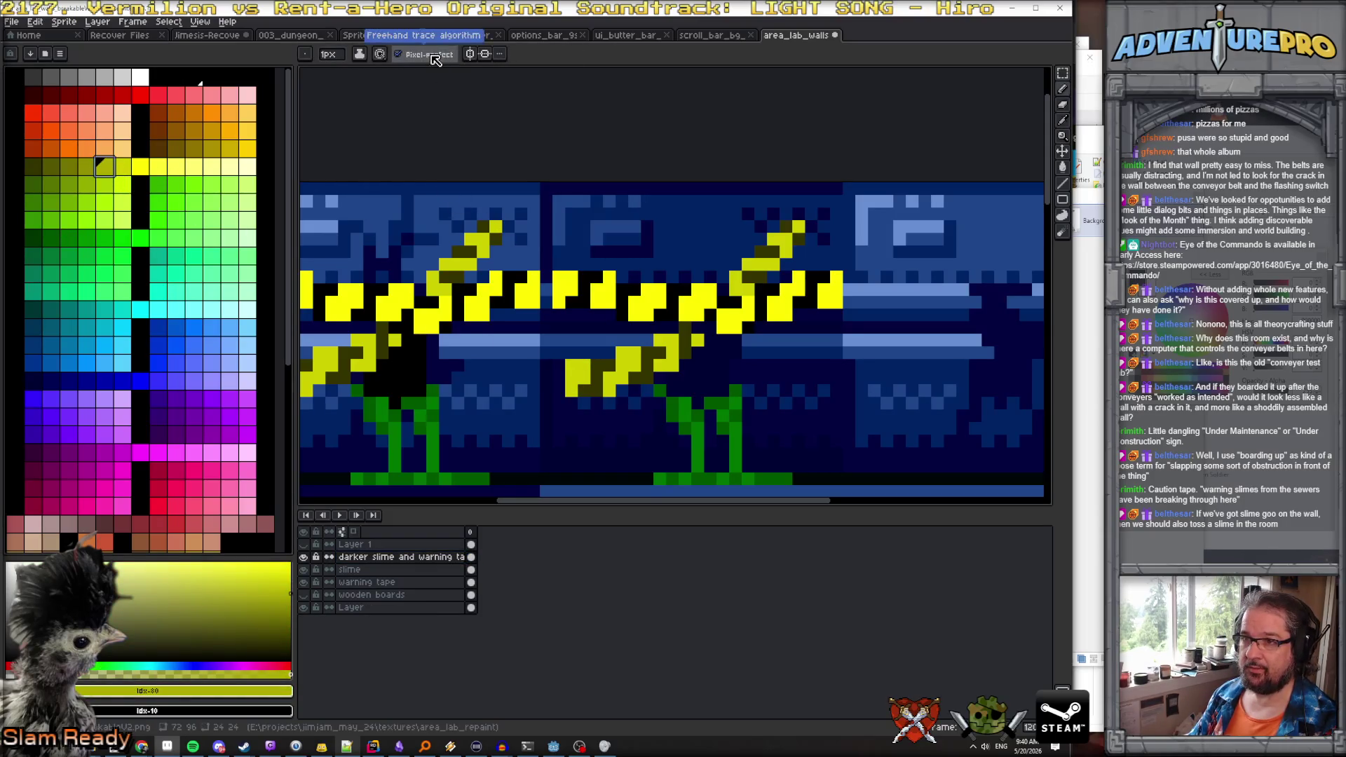
{"action": "left_click", "coordinate": [572, 373]}
{"action": "left_click", "coordinate": [33, 167]}
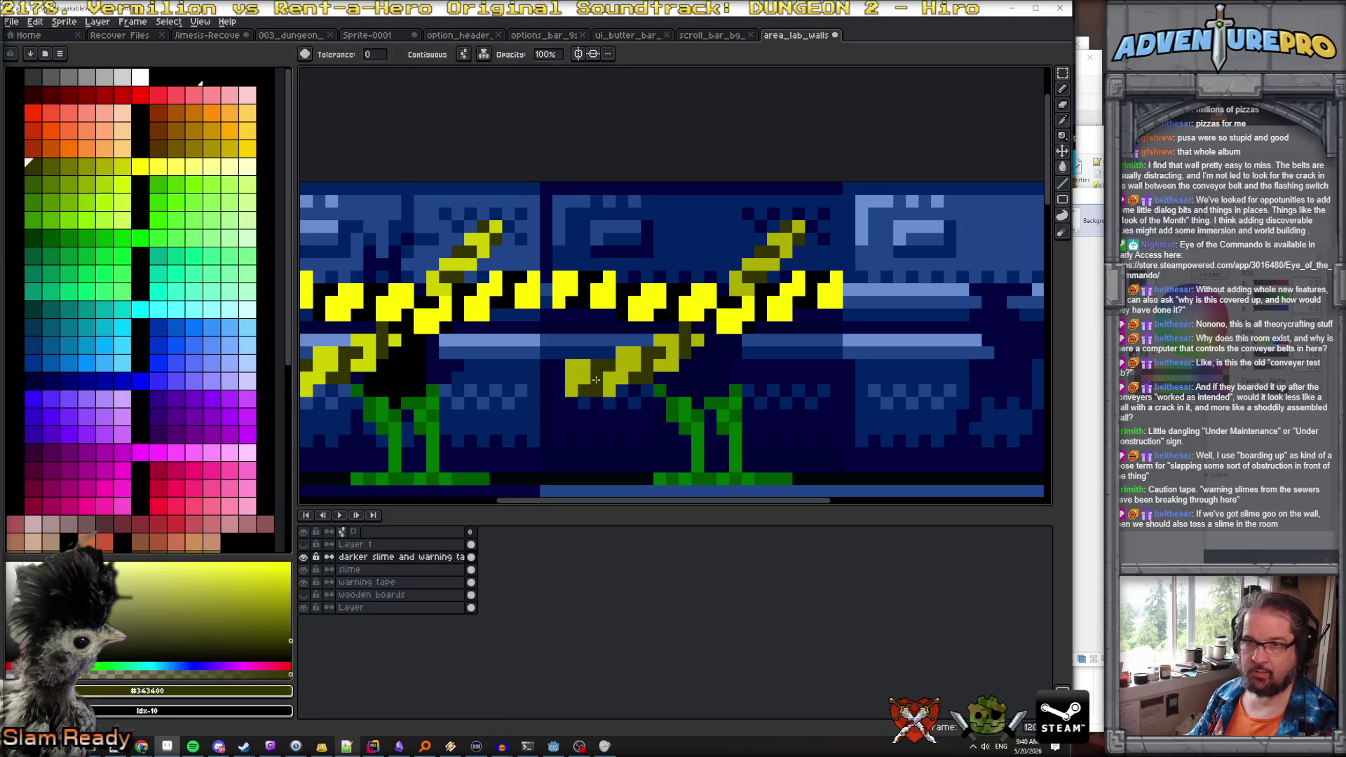
Dab dark green onto the olive slime and repaint the bright tape sections in darker yellow
{"action": "left_click", "coordinate": [176, 151]}
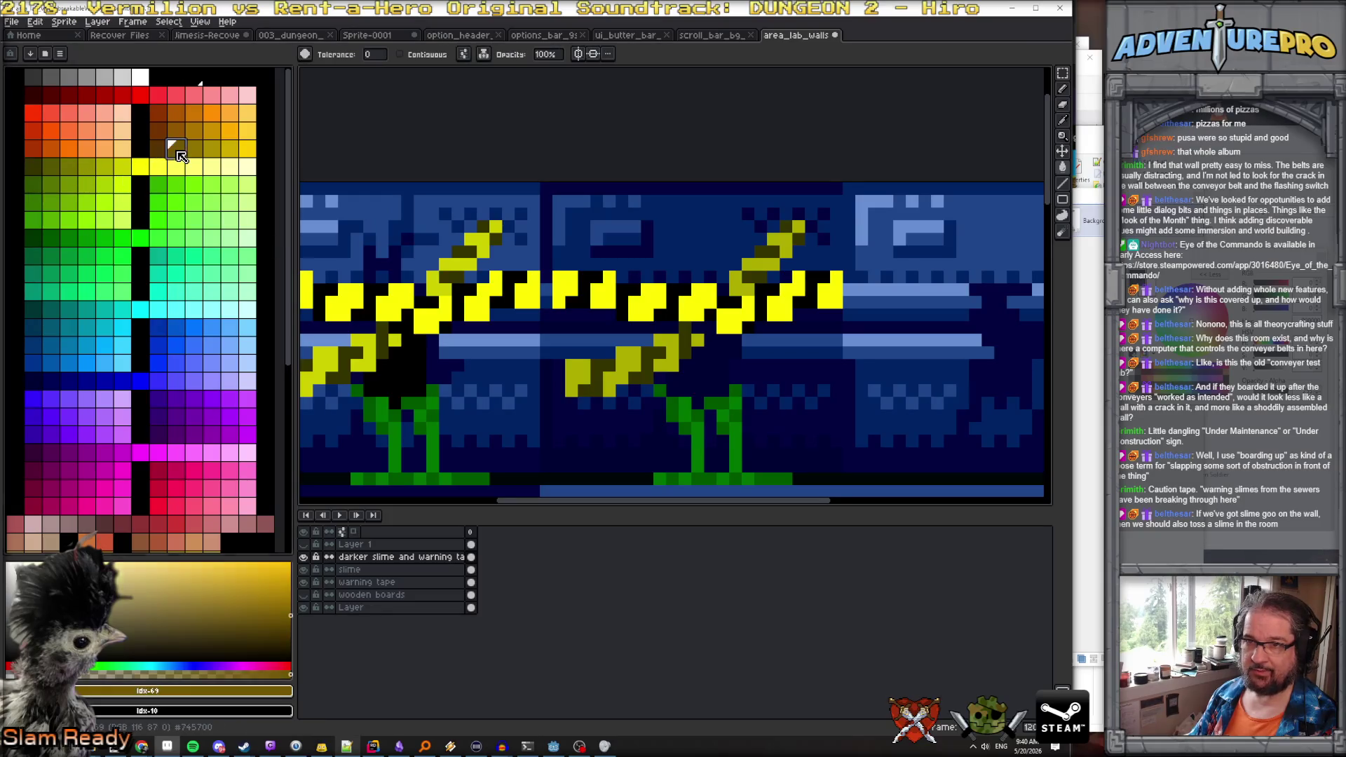
{"action": "key", "text": "bracketleft"}
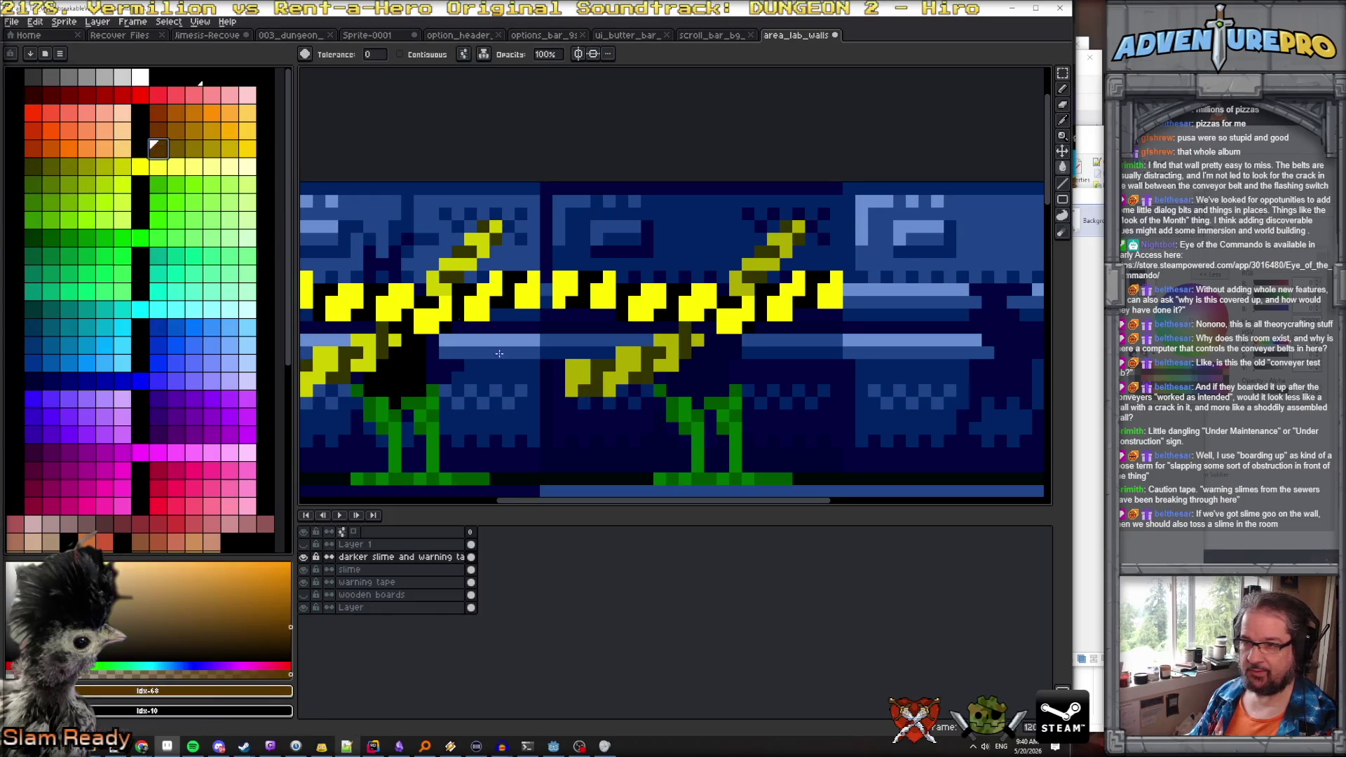
{"action": "left_click", "coordinate": [33, 237]}
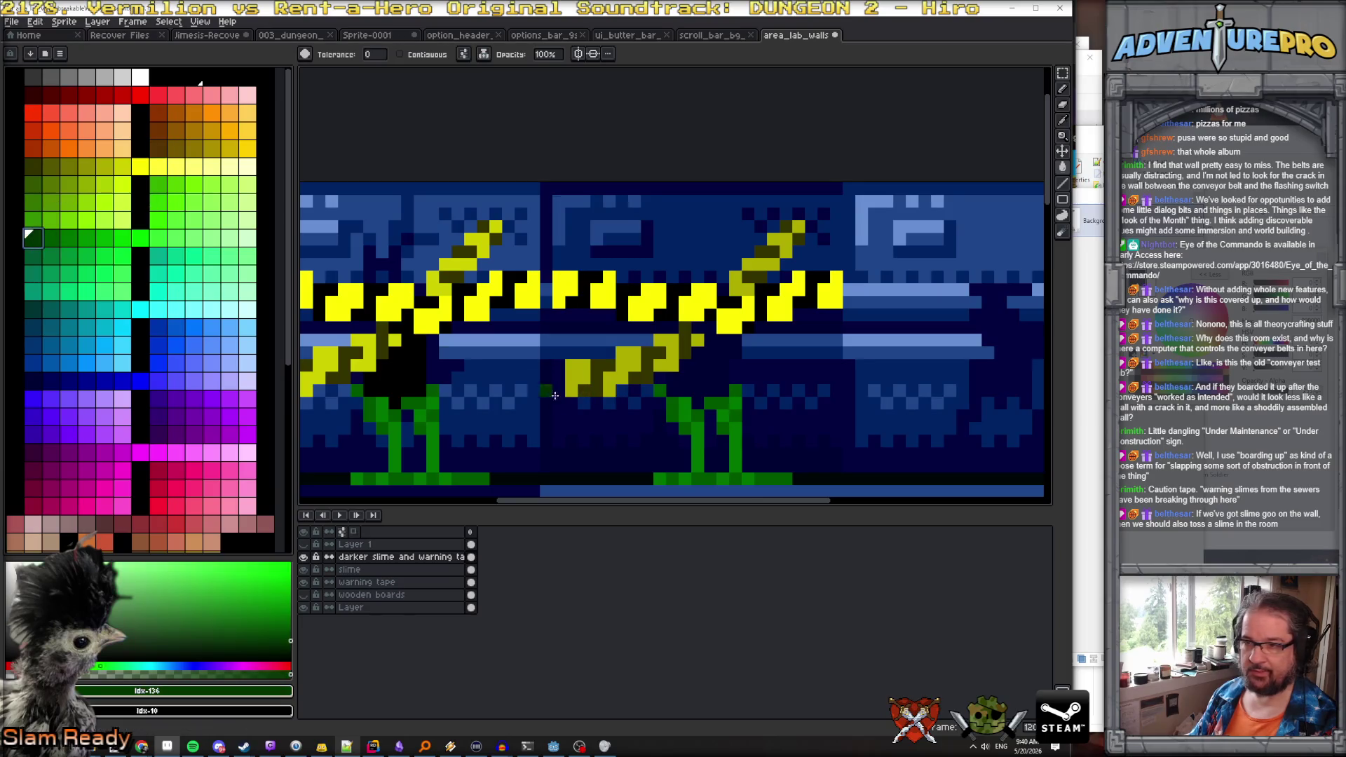
{"action": "left_click_drag", "start_coordinate": [588, 391], "coordinate": [587, 382]}
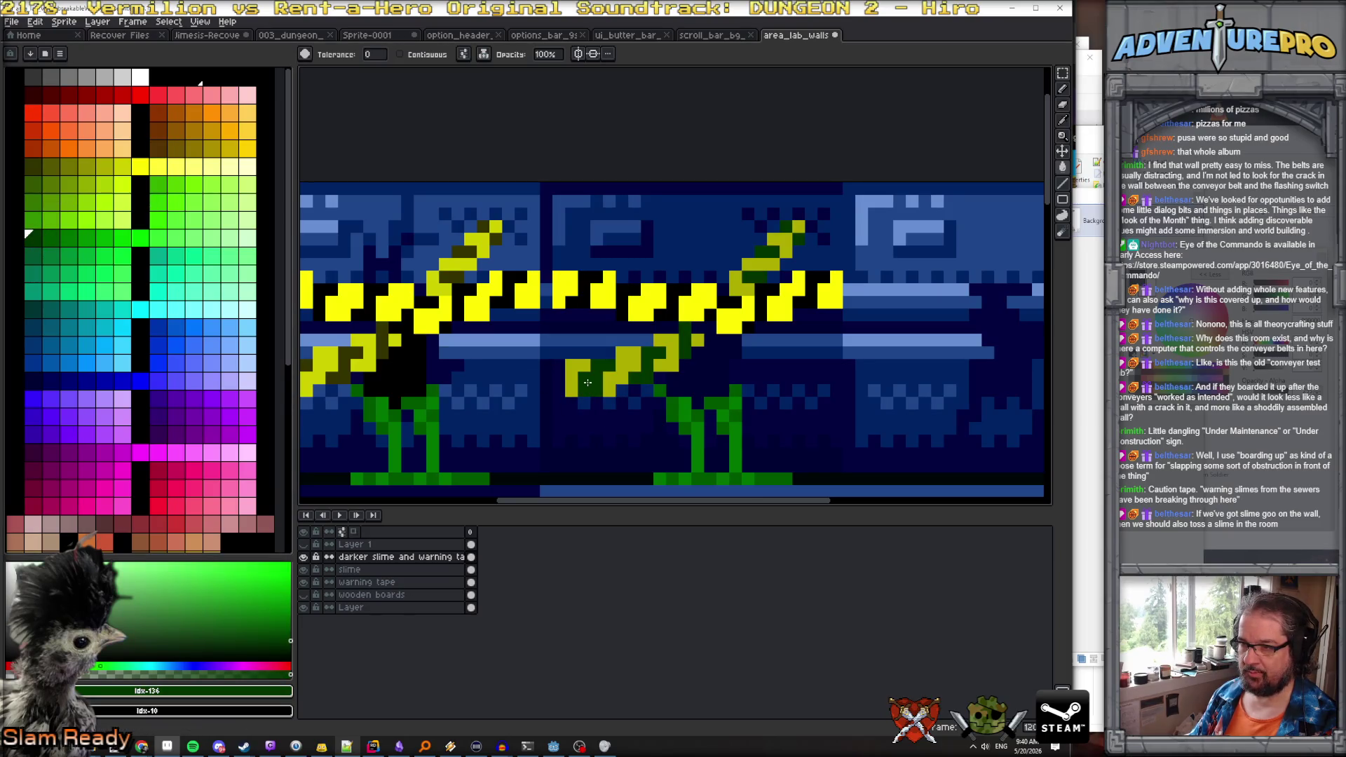
{"action": "left_click", "coordinate": [609, 300], "text": "alt"}
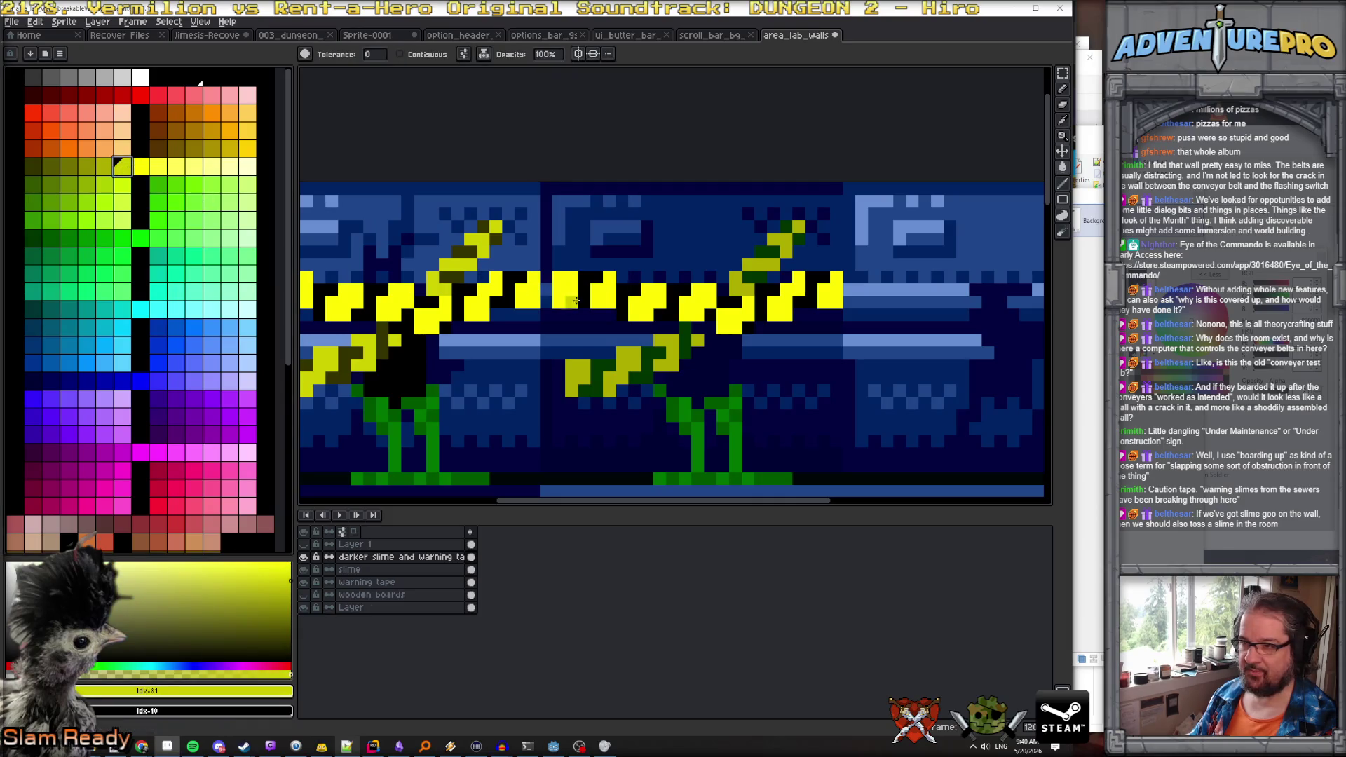
{"action": "left_click_drag", "start_coordinate": [575, 300], "coordinate": [610, 304]}
Darken the slime drip pixels with deeper greens like #005700, then sample olive and black
{"action": "left_click", "coordinate": [586, 300], "text": "alt"}
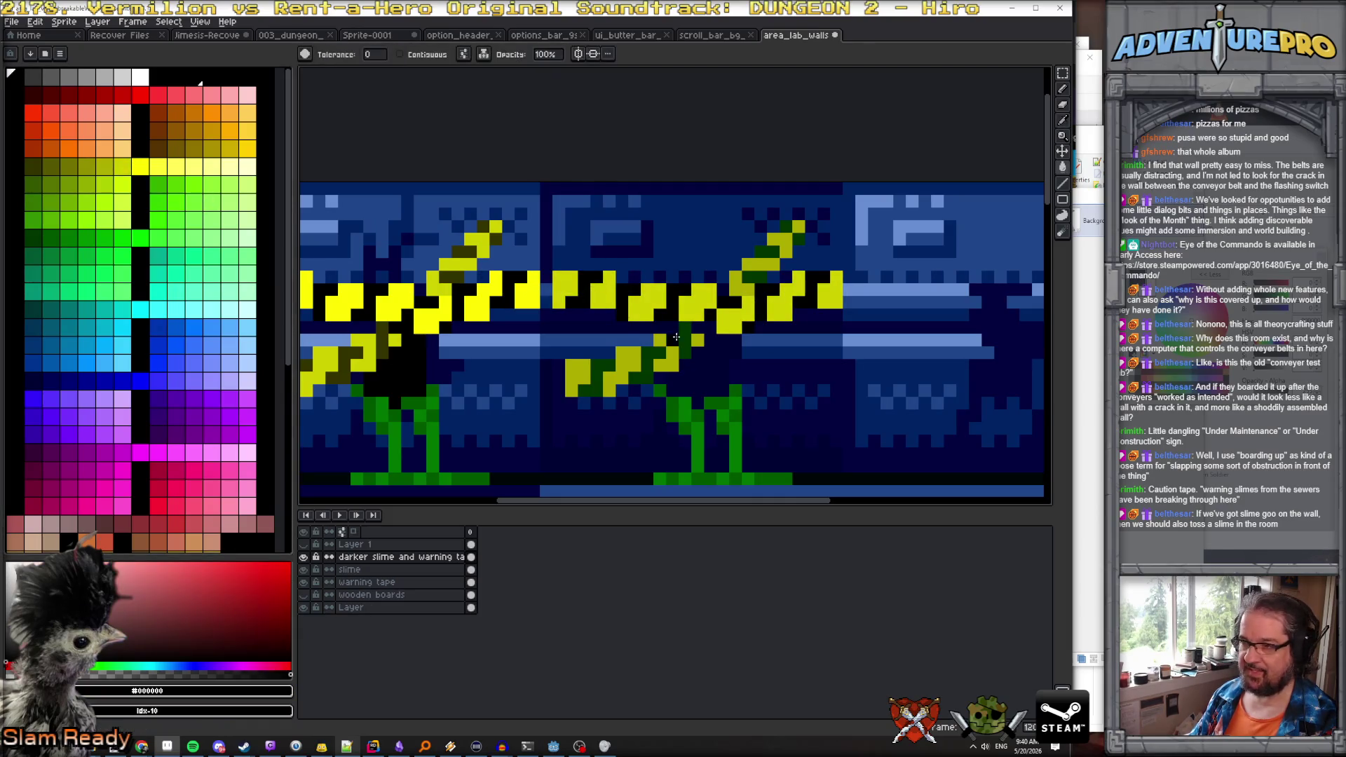
{"action": "scroll", "coordinate": [761, 331], "scroll_direction": "up", "scroll_amount": 2}
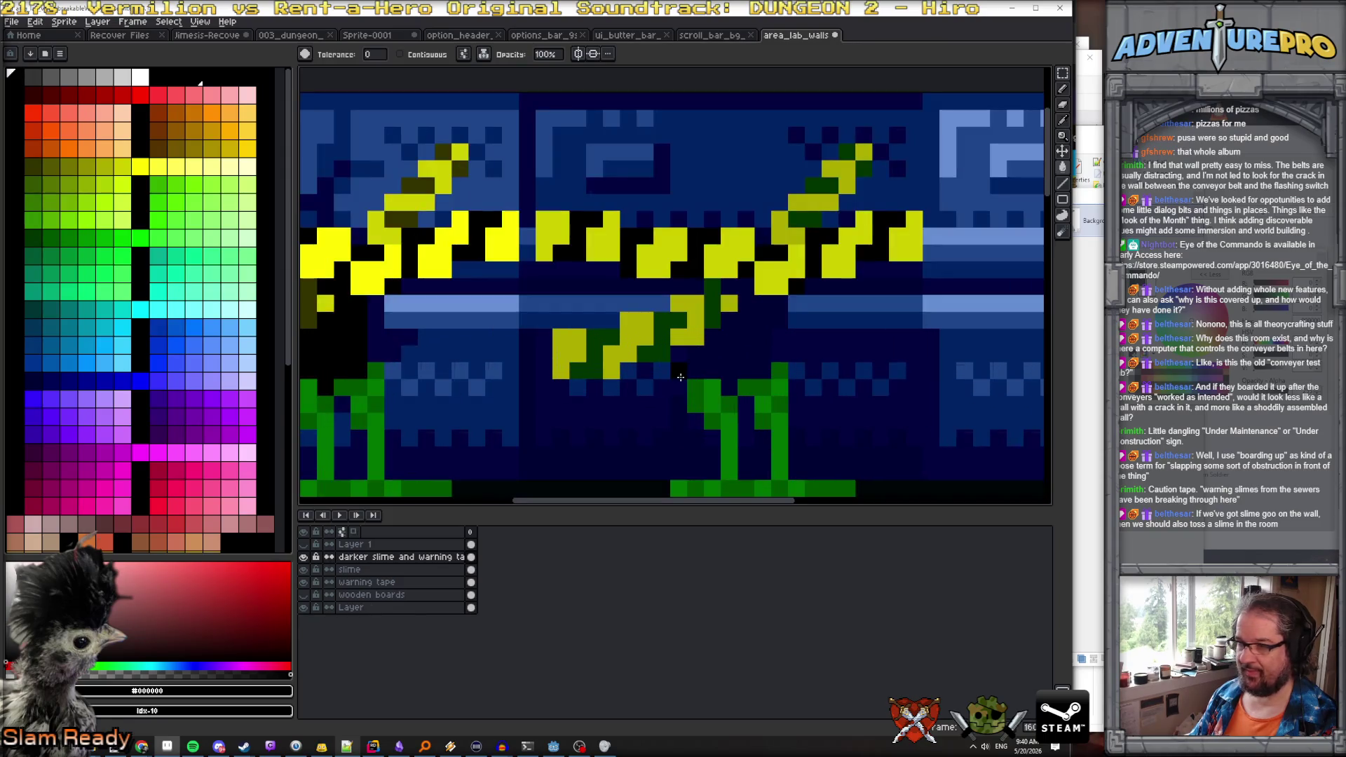
{"action": "left_click", "coordinate": [45, 234]}
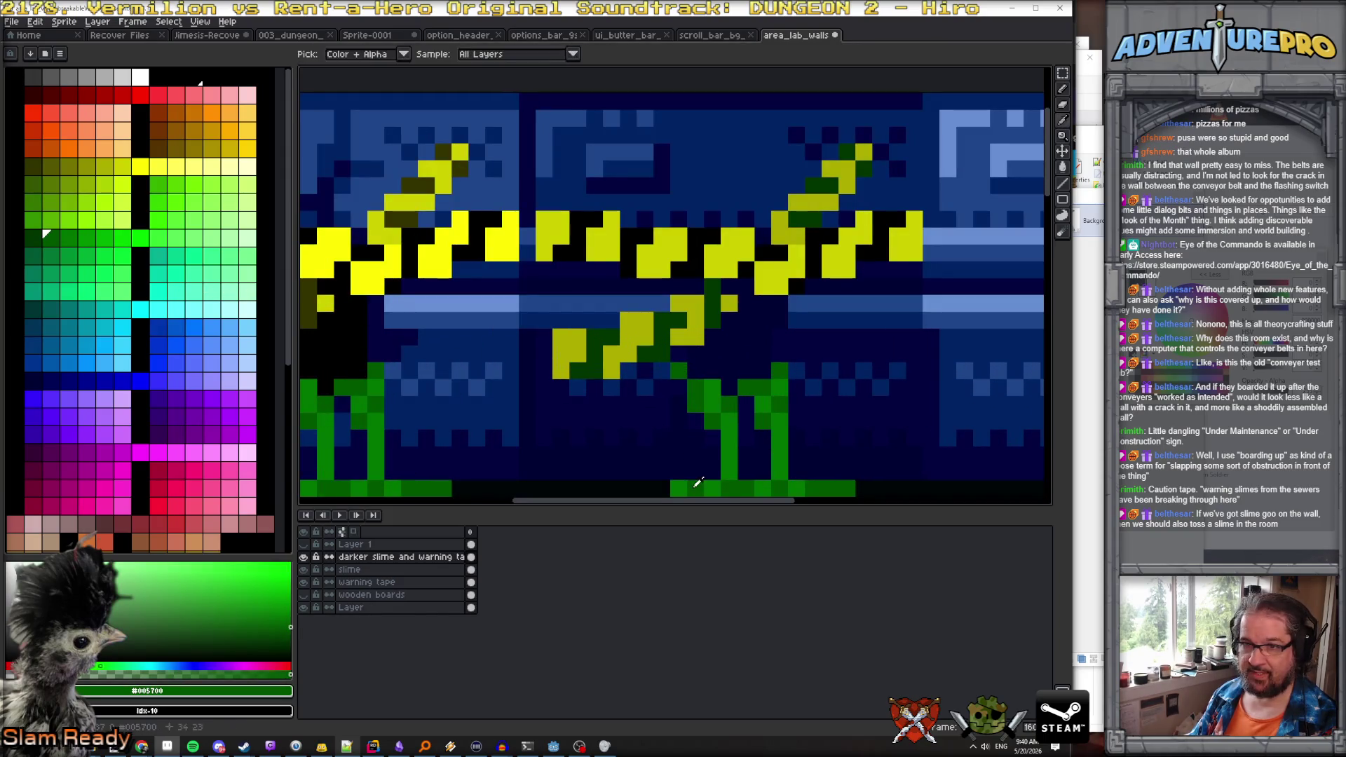
{"action": "left_click", "coordinate": [40, 239]}
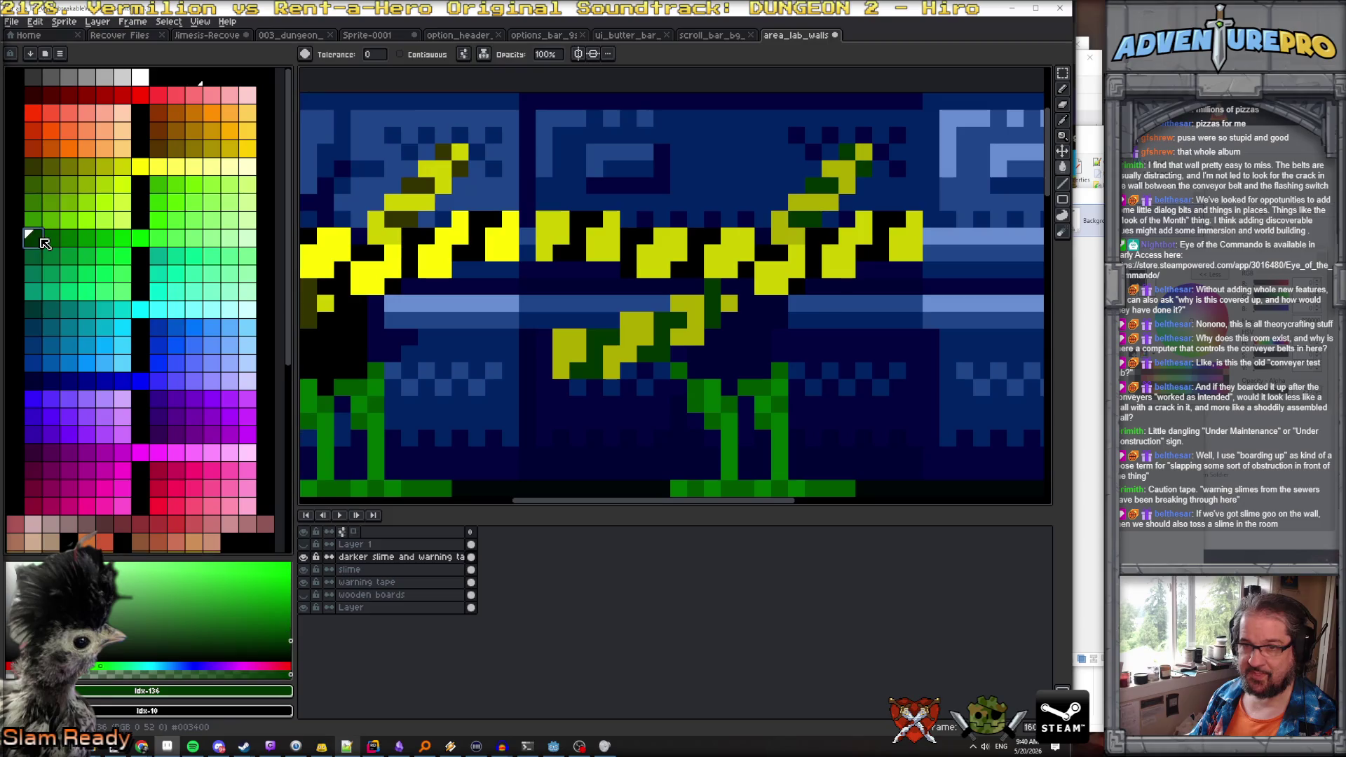
{"action": "left_click", "coordinate": [730, 472]}
{"action": "left_click", "coordinate": [49, 237]}
{"action": "scroll", "coordinate": [724, 449], "scroll_direction": "down", "scroll_amount": 3}
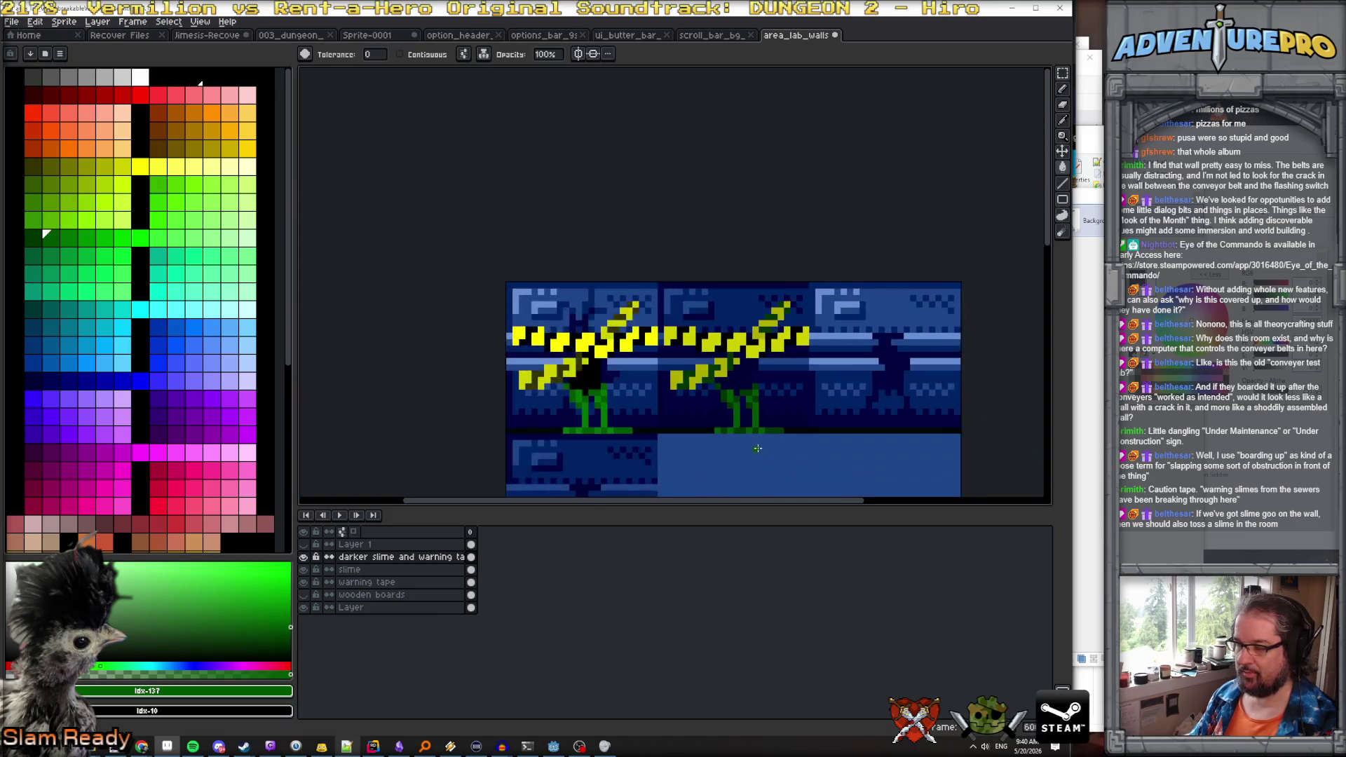
{"action": "scroll", "coordinate": [708, 421], "scroll_direction": "up", "scroll_amount": 2}
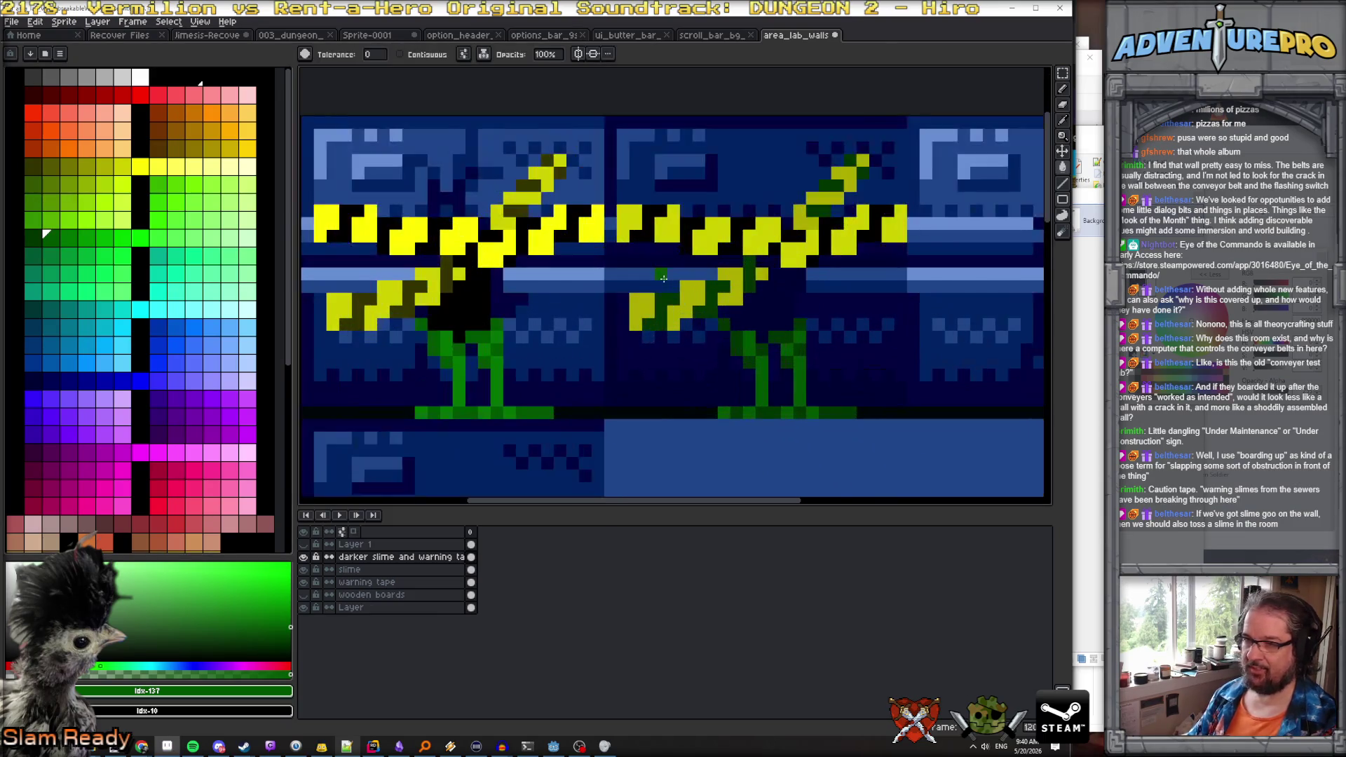
{"action": "left_click", "coordinate": [435, 278], "text": "alt"}
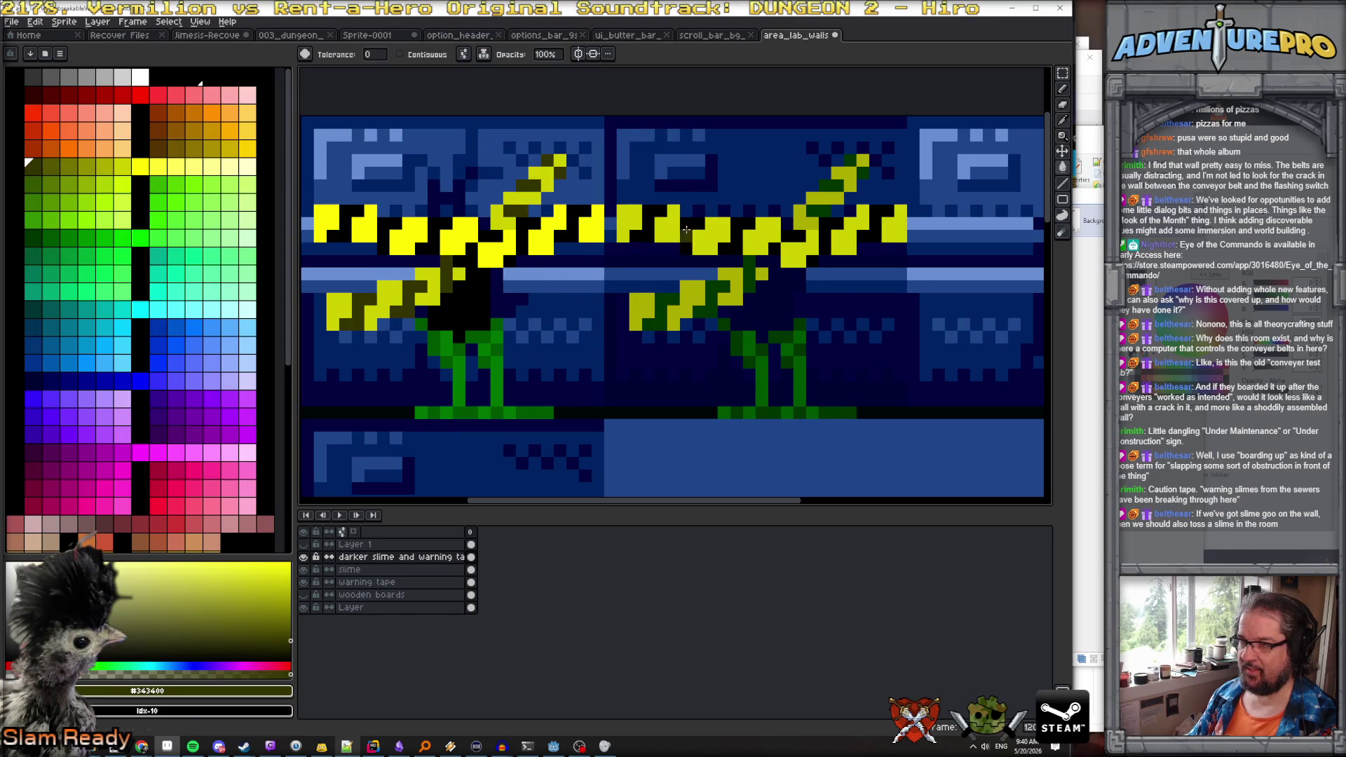
{"action": "left_click", "coordinate": [654, 324], "text": "alt"}
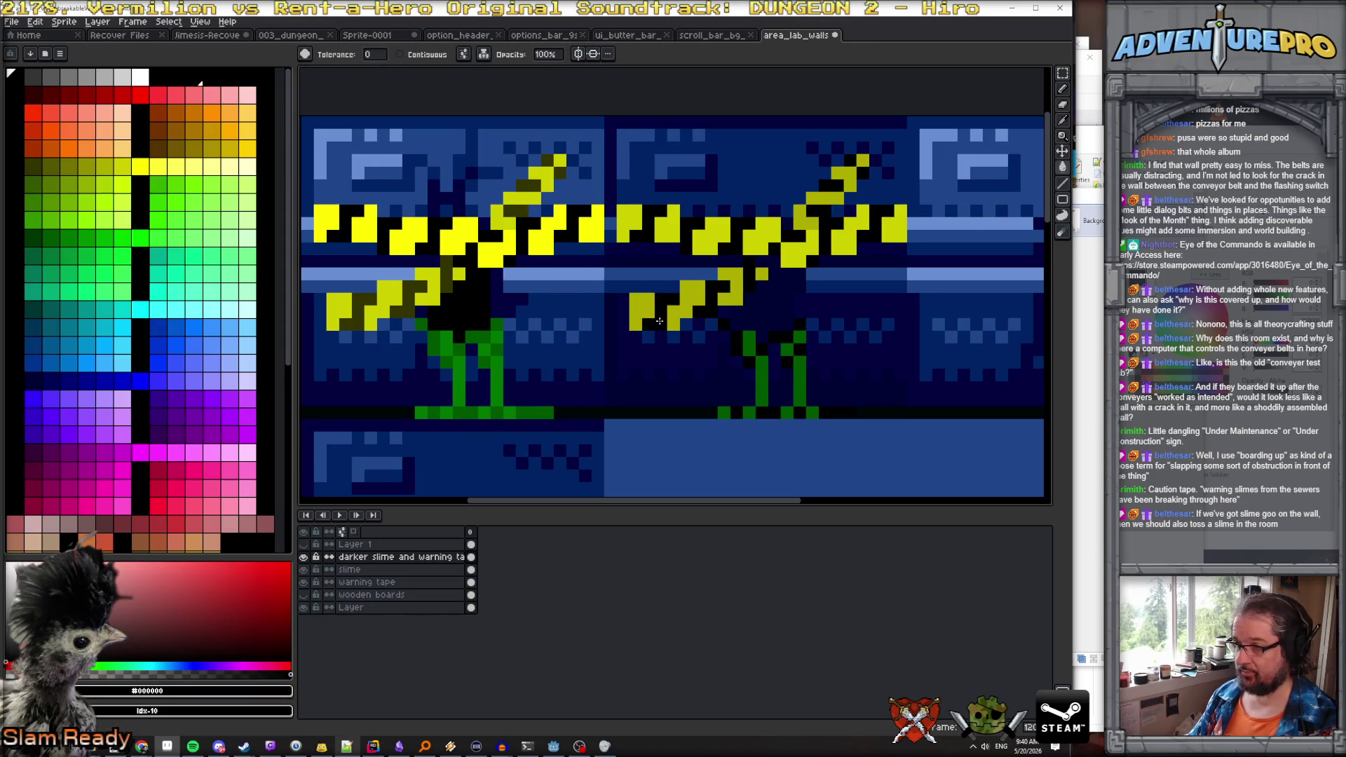
Trace black pencil lines along the right slime streak where it crosses the caution tape
{"action": "key", "text": "b"}
{"action": "scroll", "coordinate": [657, 325], "scroll_direction": "up", "scroll_amount": 2}
{"action": "mouse_move", "coordinate": [638, 322]}
{"action": "left_mouse_down"}
{"action": "mouse_move", "coordinate": [663, 321]}
{"action": "mouse_move", "coordinate": [660, 279]}
{"action": "left_mouse_up"}
{"action": "scroll", "coordinate": [205, 301], "scroll_direction": "down", "scroll_amount": 5}
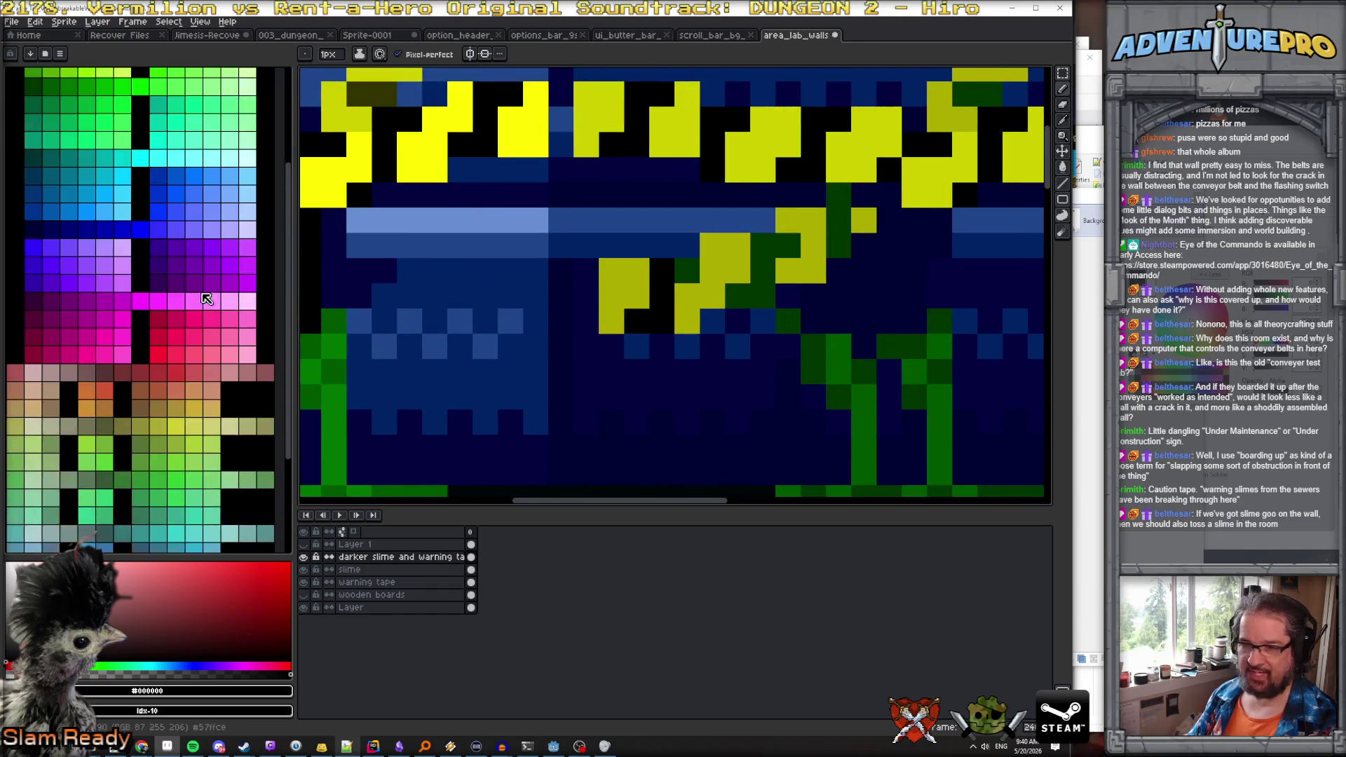
{"action": "scroll", "coordinate": [206, 300], "scroll_direction": "up", "scroll_amount": 5}
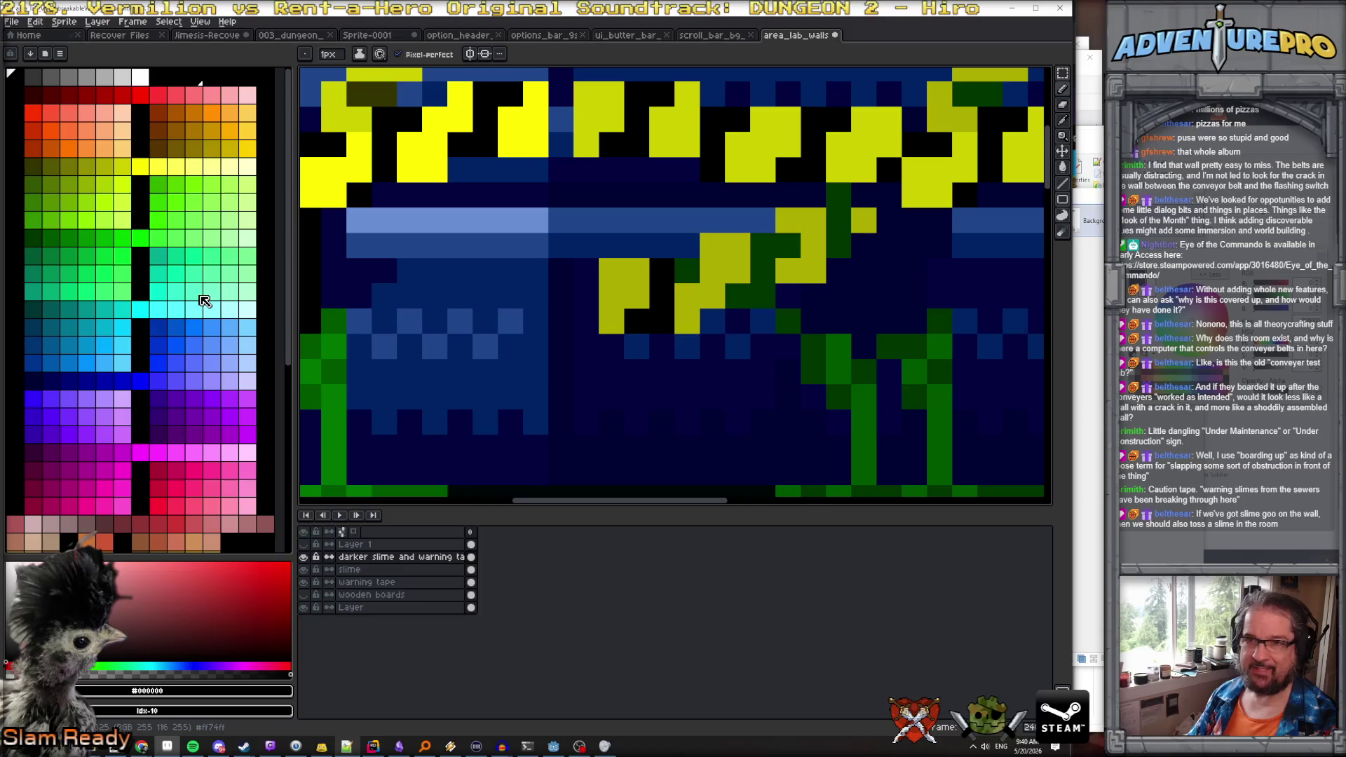
{"action": "mouse_move", "coordinate": [756, 294]}
{"action": "left_mouse_down"}
{"action": "mouse_move", "coordinate": [764, 245]}
{"action": "mouse_move", "coordinate": [838, 242]}
{"action": "mouse_move", "coordinate": [829, 204]}
{"action": "left_mouse_up"}
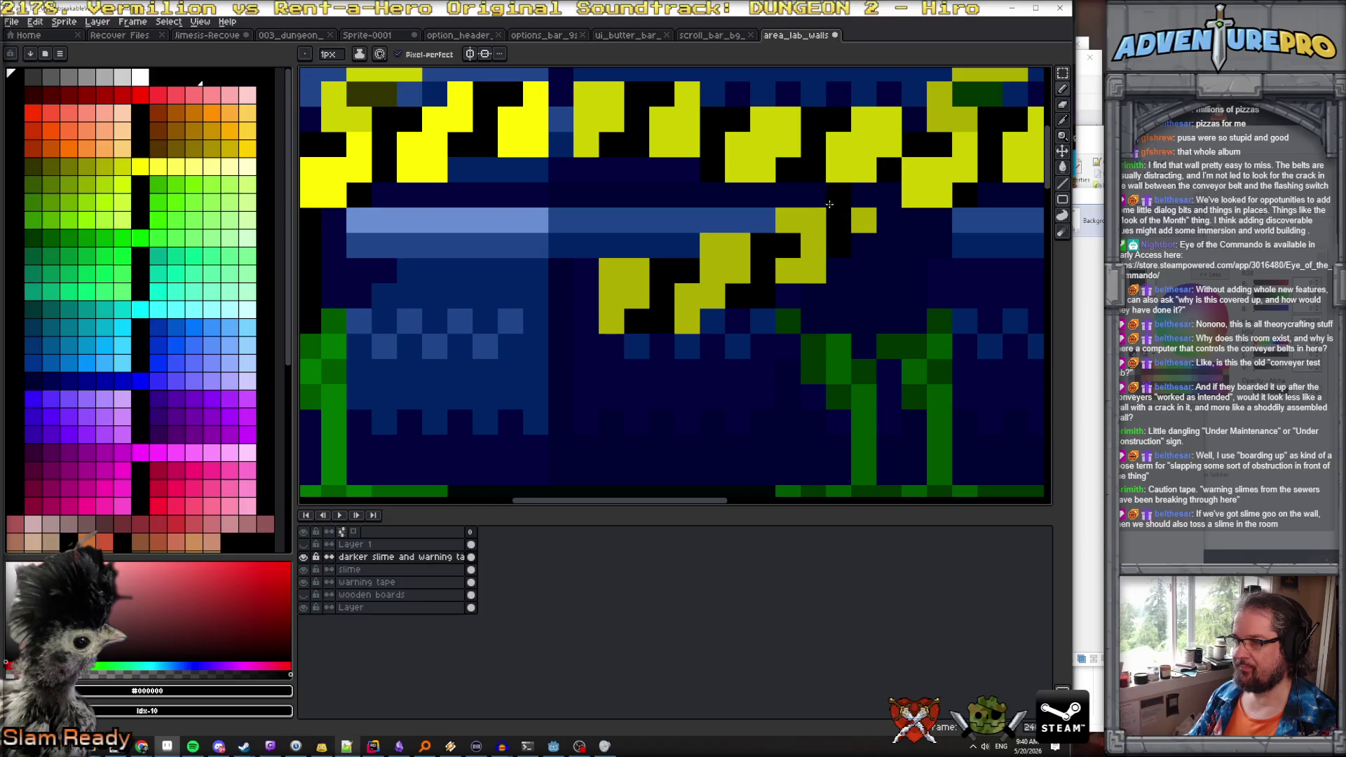
{"action": "scroll", "coordinate": [830, 204], "scroll_direction": "up", "scroll_amount": 5}
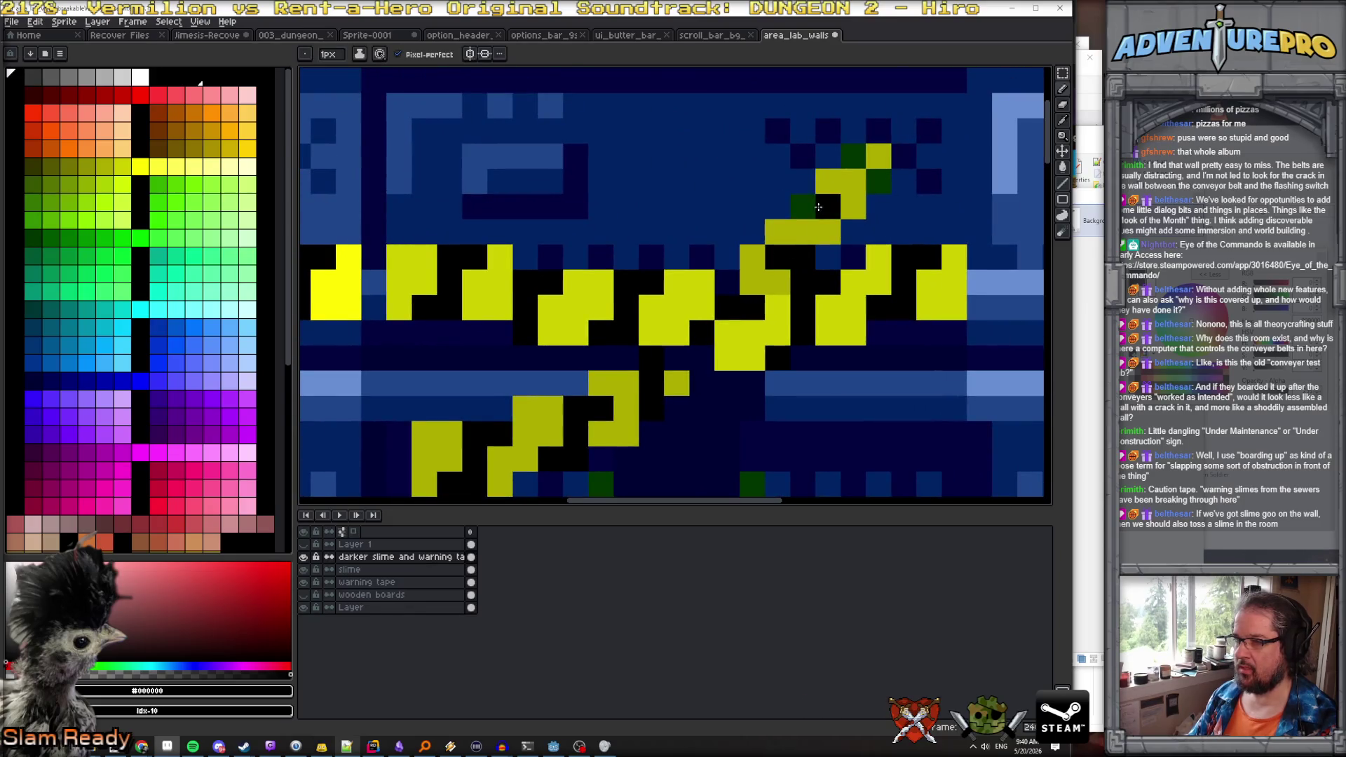
{"action": "scroll", "coordinate": [908, 277], "scroll_direction": "down", "scroll_amount": 6}
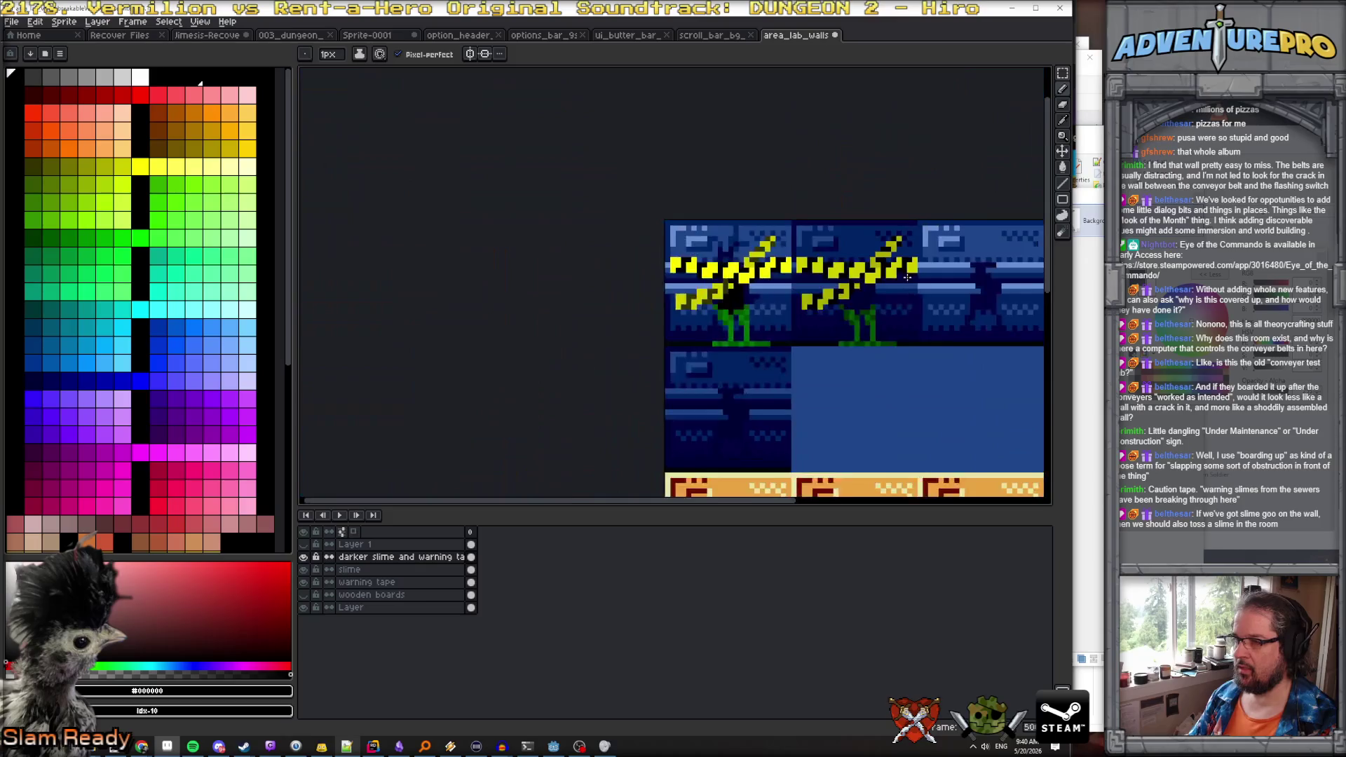
{"action": "scroll", "coordinate": [908, 277], "scroll_direction": "down", "scroll_amount": 2}
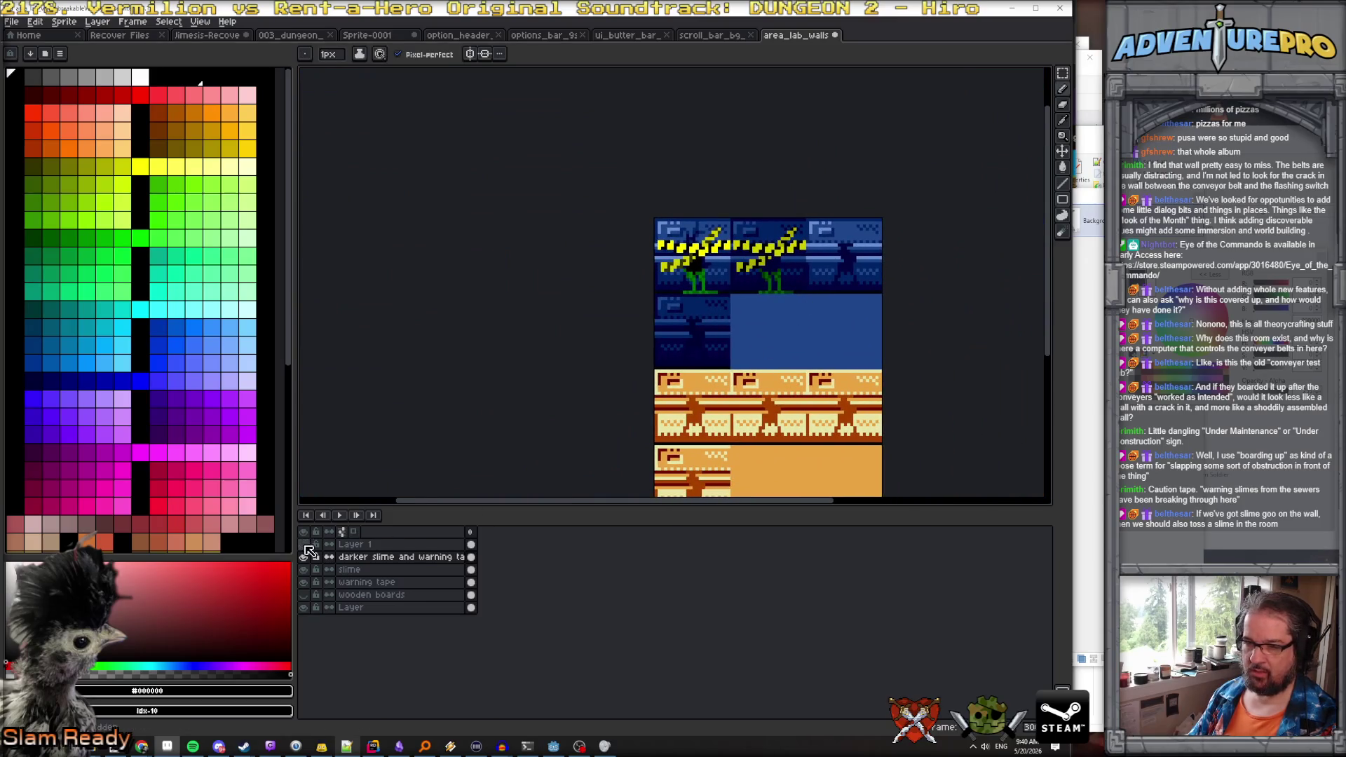
Show the third tile's caution tape layer and marquee-select the middle top wall tile
{"action": "left_click", "coordinate": [304, 556]}
{"action": "left_click", "coordinate": [1063, 73]}
{"action": "scroll", "coordinate": [763, 213], "scroll_direction": "up", "scroll_amount": 2}
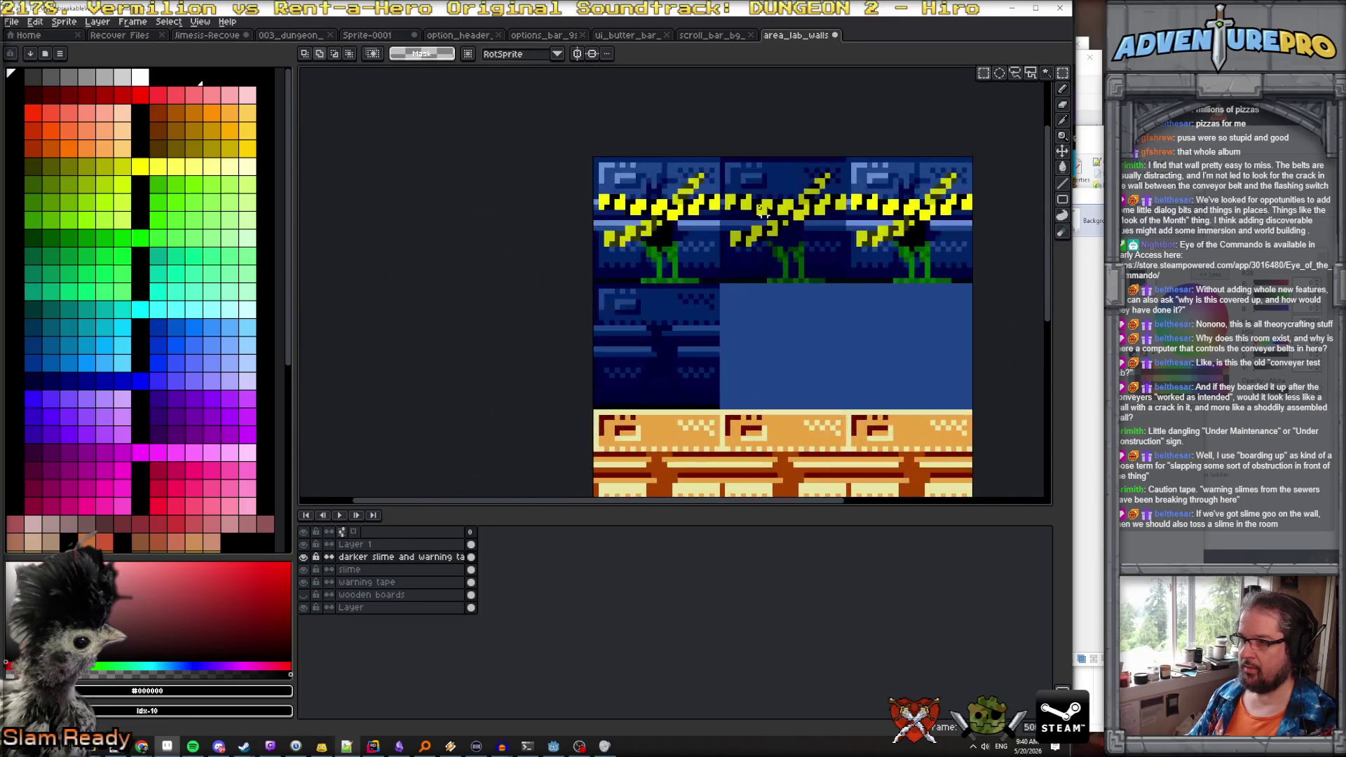
{"action": "left_click_drag", "start_coordinate": [720, 155], "coordinate": [854, 284]}
Move a copy of the taped tile into the empty bottom-left slot and commit it
{"action": "scroll", "coordinate": [869, 328], "scroll_direction": "up", "scroll_amount": 1}
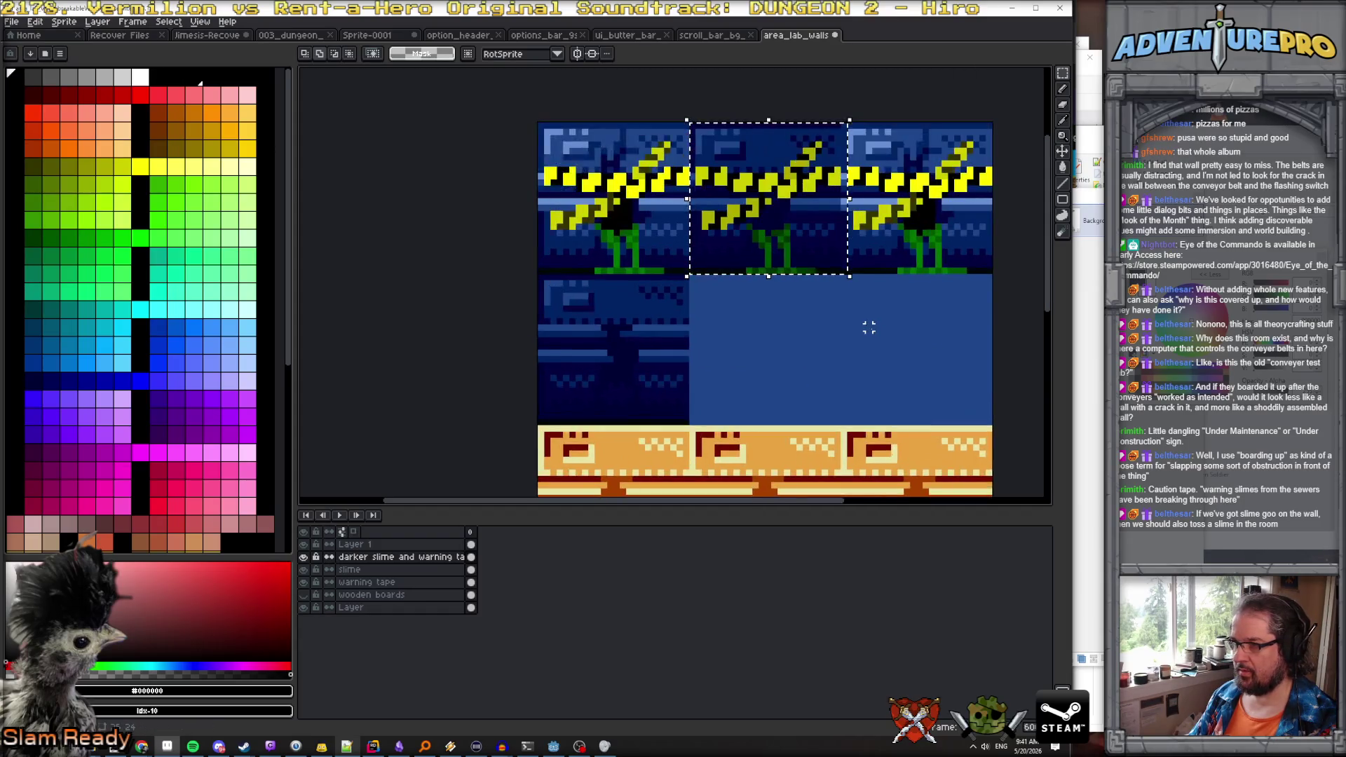
{"action": "key", "text": "ctrl+t"}
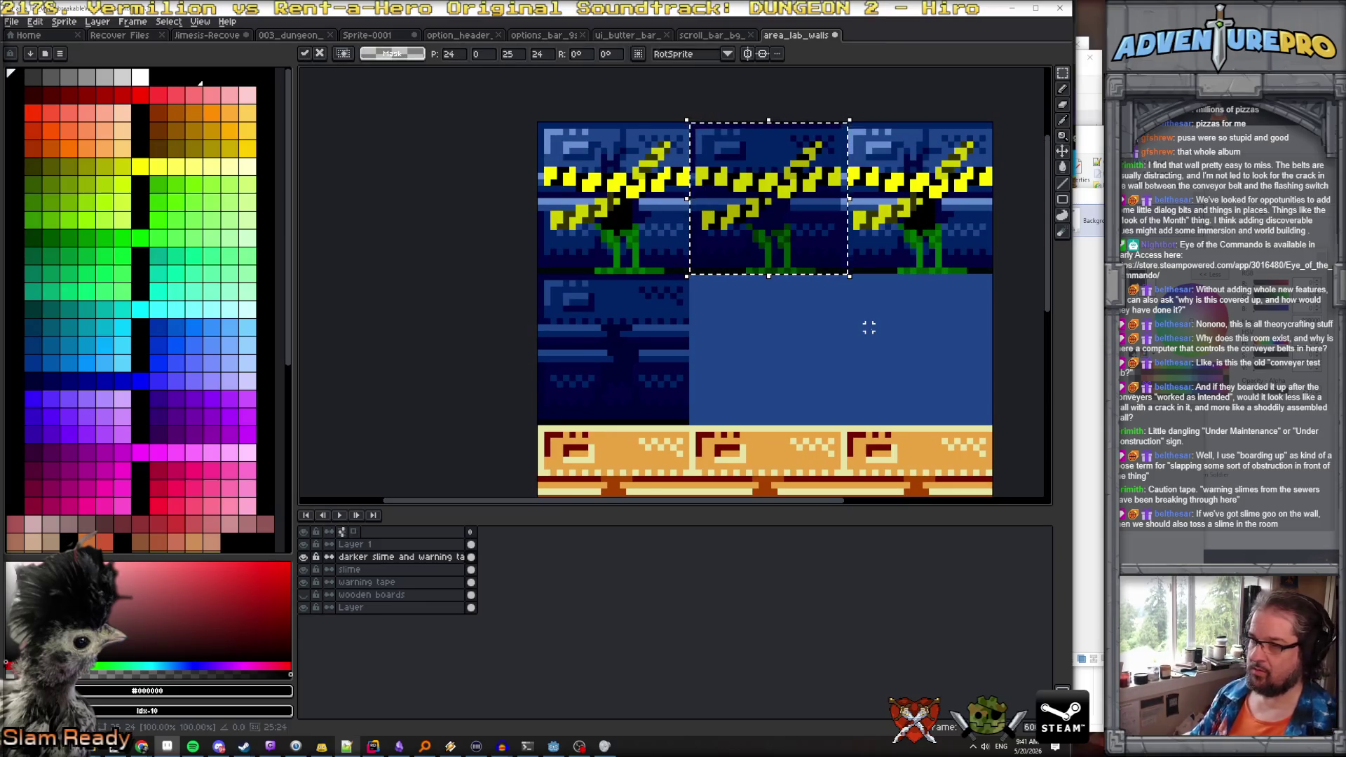
{"action": "left_click_drag", "start_coordinate": [790, 250], "coordinate": [652, 398]}
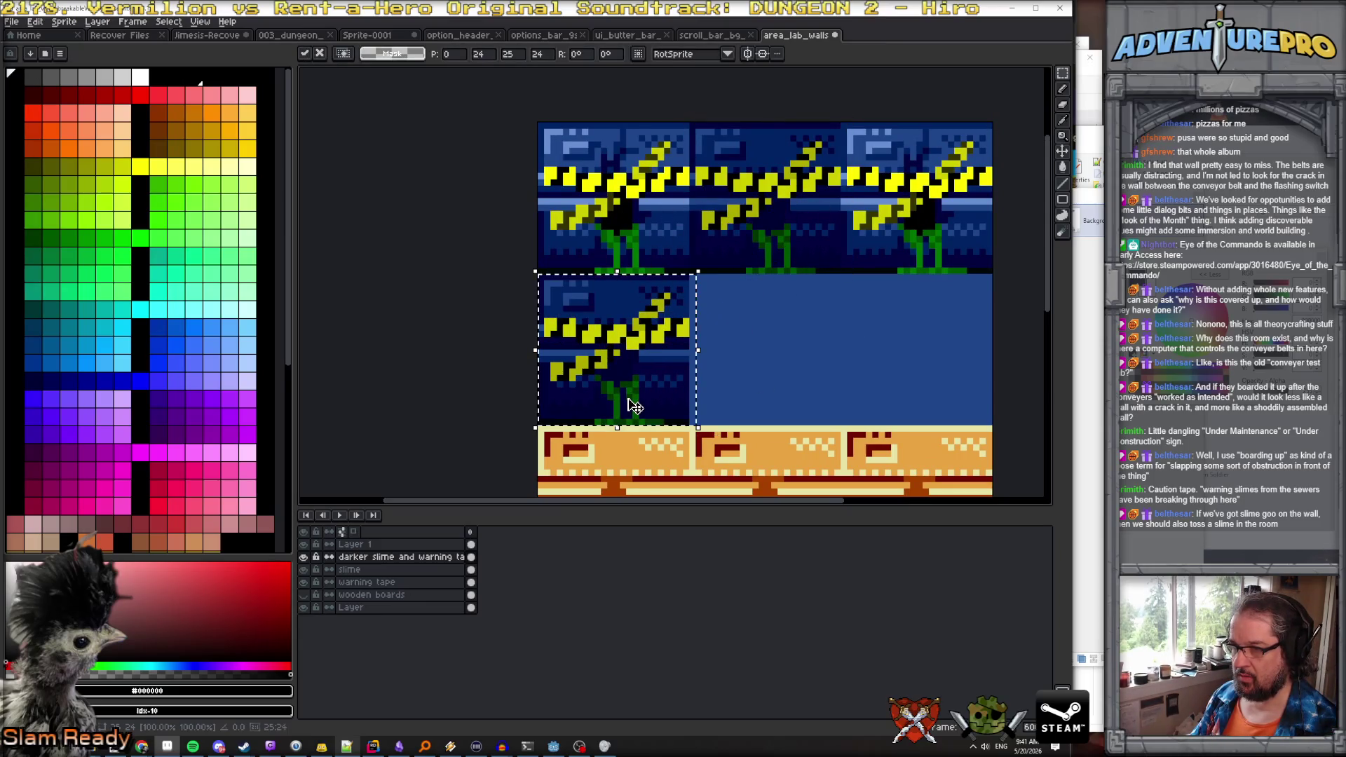
{"action": "scroll", "coordinate": [652, 397], "scroll_direction": "up", "scroll_amount": 1}
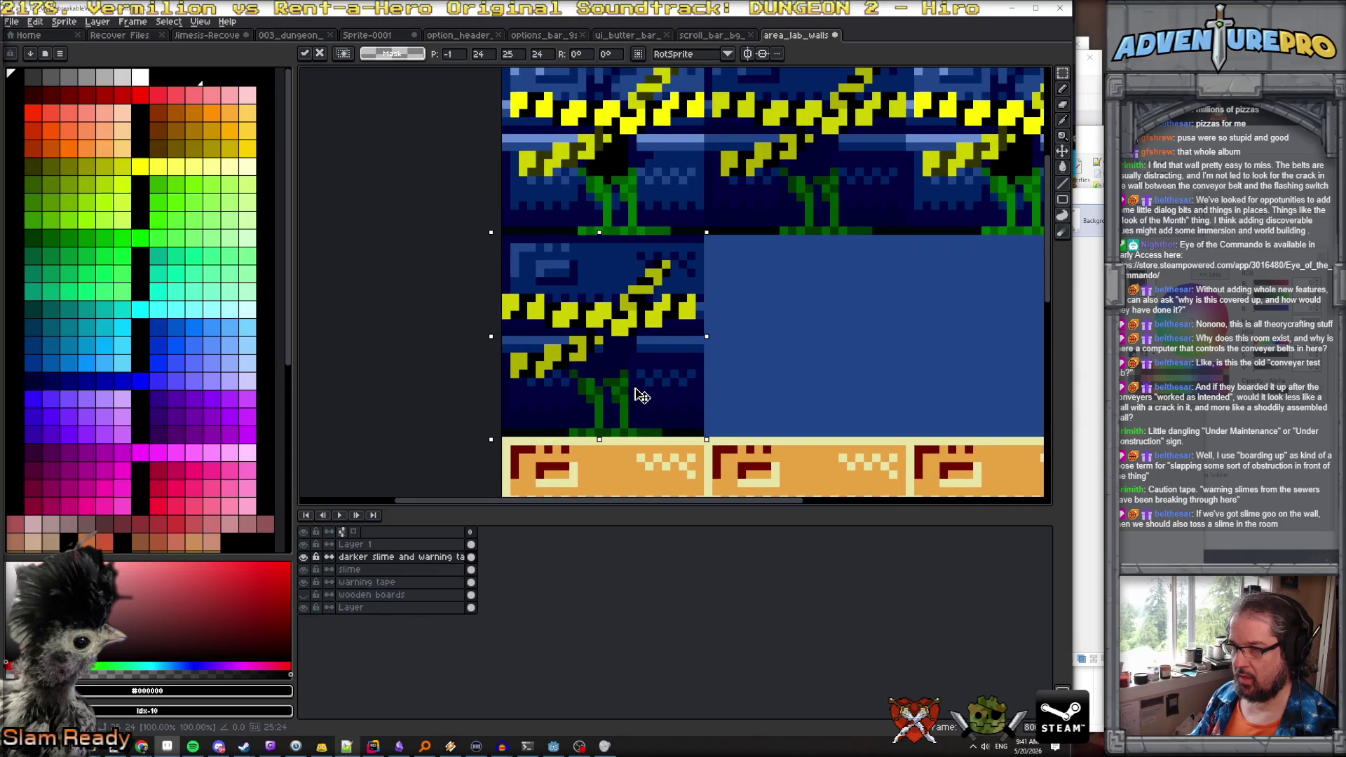
{"action": "key", "text": "Left"}
{"action": "key", "text": "Right"}
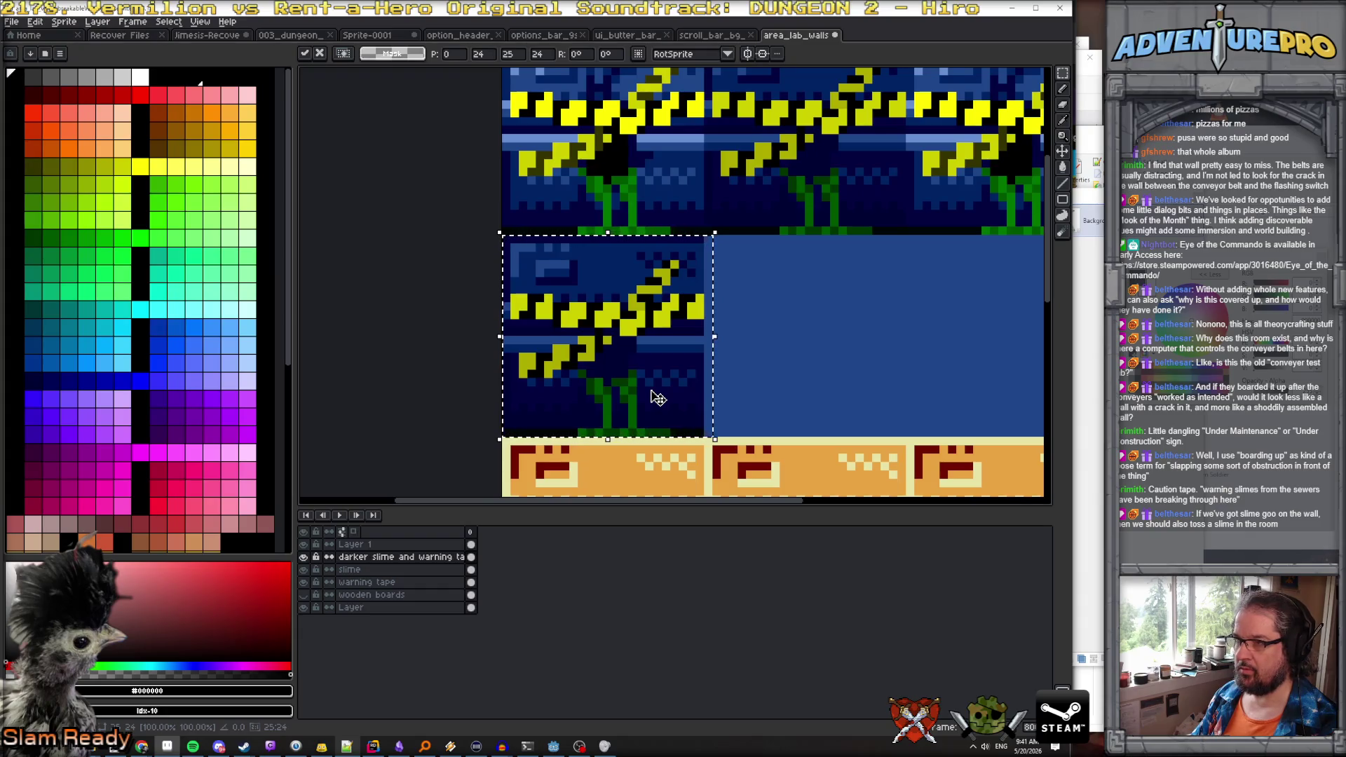
{"action": "key", "text": "ctrl+d"}
{"action": "scroll", "coordinate": [651, 390], "scroll_direction": "down", "scroll_amount": 3}
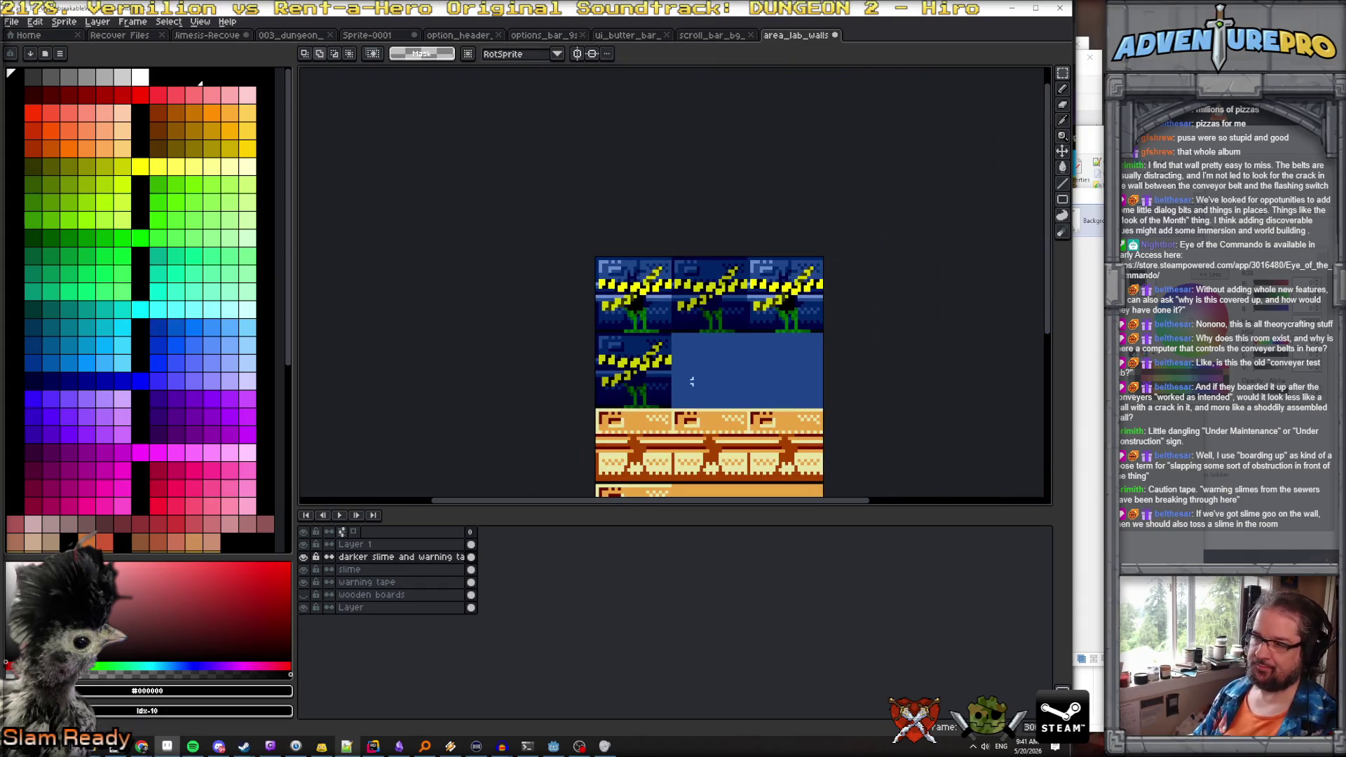
{"action": "left_click_drag", "start_coordinate": [692, 383], "coordinate": [692, 272]}
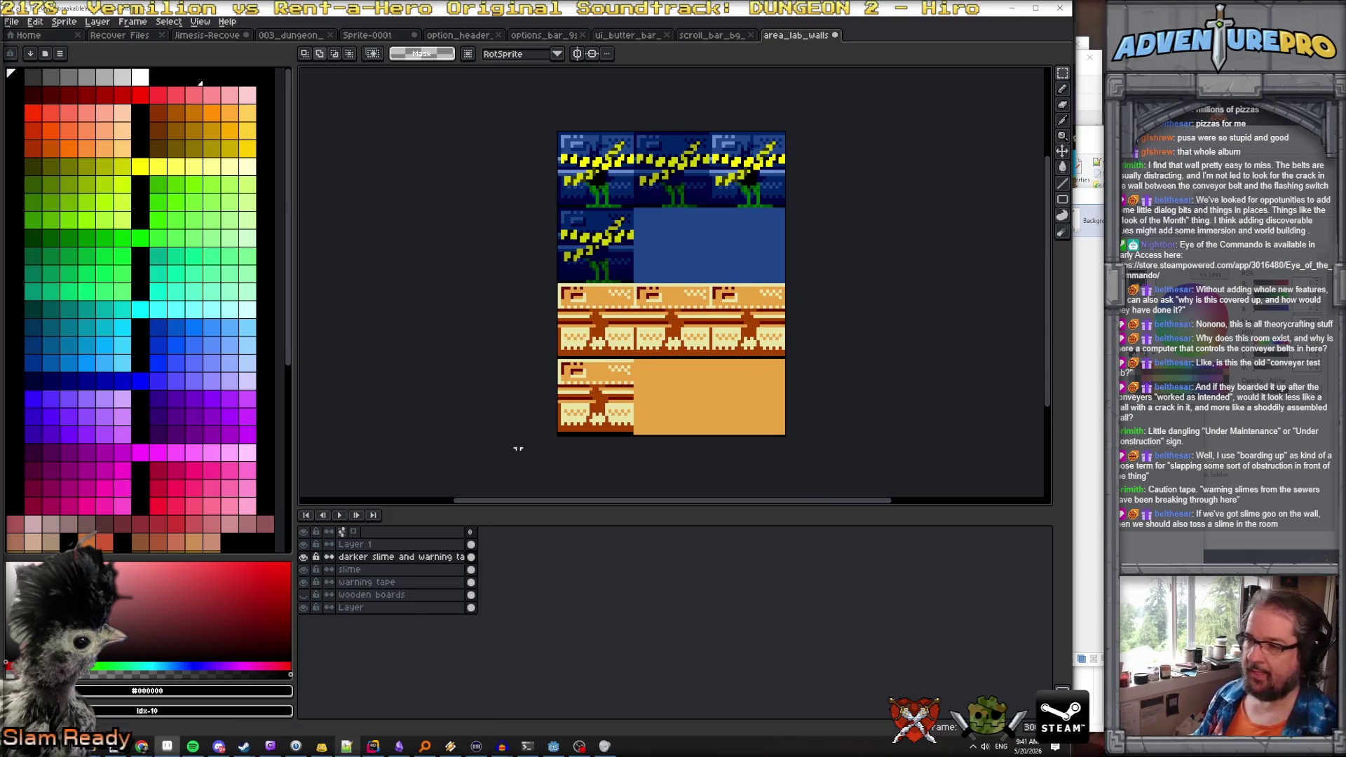
Paste the tape-and-slime overlay onto a new layer over the orange tile, named 'impact slime and warning tape'
{"action": "scroll", "coordinate": [572, 336], "scroll_direction": "up", "scroll_amount": 1}
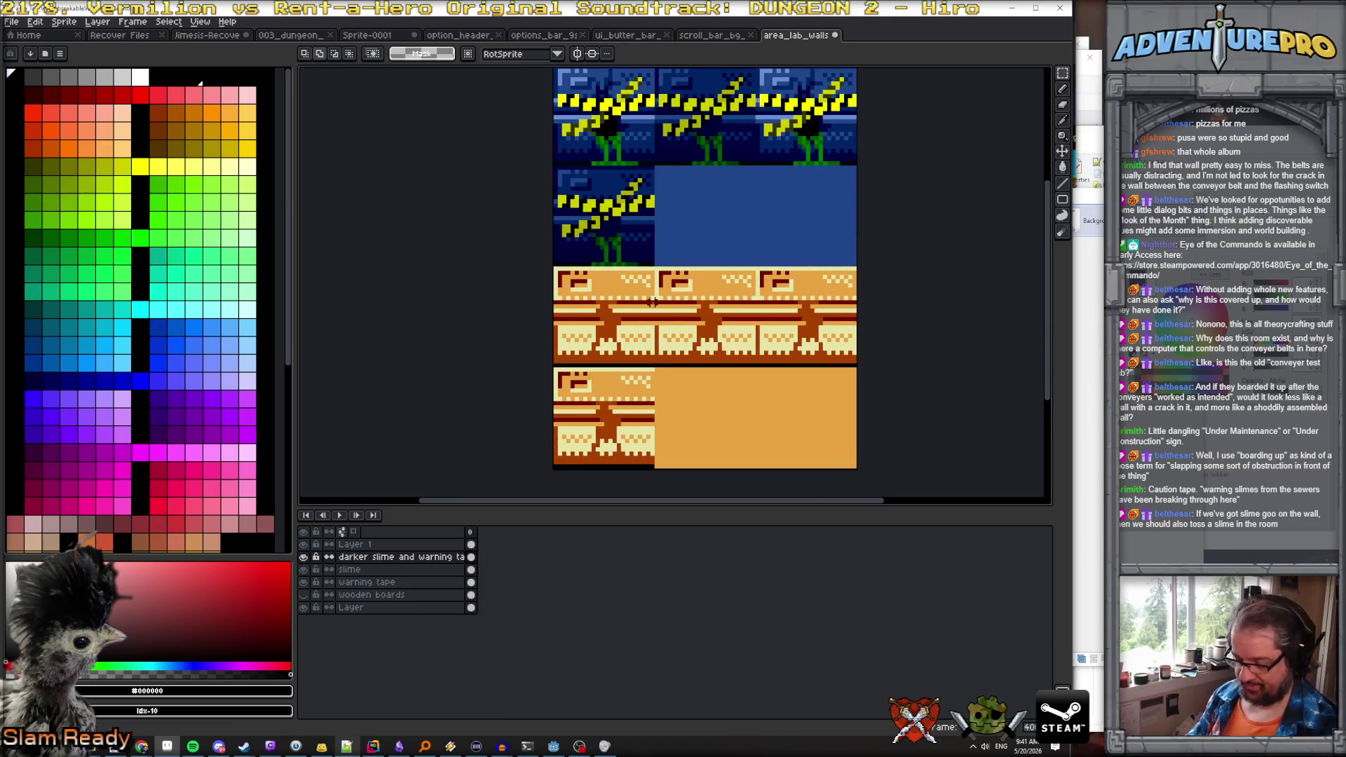
{"action": "key", "text": "shift+n"}
{"action": "key", "text": "ctrl+v"}
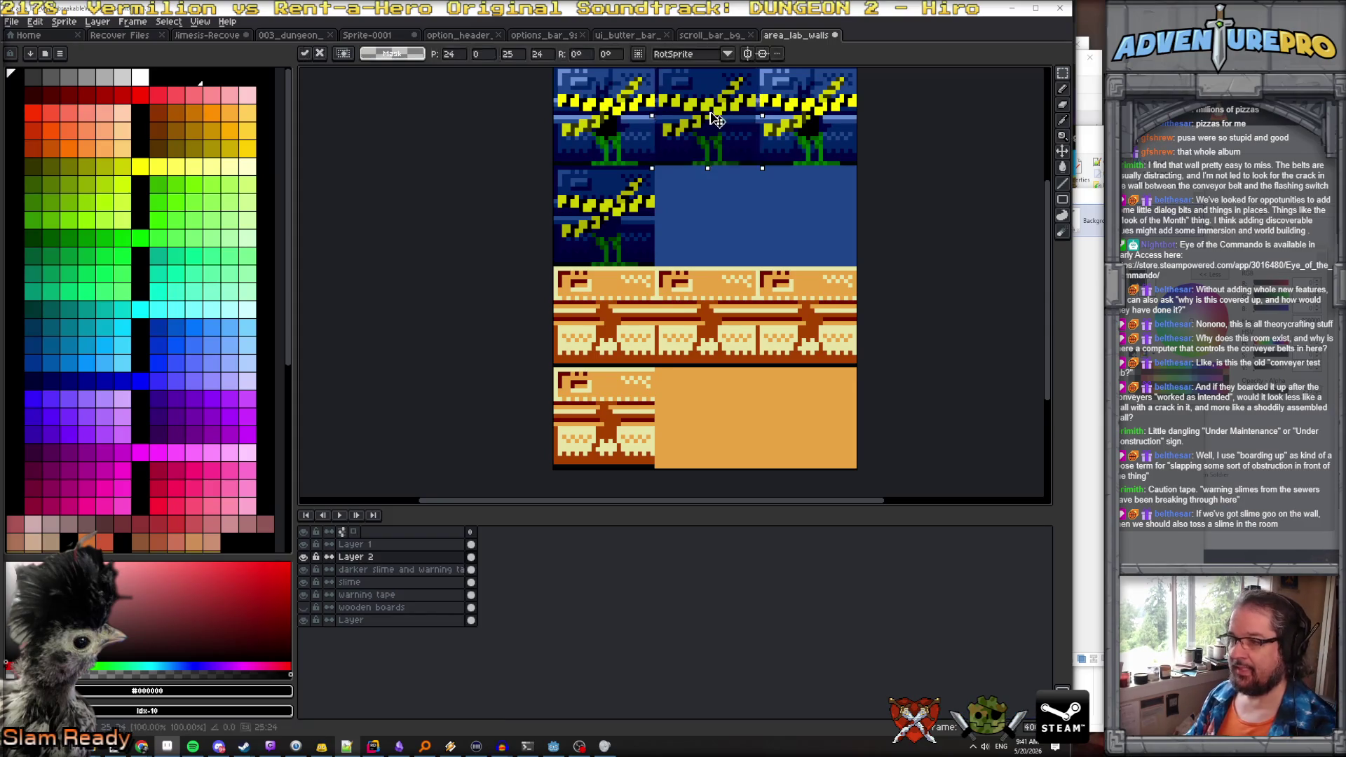
{"action": "mouse_move", "coordinate": [635, 336]}
{"action": "left_mouse_down"}
{"action": "mouse_move", "coordinate": [616, 310]}
{"action": "mouse_move", "coordinate": [612, 330]}
{"action": "left_mouse_up"}
{"action": "scroll", "coordinate": [616, 311], "scroll_direction": "up", "scroll_amount": 1}
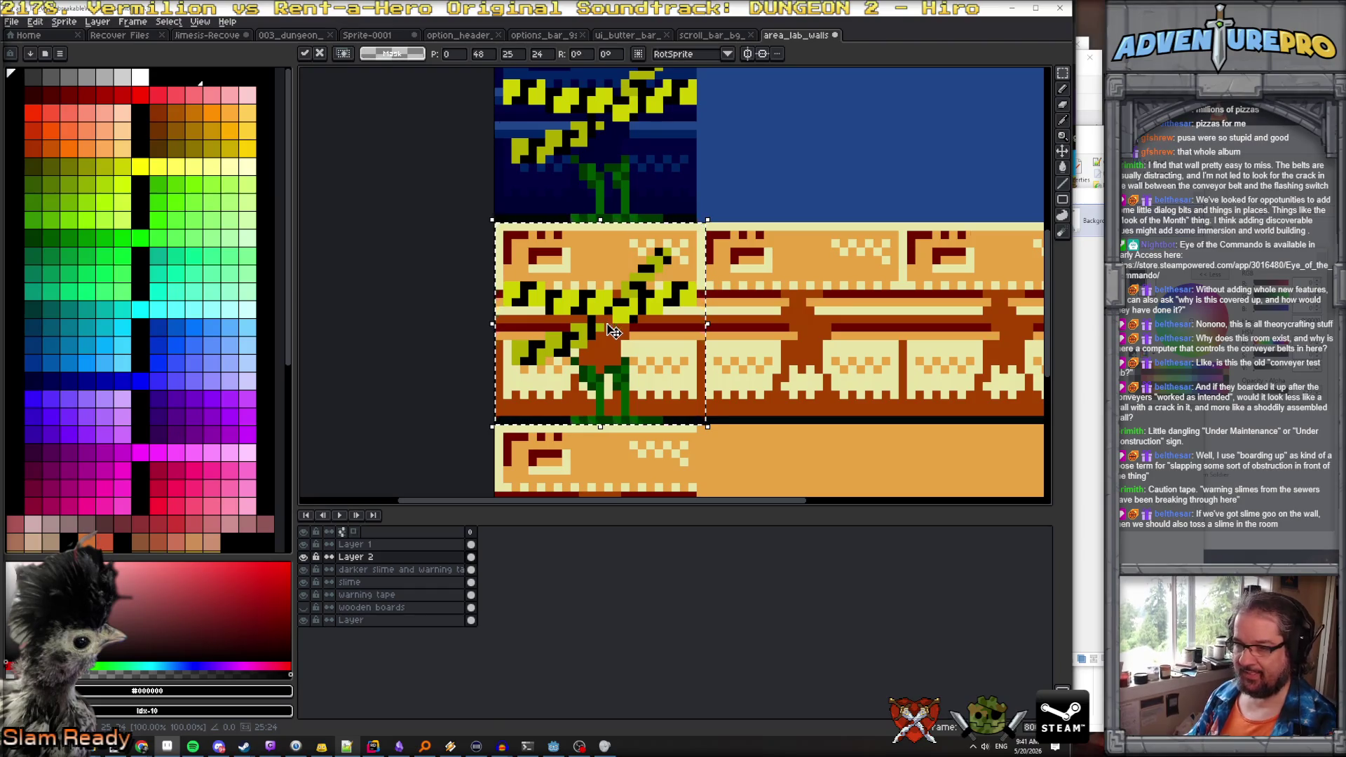
{"action": "left_click", "coordinate": [405, 559]}
{"action": "left_click", "coordinate": [405, 559]}
{"action": "type", "text": "impact"}
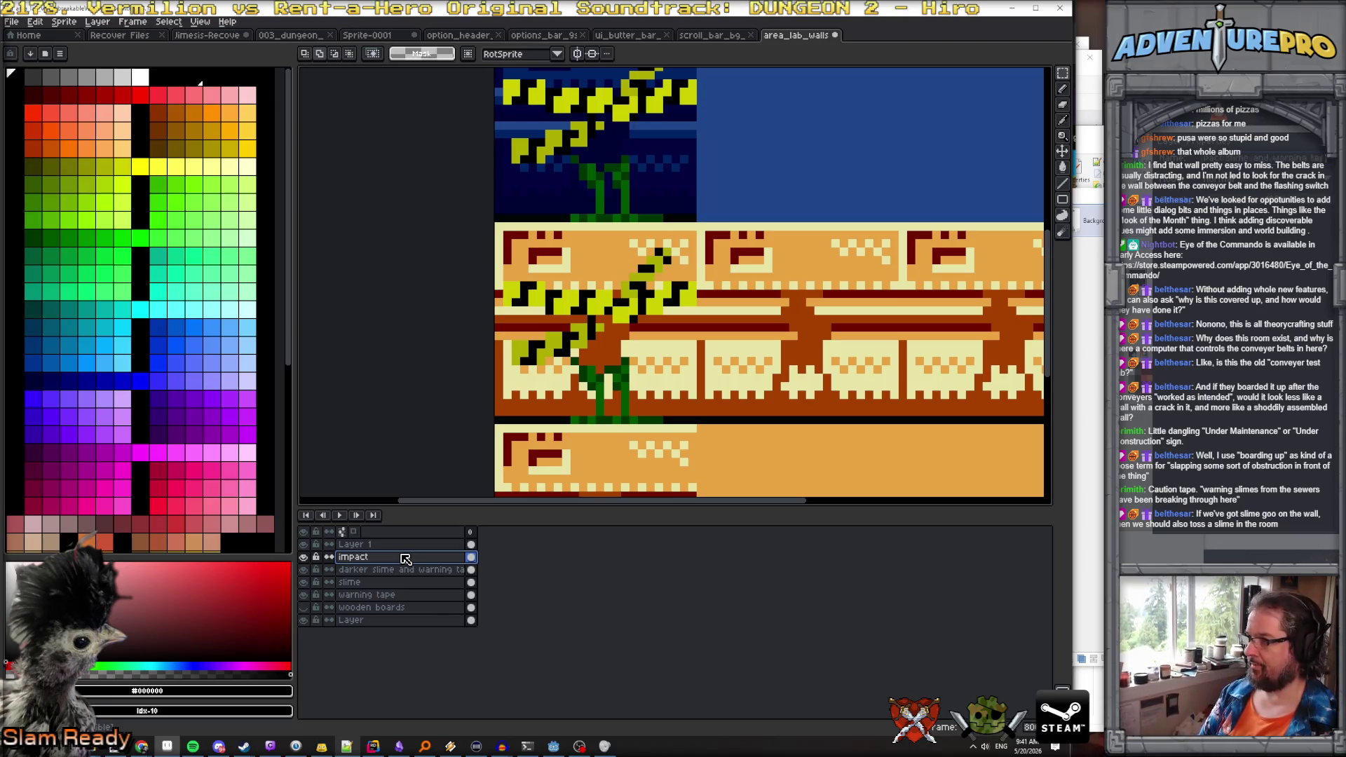
{"action": "key", "text": "ctrl+v"}
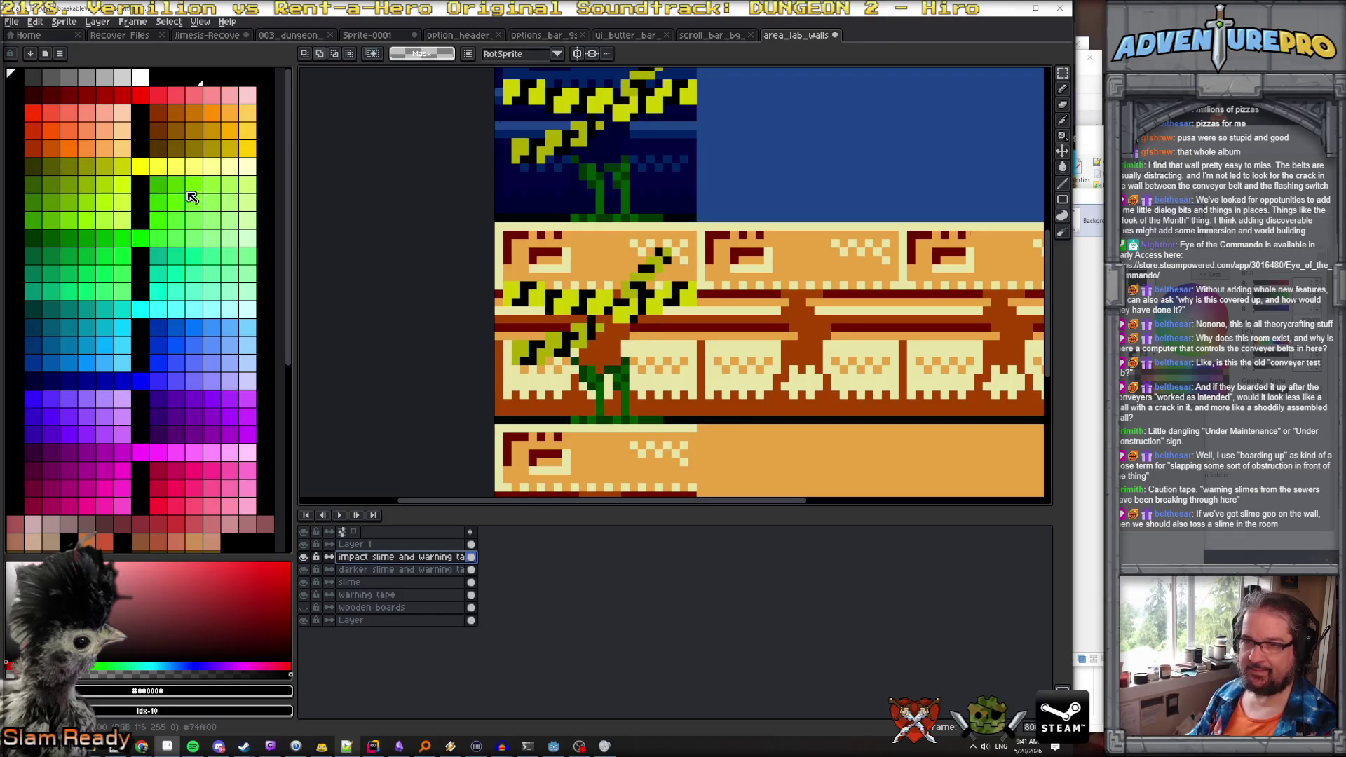
{"action": "scroll", "coordinate": [649, 377], "scroll_direction": "up", "scroll_amount": 2}
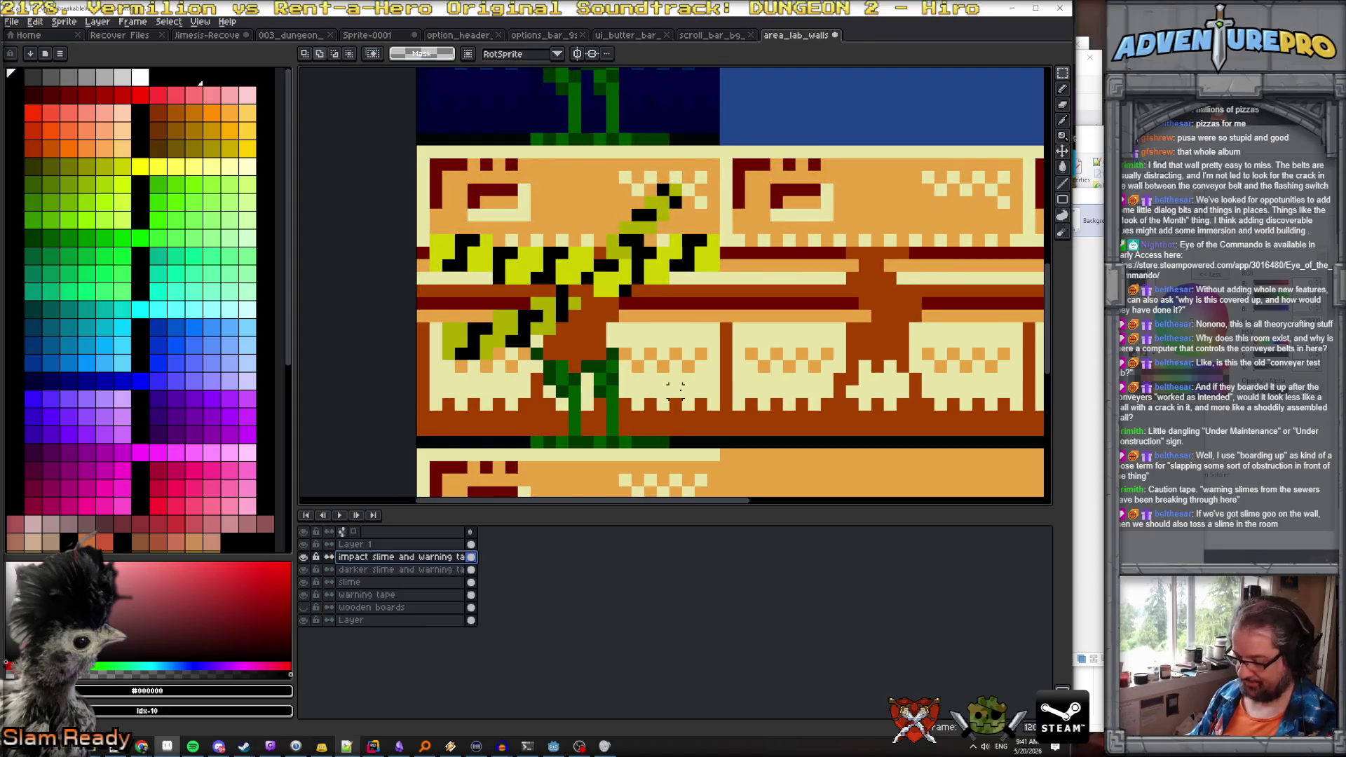
Paint and fill the green slime drip and slime column with the wall's orange
{"action": "key", "text": "b"}
{"action": "left_click", "coordinate": [676, 390], "text": "alt"}
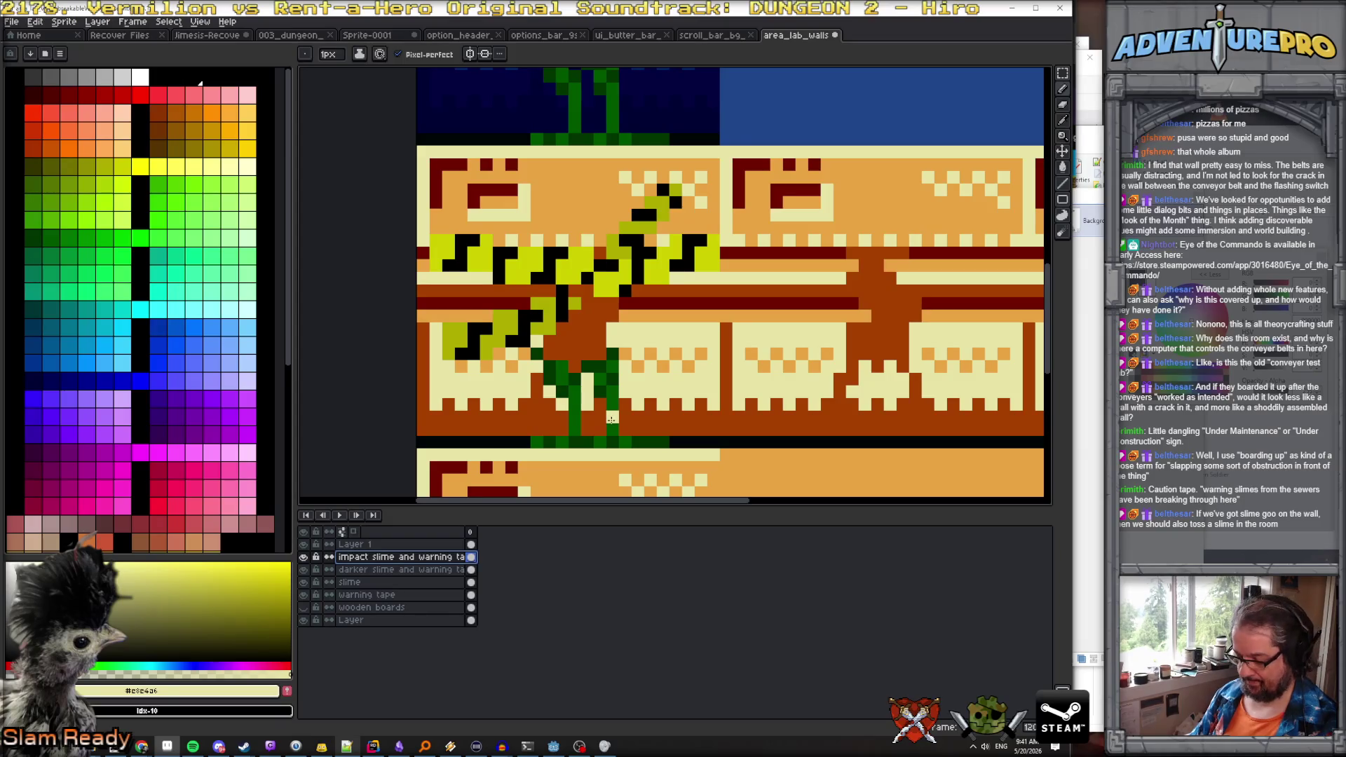
{"action": "left_click", "coordinate": [761, 368], "text": "alt"}
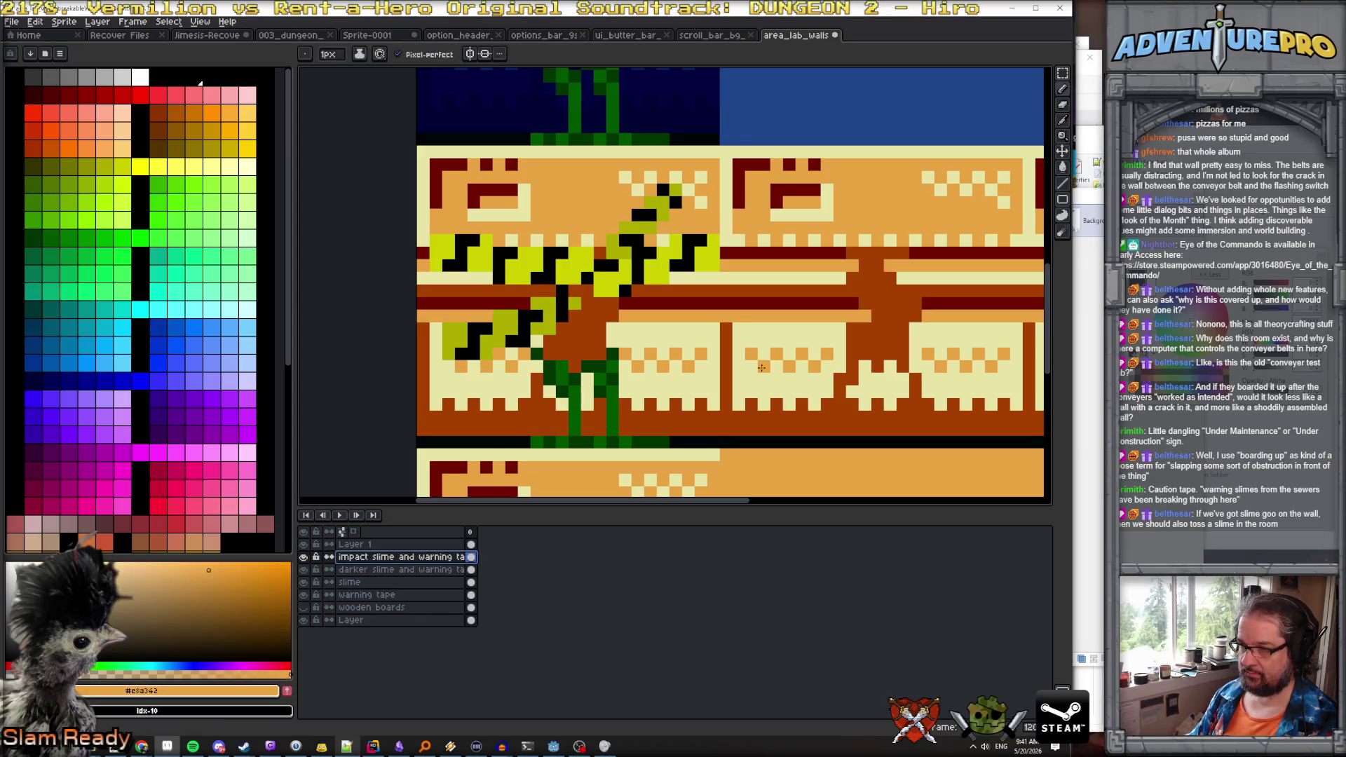
{"action": "left_click_drag", "start_coordinate": [611, 424], "coordinate": [614, 412]}
{"action": "key", "text": "g"}
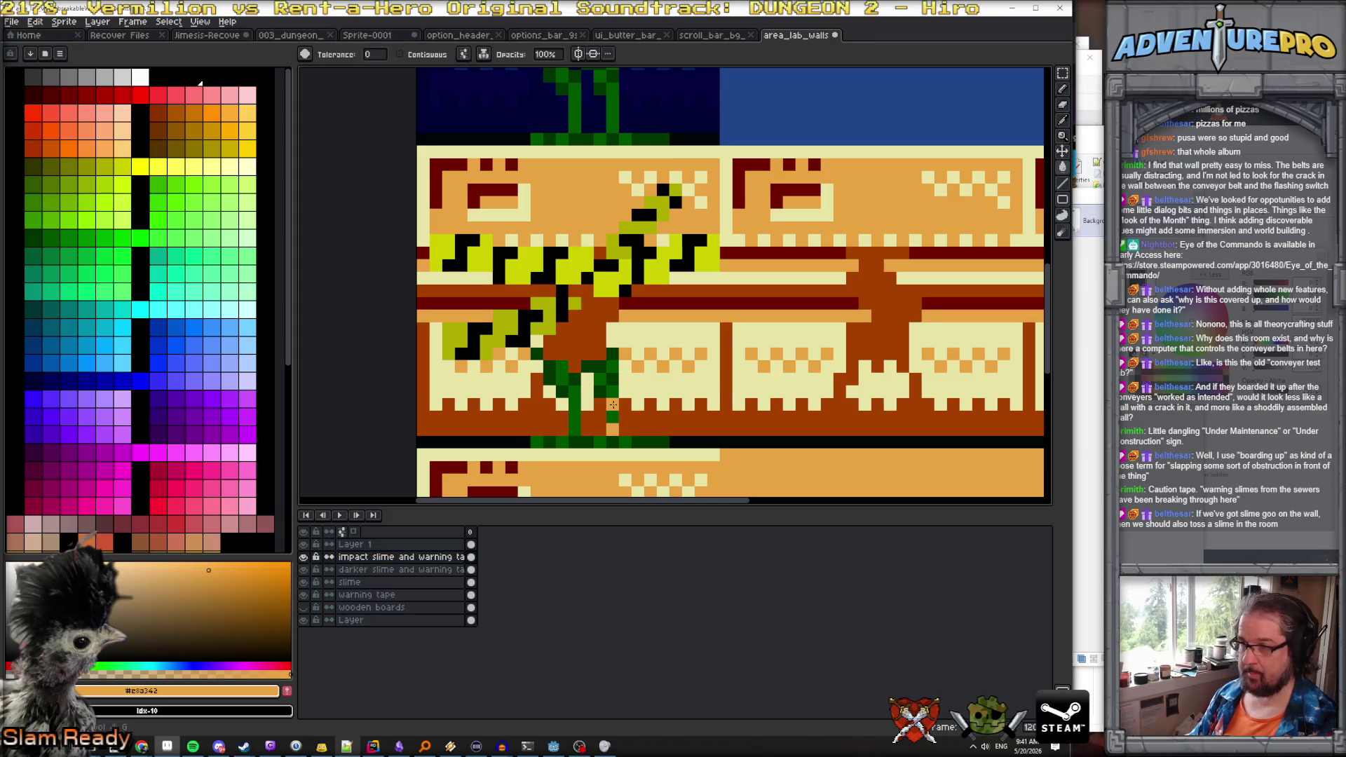
{"action": "left_click", "coordinate": [613, 406]}
{"action": "left_click", "coordinate": [552, 381]}
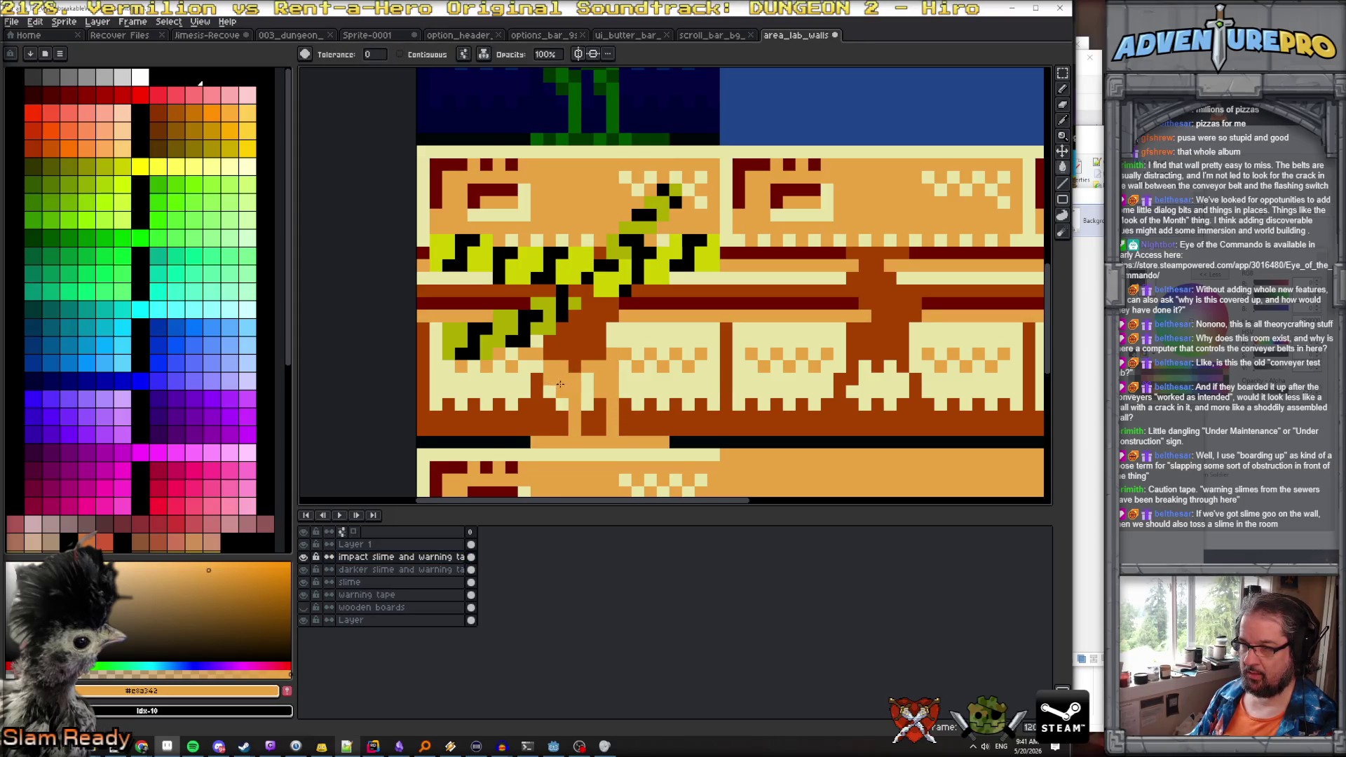
{"action": "scroll", "coordinate": [568, 365], "scroll_direction": "down", "scroll_amount": 3}
{"action": "scroll", "coordinate": [589, 343], "scroll_direction": "up", "scroll_amount": 2}
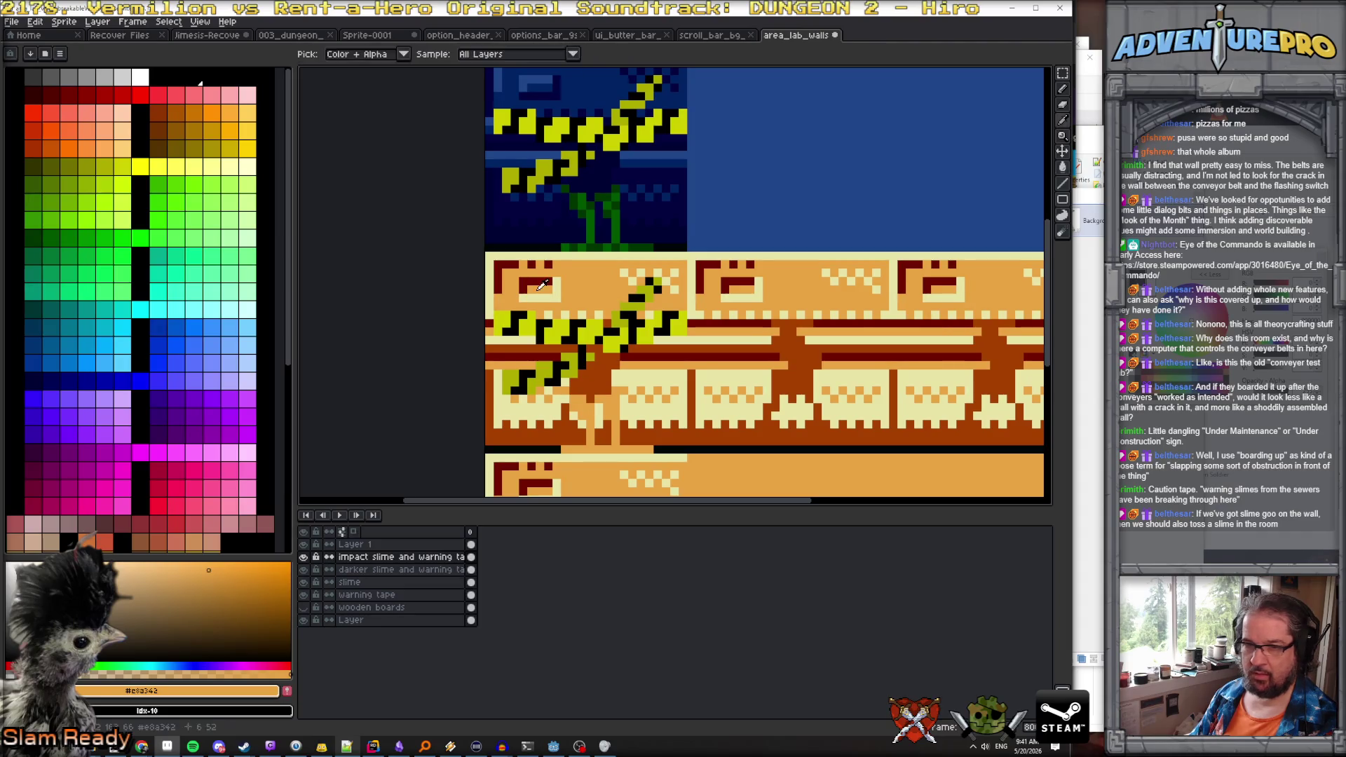
{"action": "scroll", "coordinate": [167, 277], "scroll_direction": "down", "scroll_amount": 5}
{"action": "scroll", "coordinate": [167, 276], "scroll_direction": "up", "scroll_amount": 5}
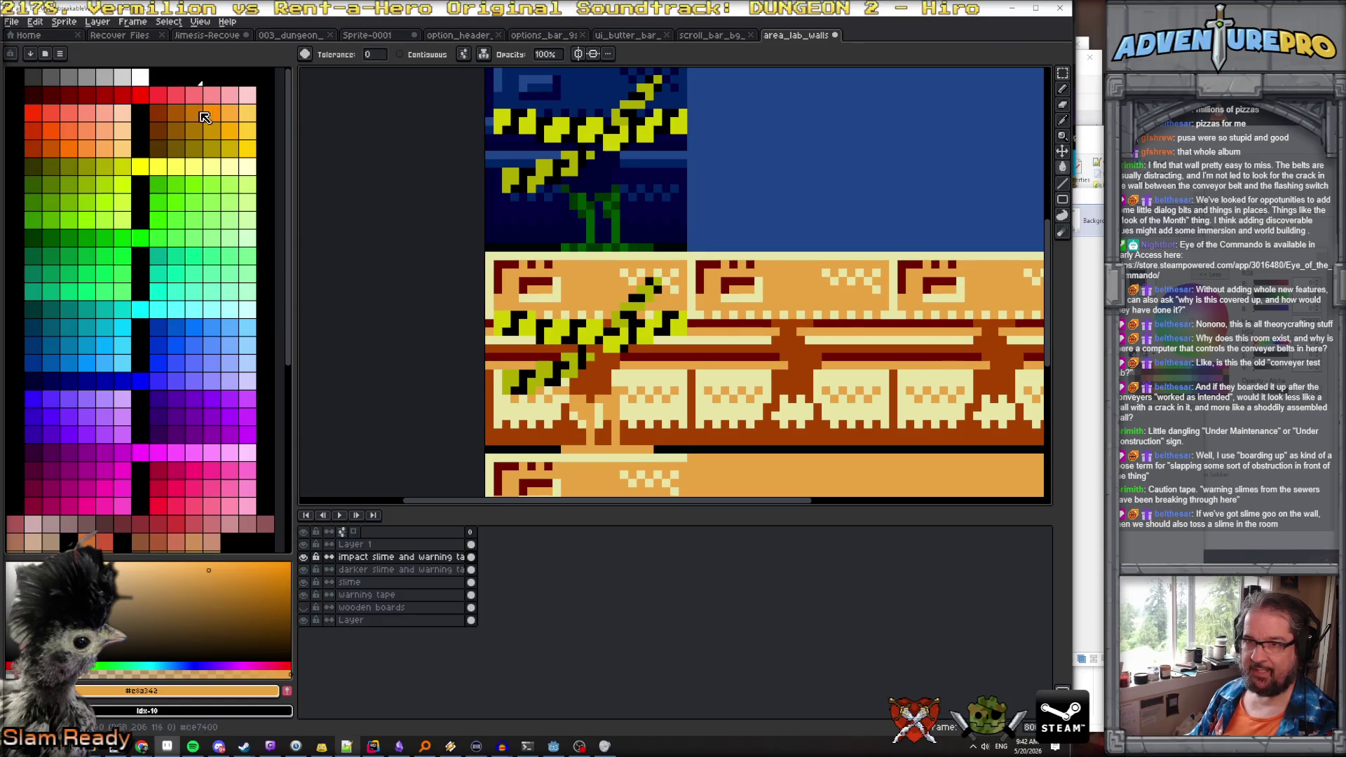
Recolour the tape stripes and remaining slime in darker orange shades sampled from the wall
{"action": "left_click", "coordinate": [212, 113]}
{"action": "scroll", "coordinate": [634, 362], "scroll_direction": "up", "scroll_amount": 2}
{"action": "left_click", "coordinate": [586, 329]}
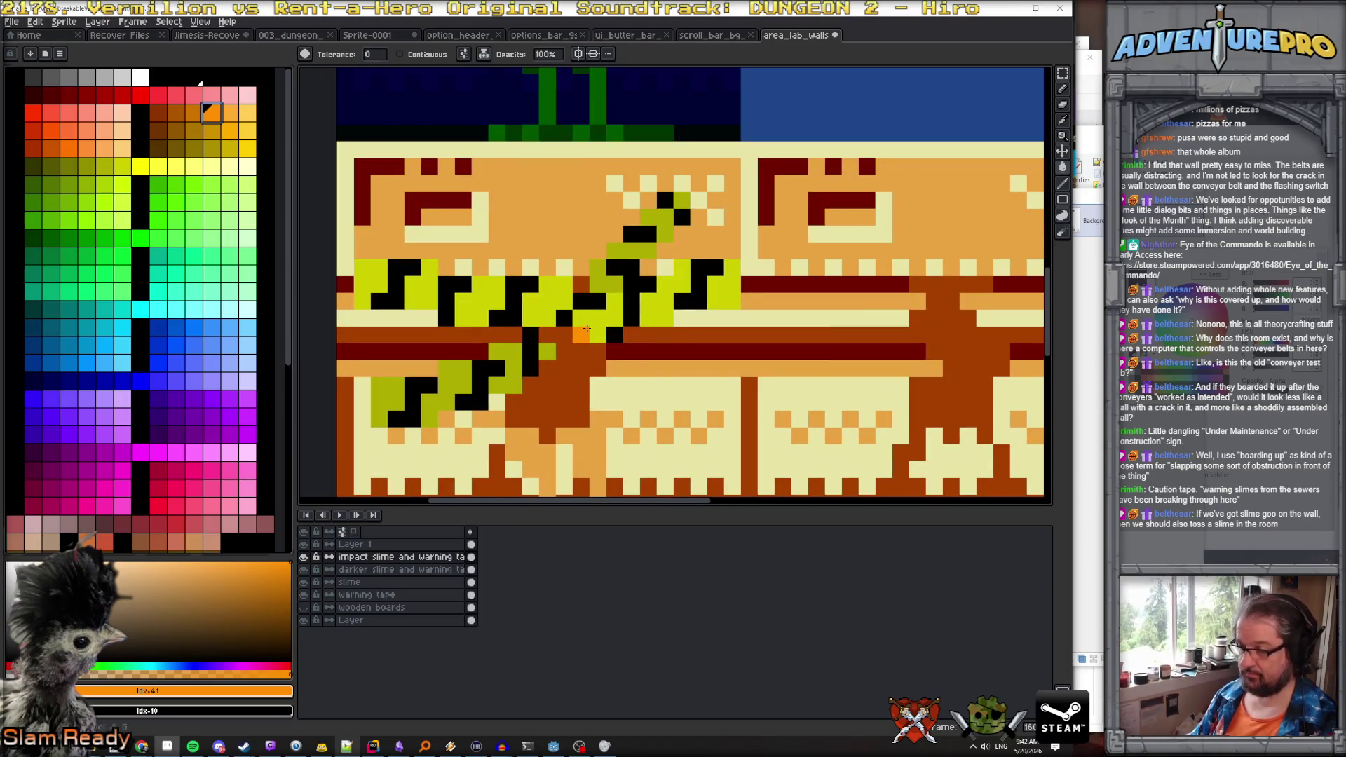
{"action": "left_click", "coordinate": [586, 329]}
{"action": "scroll", "coordinate": [508, 376], "scroll_direction": "down", "scroll_amount": 3}
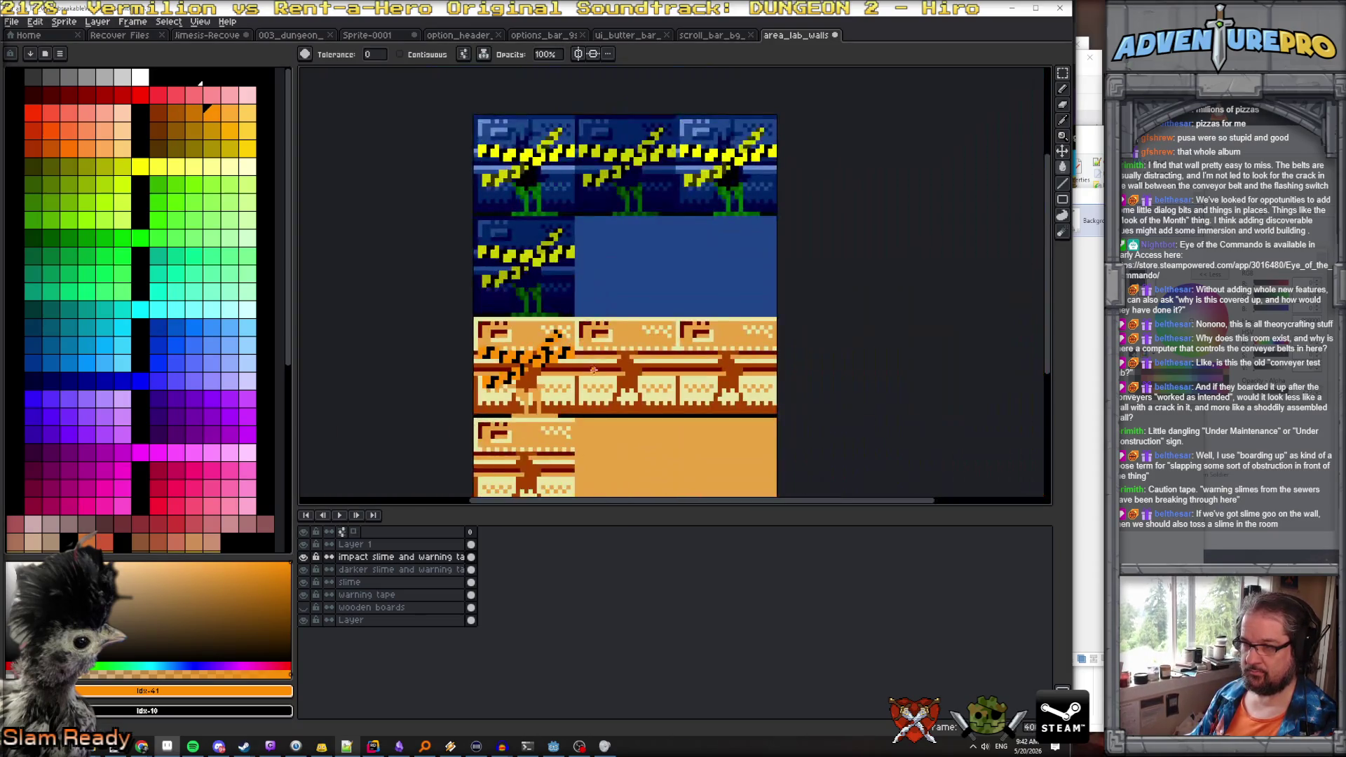
{"action": "scroll", "coordinate": [522, 359], "scroll_direction": "up", "scroll_amount": 2}
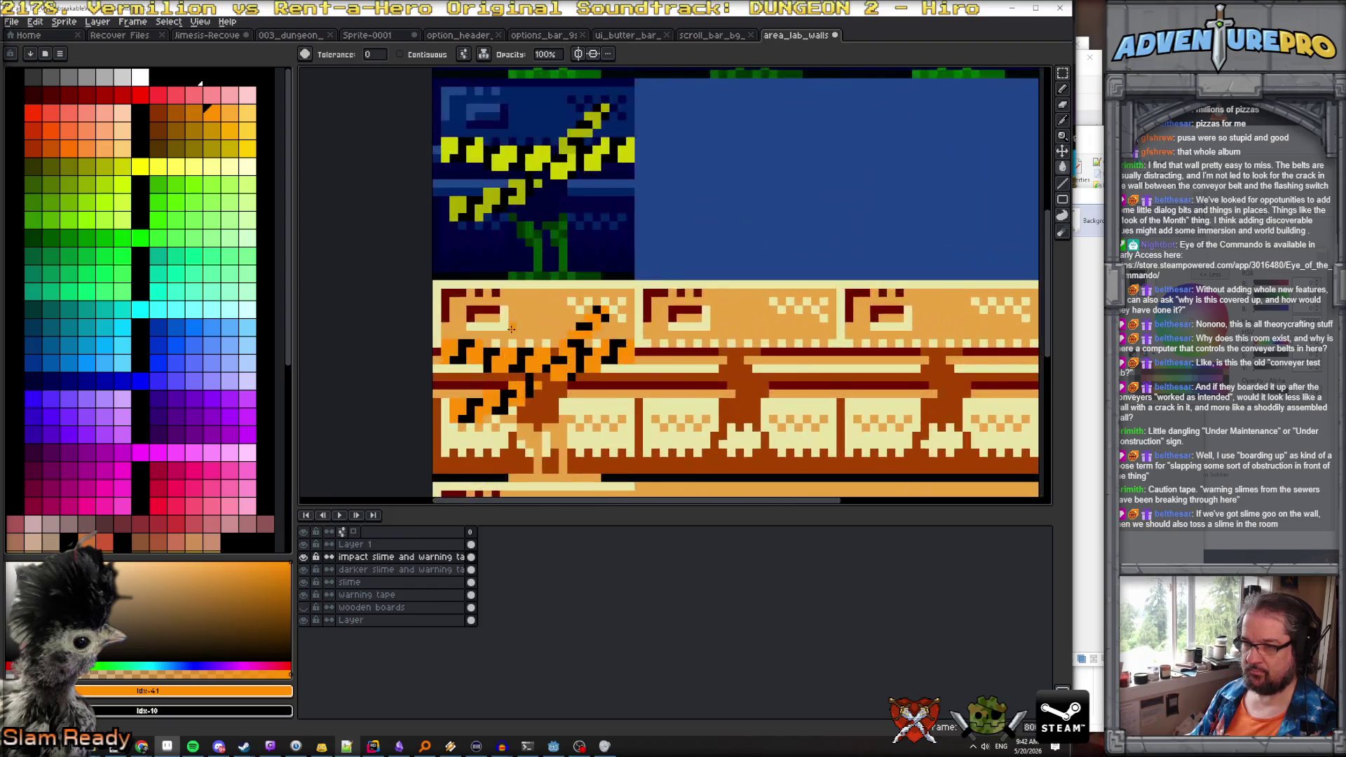
{"action": "left_click", "coordinate": [526, 327], "text": "alt"}
{"action": "left_click", "coordinate": [234, 117]}
{"action": "scroll", "coordinate": [533, 369], "scroll_direction": "up", "scroll_amount": 1}
{"action": "left_click", "coordinate": [529, 371]}
{"action": "scroll", "coordinate": [533, 371], "scroll_direction": "down", "scroll_amount": 2}
{"action": "scroll", "coordinate": [573, 399], "scroll_direction": "up", "scroll_amount": 2}
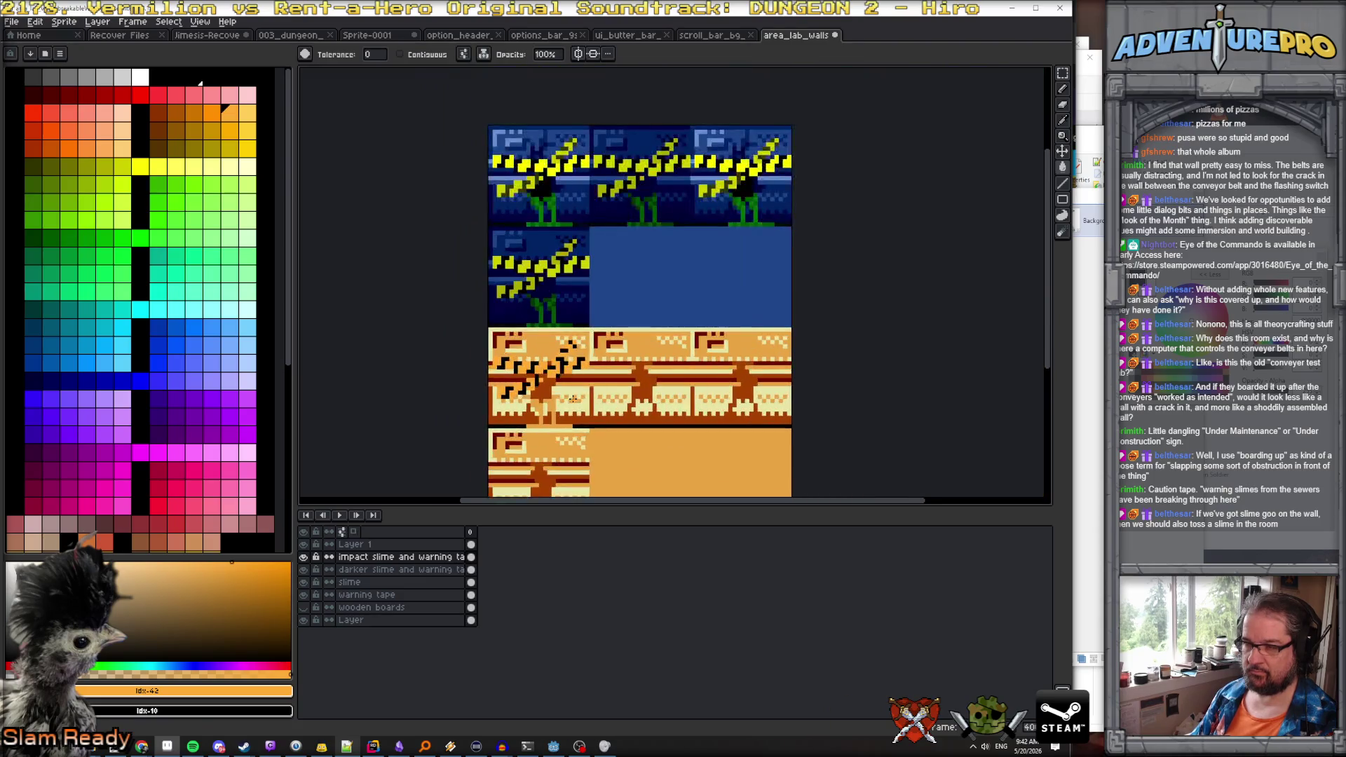
{"action": "scroll", "coordinate": [554, 372], "scroll_direction": "down", "scroll_amount": 1}
{"action": "scroll", "coordinate": [535, 343], "scroll_direction": "up", "scroll_amount": 1}
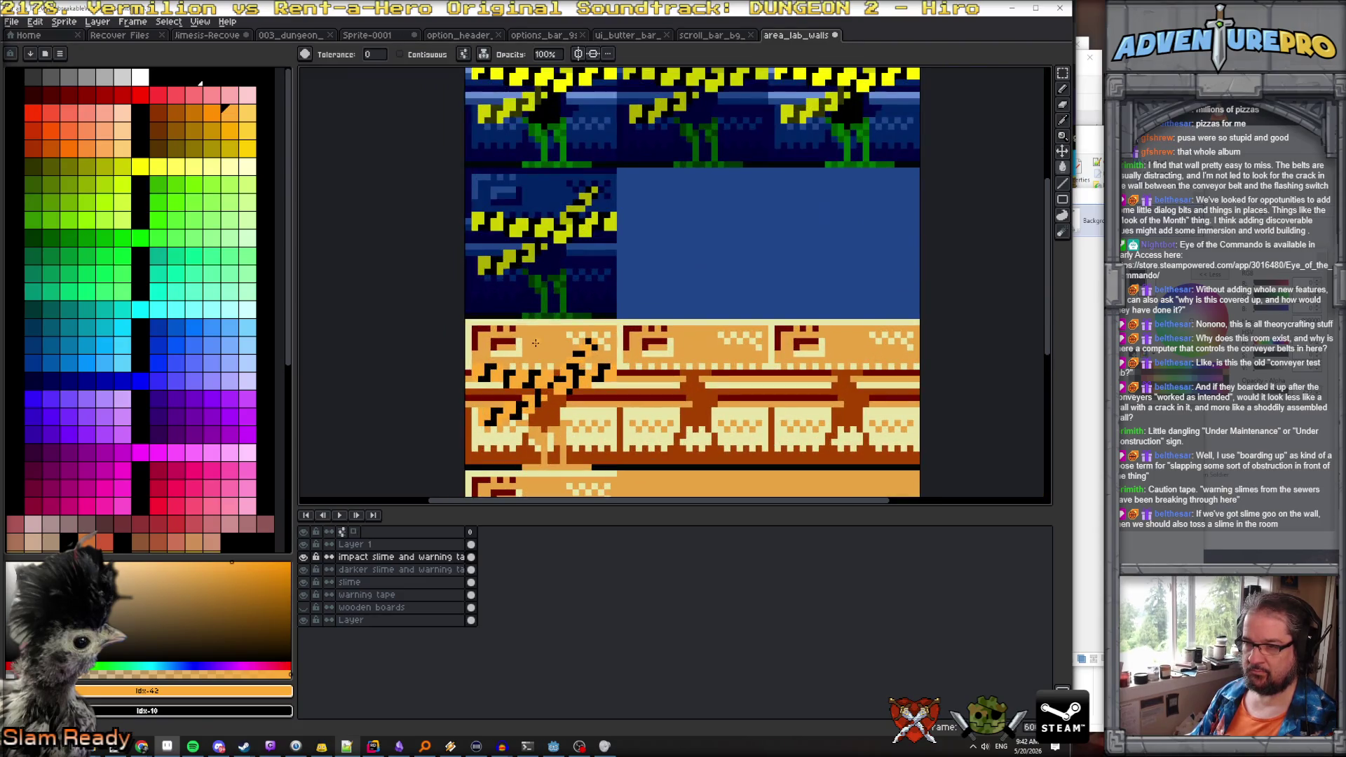
{"action": "left_click", "coordinate": [472, 355], "text": "alt"}
{"action": "scroll", "coordinate": [594, 402], "scroll_direction": "down", "scroll_amount": 2}
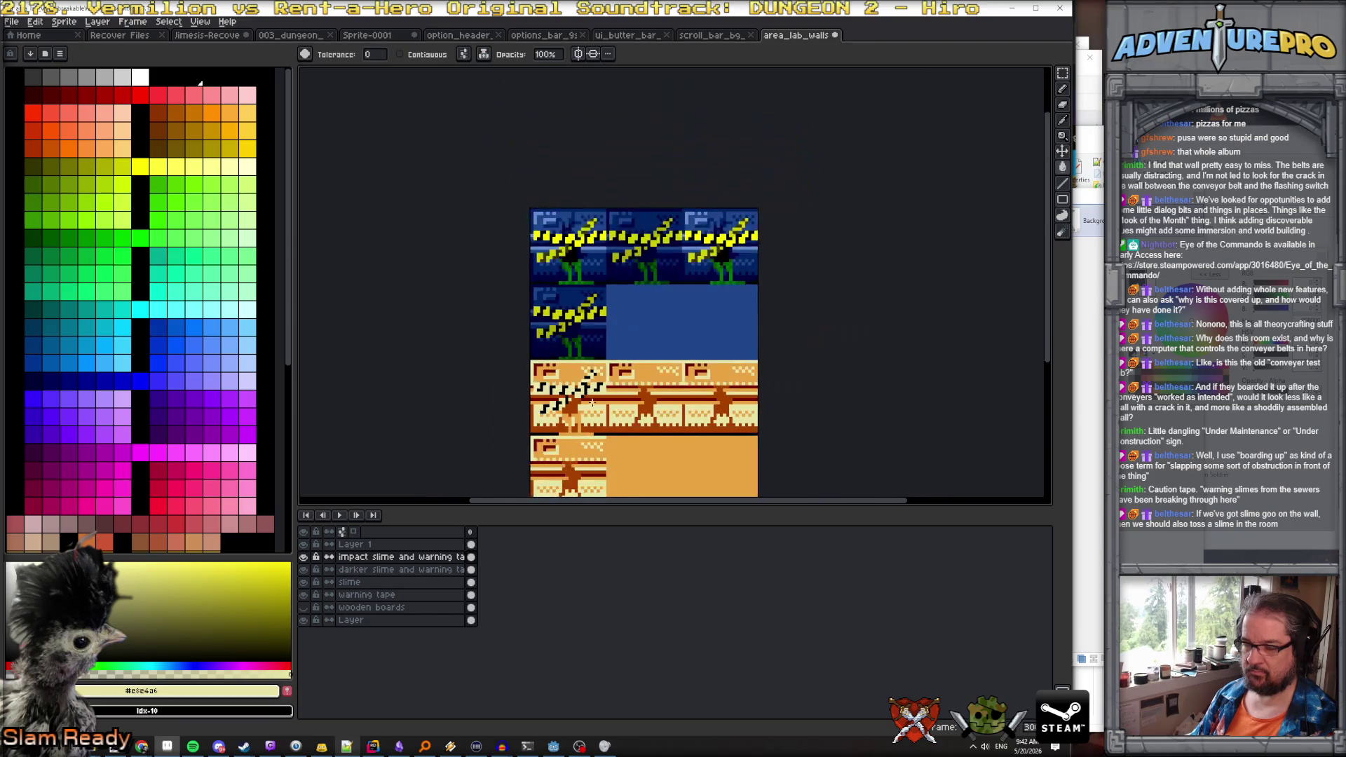
{"action": "scroll", "coordinate": [589, 404], "scroll_direction": "up", "scroll_amount": 2}
{"action": "scroll", "coordinate": [589, 404], "scroll_direction": "down", "scroll_amount": 3}
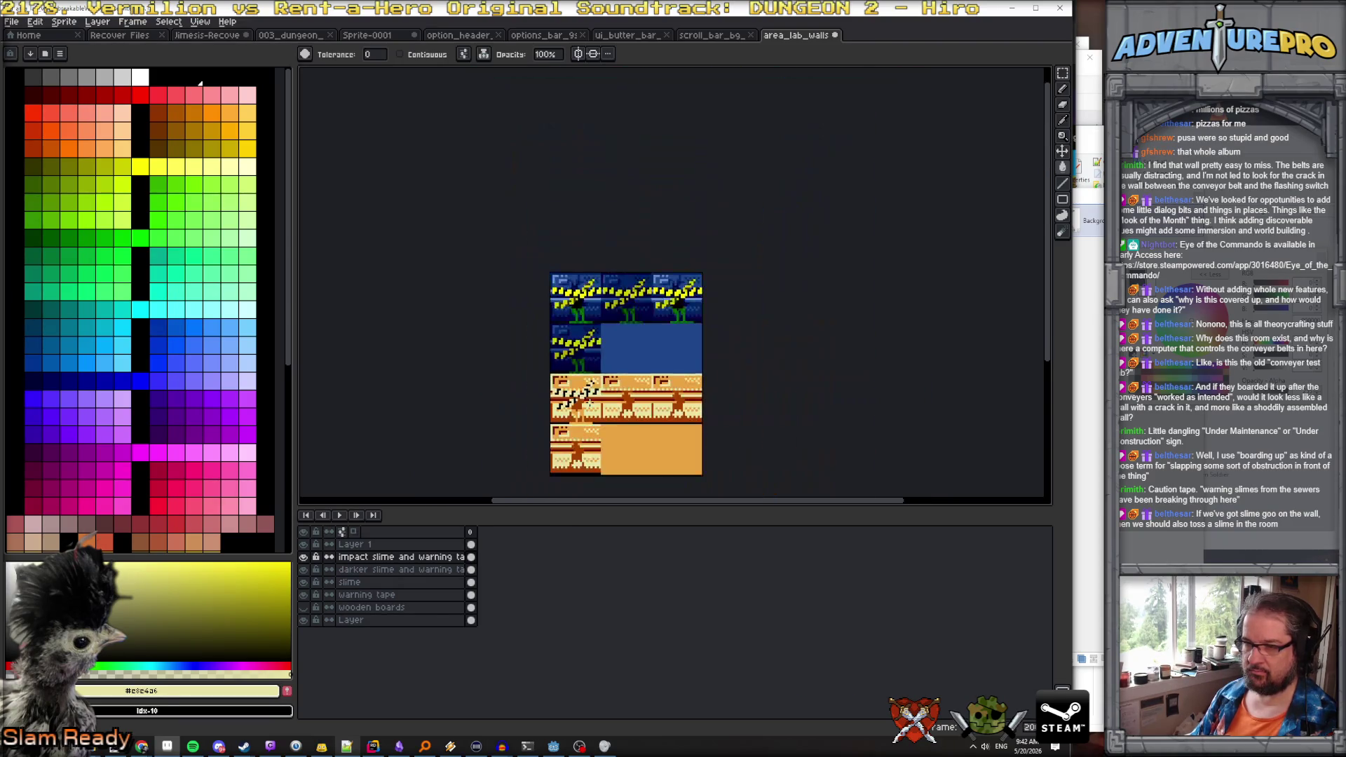
{"action": "scroll", "coordinate": [589, 404], "scroll_direction": "up", "scroll_amount": 2}
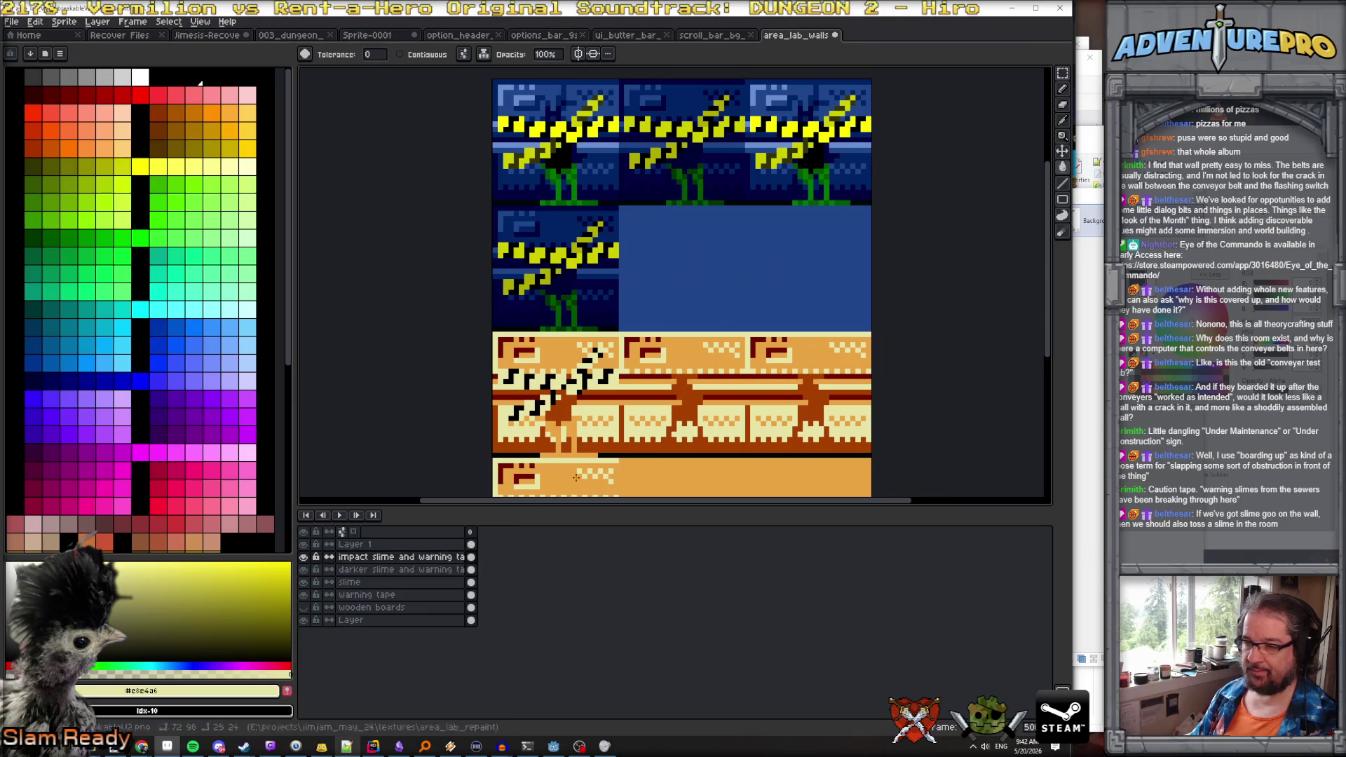
Move copies of the overlay onto the next wall tile and the bottom-left tile
{"action": "left_click", "coordinate": [1063, 73]}
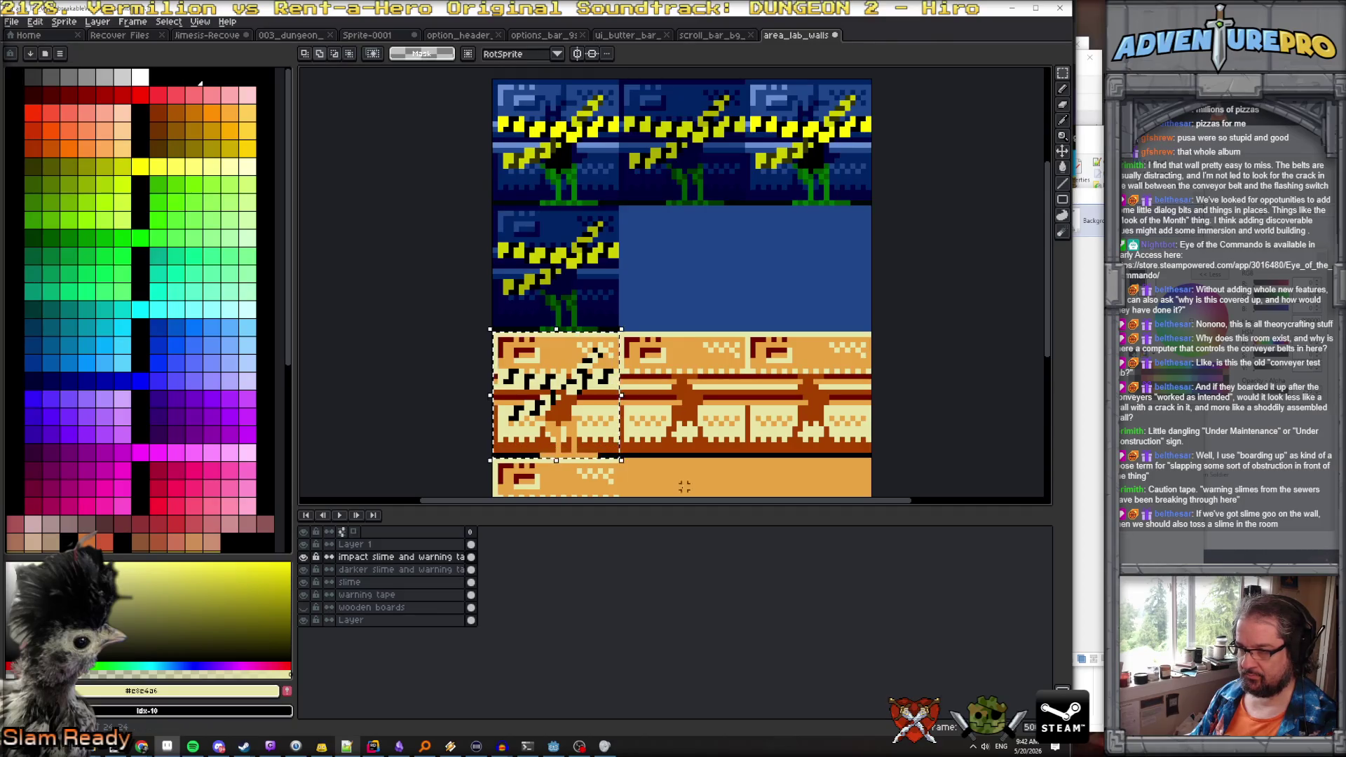
{"action": "left_click", "coordinate": [594, 432]}
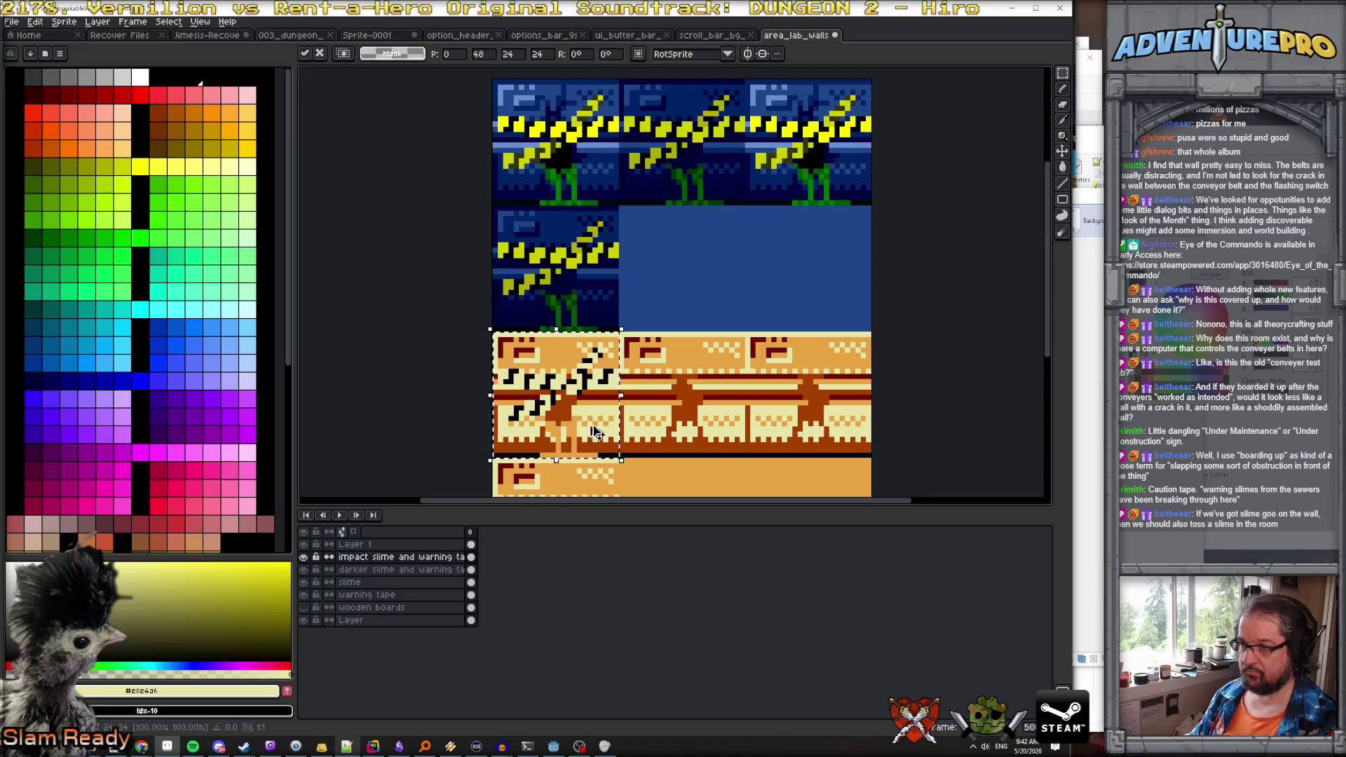
{"action": "mouse_move", "coordinate": [633, 430]}
{"action": "left_mouse_down"}
{"action": "mouse_move", "coordinate": [715, 432]}
{"action": "mouse_move", "coordinate": [592, 429]}
{"action": "mouse_move", "coordinate": [815, 426]}
{"action": "mouse_move", "coordinate": [840, 349]}
{"action": "left_mouse_up"}
{"action": "mouse_move", "coordinate": [851, 300]}
{"action": "left_mouse_down"}
{"action": "mouse_move", "coordinate": [598, 302]}
{"action": "mouse_move", "coordinate": [595, 418]}
{"action": "left_mouse_up"}
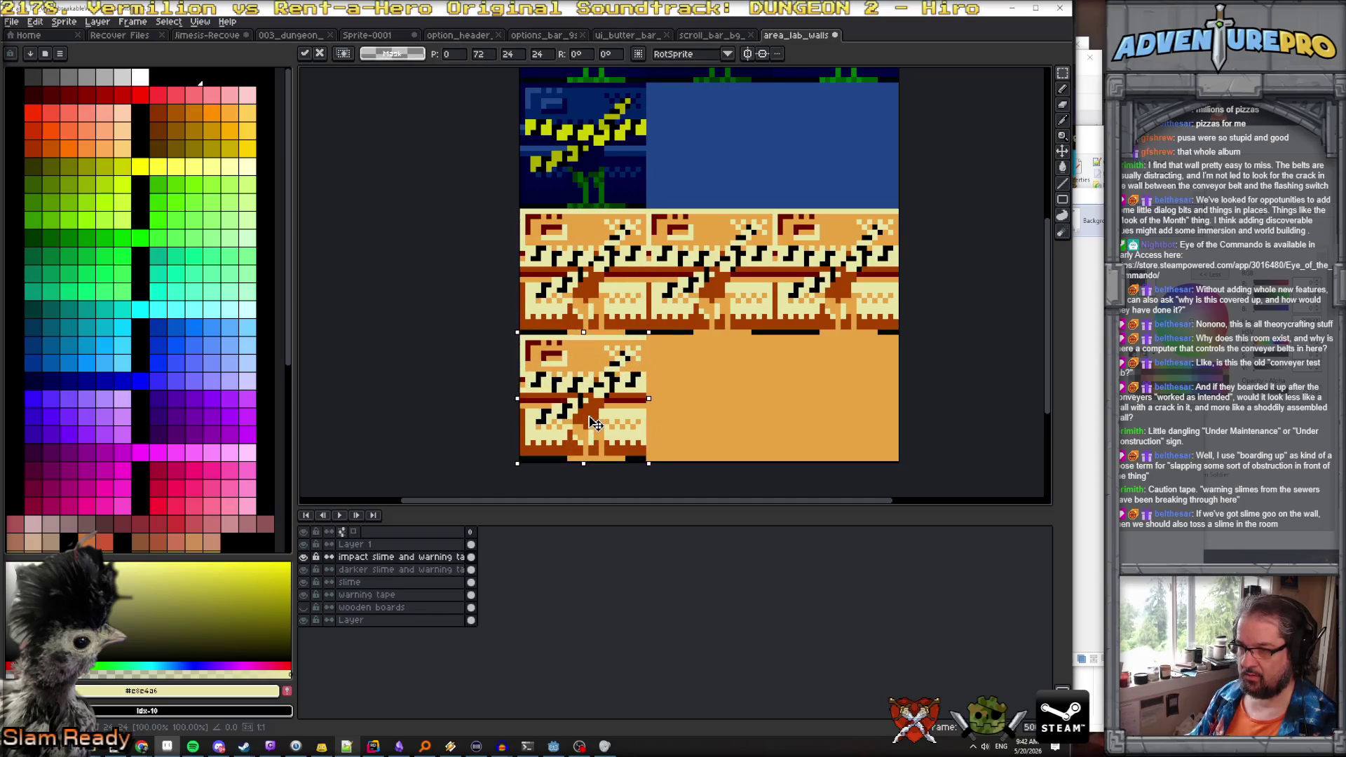
{"action": "key", "text": "Return"}
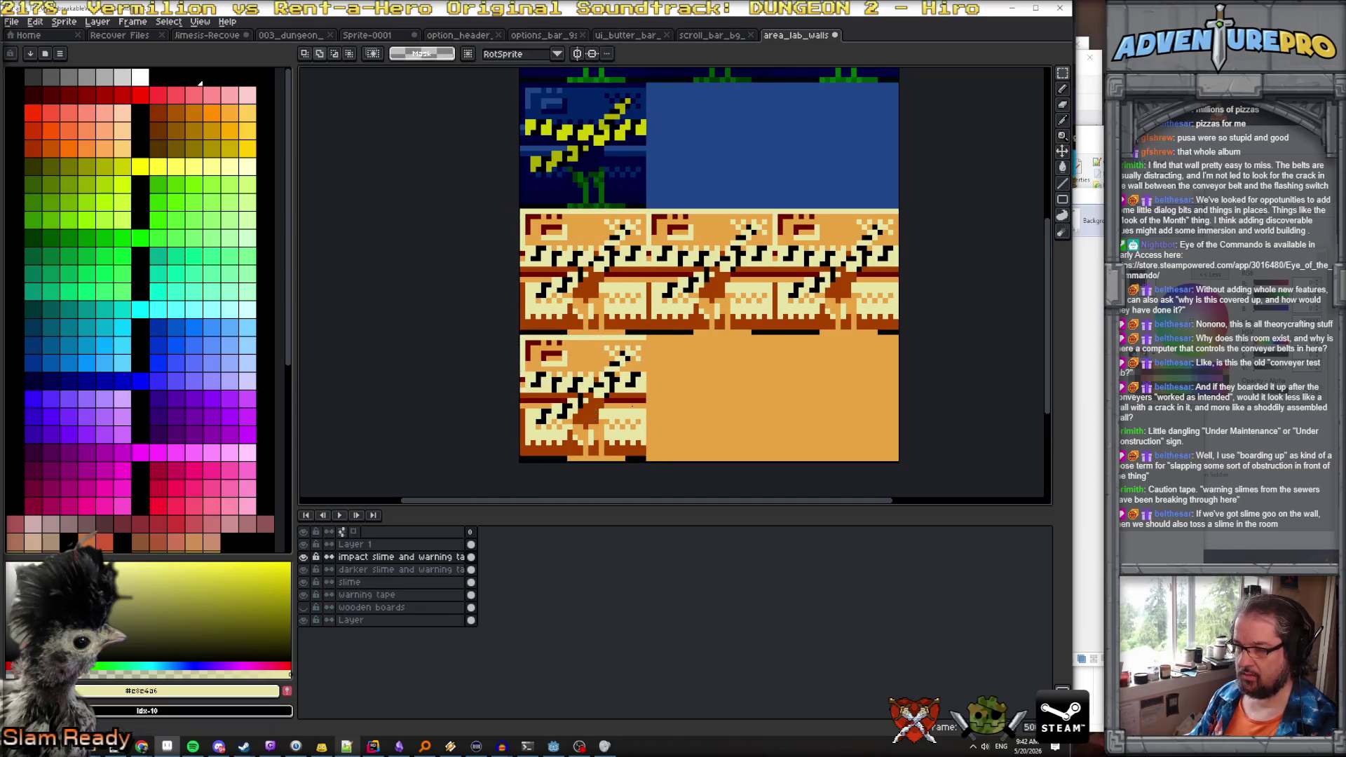
Save the tile sheet as a flattened PNG
{"action": "key", "text": "minus"}
{"action": "key", "text": "ctrl+s"}
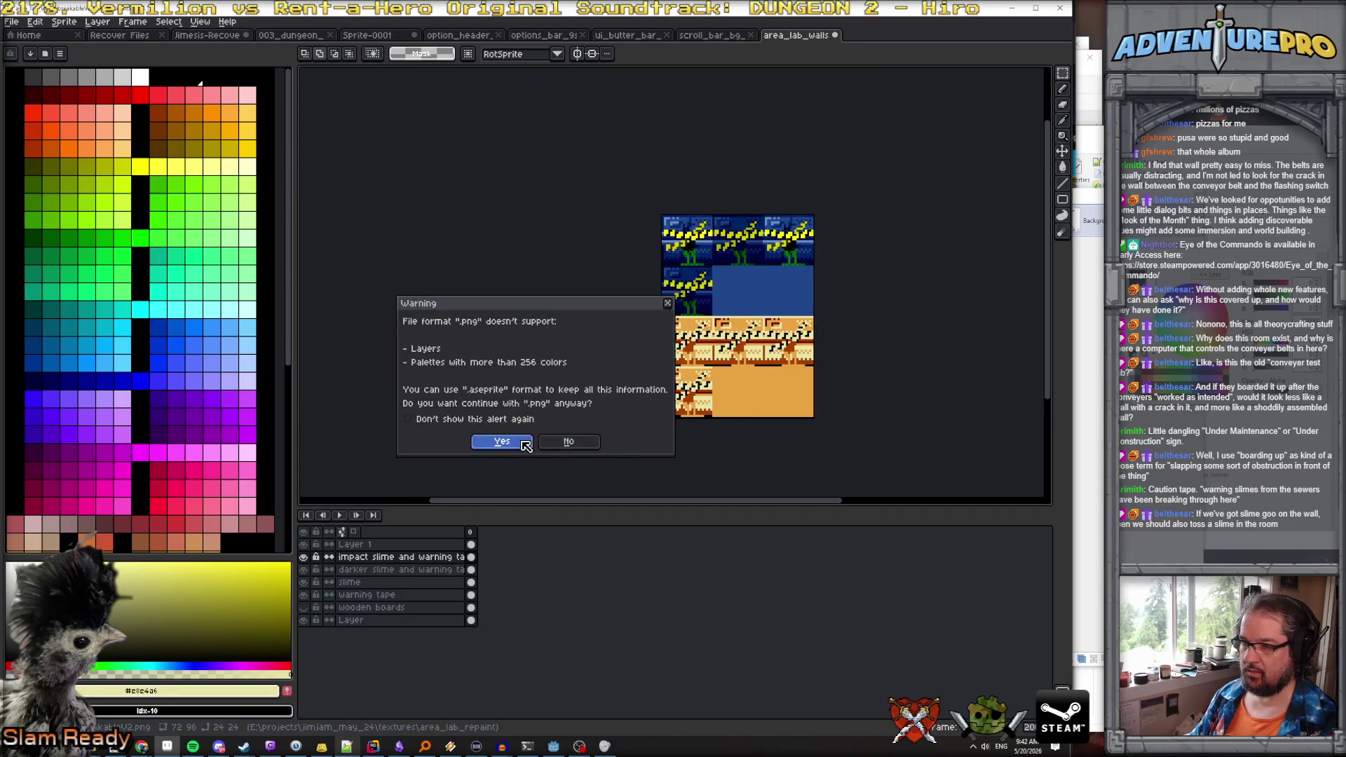
{"action": "left_click", "coordinate": [521, 441]}
Save the wall tile sprite as an .ase file, then return to Godot
{"action": "left_click", "coordinate": [9, 21]}
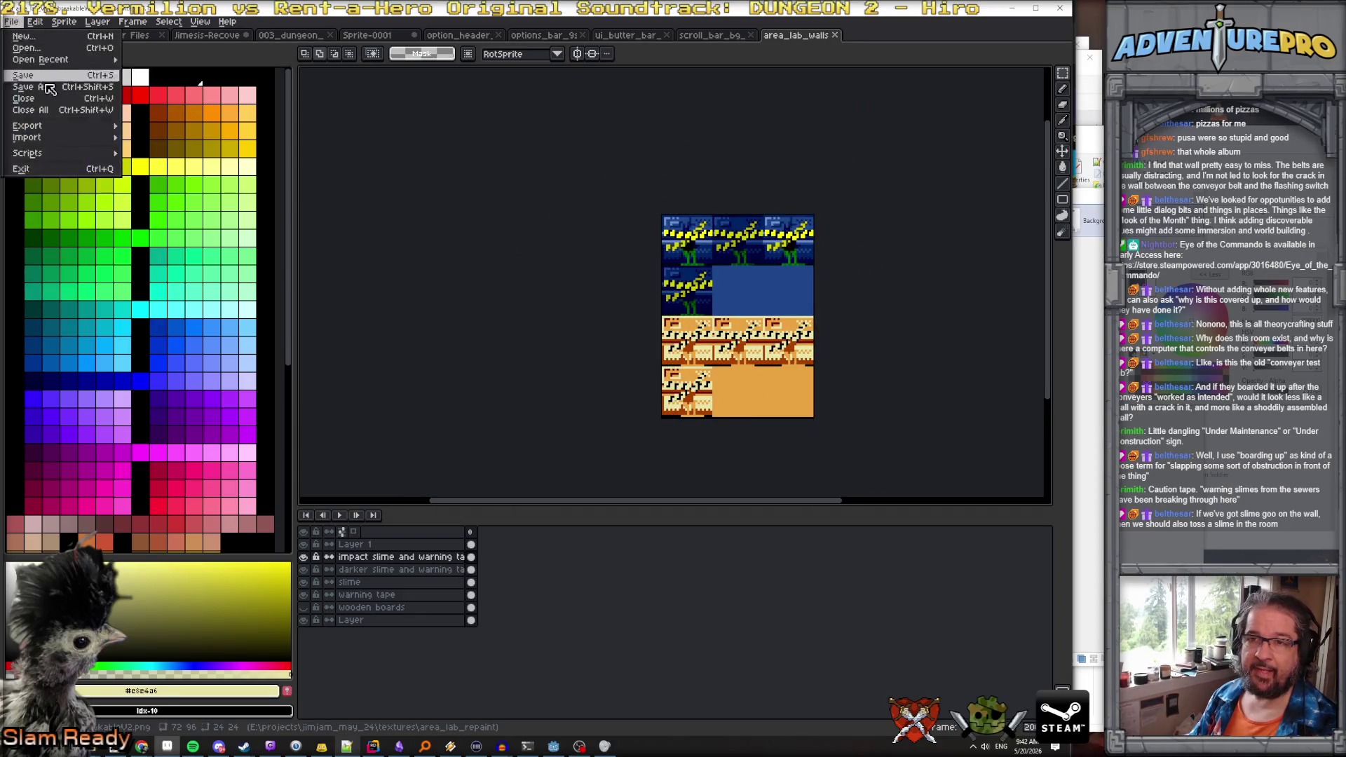
{"action": "left_click", "coordinate": [56, 87]}
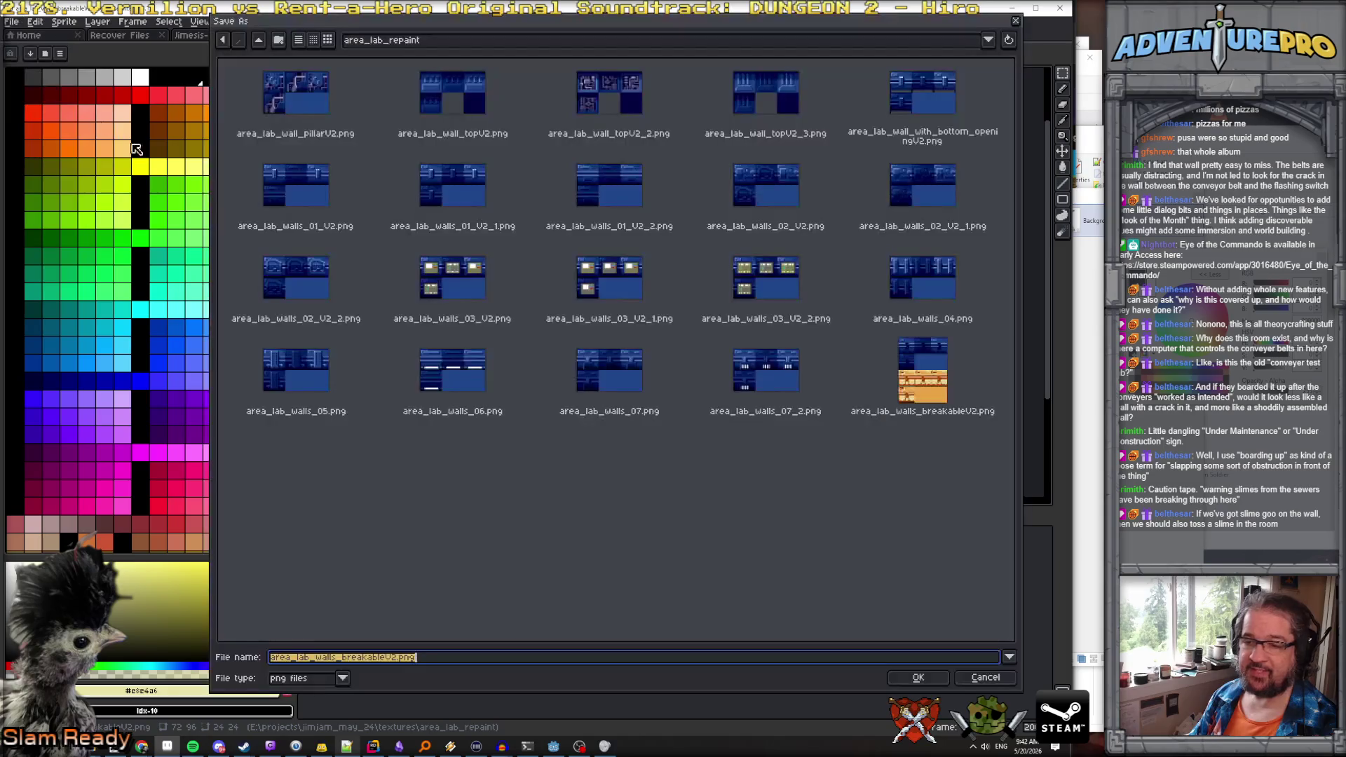
{"action": "left_click", "coordinate": [342, 679]}
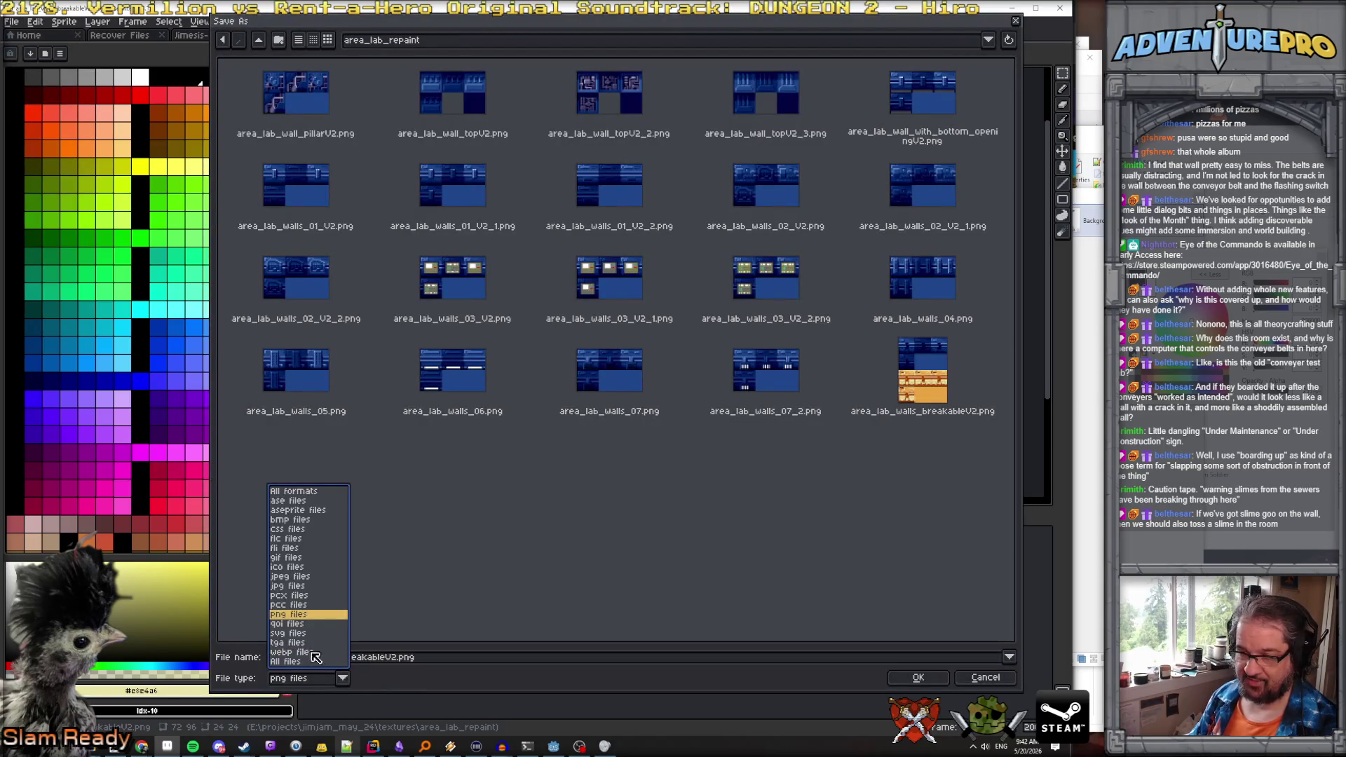
{"action": "left_click", "coordinate": [296, 502]}
{"action": "left_click", "coordinate": [918, 677]}
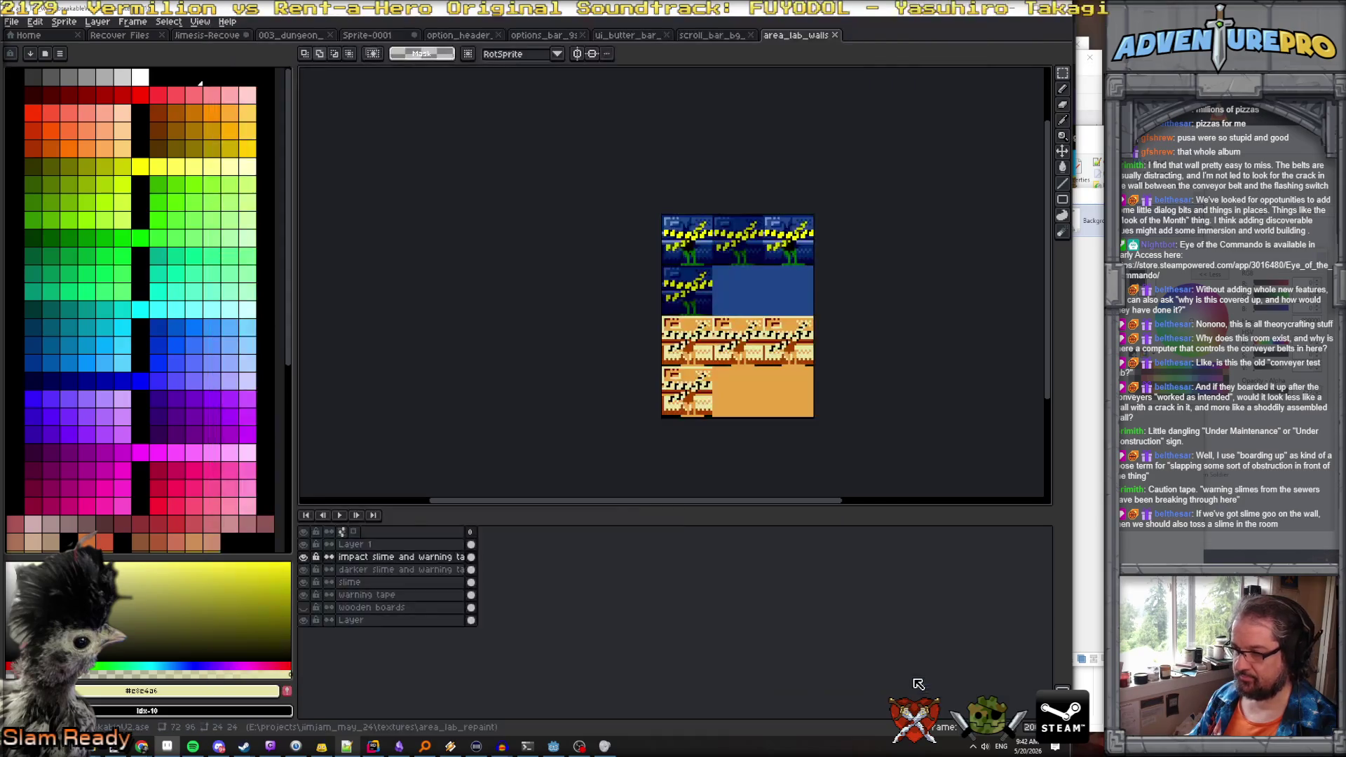
{"action": "key", "text": "alt+Tab"}
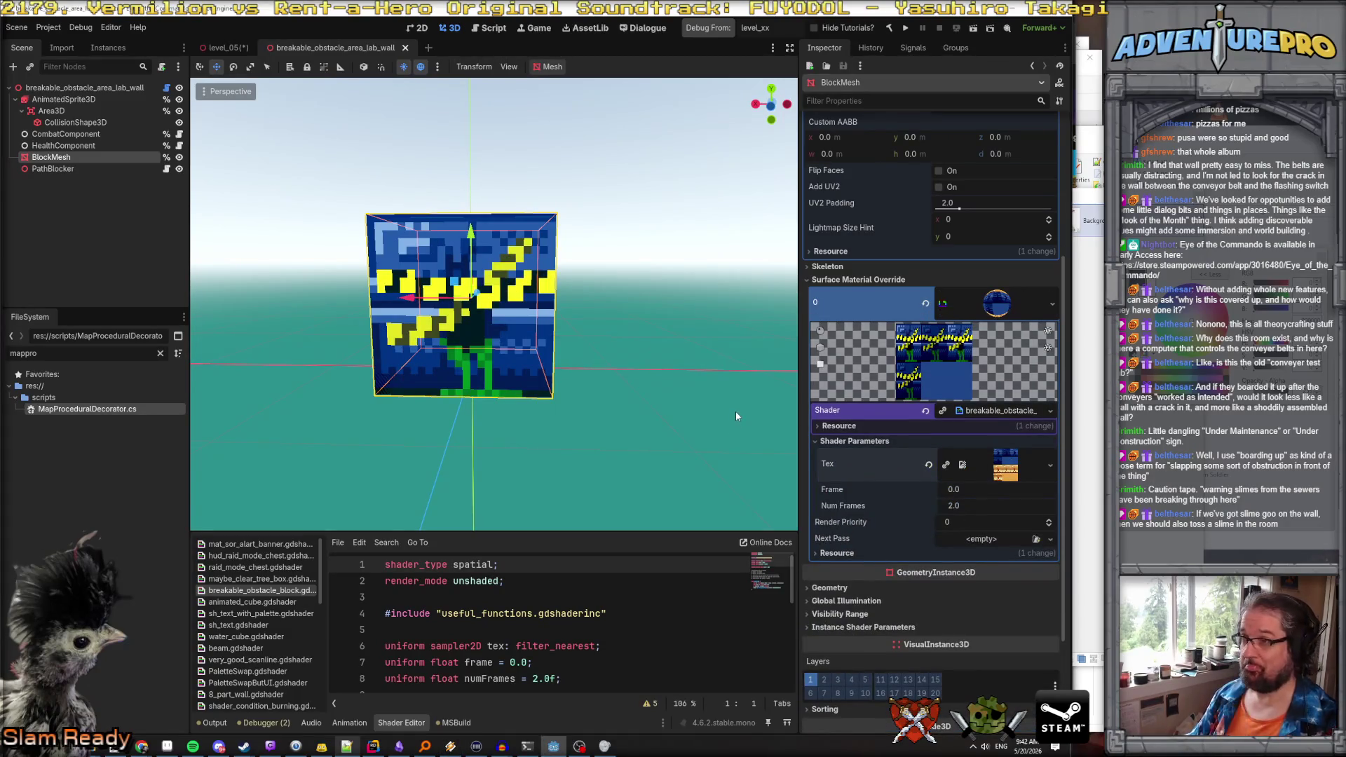
In level_05, search the FileSystem for 'slimeenem' and drop enemy_mook_sewer.tscn into the lab room
{"action": "scroll", "coordinate": [704, 195], "scroll_direction": "down", "scroll_amount": 3}
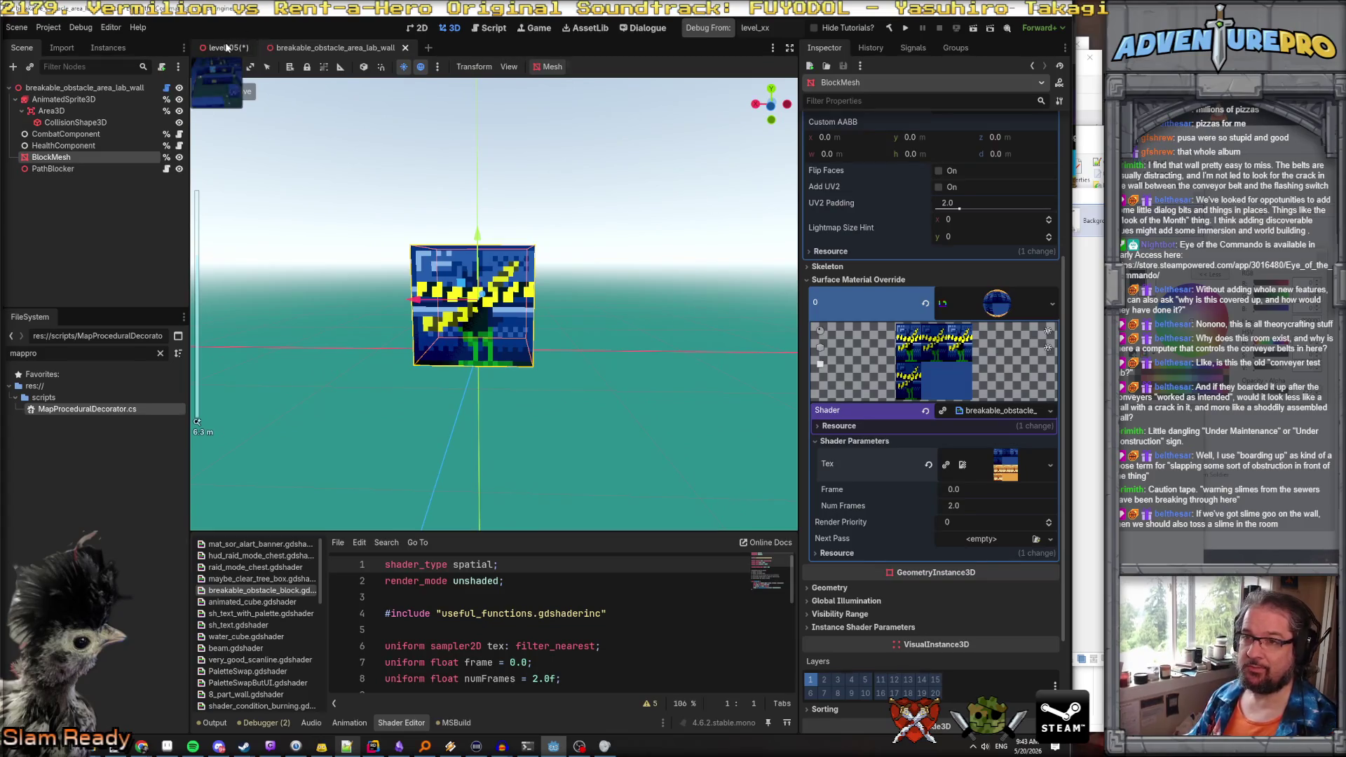
{"action": "left_click", "coordinate": [227, 47]}
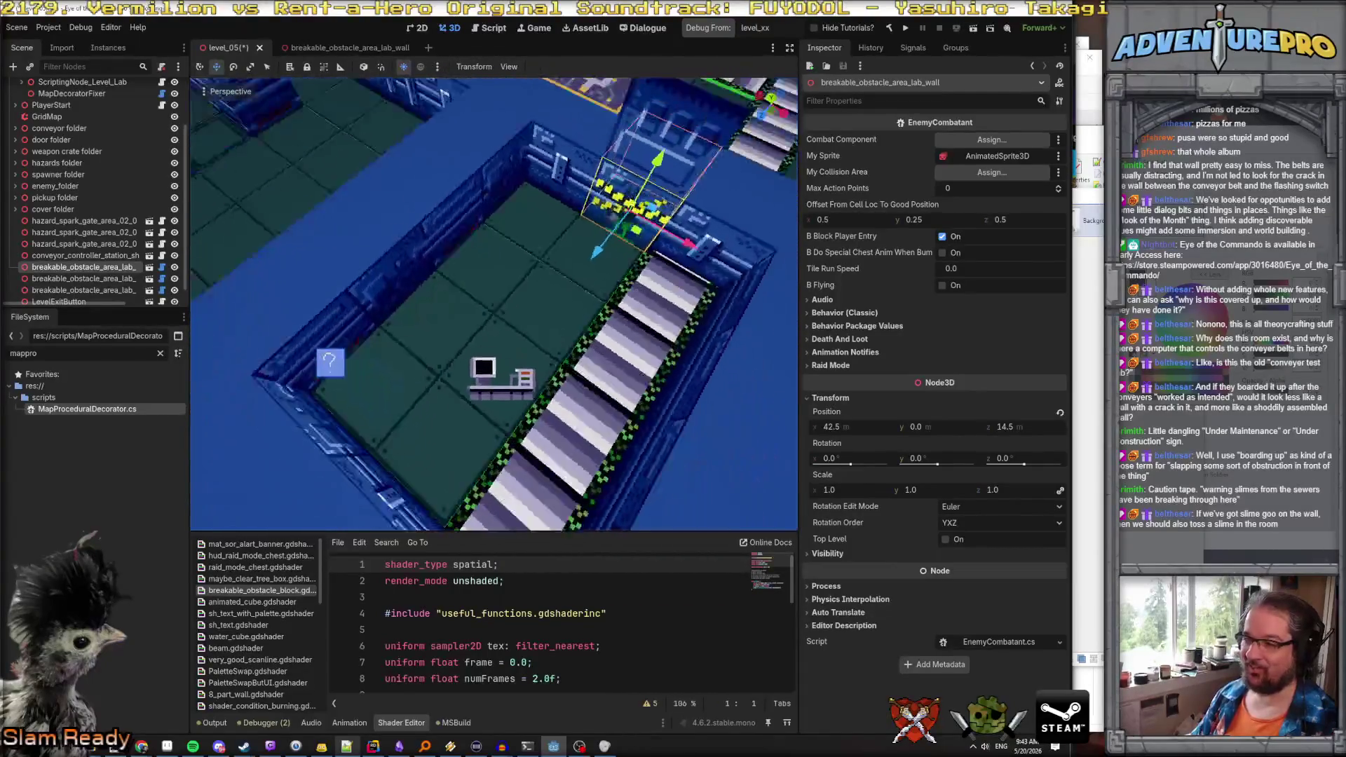
{"action": "left_click", "coordinate": [160, 352]}
{"action": "type", "text": "slime"}
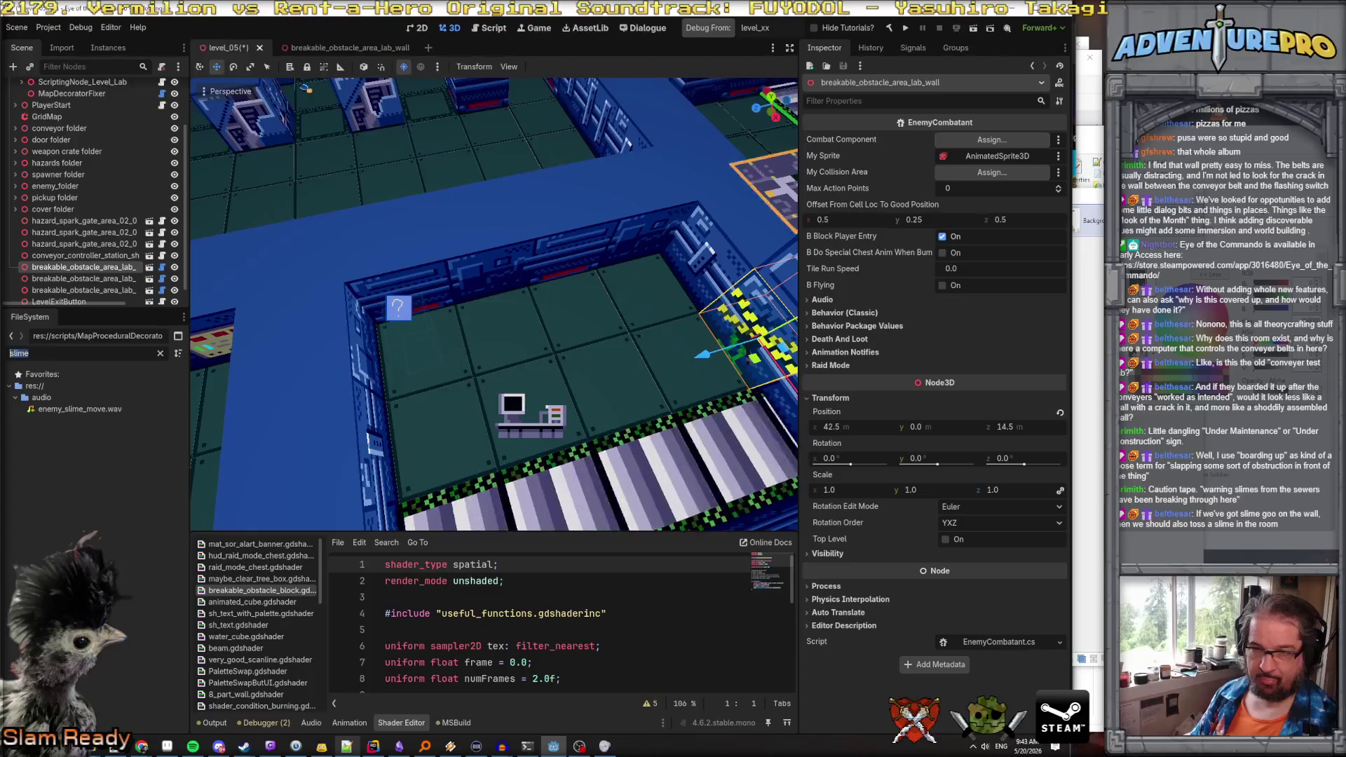
{"action": "type", "text": "enemy_"}
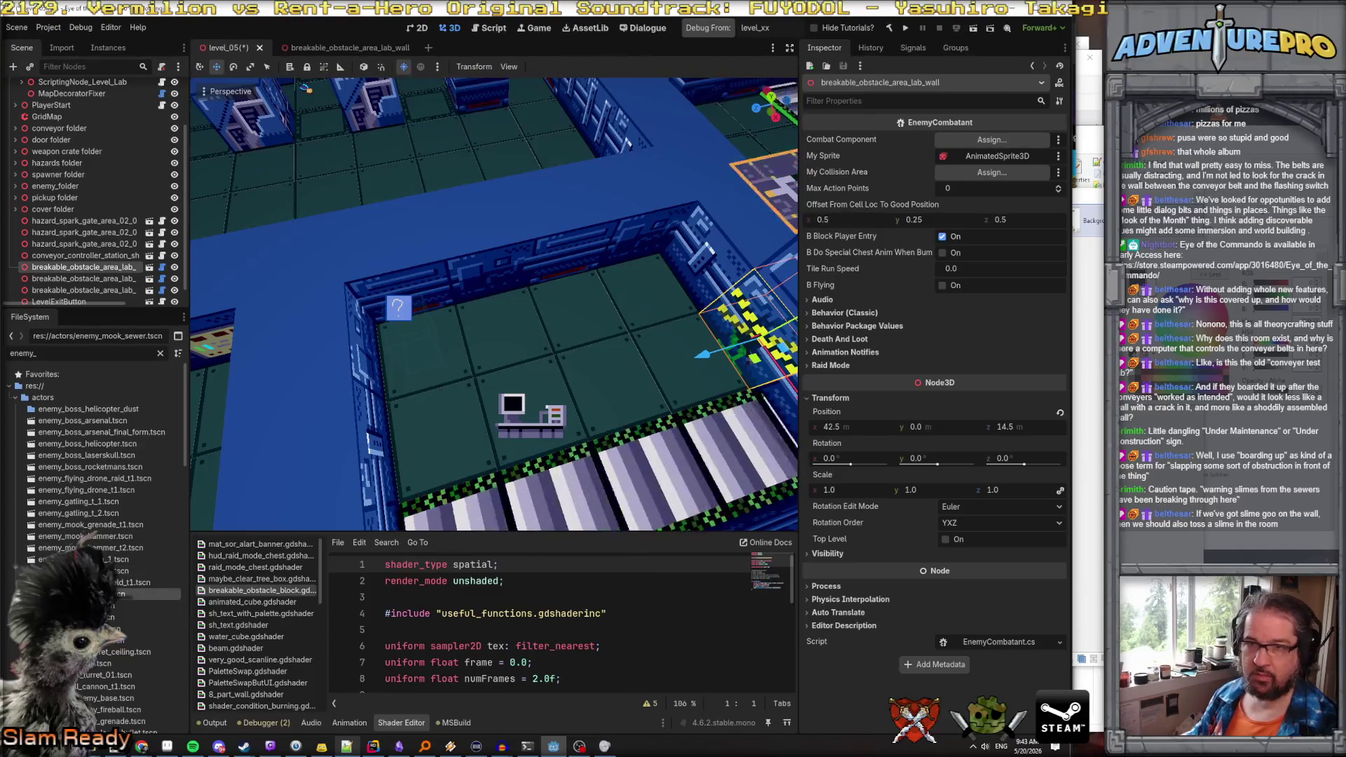
{"action": "left_click_drag", "start_coordinate": [125, 586], "coordinate": [483, 352]}
Move enemy_mook_sewer into enemy_folder and set its Position to X 41.5, Z 17.5
{"action": "scroll", "coordinate": [87, 286], "scroll_direction": "down", "scroll_amount": 1}
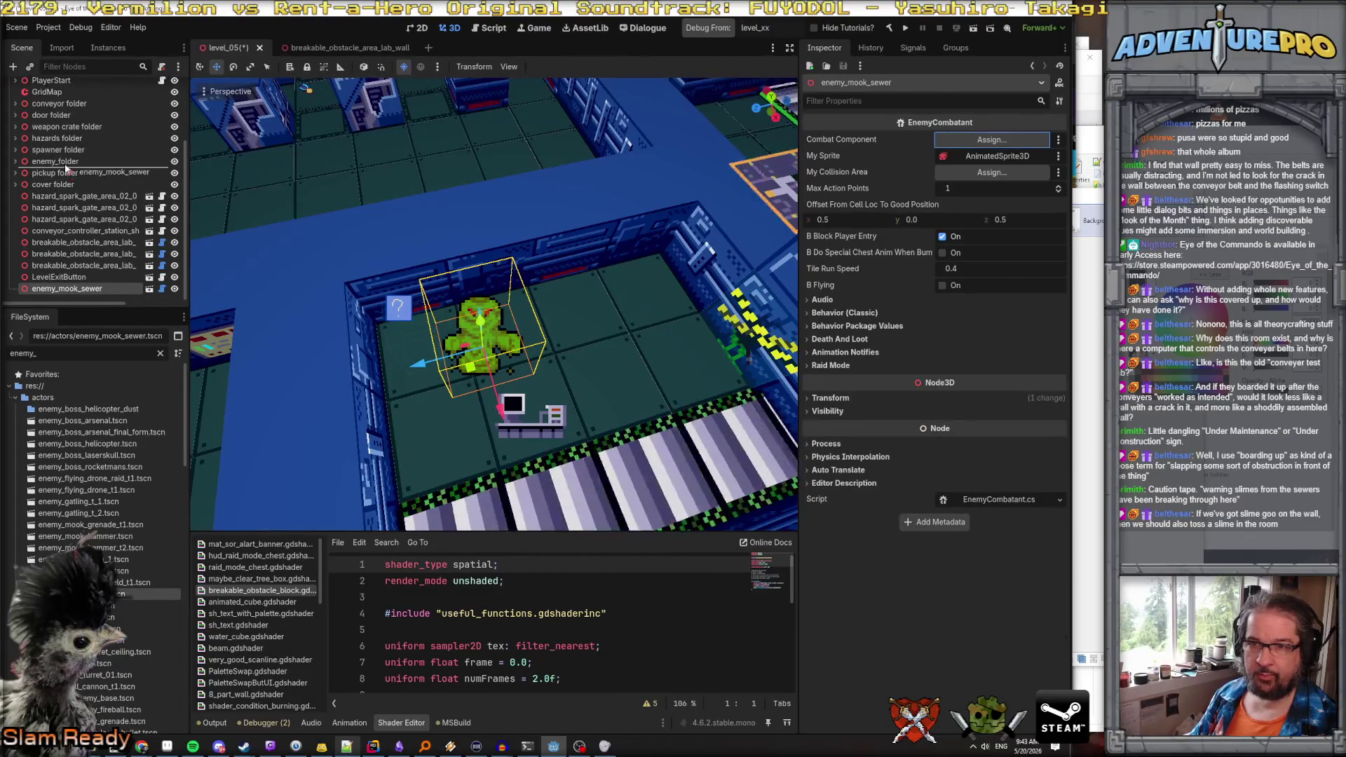
{"action": "left_click_drag", "start_coordinate": [64, 164], "coordinate": [64, 162]}
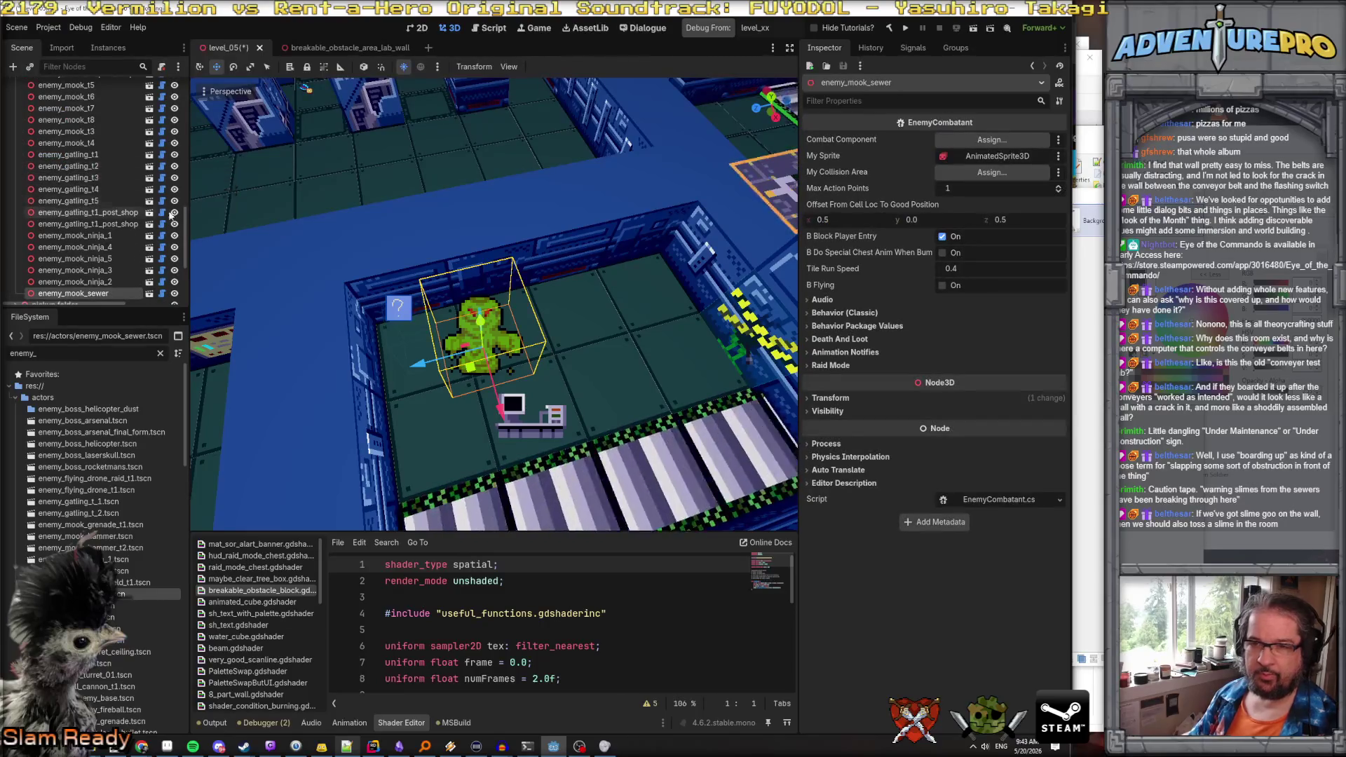
{"action": "left_click", "coordinate": [830, 398]}
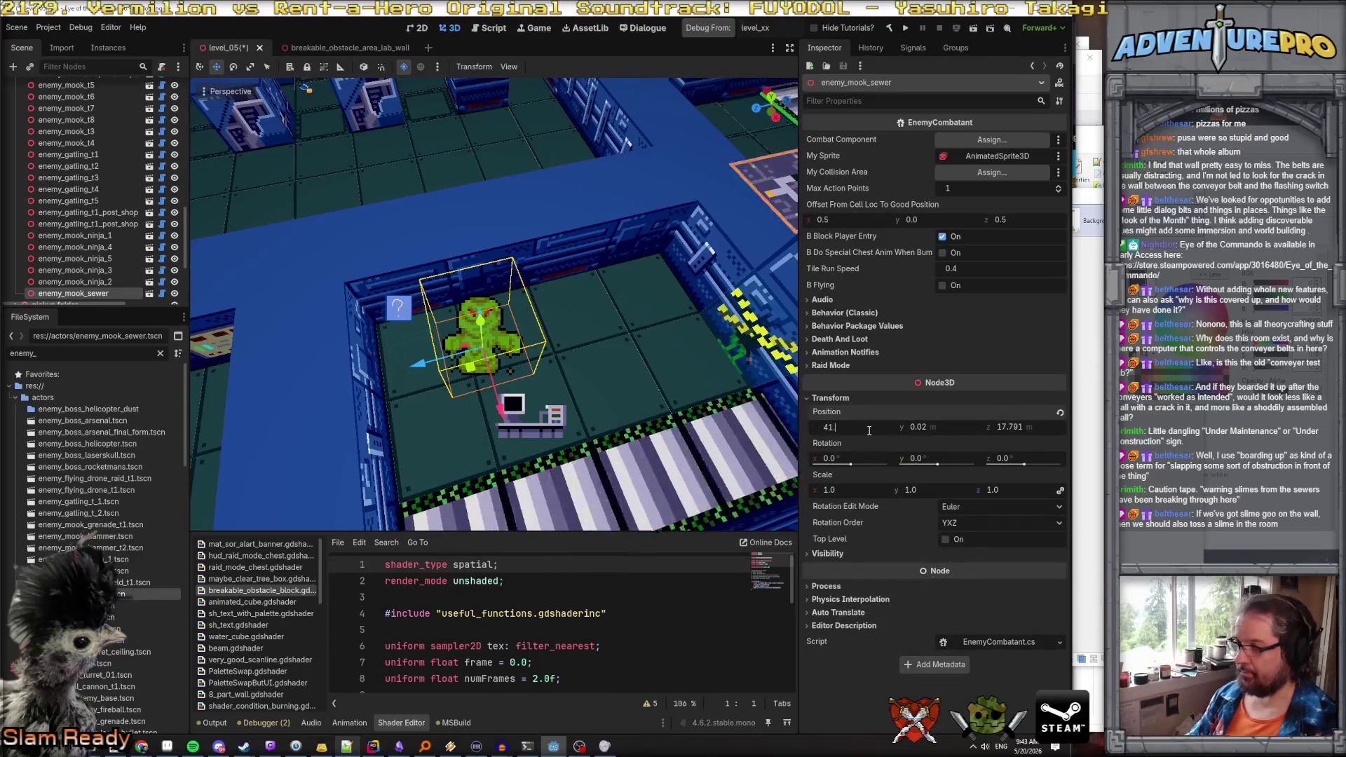
{"action": "type", "text": ".5"}
{"action": "key", "text": "Tab"}
{"action": "type", "text": "0"}
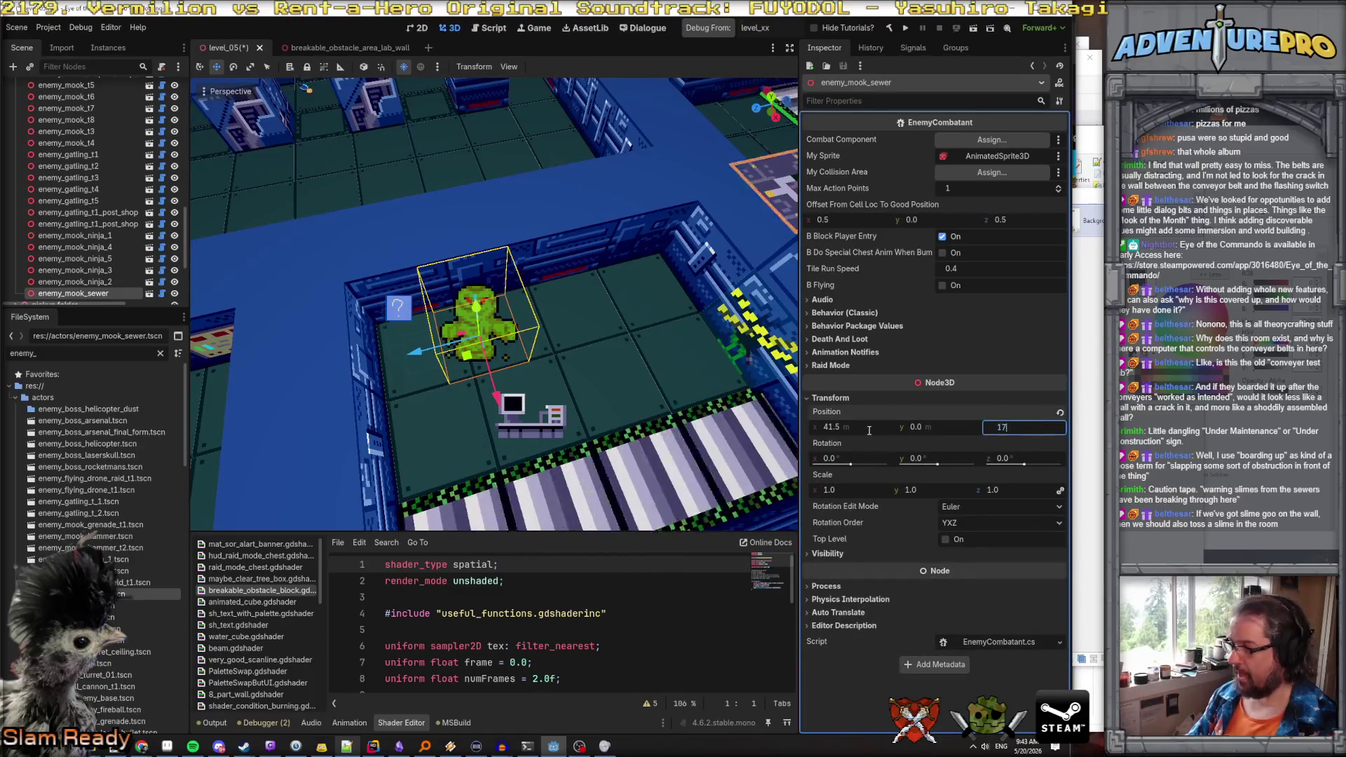
{"action": "type", "text": ".9"}
{"action": "key", "text": "Return"}
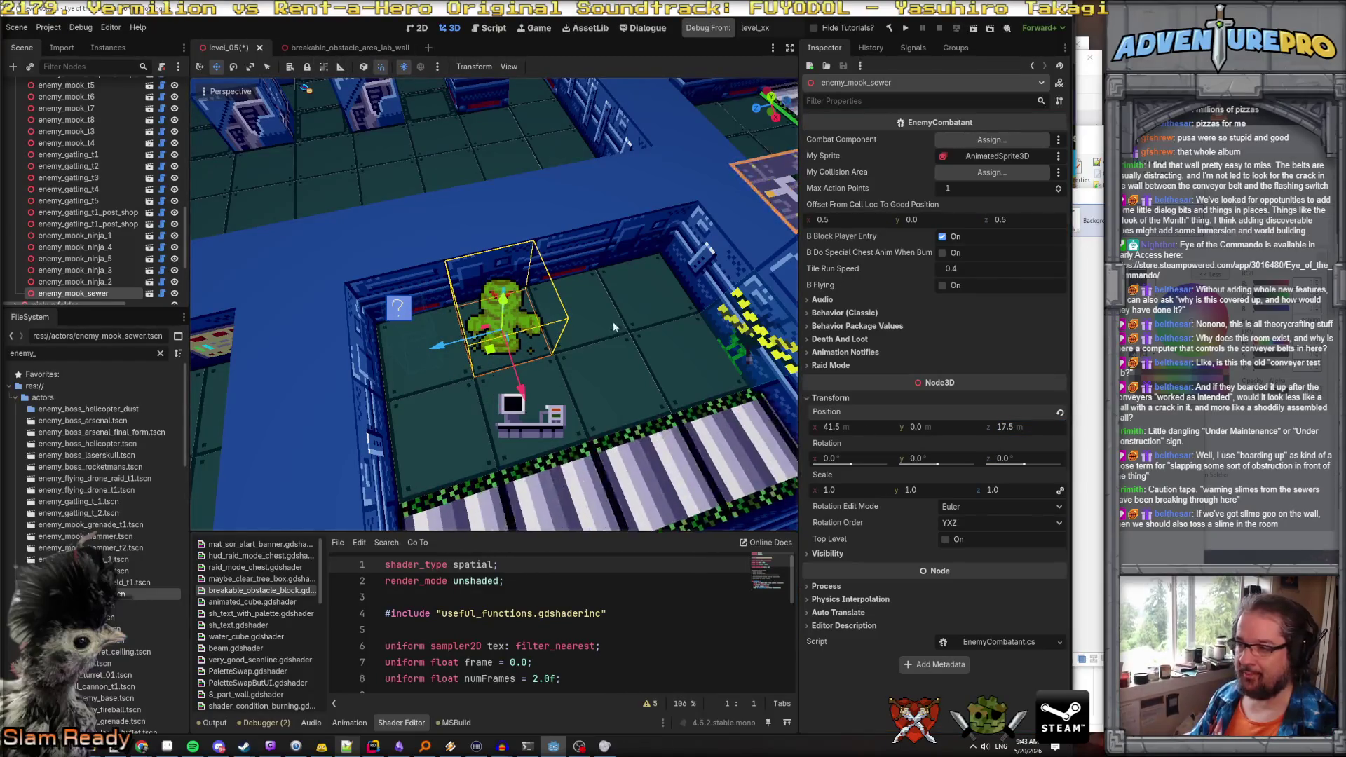
{"action": "mouse_move", "coordinate": [614, 326]}
{"action": "left_mouse_down"}
{"action": "mouse_move", "coordinate": [526, 326]}
{"action": "mouse_move", "coordinate": [477, 350]}
{"action": "mouse_move", "coordinate": [333, 337]}
{"action": "left_mouse_up"}
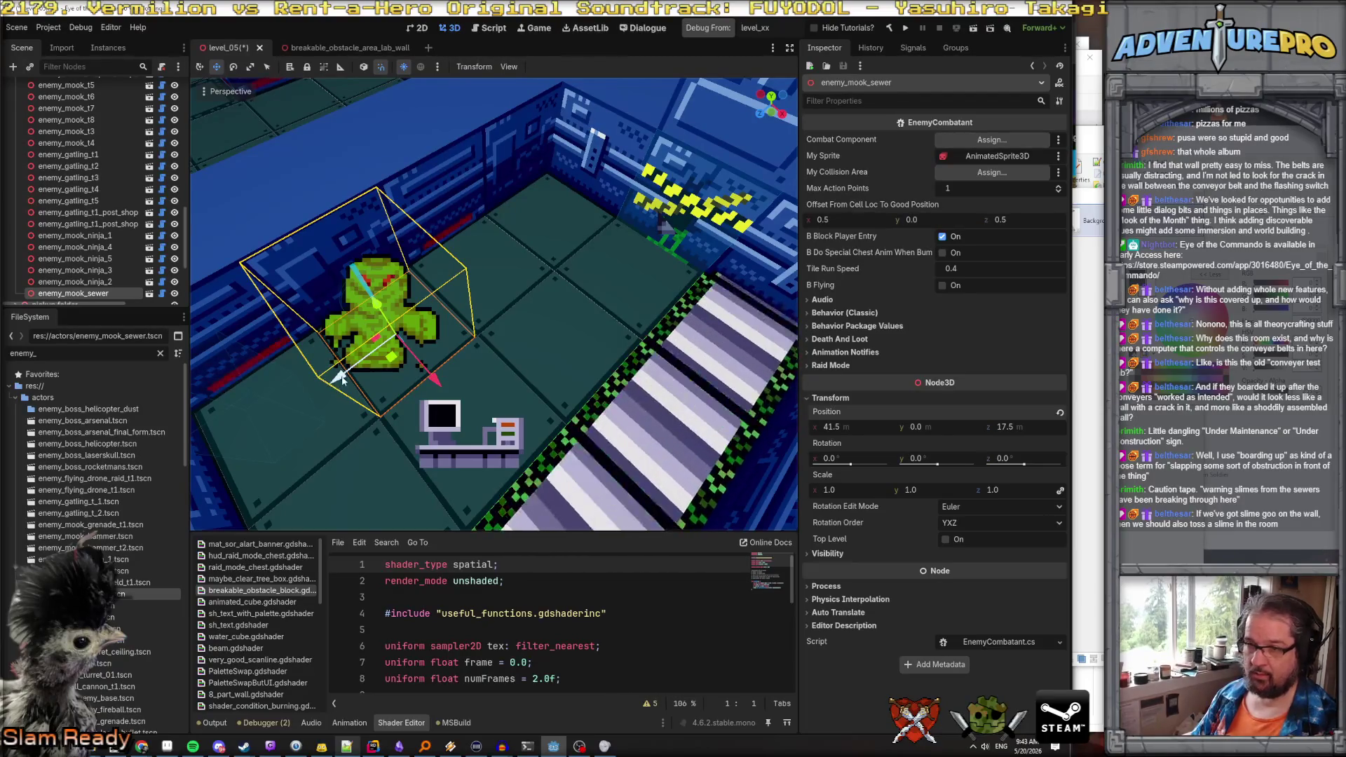
Duplicate the sewer slime twice, moving the third slime away from the others
{"action": "right_click", "coordinate": [120, 295]}
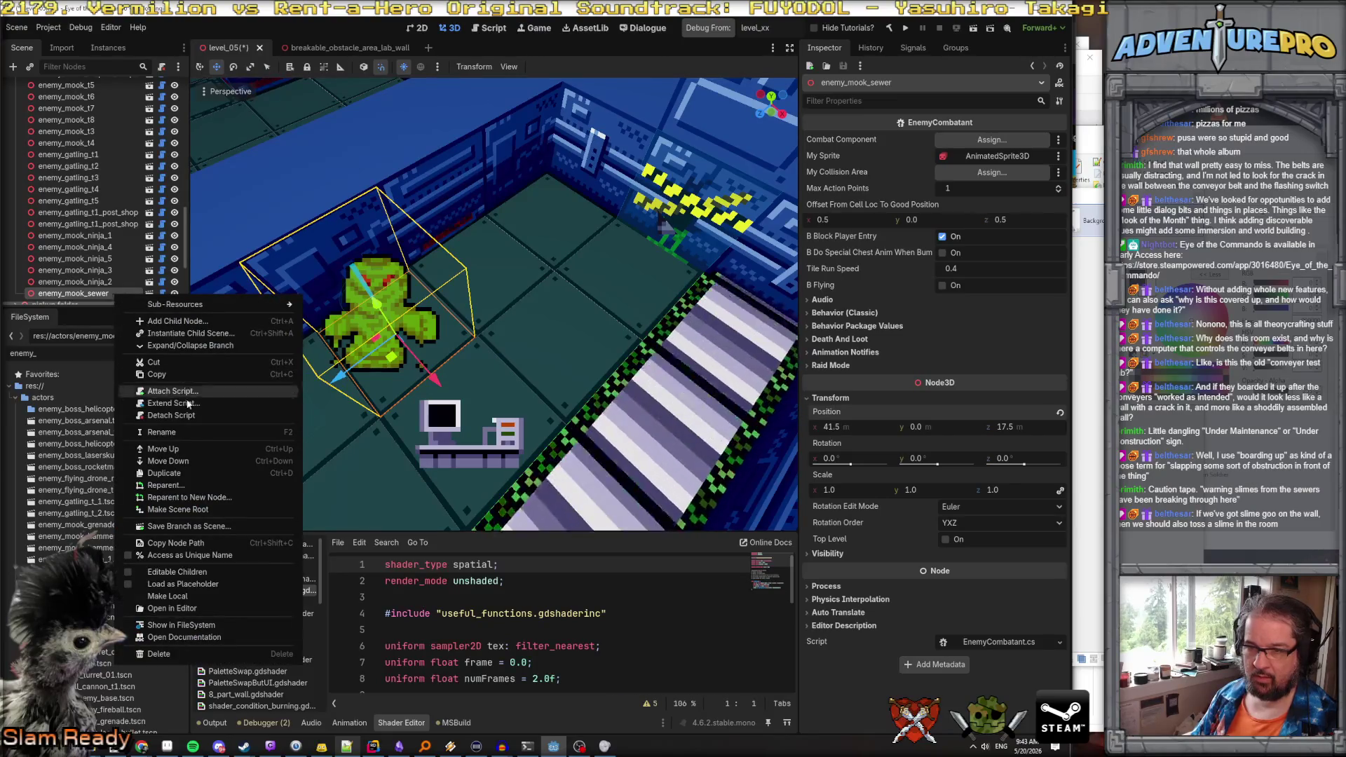
{"action": "left_click", "coordinate": [188, 471]}
{"action": "left_click_drag", "start_coordinate": [335, 378], "coordinate": [485, 300]}
{"action": "scroll", "coordinate": [81, 296], "scroll_direction": "down", "scroll_amount": 3}
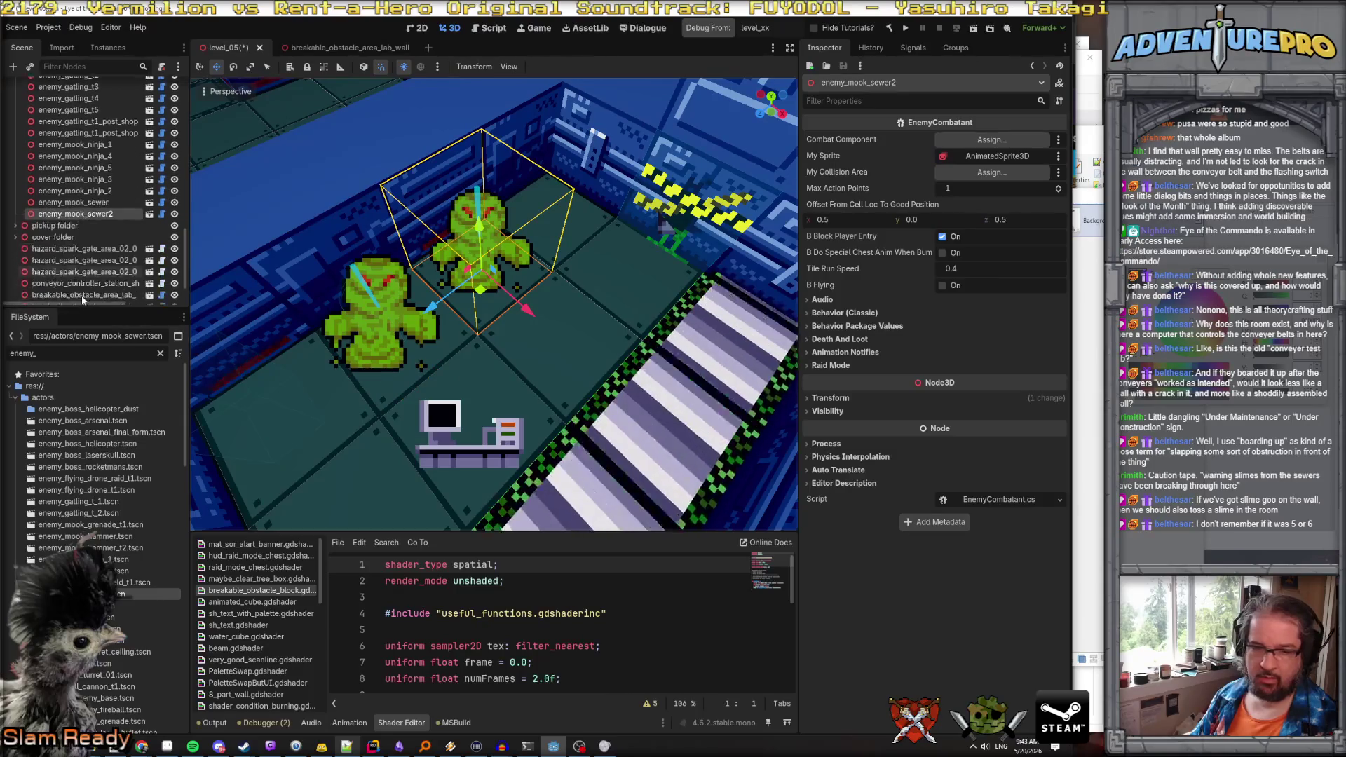
{"action": "right_click", "coordinate": [81, 216]}
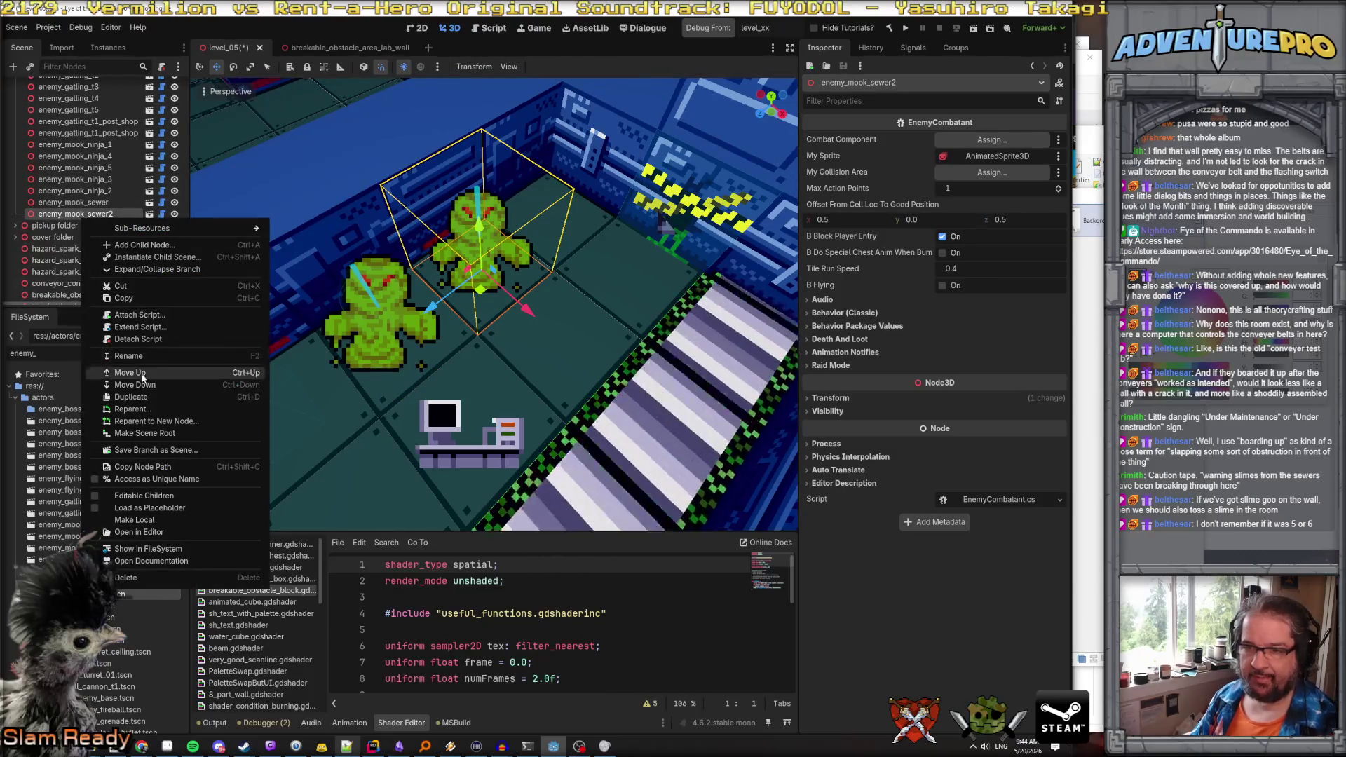
{"action": "left_click", "coordinate": [131, 397]}
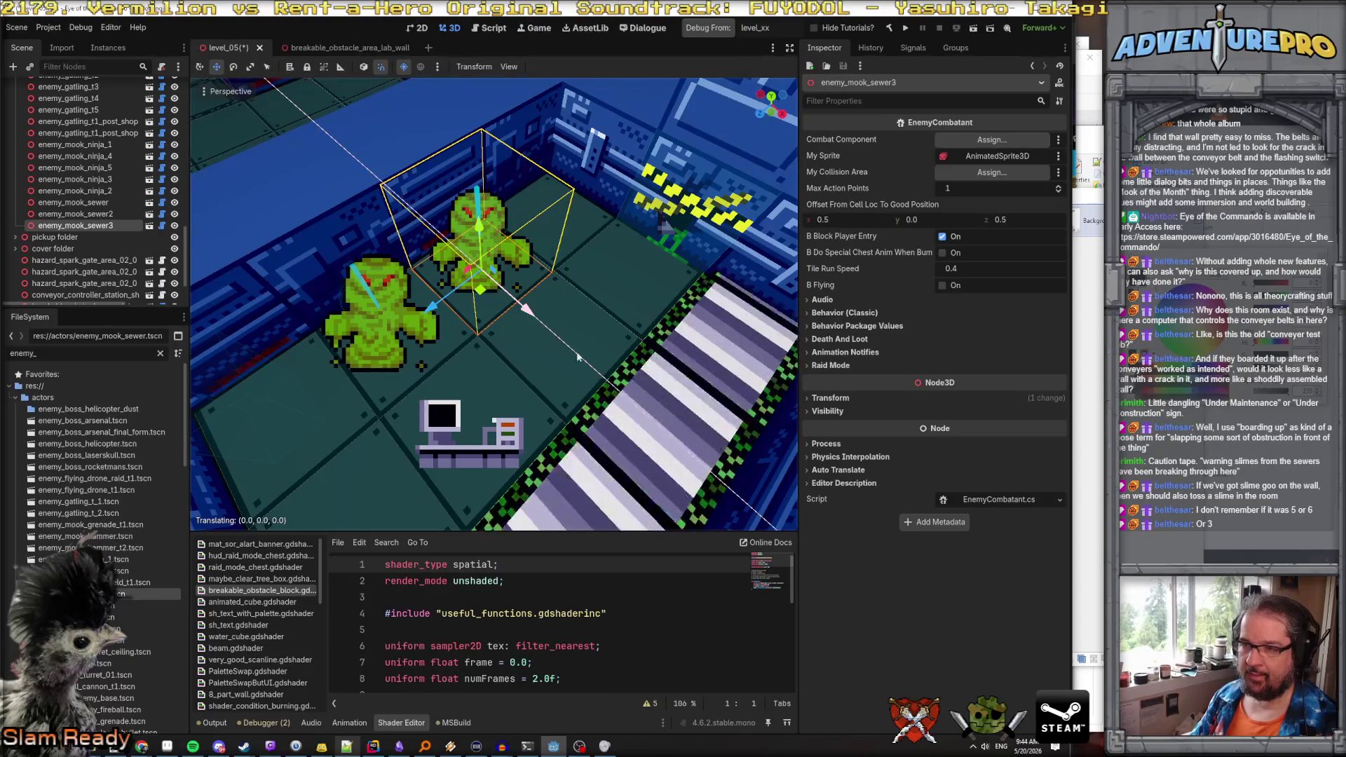
{"action": "left_click_drag", "start_coordinate": [577, 357], "coordinate": [581, 372]}
Add a fourth slime copy and move it to the back of the room
{"action": "left_click_drag", "start_coordinate": [461, 331], "coordinate": [507, 269]}
{"action": "left_click", "coordinate": [506, 268]}
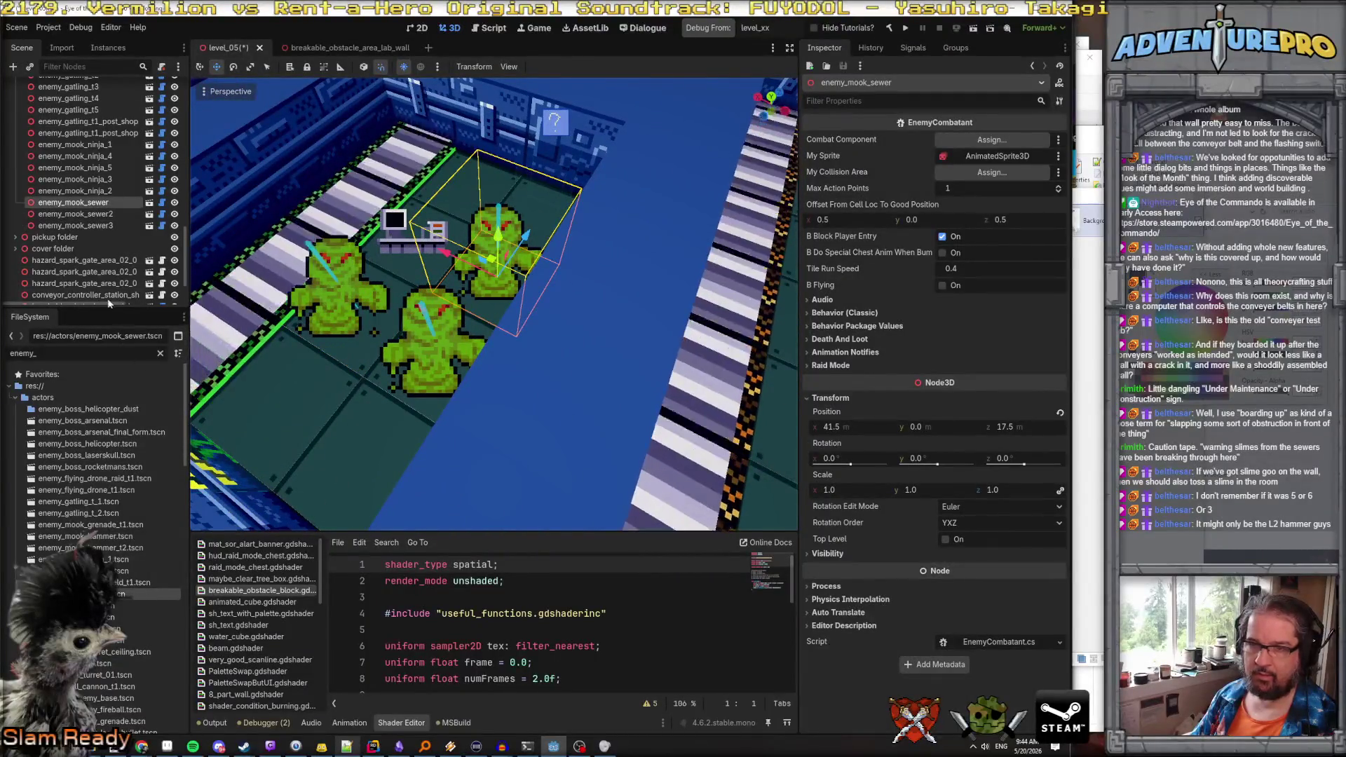
{"action": "right_click", "coordinate": [86, 225]}
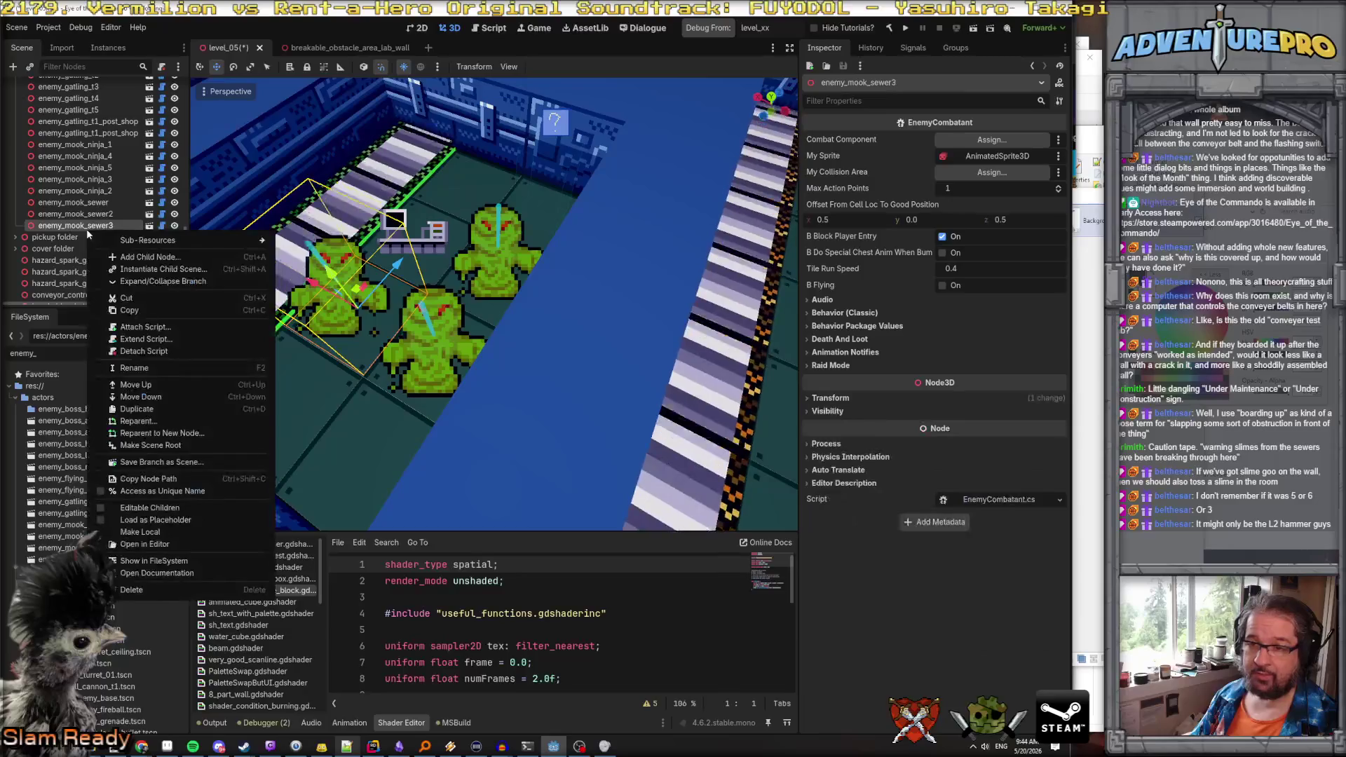
{"action": "left_click", "coordinate": [156, 409]}
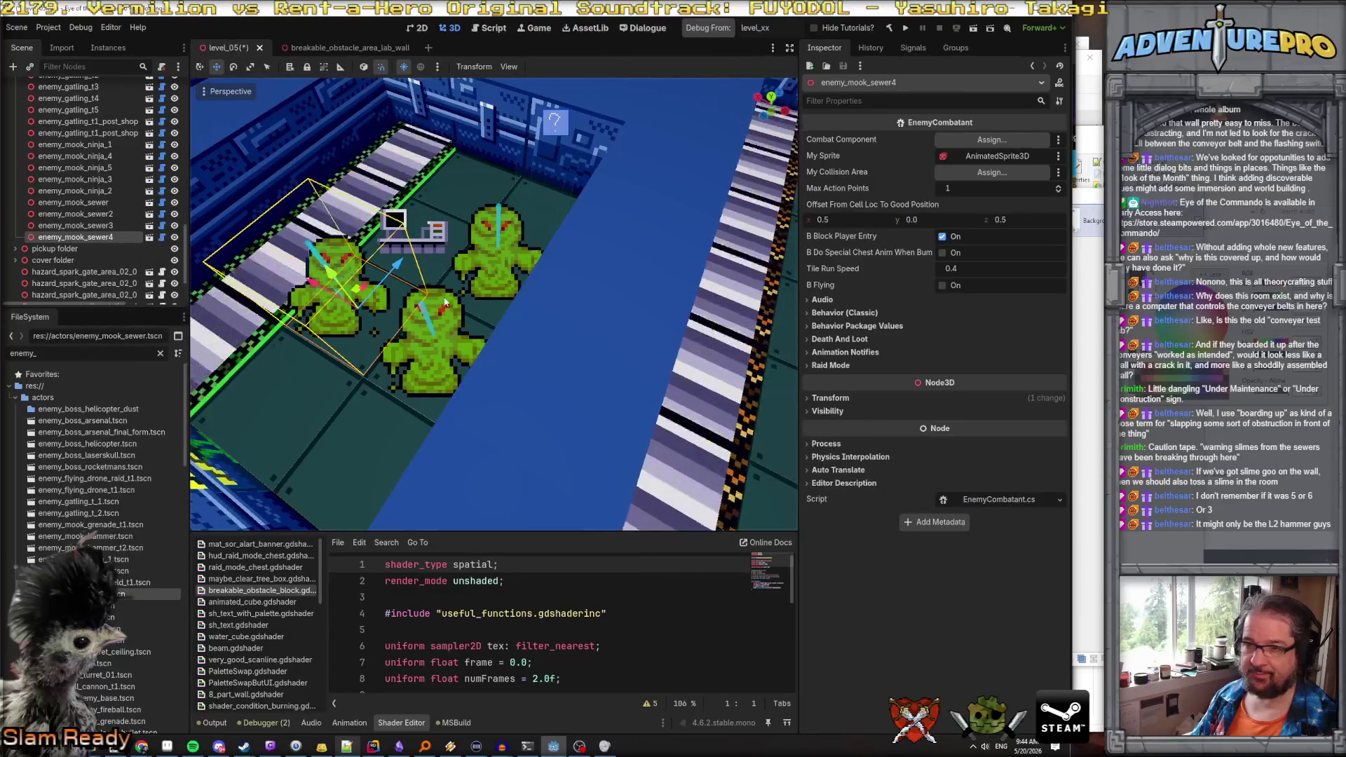
{"action": "left_click", "coordinate": [116, 226]}
{"action": "left_click_drag", "start_coordinate": [413, 267], "coordinate": [540, 137]}
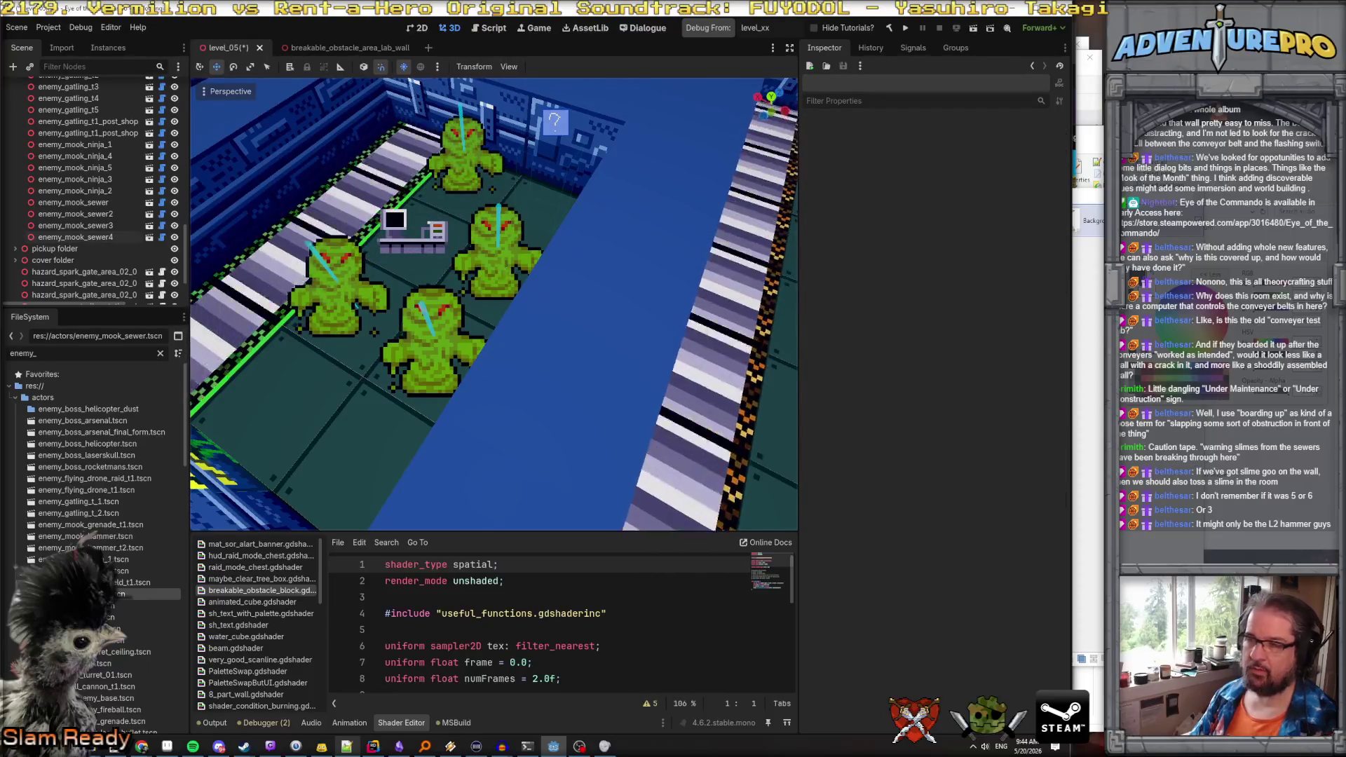
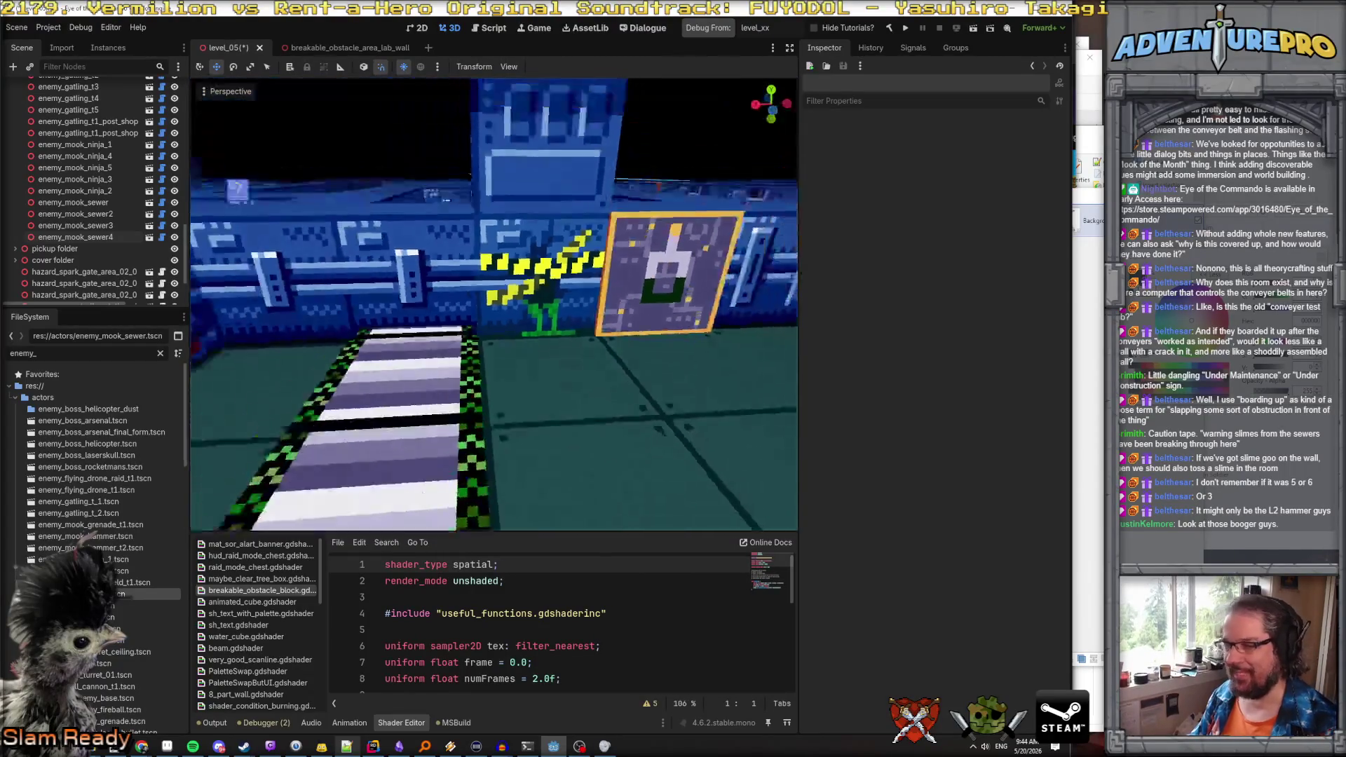
Save level_05, set Debug From to level_05, and launch the game
{"action": "key", "text": "ctrl+s"}
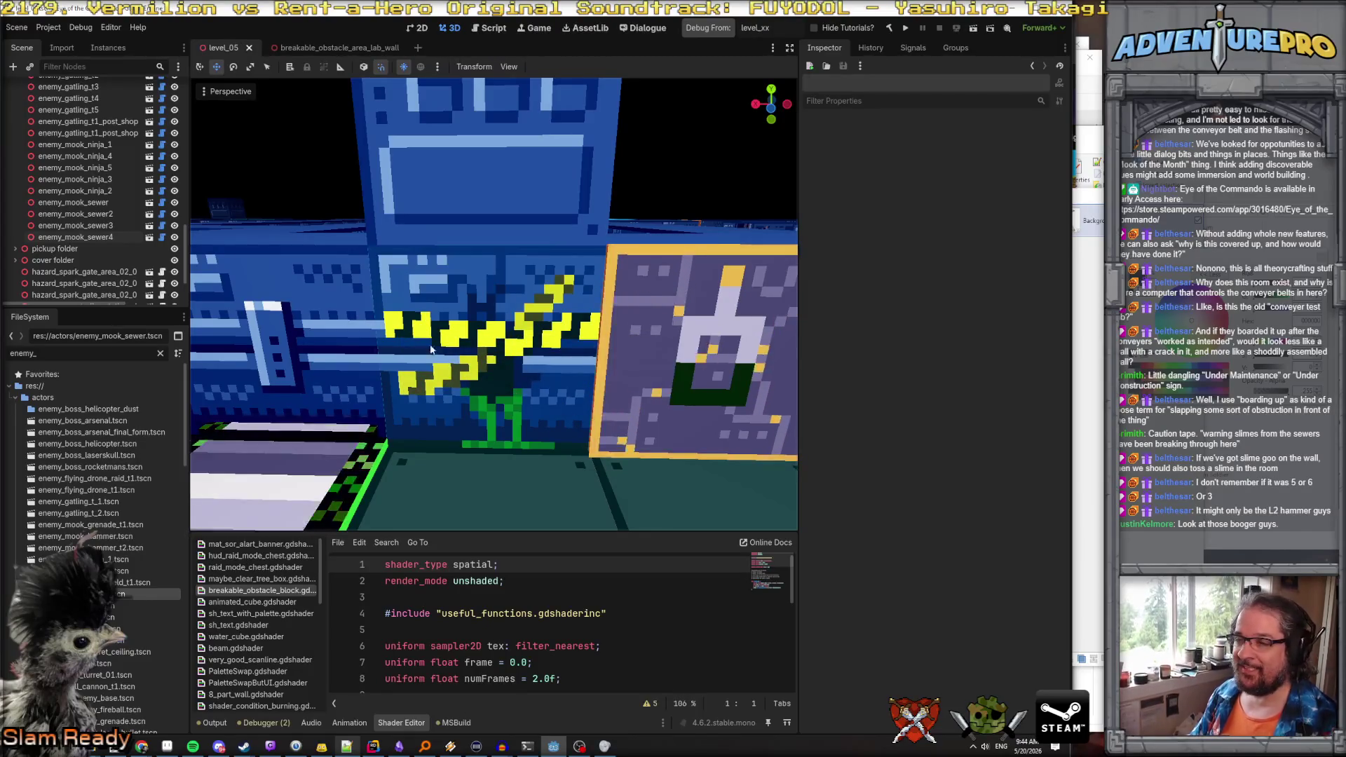
{"action": "left_click_drag", "start_coordinate": [461, 387], "coordinate": [518, 385]}
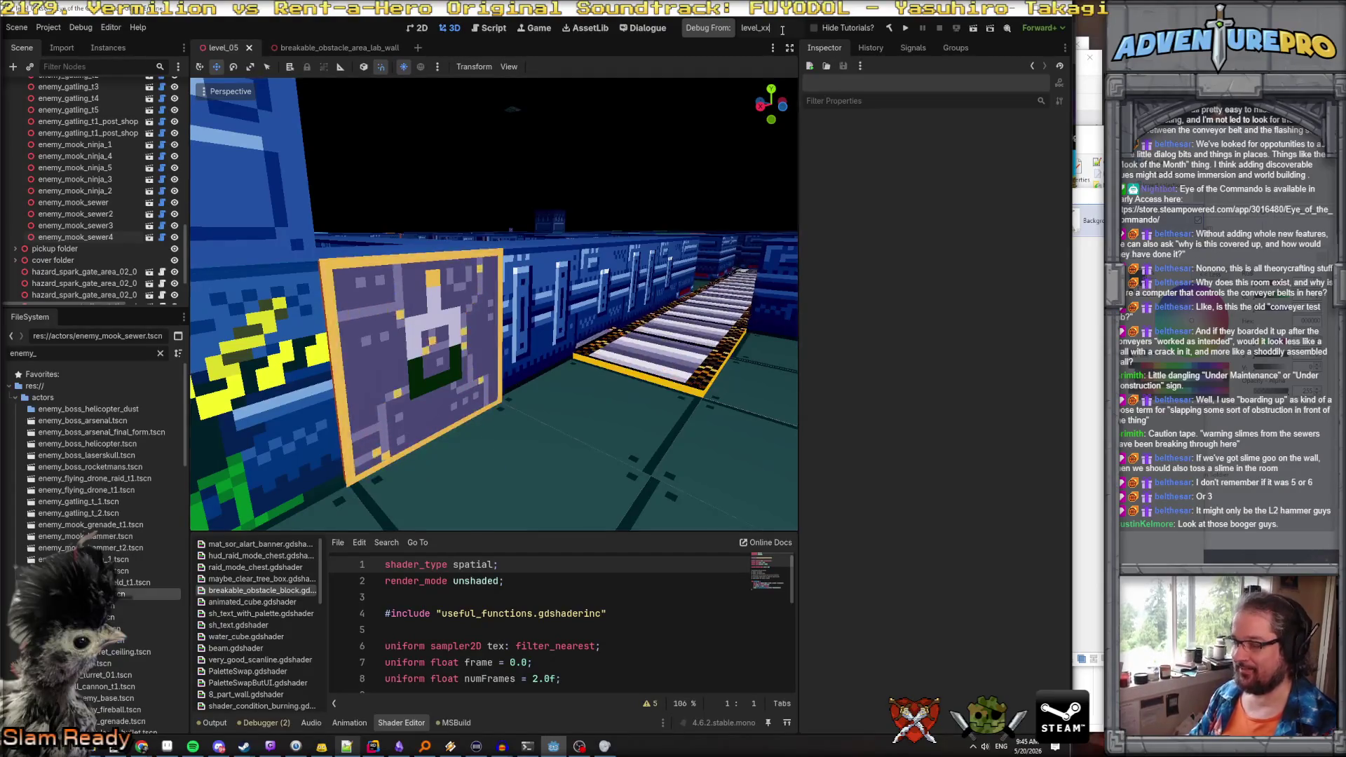
{"action": "key", "text": "BackSpace"}
{"action": "key", "text": "BackSpace"}
{"action": "type", "text": "05"}
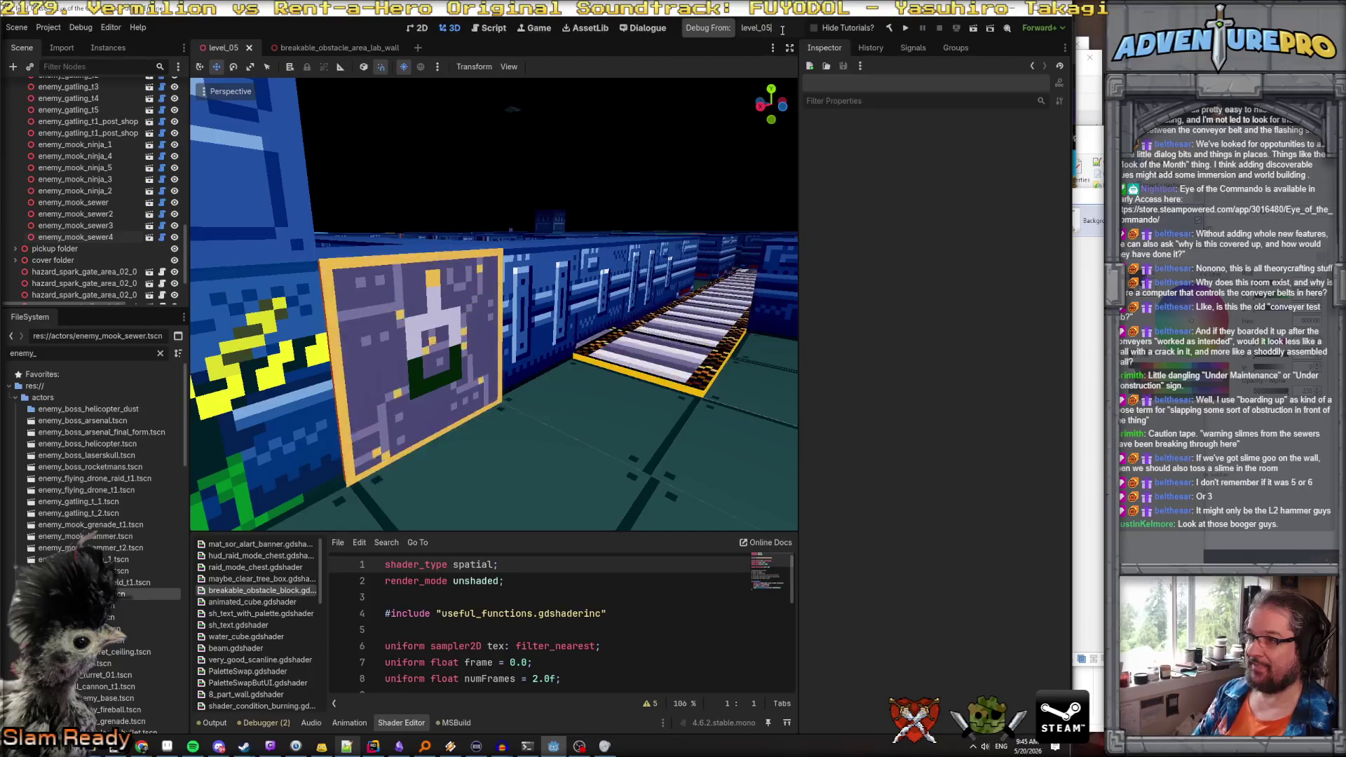
{"action": "key", "text": "Return"}
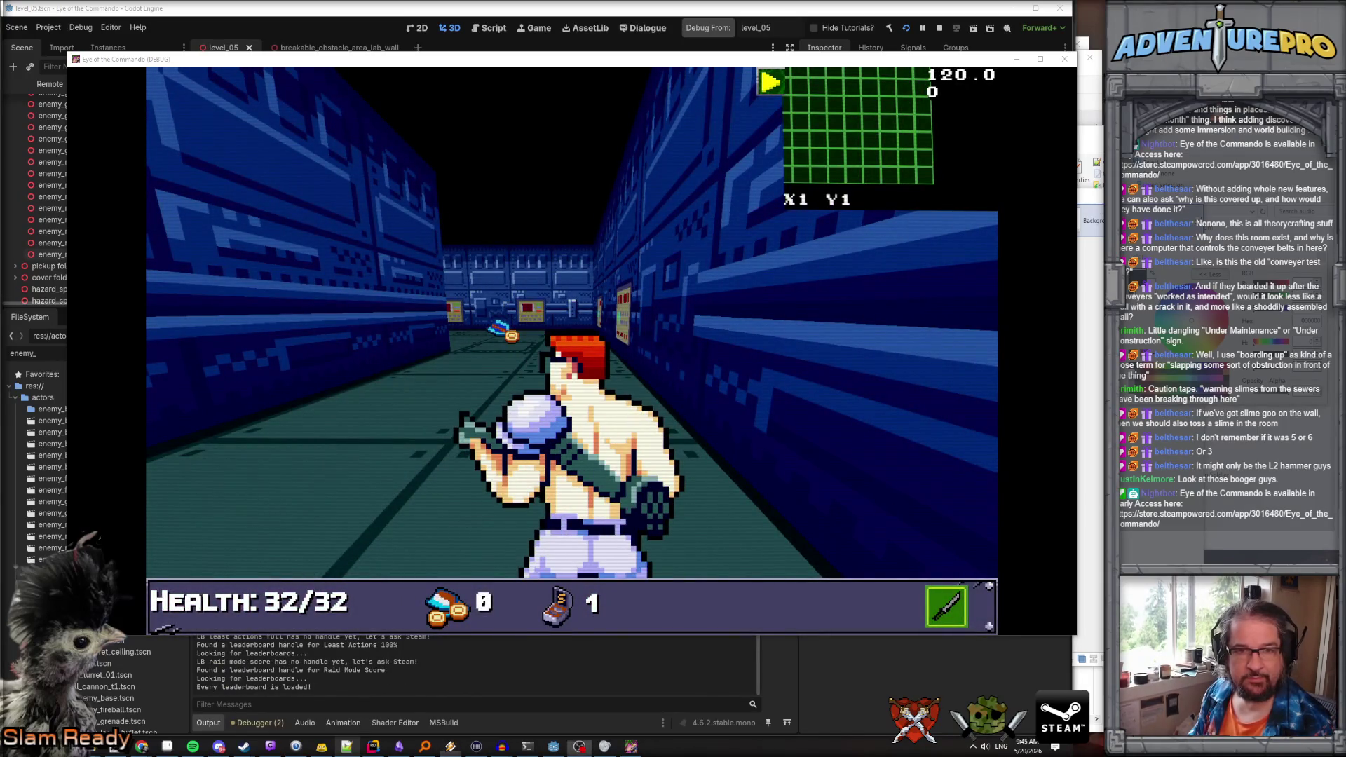
Enter UNDYING and REVEALALL in the in-game console to make the player undying and reveal the map
{"action": "key", "text": "XF86AudioLowerVolume"}
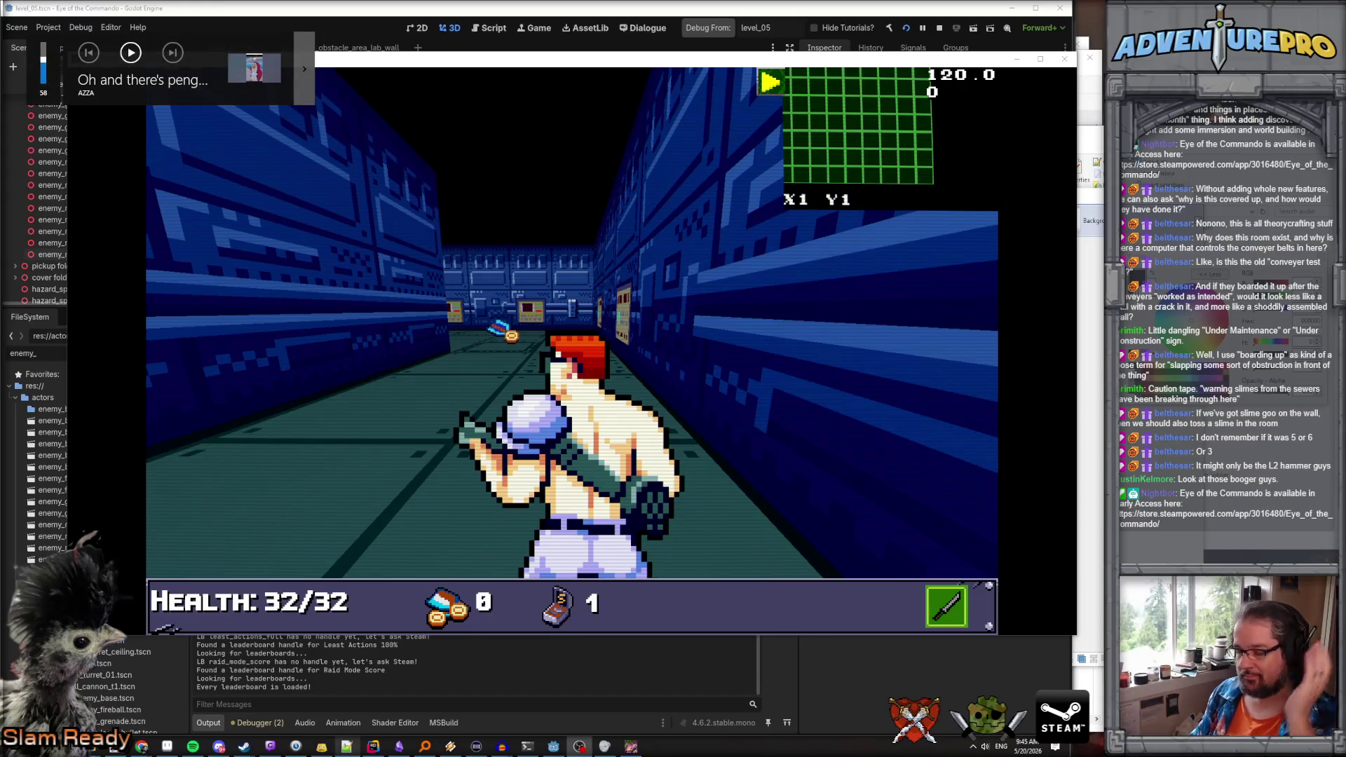
{"action": "key", "text": "XF86AudioRaiseVolume"}
{"action": "key", "text": "XF86AudioRaiseVolume"}
{"action": "key", "text": "grave"}
{"action": "type", "text": "RE"}
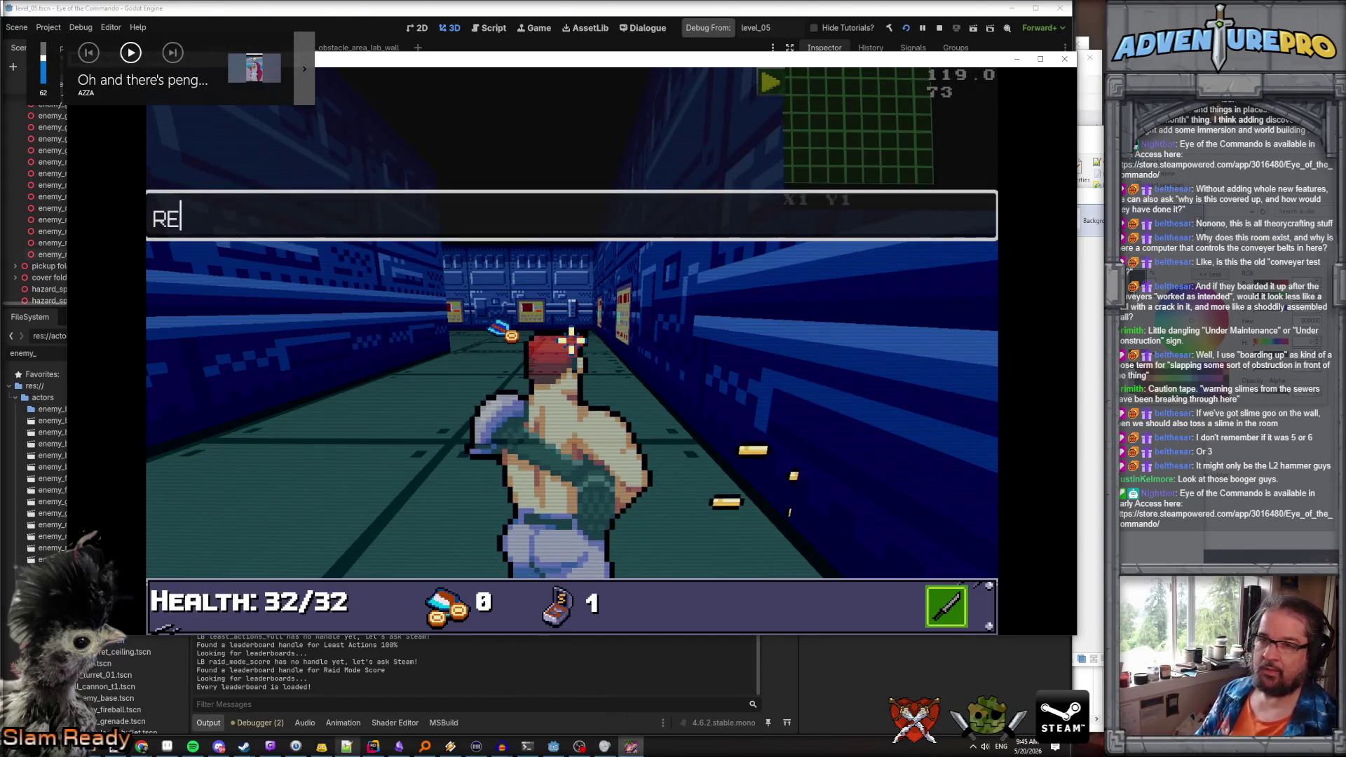
{"action": "type", "text": "VEALNDYING"}
{"action": "key", "text": "Return"}
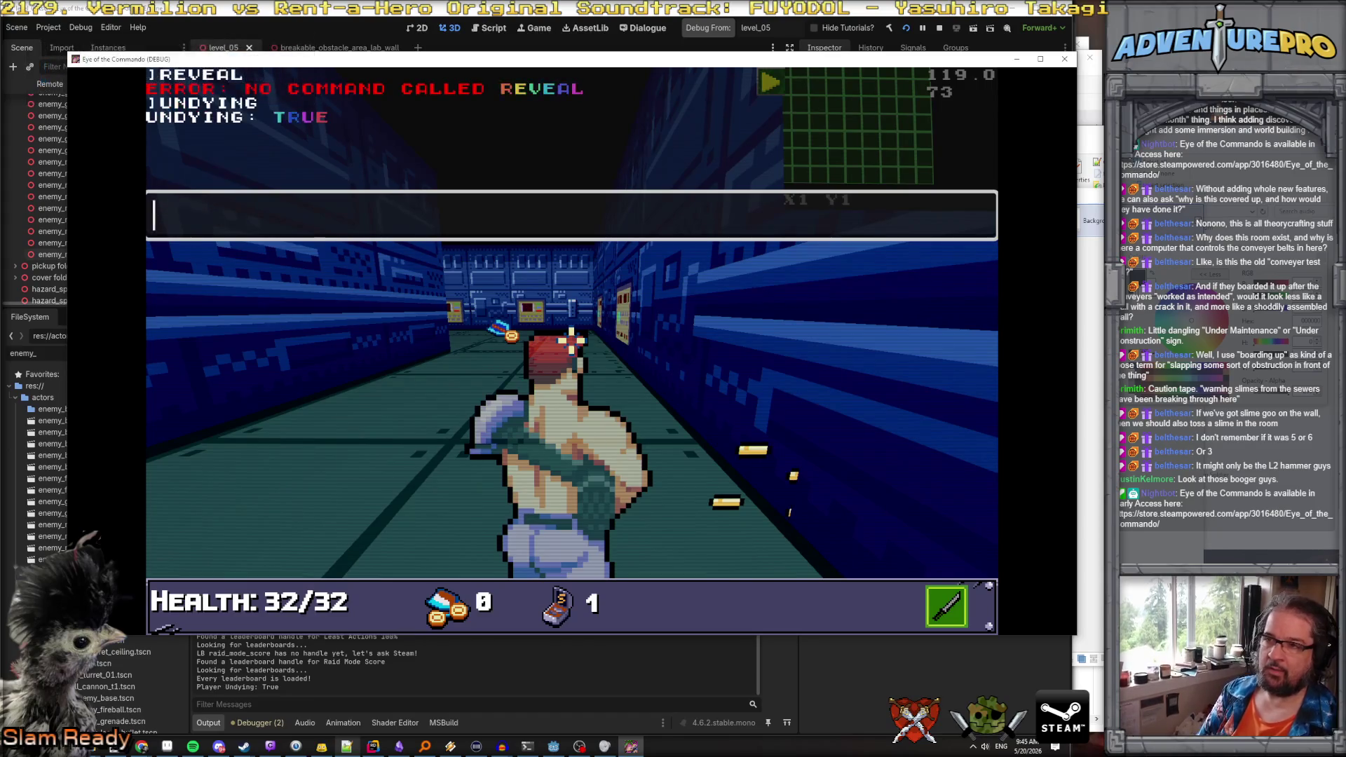
{"action": "key", "text": "Return"}
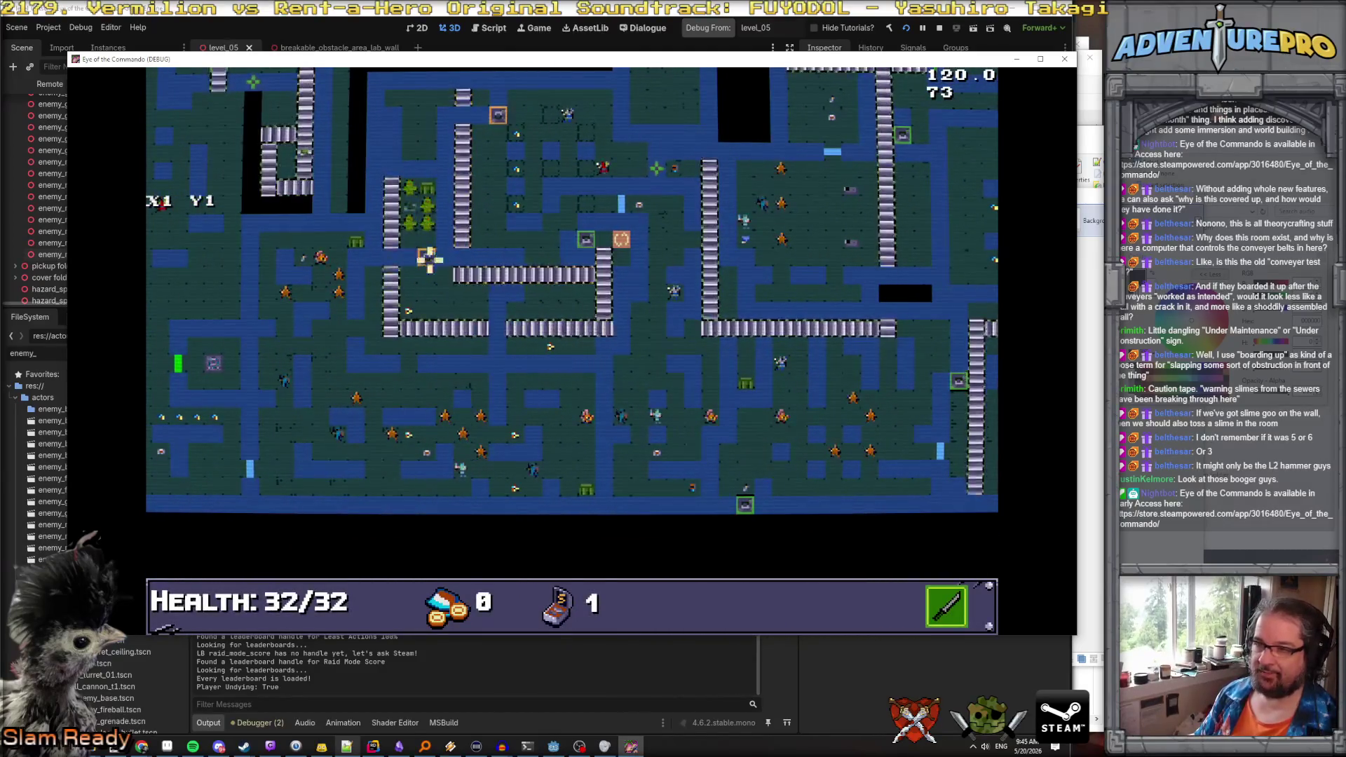
{"action": "key", "text": "a"}
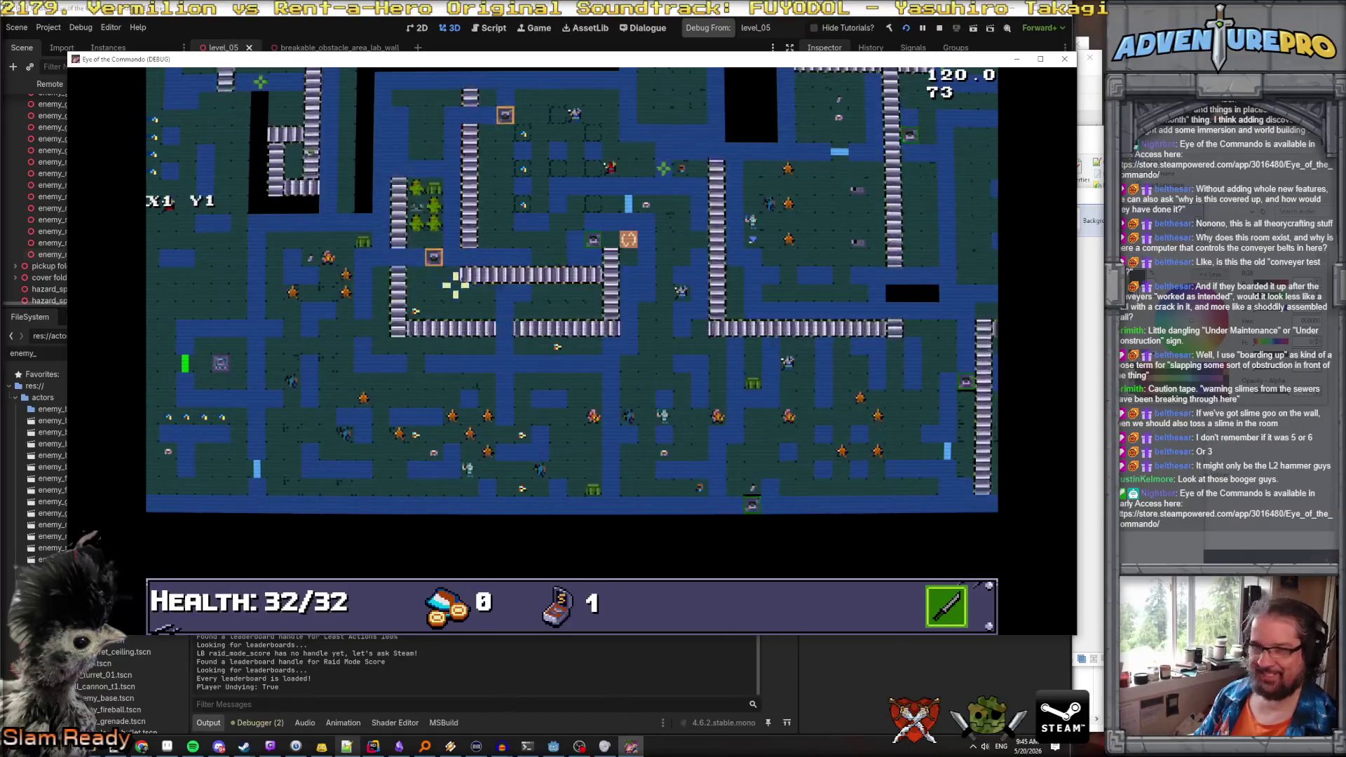
Close the map and teleport the player to tile 40 10 with TP 40 10
{"action": "key", "text": "grave"}
{"action": "key", "text": "grave"}
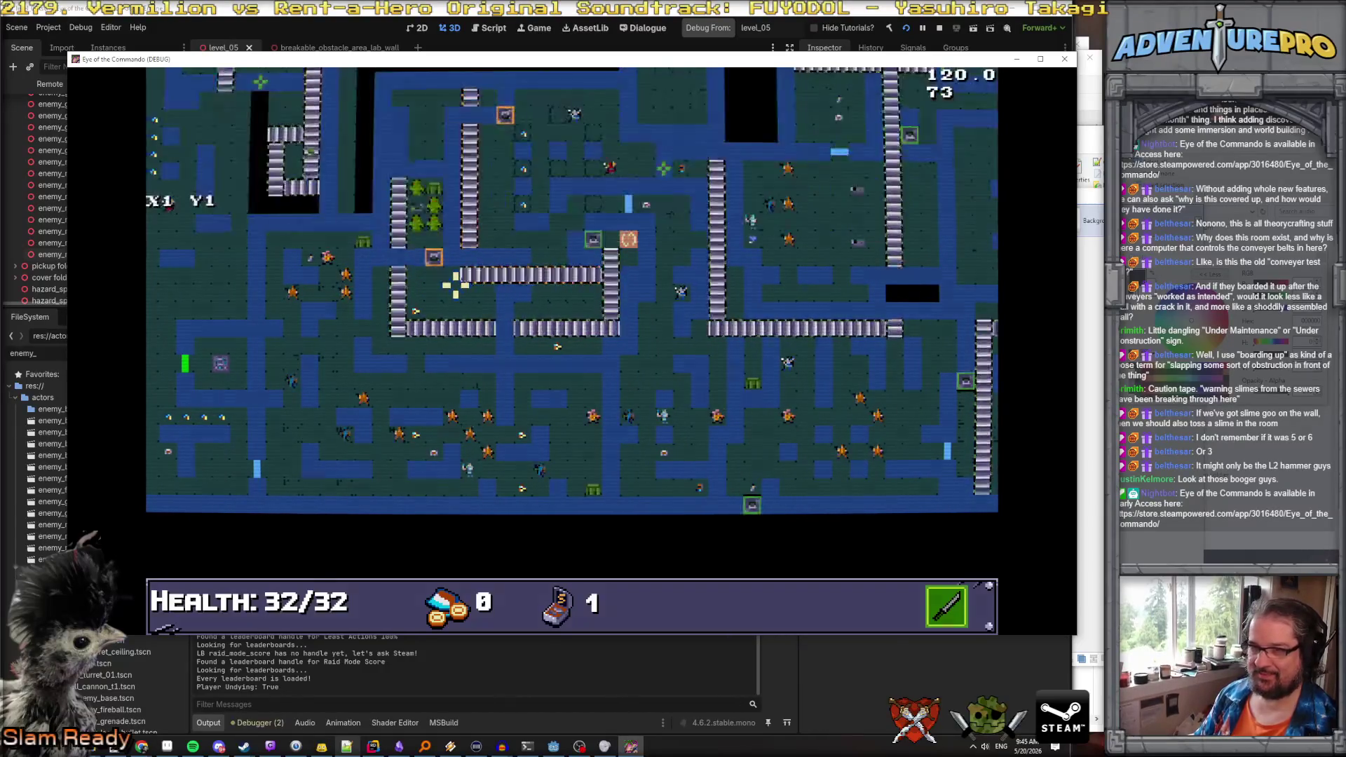
{"action": "key", "text": "Tab"}
{"action": "key", "text": "i"}
{"action": "key", "text": "i"}
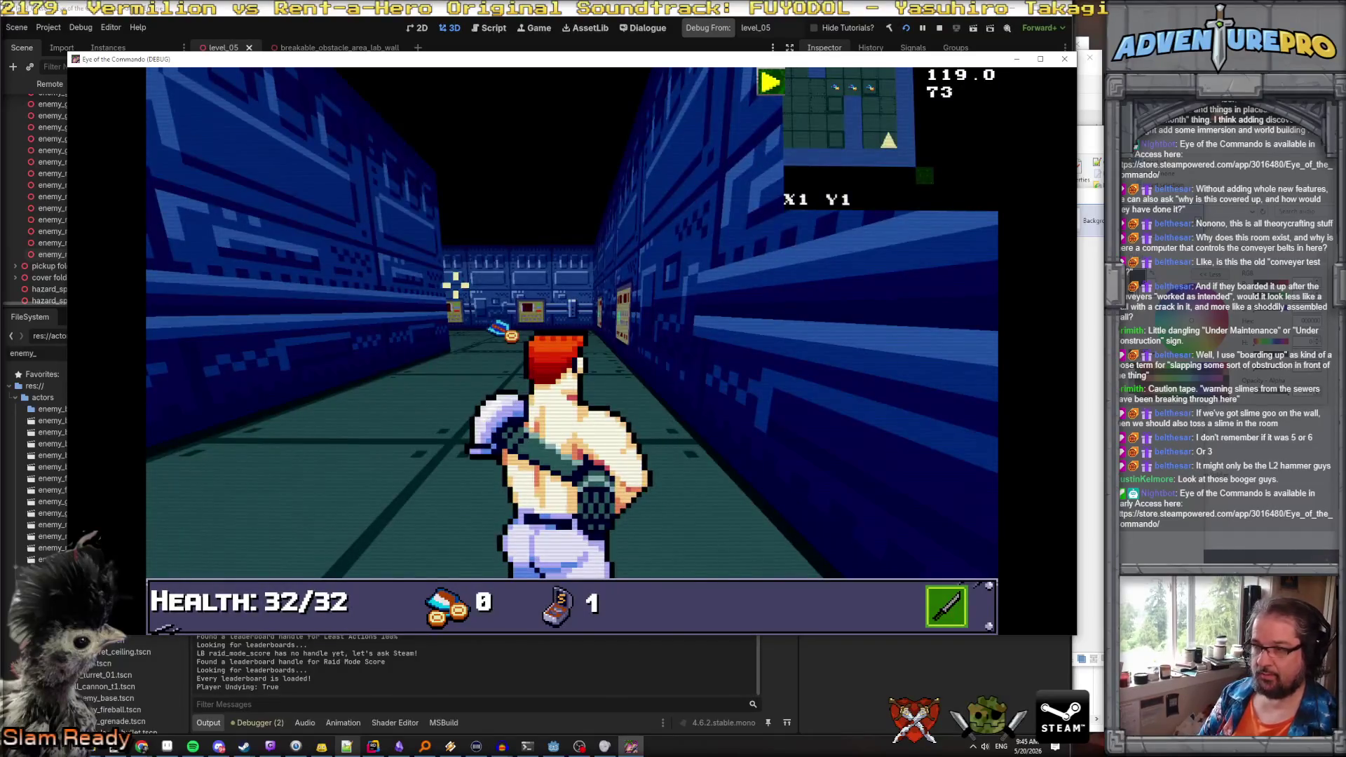
{"action": "key", "text": "grave"}
{"action": "type", "text": "TP 40 10"}
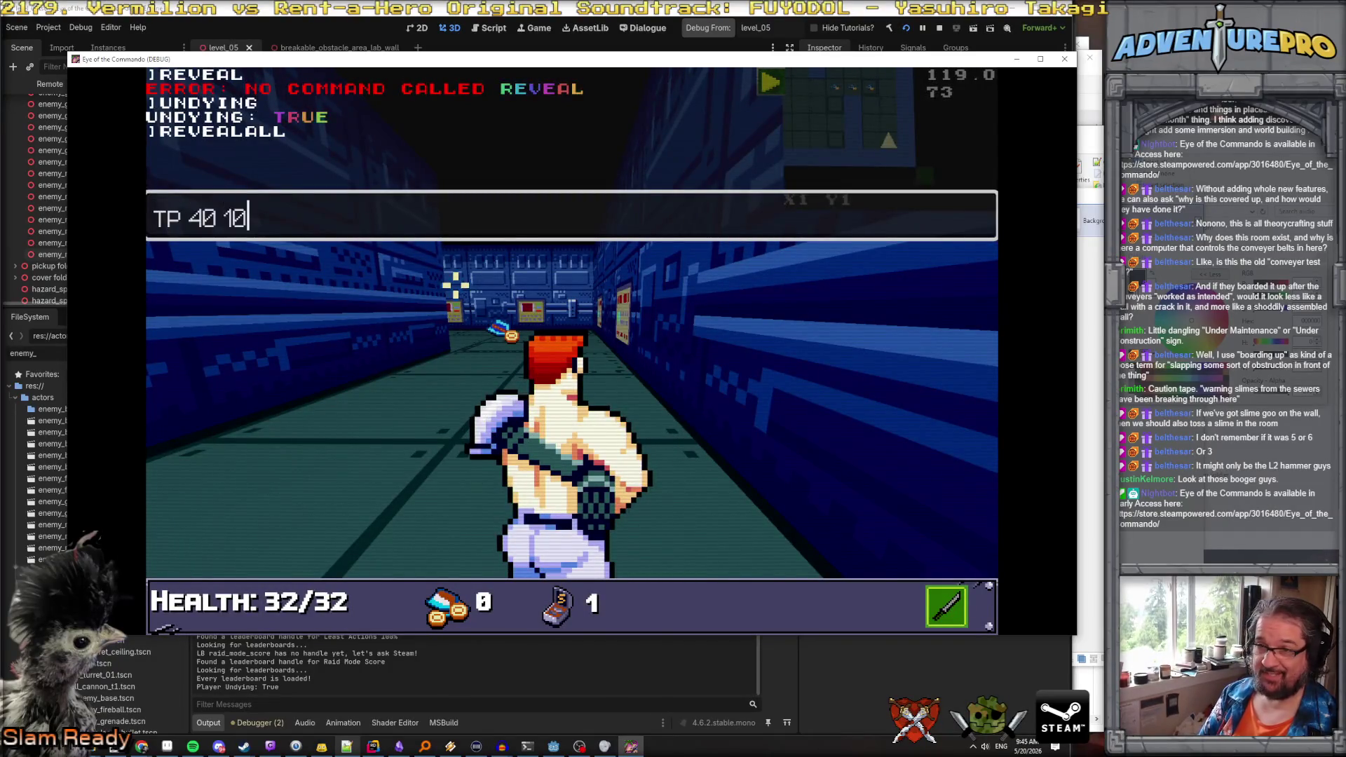
{"action": "key", "text": "Return"}
{"action": "key", "text": "grave"}
Walk forward, collect the Great Freedom Medal, and line up facing the wall poster
{"action": "key", "text": "w"}
{"action": "key", "text": "d"}
{"action": "key", "text": "w"}
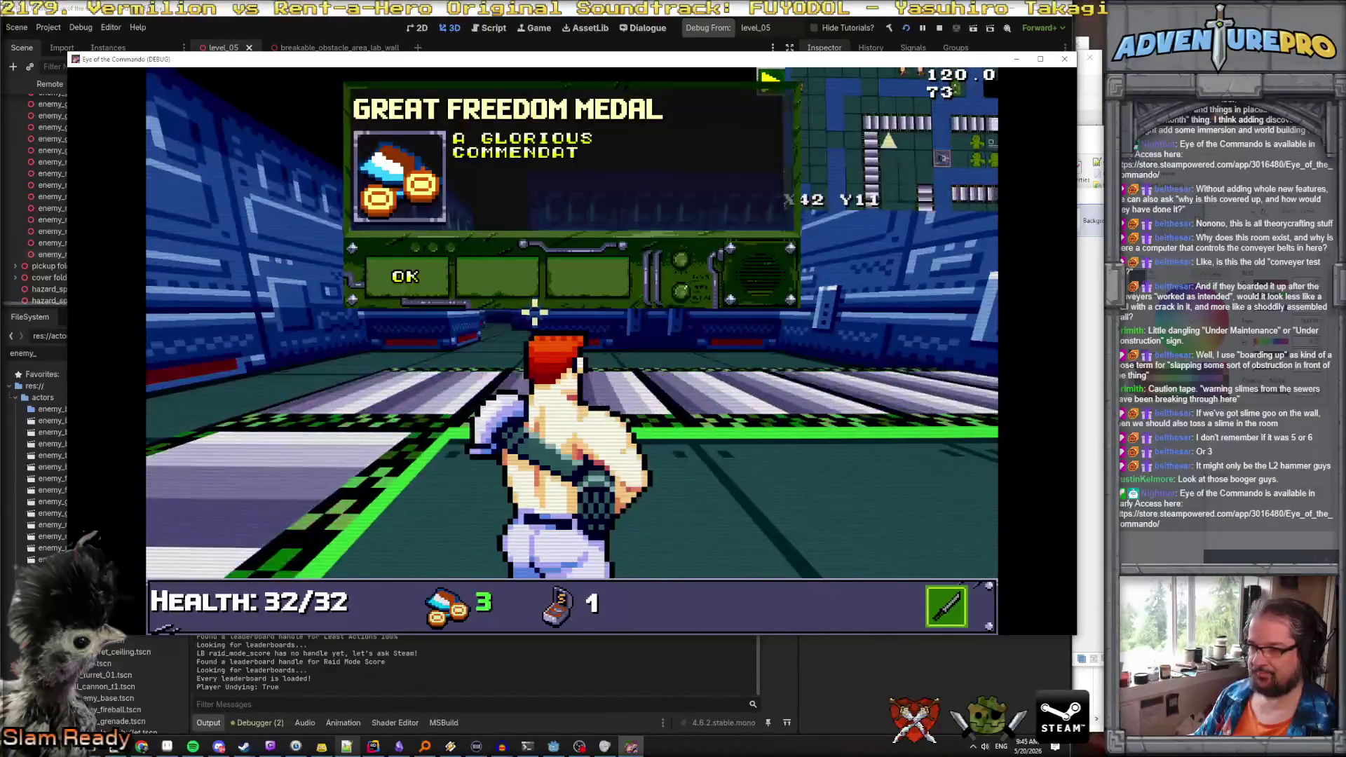
{"action": "key", "text": "w"}
{"action": "key", "text": "d"}
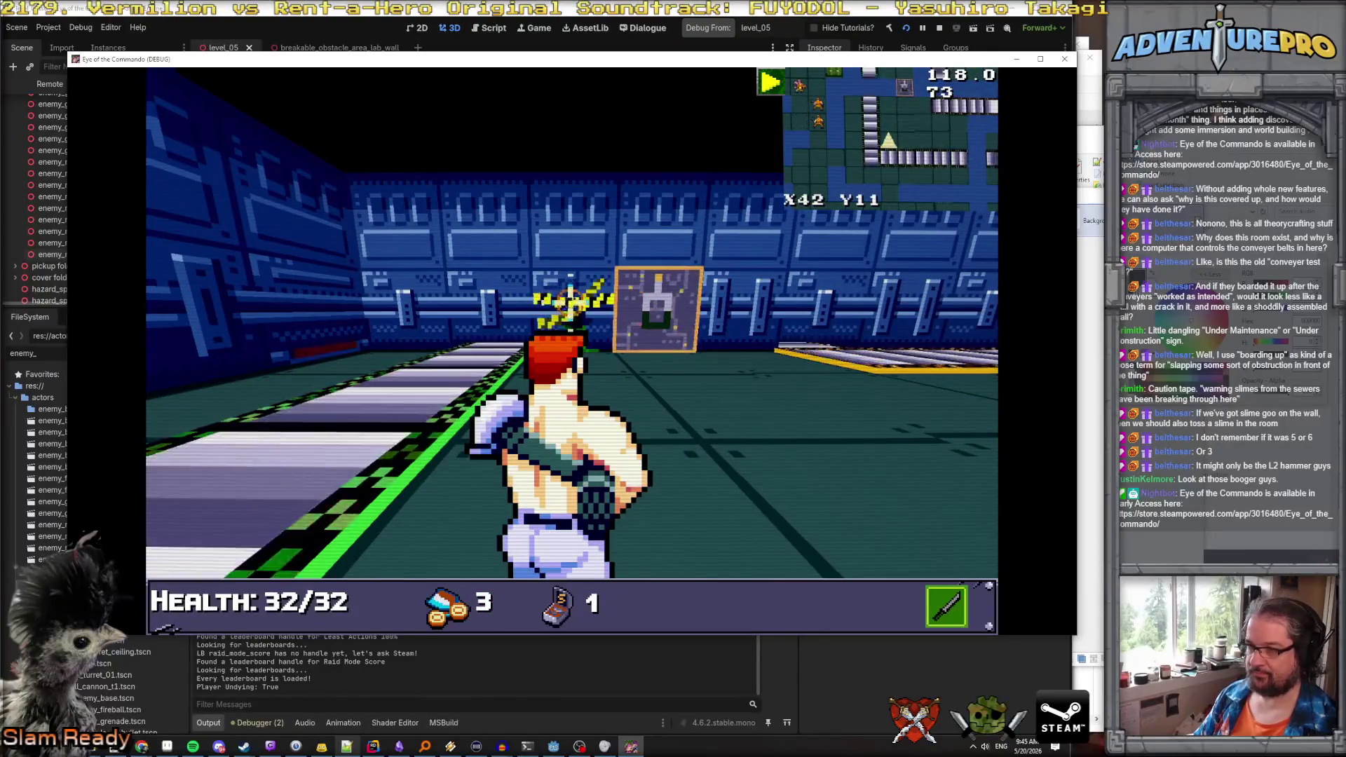
{"action": "key", "text": "w"}
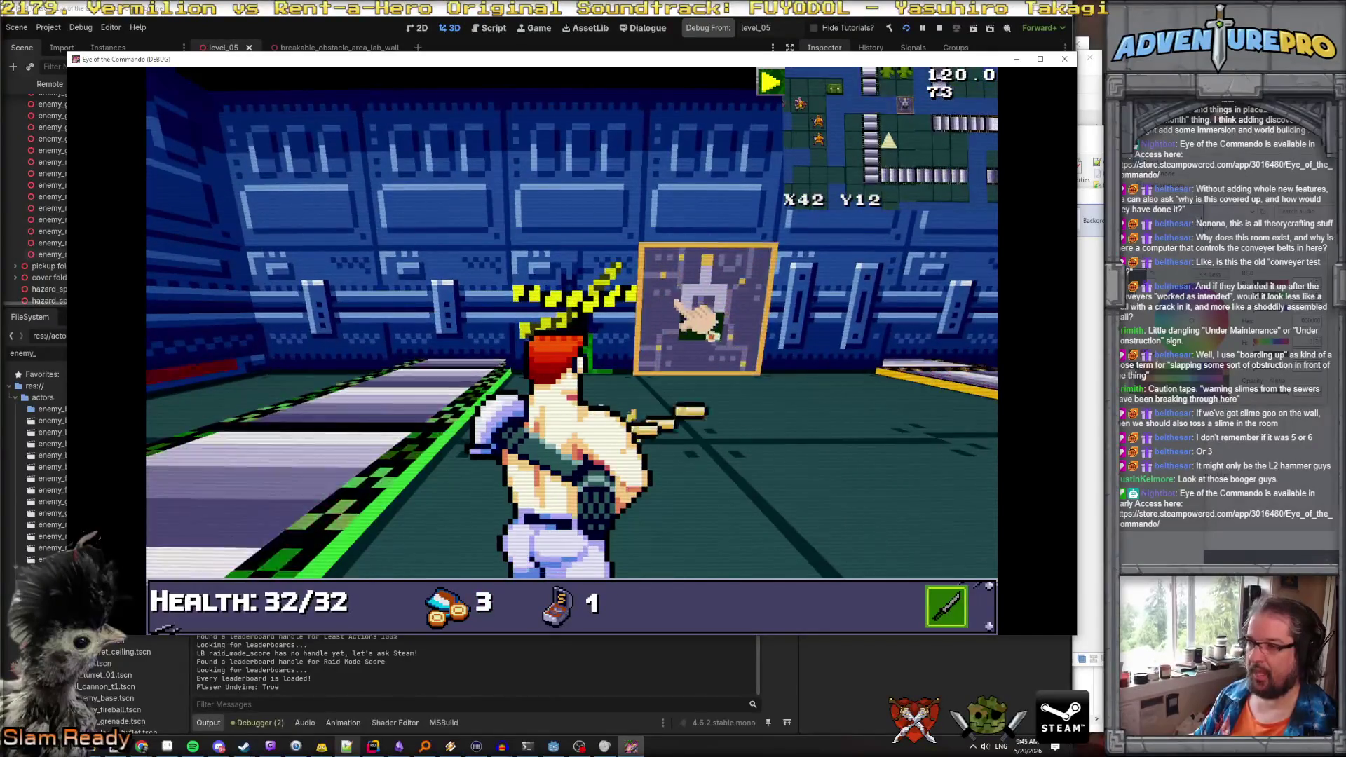
{"action": "key", "text": "e"}
{"action": "key", "text": "w"}
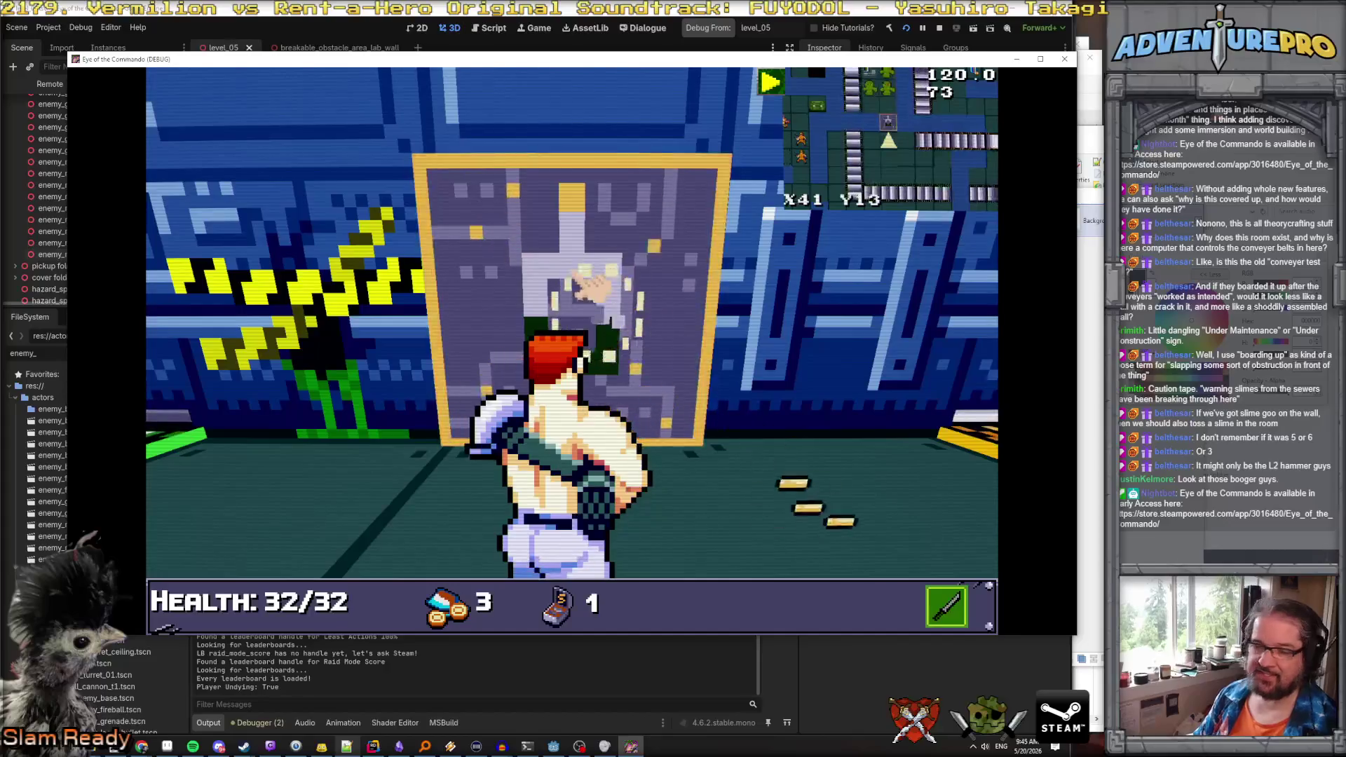
Punch the wall poster repeatedly beside the caution tape
{"action": "key", "text": "space"}
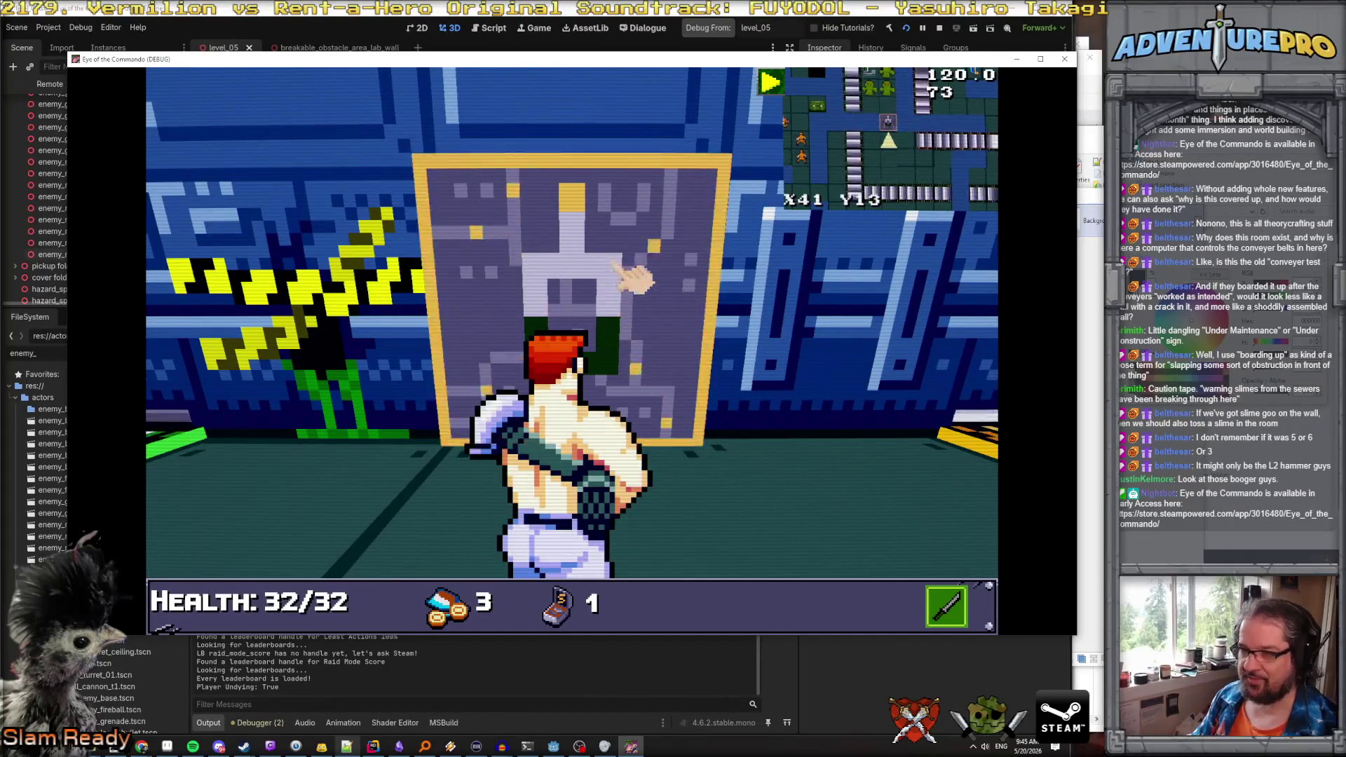
{"action": "key", "text": "space"}
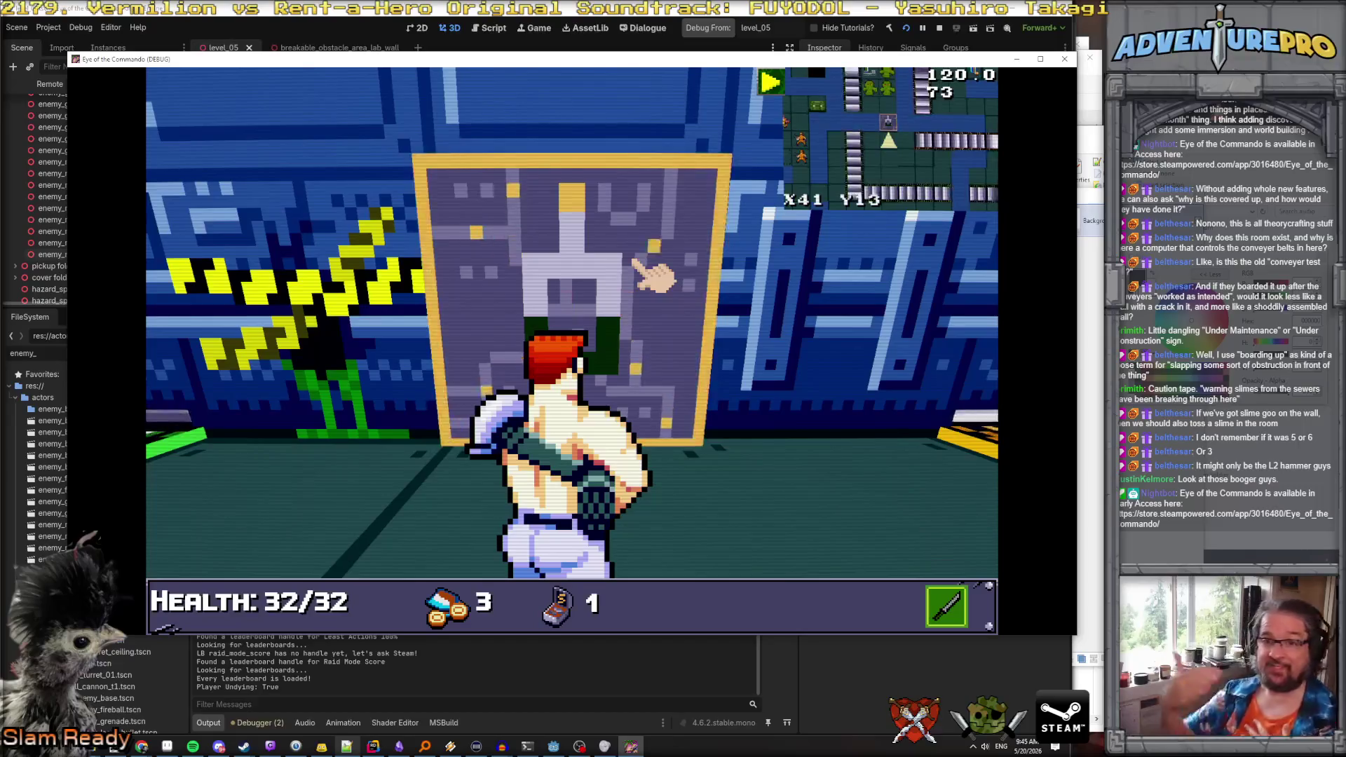
{"action": "left_click", "coordinate": [652, 277]}
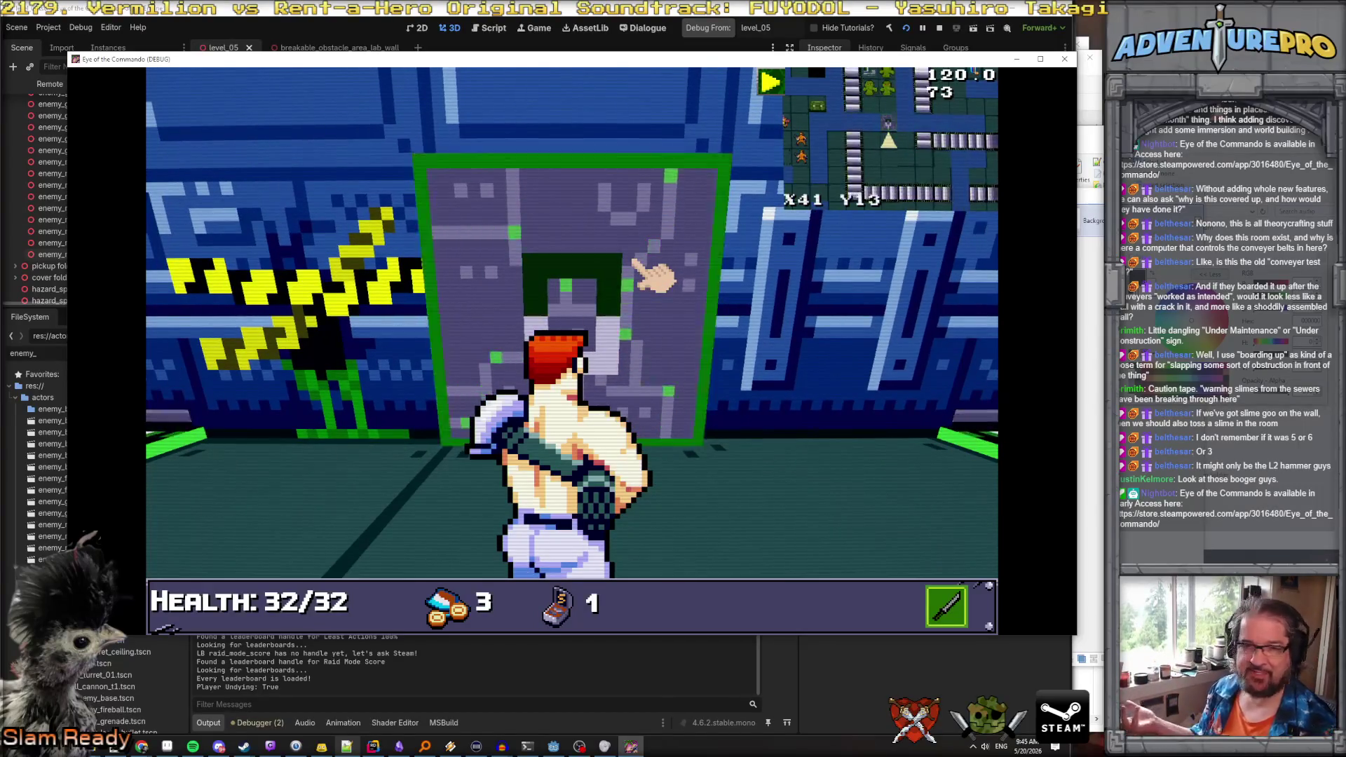
{"action": "left_click", "coordinate": [652, 277]}
{"action": "key", "text": "e"}
{"action": "key", "text": "q"}
{"action": "left_click", "coordinate": [646, 354]}
{"action": "key", "text": "e"}
{"action": "key", "text": "e"}
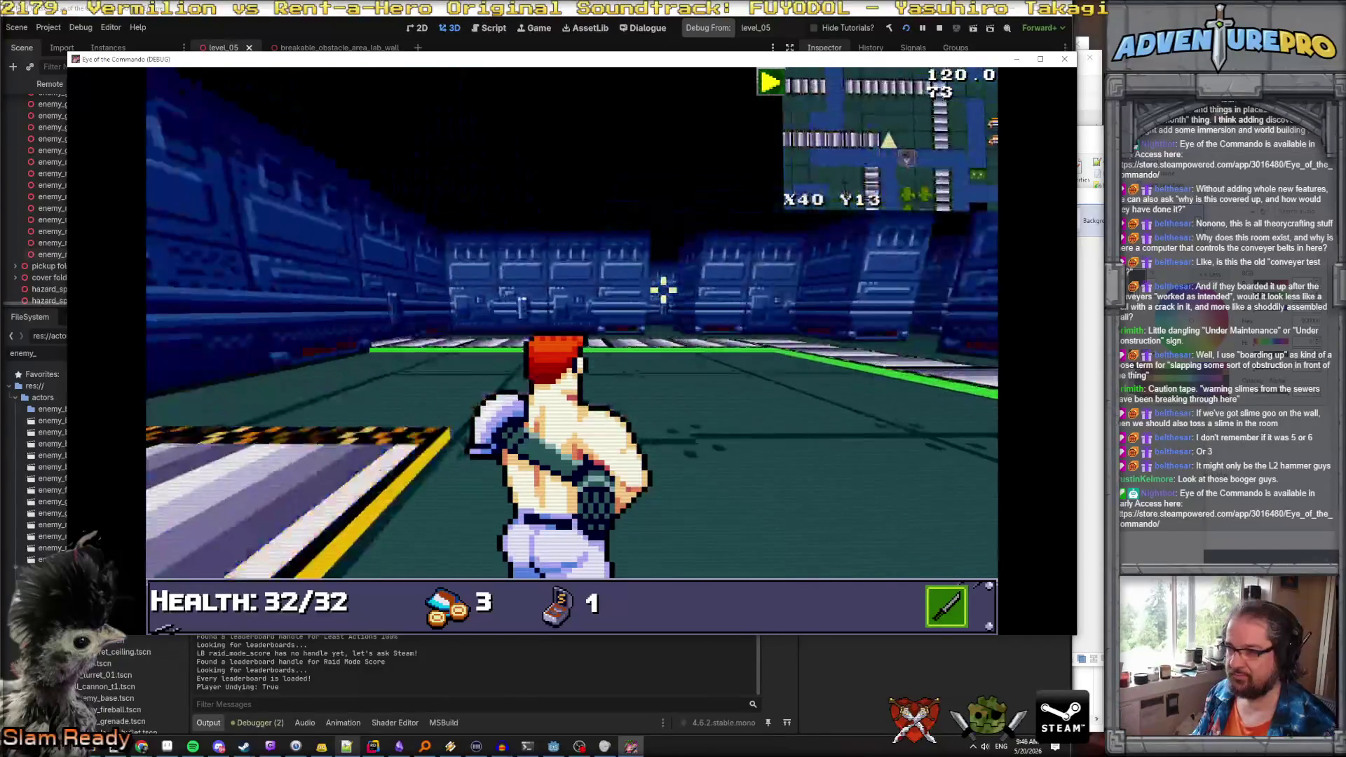
{"action": "key", "text": "q"}
{"action": "left_click", "coordinate": [656, 312]}
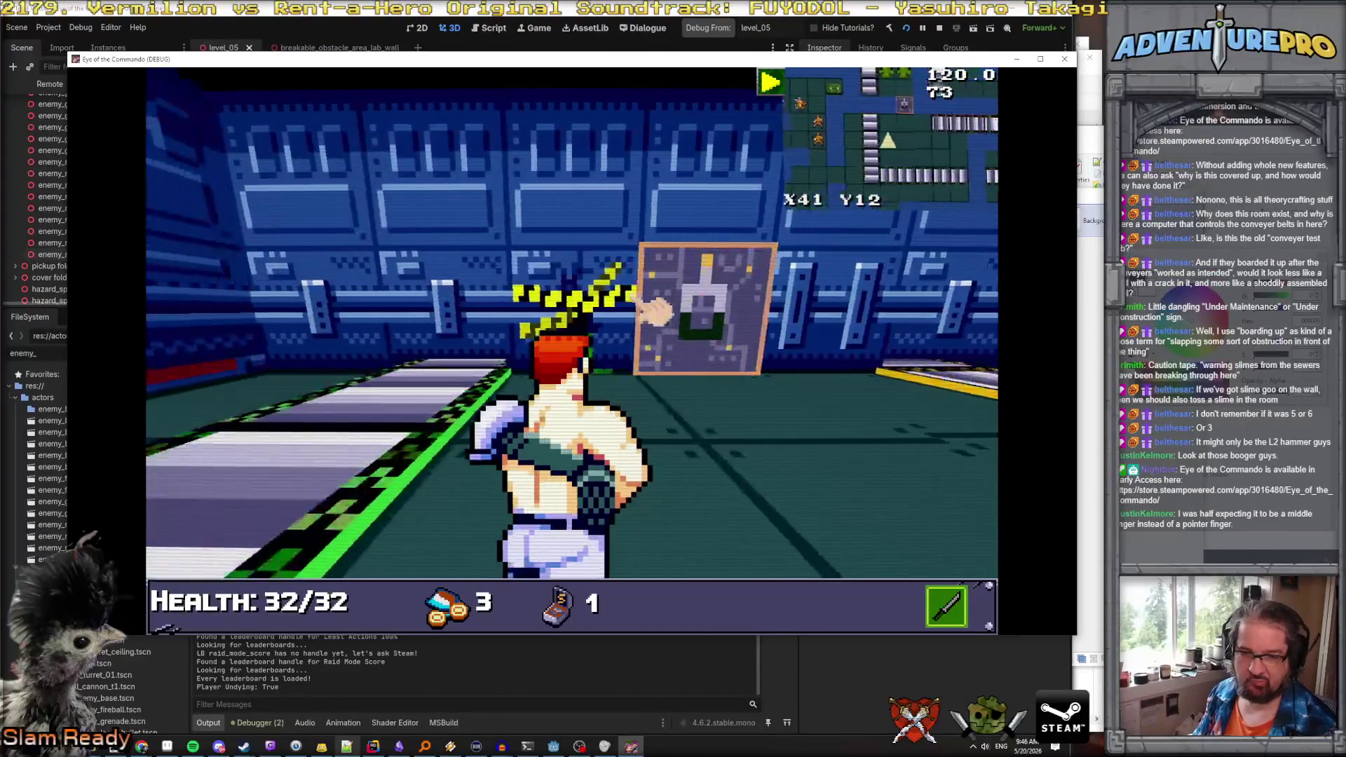
{"action": "key", "text": "w"}
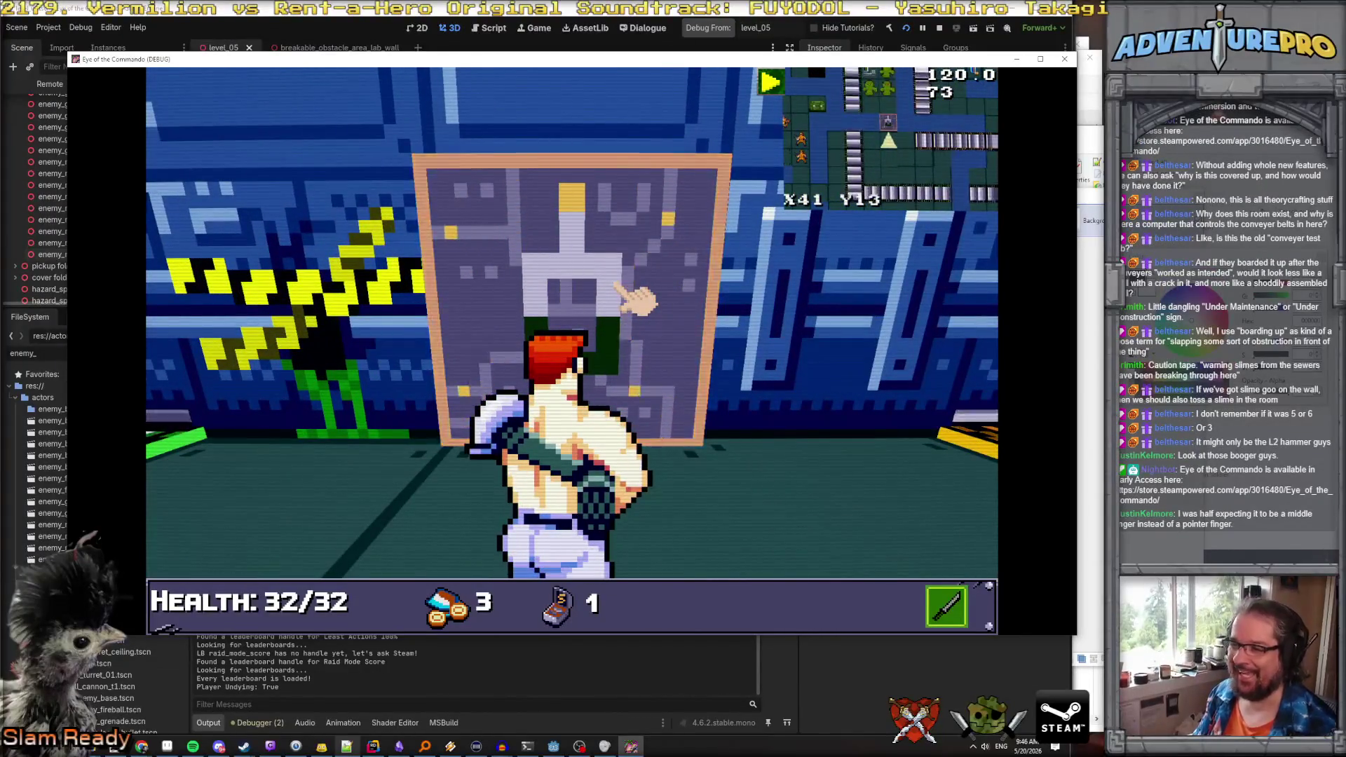
{"action": "left_click", "coordinate": [621, 291]}
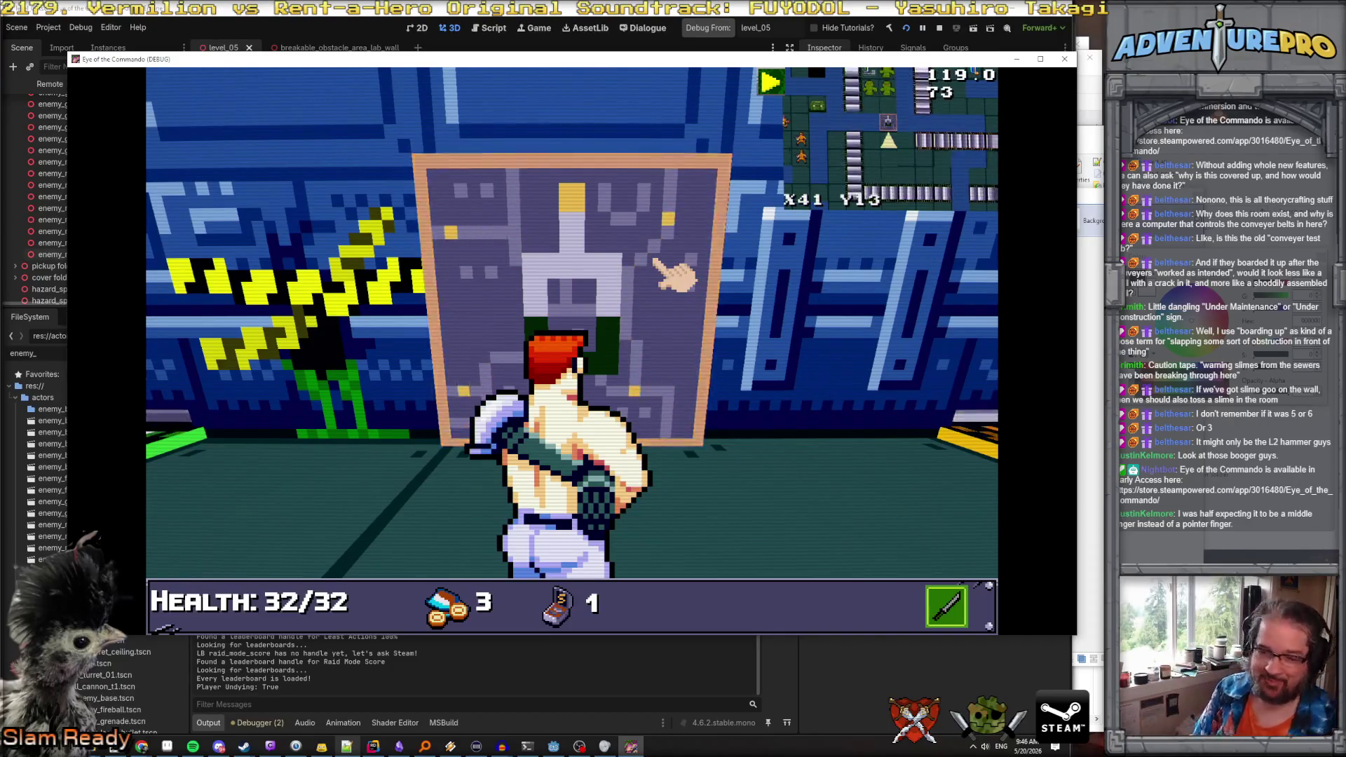
Break the gold wall panel and step into the hidden corridor behind it
{"action": "key", "text": "s"}
{"action": "key", "text": "d"}
{"action": "left_click", "coordinate": [586, 298]}
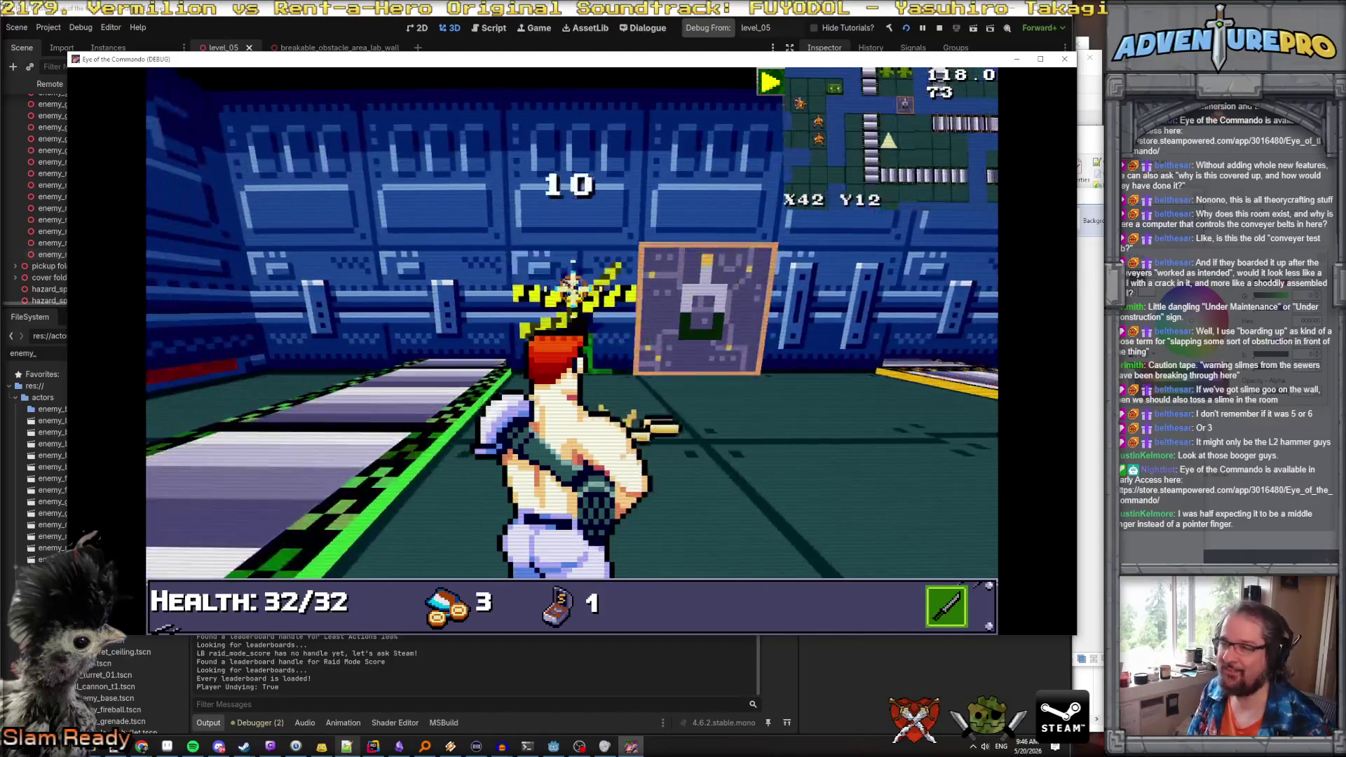
{"action": "left_click", "coordinate": [600, 294]}
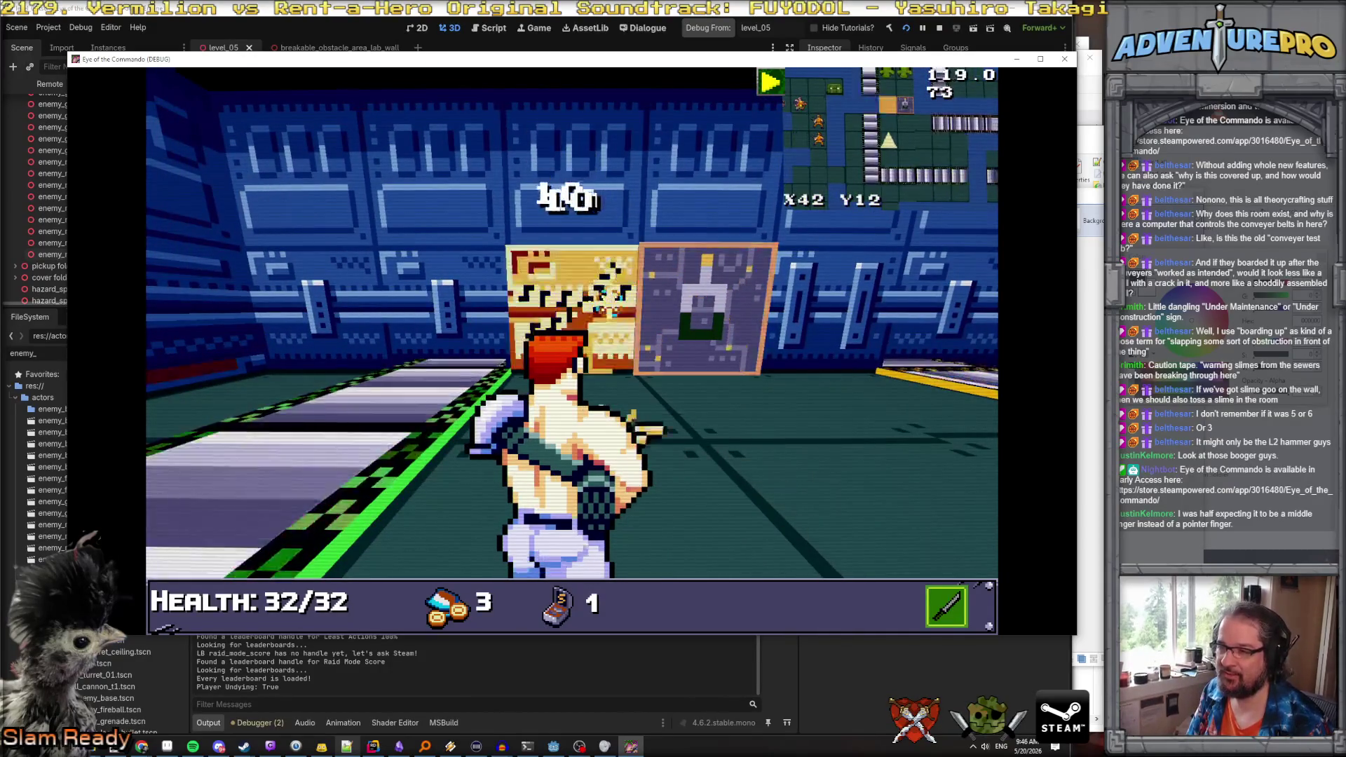
{"action": "left_click", "coordinate": [608, 296]}
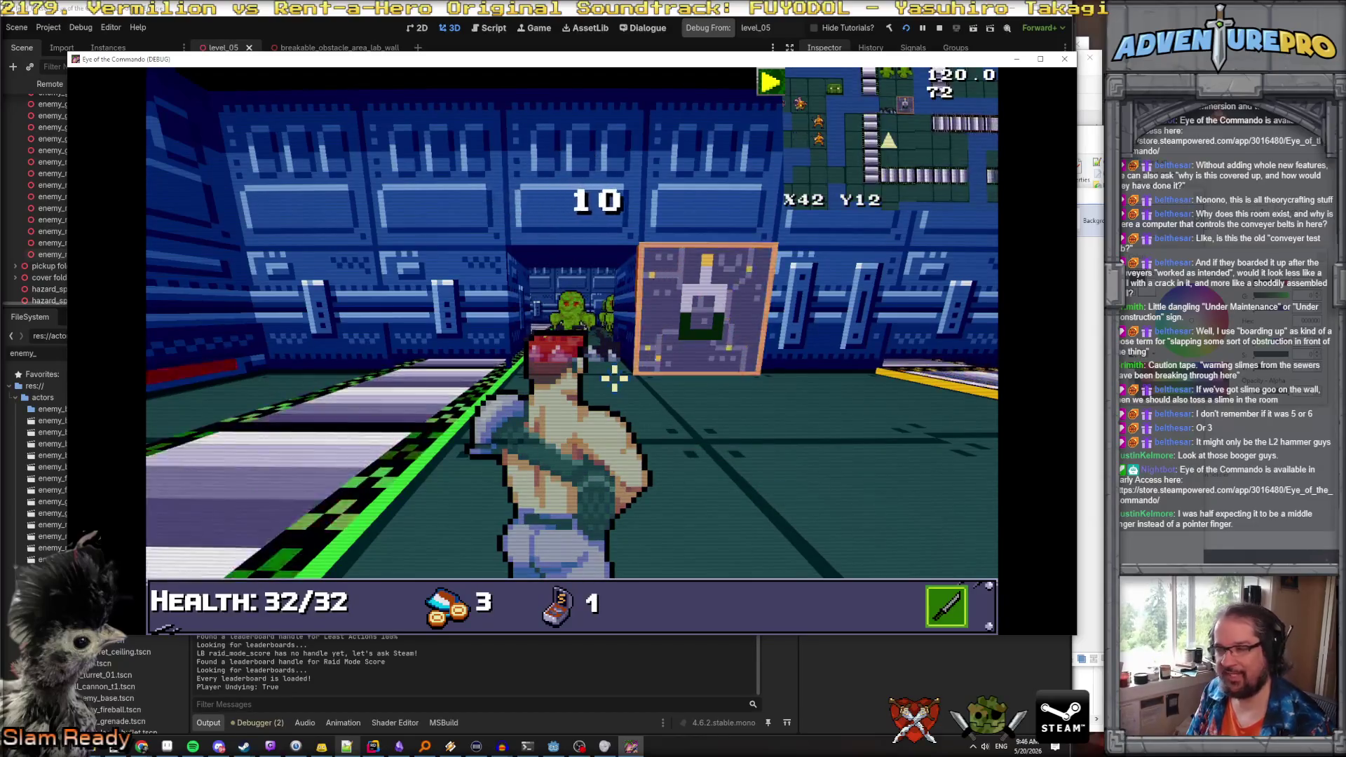
{"action": "key", "text": "w"}
{"action": "key", "text": "w"}
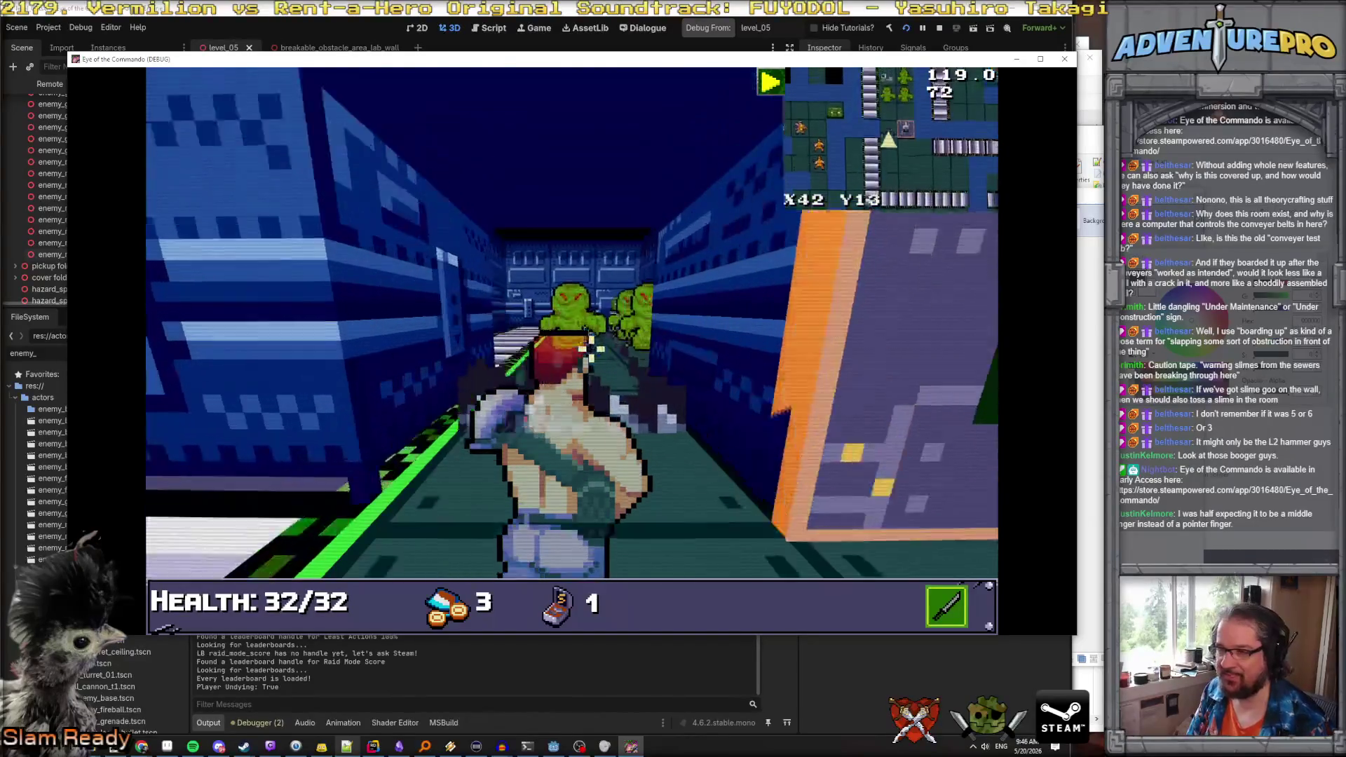
Back out and move along the wall toward the slimes by the conveyor
{"action": "key", "text": "s"}
{"action": "key", "text": "s"}
{"action": "key", "text": "d"}
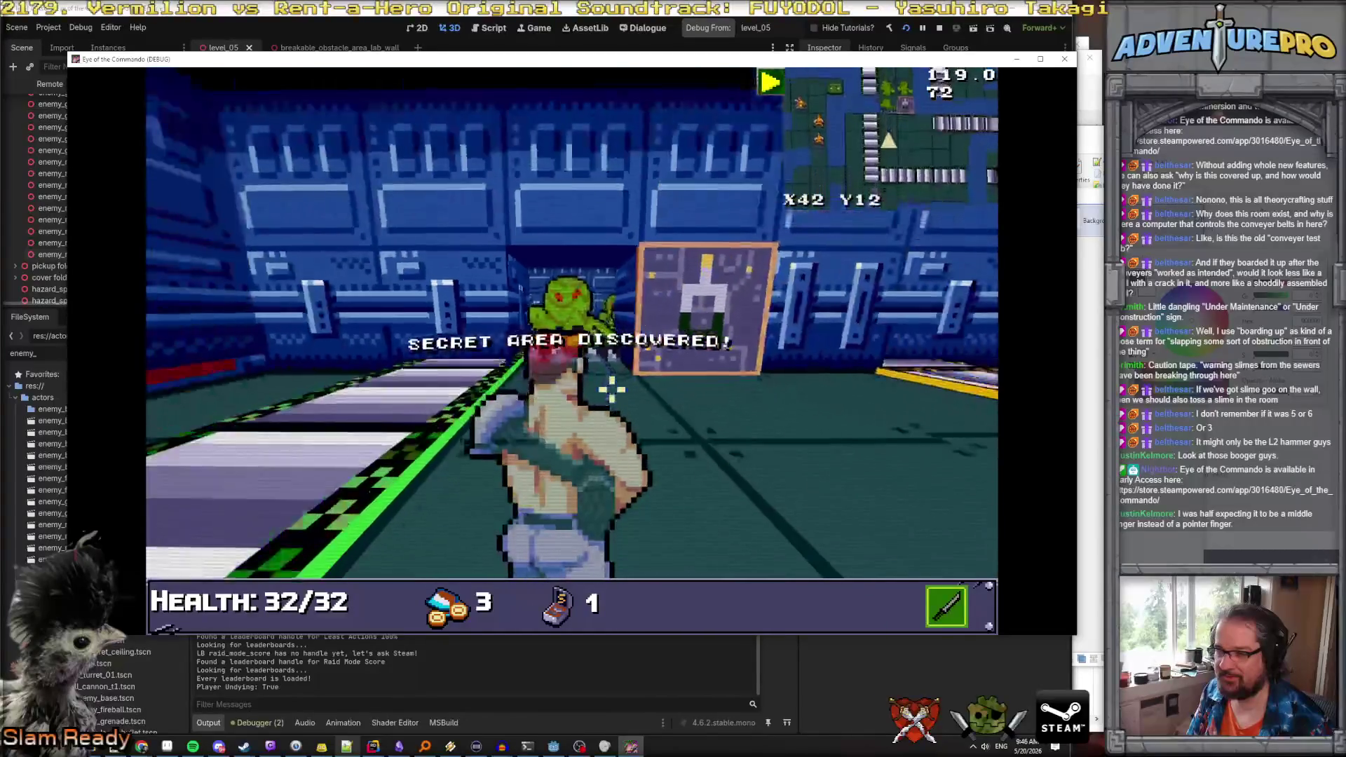
{"action": "key", "text": "d"}
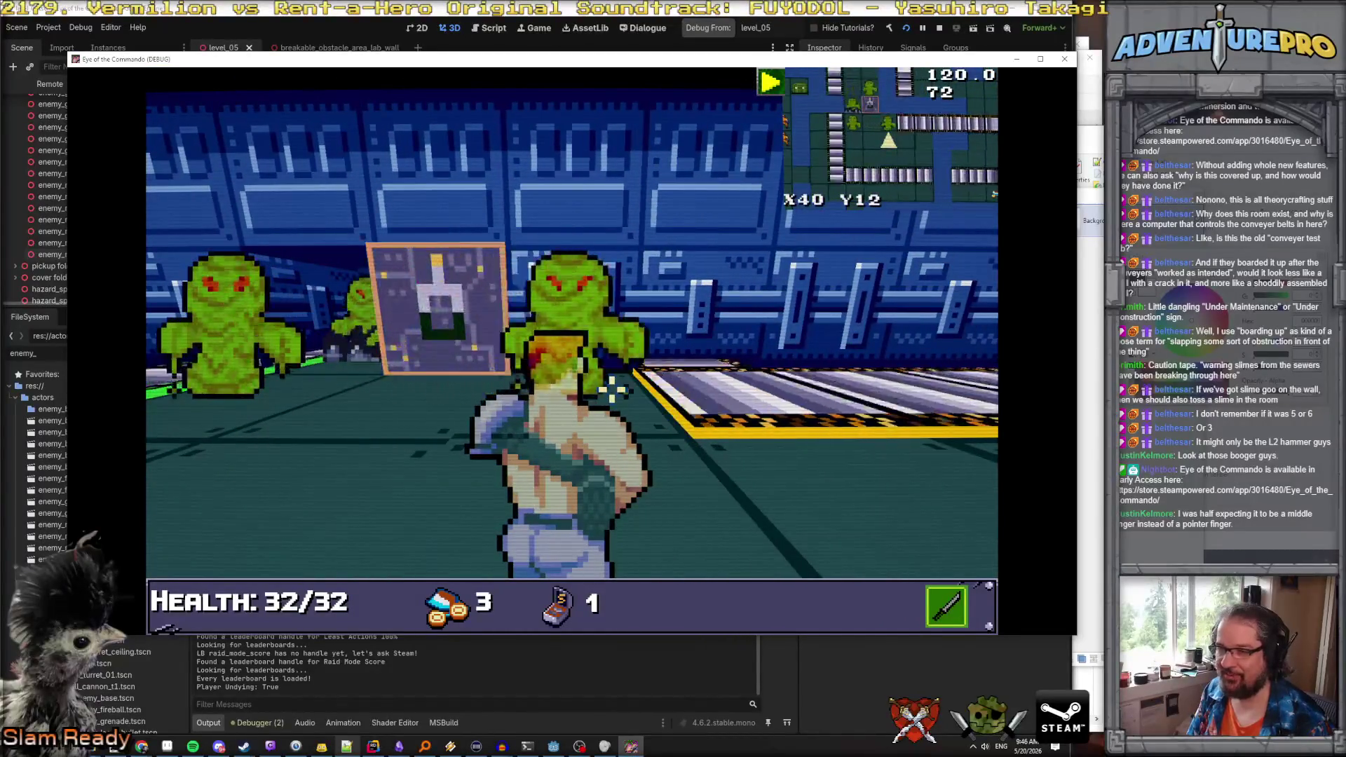
{"action": "key", "text": "q"}
{"action": "key", "text": "w"}
{"action": "key", "text": "e"}
{"action": "key", "text": "d"}
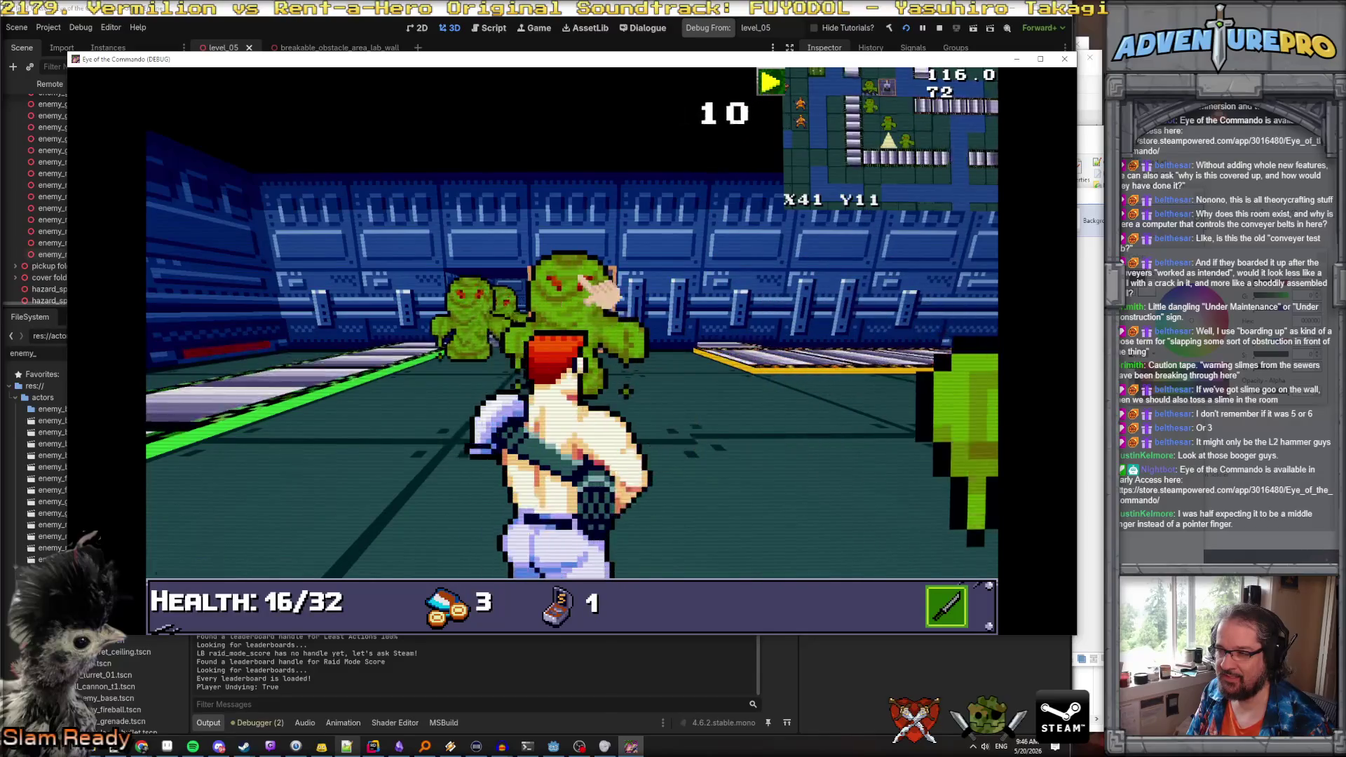
Punch the slimes ahead along the conveyor belts
{"action": "key", "text": "e"}
{"action": "left_click", "coordinate": [636, 321]}
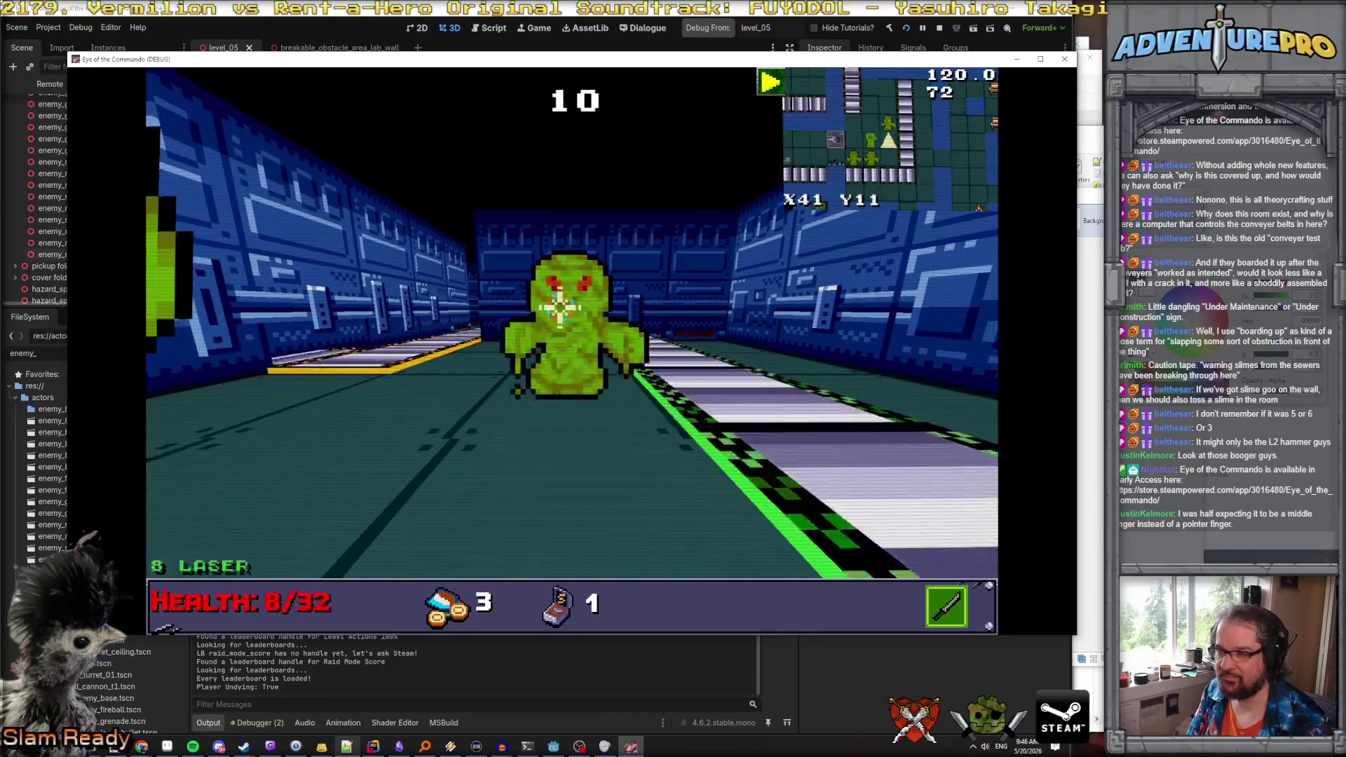
{"action": "key", "text": "w"}
{"action": "key", "text": "d"}
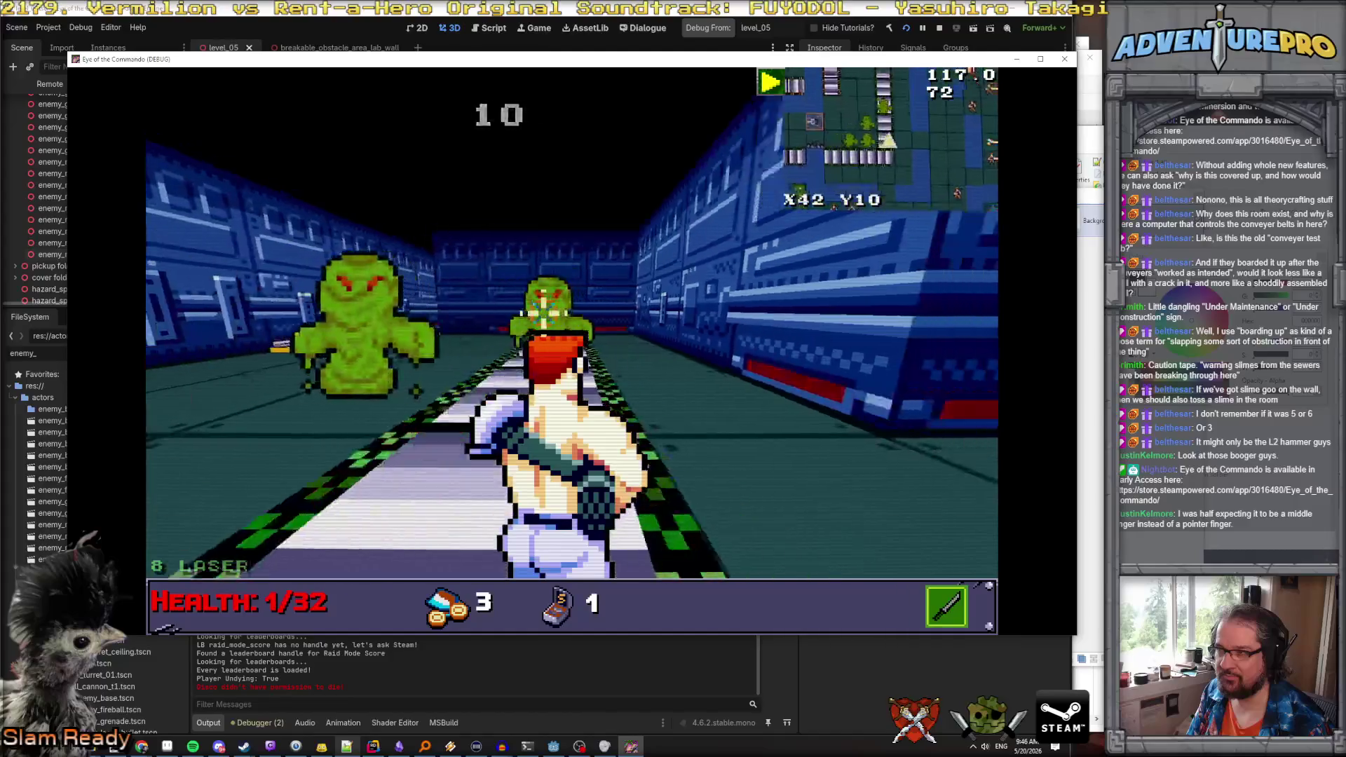
{"action": "key", "text": "w"}
{"action": "left_click", "coordinate": [571, 317]}
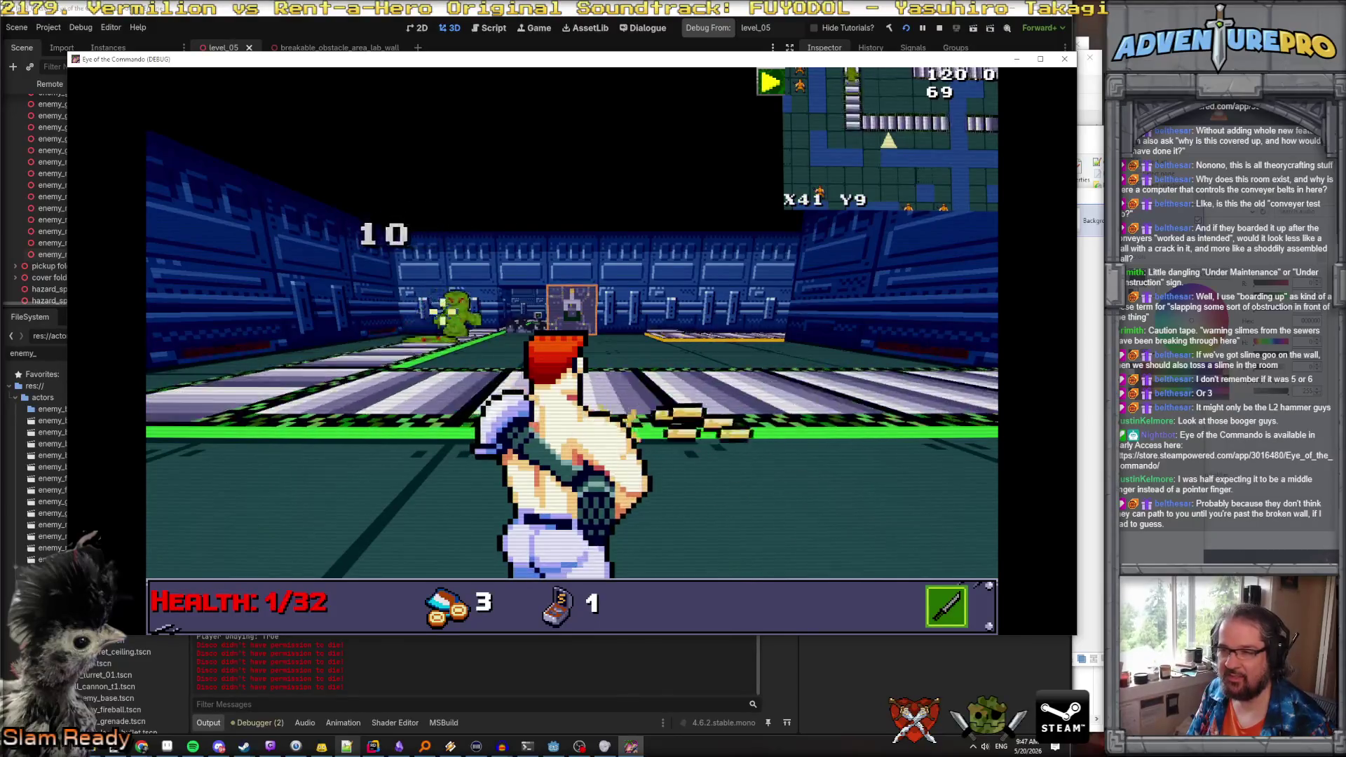
Walk down the corridor and spawn a mook enemy from the debug console
{"action": "key", "text": "w"}
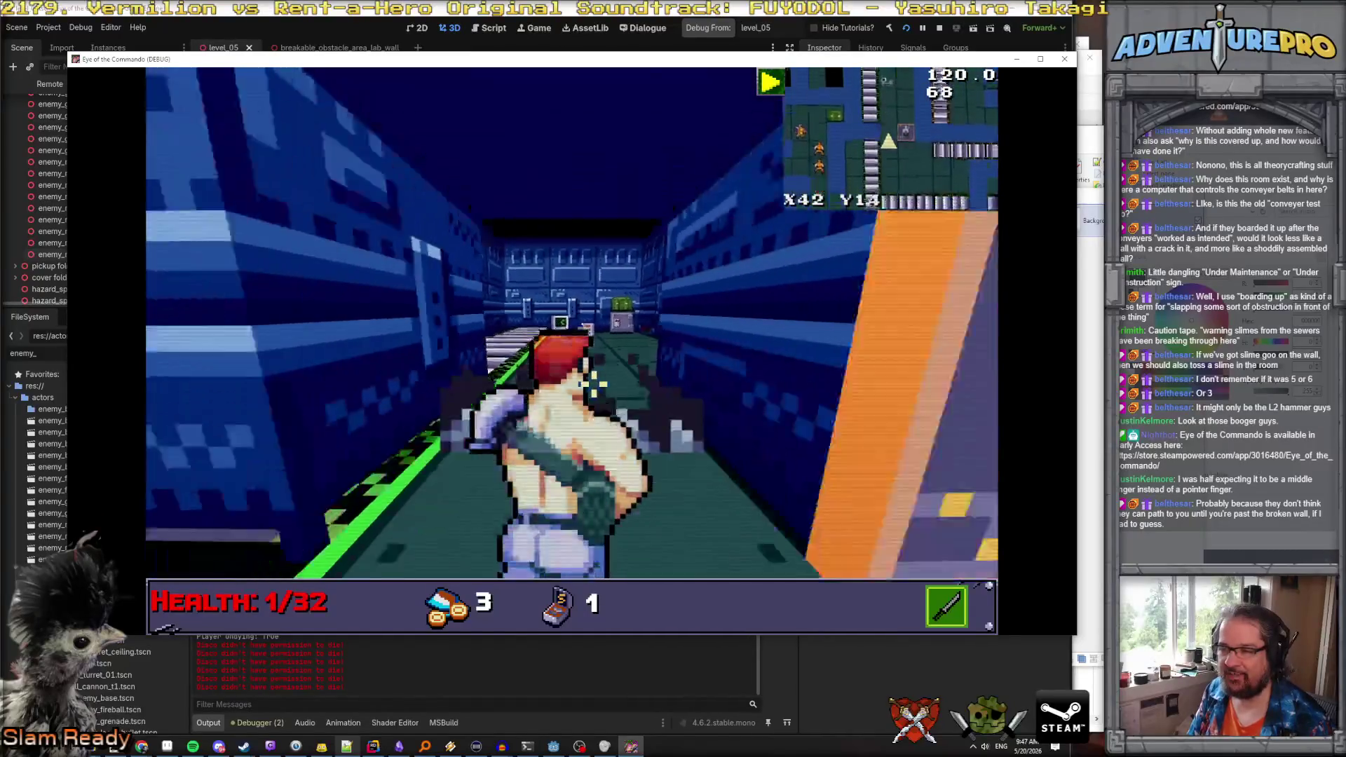
{"action": "key", "text": "space"}
{"action": "key", "text": "grave"}
{"action": "type", "text": "SPAWN E! T"}
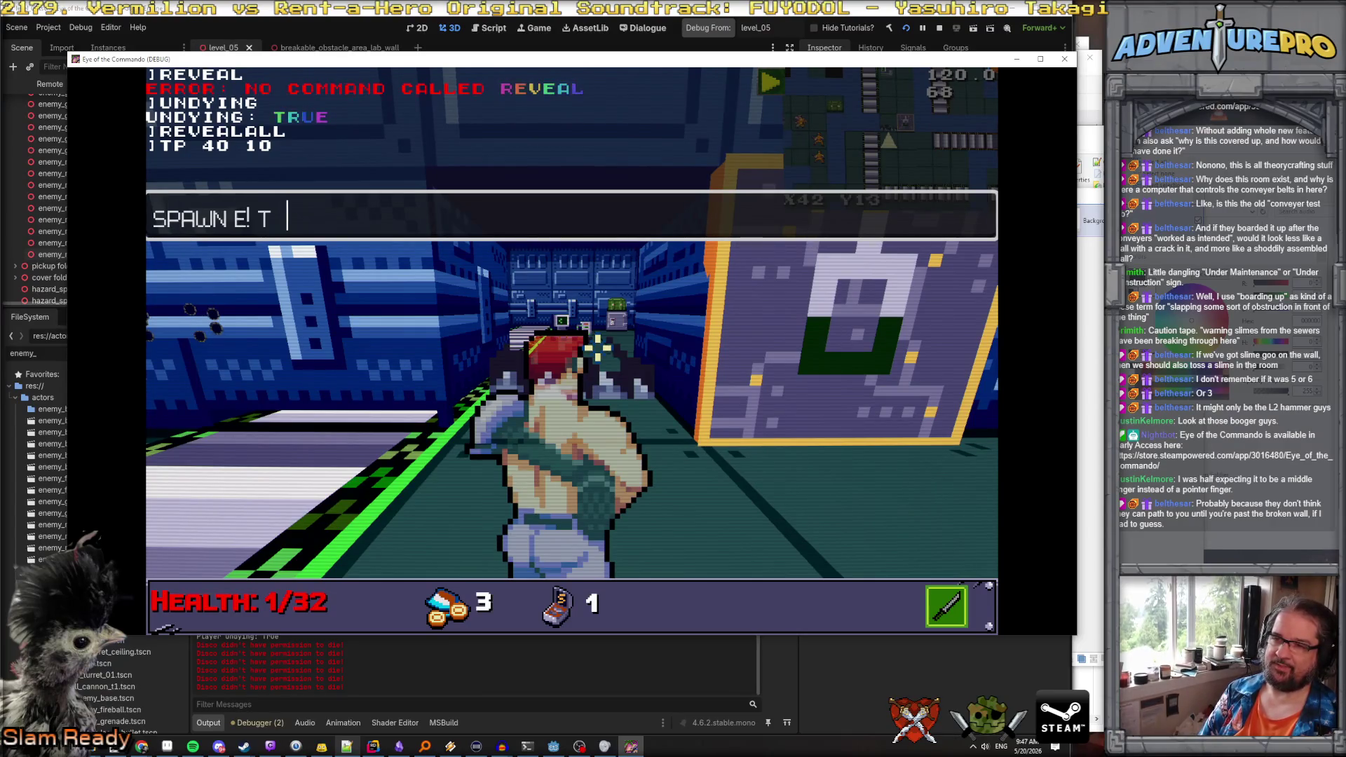
{"action": "key", "text": "Return"}
{"action": "key", "text": "grave"}
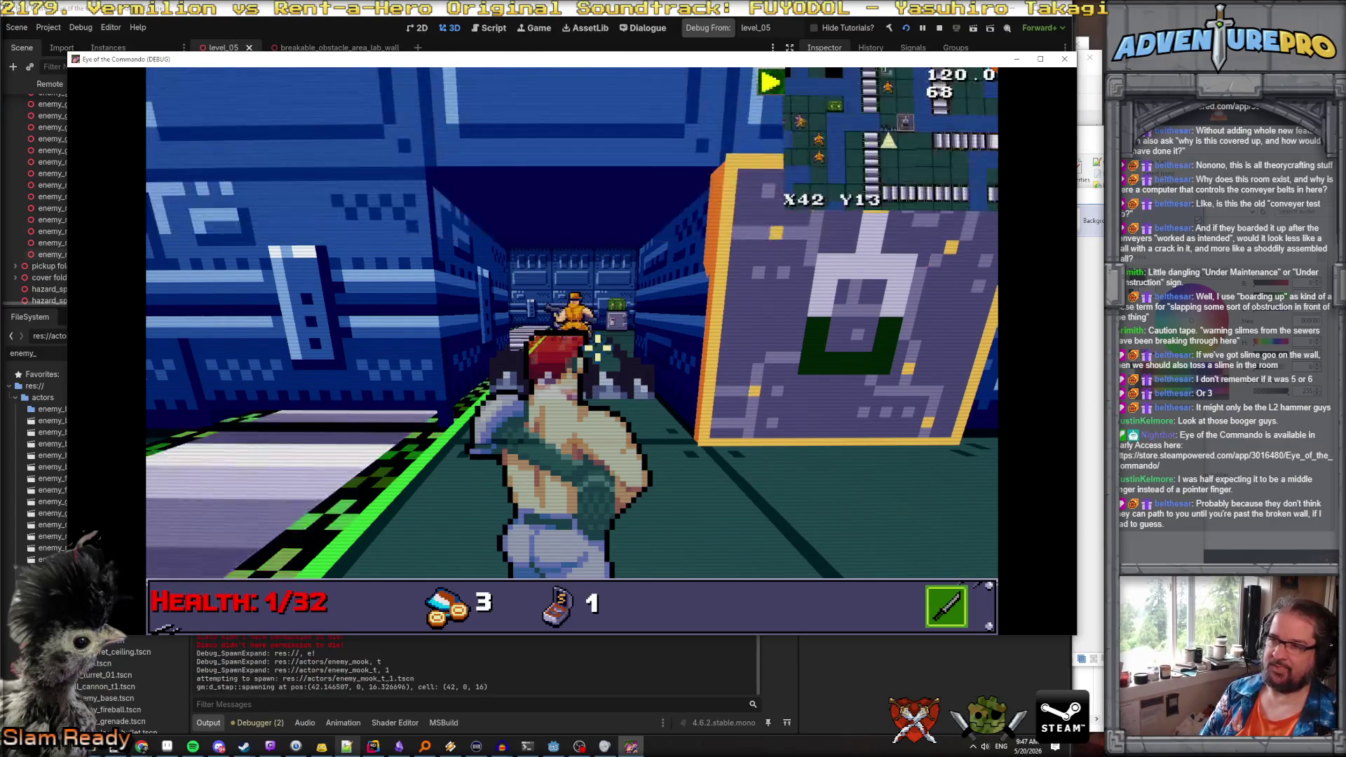
Shoot the spawned mook while dodging until it is defeated
{"action": "key", "text": "space"}
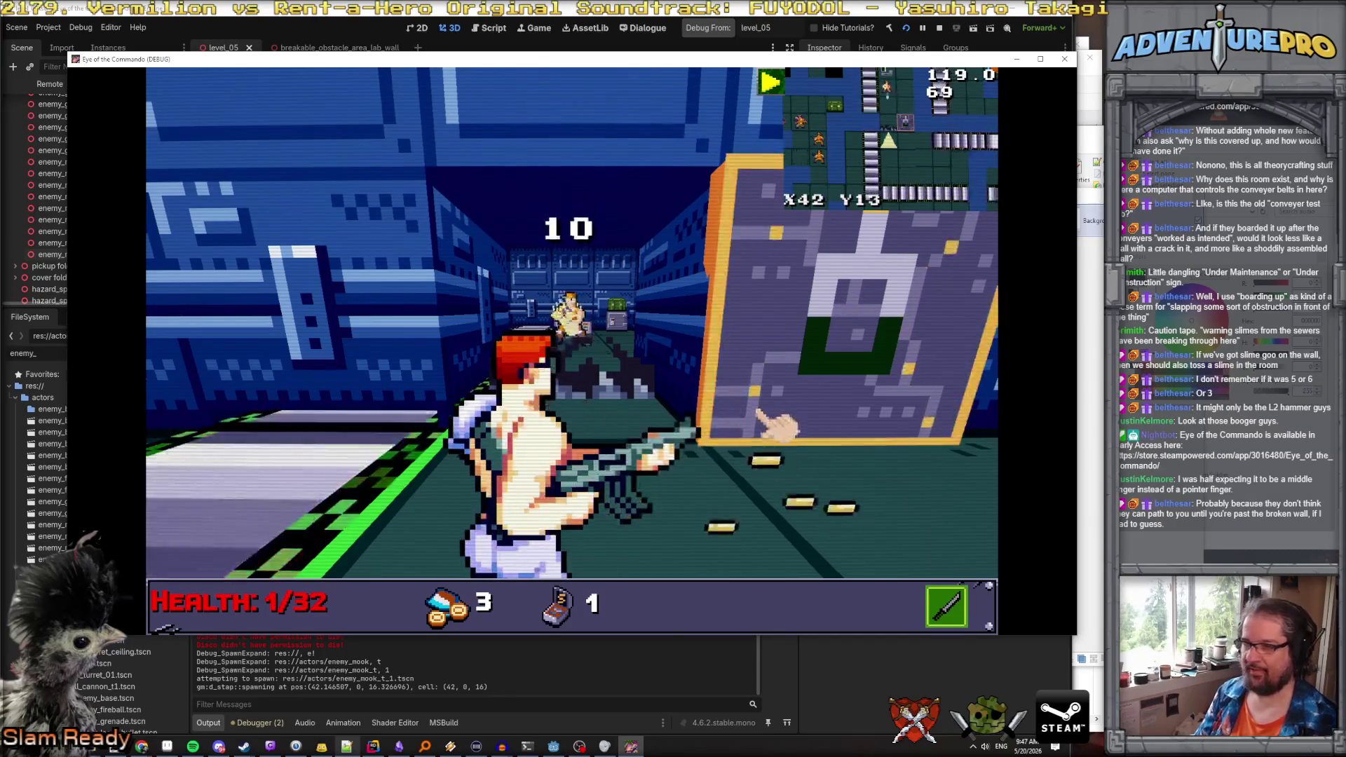
{"action": "key", "text": "Right"}
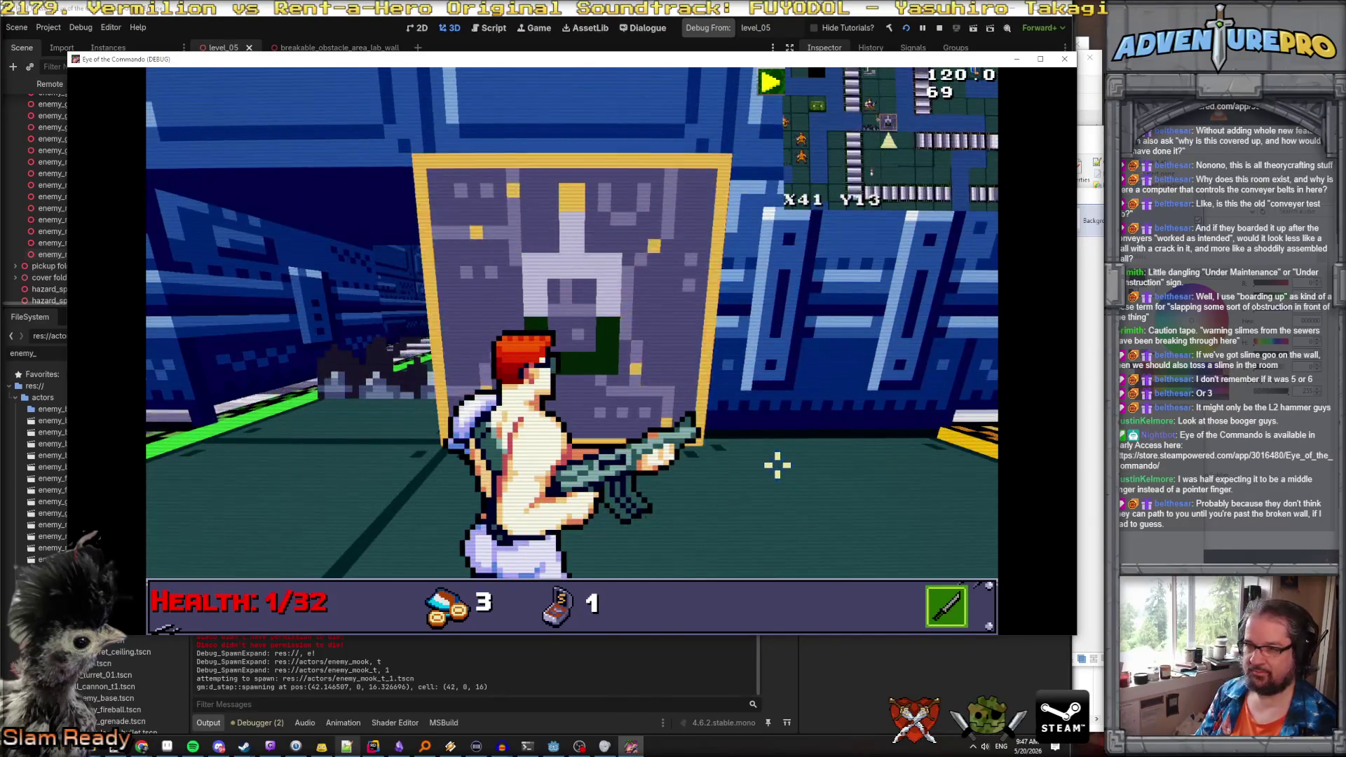
{"action": "key", "text": "space"}
{"action": "key", "text": "Right"}
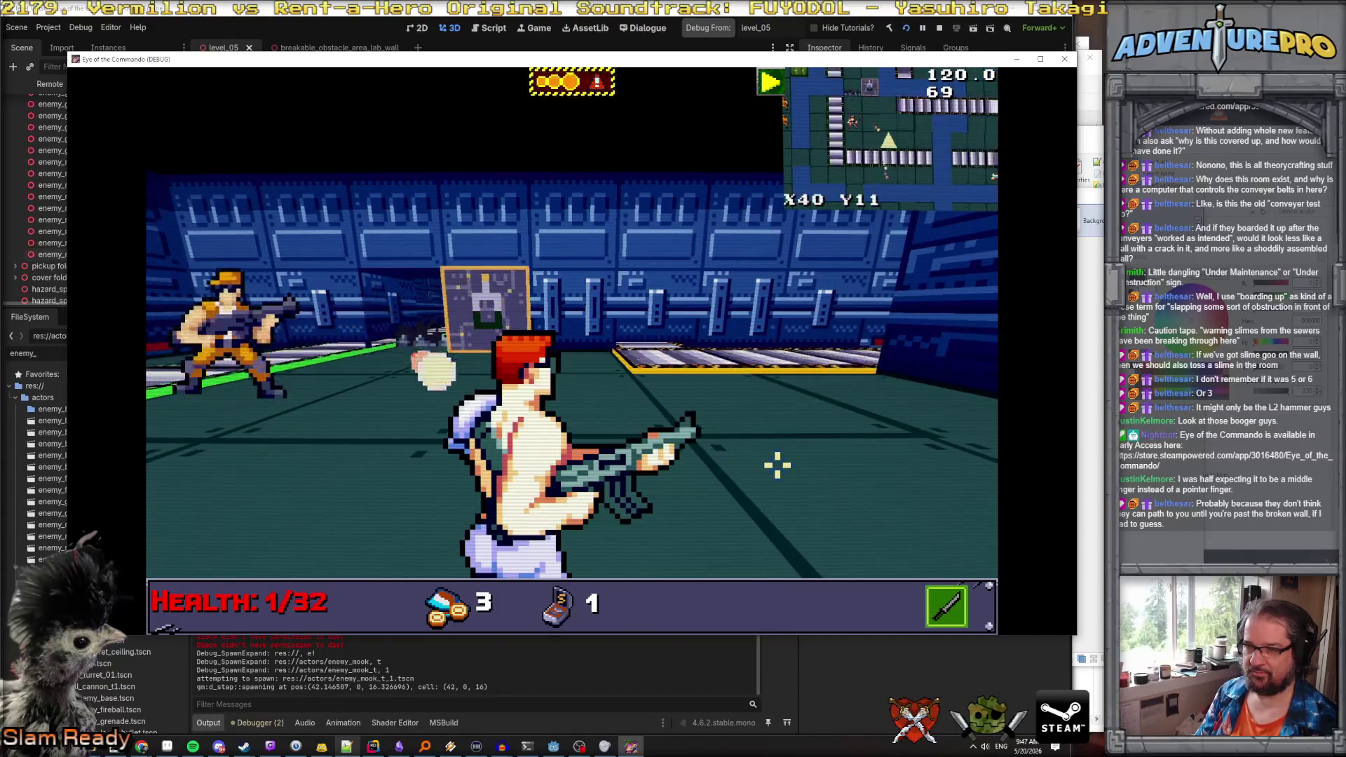
{"action": "key", "text": "Left"}
{"action": "key", "text": "Up"}
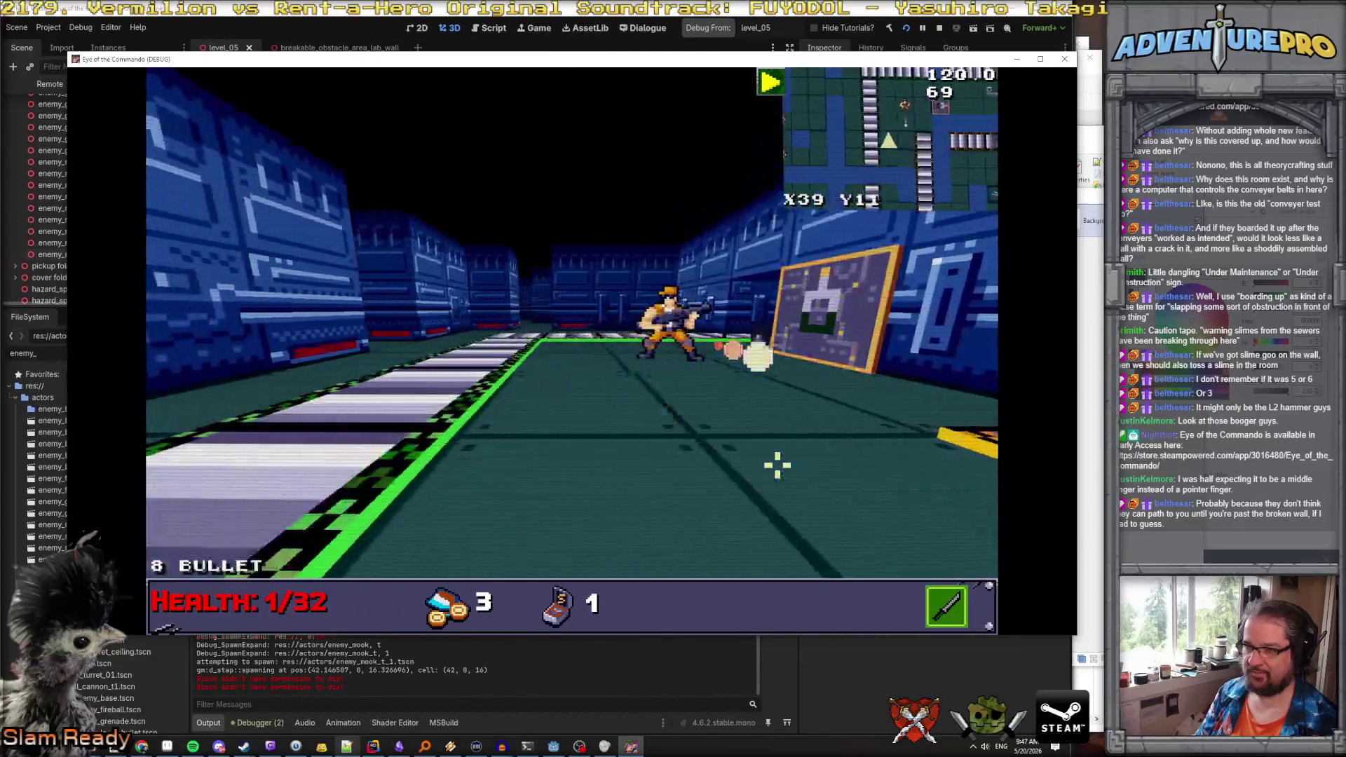
{"action": "key", "text": "Down"}
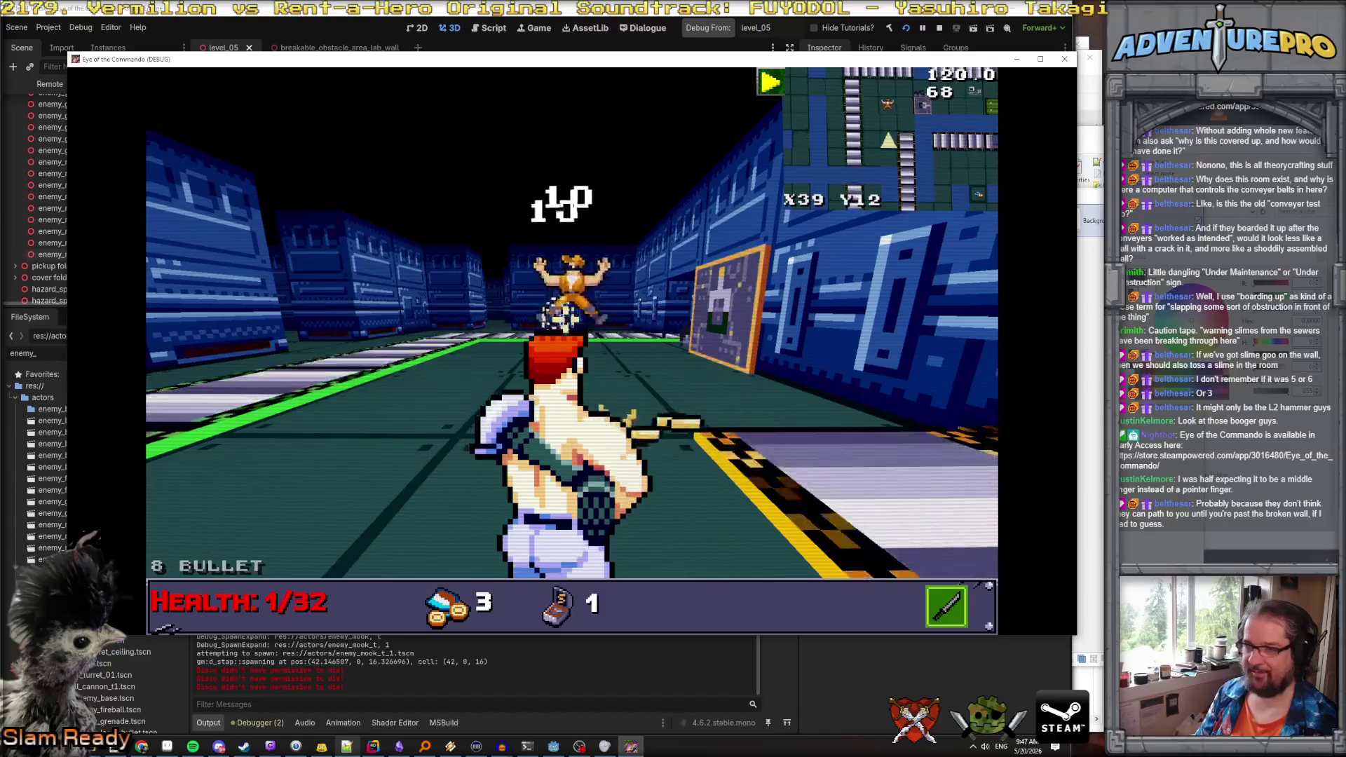
{"action": "key", "text": "Right"}
Walk past the wall panel and down the side corridor to the terminal at X42 Y17
{"action": "key", "text": "Up"}
{"action": "key", "text": "Up"}
{"action": "key", "text": "a"}
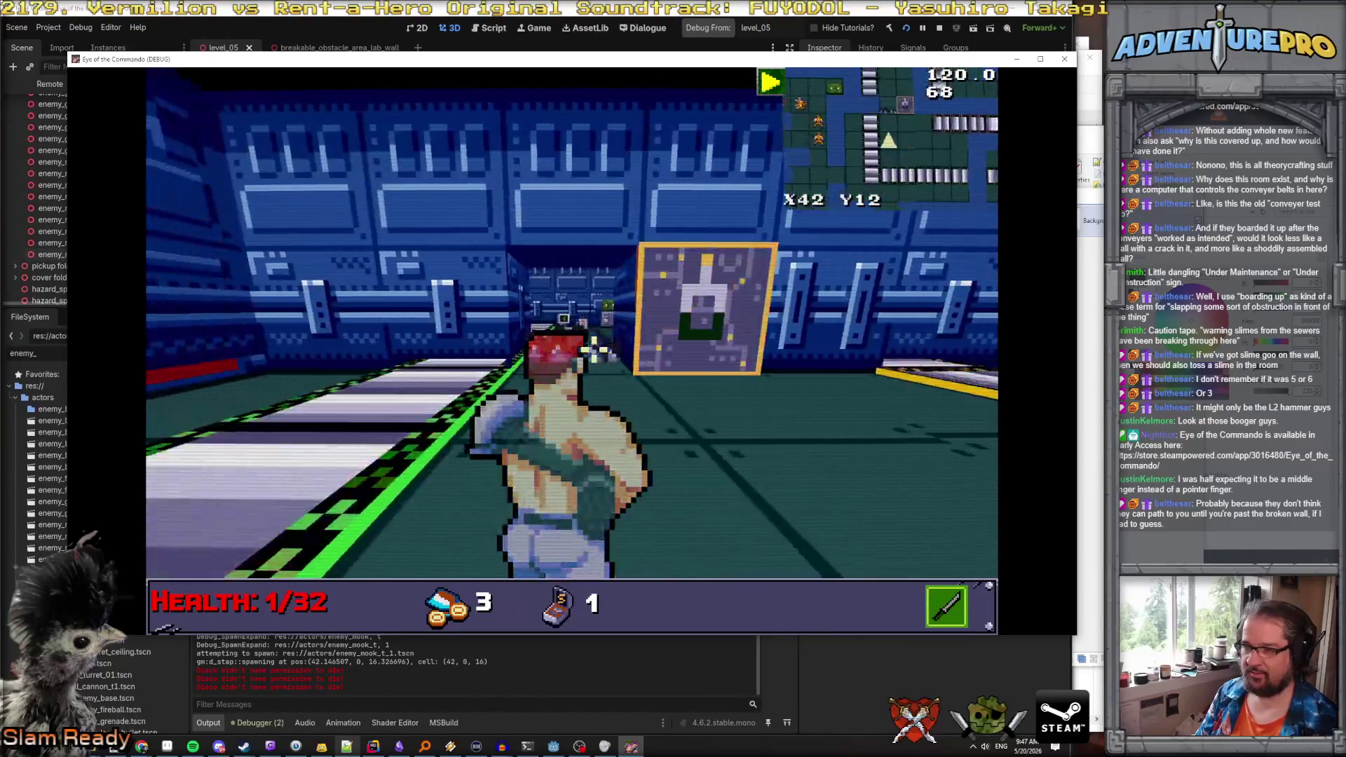
{"action": "key", "text": "Up"}
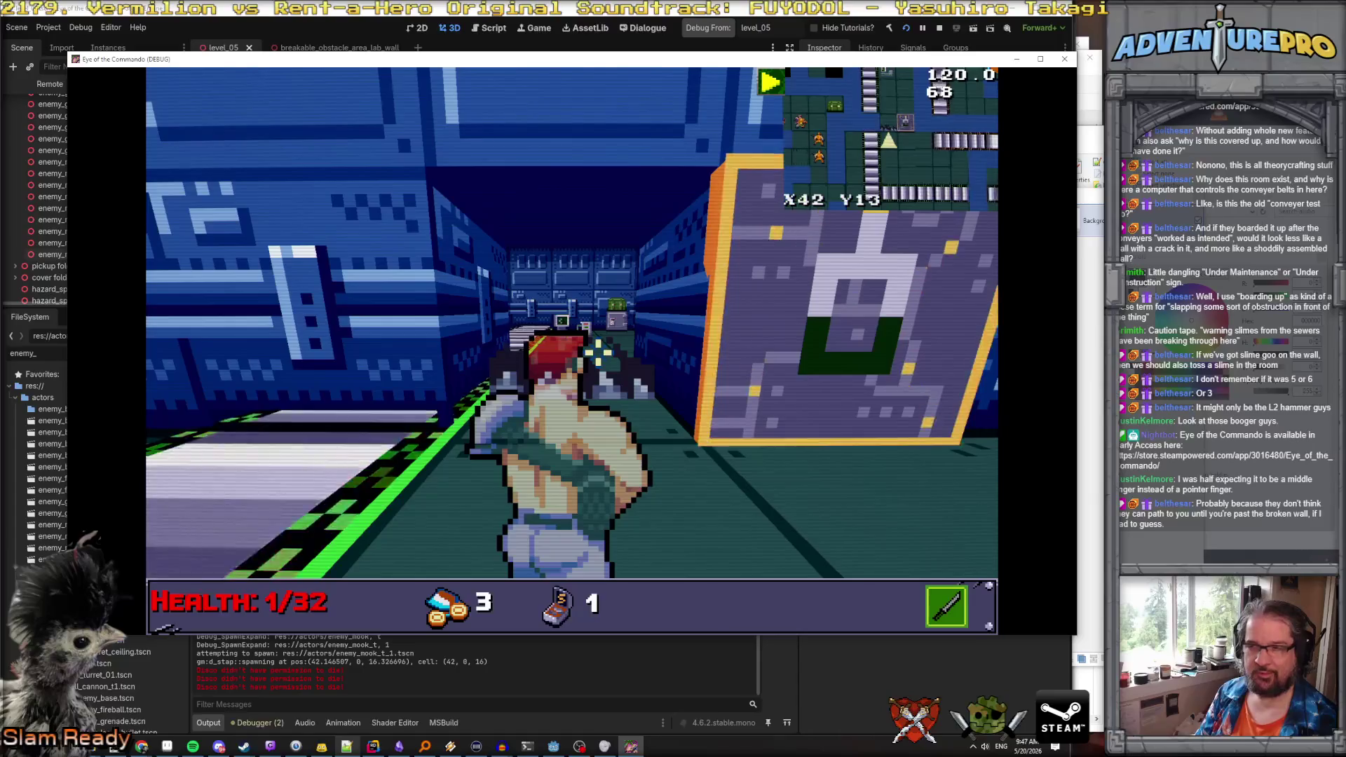
{"action": "key", "text": "Right"}
{"action": "key", "text": "Up"}
{"action": "key", "text": "Up"}
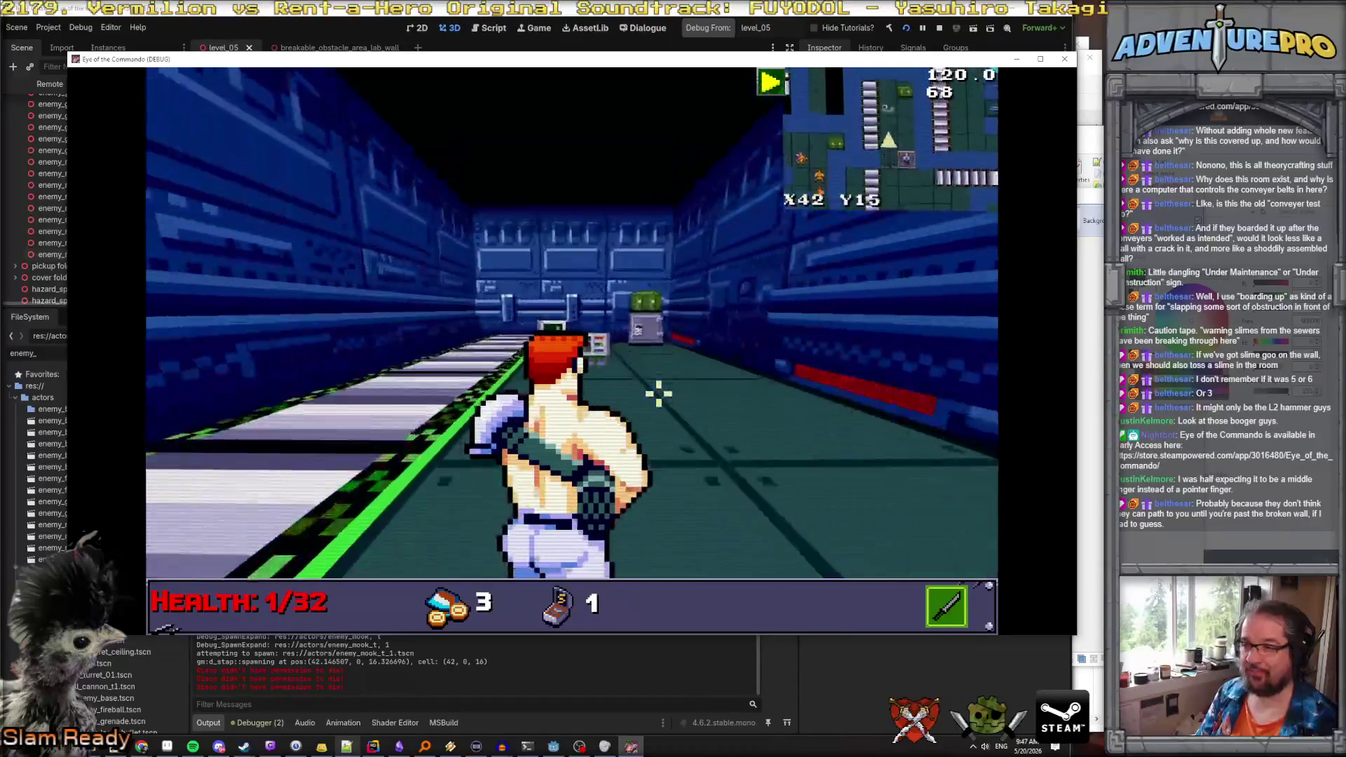
{"action": "key", "text": "Up"}
{"action": "key", "text": "Up"}
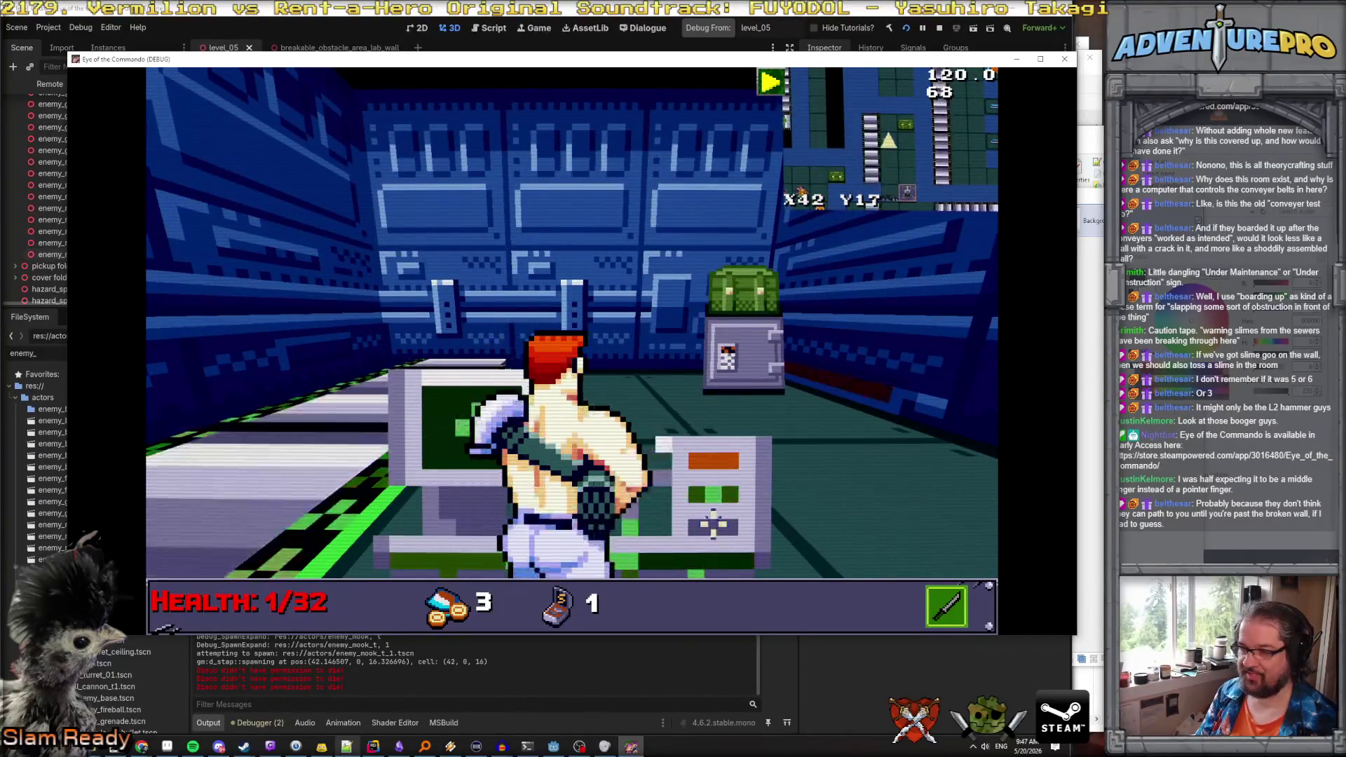
{"action": "key", "text": "Left"}
{"action": "key", "text": "Right"}
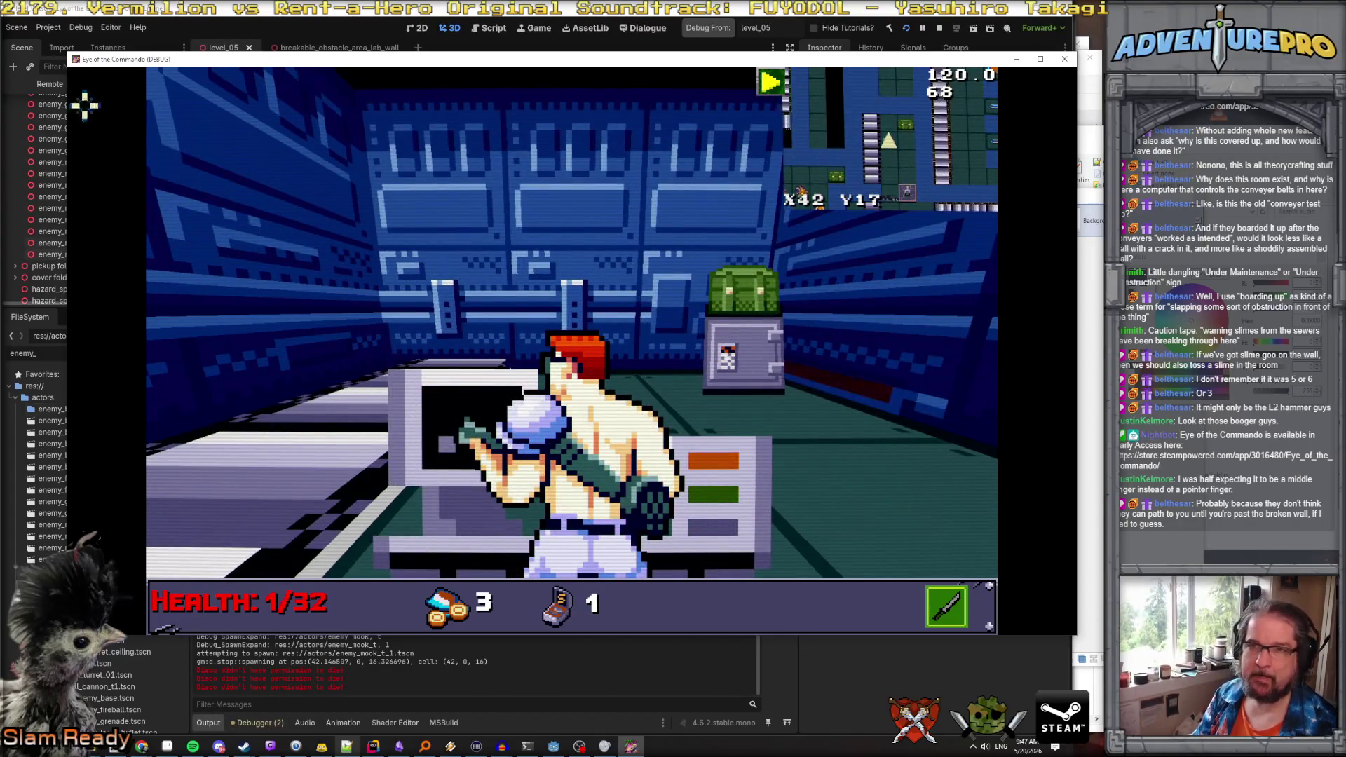
Open HUD_InGameConveyorCommandConsole for editing from GameManager > HUD in the Remote tree
{"action": "left_click_drag", "start_coordinate": [153, 67], "coordinate": [421, 67]}
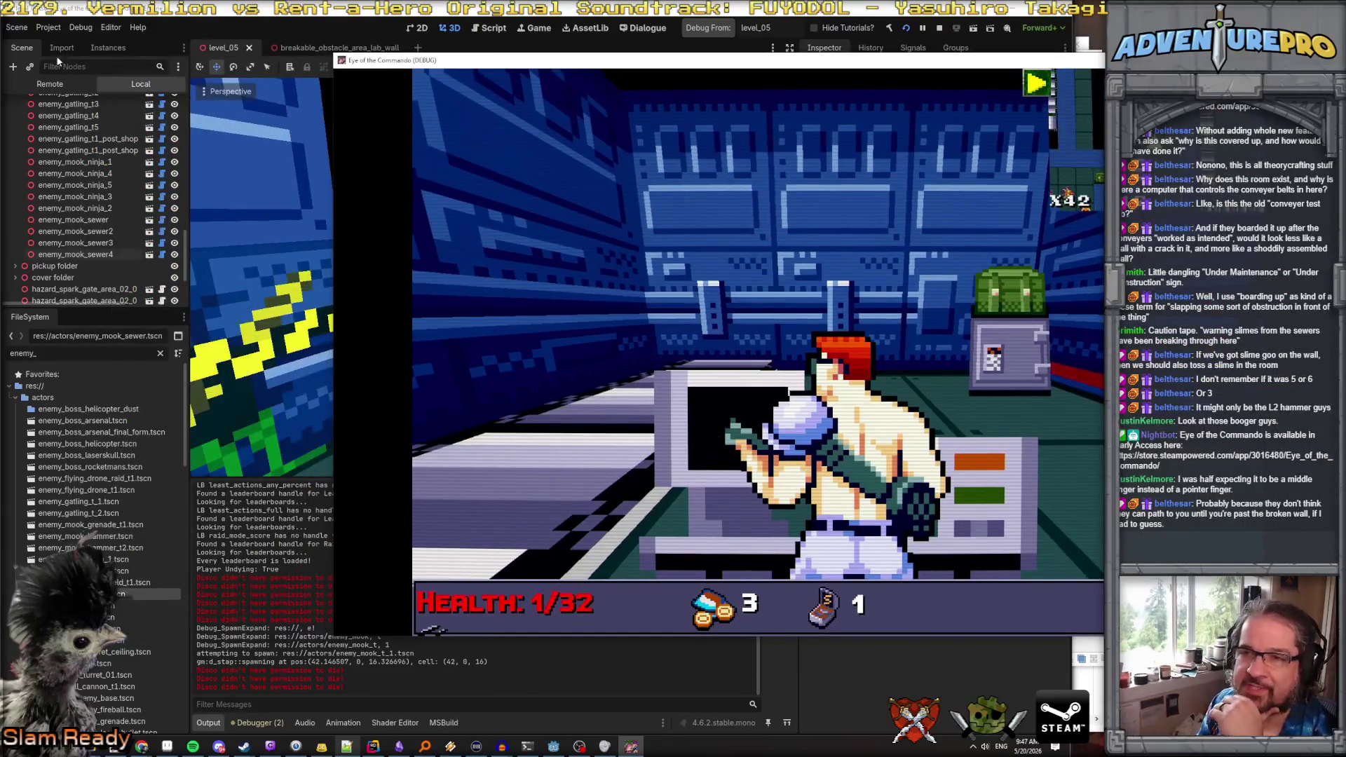
{"action": "left_click", "coordinate": [49, 86]}
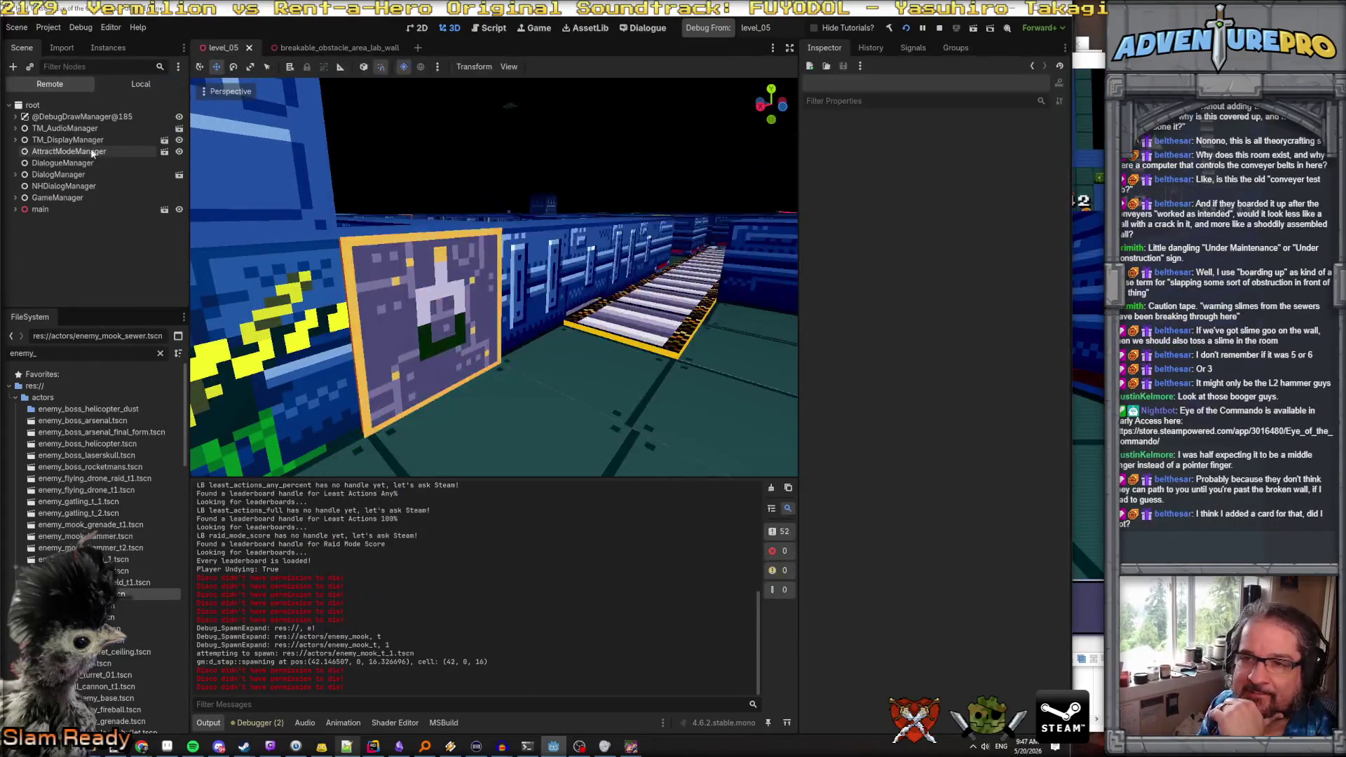
{"action": "left_click", "coordinate": [14, 199]}
{"action": "left_click", "coordinate": [21, 245]}
{"action": "scroll", "coordinate": [35, 249], "scroll_direction": "down", "scroll_amount": 10}
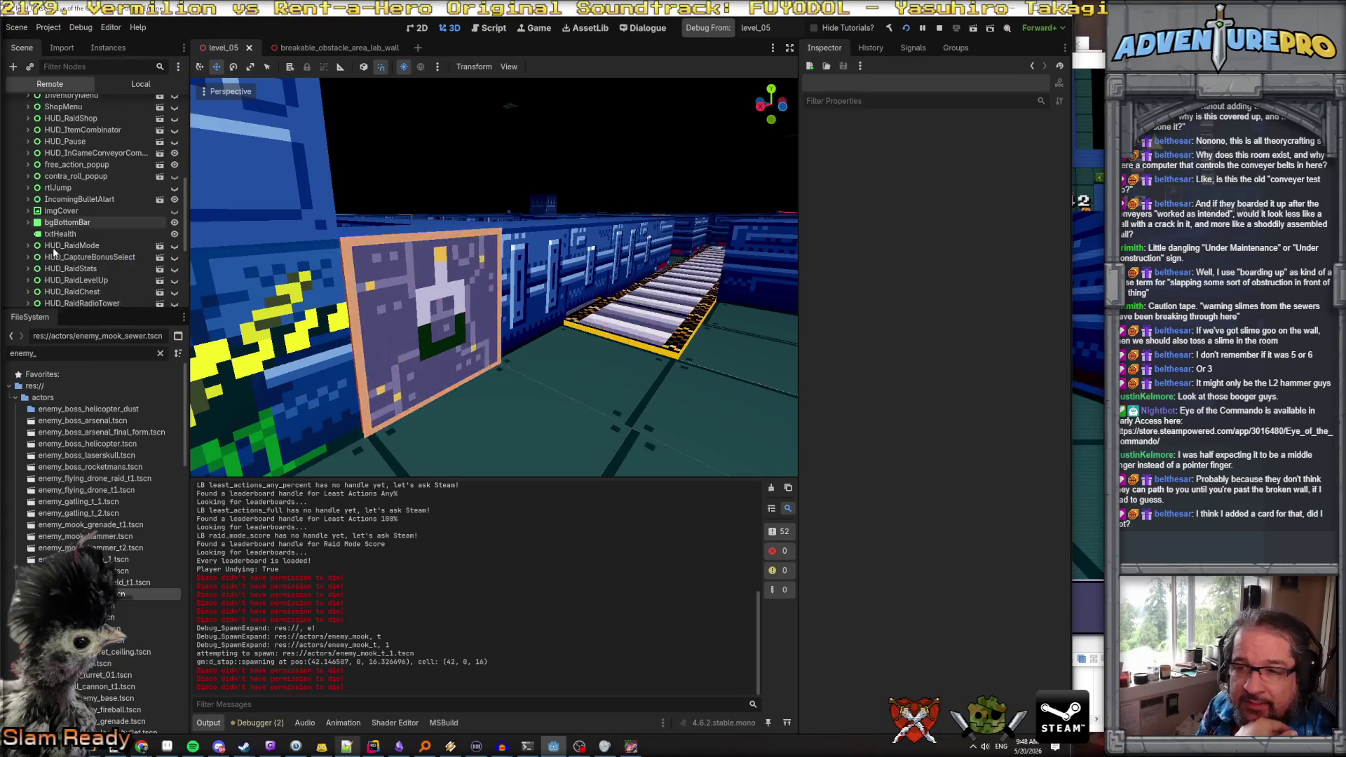
{"action": "scroll", "coordinate": [54, 251], "scroll_direction": "down", "scroll_amount": 3}
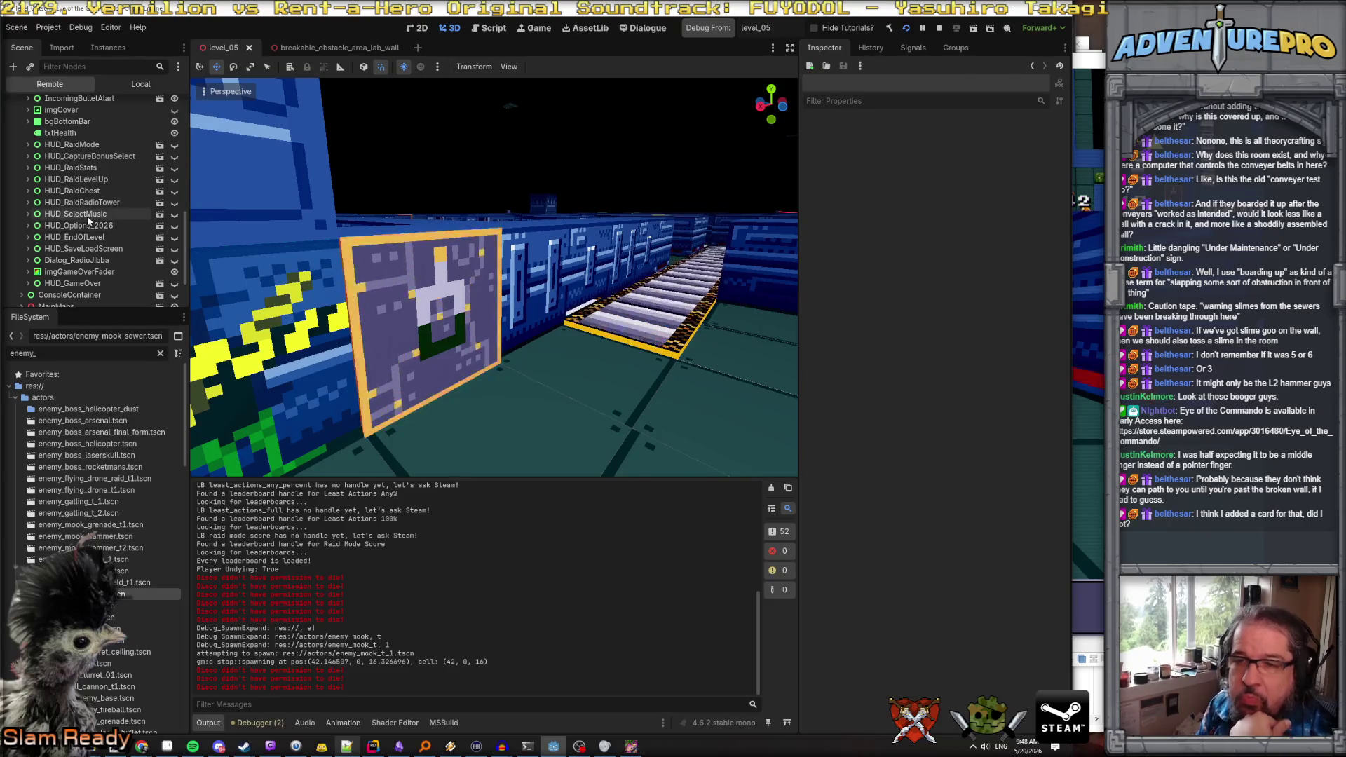
{"action": "scroll", "coordinate": [87, 221], "scroll_direction": "up", "scroll_amount": 5}
{"action": "scroll", "coordinate": [88, 220], "scroll_direction": "up", "scroll_amount": 6}
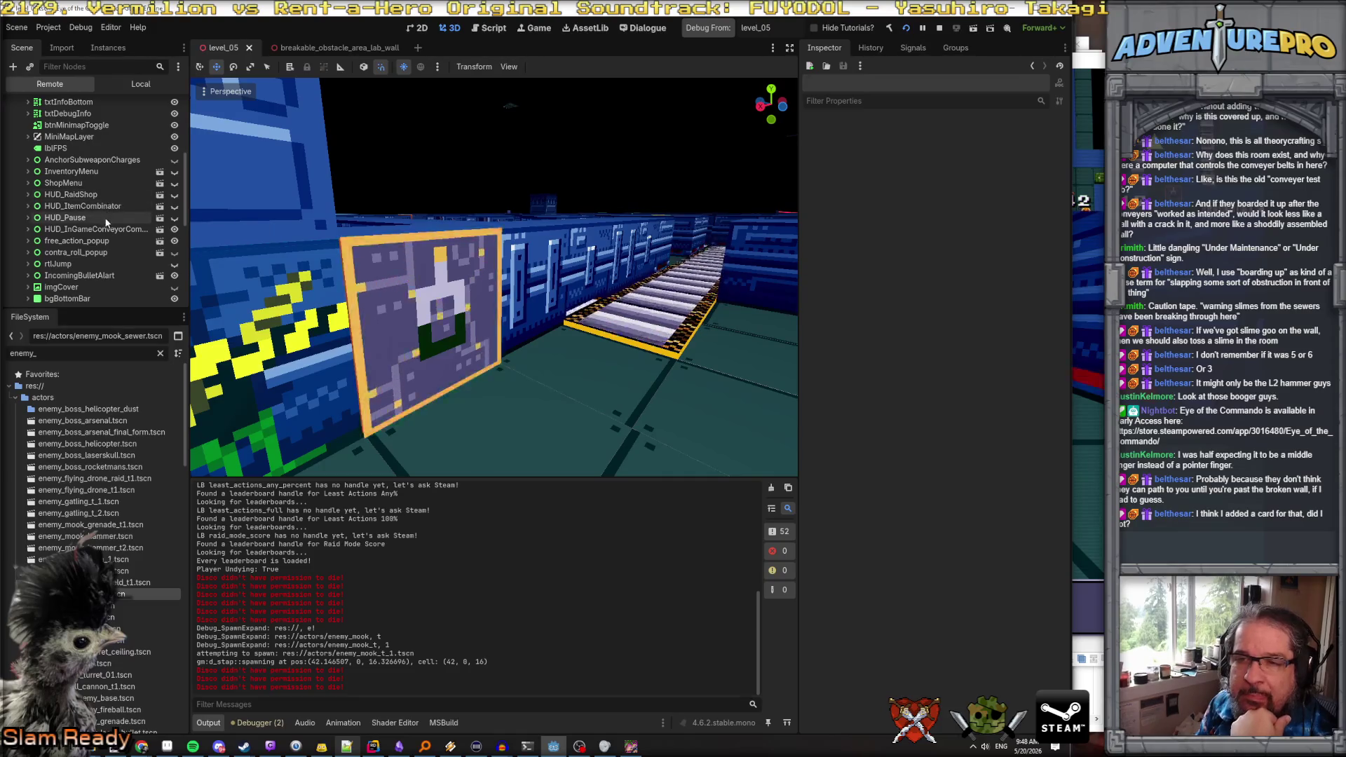
{"action": "left_click", "coordinate": [159, 229]}
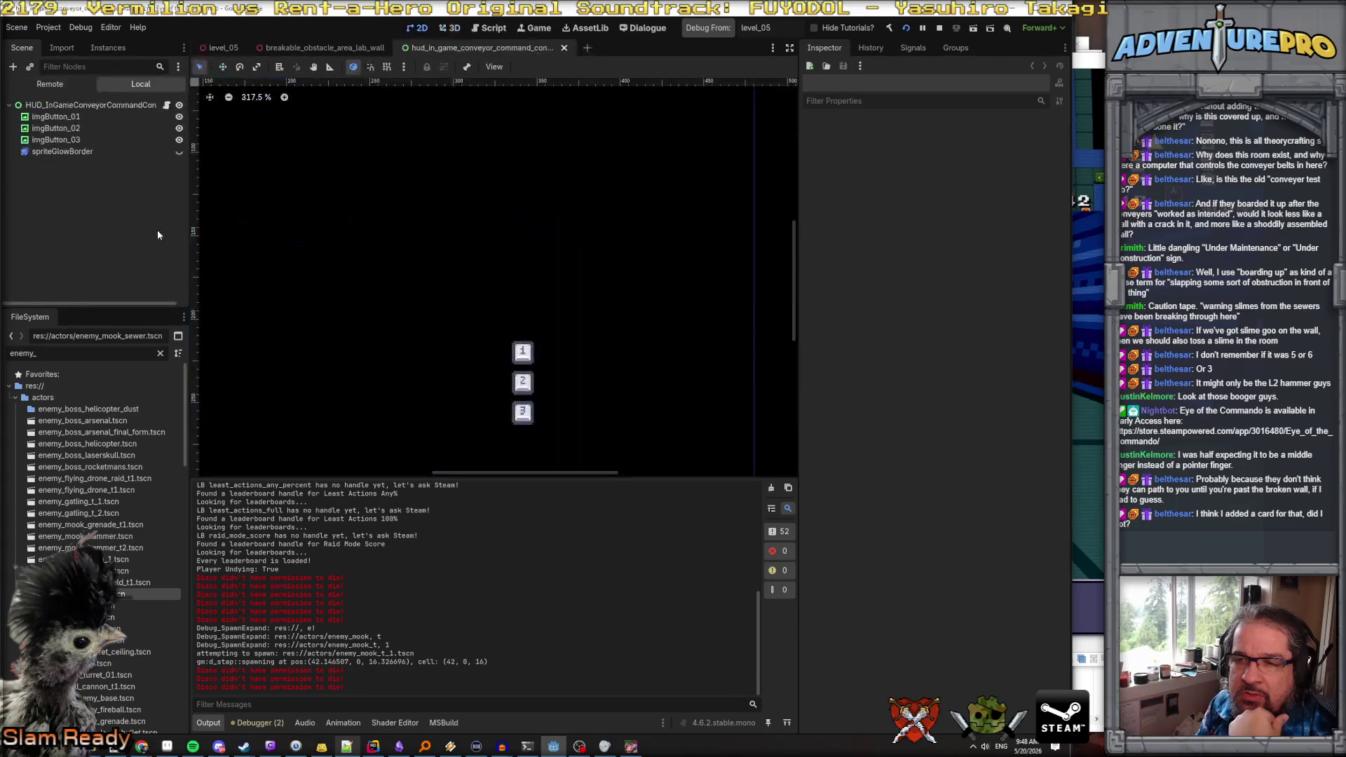
Toggle the conveyor command HUD's visibility several times, then return to the game and Remote tree
{"action": "scroll", "coordinate": [304, 224], "scroll_direction": "down", "scroll_amount": 5}
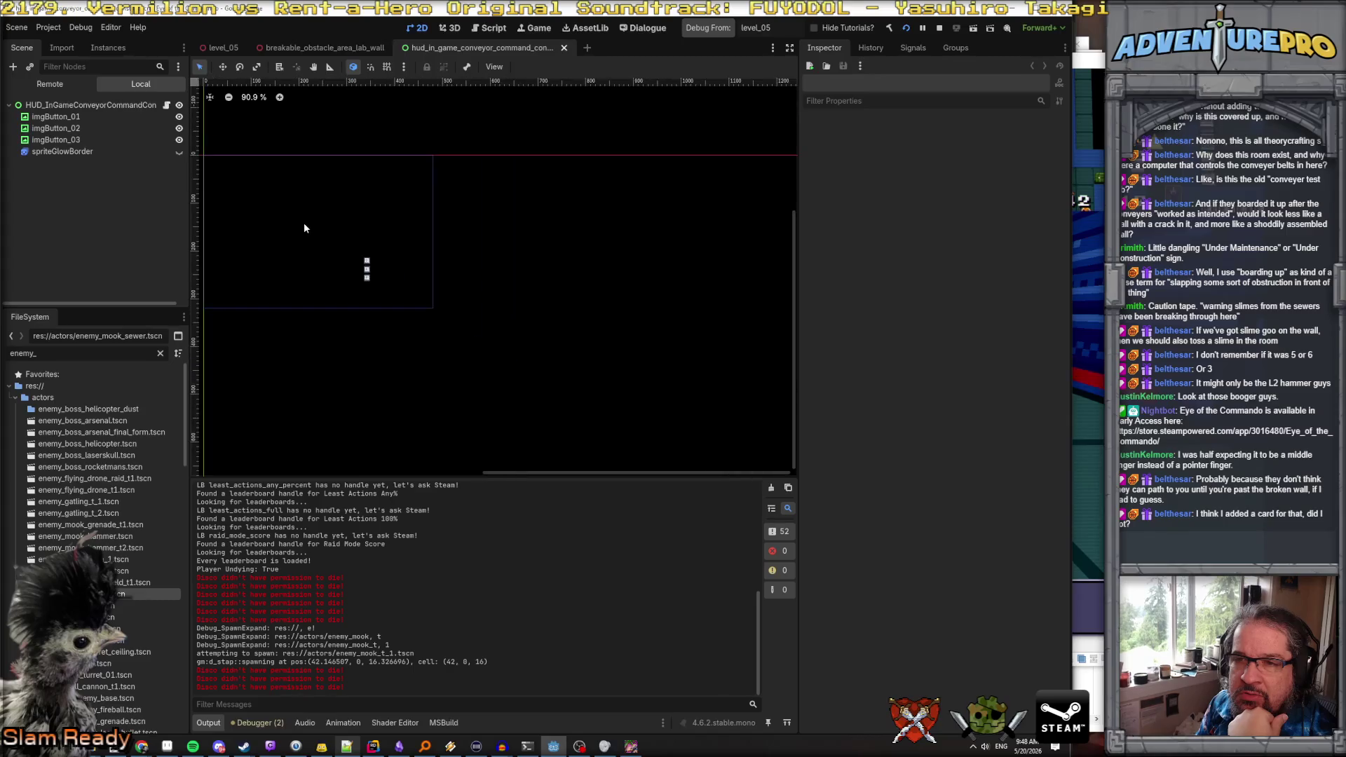
{"action": "left_click", "coordinate": [179, 105]}
{"action": "left_click", "coordinate": [179, 106]}
{"action": "left_click", "coordinate": [179, 105]}
{"action": "left_click", "coordinate": [179, 105]}
{"action": "left_click", "coordinate": [179, 105]}
{"action": "left_click", "coordinate": [179, 105]}
{"action": "left_click", "coordinate": [178, 105]}
{"action": "left_click", "coordinate": [179, 105]}
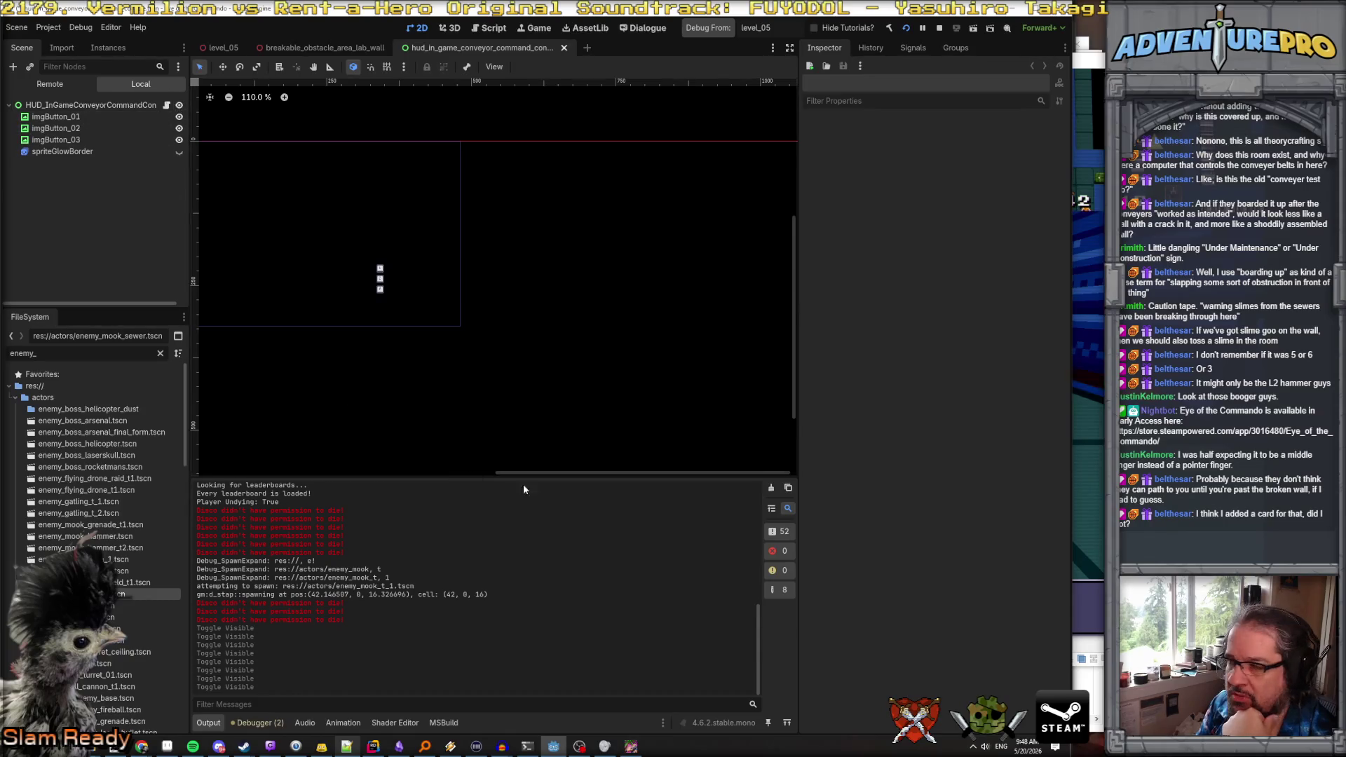
{"action": "key", "text": "alt+Tab"}
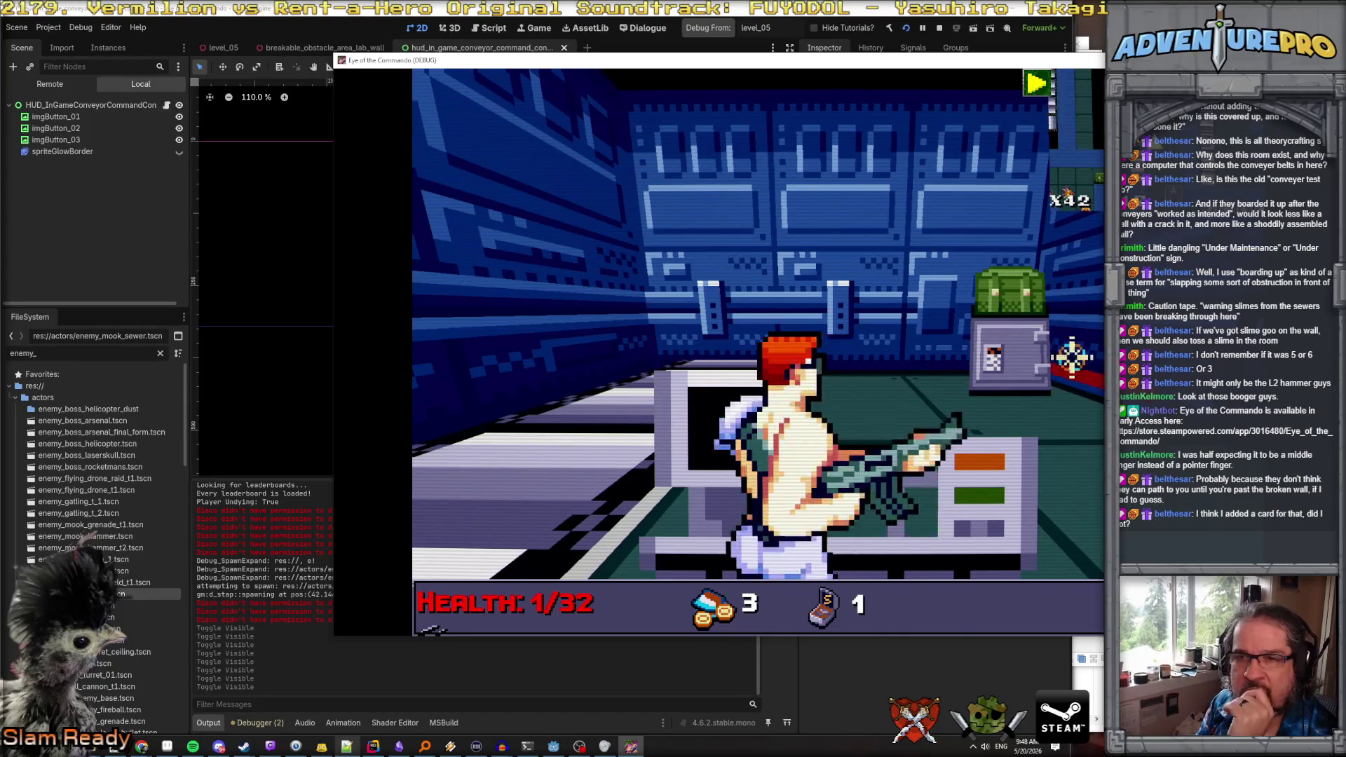
{"action": "left_click", "coordinate": [53, 84]}
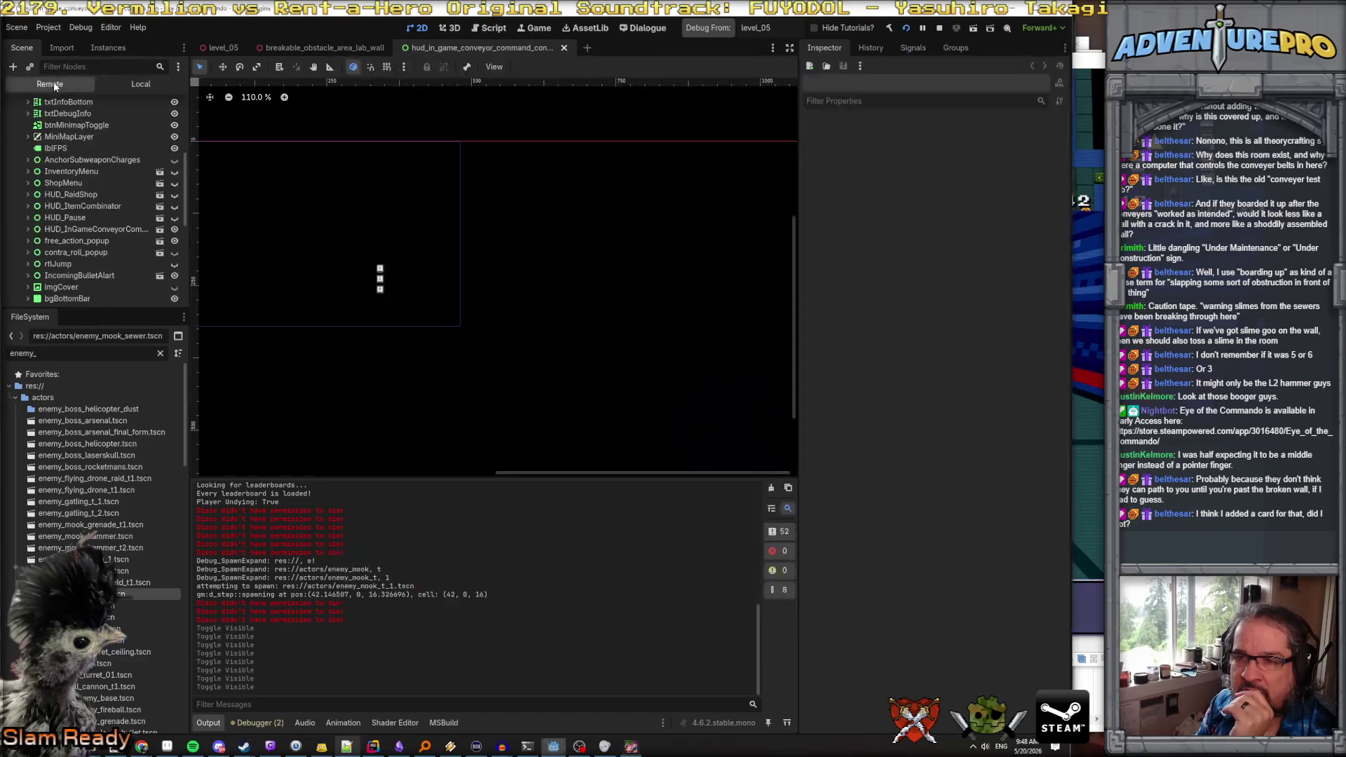
Select the live HUD_InGameConveyorCommandConsole node and shift the game window to the right
{"action": "left_click", "coordinate": [111, 229]}
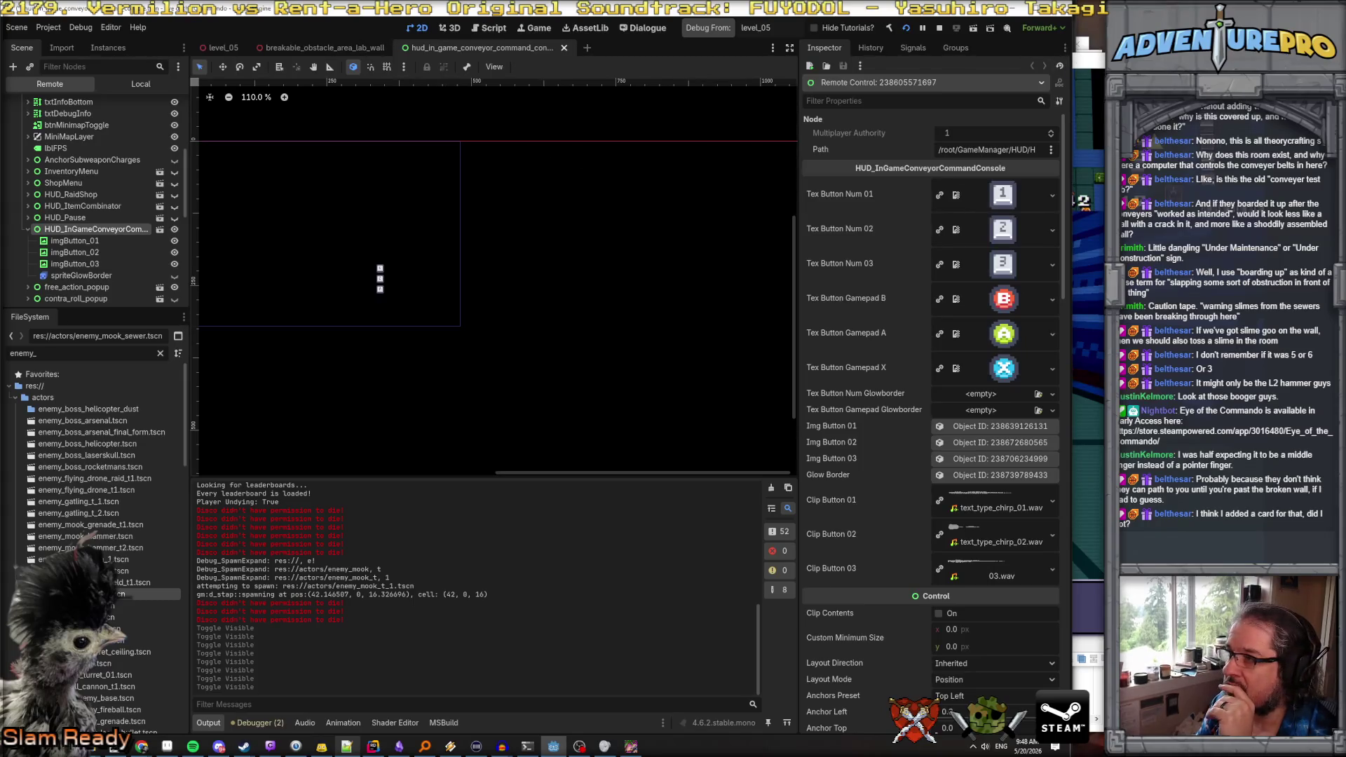
{"action": "key", "text": "alt+Tab"}
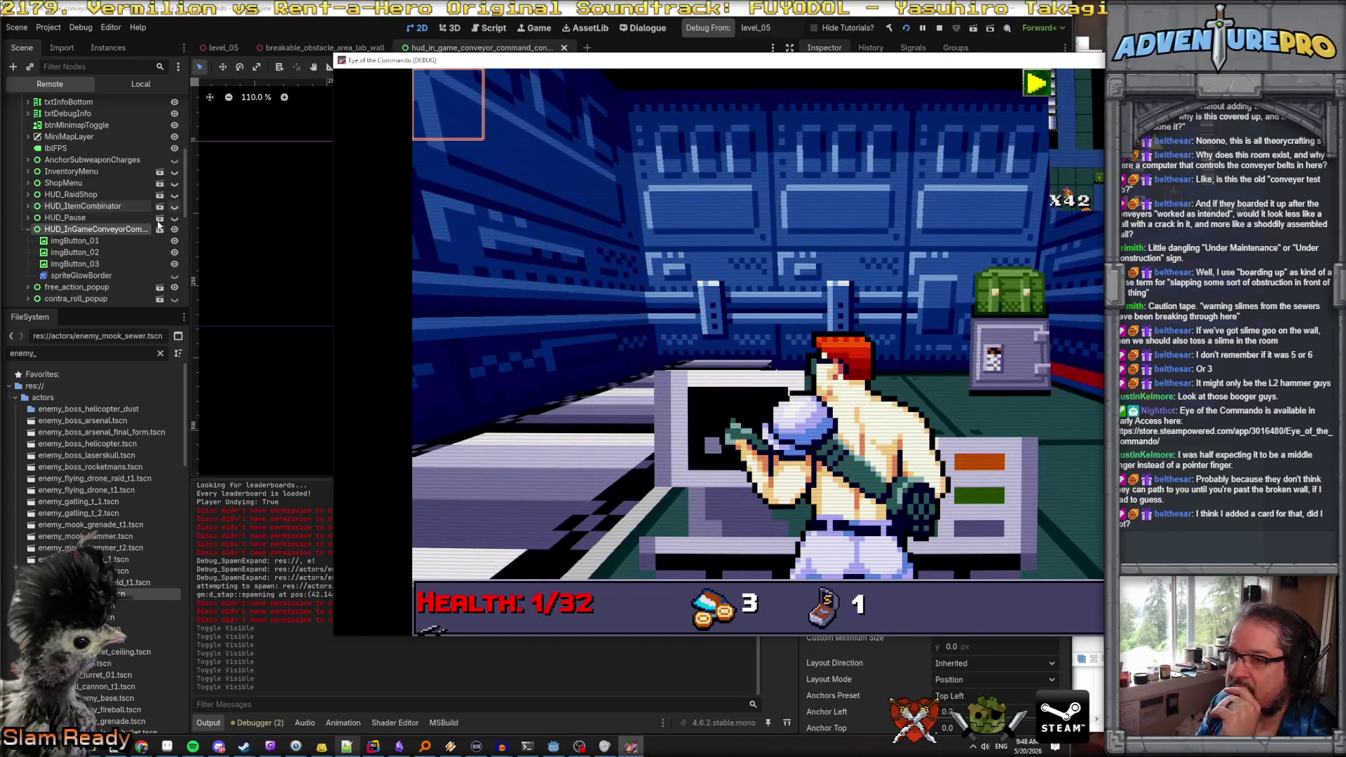
{"action": "scroll", "coordinate": [93, 241], "scroll_direction": "down", "scroll_amount": 3}
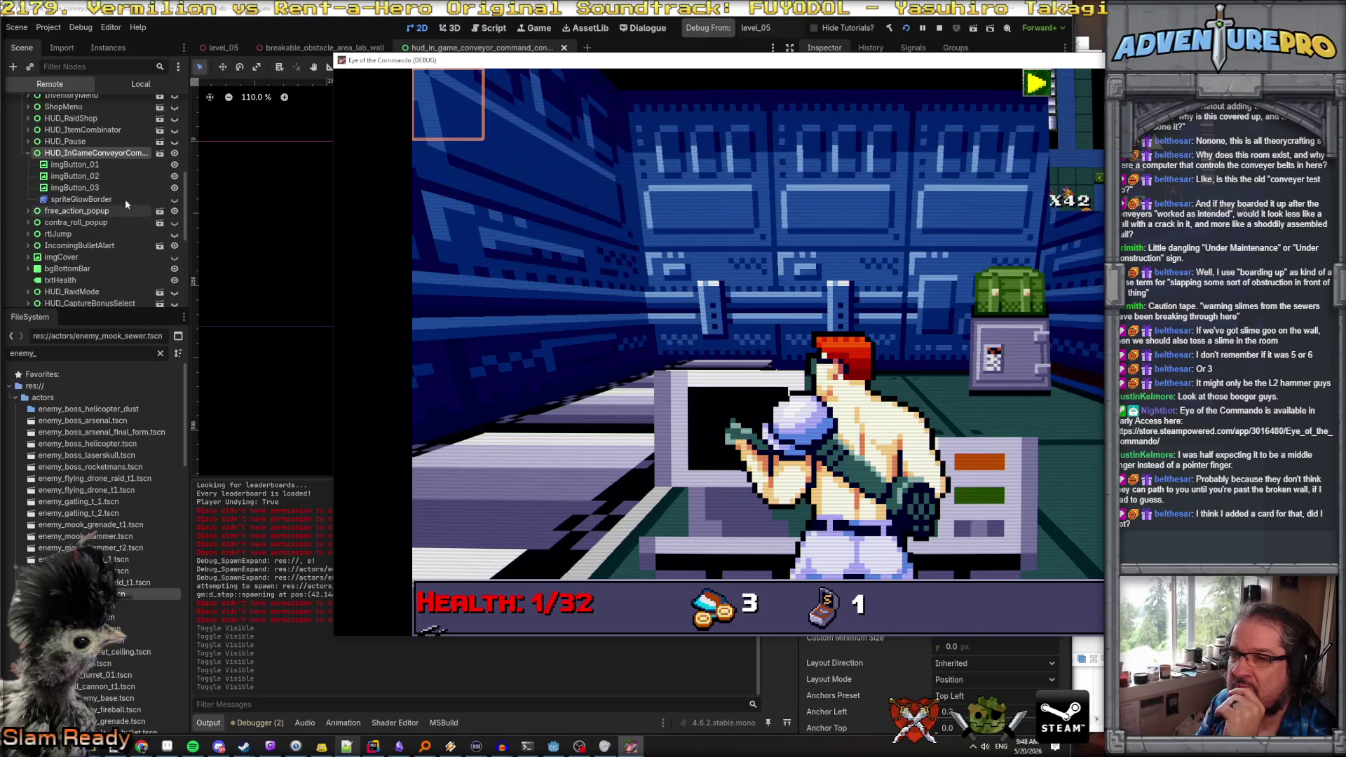
{"action": "left_click_drag", "start_coordinate": [603, 56], "coordinate": [605, 58]}
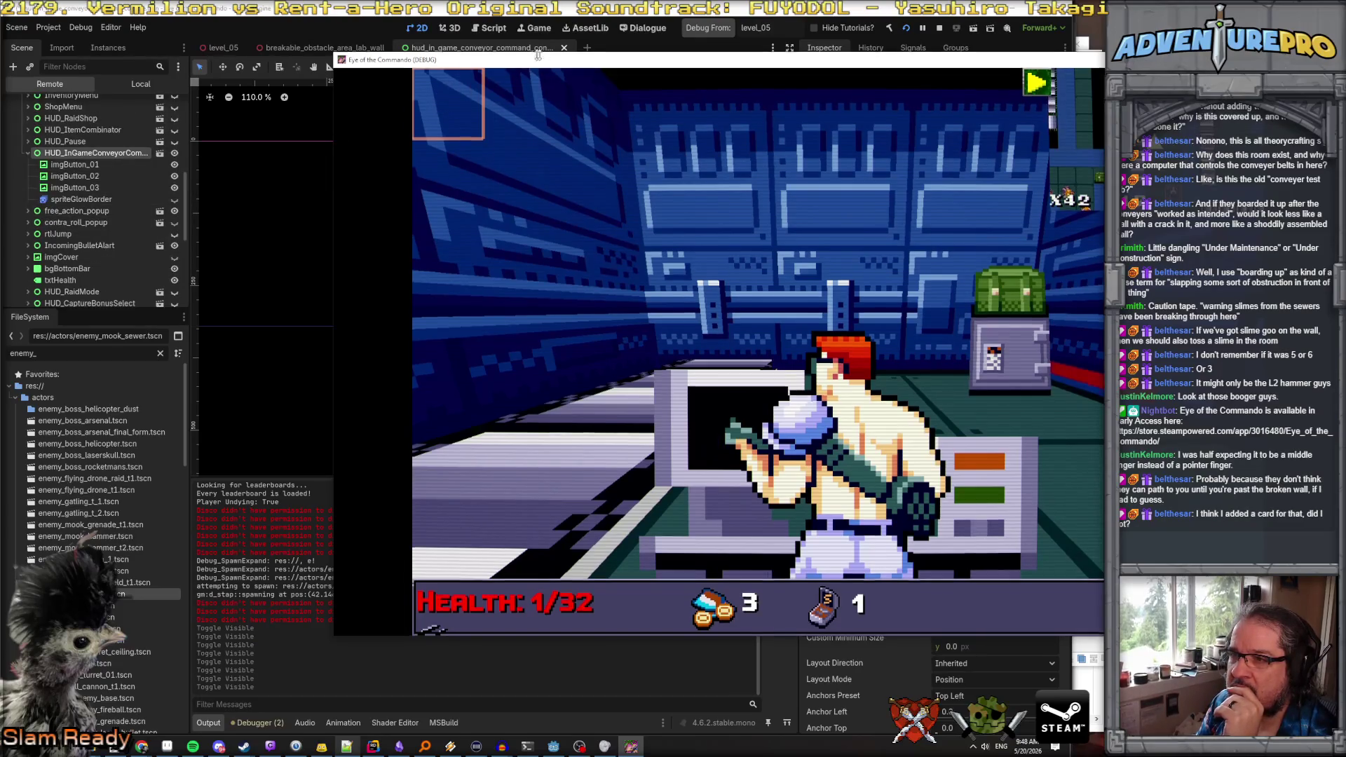
{"action": "left_click_drag", "start_coordinate": [500, 68], "coordinate": [558, 70]}
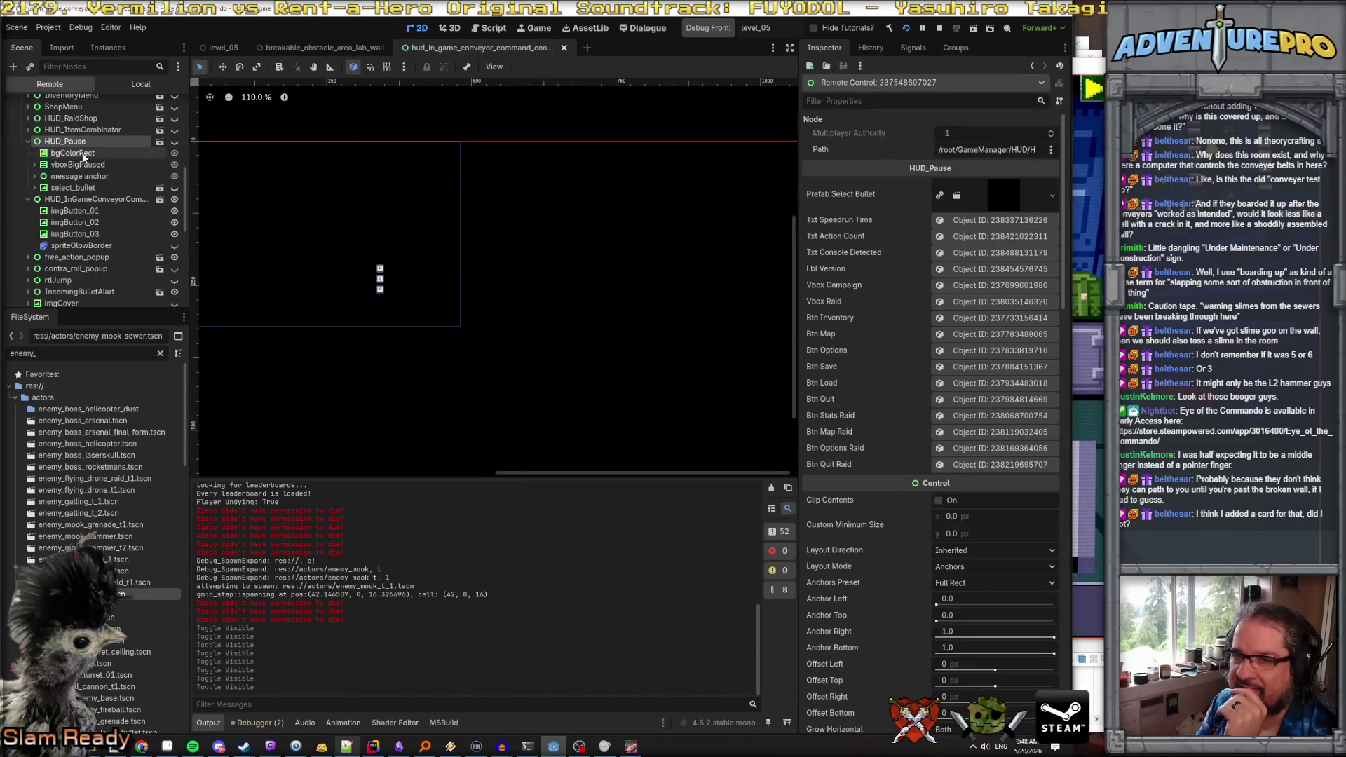
{"action": "left_click", "coordinate": [55, 155]}
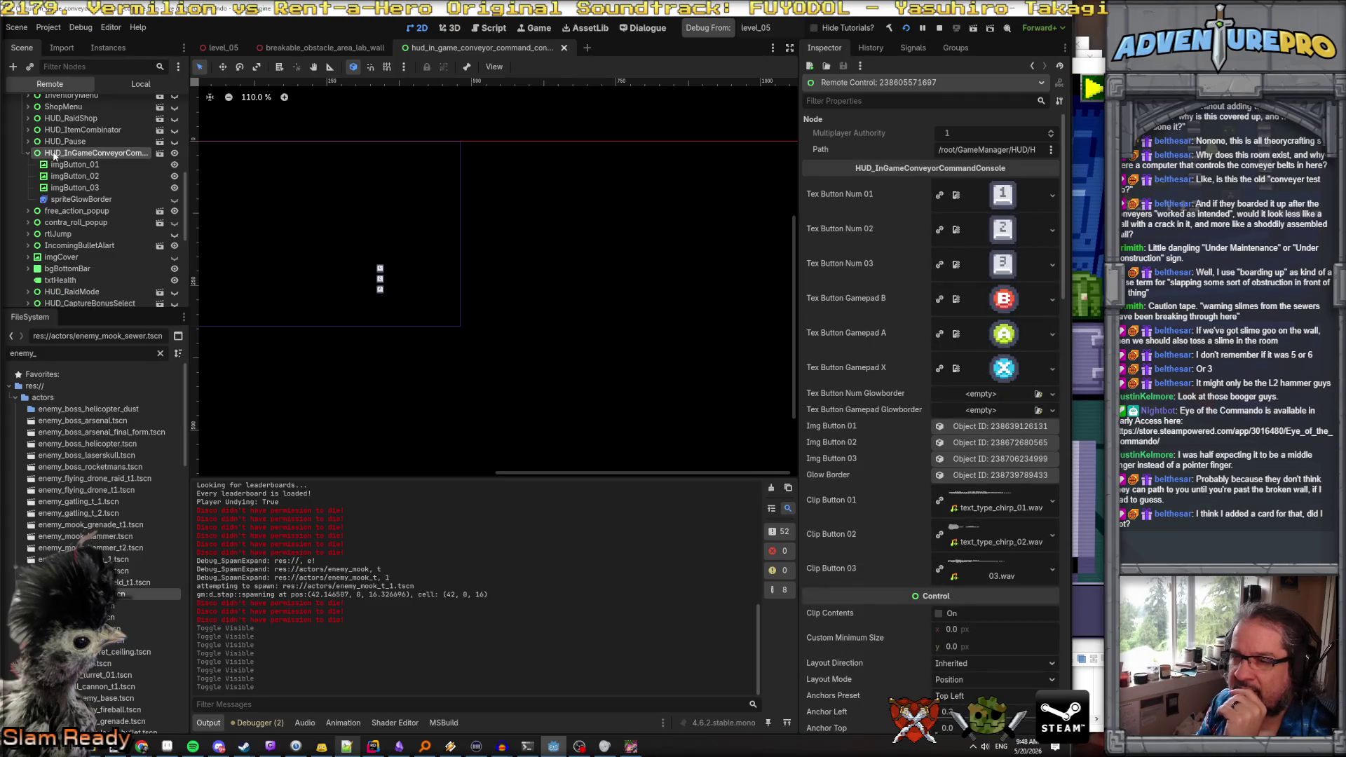
{"action": "key", "text": "alt+Tab"}
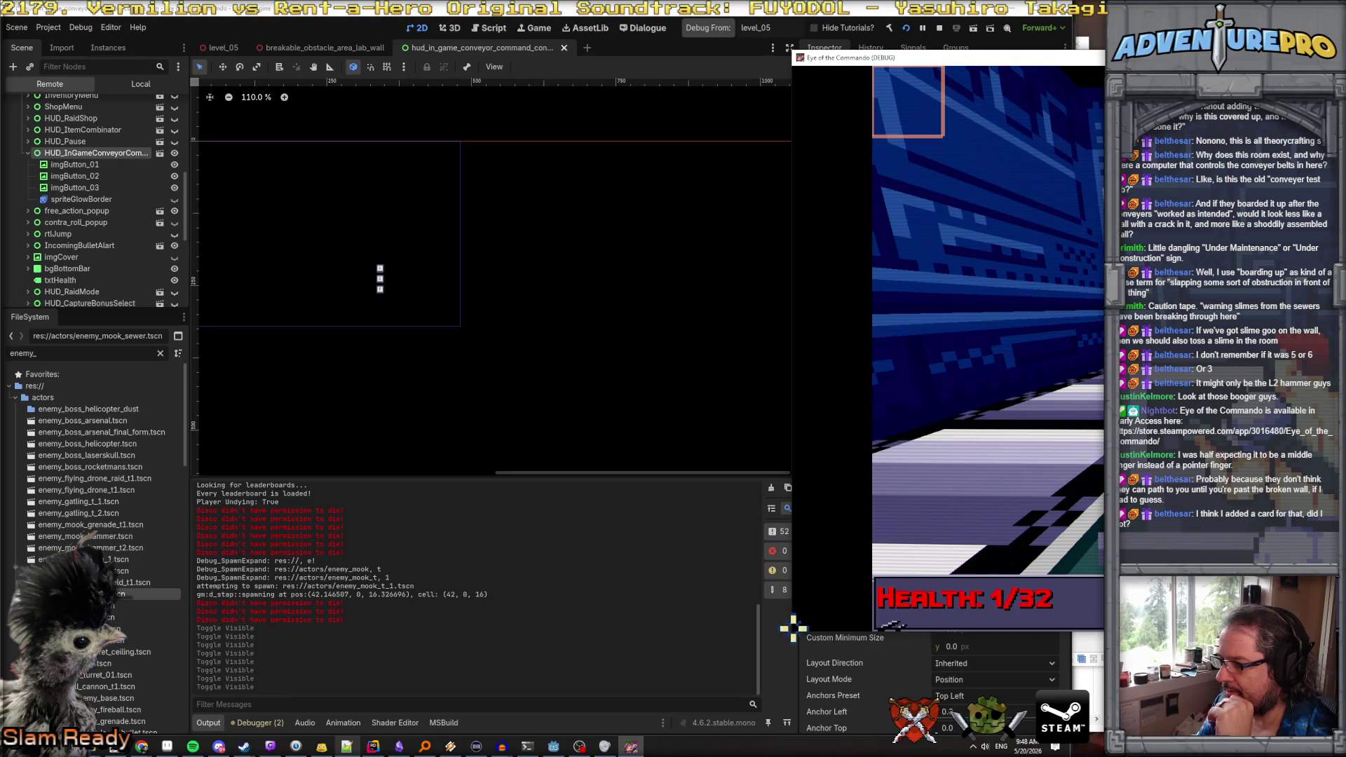
{"action": "left_click_drag", "start_coordinate": [792, 635], "coordinate": [1076, 501]}
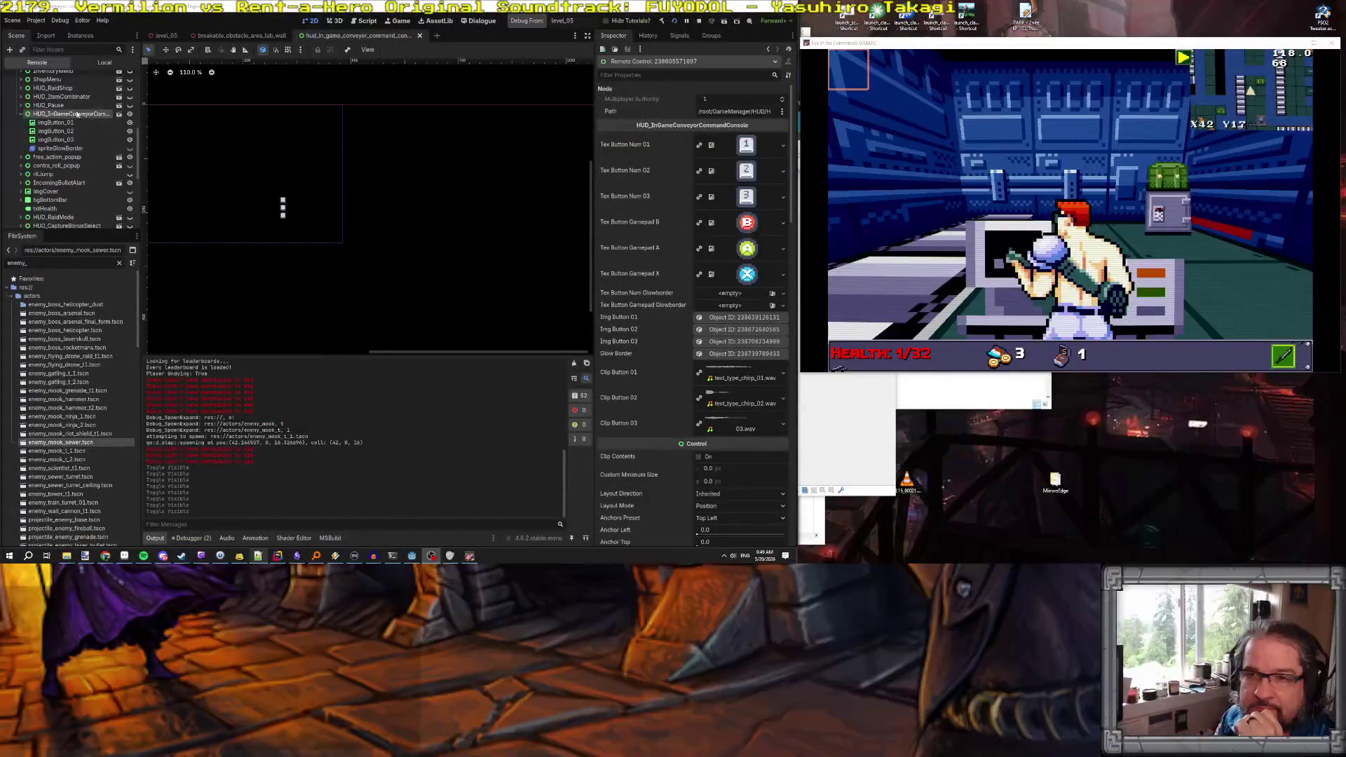
Inspect the live HUD_Pause, conveyor console and HUD_ItemCombinator nodes, then stop the game
{"action": "left_click", "coordinate": [75, 105]}
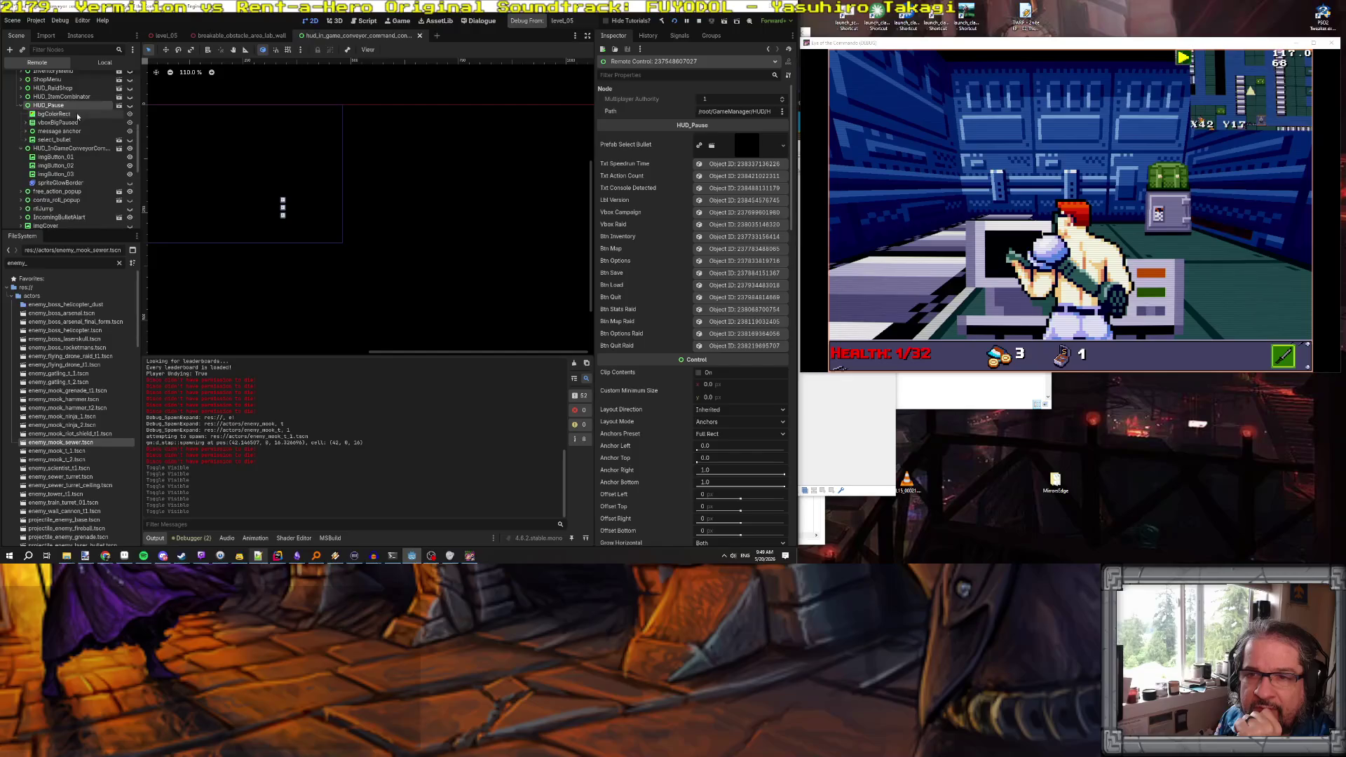
{"action": "left_click", "coordinate": [70, 148]}
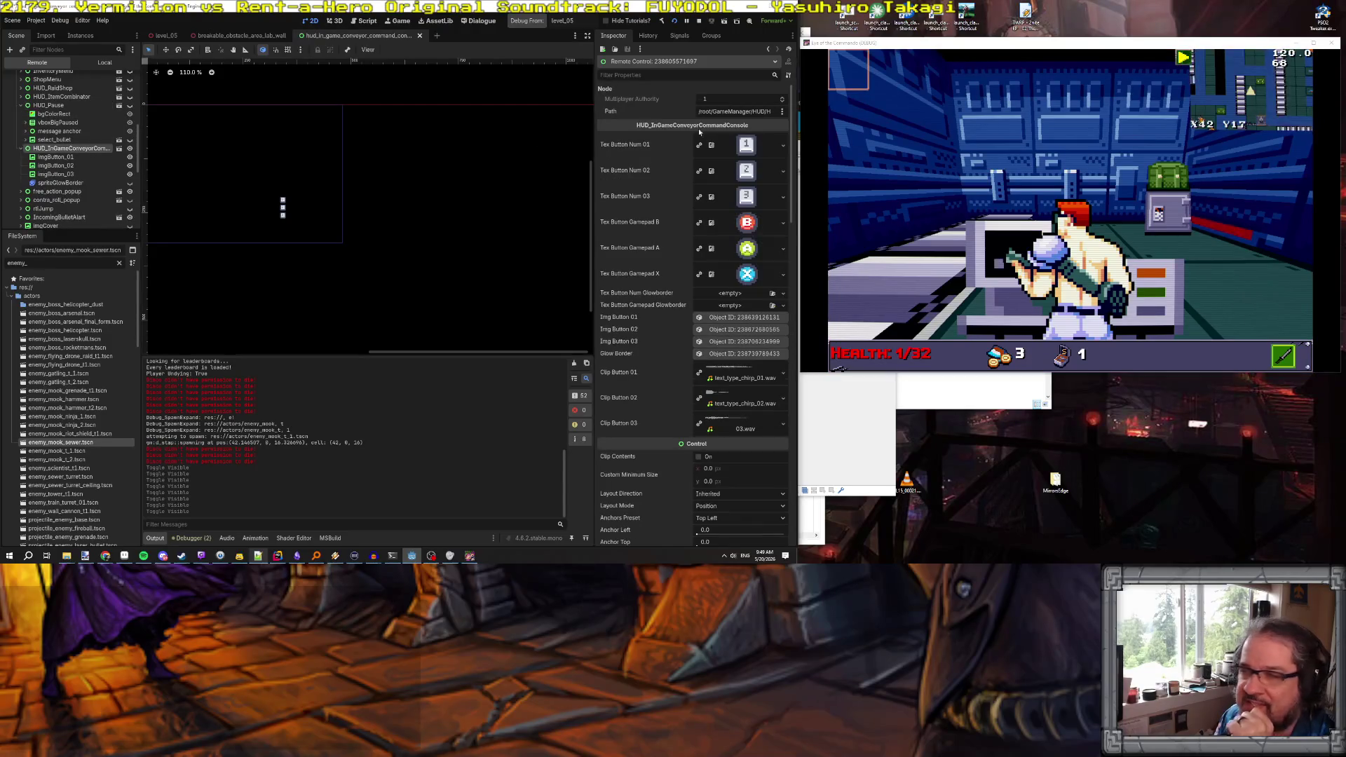
{"action": "scroll", "coordinate": [250, 202], "scroll_direction": "down", "scroll_amount": 2}
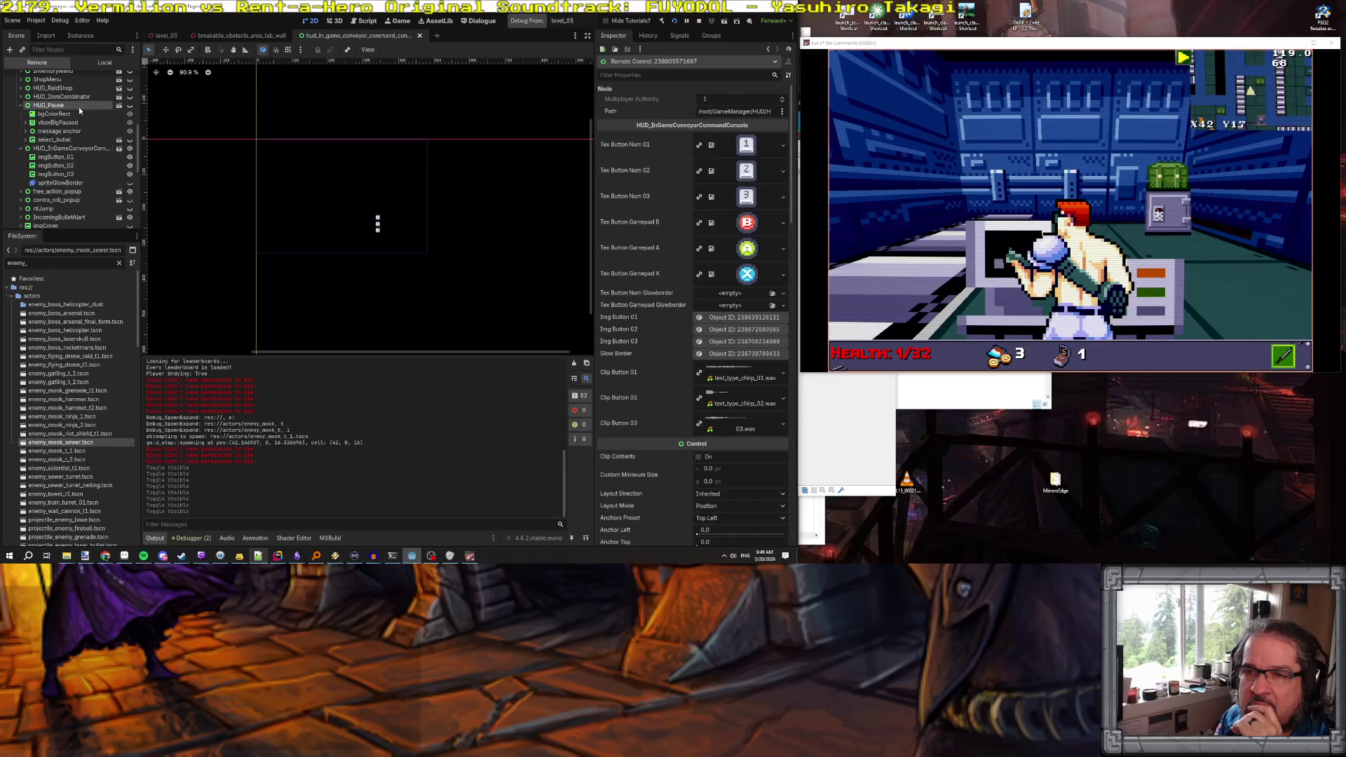
{"action": "left_click", "coordinate": [78, 106]}
{"action": "left_click", "coordinate": [78, 98]}
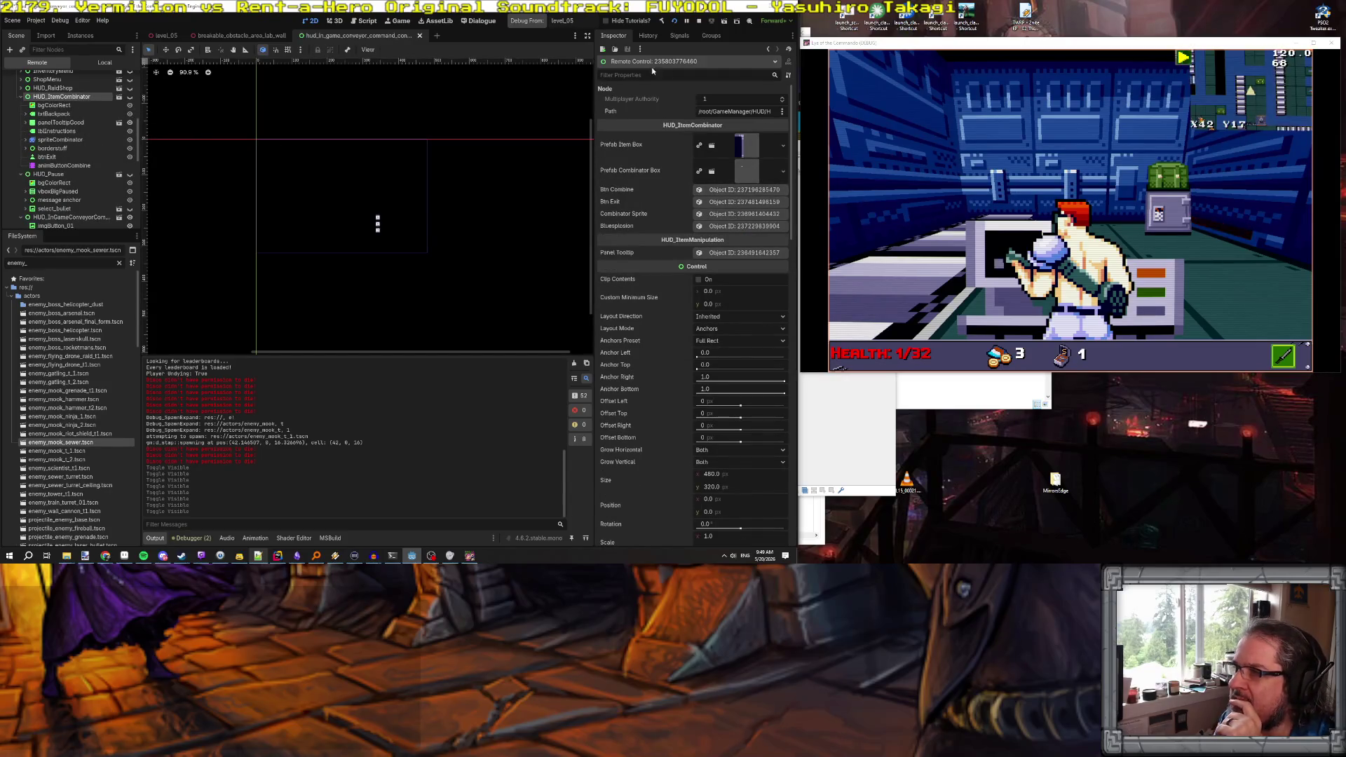
{"action": "left_click", "coordinate": [699, 22]}
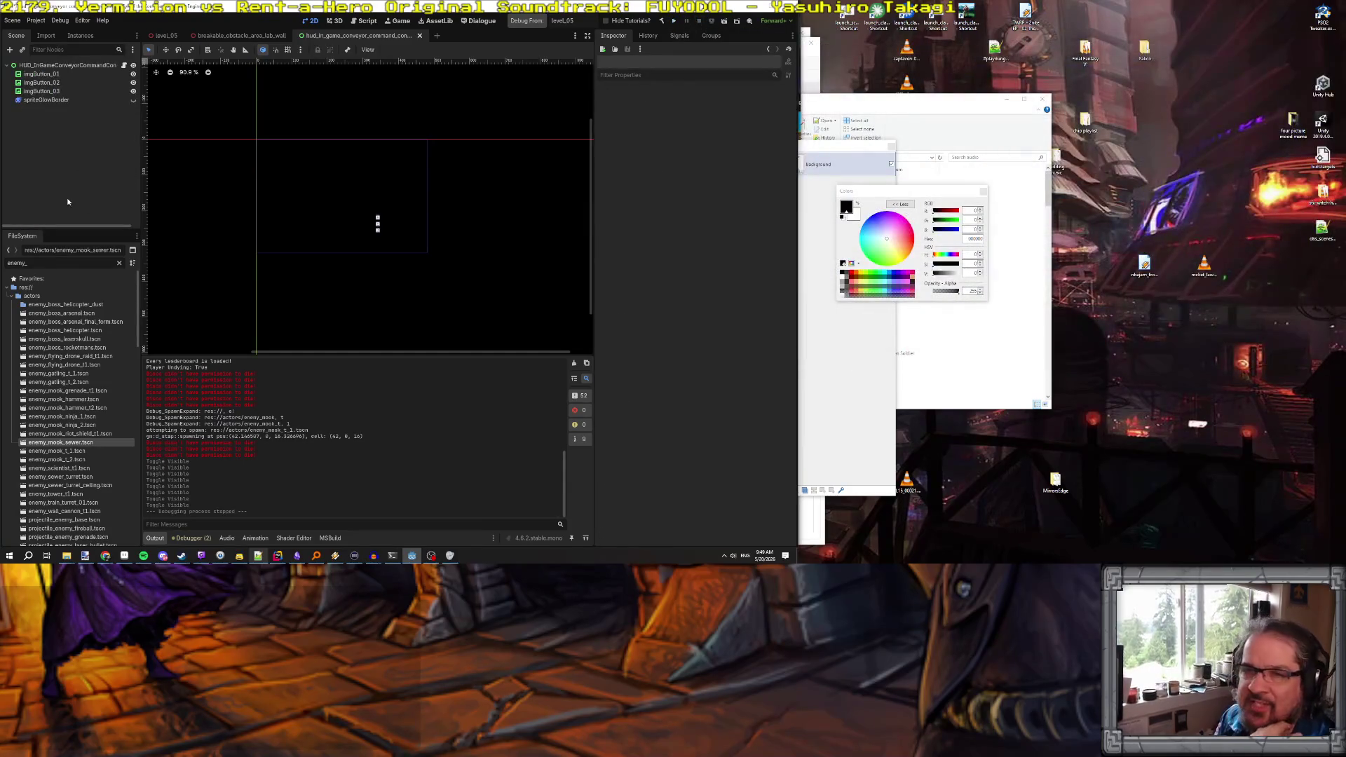
Filter the FileSystem by 'start_' and open start_game_scene.tscn
{"action": "double_click", "coordinate": [40, 262]}
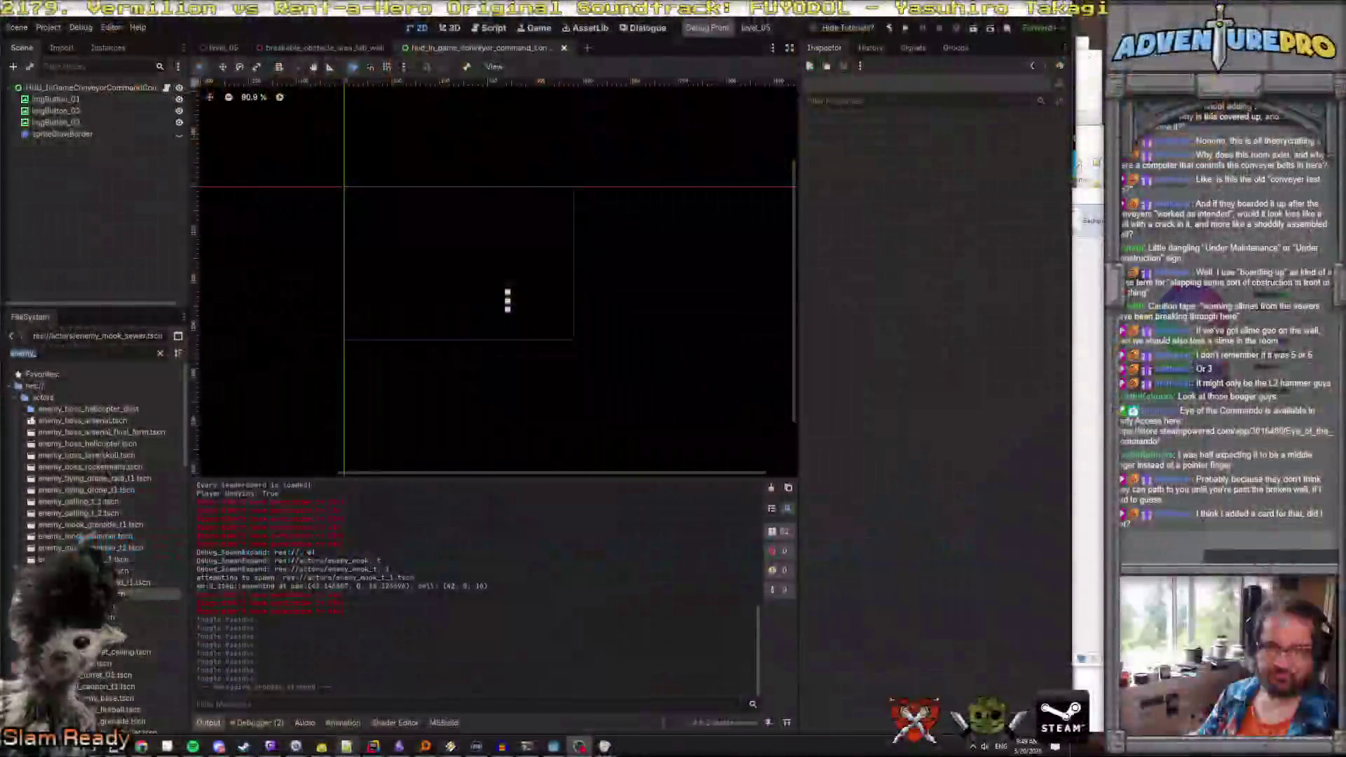
{"action": "type", "text": "start_"}
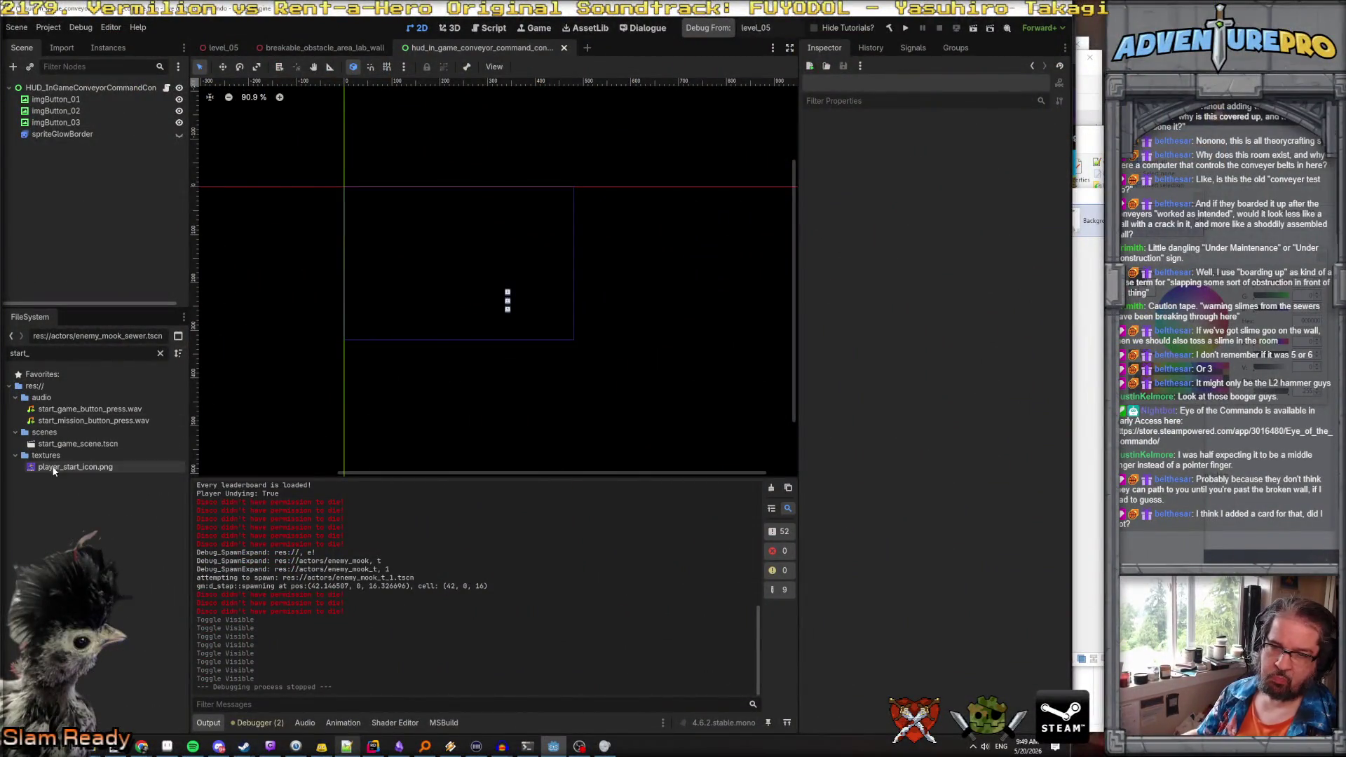
{"action": "left_click", "coordinate": [64, 446]}
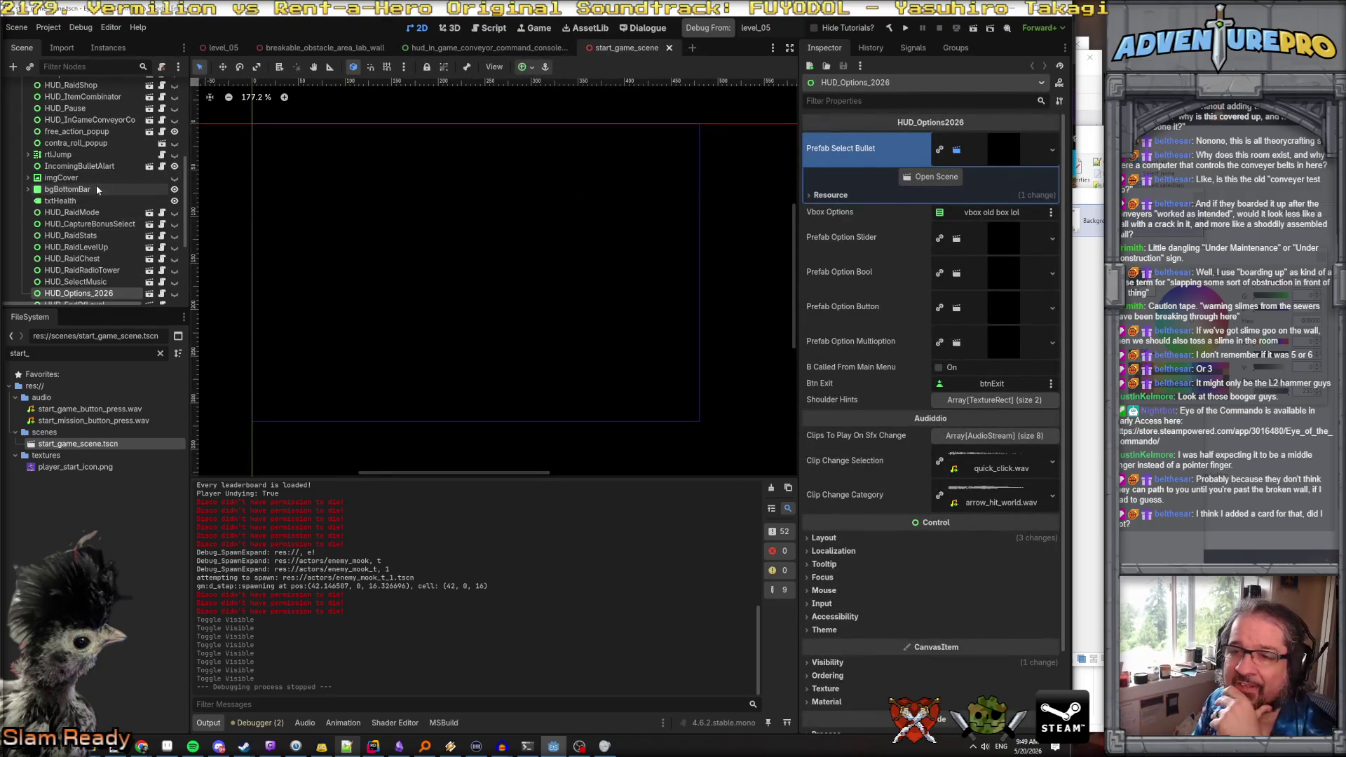
Hide imgGameOverFader and make HUD_InGameConveyorCommandConsole visible in the Scene dock
{"action": "scroll", "coordinate": [87, 183], "scroll_direction": "up", "scroll_amount": 4}
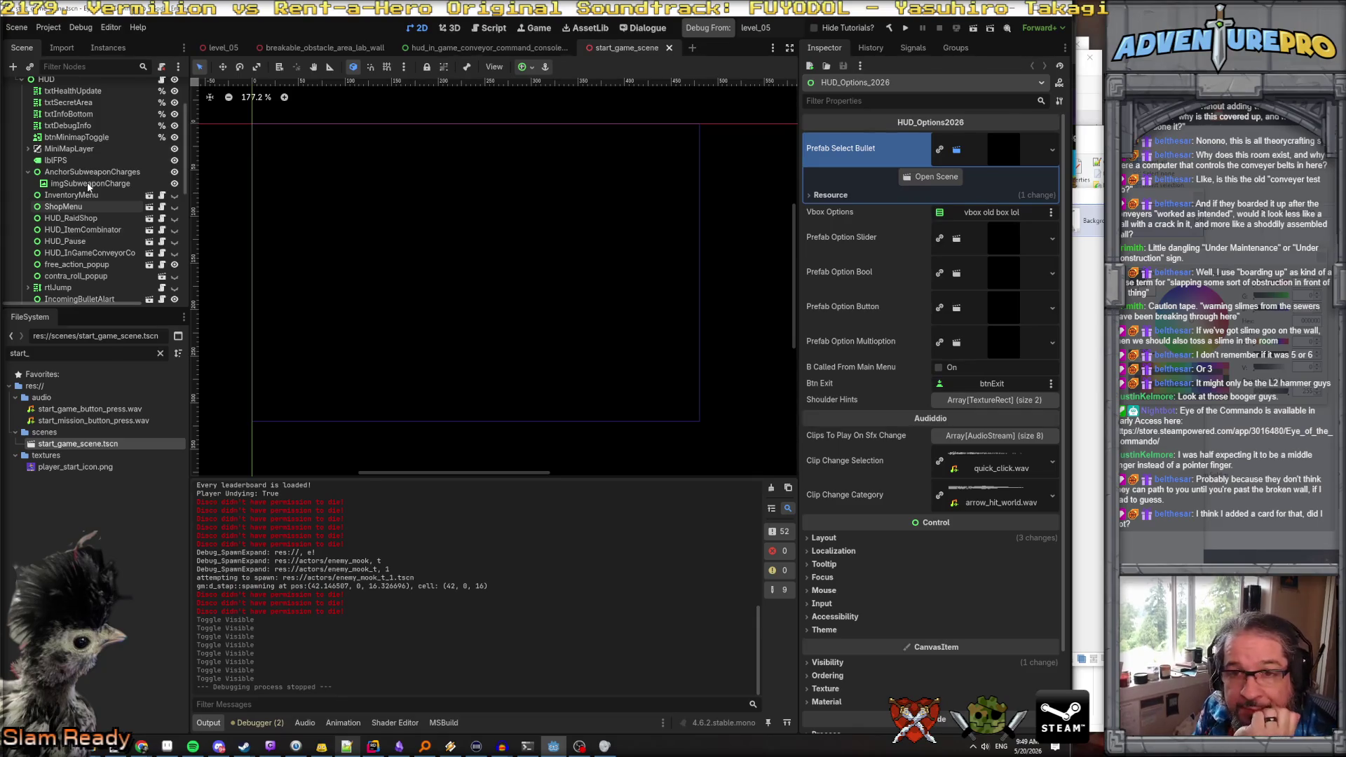
{"action": "scroll", "coordinate": [88, 186], "scroll_direction": "down", "scroll_amount": 8}
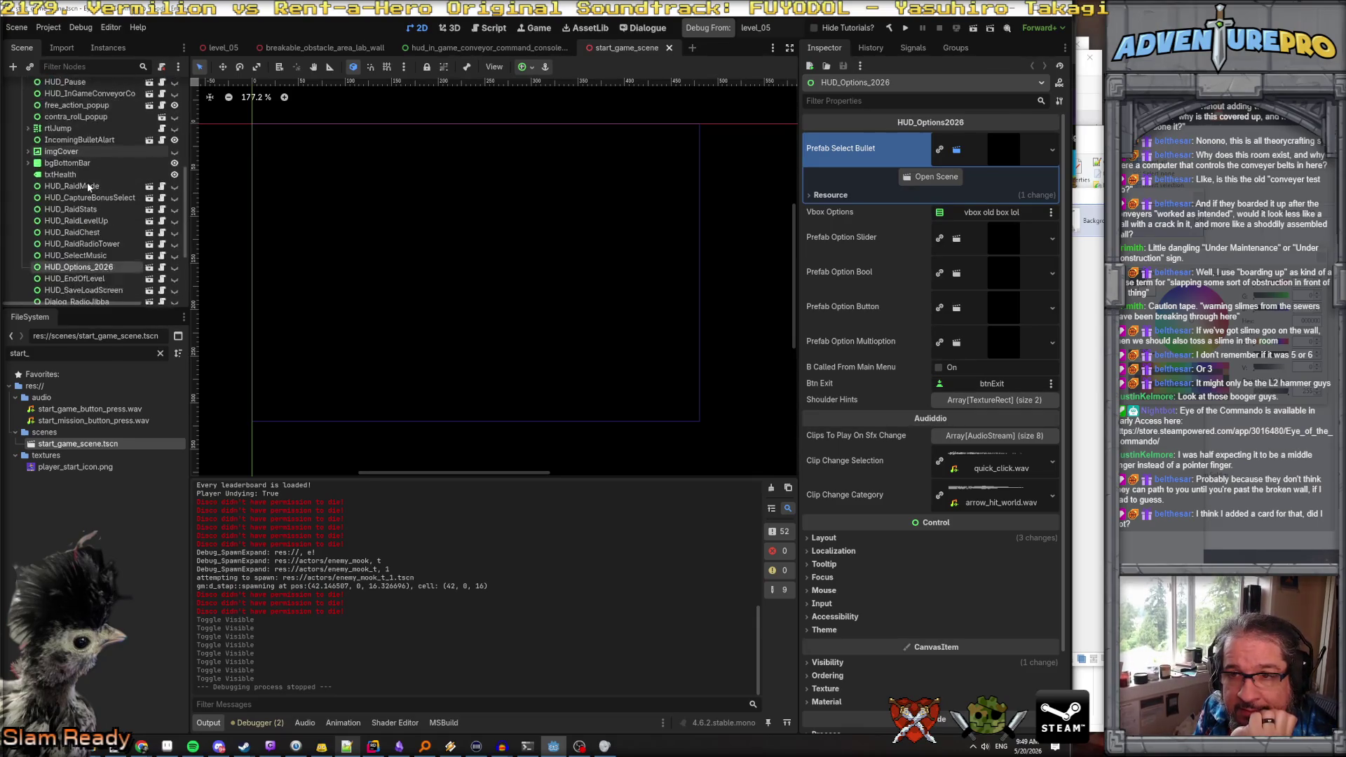
{"action": "scroll", "coordinate": [87, 183], "scroll_direction": "up", "scroll_amount": 6}
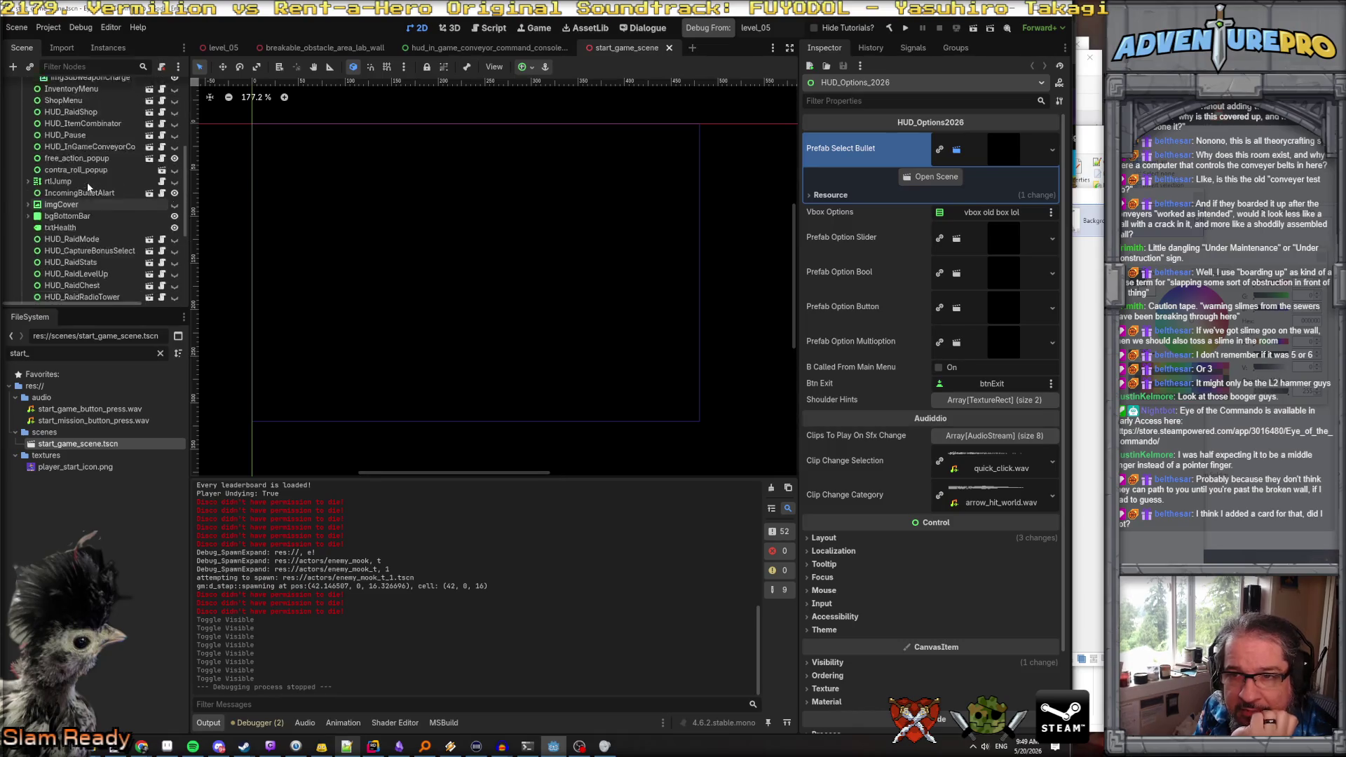
{"action": "scroll", "coordinate": [171, 219], "scroll_direction": "down", "scroll_amount": 5}
{"action": "scroll", "coordinate": [171, 219], "scroll_direction": "down", "scroll_amount": 1}
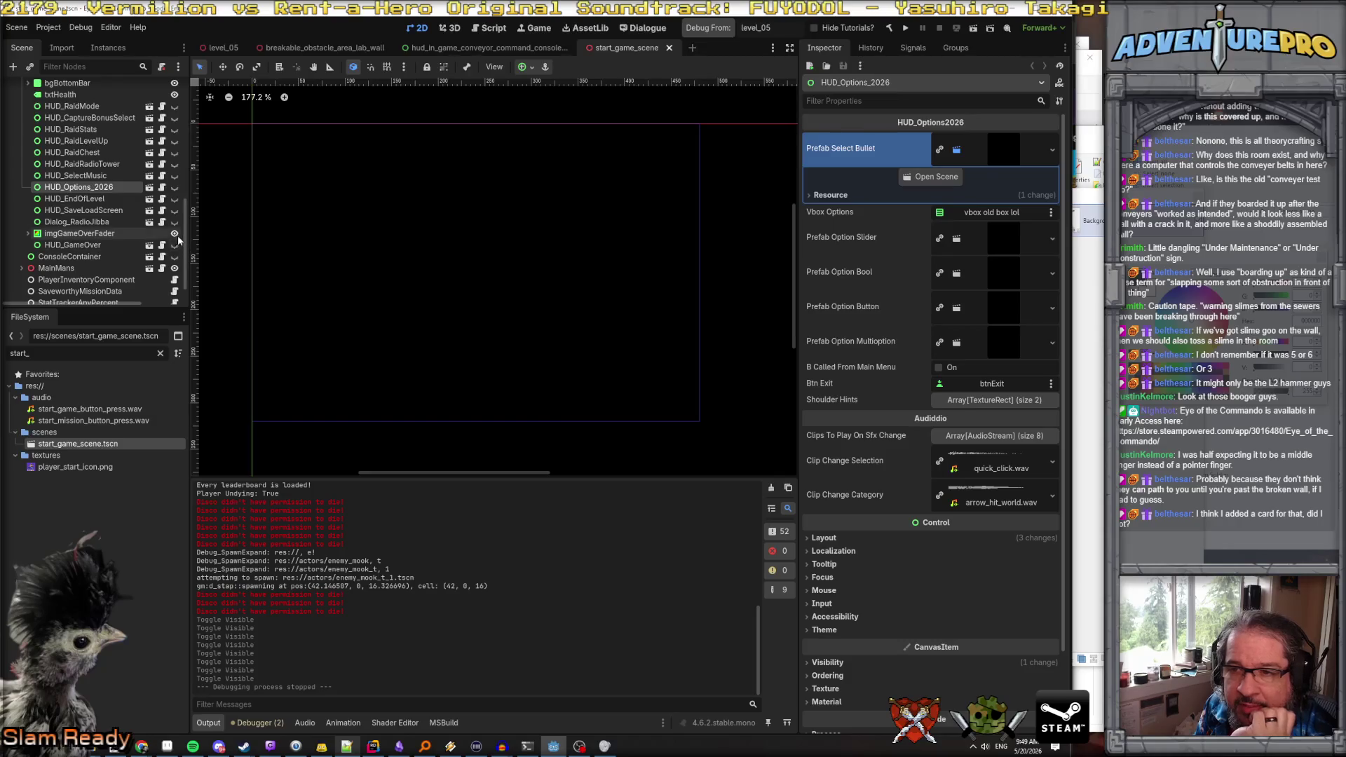
{"action": "left_click", "coordinate": [174, 232]}
{"action": "scroll", "coordinate": [140, 159], "scroll_direction": "up", "scroll_amount": 5}
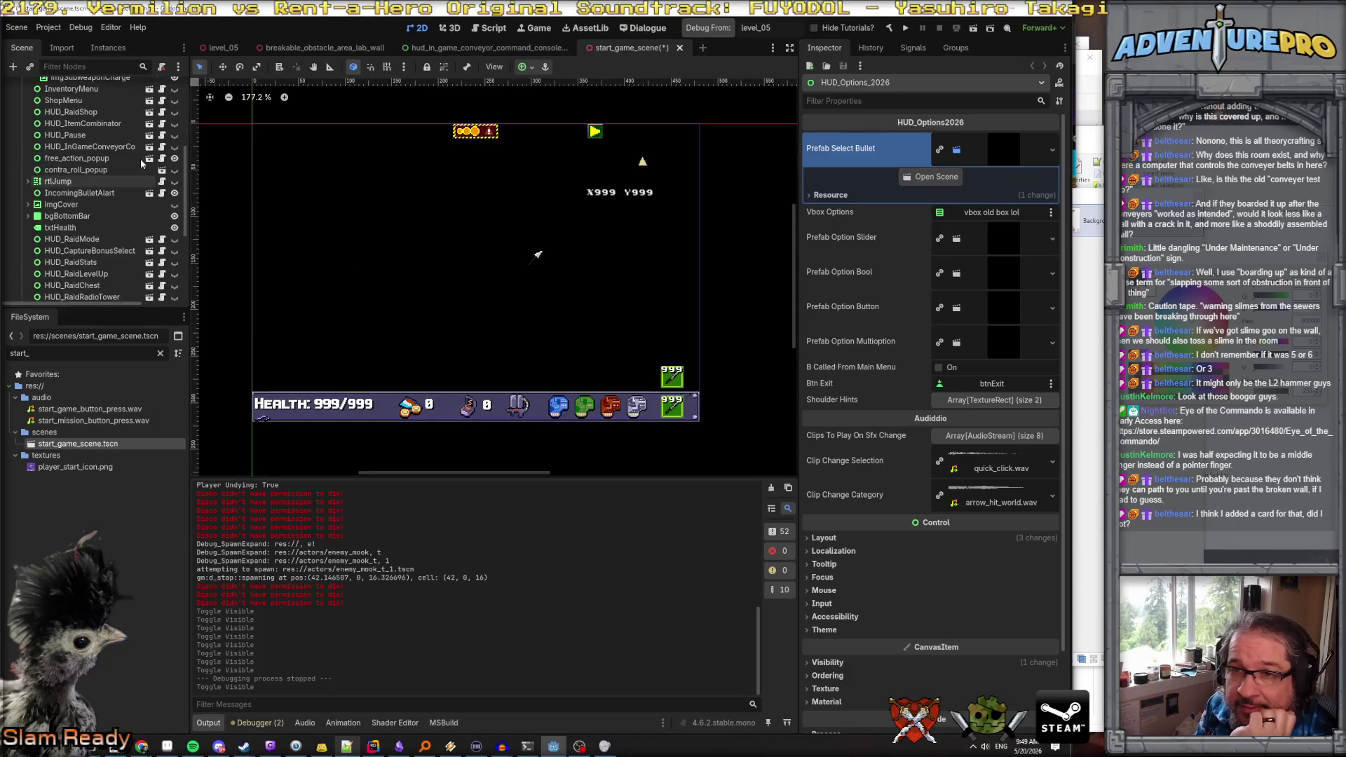
{"action": "left_click", "coordinate": [174, 172]}
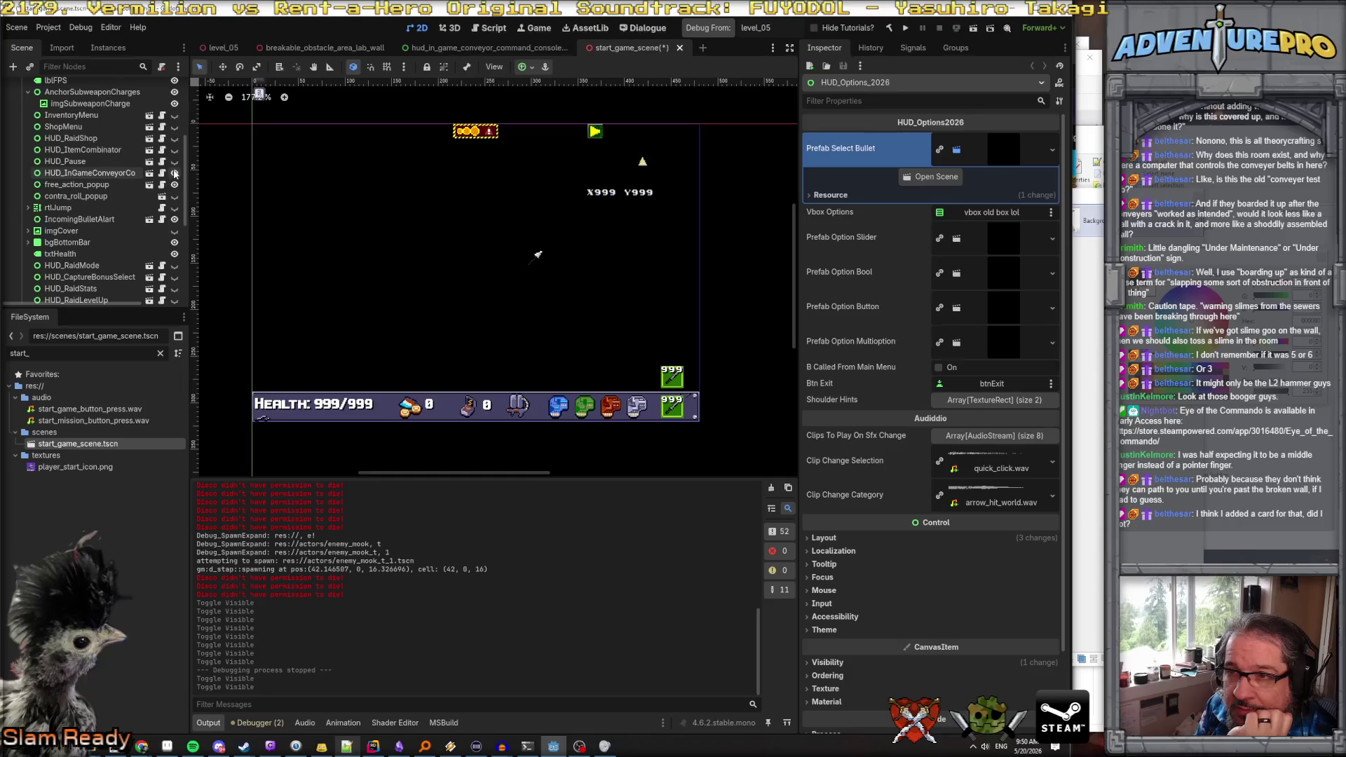
Select the HUD_InGameConveyorCommandConsole node, then bring Rider to the front
{"action": "scroll", "coordinate": [347, 165], "scroll_direction": "down", "scroll_amount": 4}
{"action": "scroll", "coordinate": [310, 130], "scroll_direction": "up", "scroll_amount": 3}
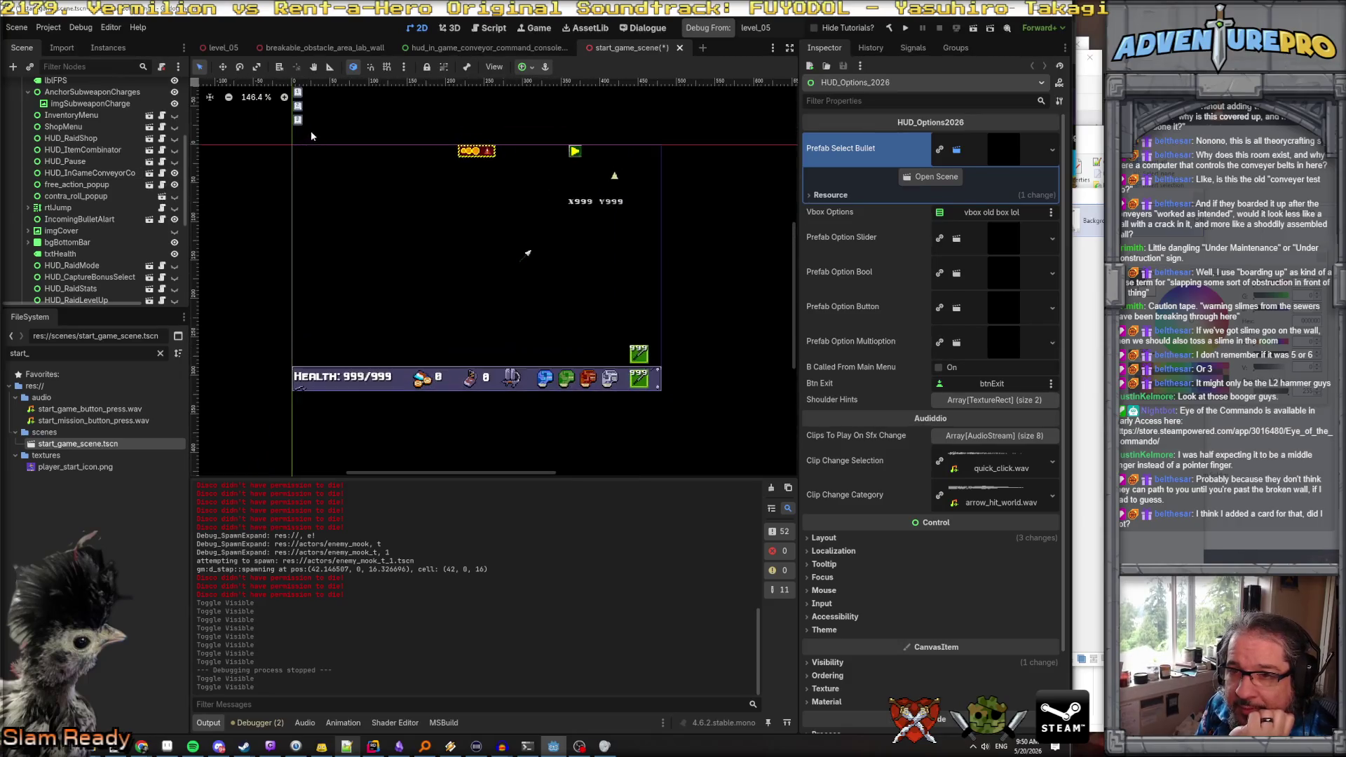
{"action": "left_click", "coordinate": [114, 175]}
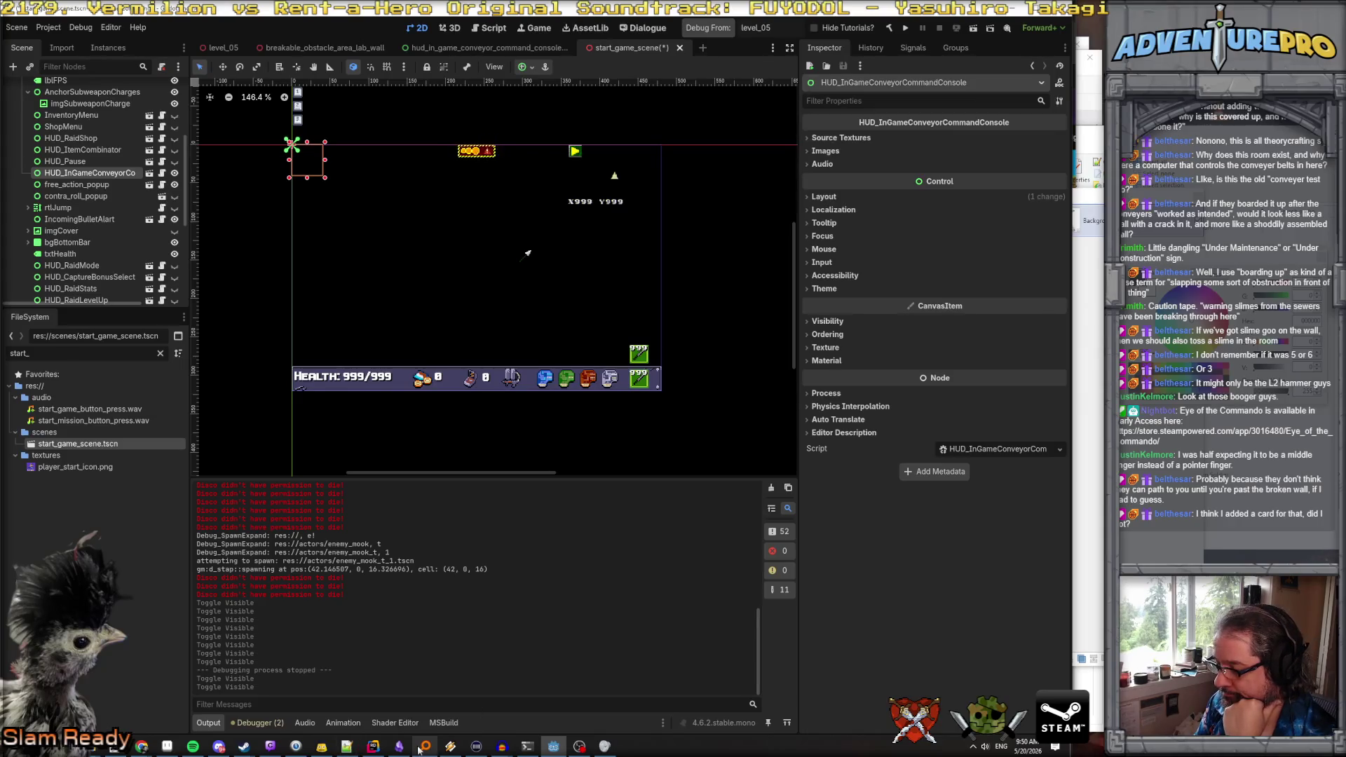
{"action": "left_click", "coordinate": [373, 746]}
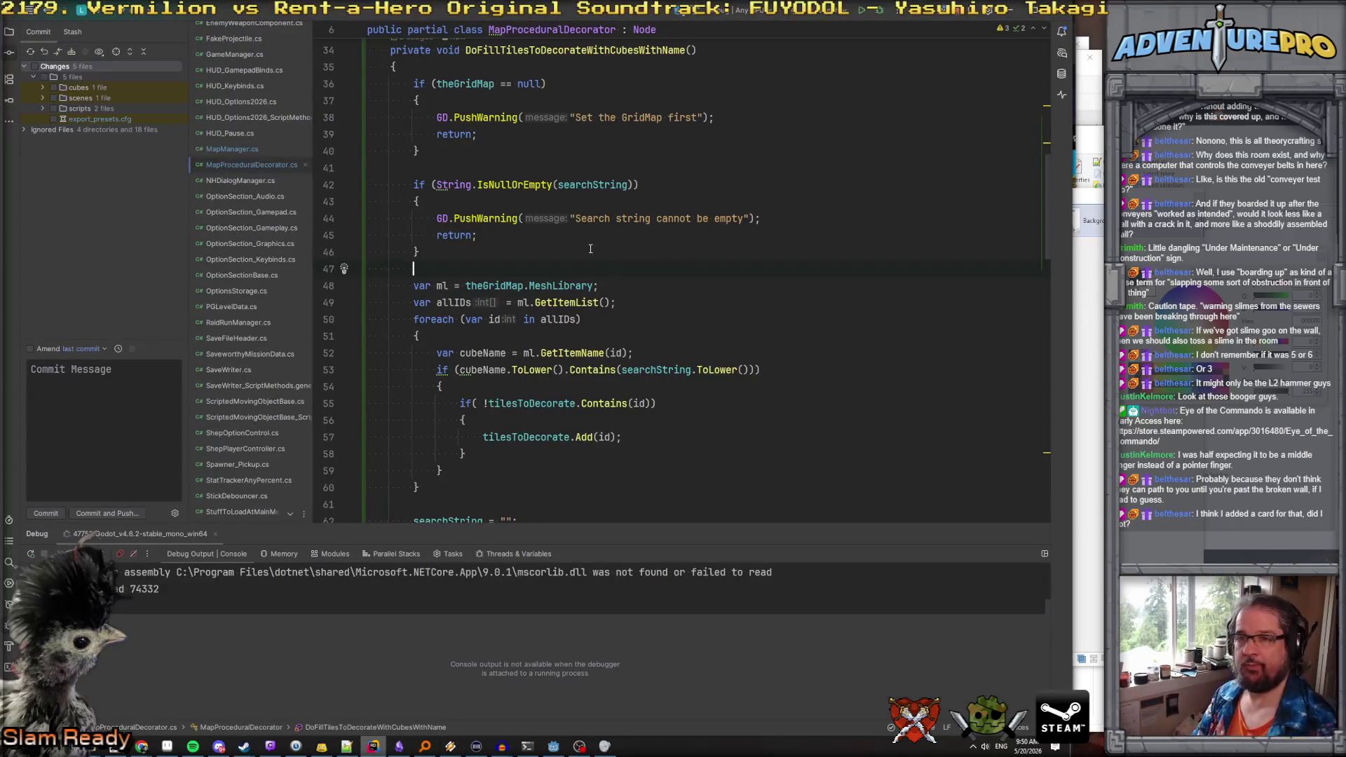
Open HUD_Main.cs through Rider's file search for 'hud_main'
{"action": "scroll", "coordinate": [230, 82], "scroll_direction": "up", "scroll_amount": 2}
{"action": "left_click", "coordinate": [795, 258]}
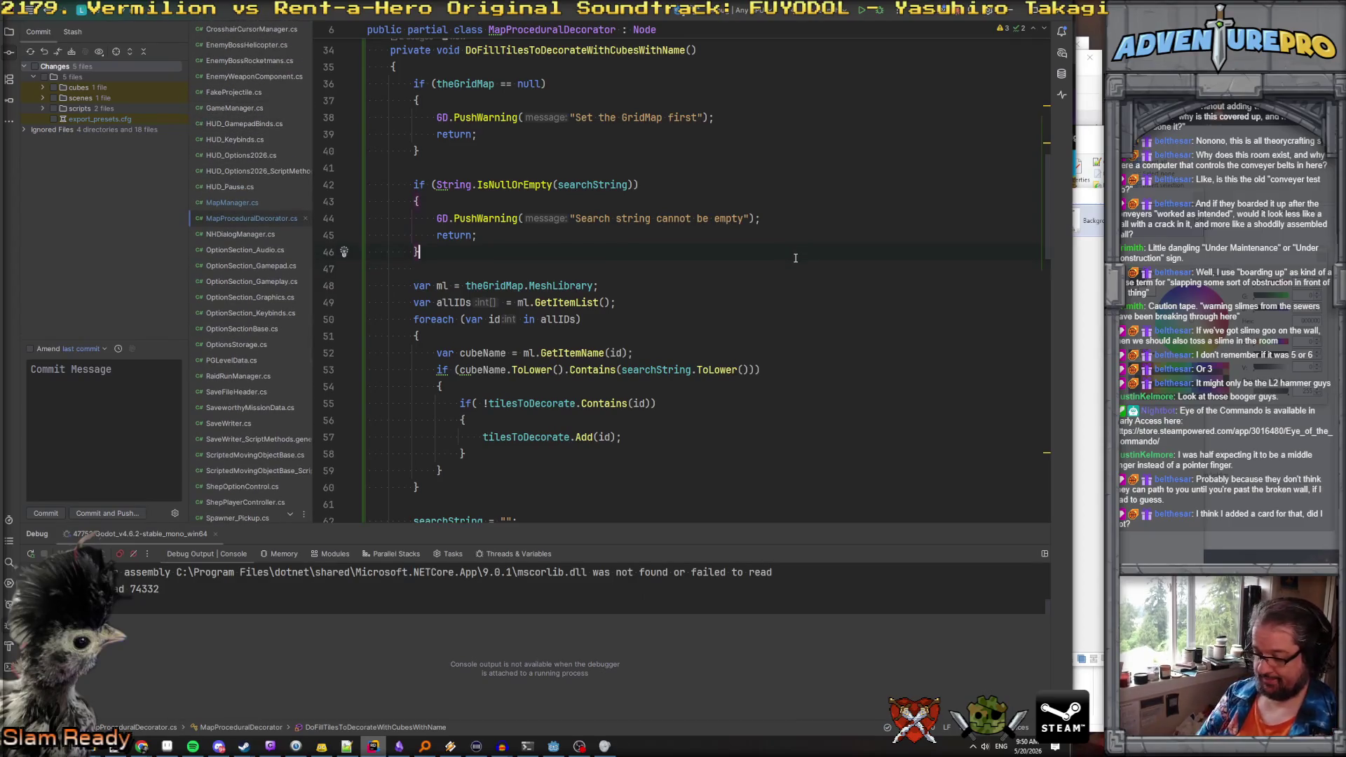
{"action": "key", "text": "ctrl+shift+n"}
{"action": "type", "text": "hud_main"}
{"action": "key", "text": "Return"}
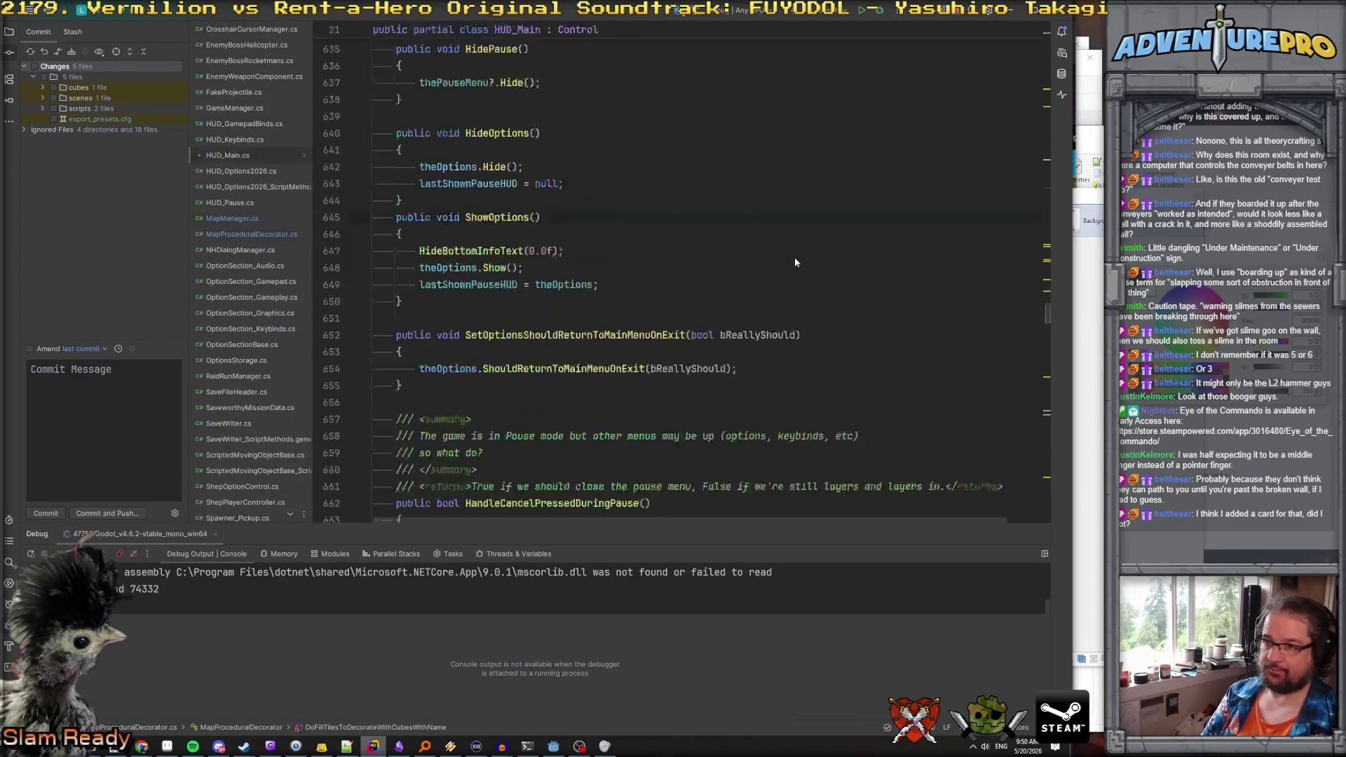
Search HUD_Main.cs for 'conveyor' and select the theCommandConsole field name
{"action": "key", "text": "ctrl+f"}
{"action": "type", "text": "conveyor"}
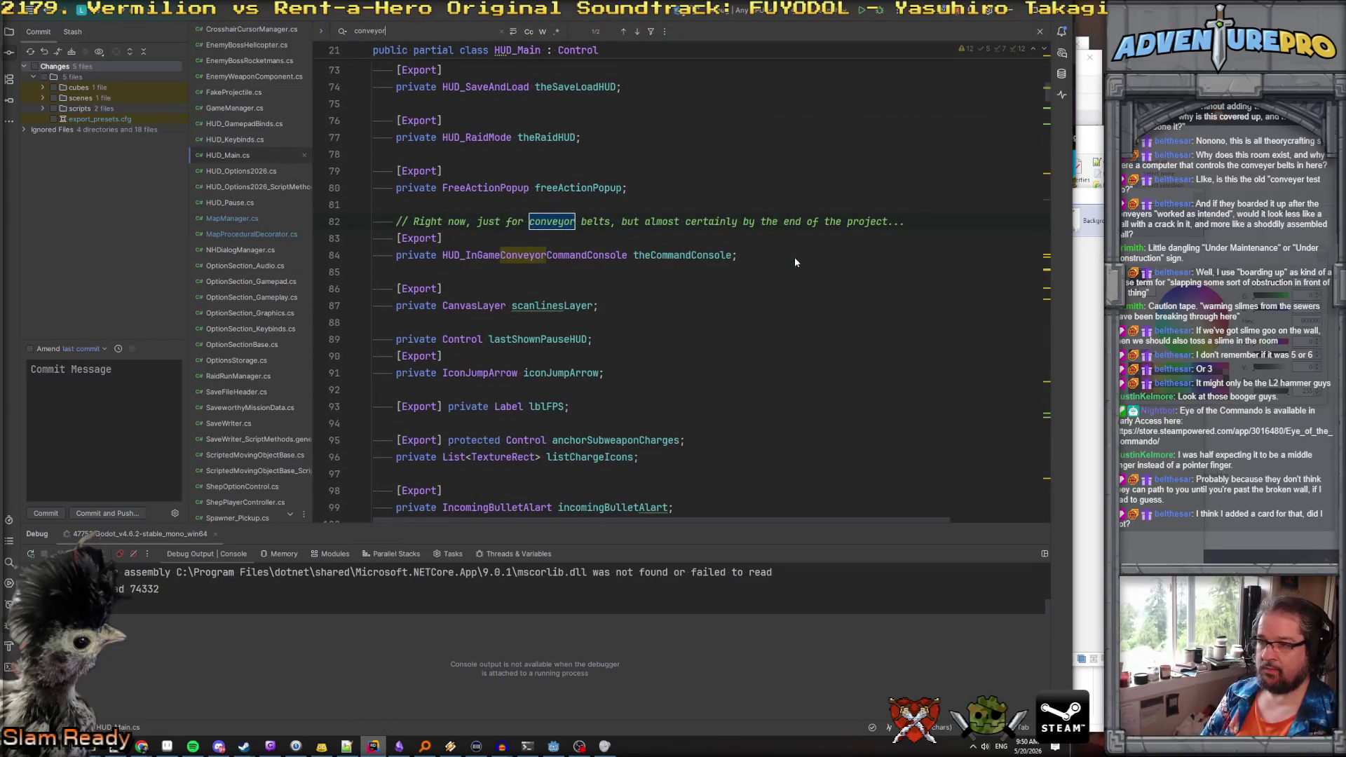
{"action": "double_click", "coordinate": [683, 256]}
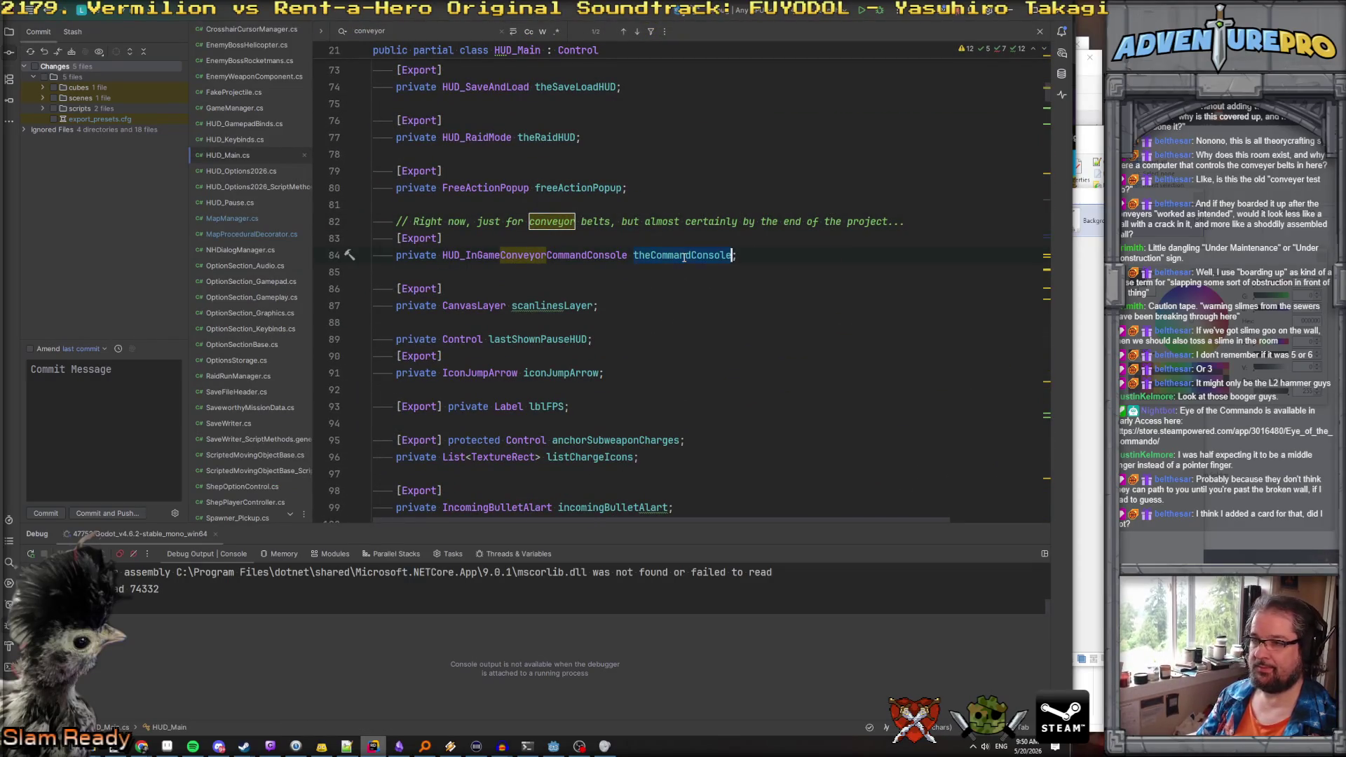
{"action": "key", "text": "ctrl+d"}
{"action": "key", "text": "ctrl+f"}
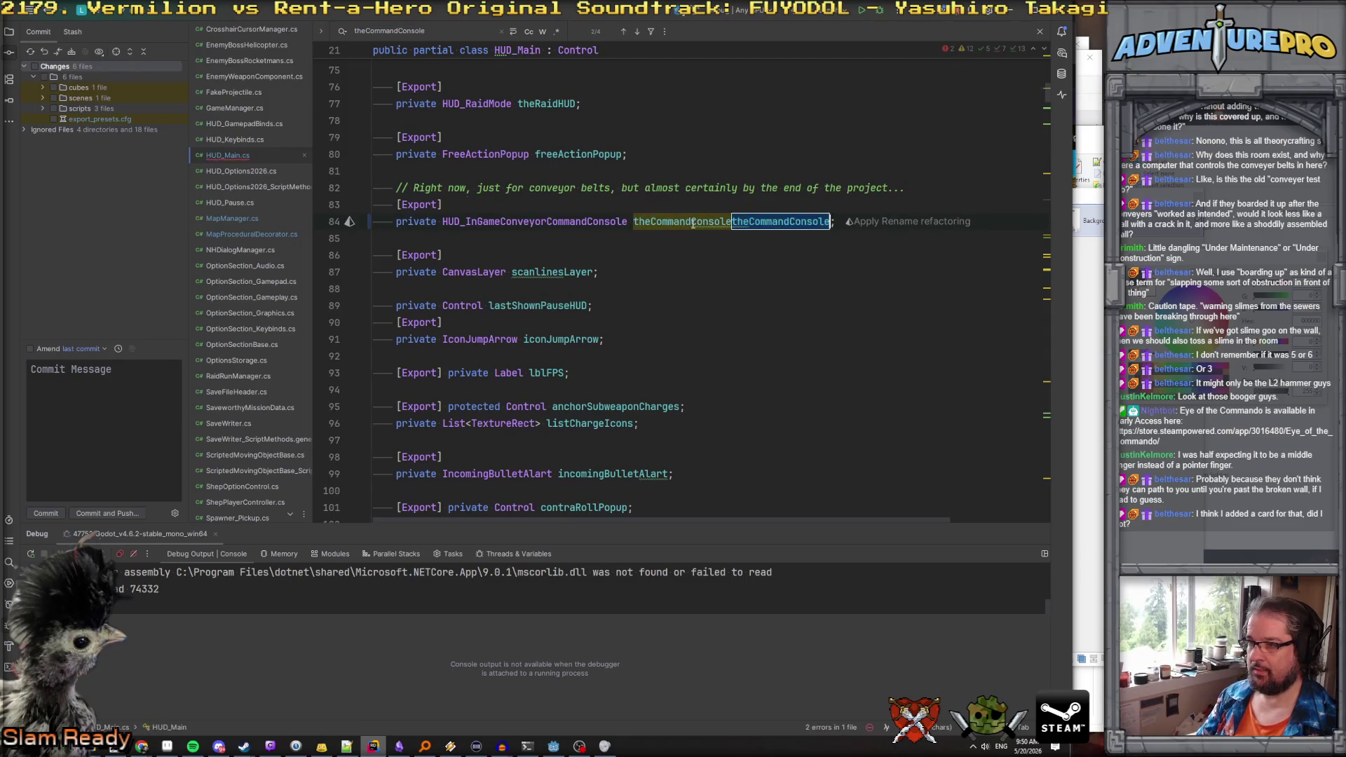
{"action": "key", "text": "ctrl+z"}
Step through the theCommandConsole usages, including the one in HideCommandConsole
{"action": "key", "text": "ctrl+f"}
{"action": "key", "text": "Return"}
{"action": "key", "text": "Return"}
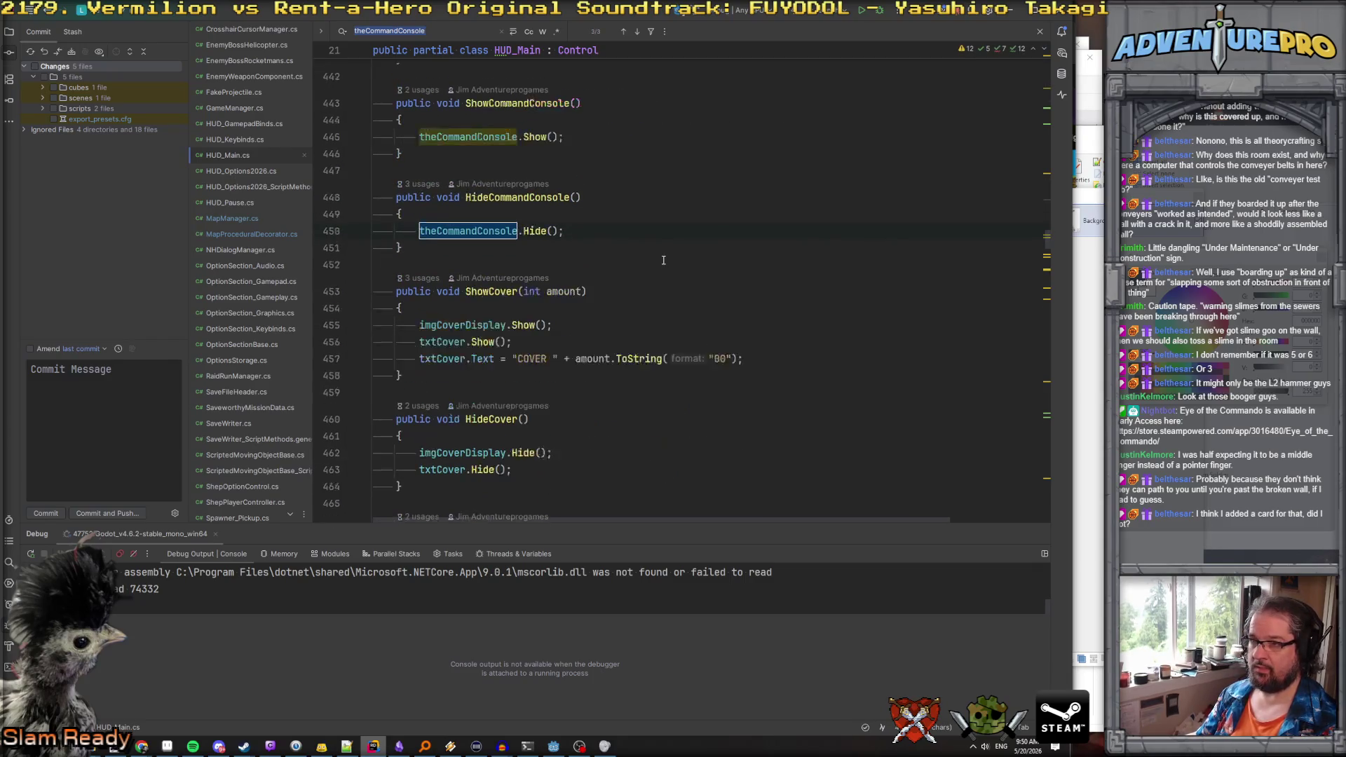
{"action": "key", "text": "Return"}
{"action": "key", "text": "shift+Return"}
{"action": "scroll", "coordinate": [692, 246], "scroll_direction": "down", "scroll_amount": 1}
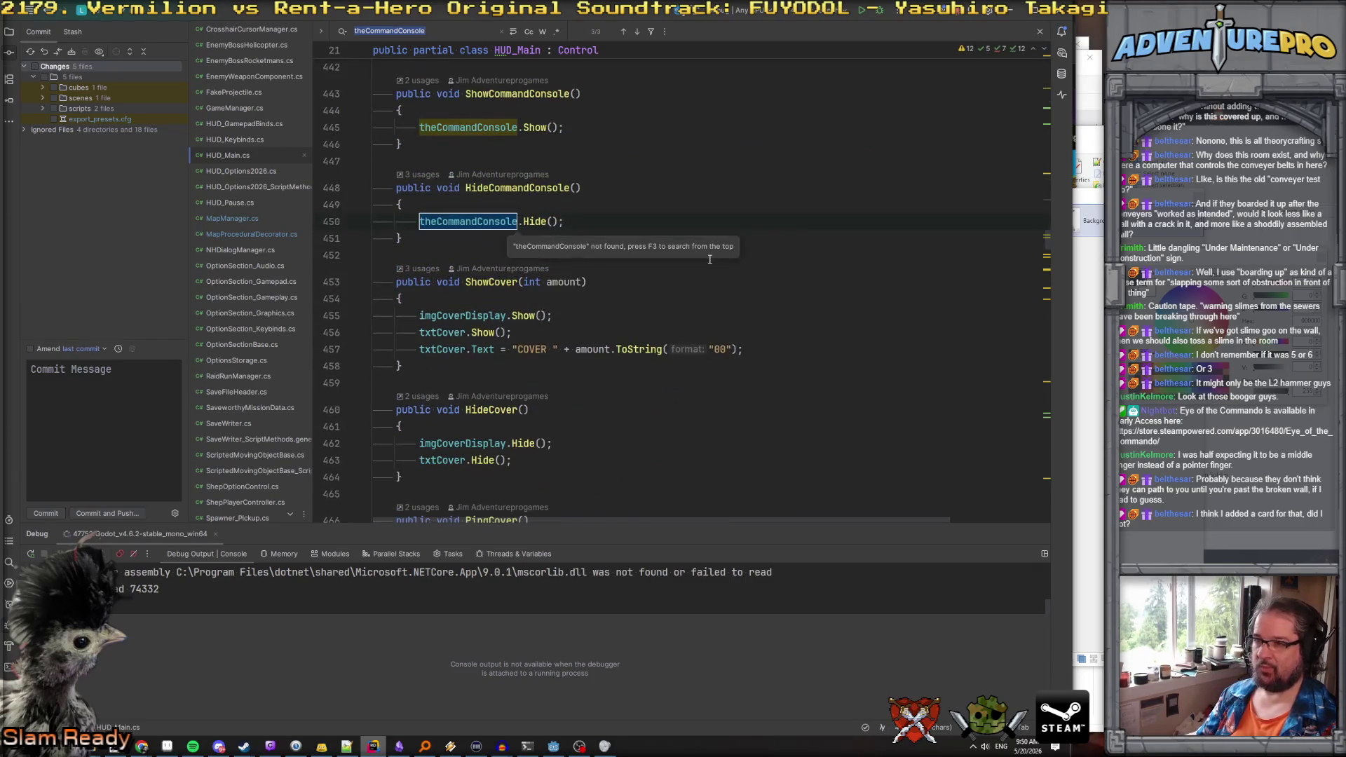
{"action": "scroll", "coordinate": [697, 249], "scroll_direction": "up", "scroll_amount": 2}
{"action": "scroll", "coordinate": [704, 253], "scroll_direction": "down", "scroll_amount": 2}
{"action": "key", "text": "Return"}
{"action": "key", "text": "Return"}
{"action": "key", "text": "Return"}
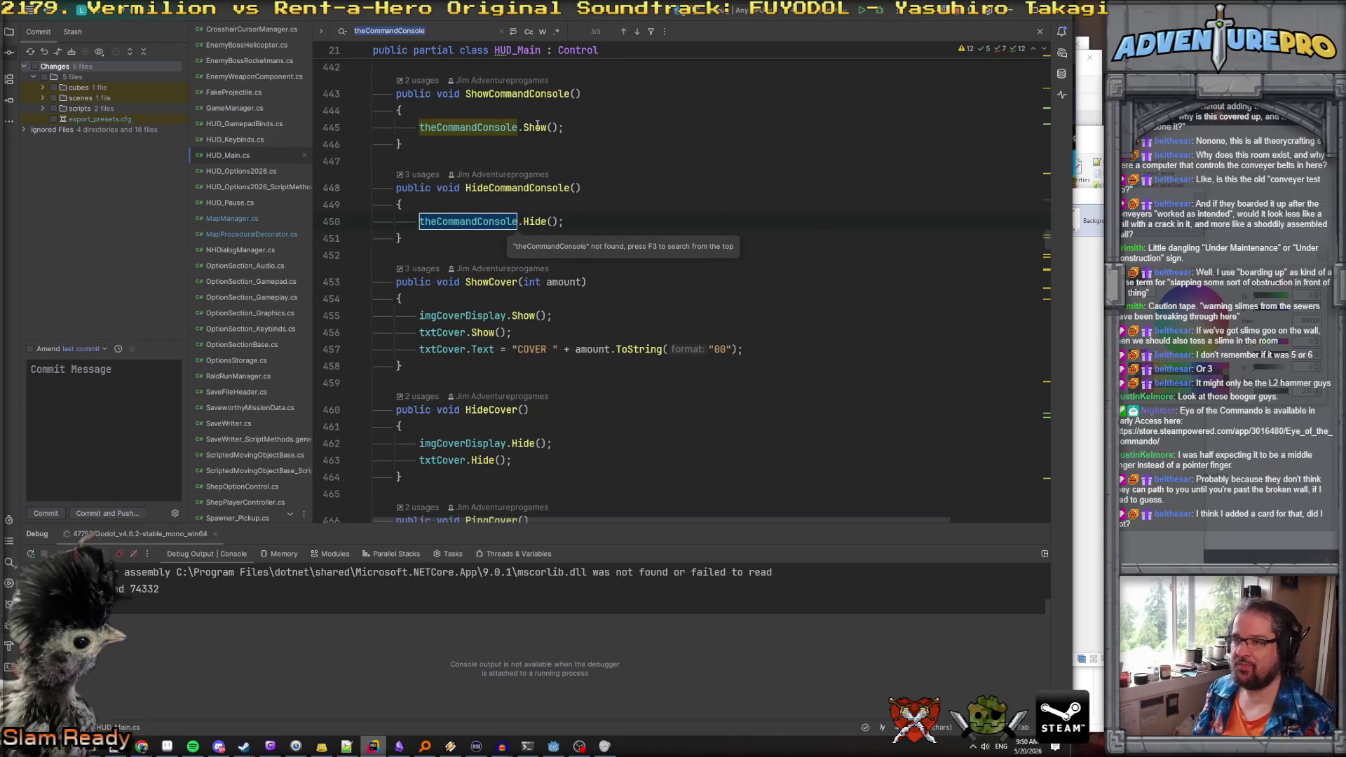
{"action": "key", "text": "Escape"}
Jump to Show()'s definition, return, and open the HUD_InGameConveyorCommandConsole class source
{"action": "left_click", "coordinate": [535, 127], "text": "ctrl"}
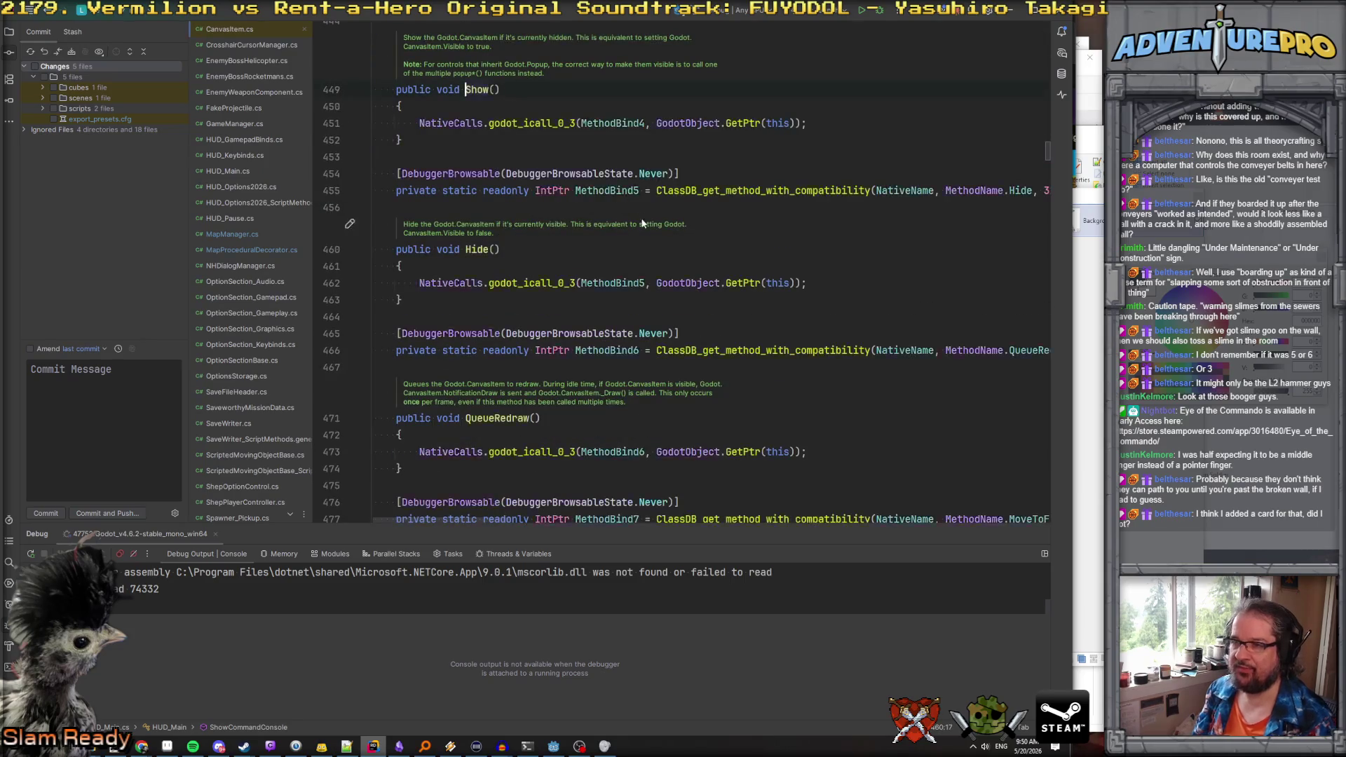
{"action": "key", "text": "ctrl+alt+Left"}
{"action": "key", "text": "ctrl+alt+Left"}
{"action": "key", "text": "ctrl+alt+Right"}
{"action": "key", "text": "ctrl+alt+Right"}
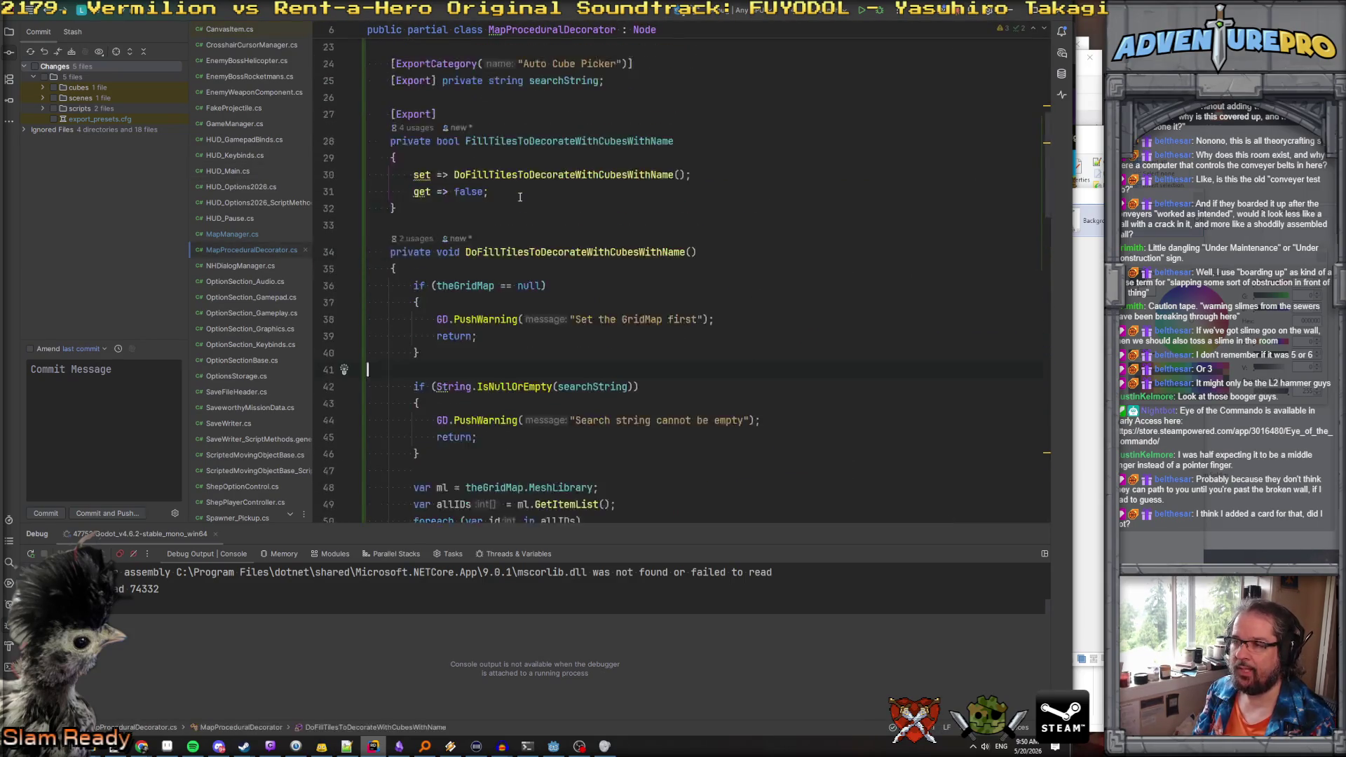
{"action": "key", "text": "ctrl+f"}
{"action": "key", "text": "Return"}
{"action": "key", "text": "F3"}
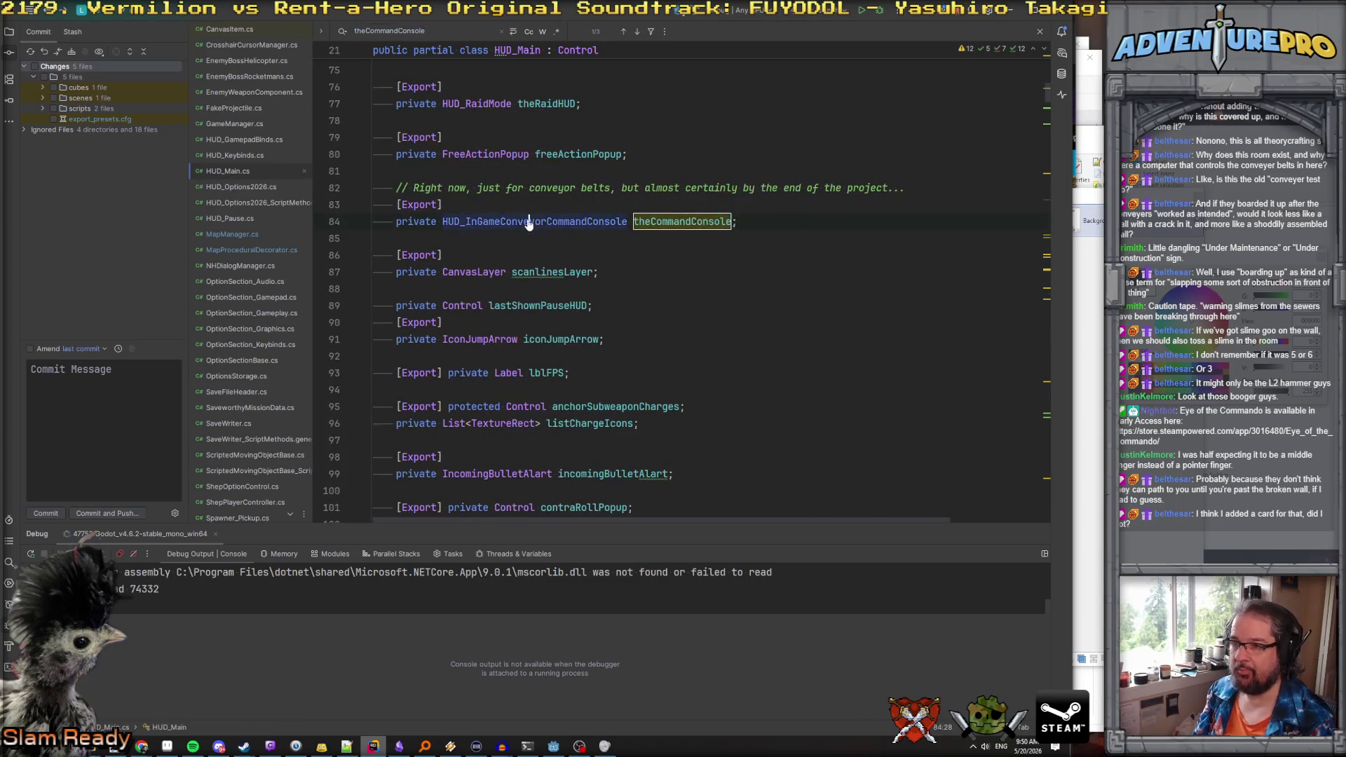
{"action": "left_click", "coordinate": [561, 222], "text": "ctrl"}
Scroll down to HandleInput and place the caret on its glowBorder line
{"action": "scroll", "coordinate": [571, 234], "scroll_direction": "down", "scroll_amount": 12}
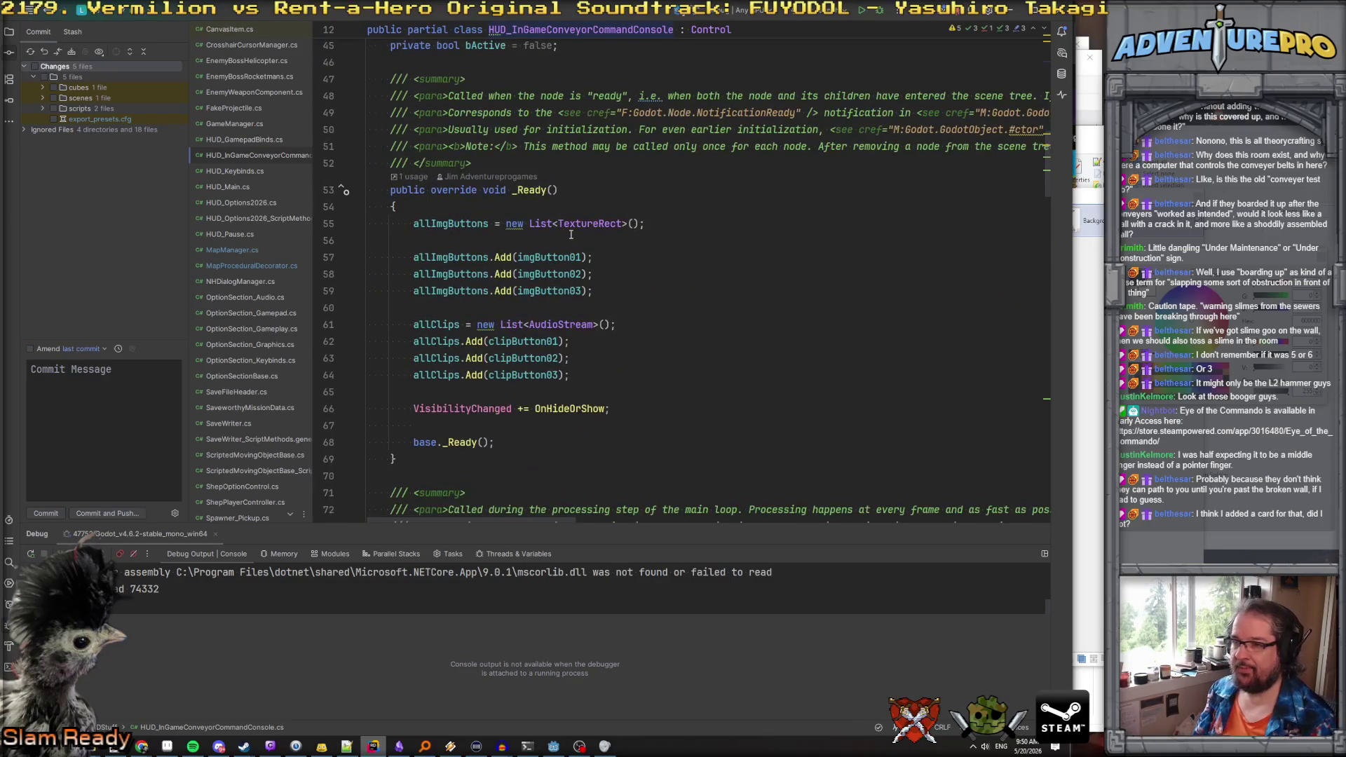
{"action": "scroll", "coordinate": [550, 228], "scroll_direction": "down", "scroll_amount": 11}
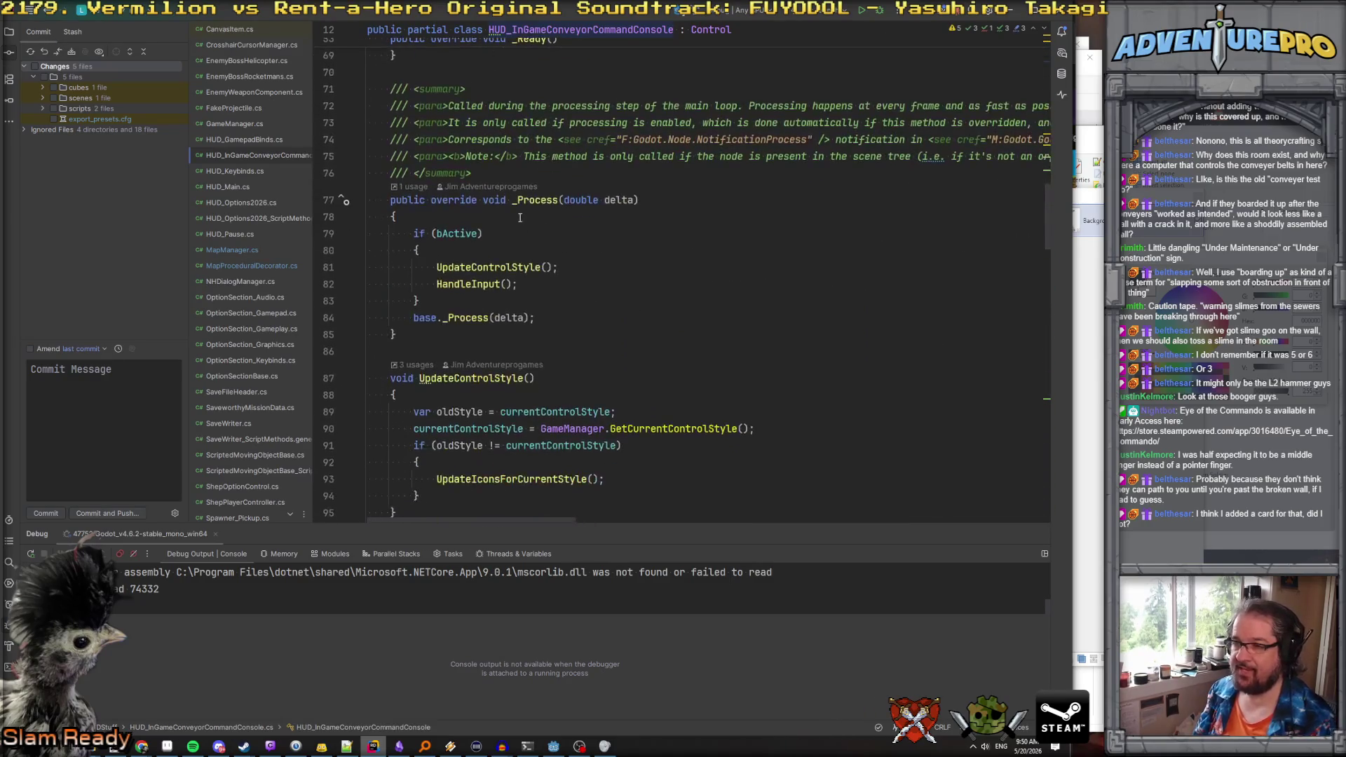
{"action": "scroll", "coordinate": [487, 218], "scroll_direction": "down", "scroll_amount": 12}
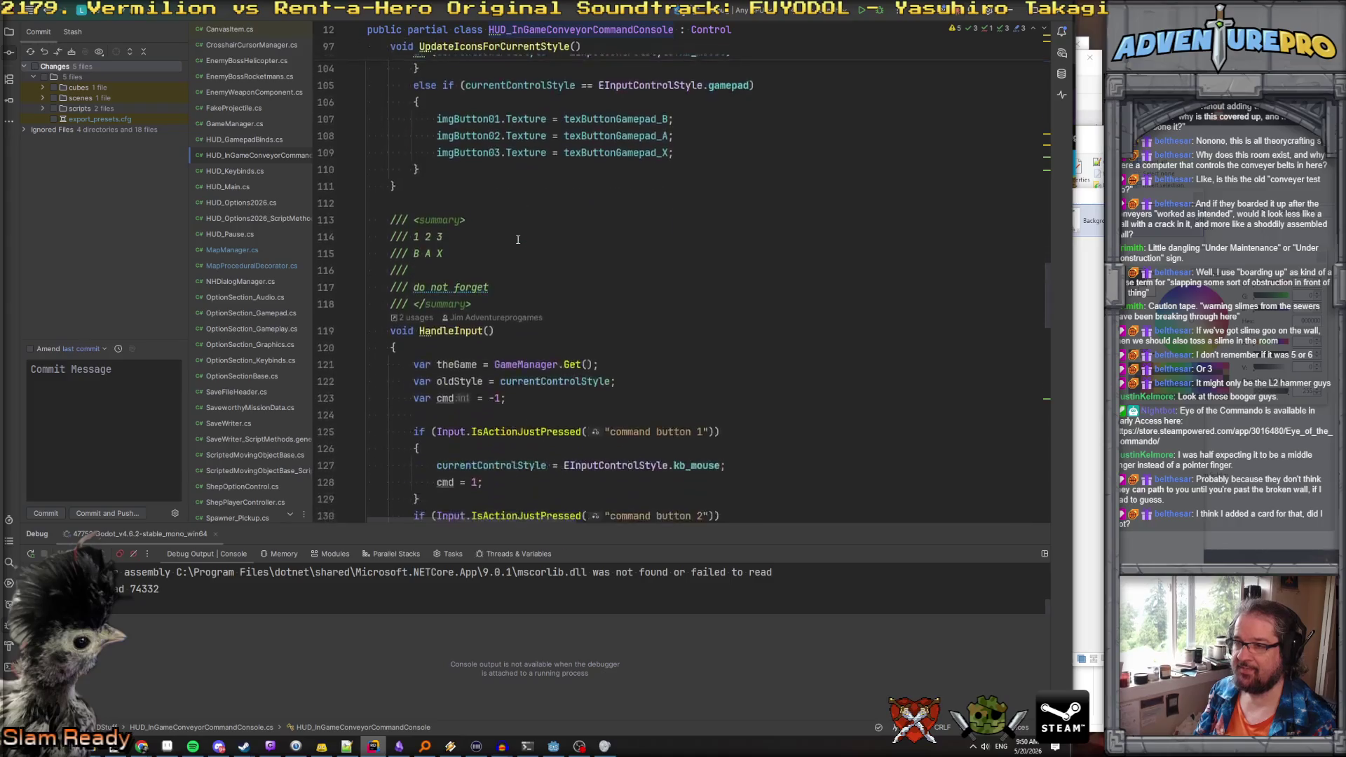
{"action": "scroll", "coordinate": [517, 240], "scroll_direction": "down", "scroll_amount": 11}
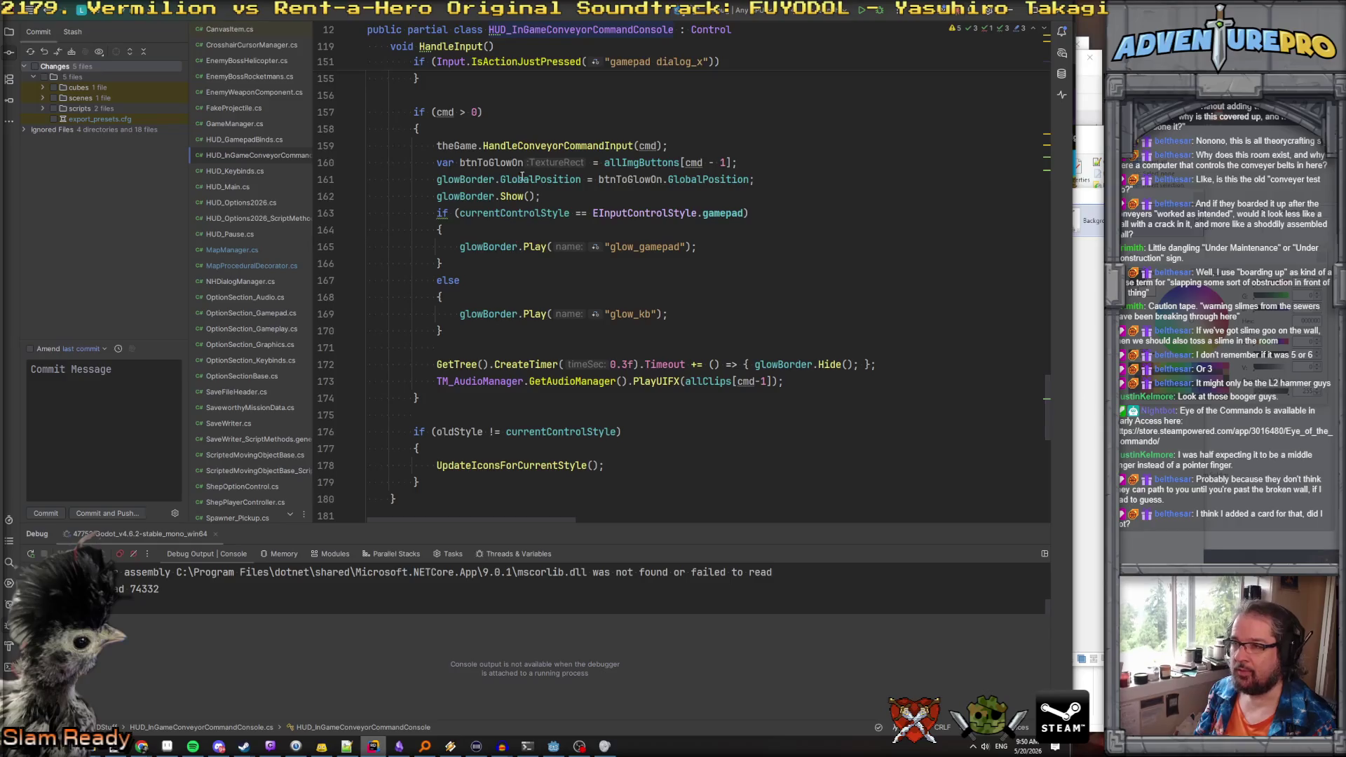
{"action": "left_click", "coordinate": [460, 180]}
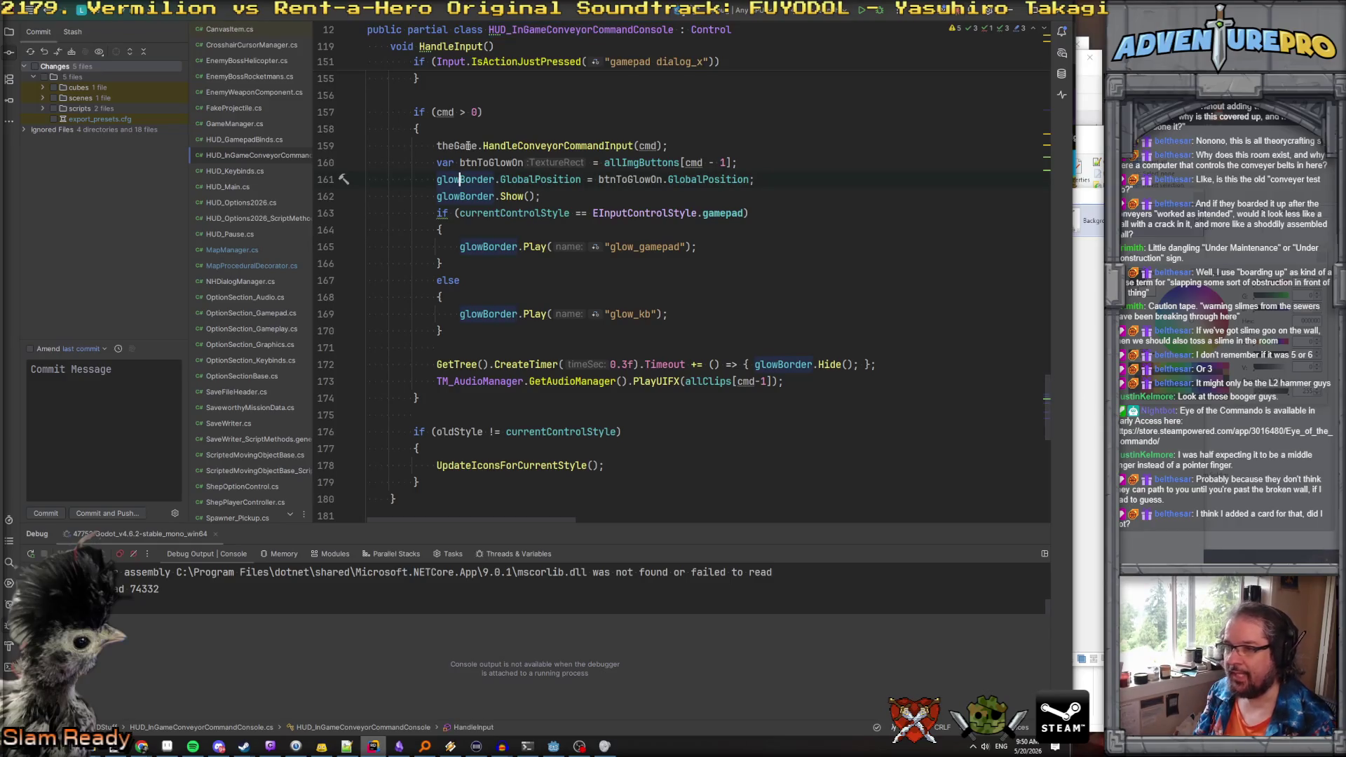
Read on to DoOpeningJibbaJabba's button scale tween, then return to Godot
{"action": "scroll", "coordinate": [491, 204], "scroll_direction": "down", "scroll_amount": 5}
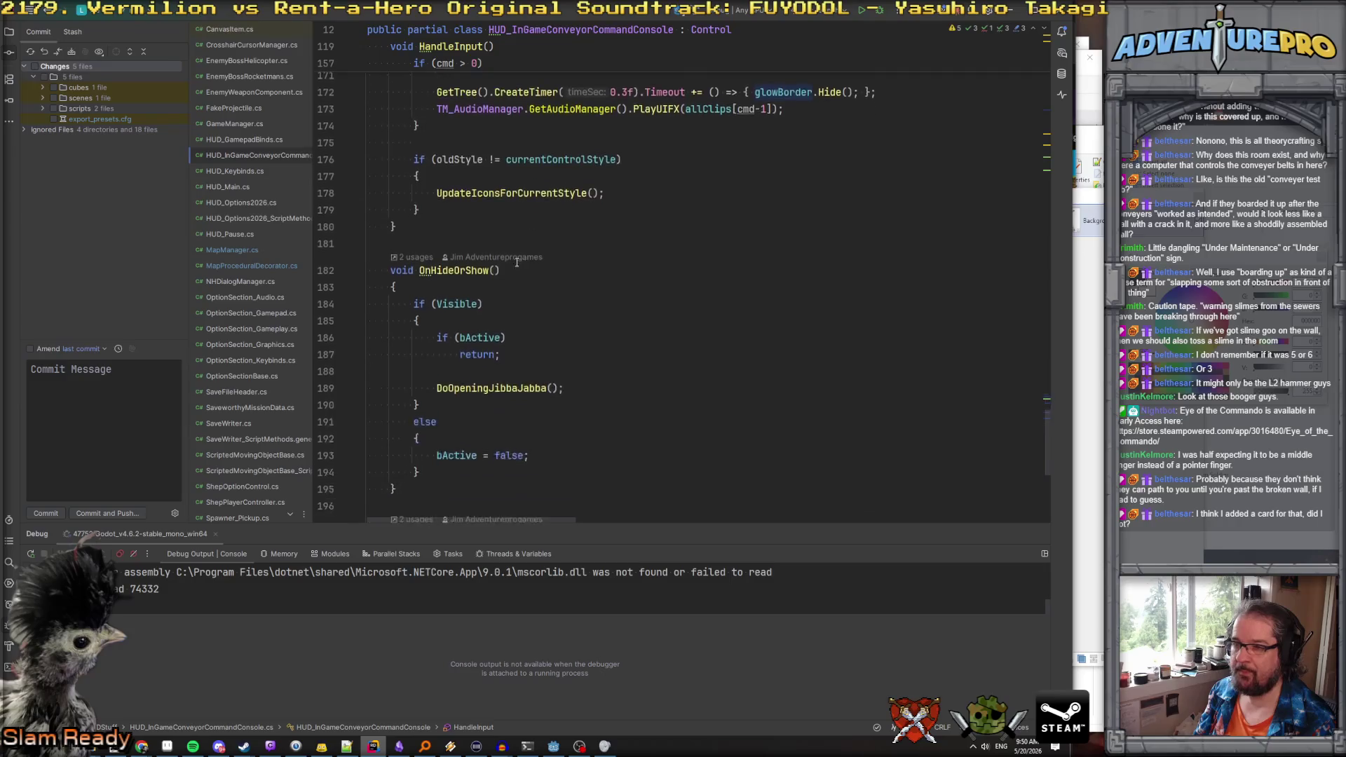
{"action": "scroll", "coordinate": [517, 225], "scroll_direction": "down", "scroll_amount": 5}
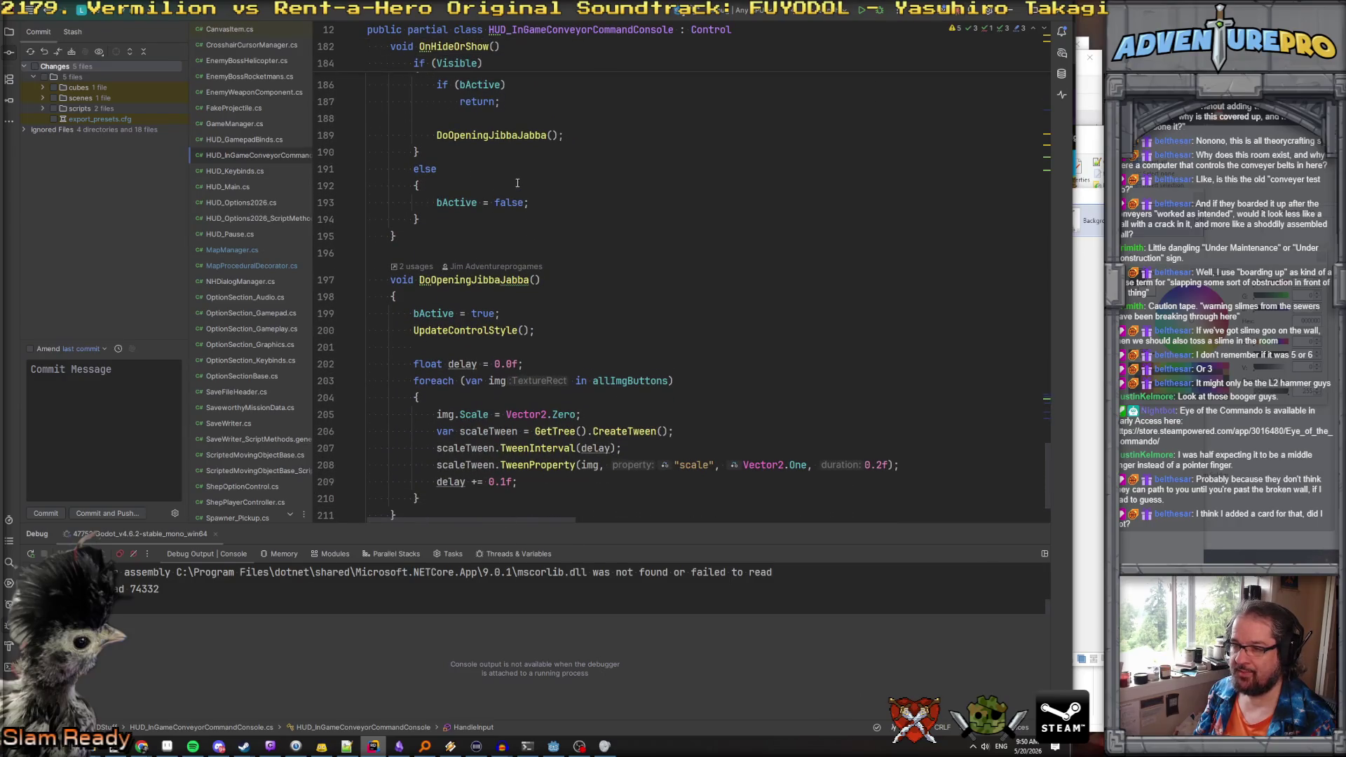
{"action": "scroll", "coordinate": [515, 210], "scroll_direction": "down", "scroll_amount": 1}
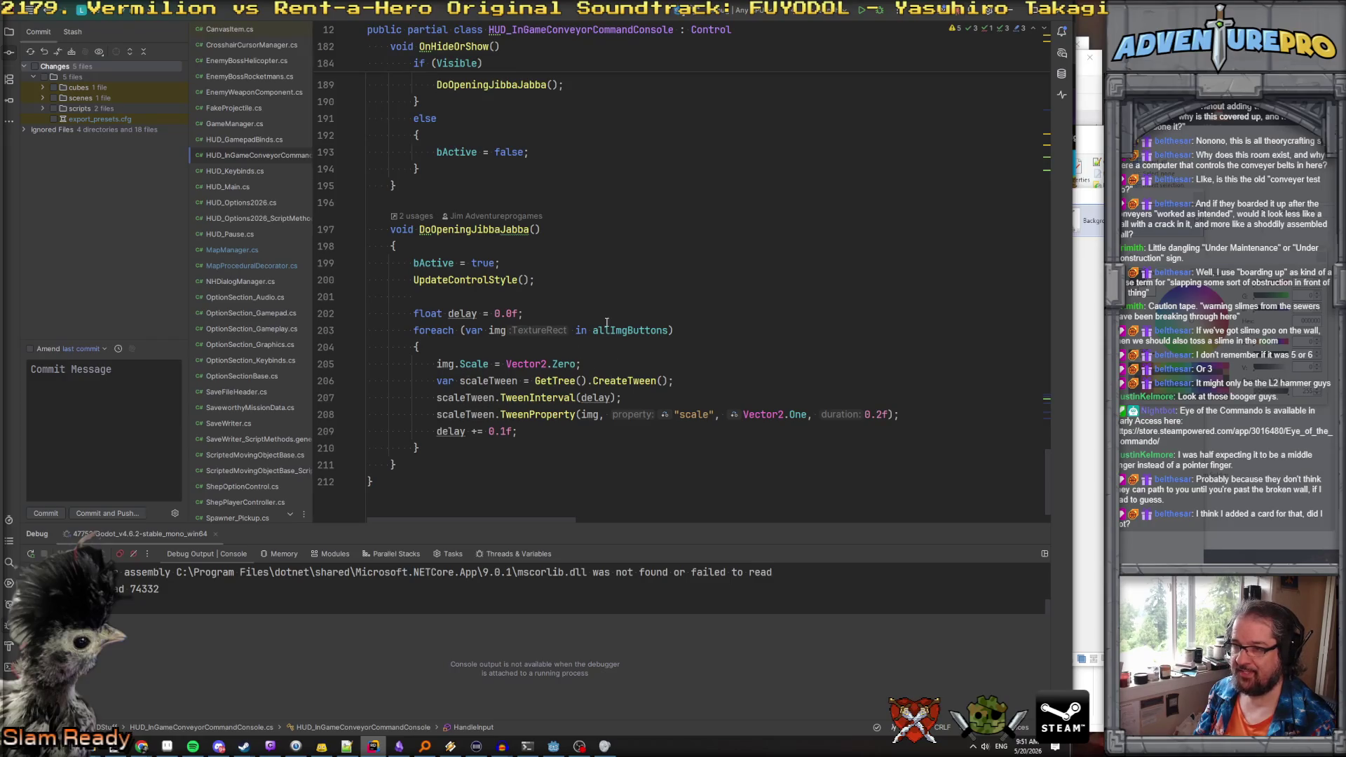
{"action": "scroll", "coordinate": [607, 323], "scroll_direction": "down", "scroll_amount": 1}
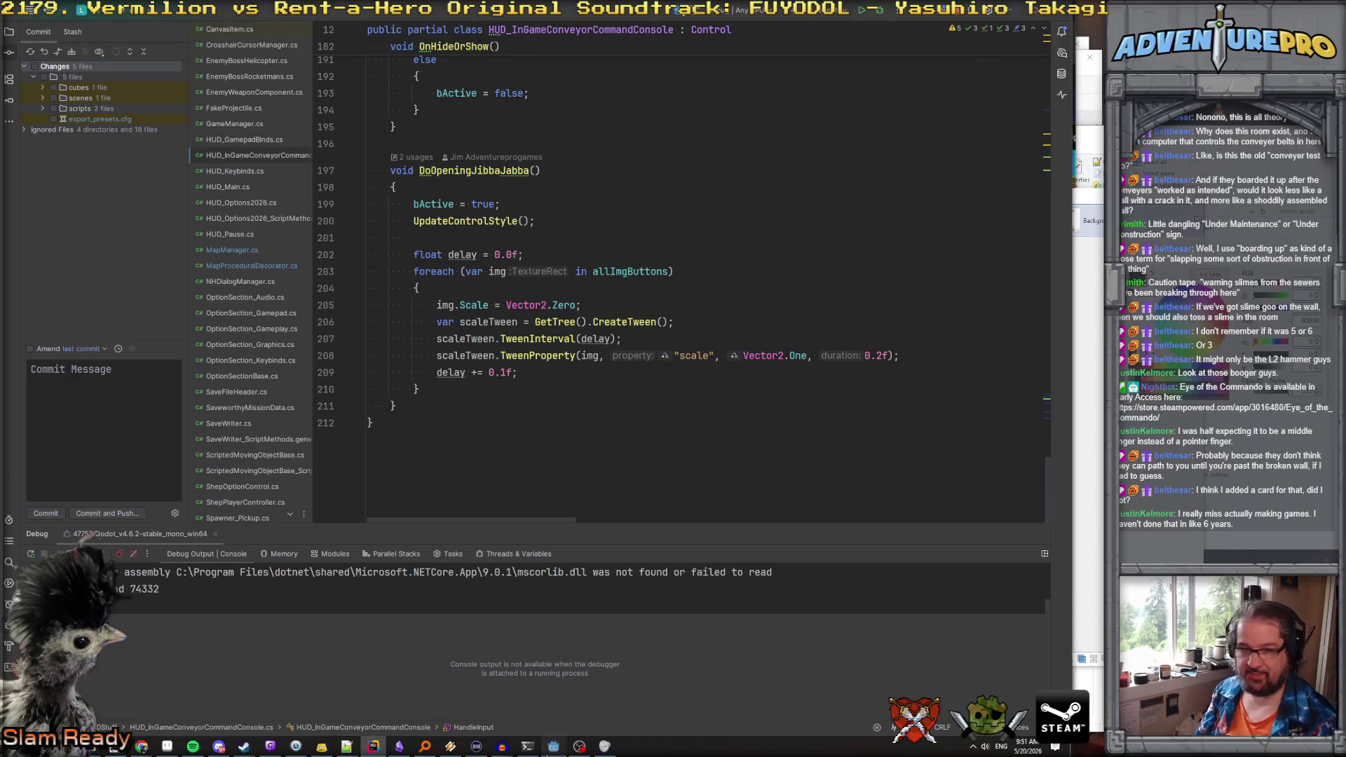
{"action": "left_click", "coordinate": [553, 747]}
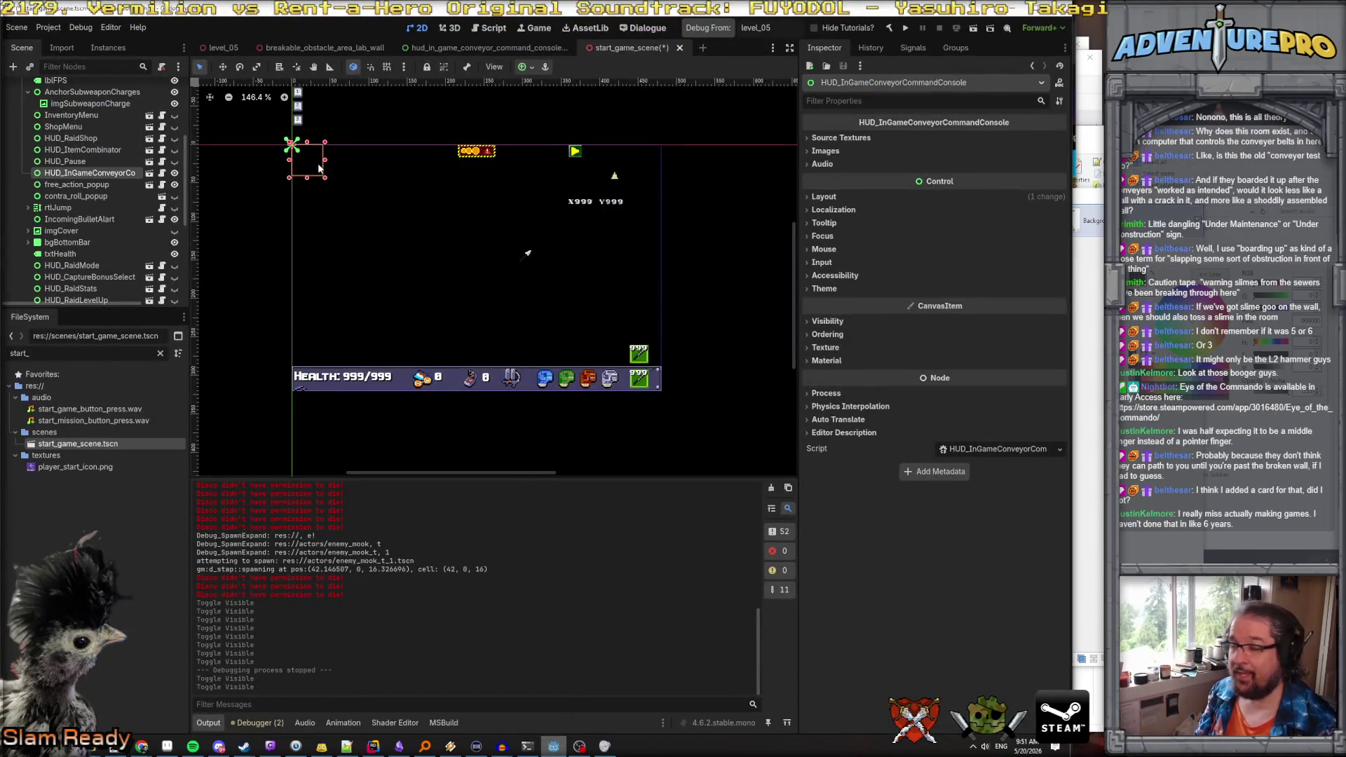
Drag the command console onto the health bar, then undo it and the accidental IncomingBulletAlart move
{"action": "left_click", "coordinate": [103, 174]}
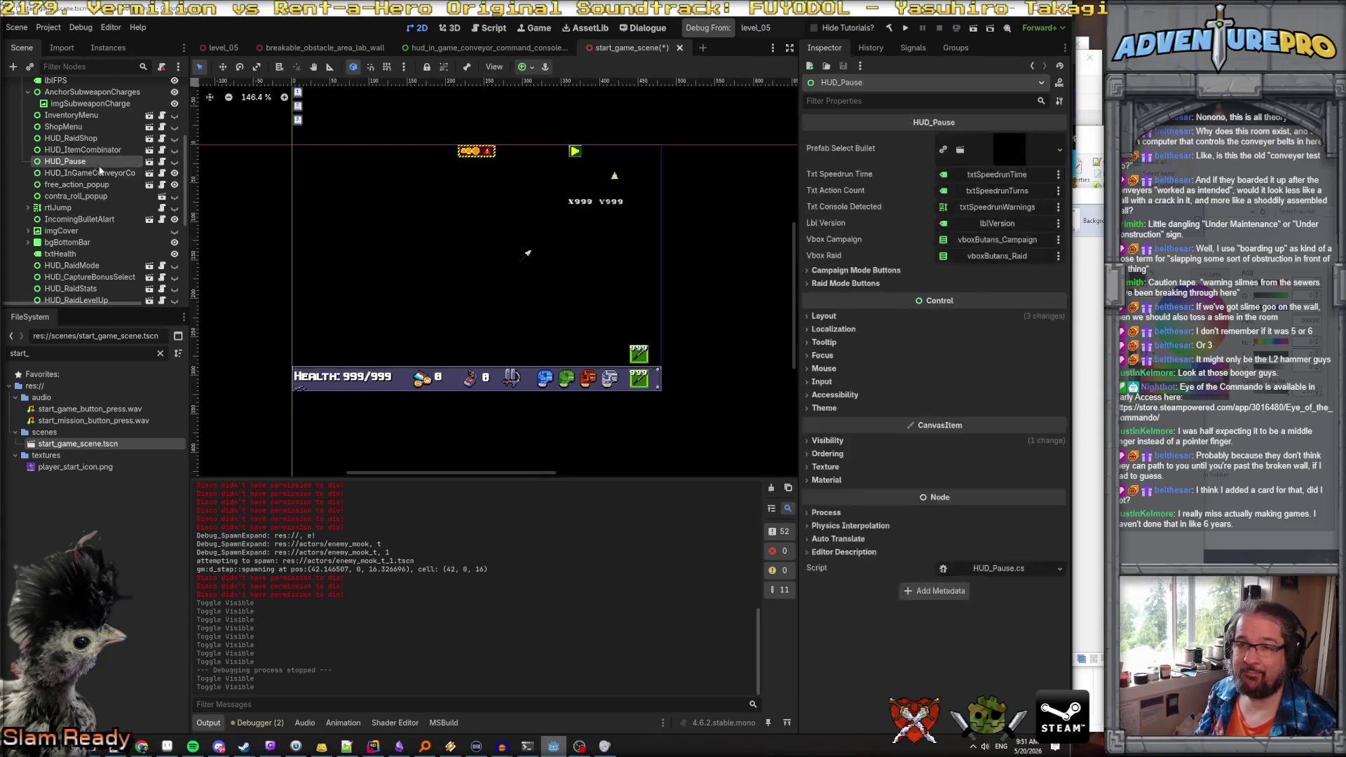
{"action": "mouse_move", "coordinate": [307, 166]}
{"action": "left_mouse_down"}
{"action": "mouse_move", "coordinate": [406, 258]}
{"action": "mouse_move", "coordinate": [562, 358]}
{"action": "mouse_move", "coordinate": [572, 374]}
{"action": "mouse_move", "coordinate": [557, 377]}
{"action": "left_mouse_up"}
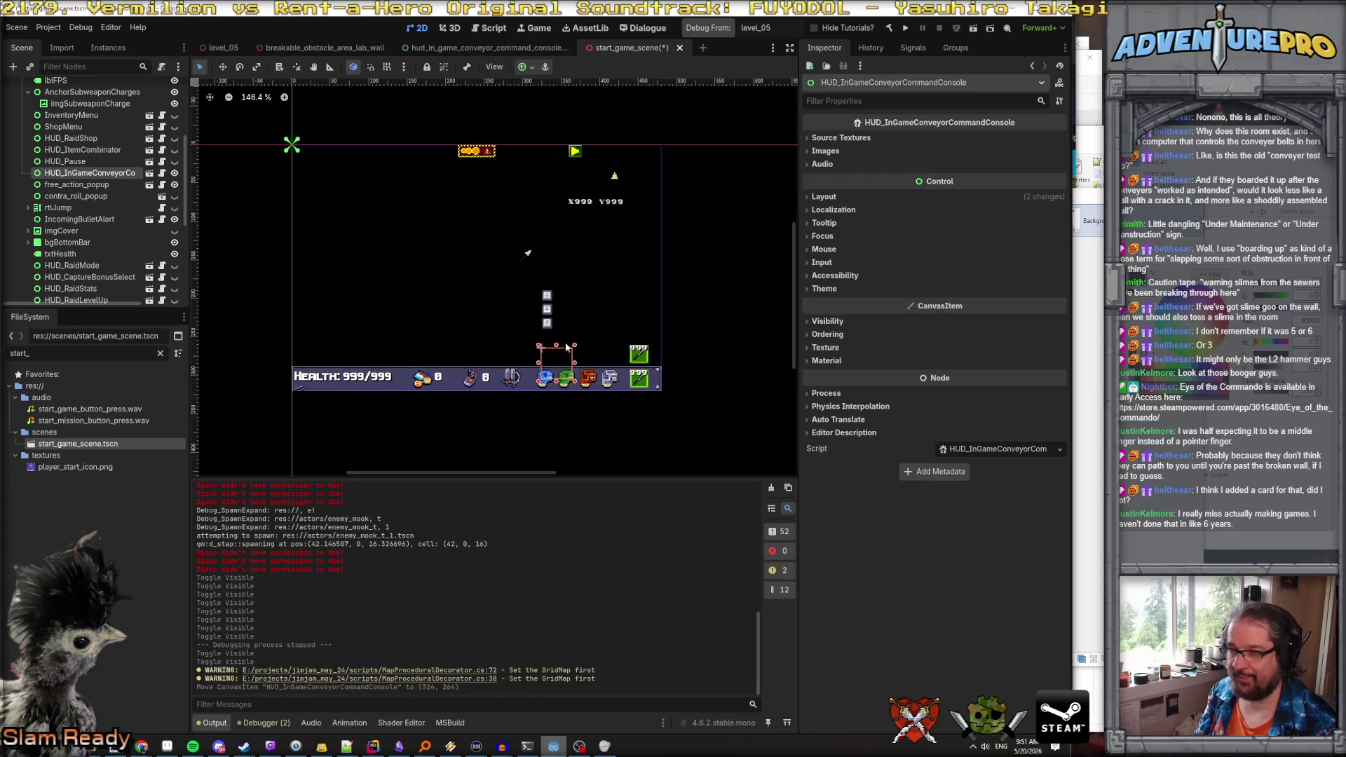
{"action": "left_click", "coordinate": [558, 357]}
{"action": "key", "text": "ctrl+z"}
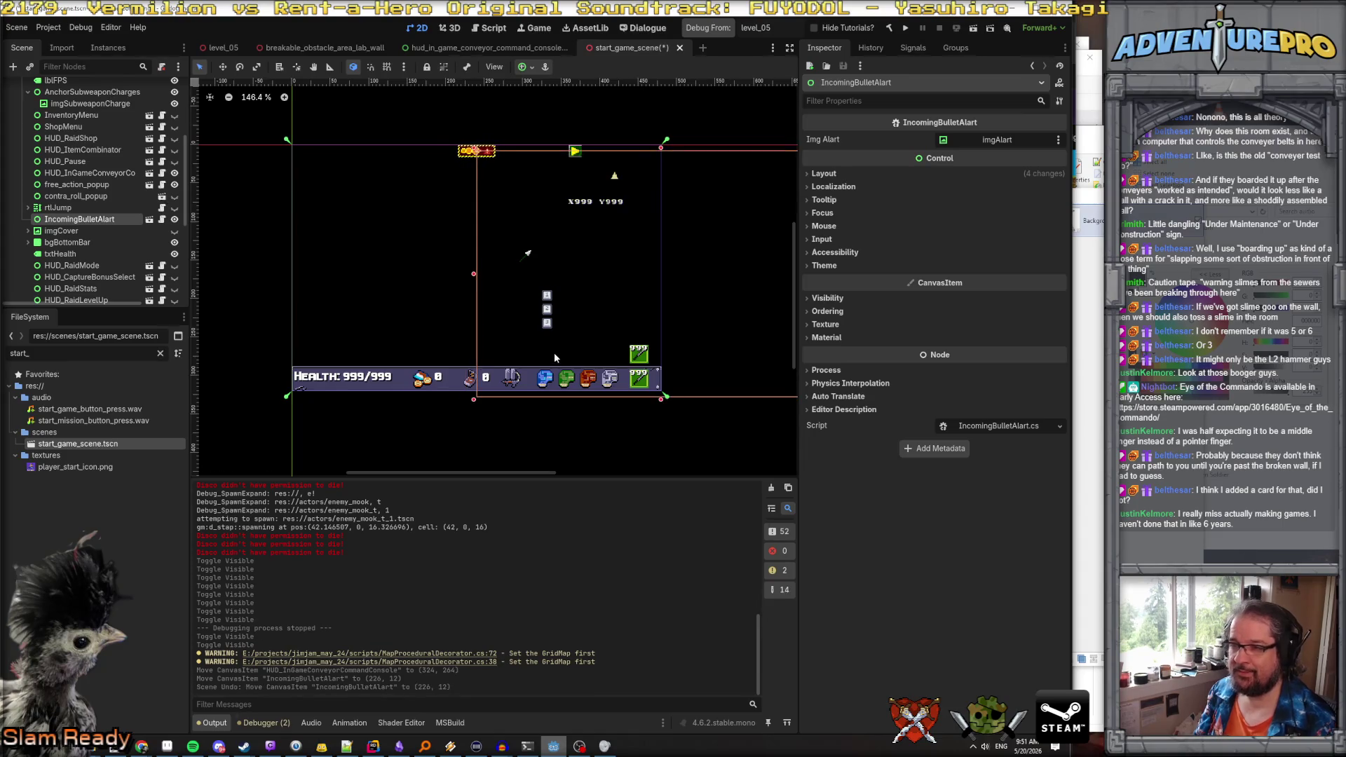
{"action": "key", "text": "ctrl+z"}
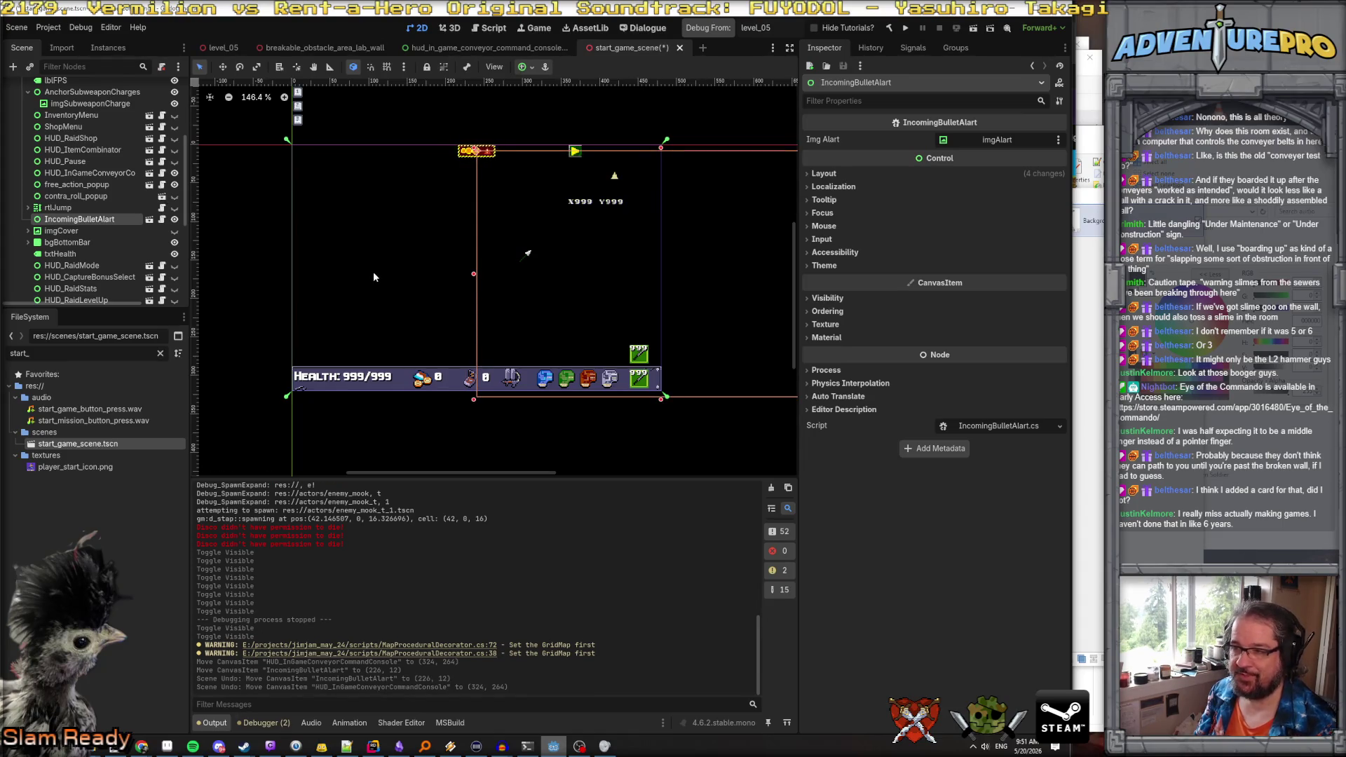
{"action": "left_click", "coordinate": [79, 218], "text": "ctrl"}
Reselect HUD_InGameConveyorCommandConsole and drag it down onto the bottom bar
{"action": "scroll", "coordinate": [101, 218], "scroll_direction": "down", "scroll_amount": 1}
{"action": "scroll", "coordinate": [101, 216], "scroll_direction": "down", "scroll_amount": 1}
{"action": "scroll", "coordinate": [101, 216], "scroll_direction": "down", "scroll_amount": 1}
{"action": "scroll", "coordinate": [101, 216], "scroll_direction": "down", "scroll_amount": 1}
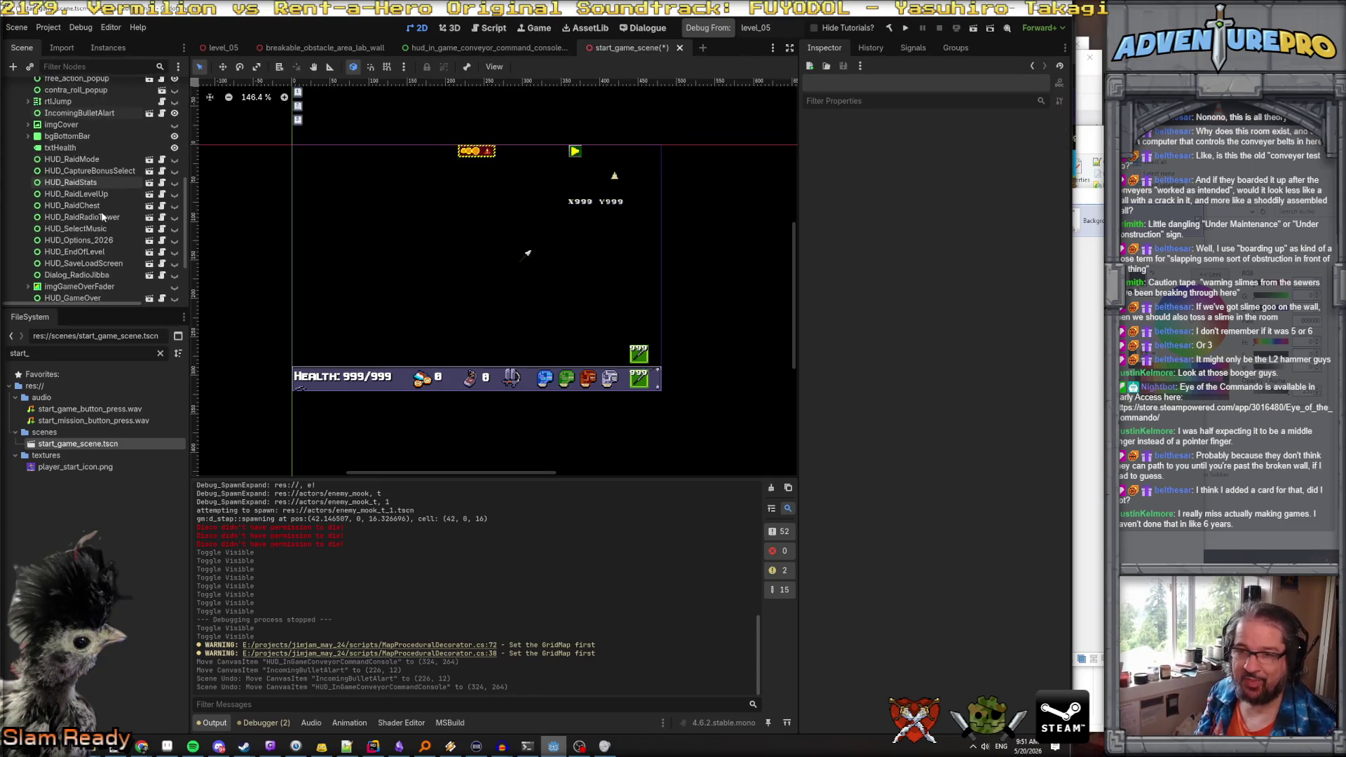
{"action": "scroll", "coordinate": [108, 239], "scroll_direction": "down", "scroll_amount": 1}
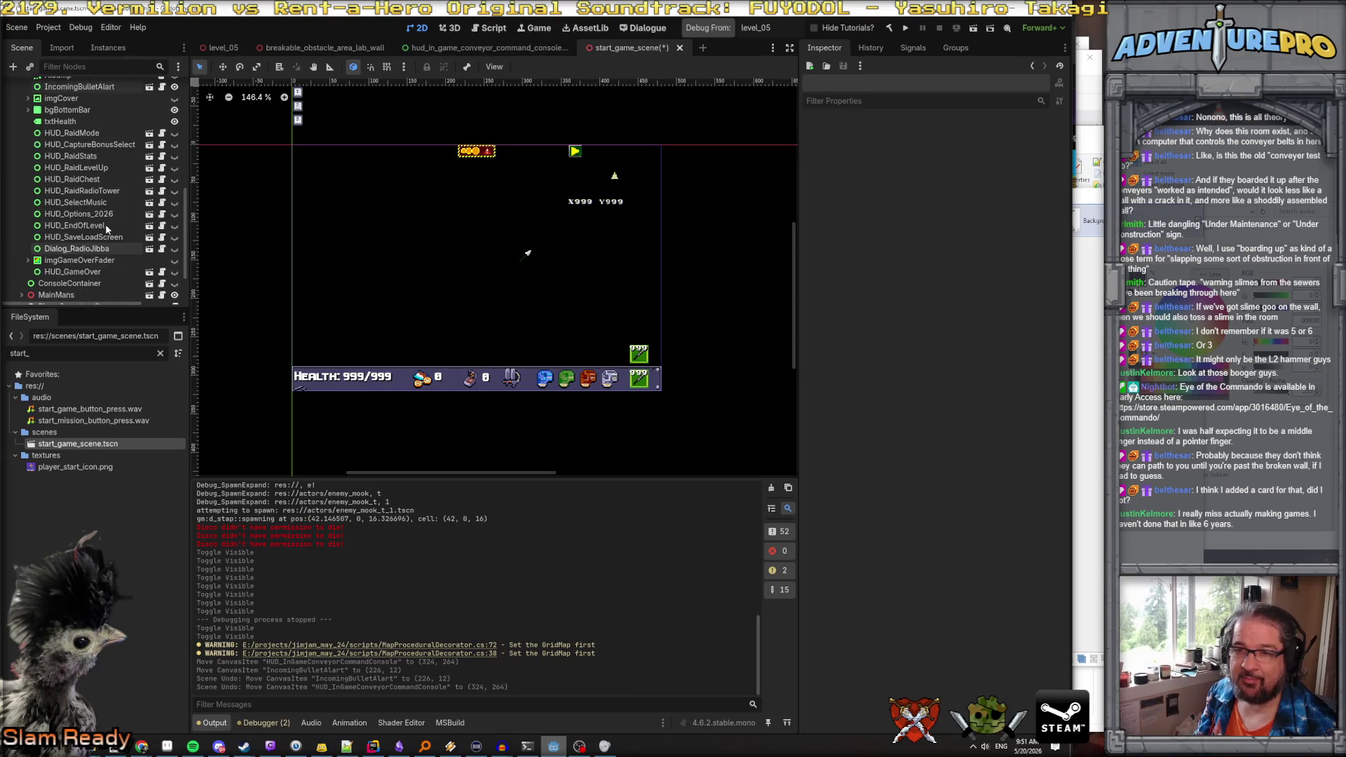
{"action": "scroll", "coordinate": [113, 199], "scroll_direction": "up", "scroll_amount": 2}
{"action": "scroll", "coordinate": [112, 192], "scroll_direction": "down", "scroll_amount": 2}
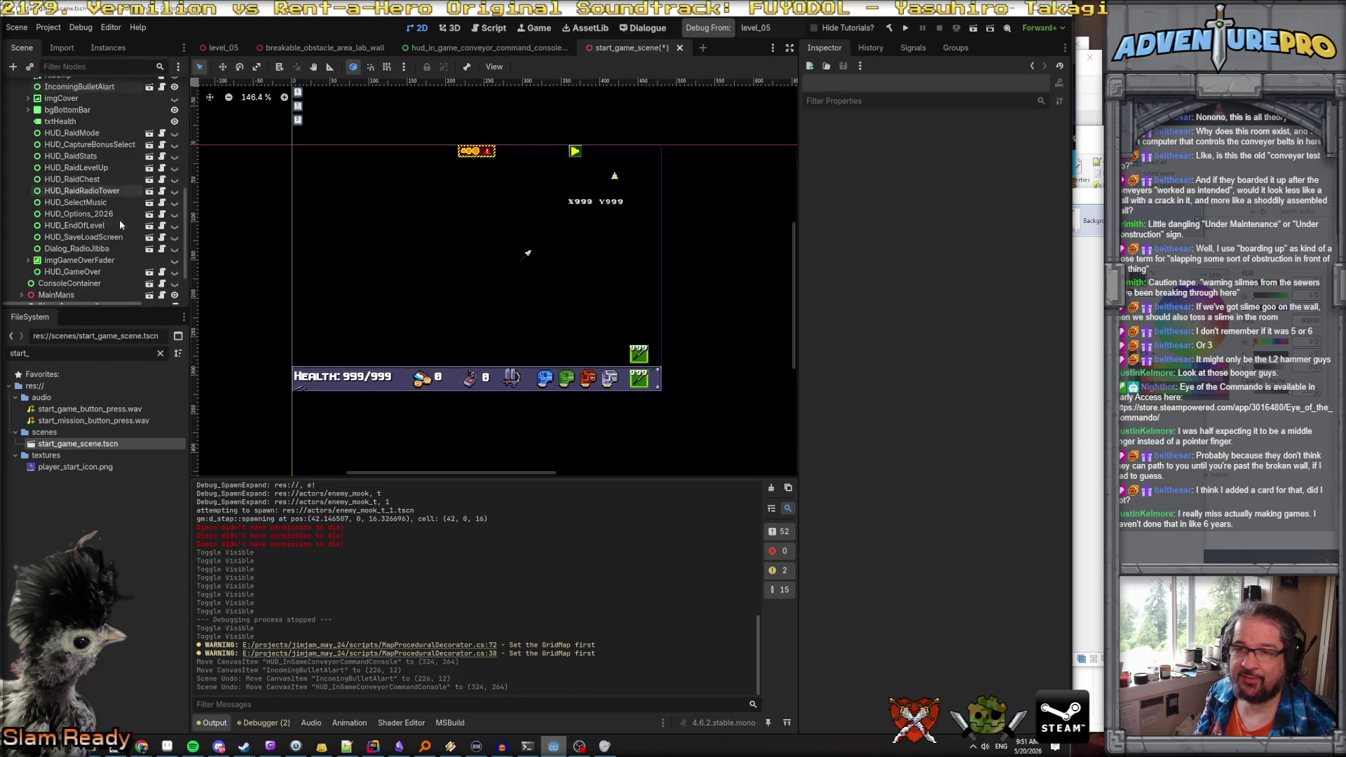
{"action": "scroll", "coordinate": [114, 200], "scroll_direction": "up", "scroll_amount": 5}
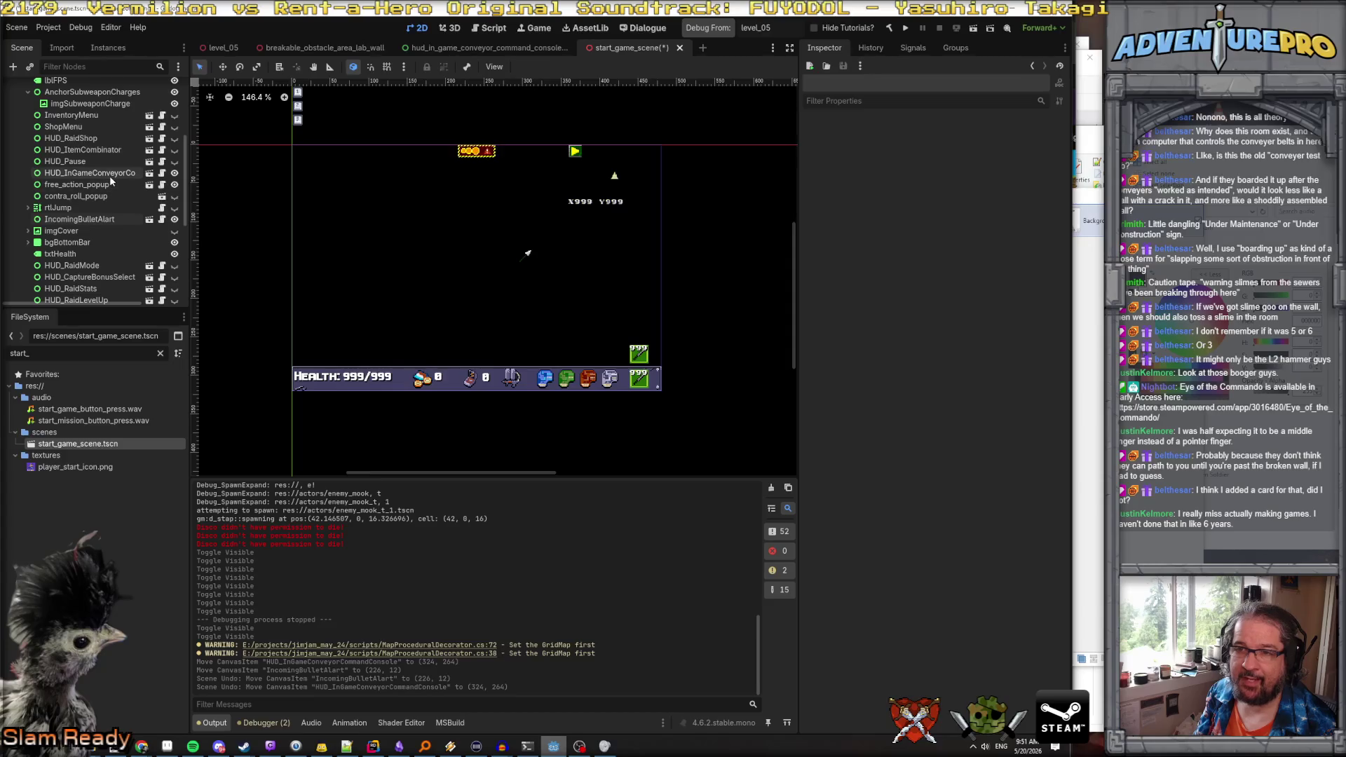
{"action": "left_click", "coordinate": [110, 175]}
{"action": "left_click_drag", "start_coordinate": [309, 165], "coordinate": [551, 378]}
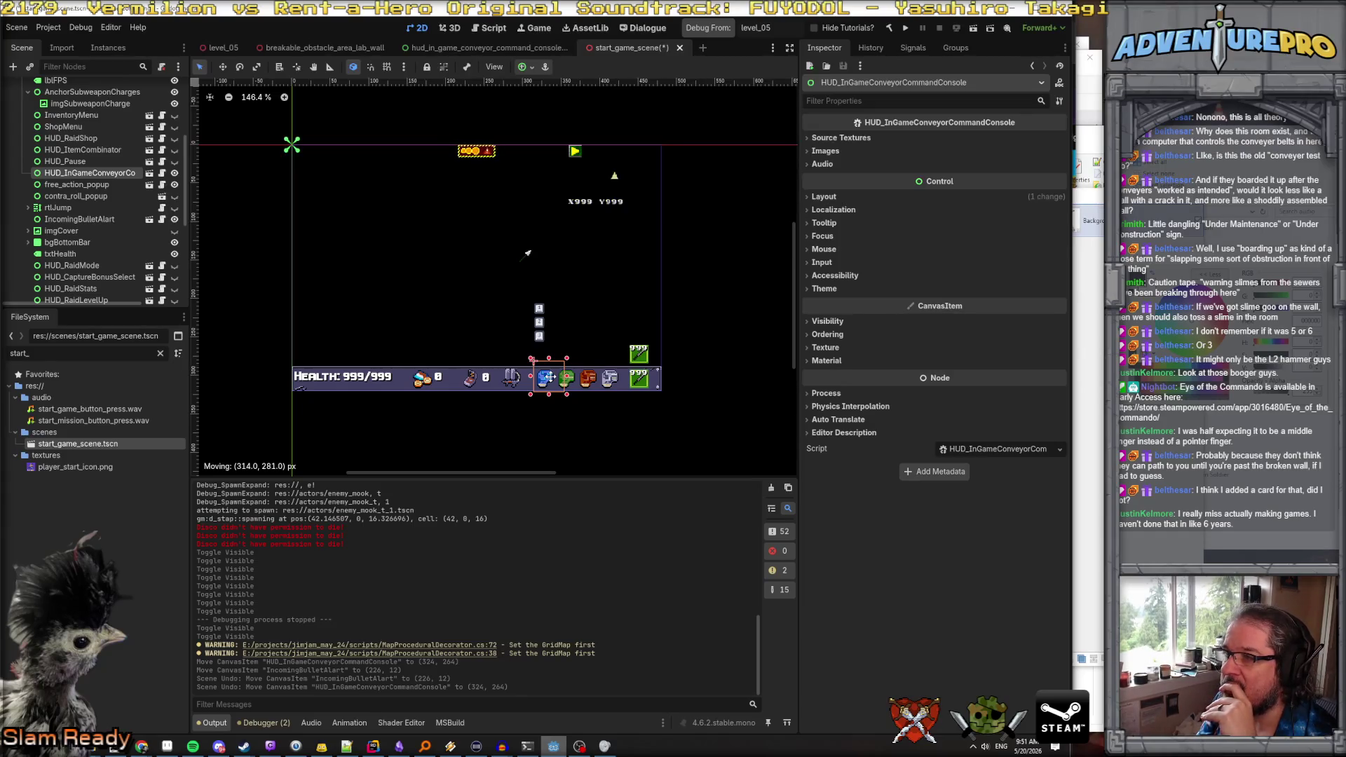
Drop the console at (314, 281), then open its own scene at the root node
{"action": "left_click_drag", "start_coordinate": [548, 377], "coordinate": [547, 378]}
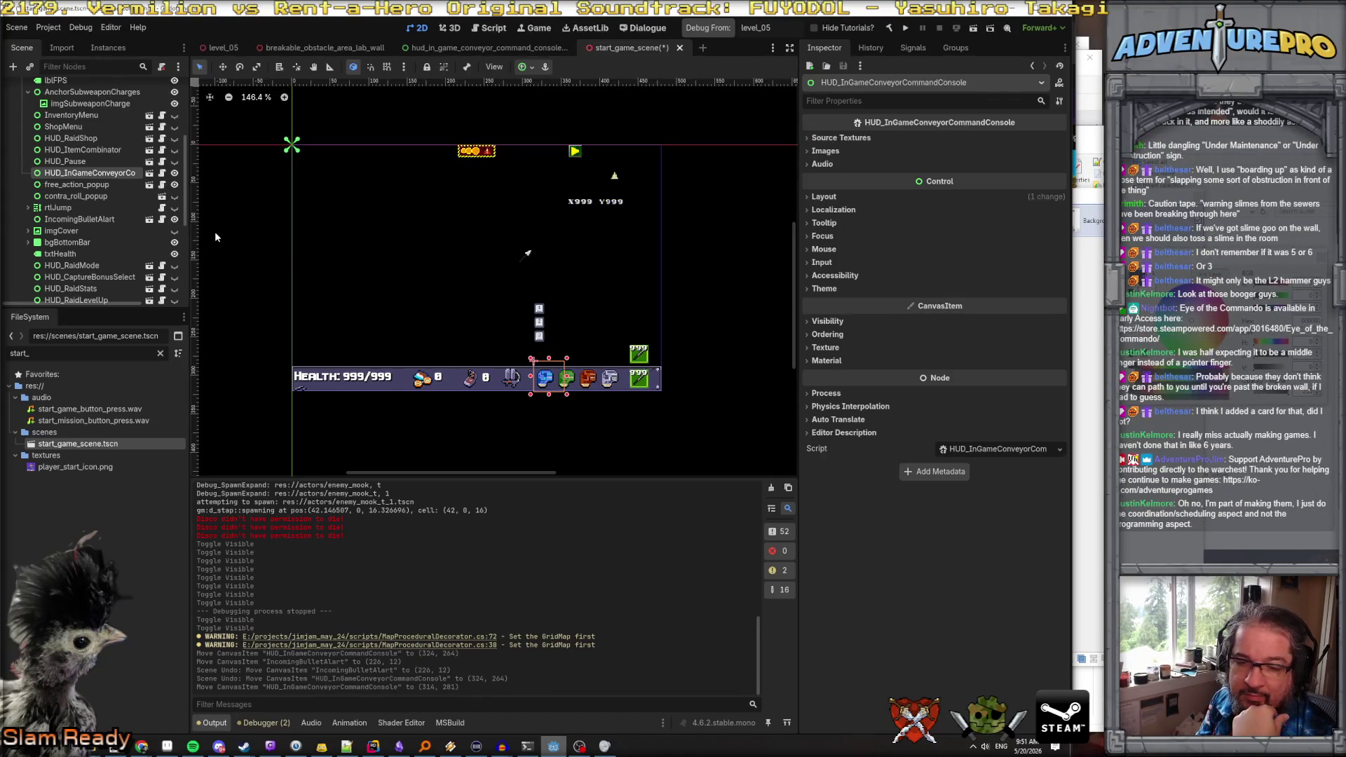
{"action": "left_click", "coordinate": [150, 174]}
{"action": "left_click", "coordinate": [119, 88]}
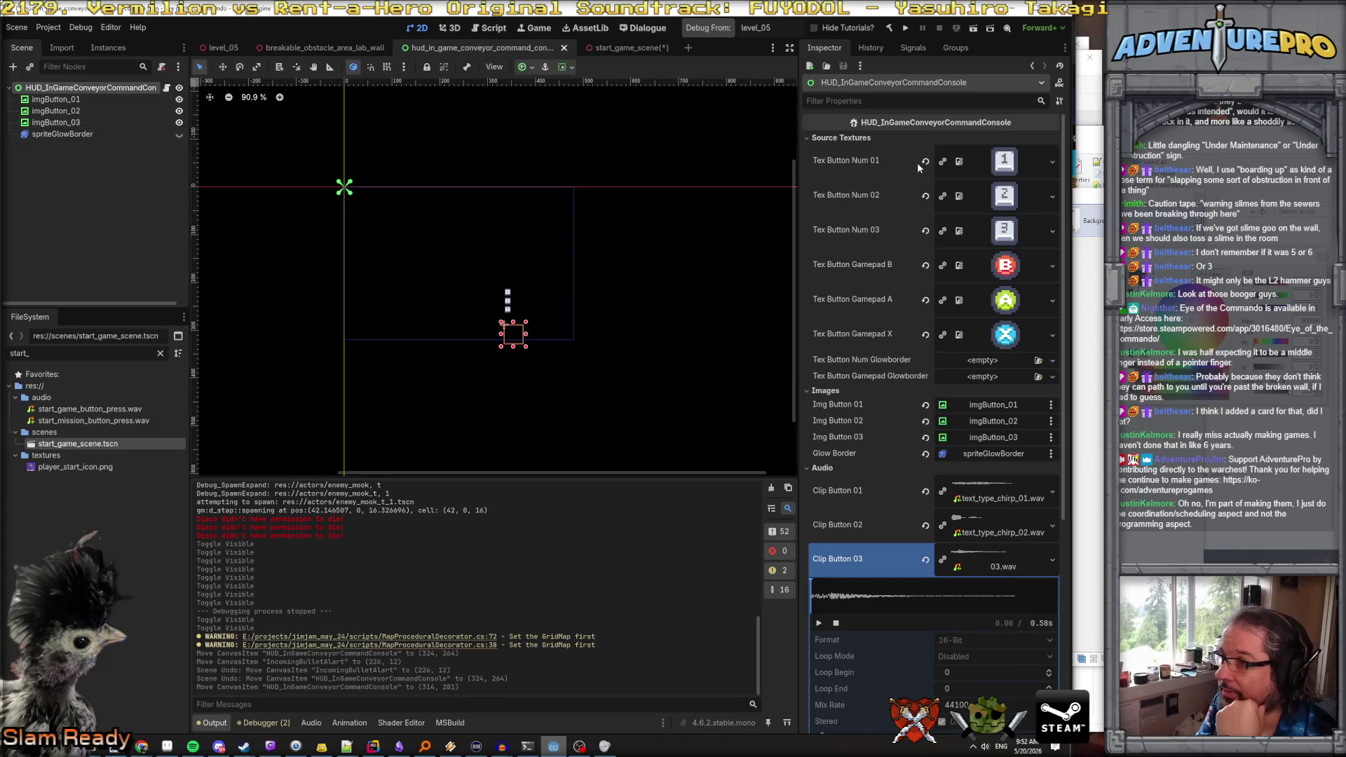
Check the console root's Layout > Transform size and position, then go back to start_game_scene
{"action": "scroll", "coordinate": [893, 210], "scroll_direction": "down", "scroll_amount": 5}
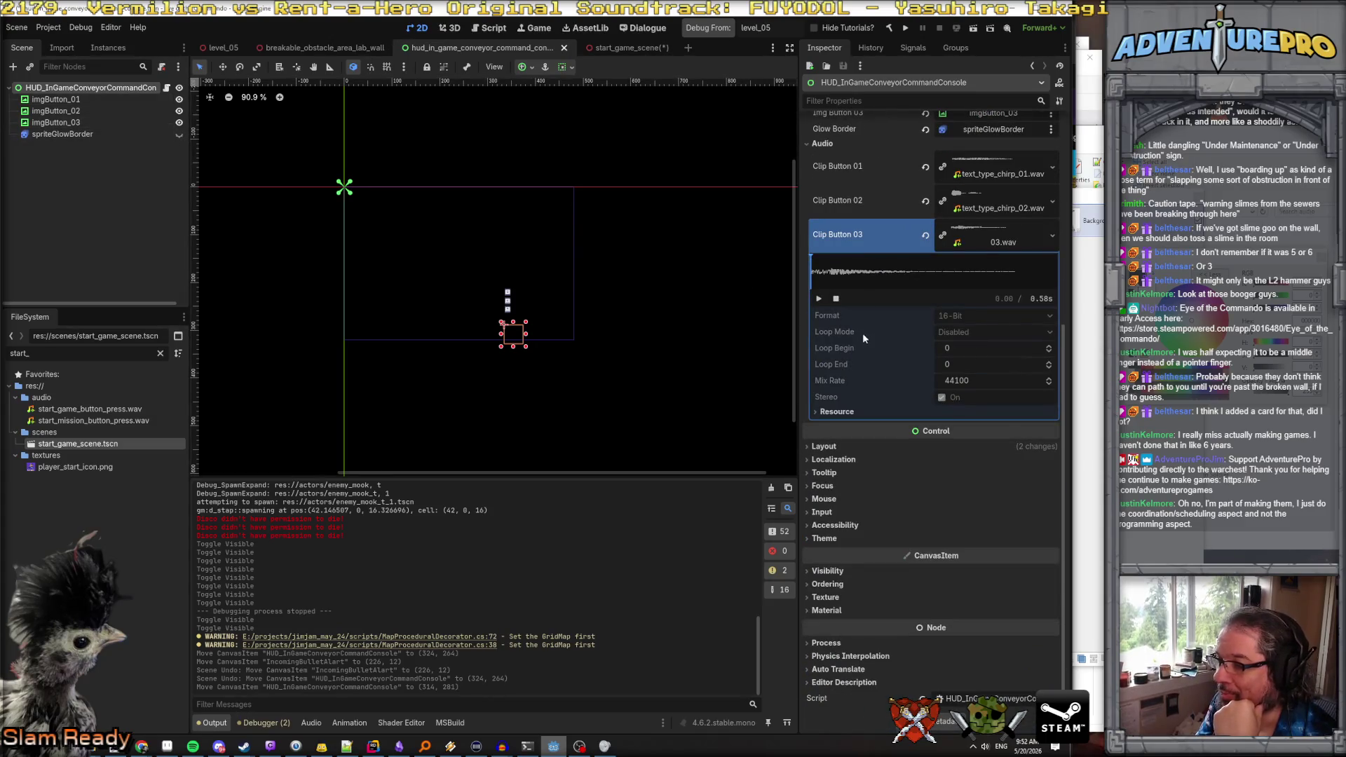
{"action": "left_click", "coordinate": [822, 447]}
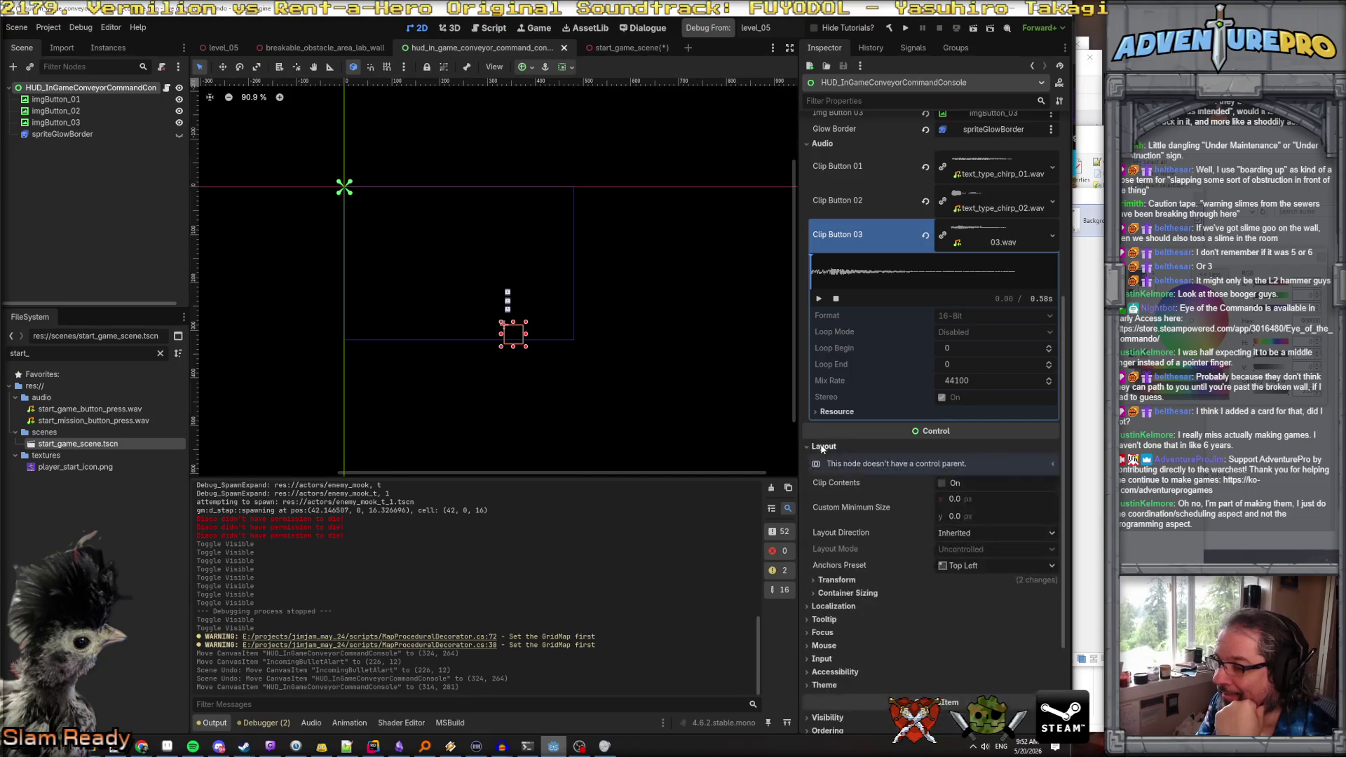
{"action": "scroll", "coordinate": [845, 469], "scroll_direction": "down", "scroll_amount": 2}
{"action": "left_click", "coordinate": [838, 503]}
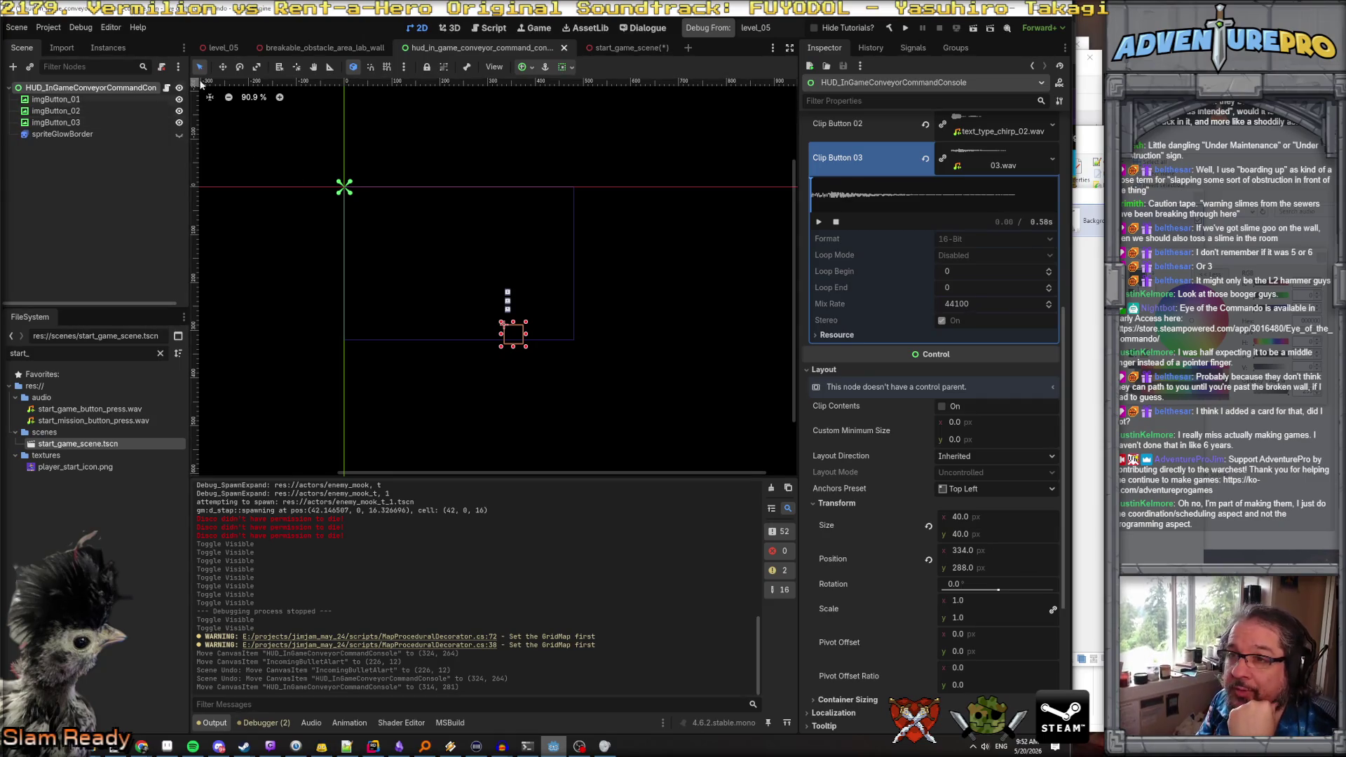
{"action": "left_click", "coordinate": [623, 49]}
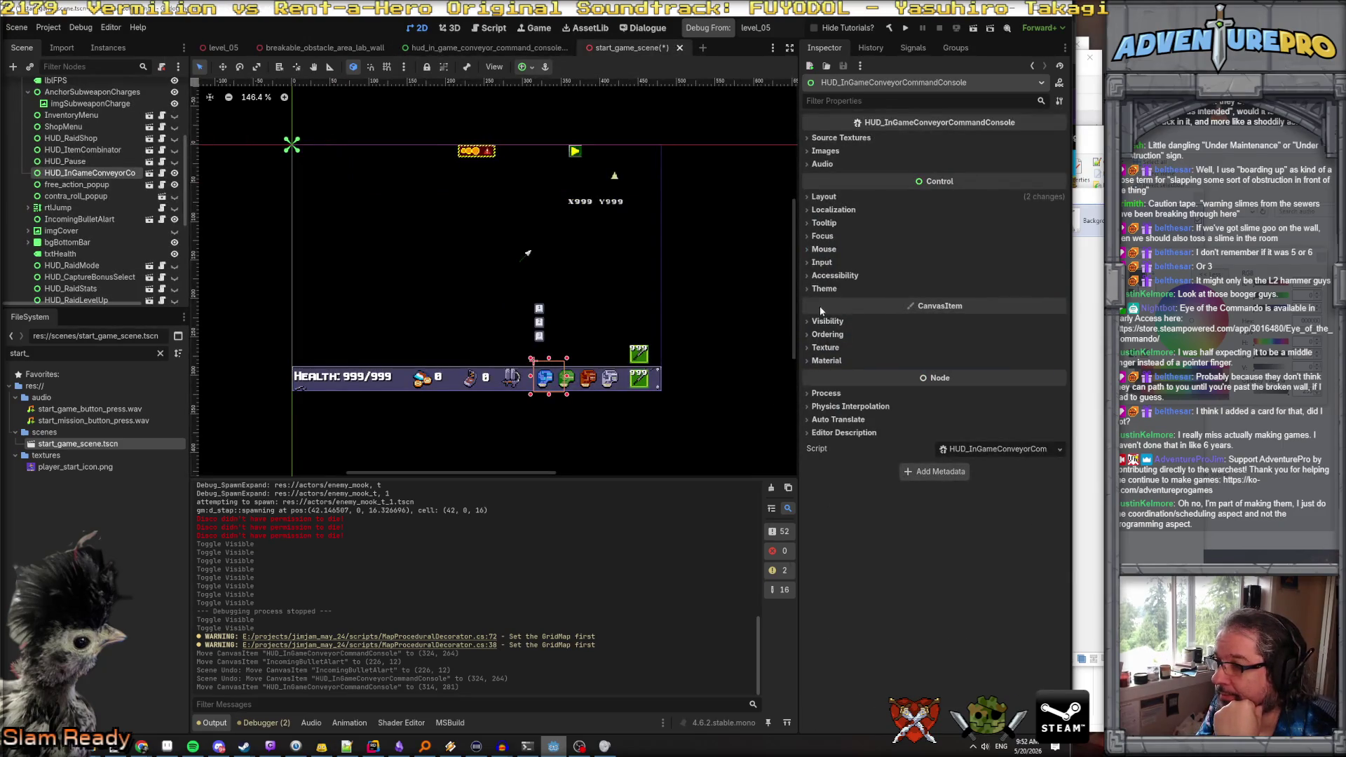
Set the console's Layout > Transform position to x 334, y 288
{"action": "left_click", "coordinate": [825, 347]}
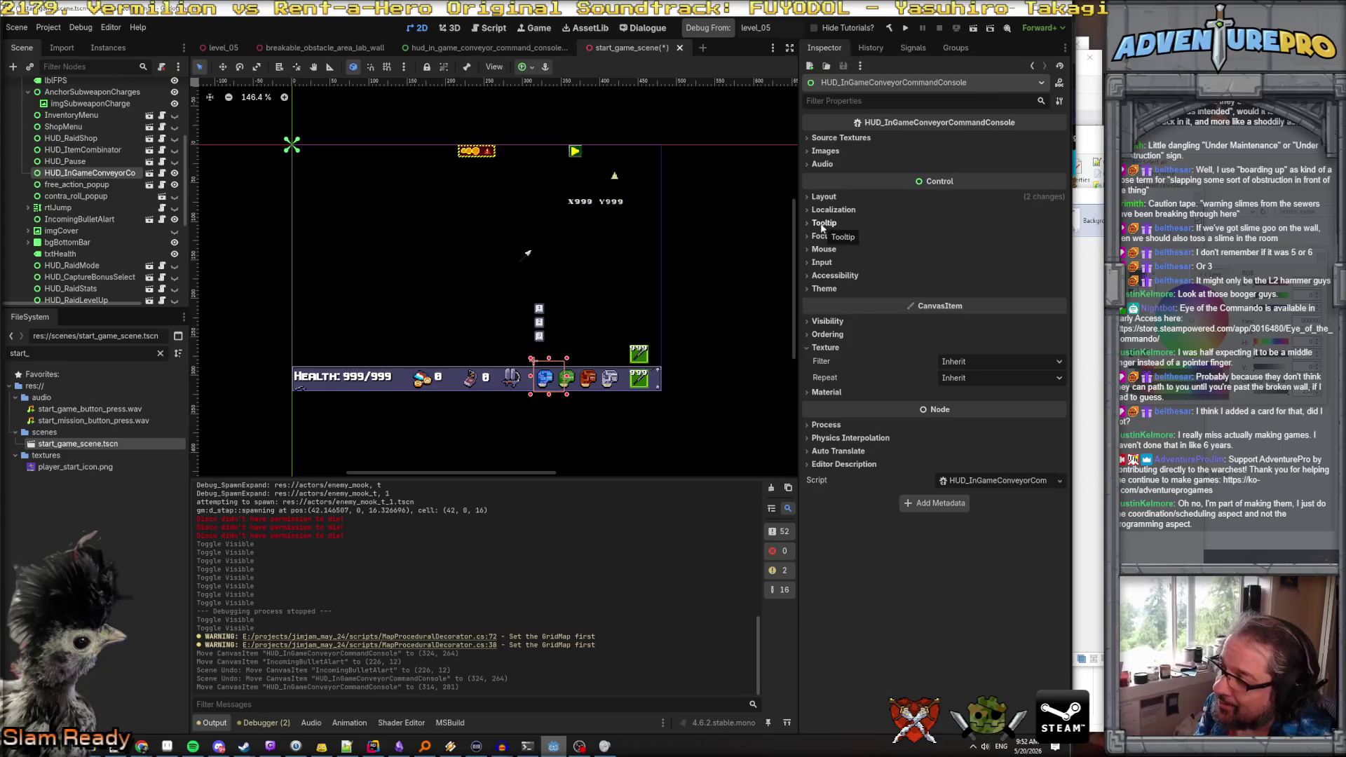
{"action": "left_click", "coordinate": [824, 198]}
{"action": "left_click", "coordinate": [843, 314]}
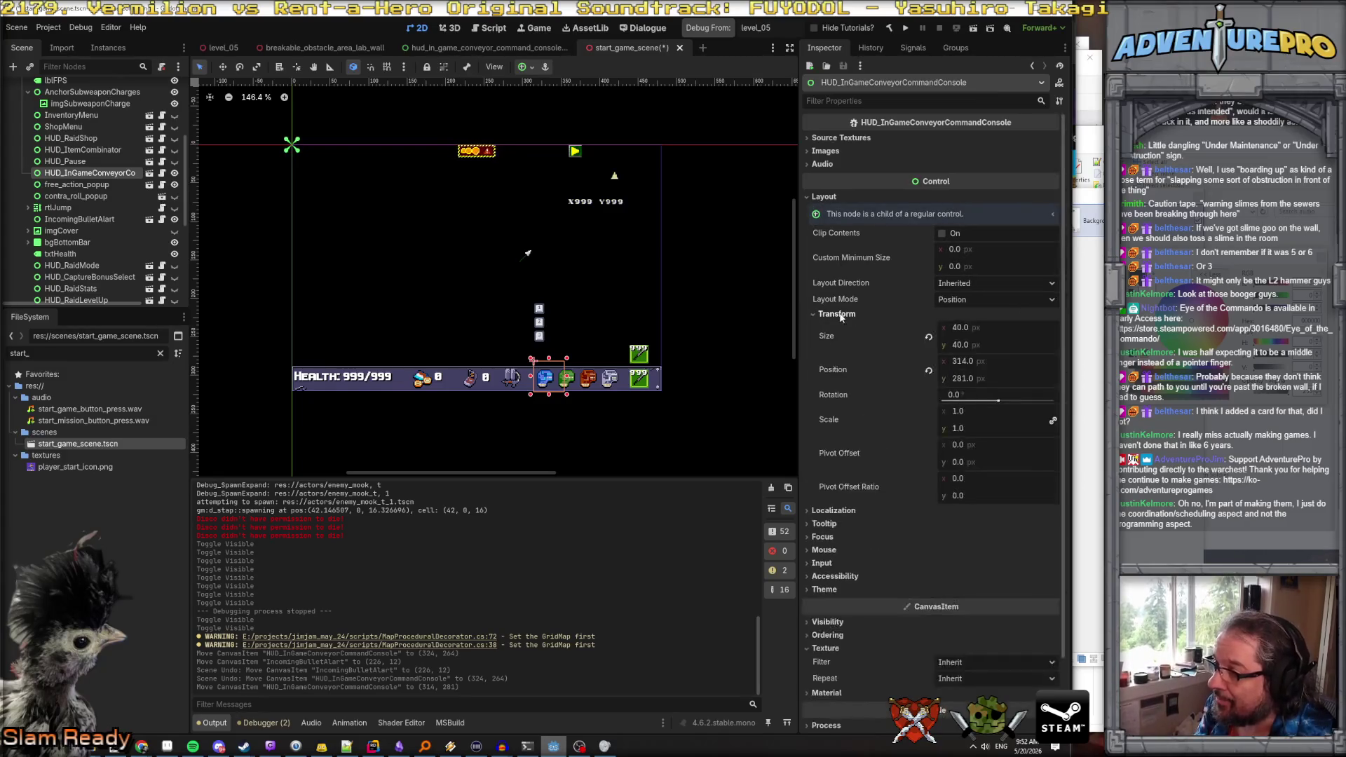
{"action": "left_click", "coordinate": [1001, 362]}
{"action": "left_click", "coordinate": [996, 385]}
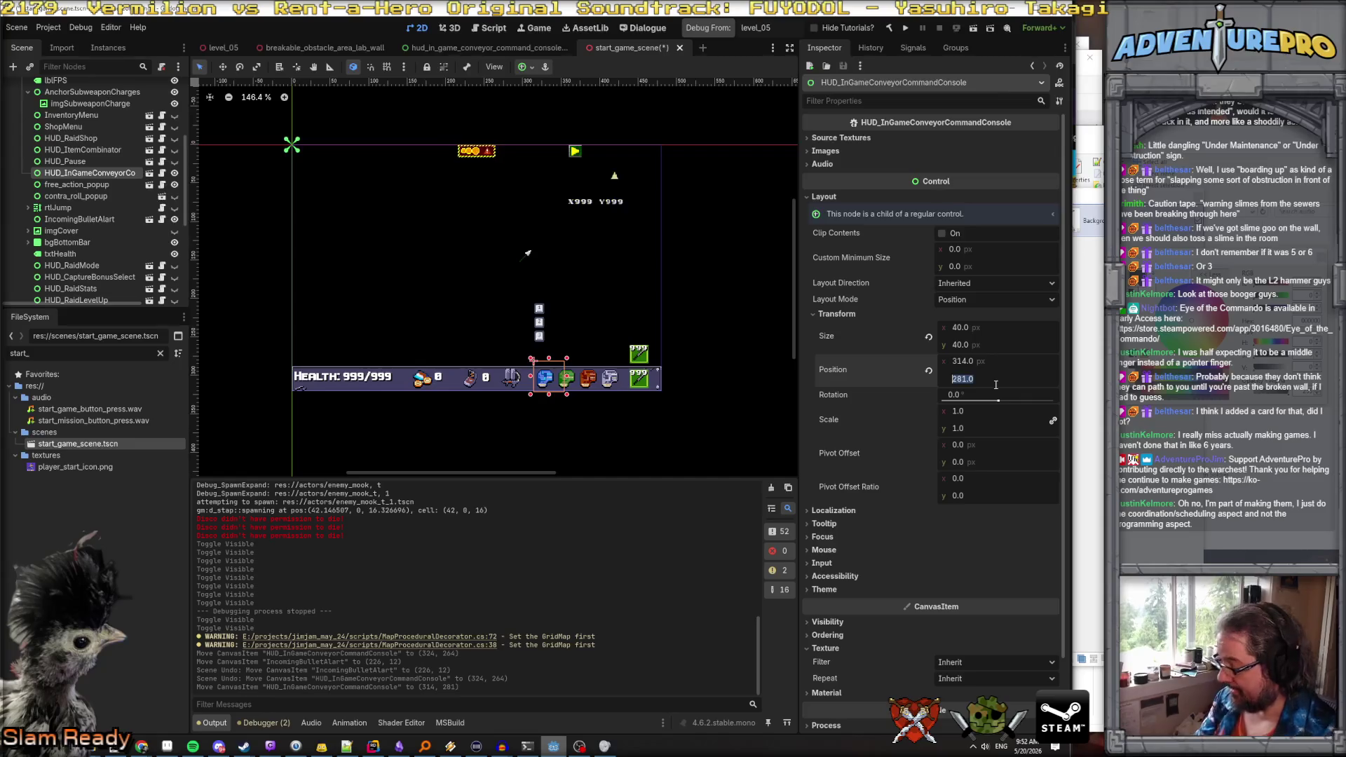
{"action": "type", "text": "88"}
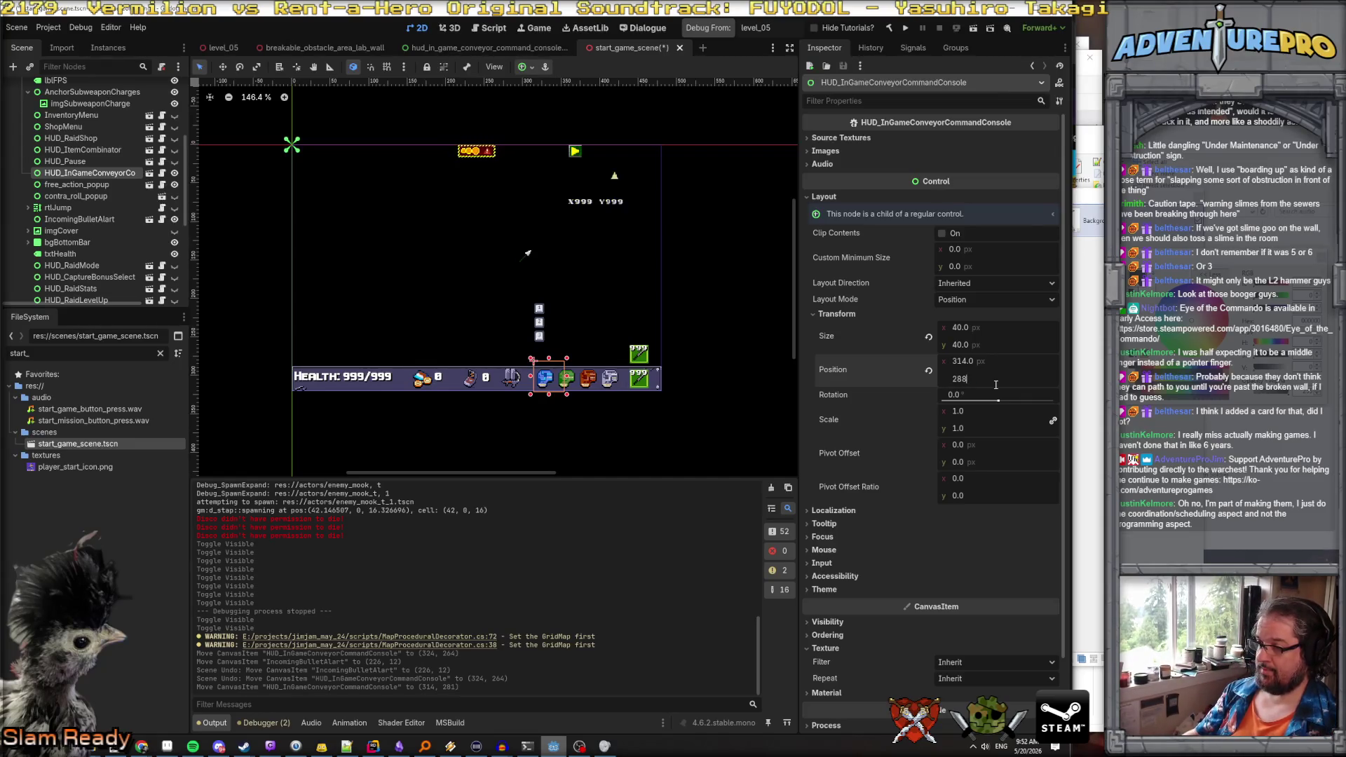
{"action": "key", "text": "shift+Tab"}
{"action": "key", "text": "Return"}
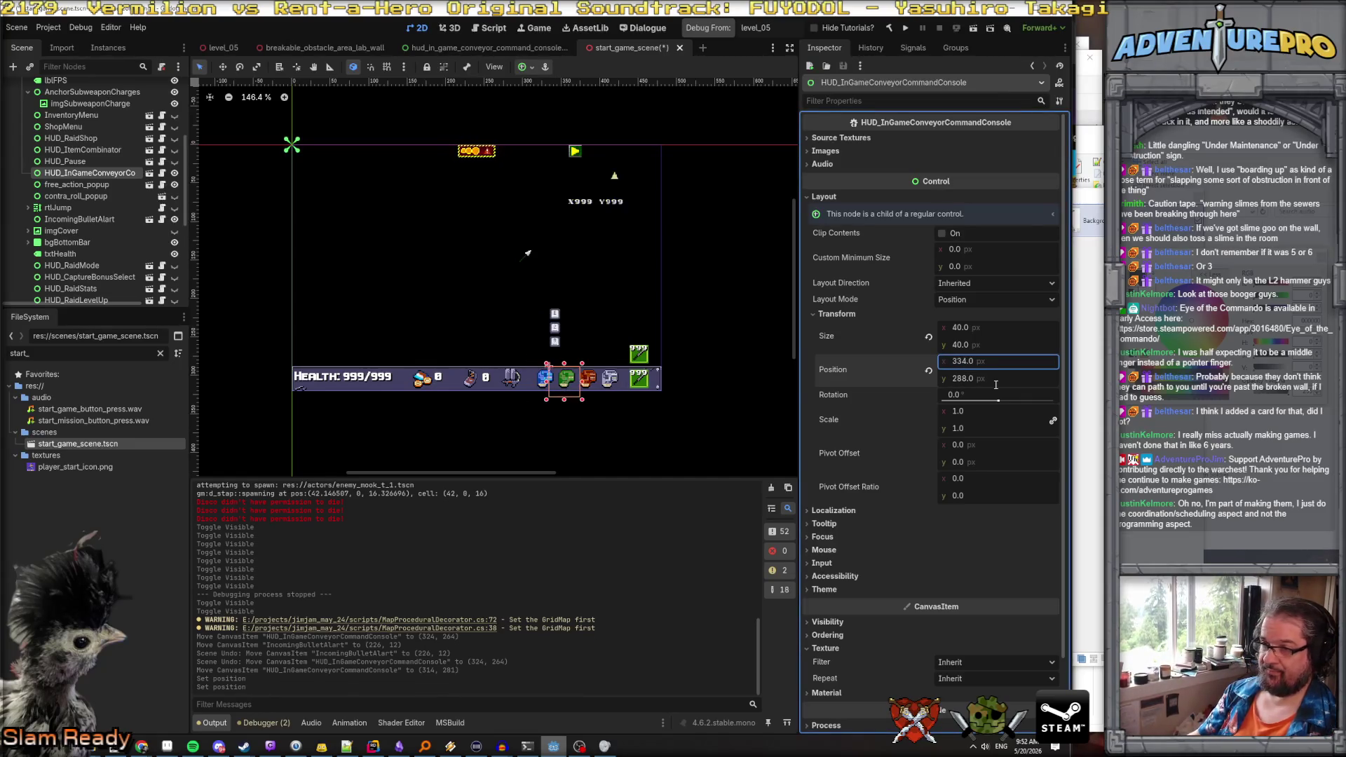
Save the scene, hide the console, and toggle free_action_popup's visibility off and on
{"action": "key", "text": "ctrl+s"}
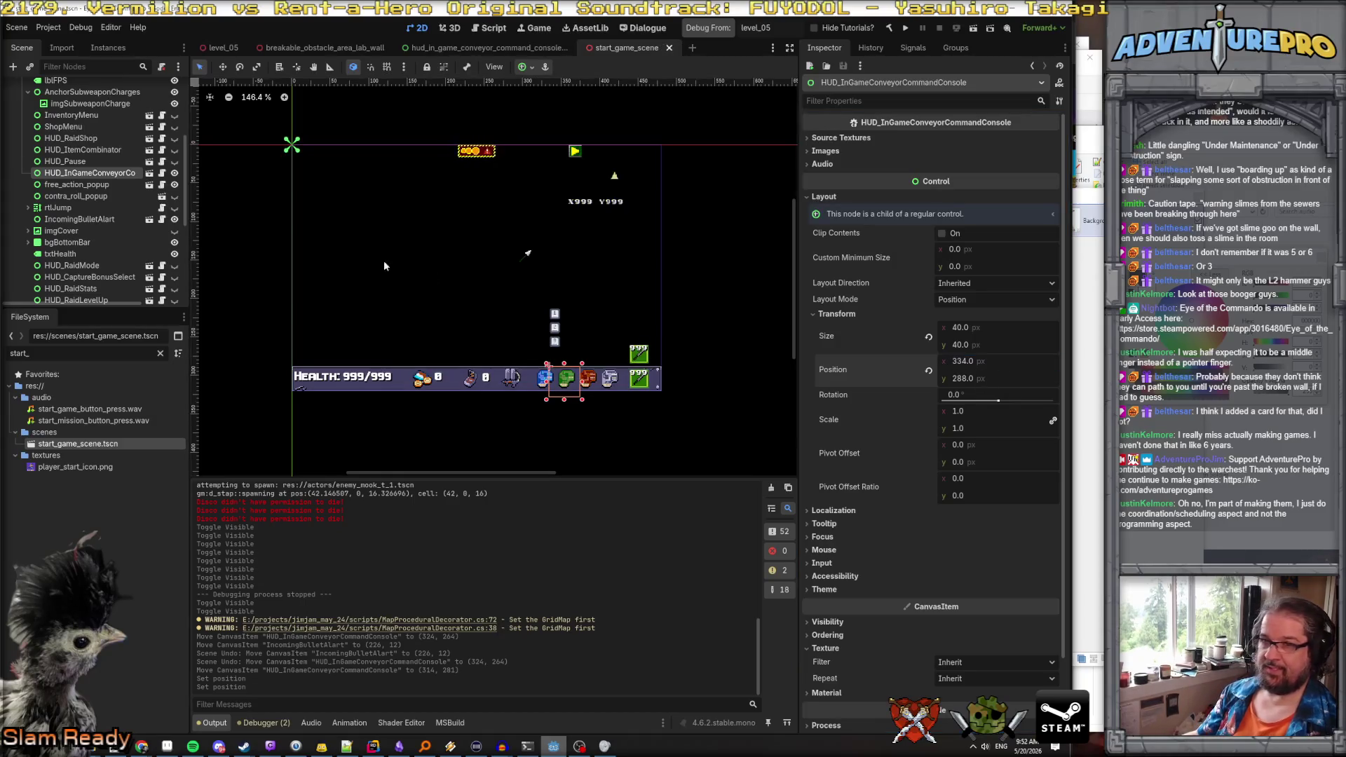
{"action": "left_click", "coordinate": [174, 172]}
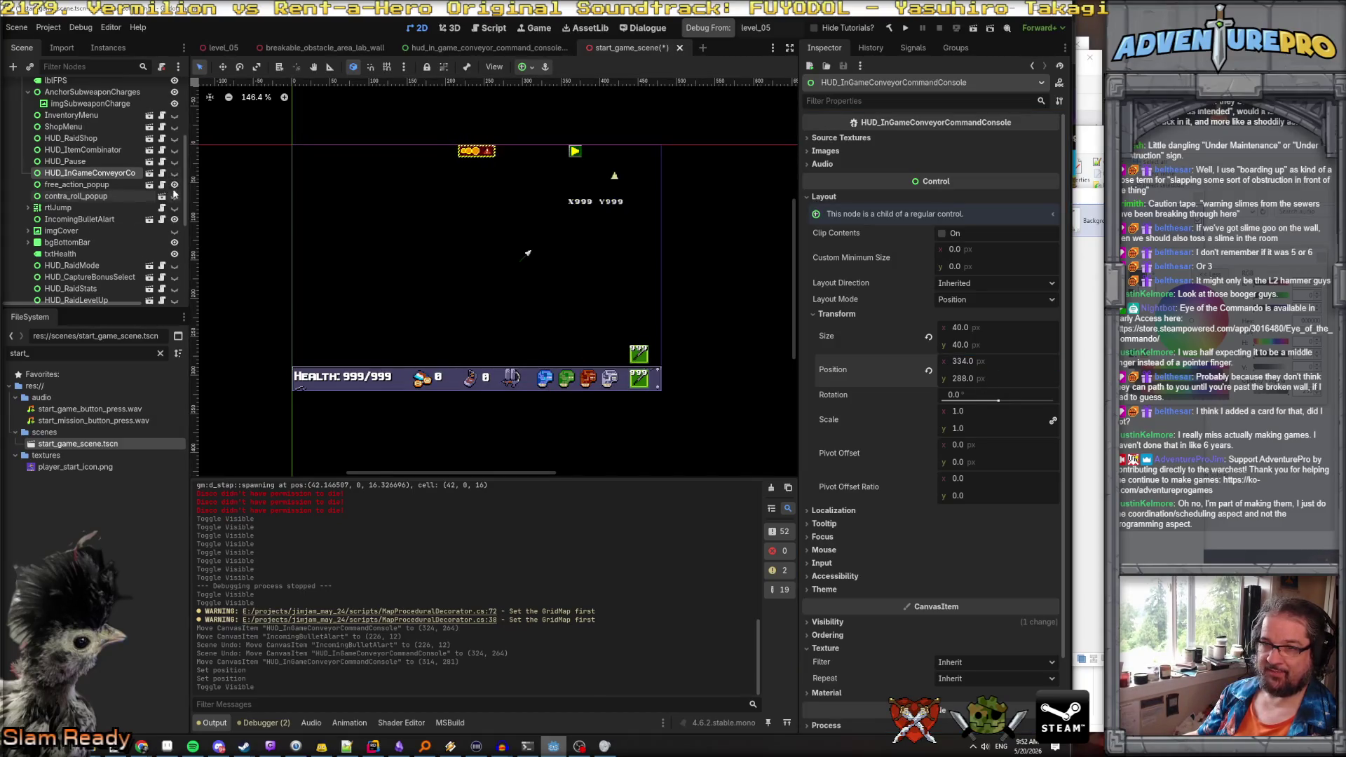
{"action": "left_click", "coordinate": [175, 185]}
{"action": "left_click", "coordinate": [174, 185]}
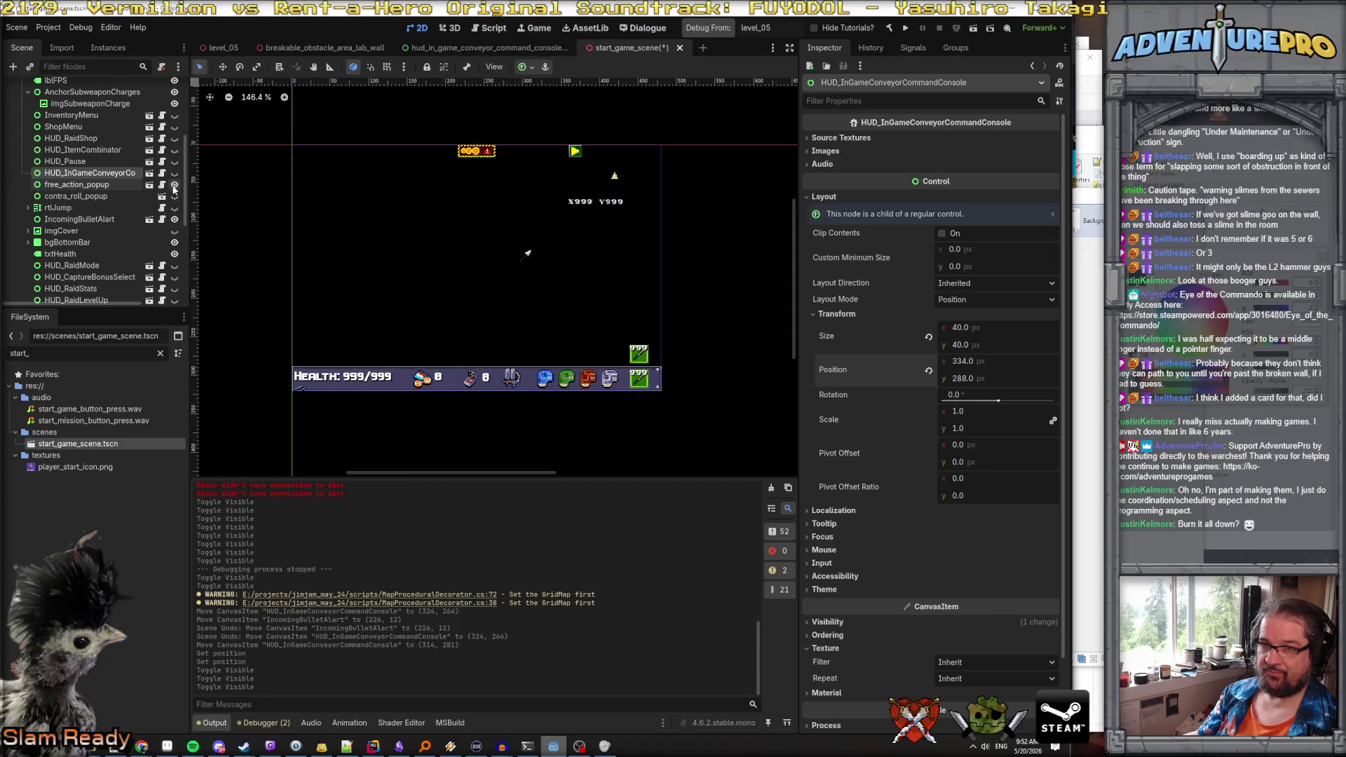
{"action": "left_click", "coordinate": [82, 185]}
{"action": "left_click", "coordinate": [175, 185]}
{"action": "left_click", "coordinate": [174, 185]}
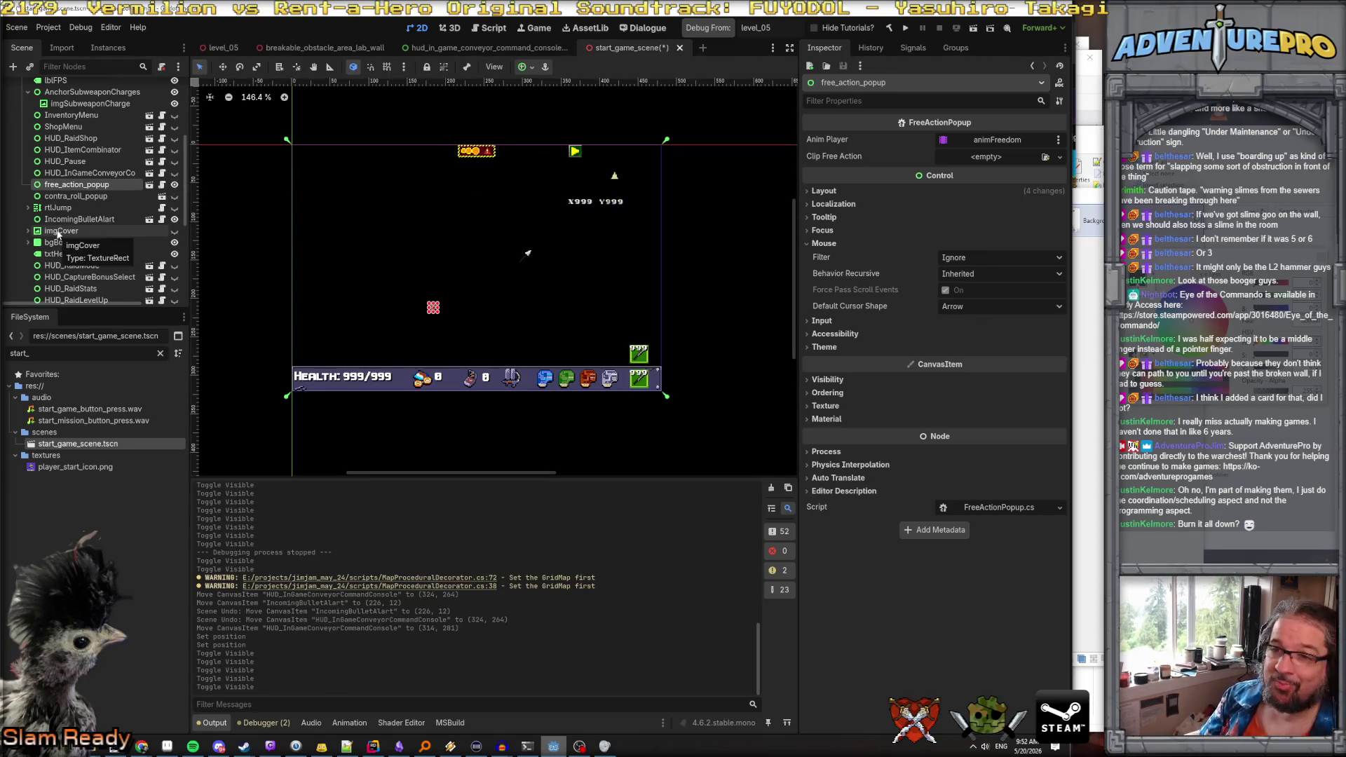
Hide the HUD artwork node, save start_game_scene, and launch a debug run via Debug From
{"action": "scroll", "coordinate": [69, 225], "scroll_direction": "down", "scroll_amount": 2}
{"action": "scroll", "coordinate": [98, 208], "scroll_direction": "down", "scroll_amount": 4}
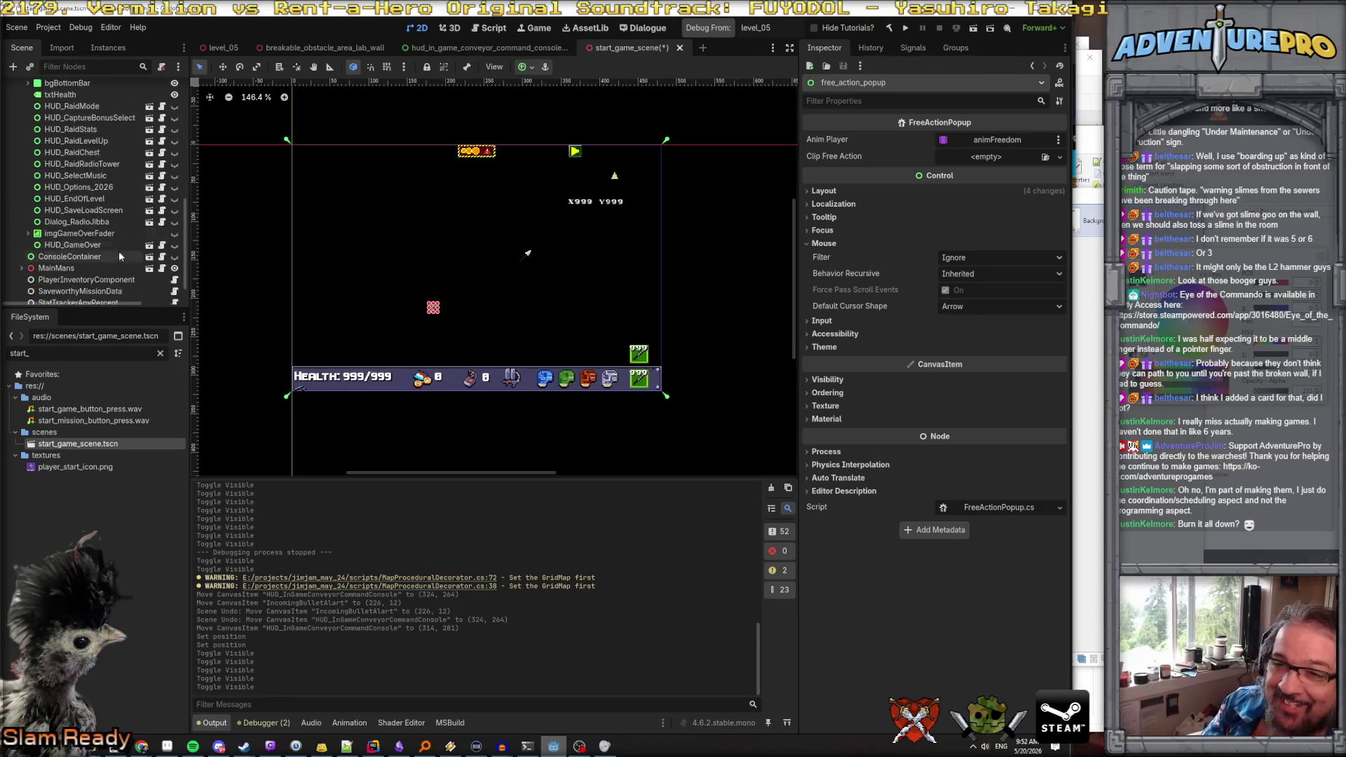
{"action": "left_click", "coordinate": [174, 233]}
{"action": "scroll", "coordinate": [92, 208], "scroll_direction": "up", "scroll_amount": 10}
{"action": "scroll", "coordinate": [93, 207], "scroll_direction": "down", "scroll_amount": 5}
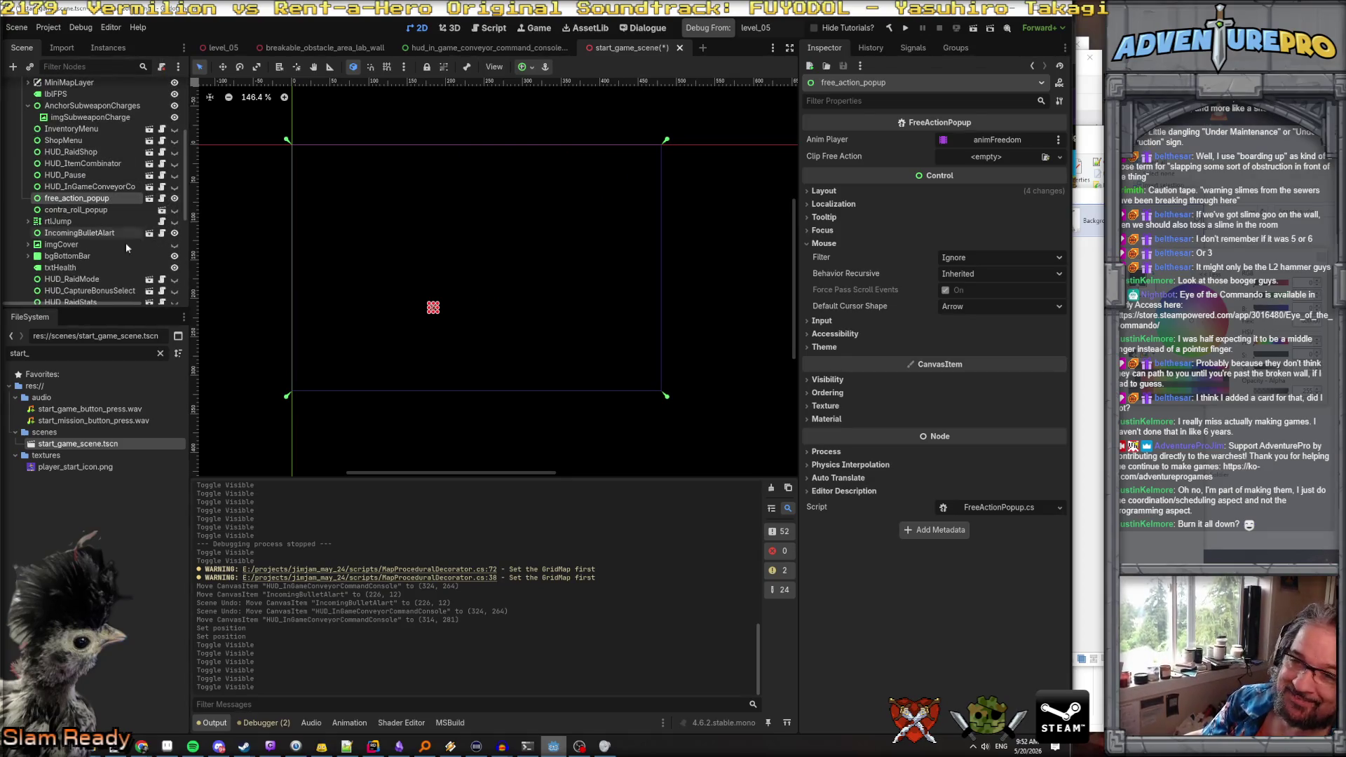
{"action": "left_click", "coordinate": [175, 233]}
{"action": "left_click", "coordinate": [175, 233]}
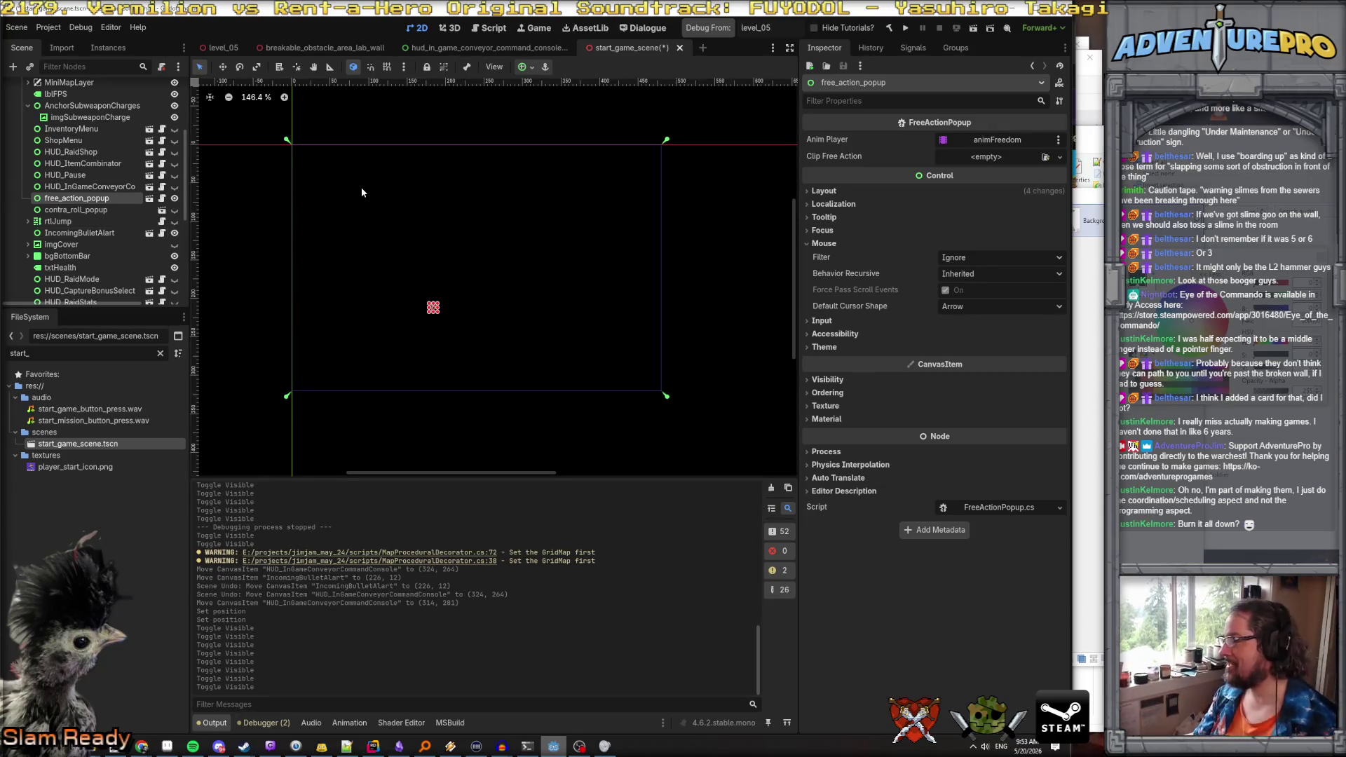
{"action": "key", "text": "ctrl+s"}
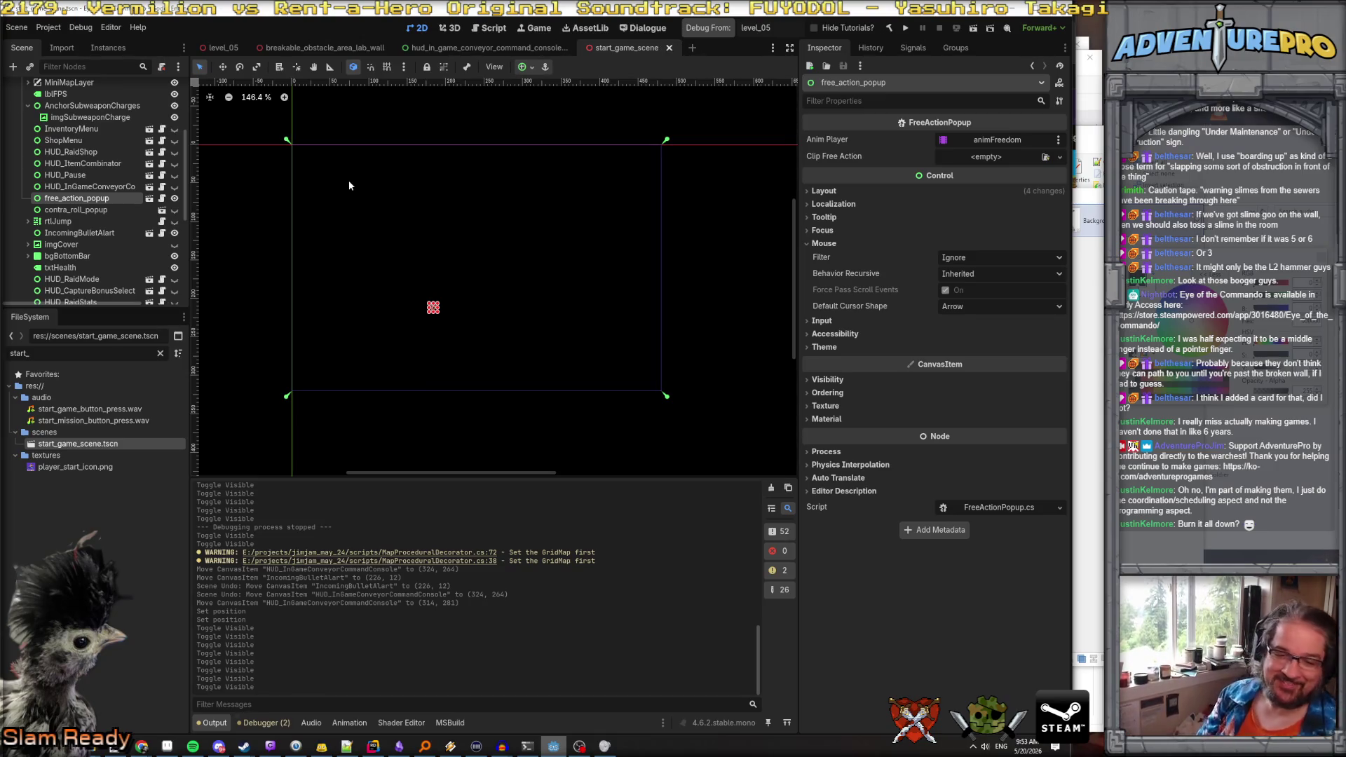
{"action": "left_click", "coordinate": [694, 33]}
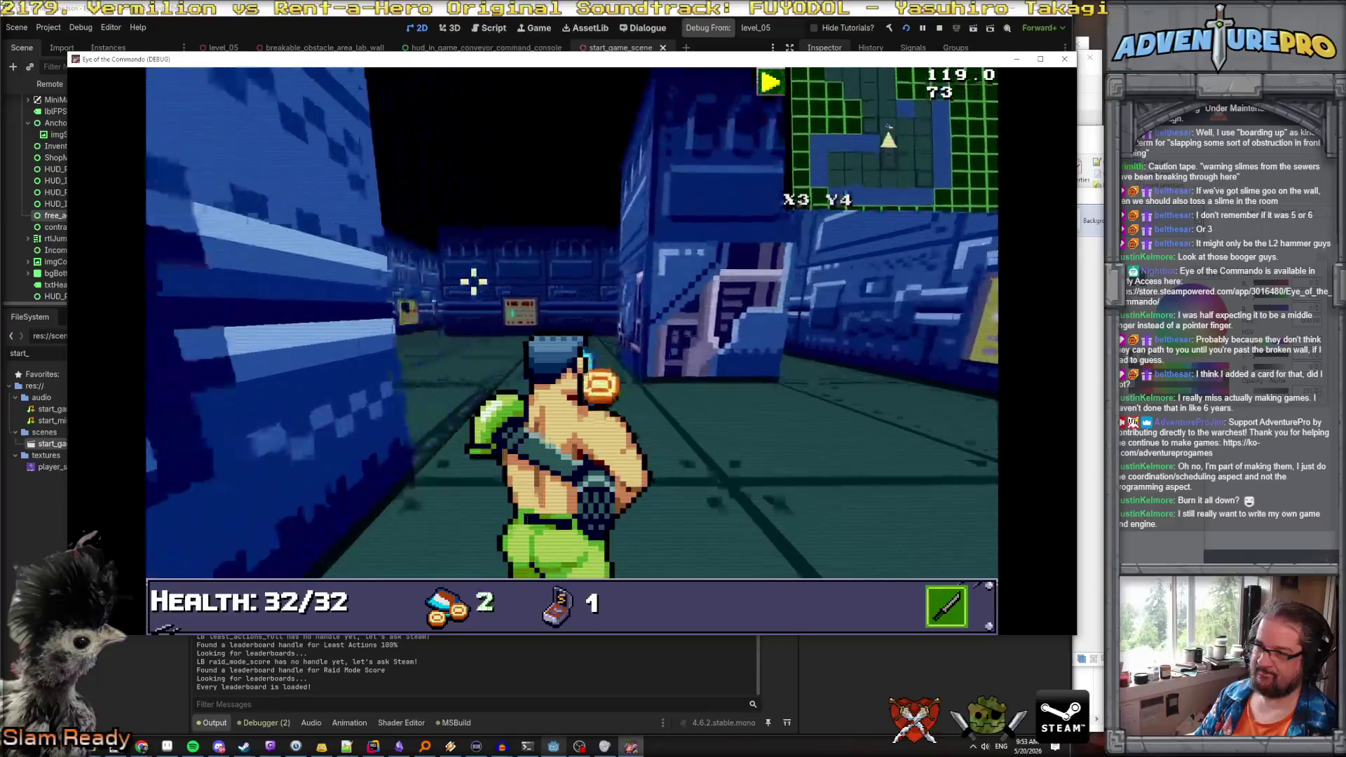
Walk down the corridor, fire at the wall, and switch to the rifle
{"action": "key", "text": "w"}
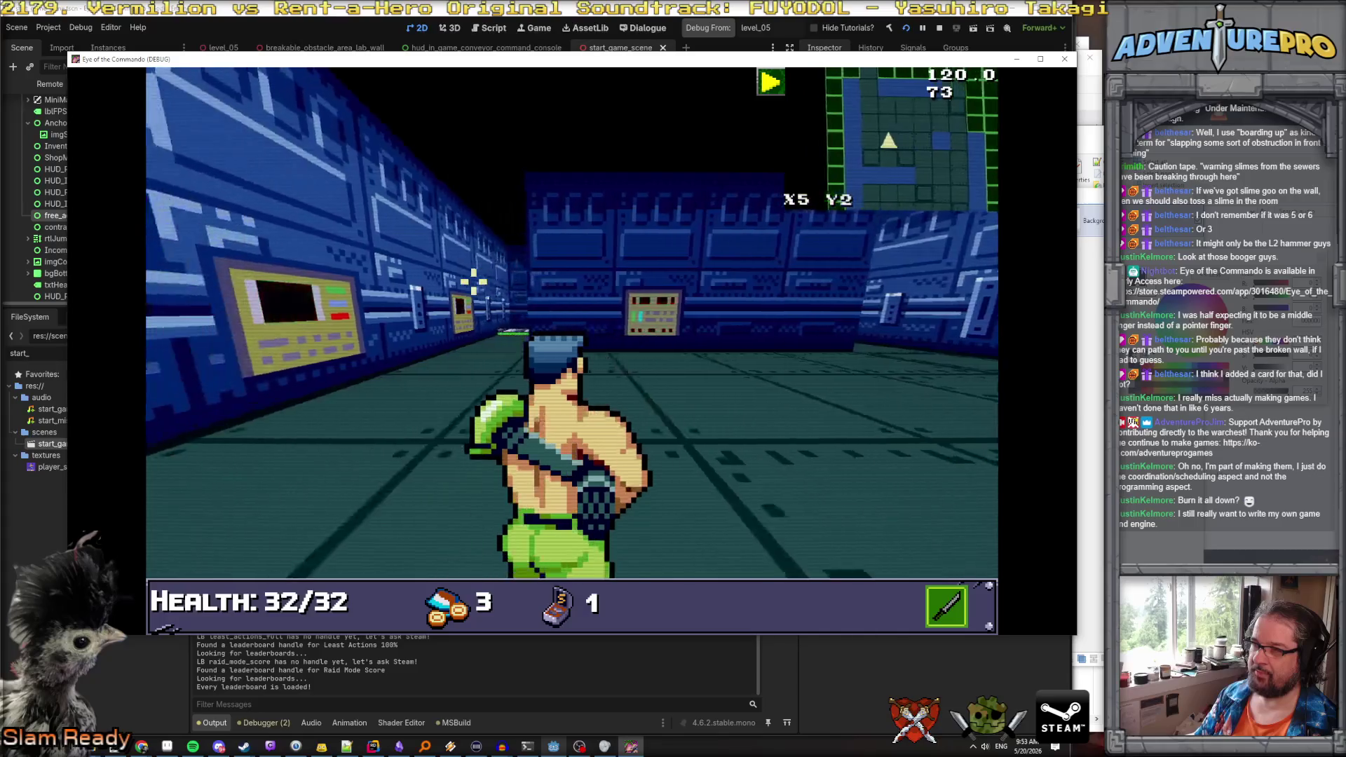
{"action": "left_click", "coordinate": [471, 281]}
{"action": "left_click", "coordinate": [593, 254]}
{"action": "left_click", "coordinate": [623, 249]}
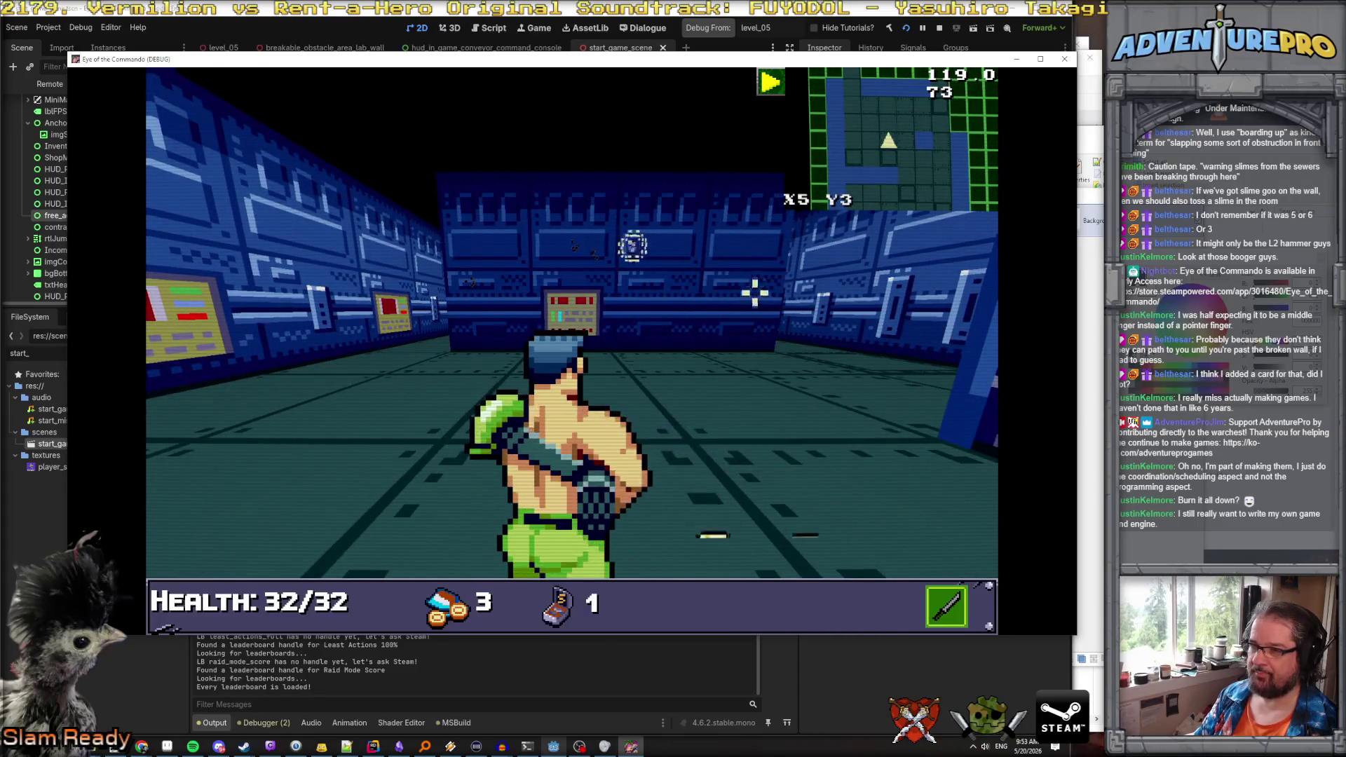
Teleport to X40 Y10 by entering TP 40 10 in the debug console
{"action": "key", "text": "grave"}
{"action": "type", "text": "TP 40"}
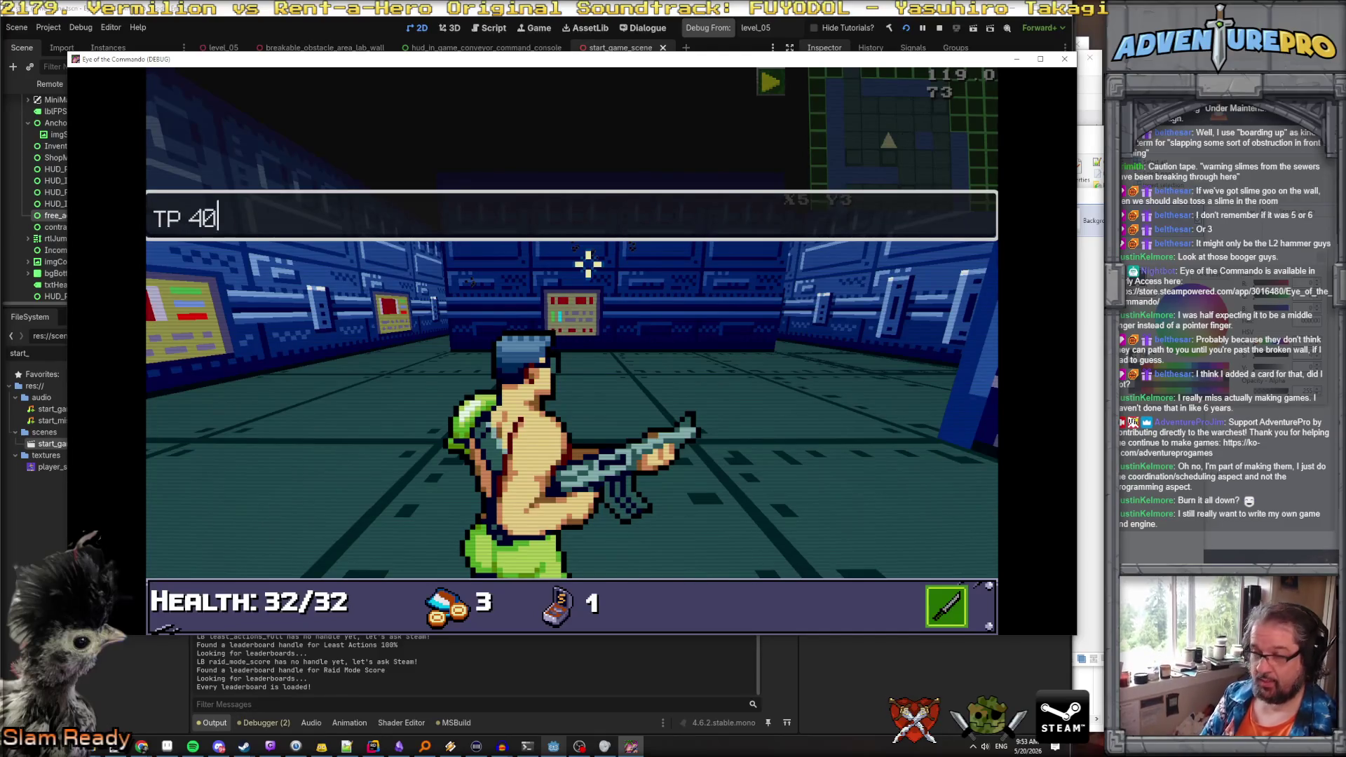
{"action": "type", "text": "10"}
{"action": "key", "text": "Return"}
{"action": "key", "text": "grave"}
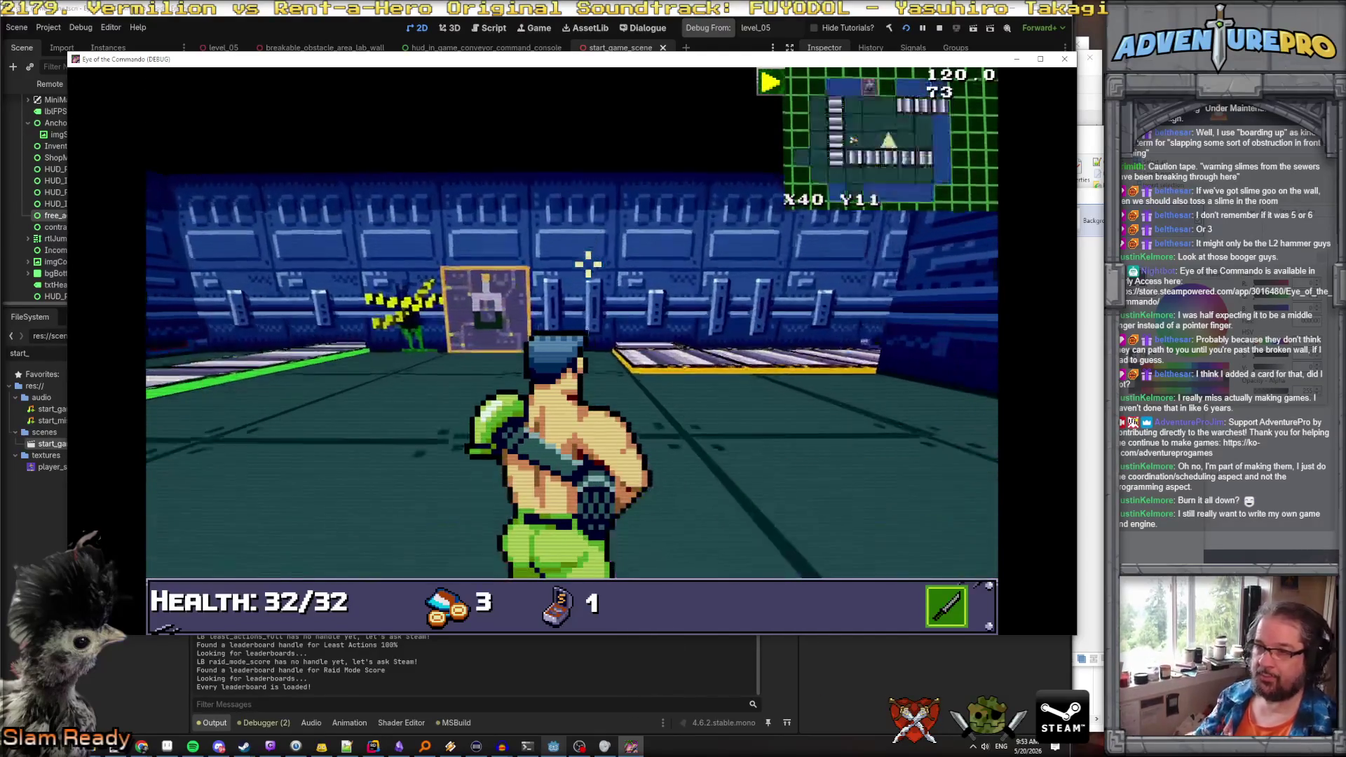
Pick up the Great Freedom Medal, dismiss its dialog, and shoot the green enemy
{"action": "key", "text": "w"}
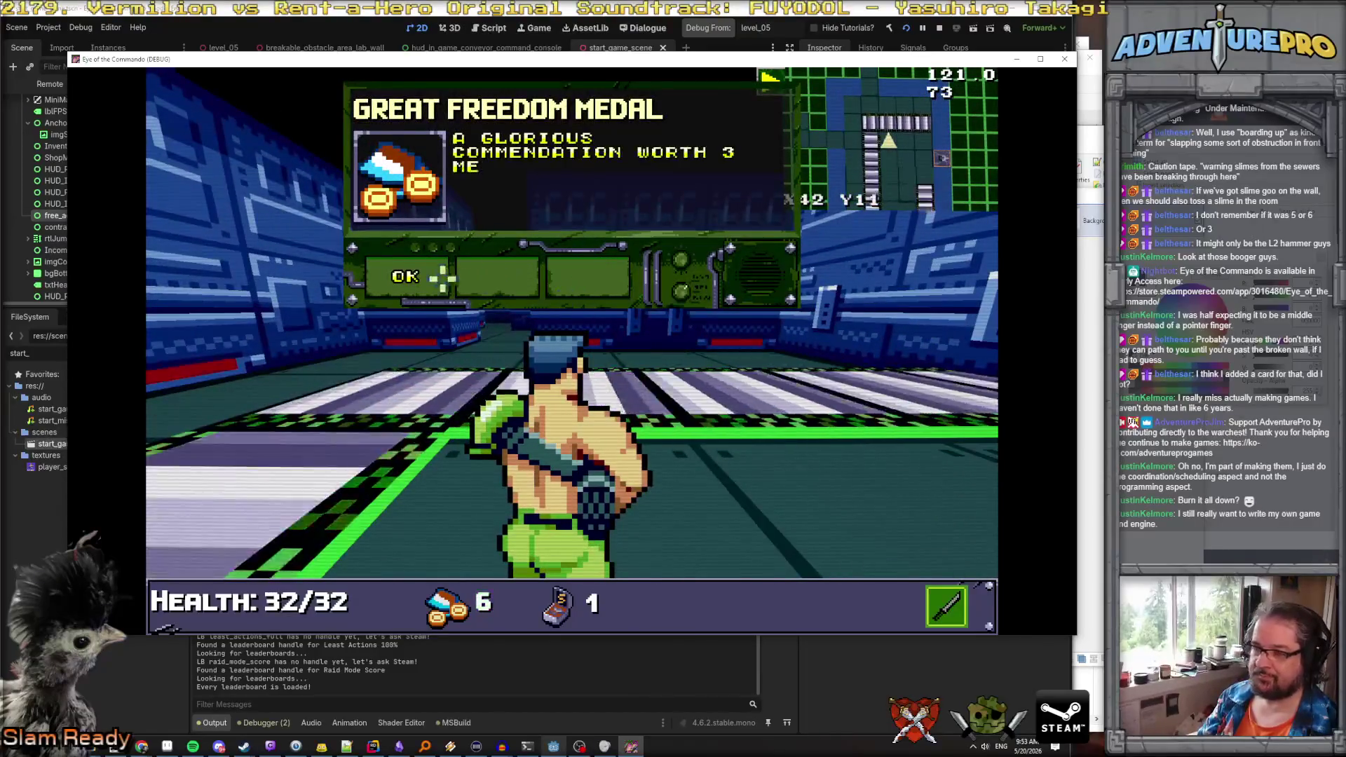
{"action": "left_click", "coordinate": [443, 279]}
{"action": "key", "text": "a"}
{"action": "left_click", "coordinate": [592, 339]}
{"action": "left_click", "coordinate": [610, 340]}
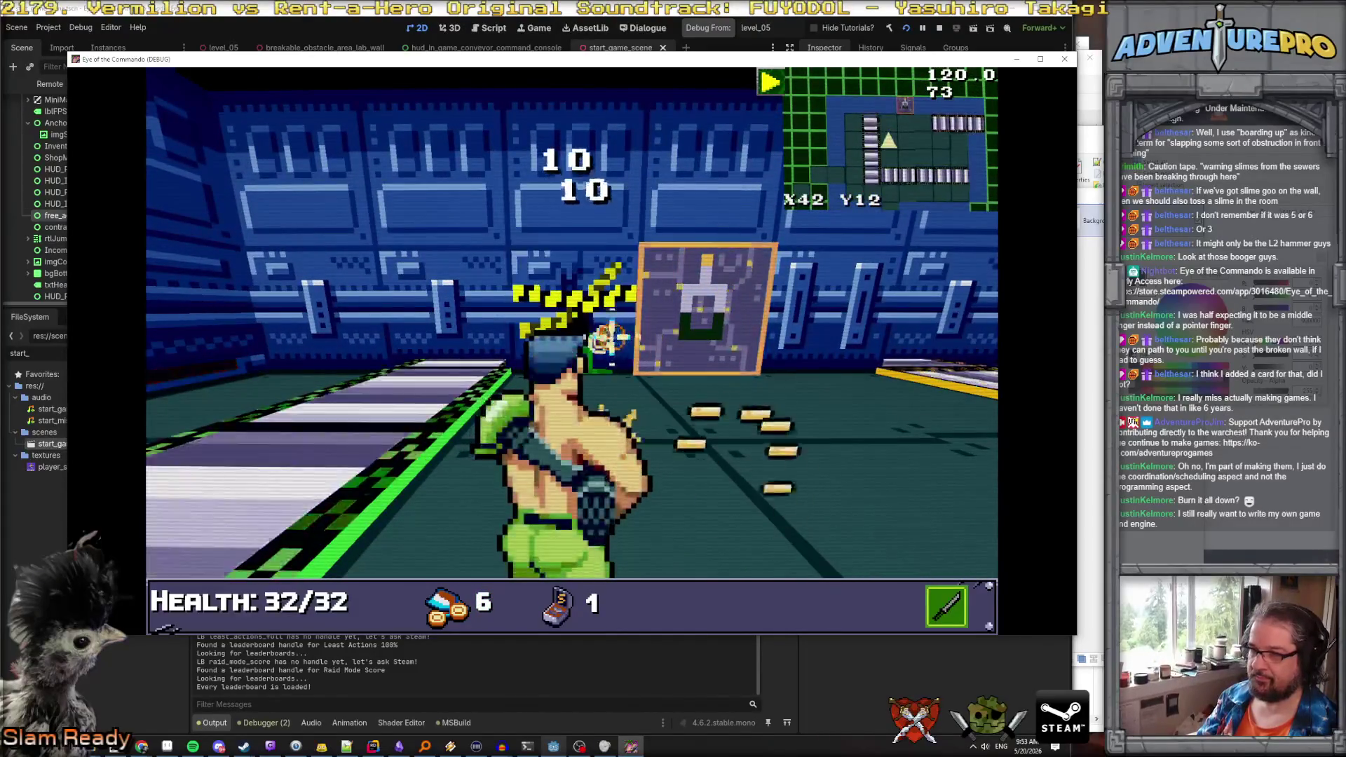
{"action": "left_click", "coordinate": [610, 338]}
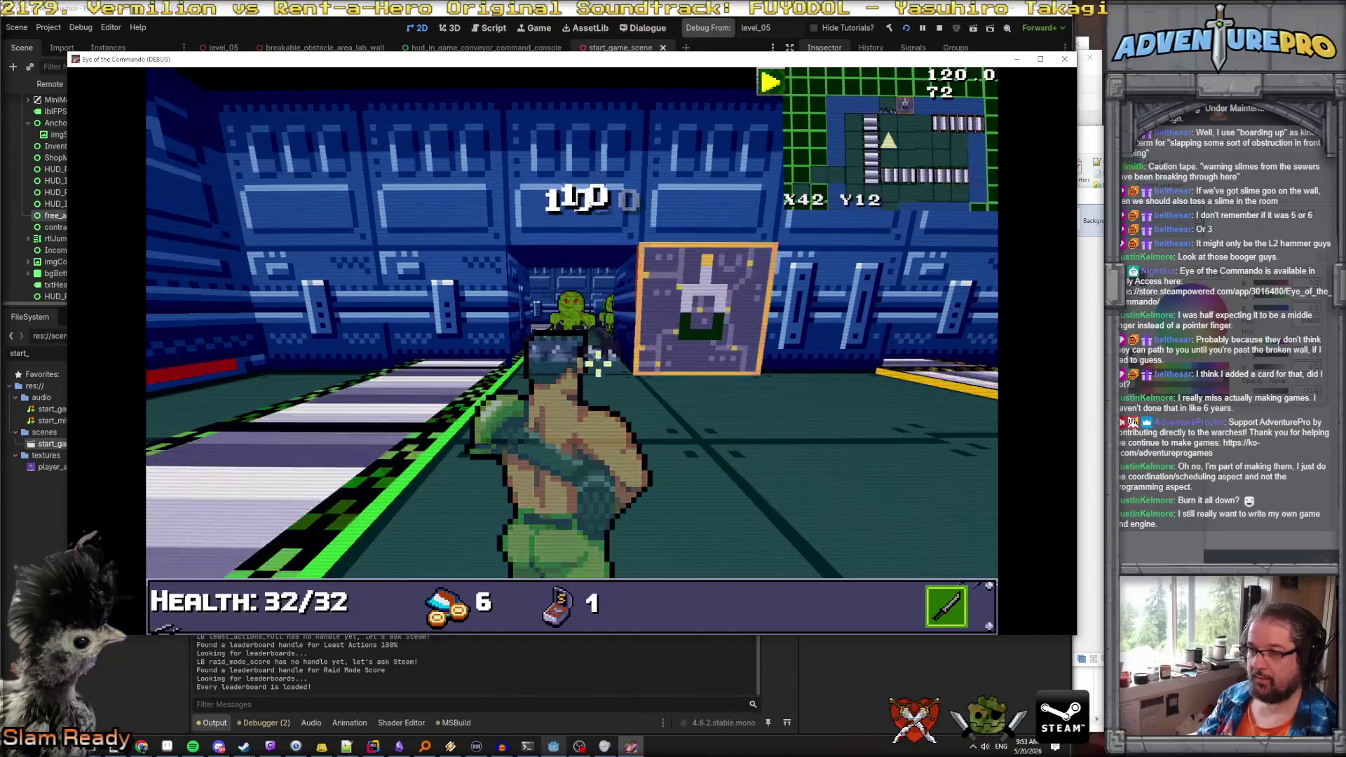
Walk the corridor past X43 Y12 and the wall panel to the three slimes
{"action": "key", "text": "w"}
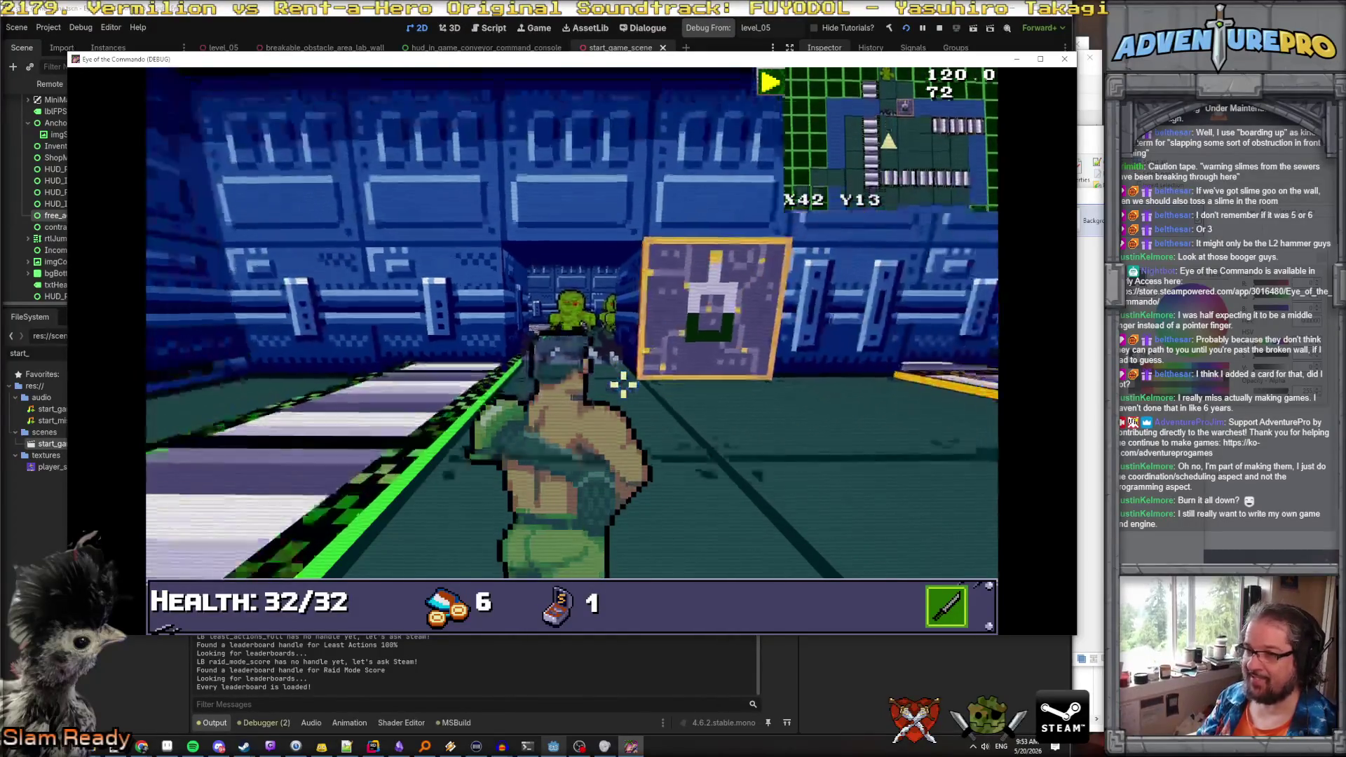
{"action": "key", "text": "w"}
{"action": "key", "text": "w"}
{"action": "key", "text": "s"}
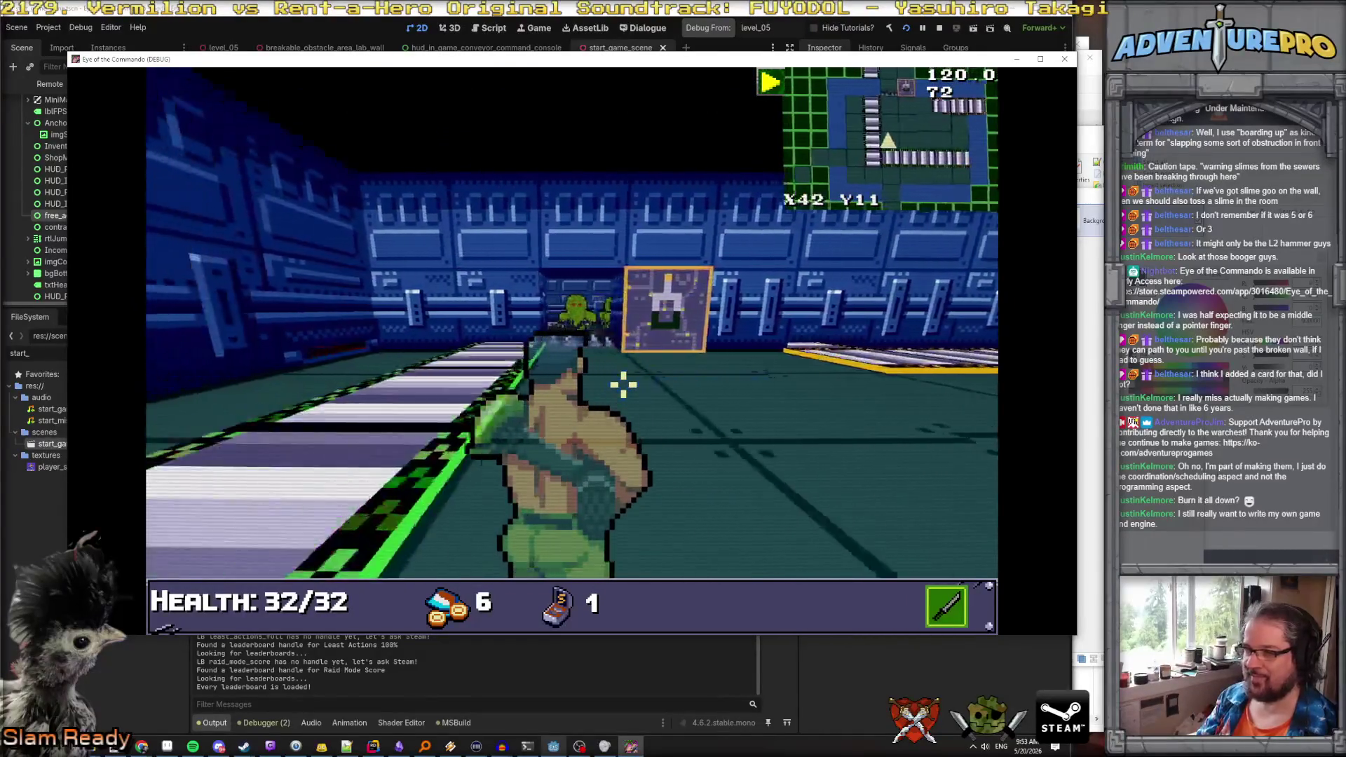
{"action": "key", "text": "d"}
{"action": "key", "text": "d"}
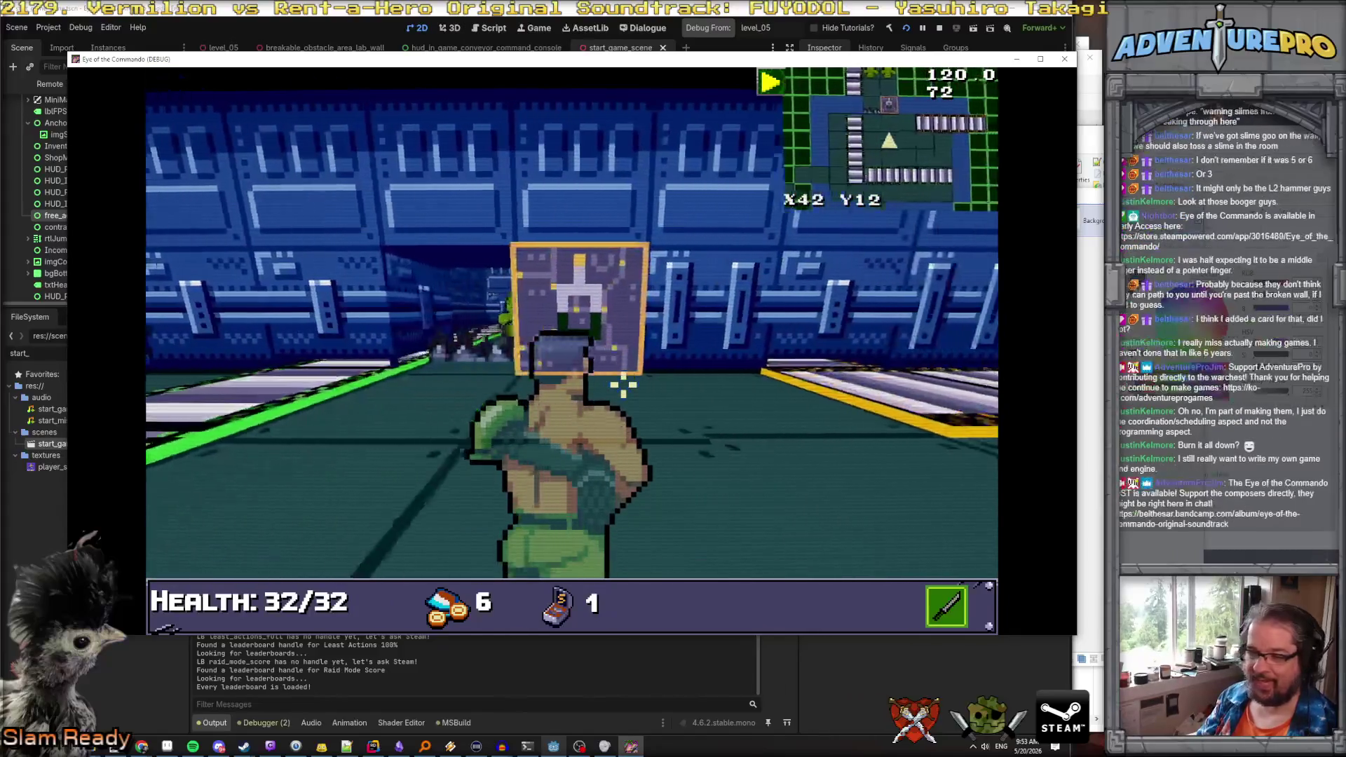
{"action": "key", "text": "d"}
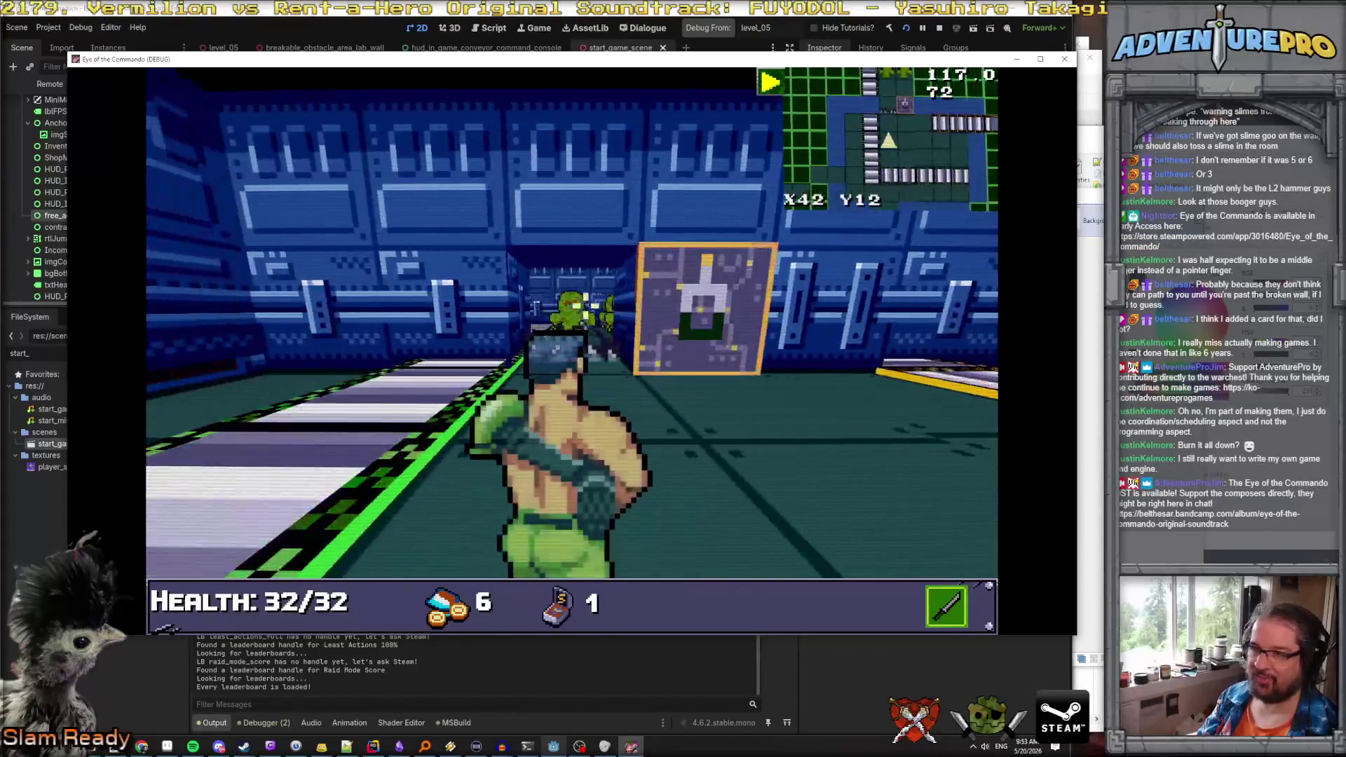
{"action": "key", "text": "d"}
{"action": "key", "text": "d"}
{"action": "key", "text": "w"}
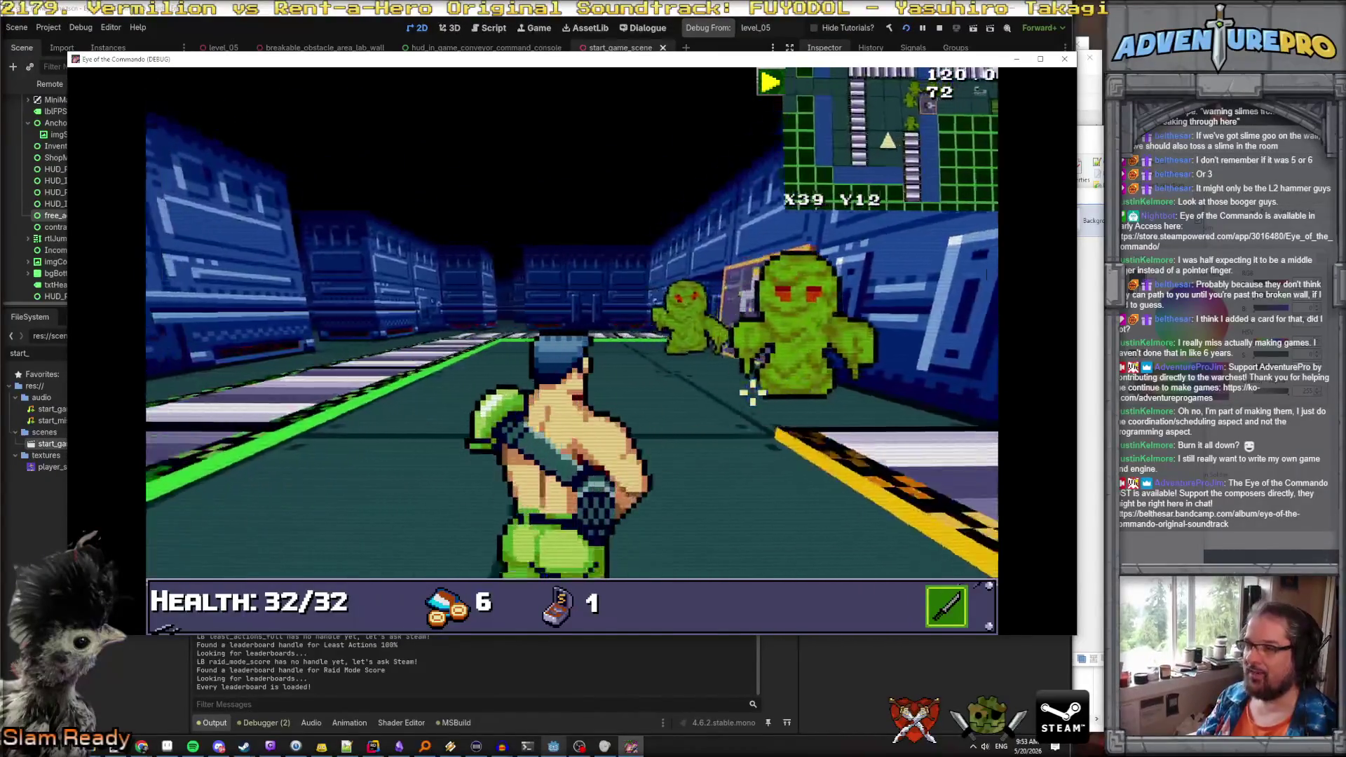
{"action": "key", "text": "d"}
{"action": "key", "text": "e"}
{"action": "key", "text": "s"}
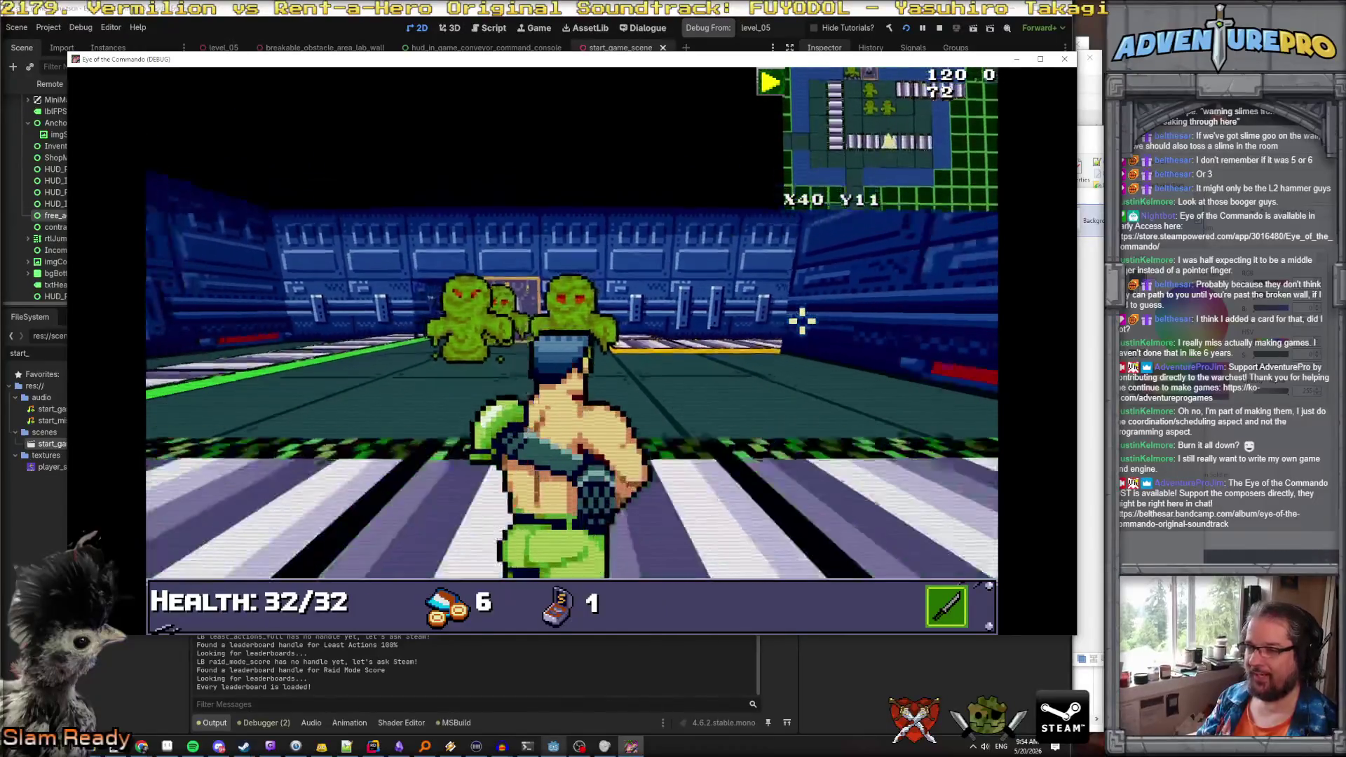
{"action": "key", "text": "a"}
Activate the WARGOD cheat in the console and shoot the slimes
{"action": "key", "text": "grave"}
{"action": "type", "text": "w"}
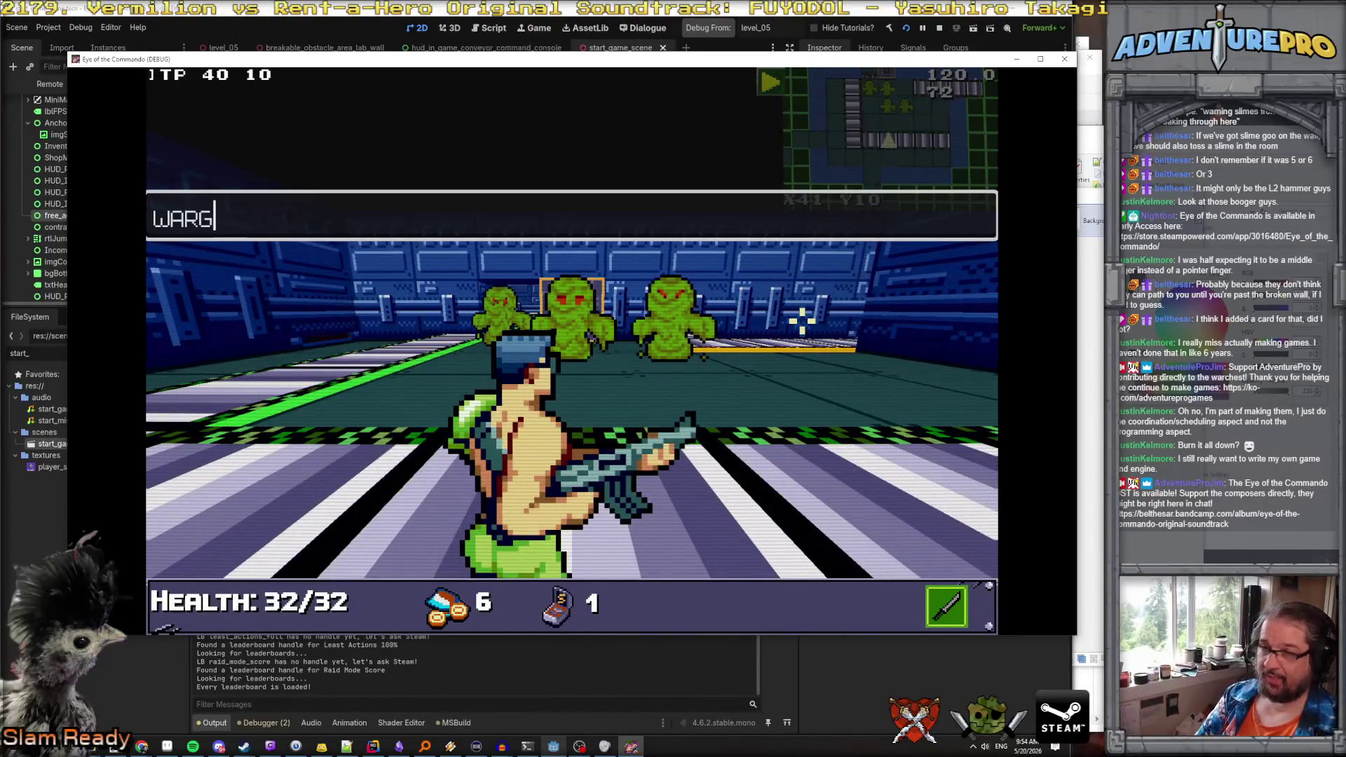
{"action": "type", "text": "od"}
{"action": "key", "text": "Return"}
{"action": "key", "text": "grave"}
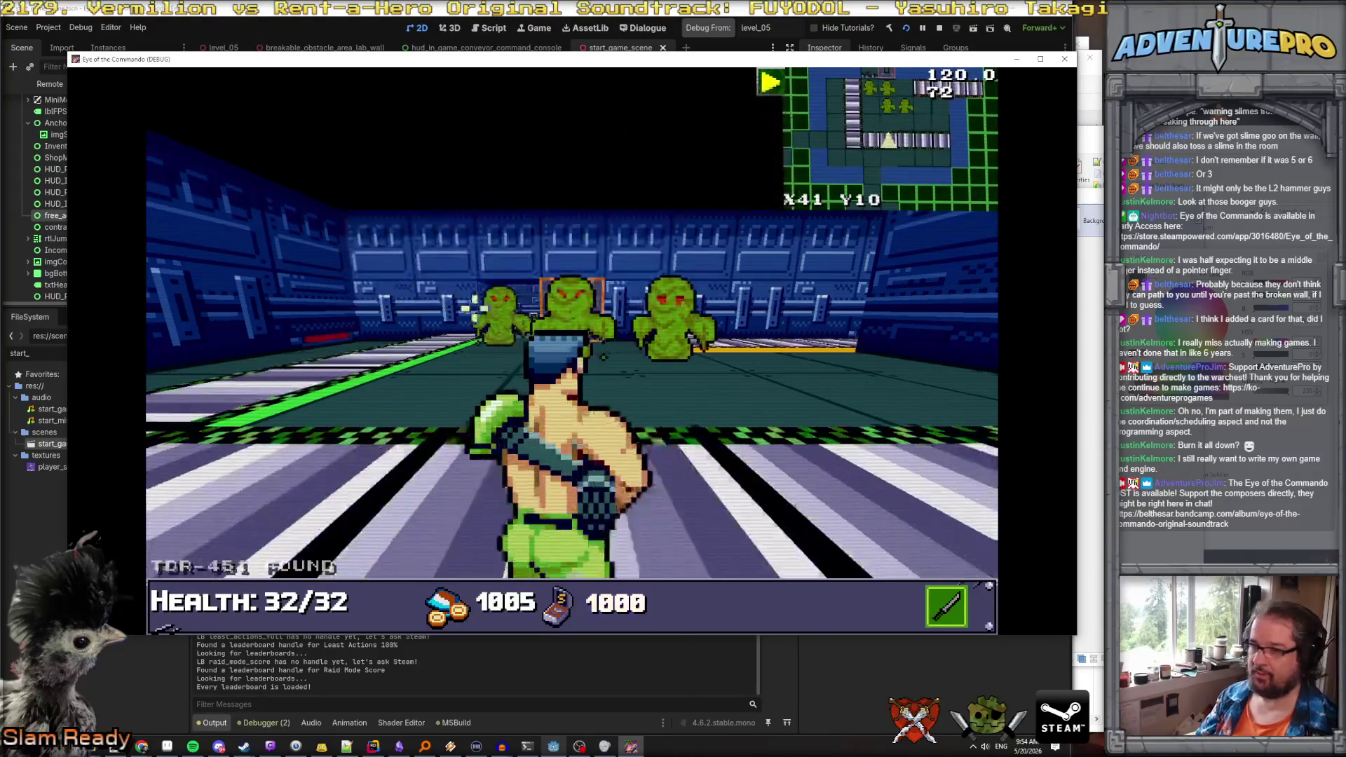
{"action": "key", "text": "space"}
Shoot through the breakable wall and enter the secret corridor toward the supply chest
{"action": "key", "text": "w"}
{"action": "key", "text": "w"}
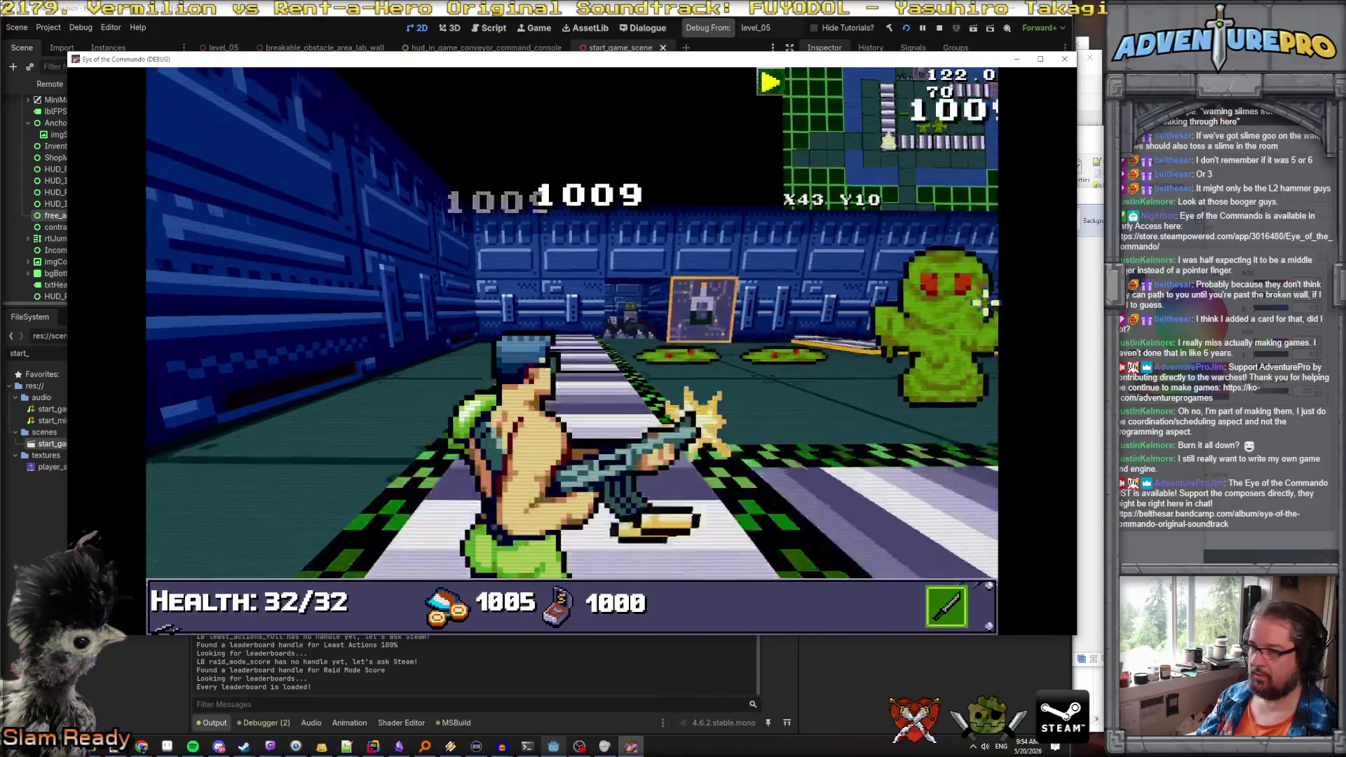
{"action": "key", "text": "e"}
{"action": "key", "text": "w"}
{"action": "key", "text": "w"}
{"action": "key", "text": "w"}
{"action": "key", "text": "space"}
{"action": "key", "text": "w"}
{"action": "key", "text": "a"}
{"action": "key", "text": "w"}
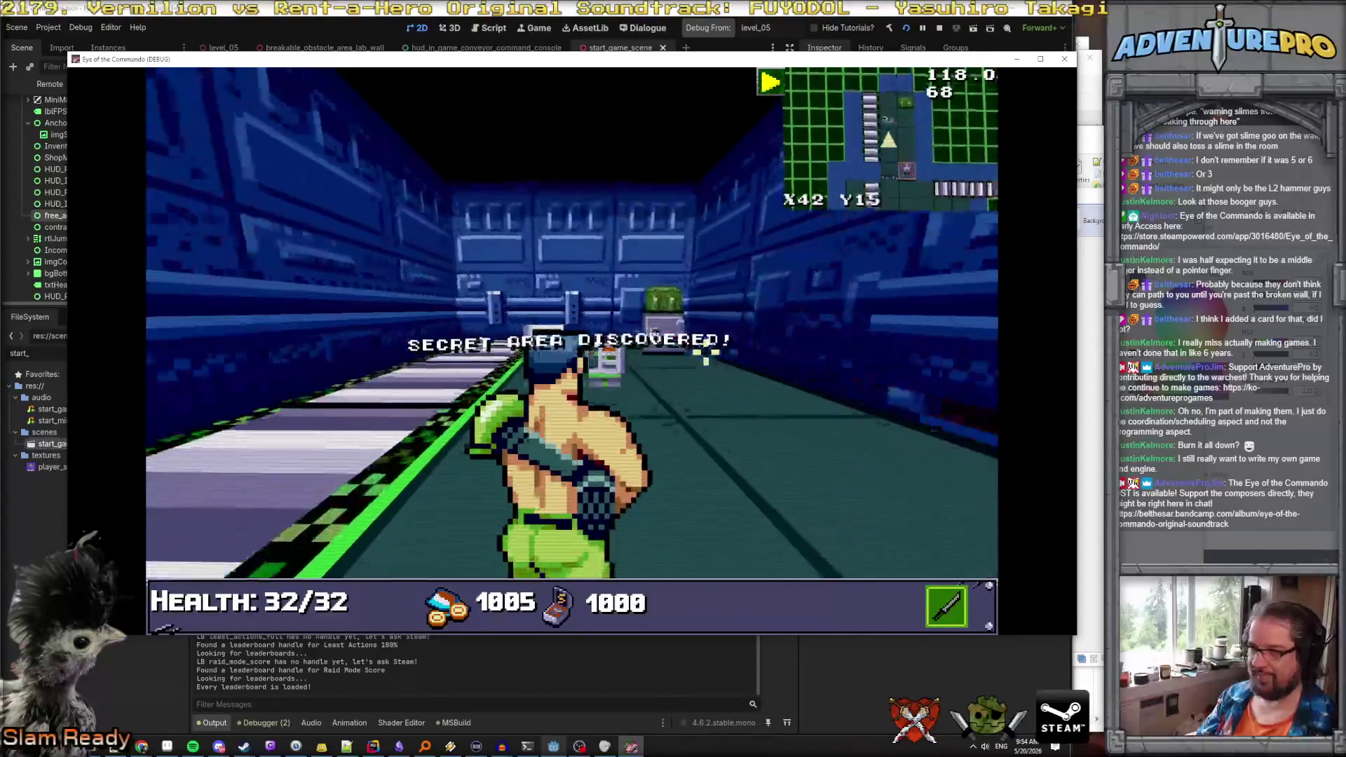
{"action": "key", "text": "w"}
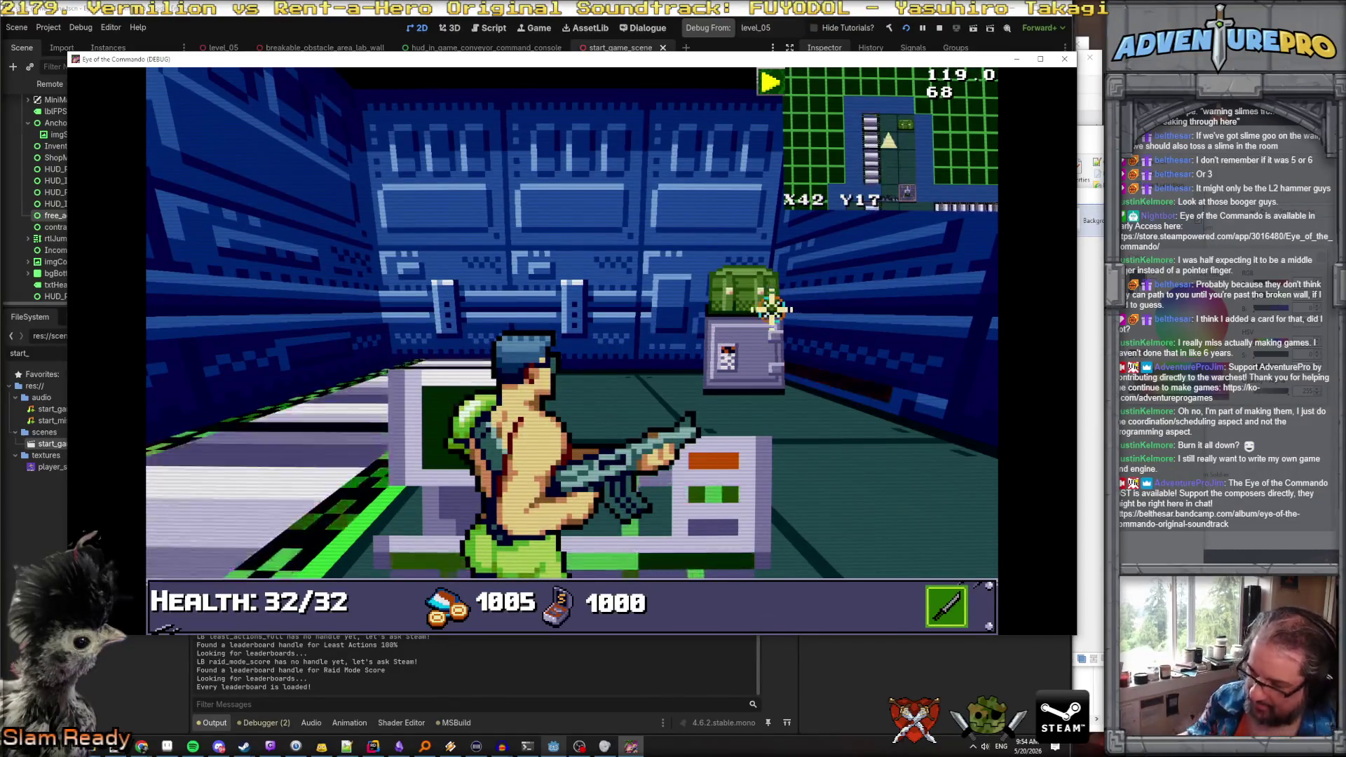
Explore the secret area by the terminals, then Alt+Tab back to the Godot editor
{"action": "key", "text": "s"}
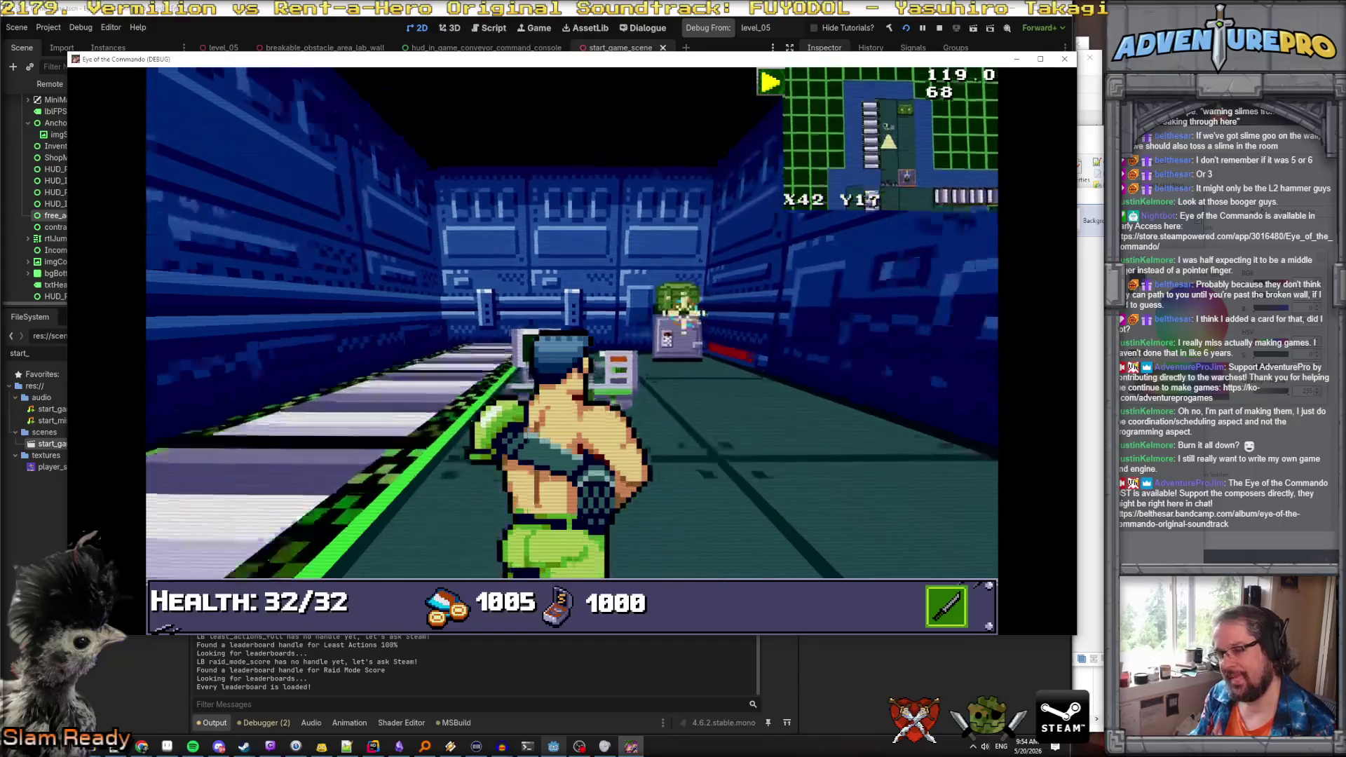
{"action": "key", "text": "w"}
{"action": "key", "text": "s"}
{"action": "key", "text": "w"}
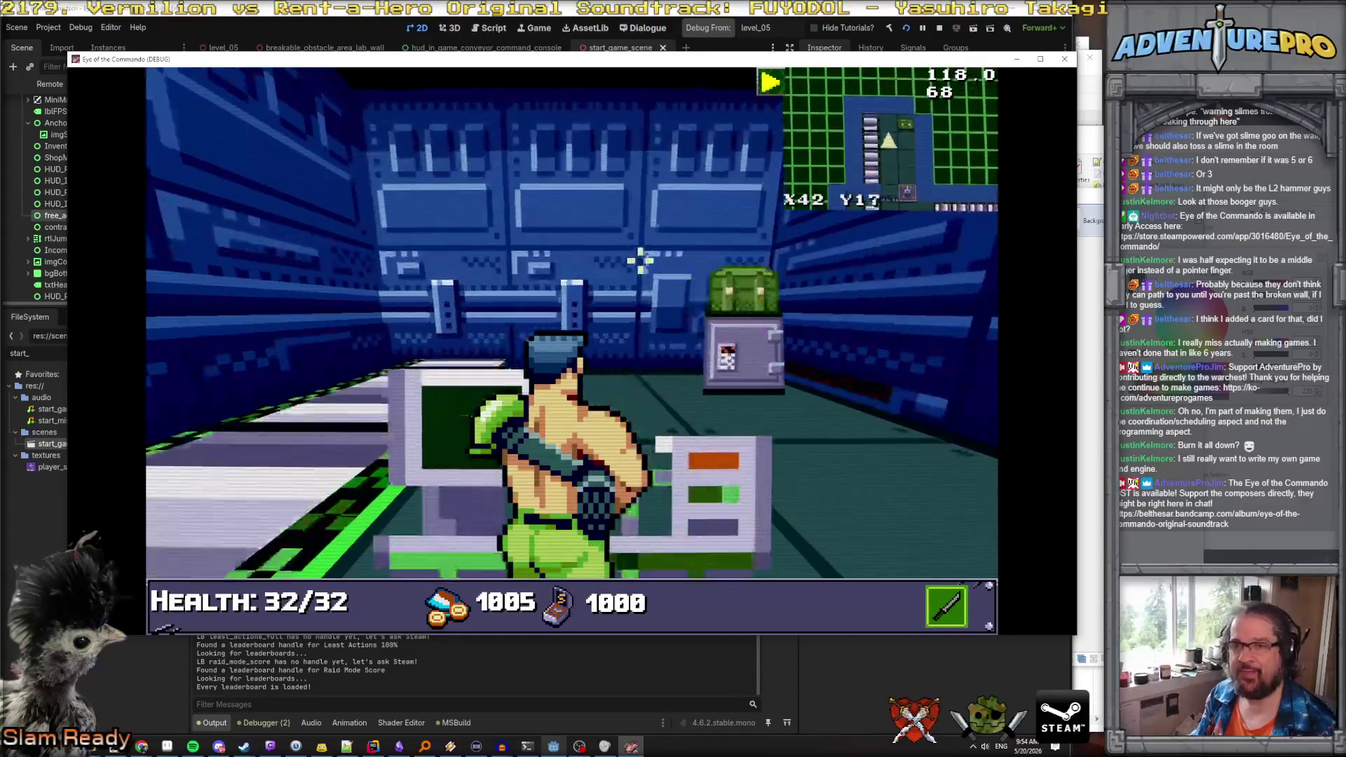
{"action": "key", "text": "alt+Tab"}
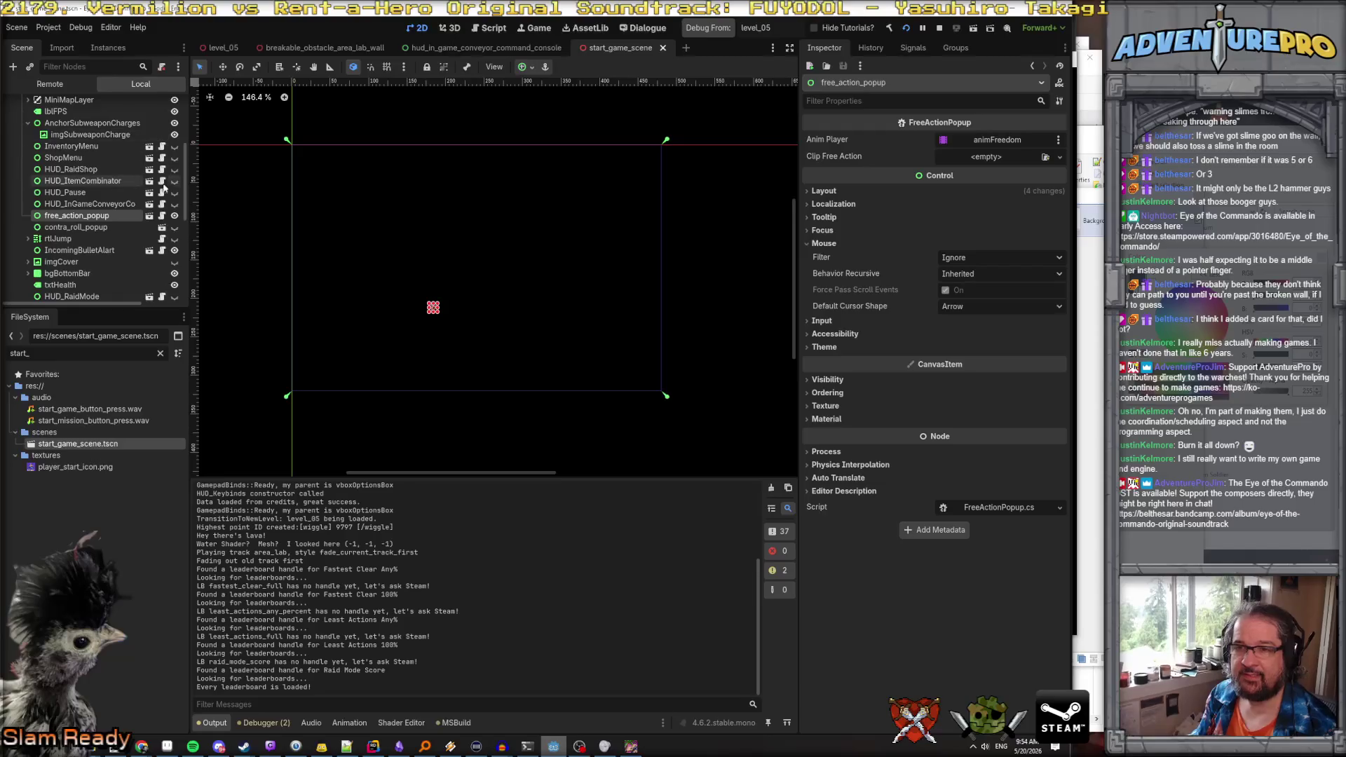
Toggle HUD_InGameConveyorCommandConsole's visibility, then switch the Scene dock to the running game's Remote tree
{"action": "left_click", "coordinate": [176, 205]}
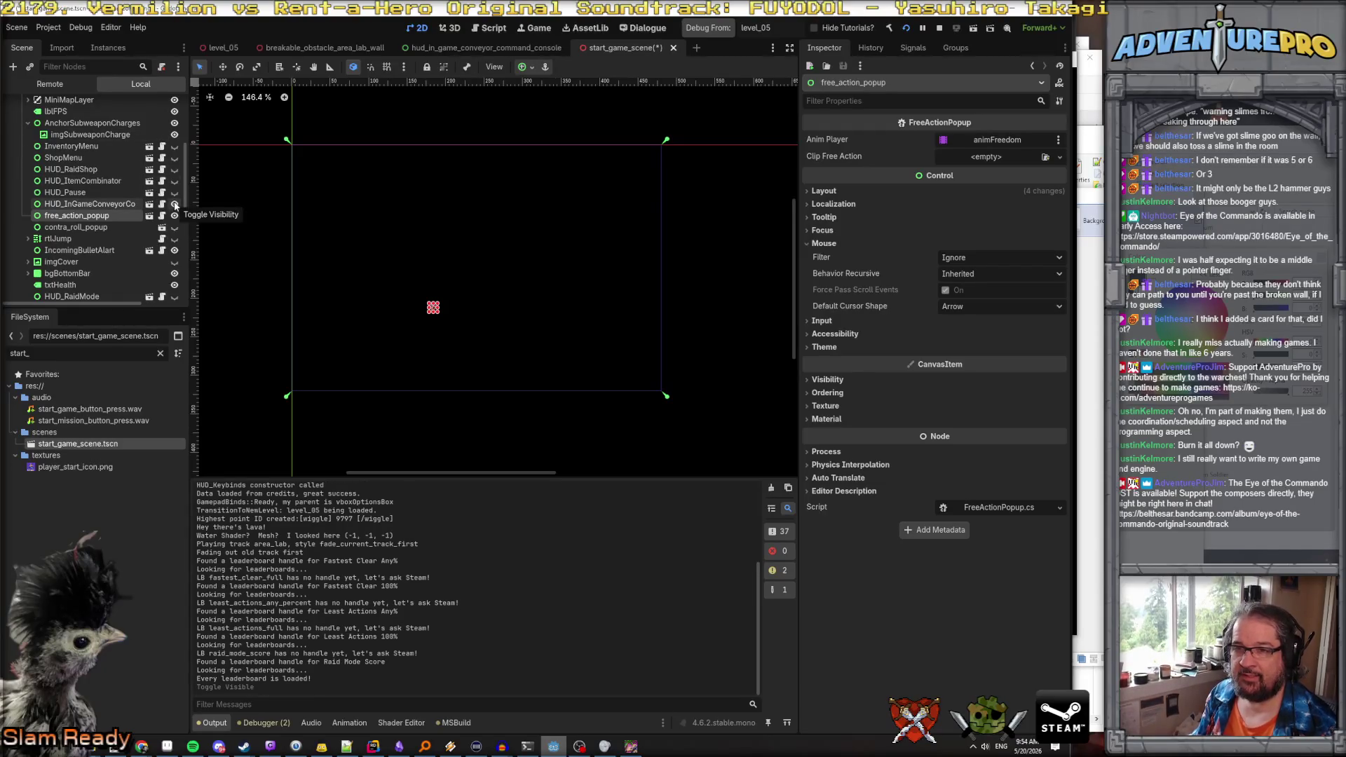
{"action": "key", "text": "alt+Tab"}
{"action": "key", "text": "alt+Tab"}
{"action": "left_click", "coordinate": [116, 204]}
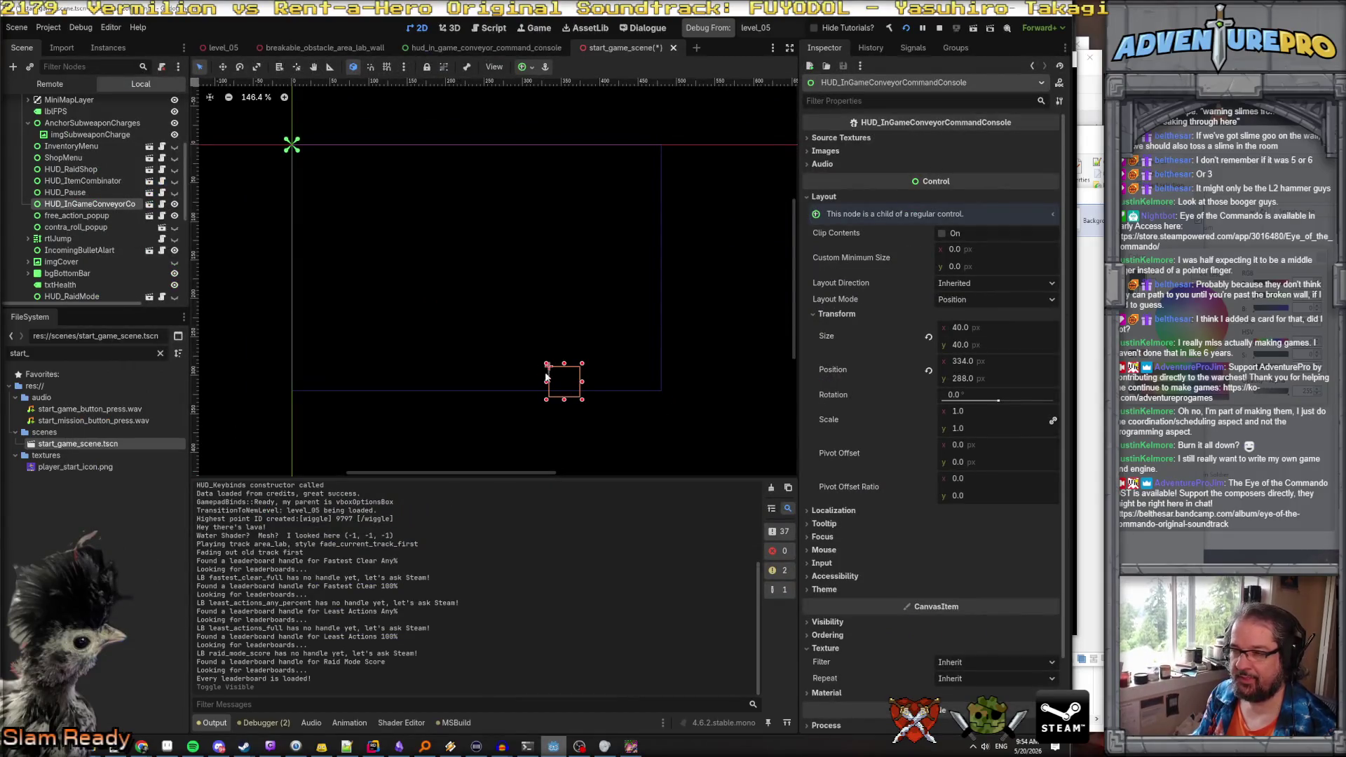
{"action": "left_click", "coordinate": [50, 84]}
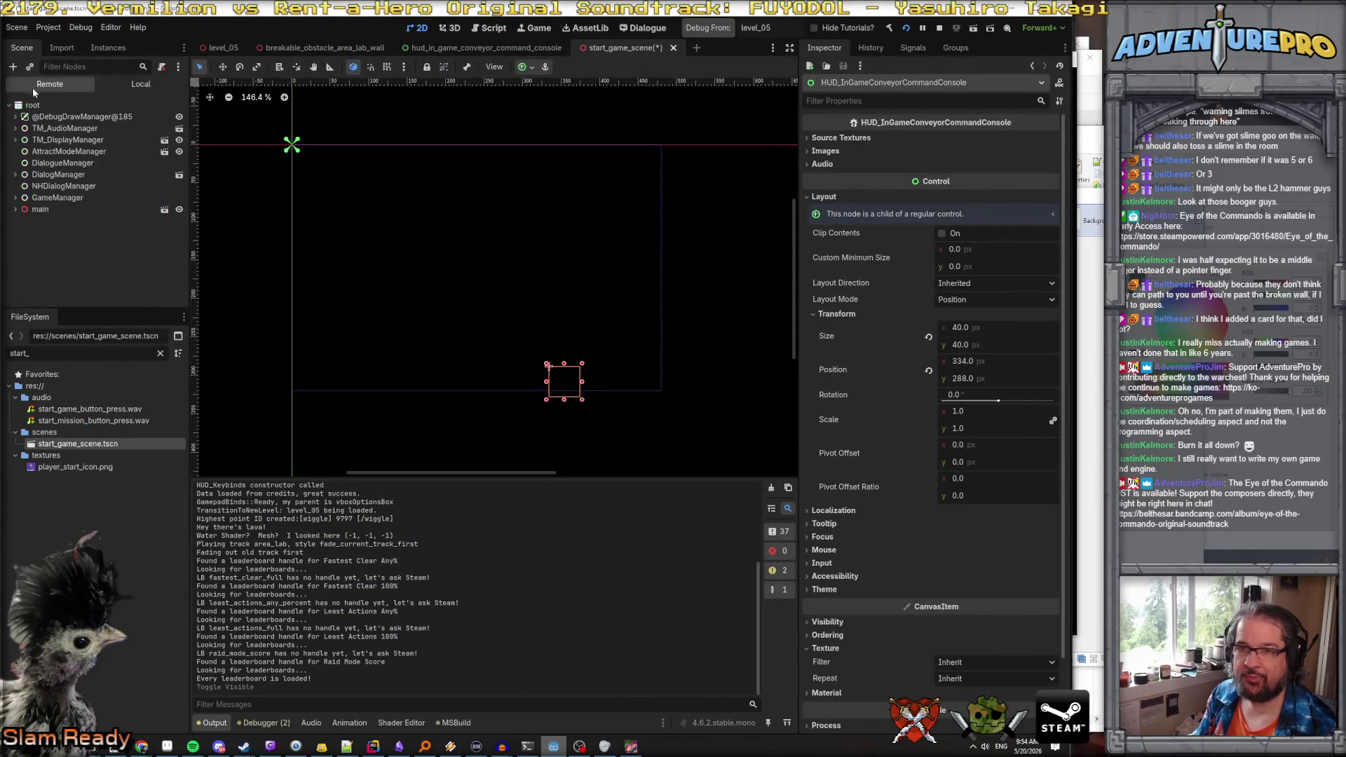
Expand GameManager > HUD in the remote tree and inspect the live conveyor console and HUD_Pause nodes
{"action": "left_click", "coordinate": [16, 198]}
{"action": "left_click", "coordinate": [21, 244]}
{"action": "scroll", "coordinate": [91, 210], "scroll_direction": "down", "scroll_amount": 5}
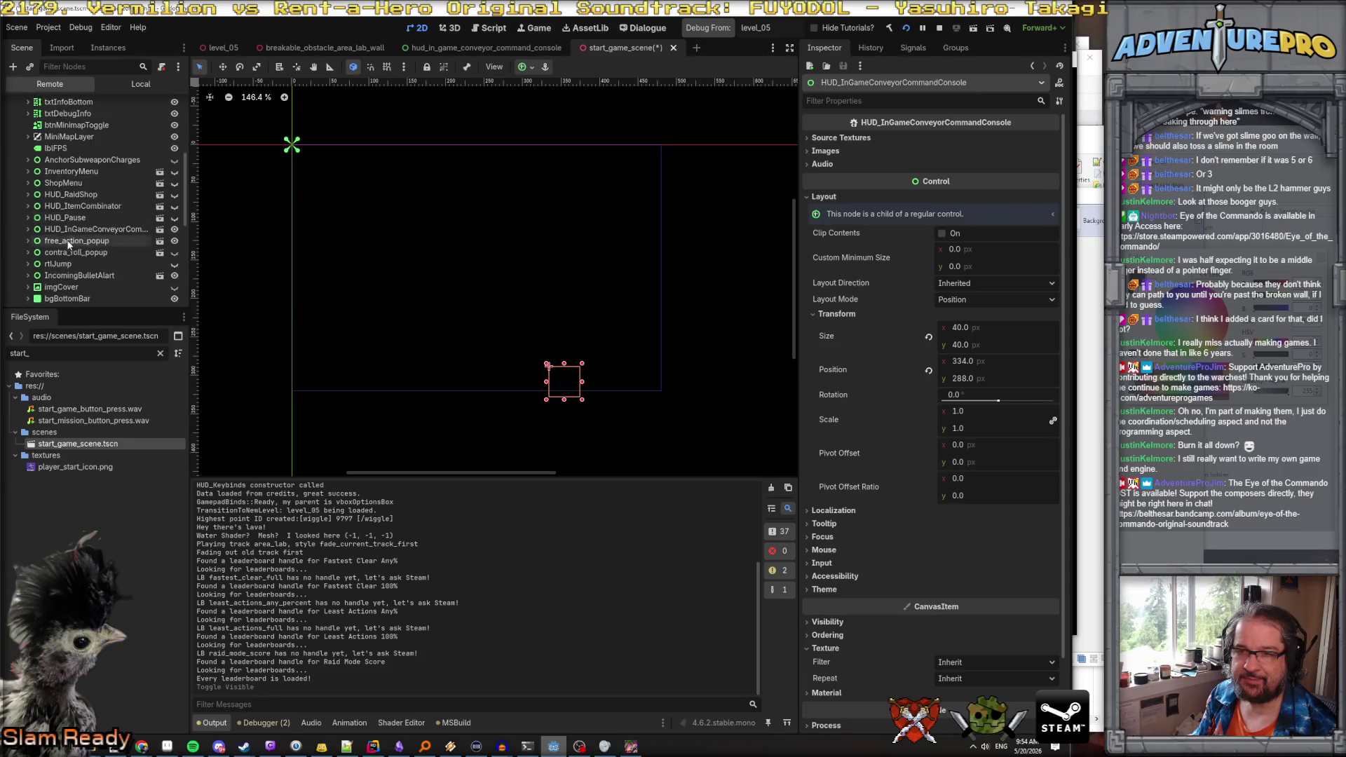
{"action": "left_click", "coordinate": [123, 232]}
{"action": "left_click", "coordinate": [76, 218]}
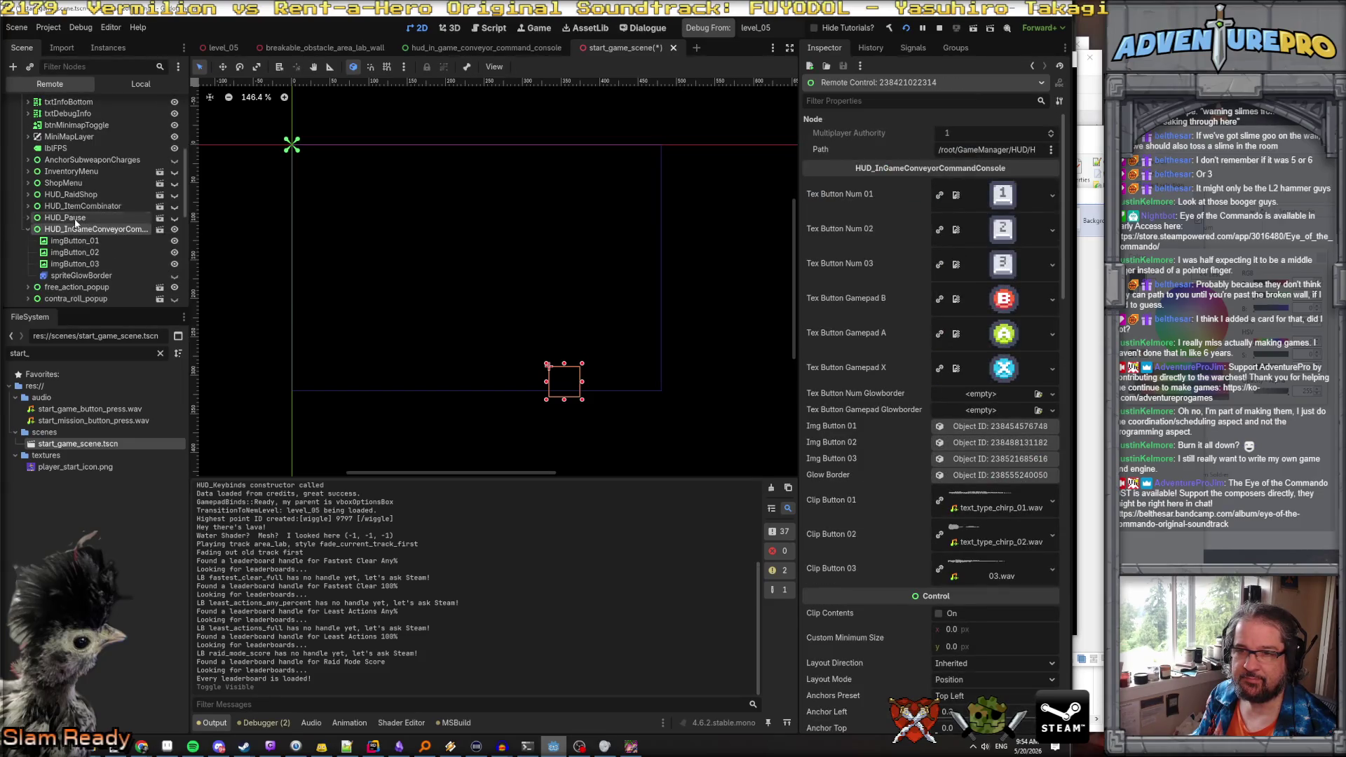
{"action": "left_click", "coordinate": [28, 218]}
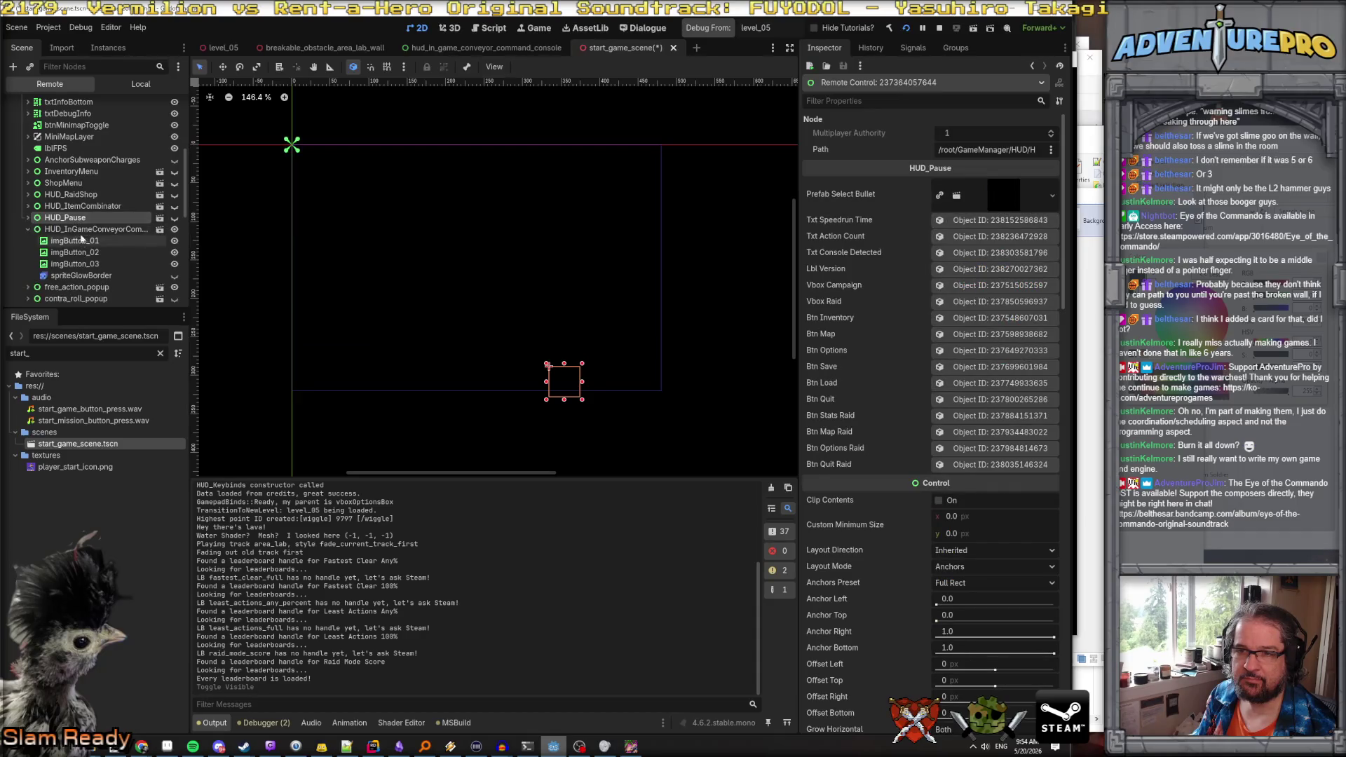
{"action": "left_click", "coordinate": [77, 229]}
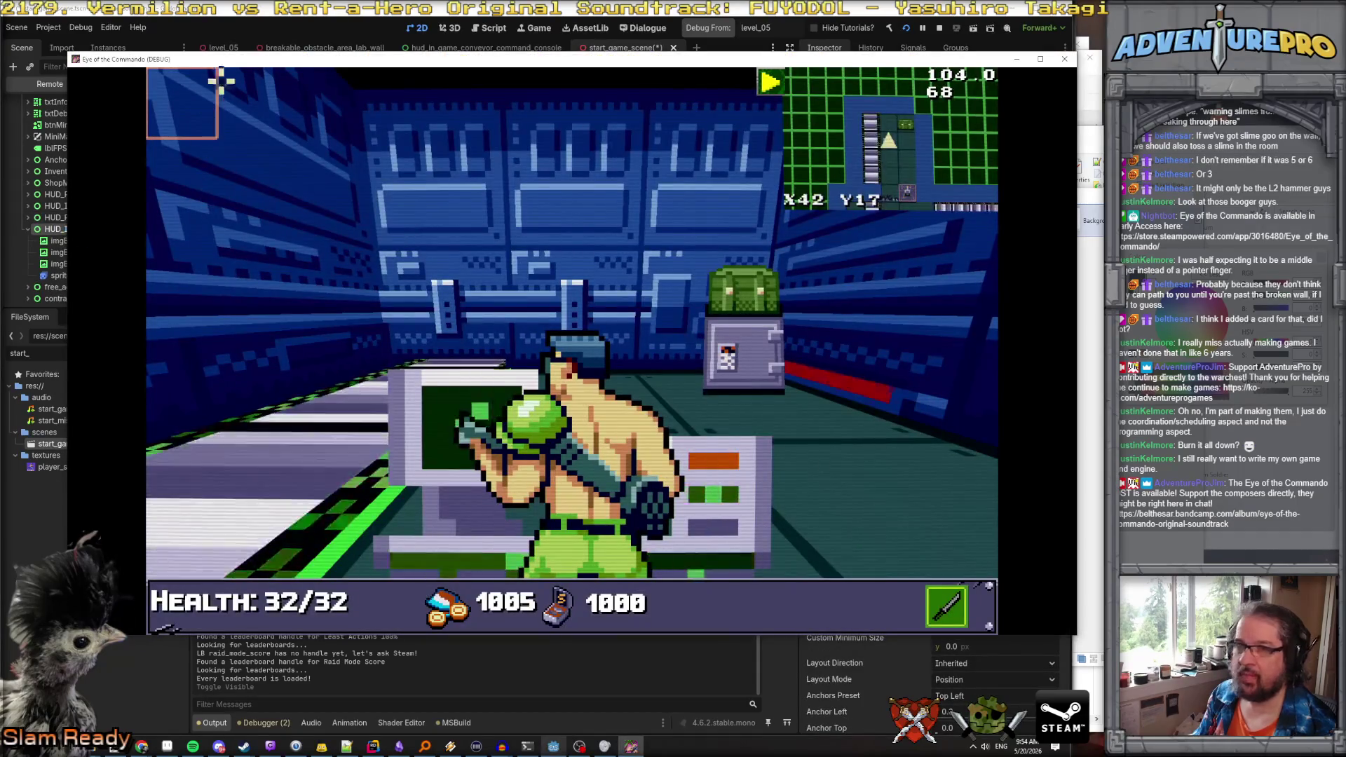
Move the game window aside, inspect HUD_Pause's bgColorRect, then stop the running game with F8
{"action": "left_click_drag", "start_coordinate": [210, 59], "coordinate": [409, 77]}
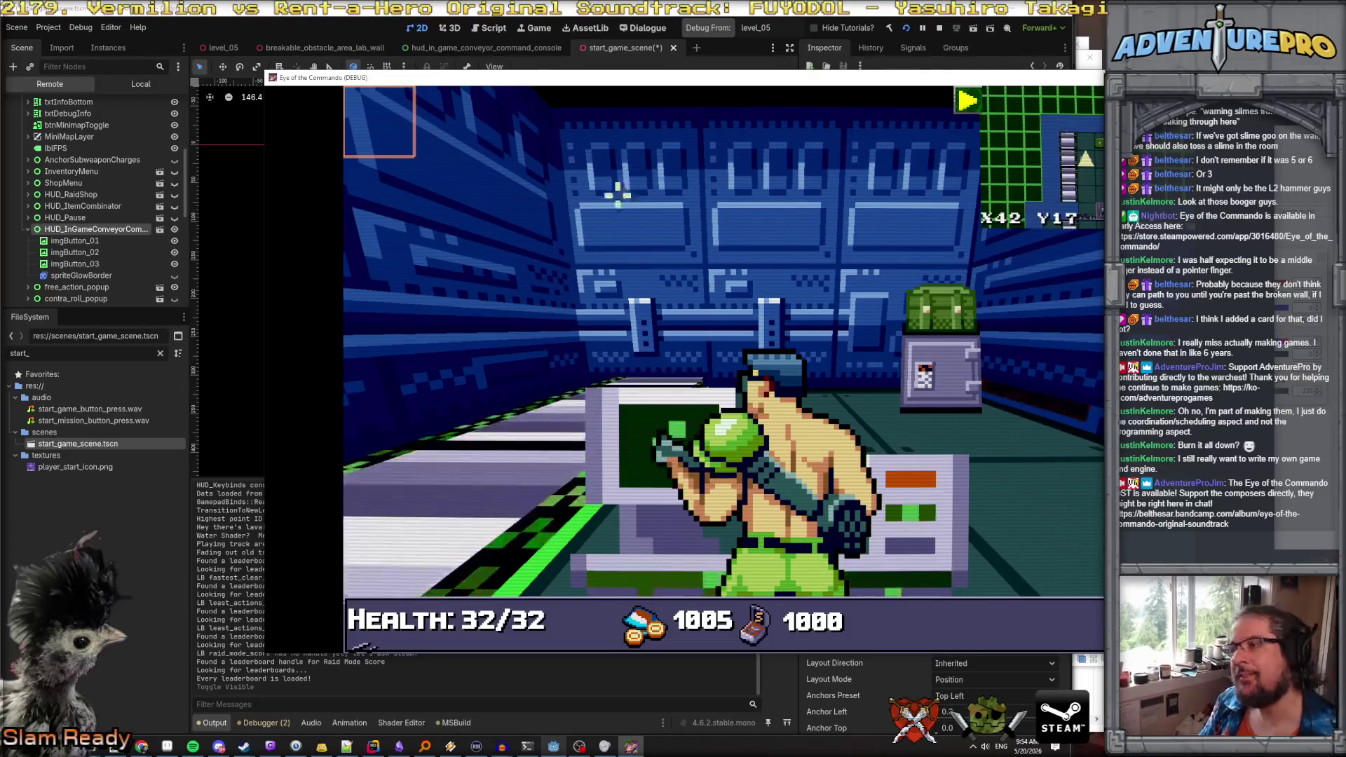
{"action": "mouse_move", "coordinate": [876, 89]}
{"action": "left_mouse_down"}
{"action": "mouse_move", "coordinate": [758, 100]}
{"action": "mouse_move", "coordinate": [869, 110]}
{"action": "mouse_move", "coordinate": [845, 109]}
{"action": "left_mouse_up"}
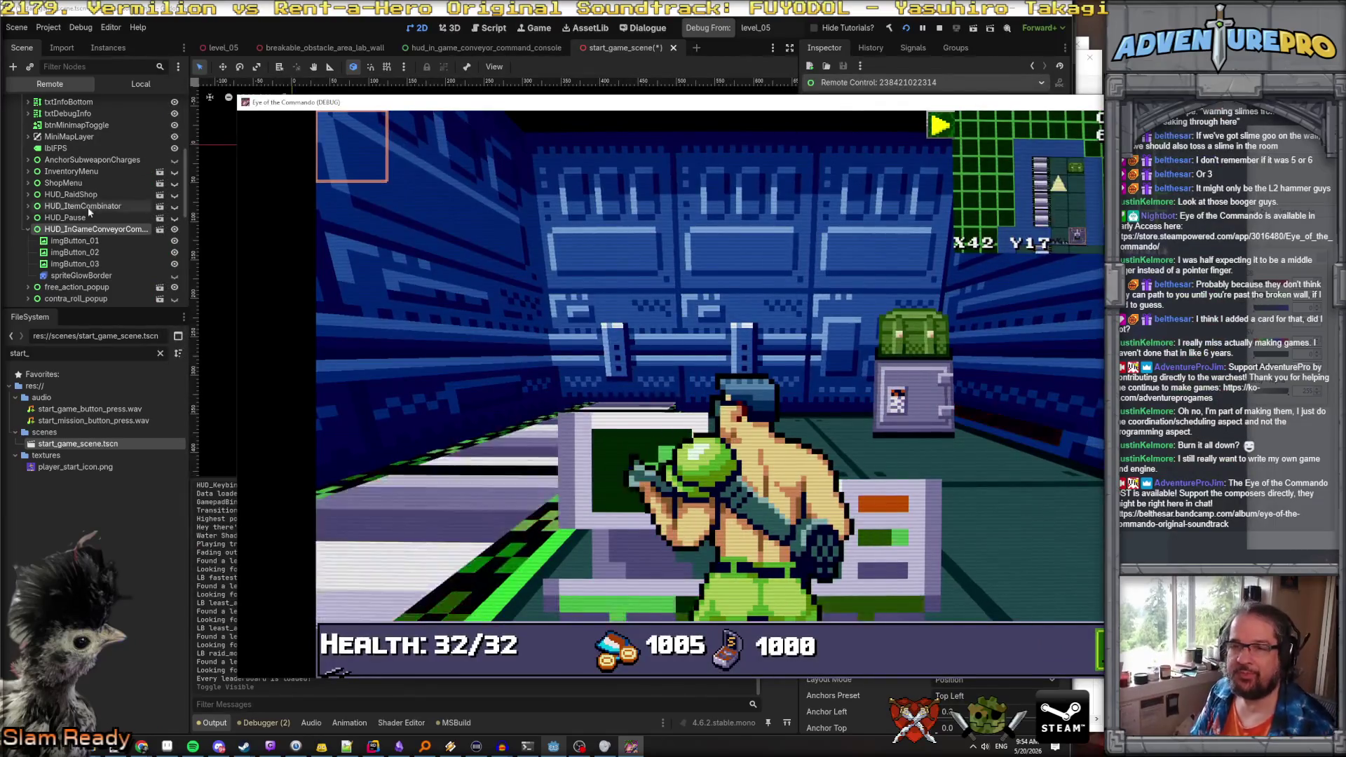
{"action": "left_click", "coordinate": [87, 218]}
{"action": "left_click", "coordinate": [87, 230]}
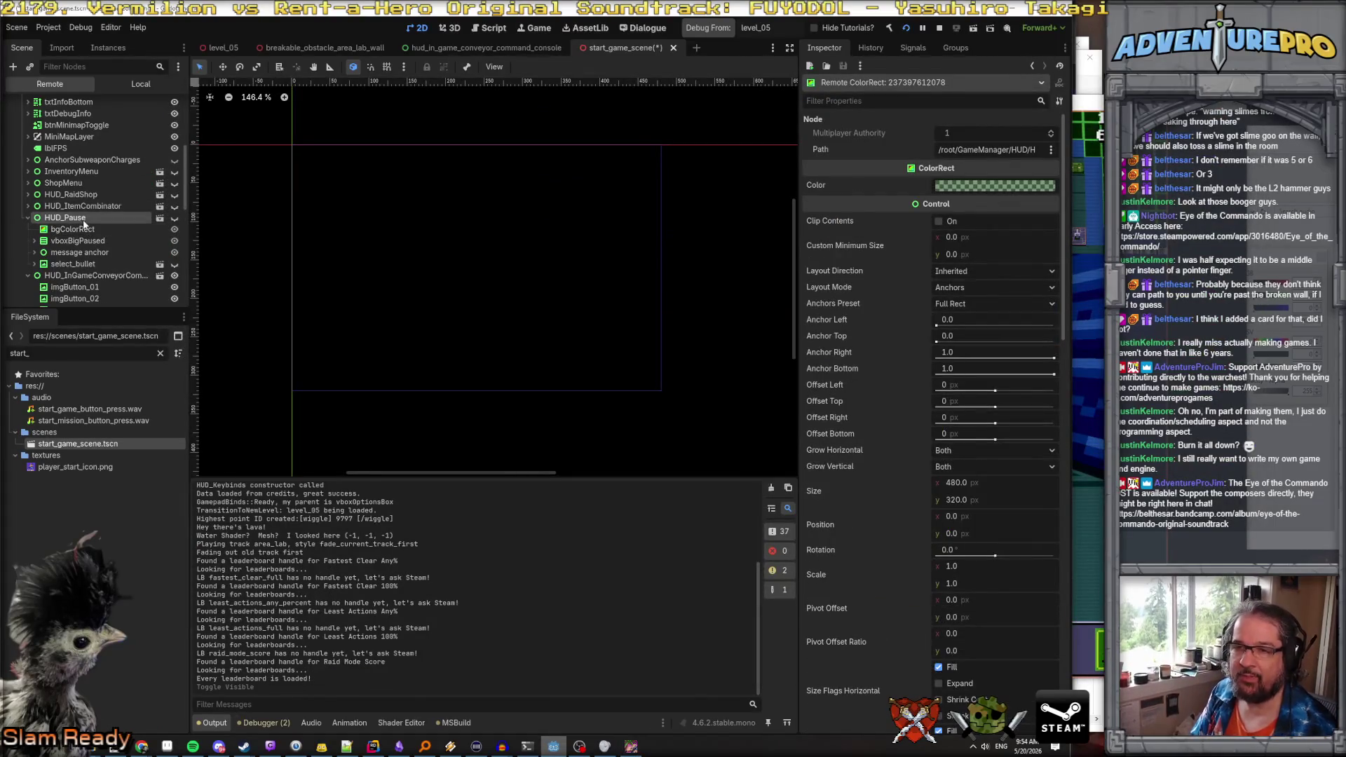
{"action": "left_click", "coordinate": [91, 276]}
{"action": "key", "text": "alt+Tab"}
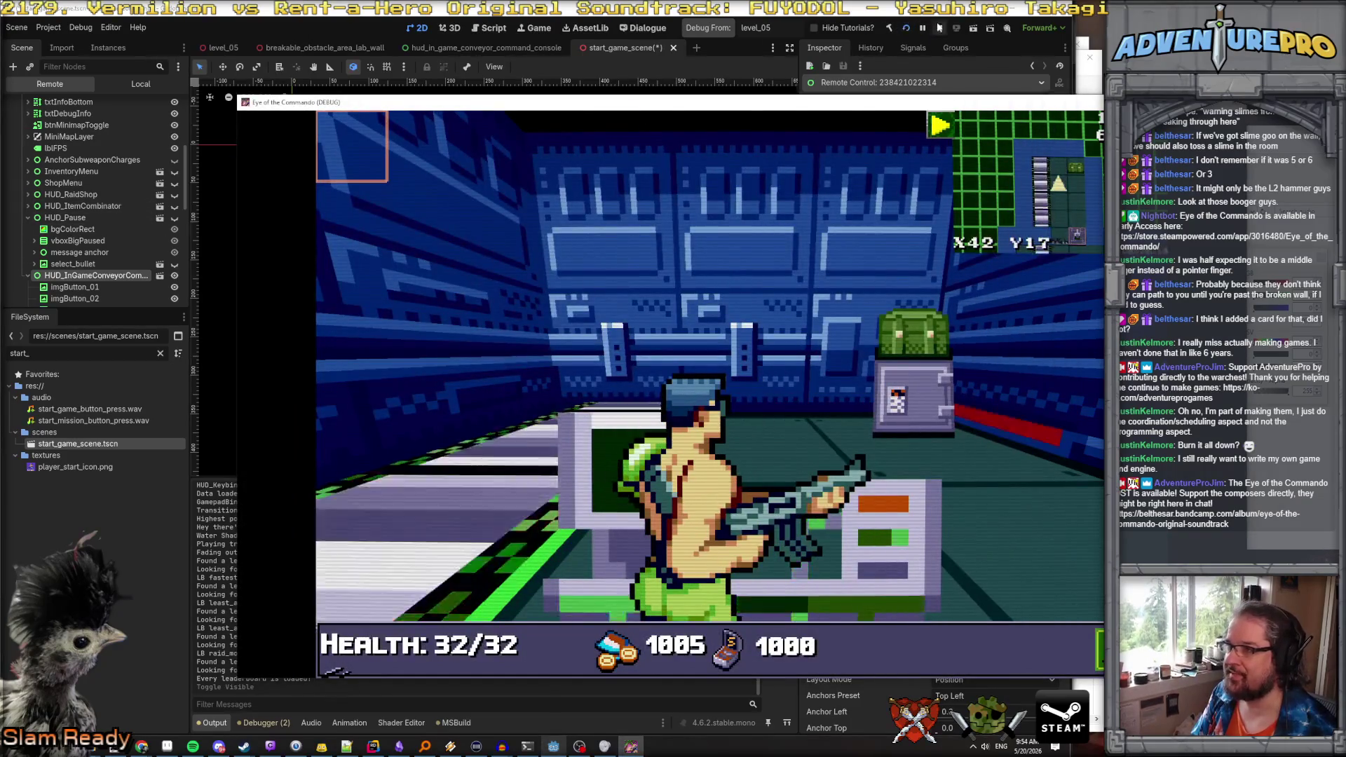
{"action": "key", "text": "F8"}
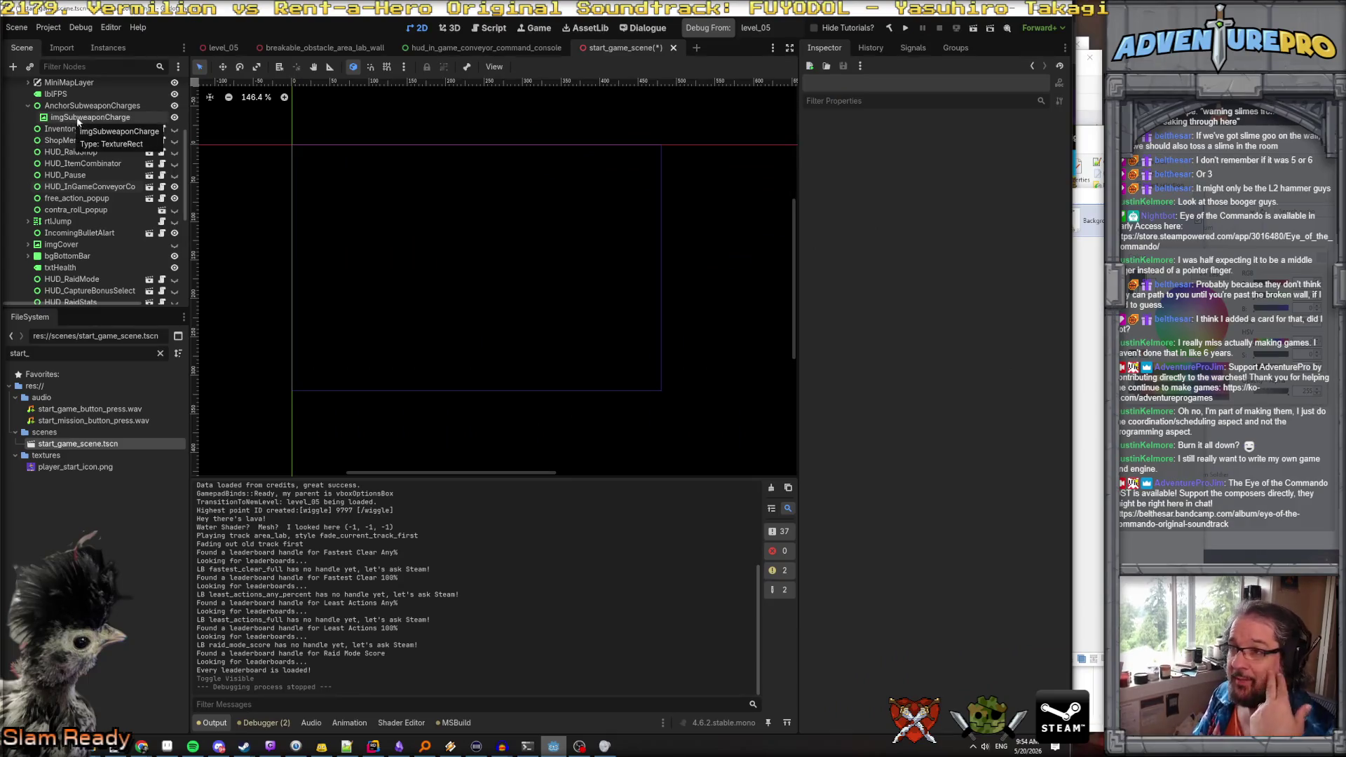
Select HUD_InGameConveyorCommandConsole in start_game_scene's local tree to show its Inspector properties
{"action": "scroll", "coordinate": [96, 142], "scroll_direction": "down", "scroll_amount": 5}
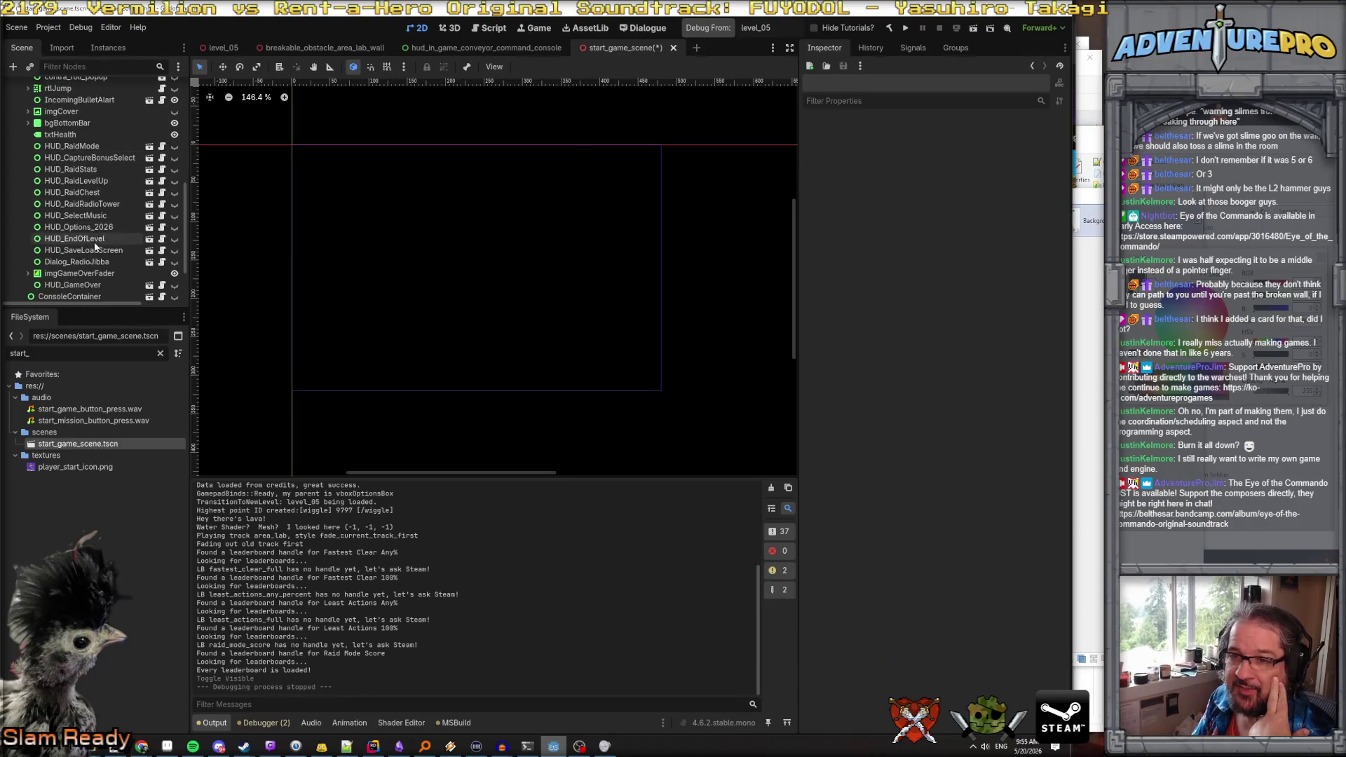
{"action": "scroll", "coordinate": [102, 160], "scroll_direction": "up", "scroll_amount": 1}
{"action": "scroll", "coordinate": [98, 172], "scroll_direction": "down", "scroll_amount": 2}
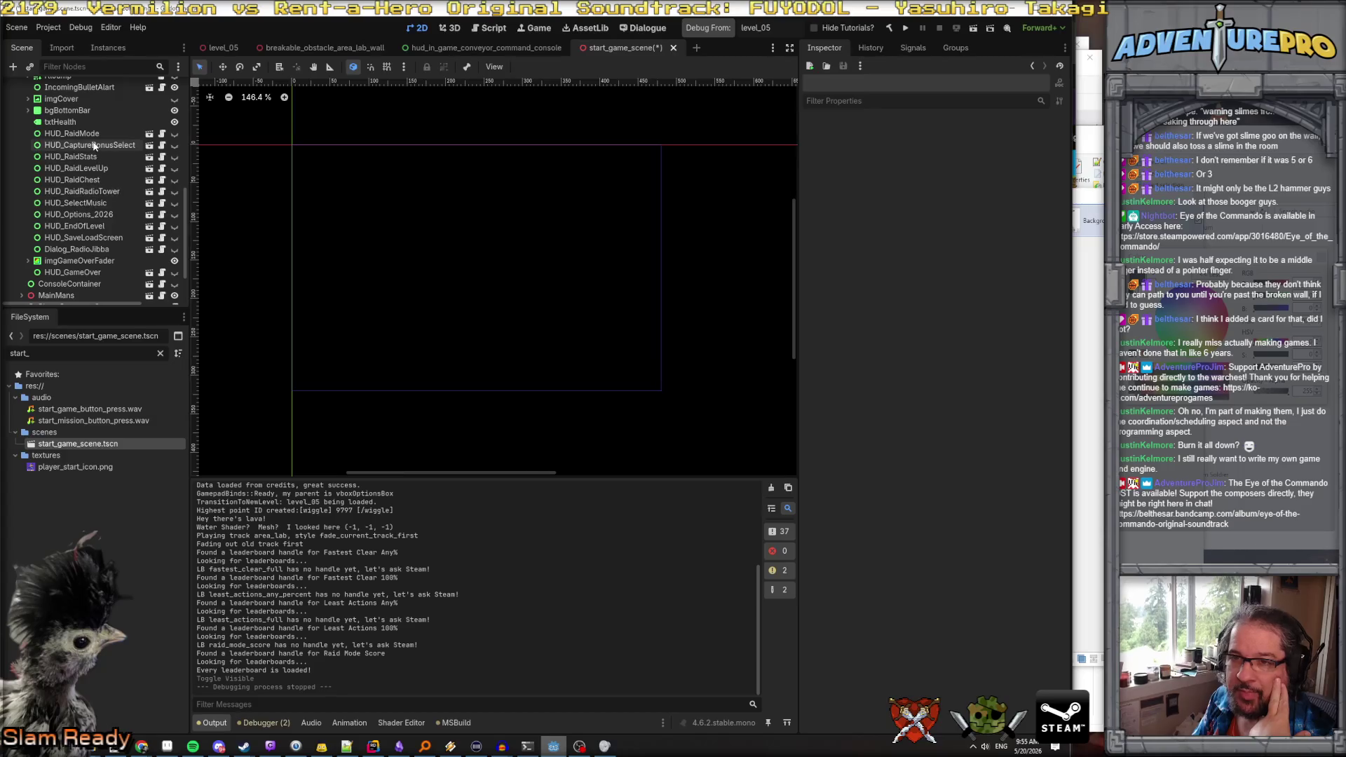
{"action": "scroll", "coordinate": [96, 222], "scroll_direction": "up", "scroll_amount": 3}
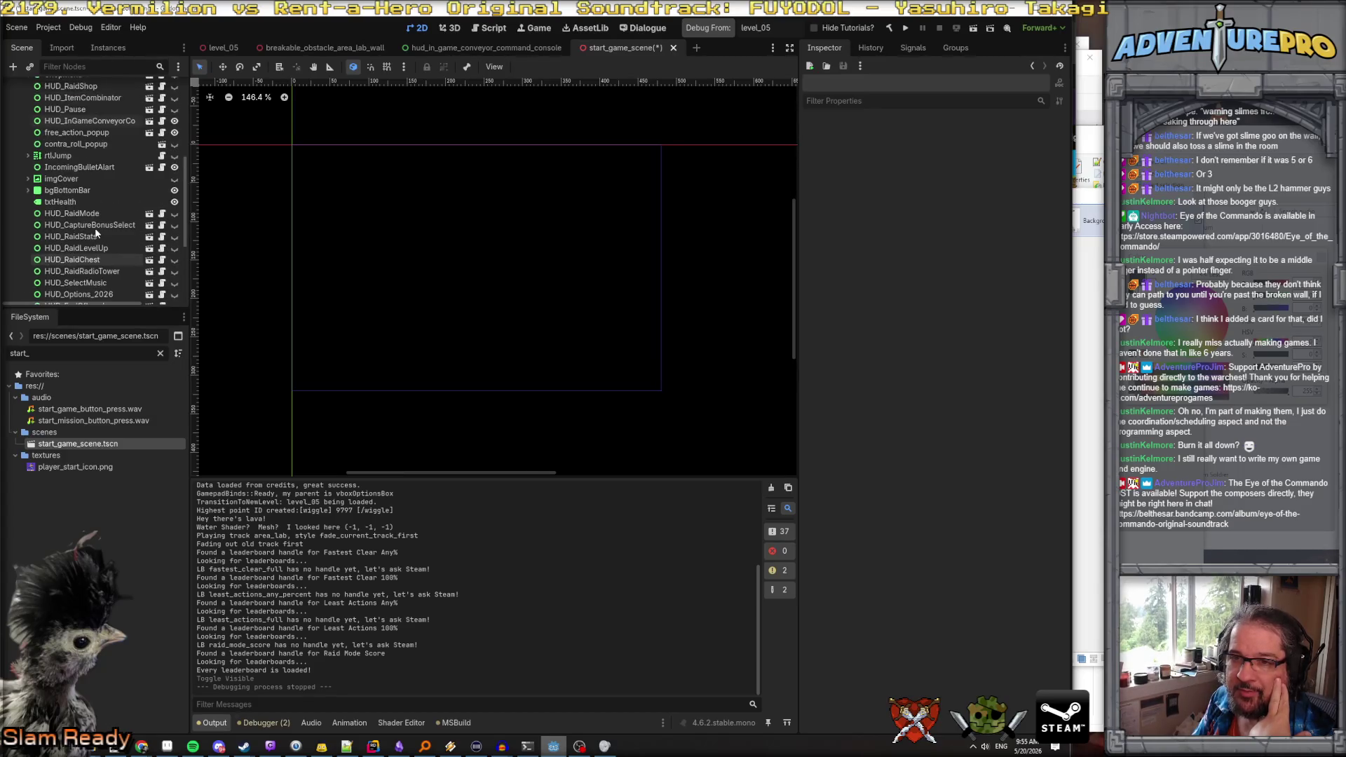
{"action": "left_click", "coordinate": [90, 120]}
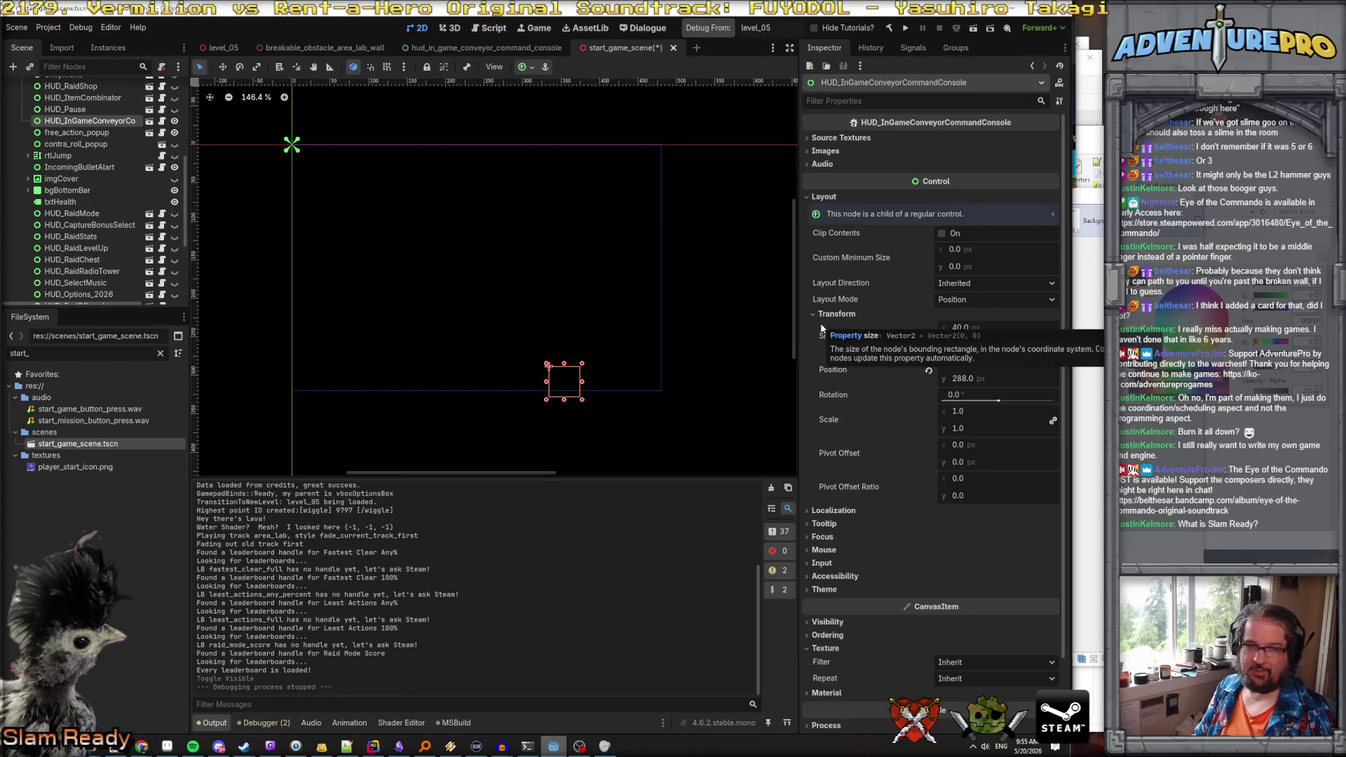
Save start_game_scene.tscn, read the Custom Minimum Size tooltip, then select the HUD_Pause node
{"action": "key", "text": "ctrl+s"}
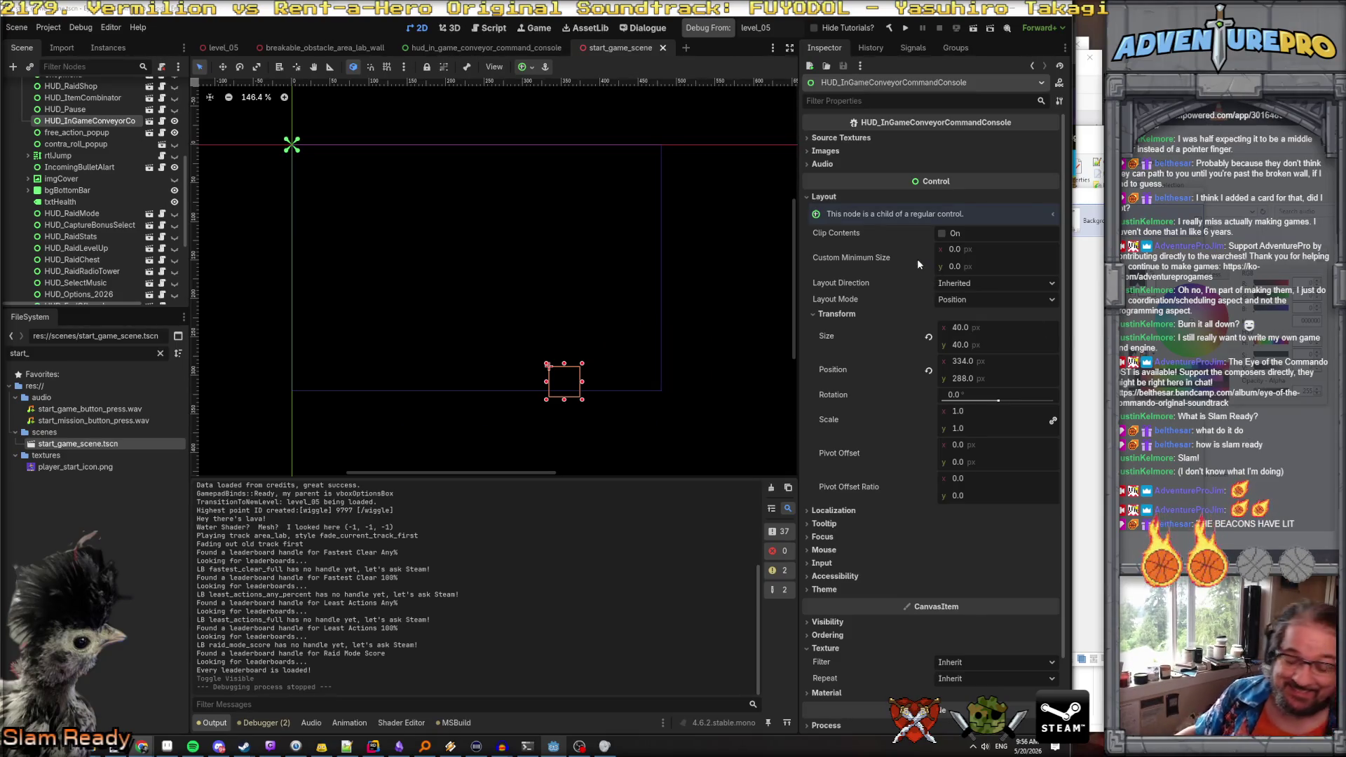
{"action": "mouse_move", "coordinate": [917, 259]}
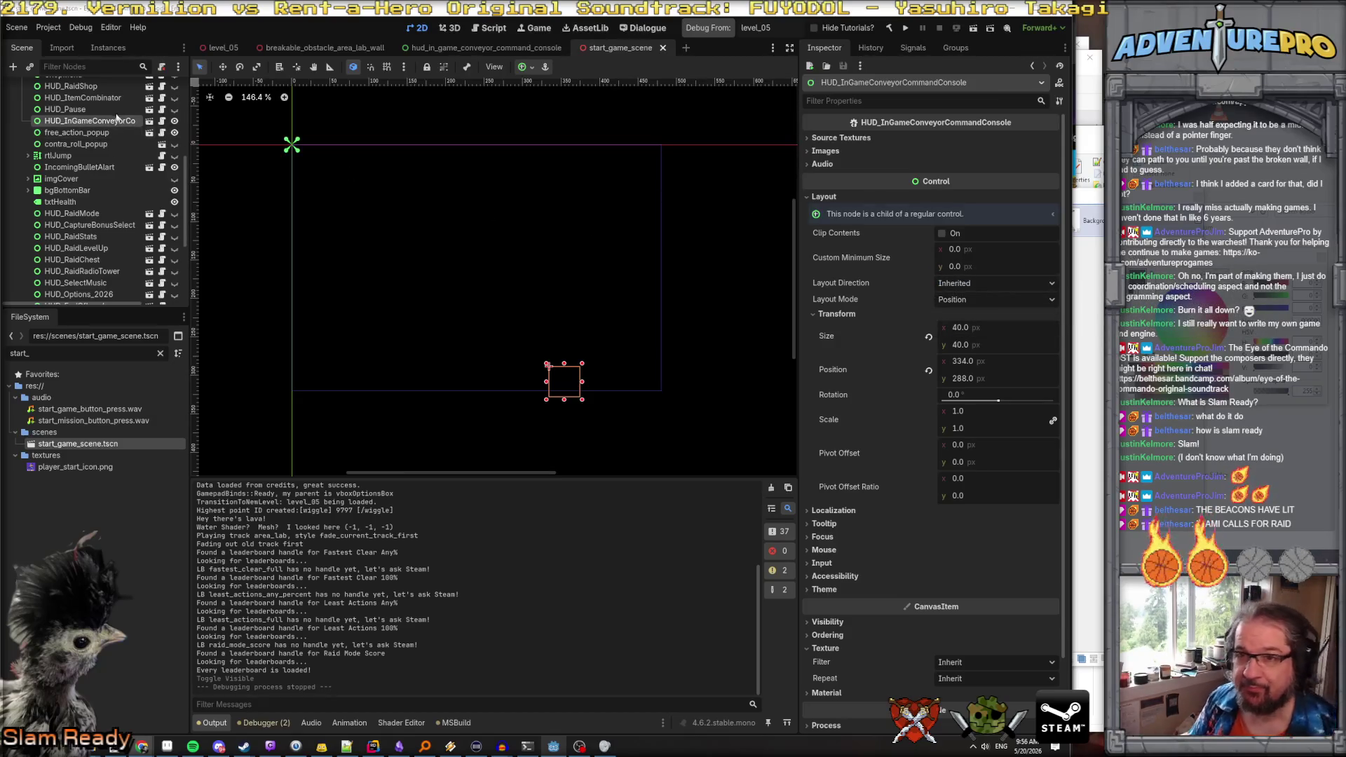
{"action": "left_click", "coordinate": [84, 109]}
Expand the console's texture, image and sound properties, then drag the Barkley cover browser over Godot
{"action": "left_click", "coordinate": [112, 123]}
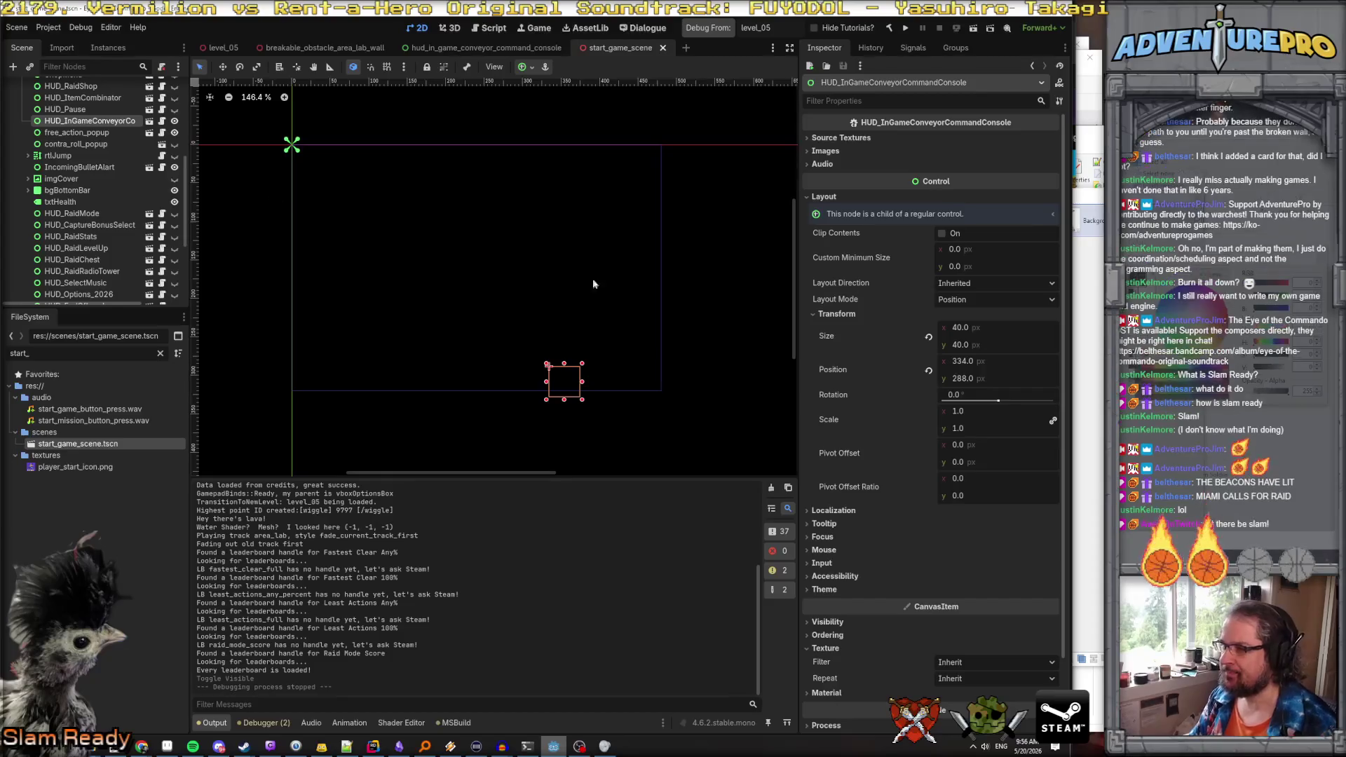
{"action": "left_click", "coordinate": [847, 139]}
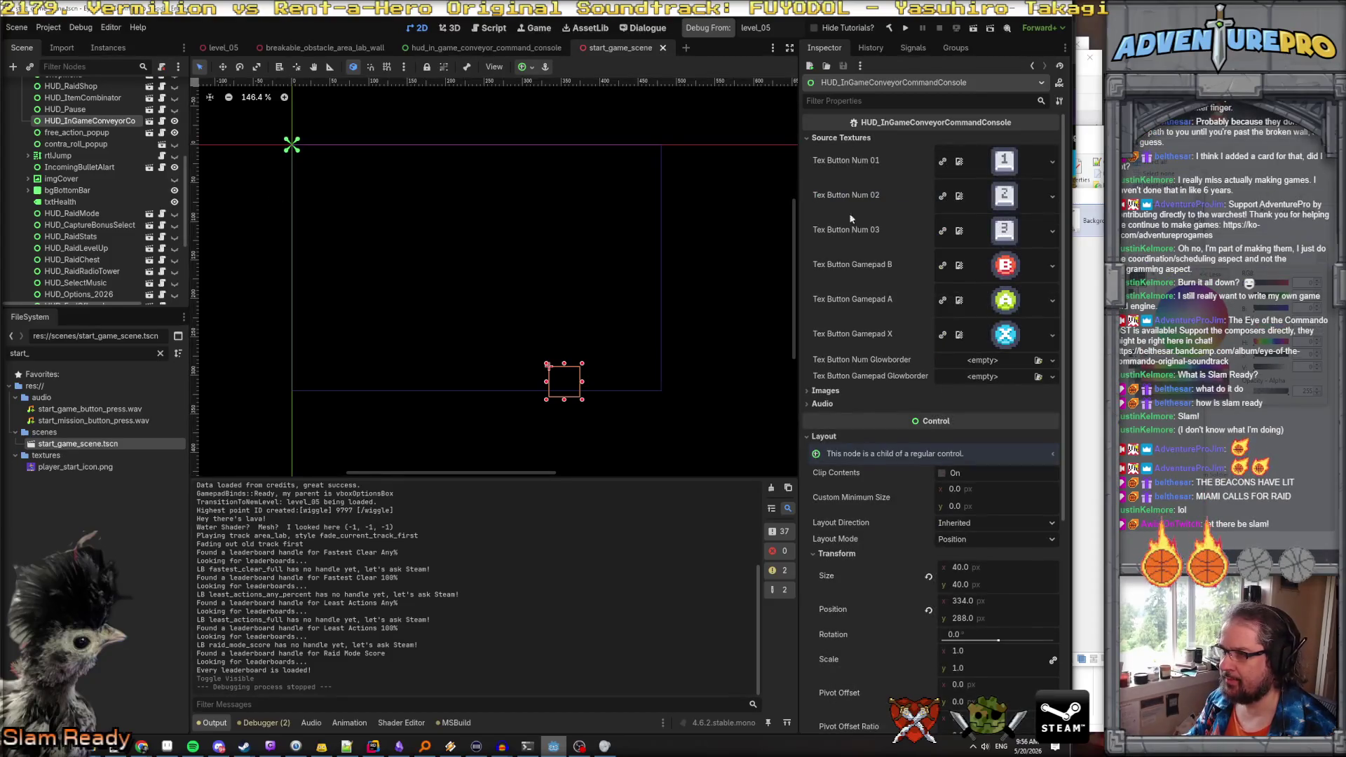
{"action": "left_click", "coordinate": [826, 391]}
{"action": "left_click", "coordinate": [825, 469]}
{"action": "scroll", "coordinate": [925, 437], "scroll_direction": "down", "scroll_amount": 3}
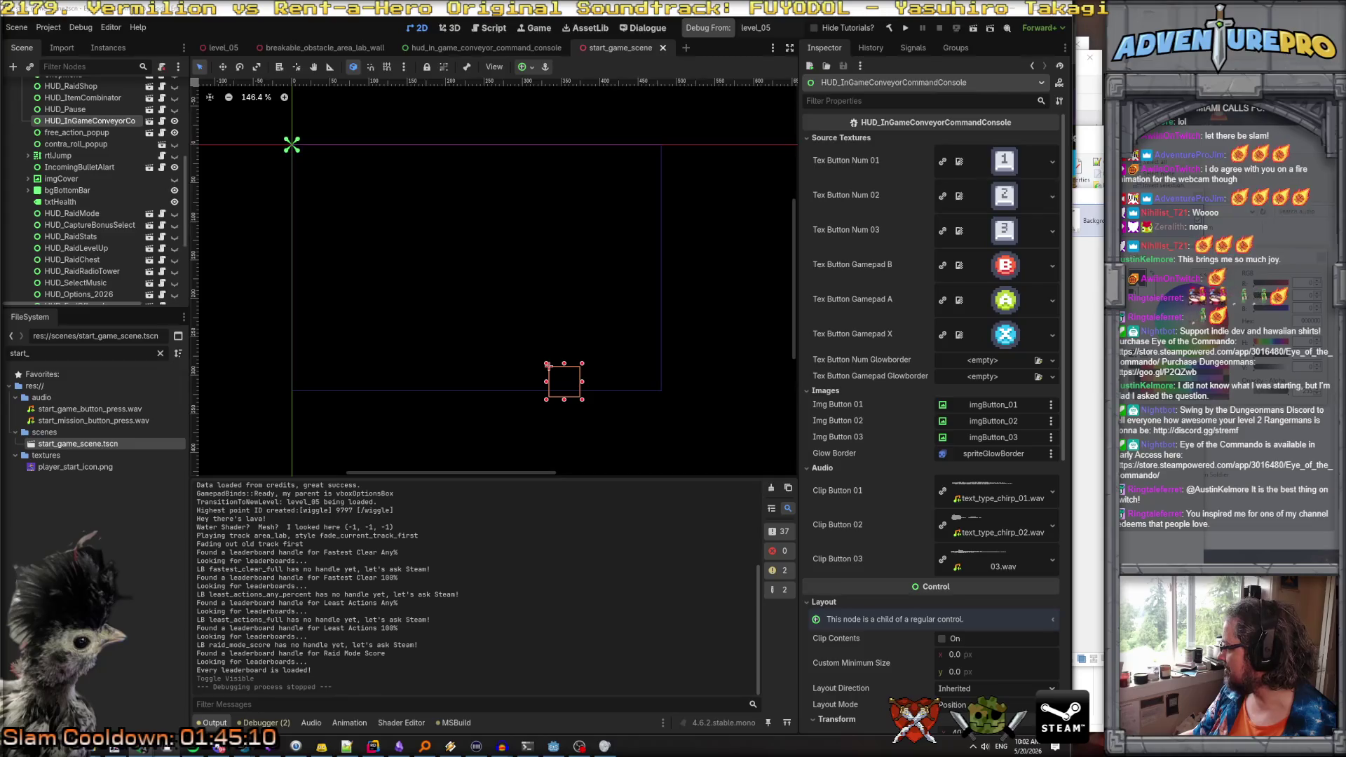
{"action": "left_click_drag", "start_coordinate": [827, 354], "coordinate": [760, 275]}
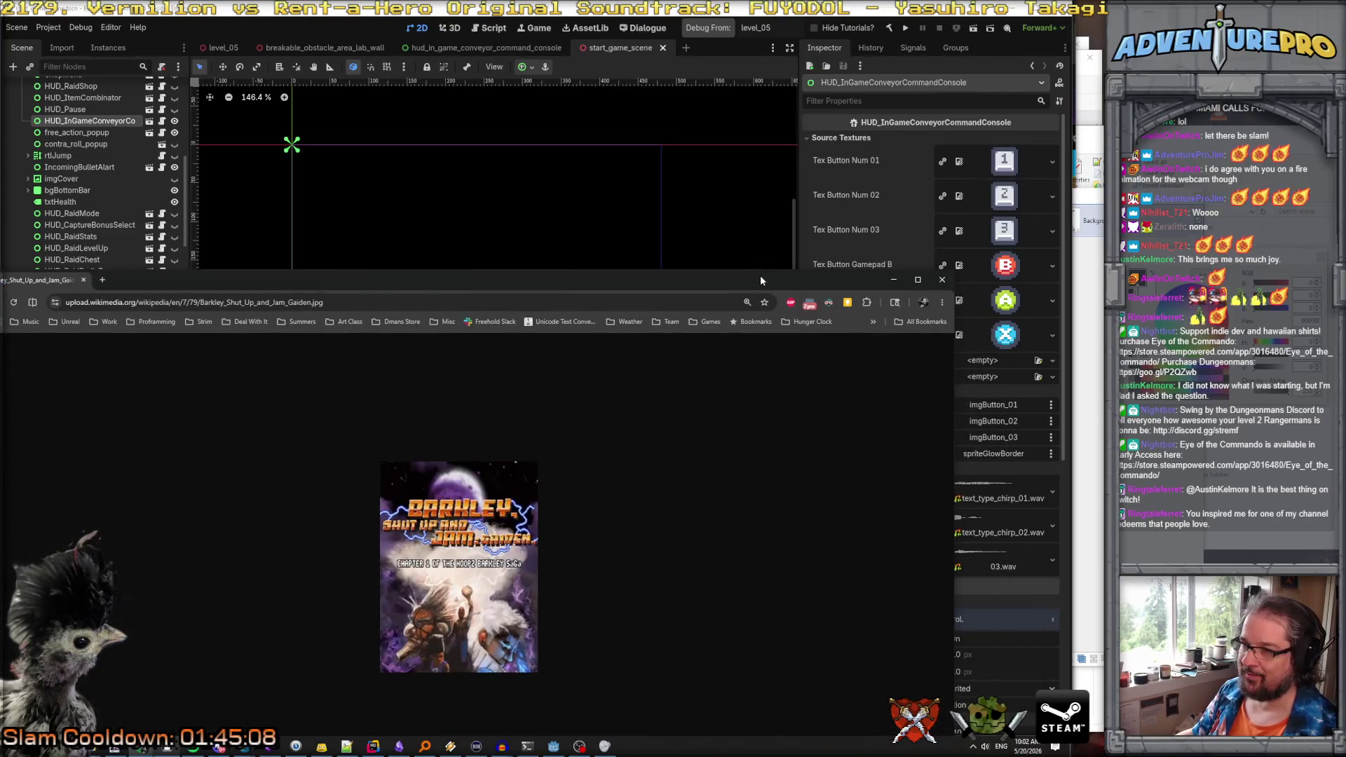
Maximize the browser window and zoom into the Barkley cover image
{"action": "double_click", "coordinate": [760, 275]}
{"action": "scroll", "coordinate": [568, 380], "scroll_direction": "up", "scroll_amount": 3}
{"action": "scroll", "coordinate": [569, 379], "scroll_direction": "up", "scroll_amount": 1}
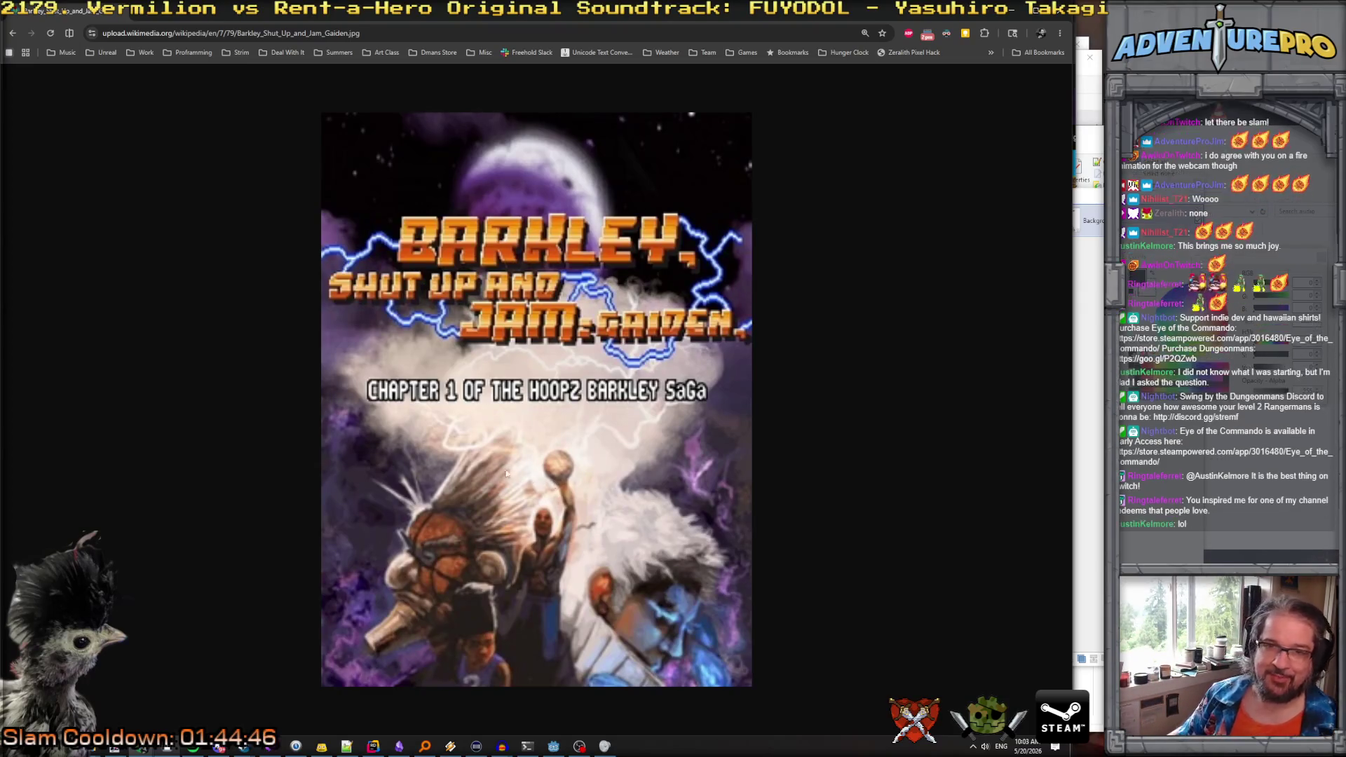
Go back twice to the Barkley, Shut Up and Jam: Gaiden article, select some Plot text, and return to Godot
{"action": "left_click", "coordinate": [10, 33]}
{"action": "left_click", "coordinate": [11, 33]}
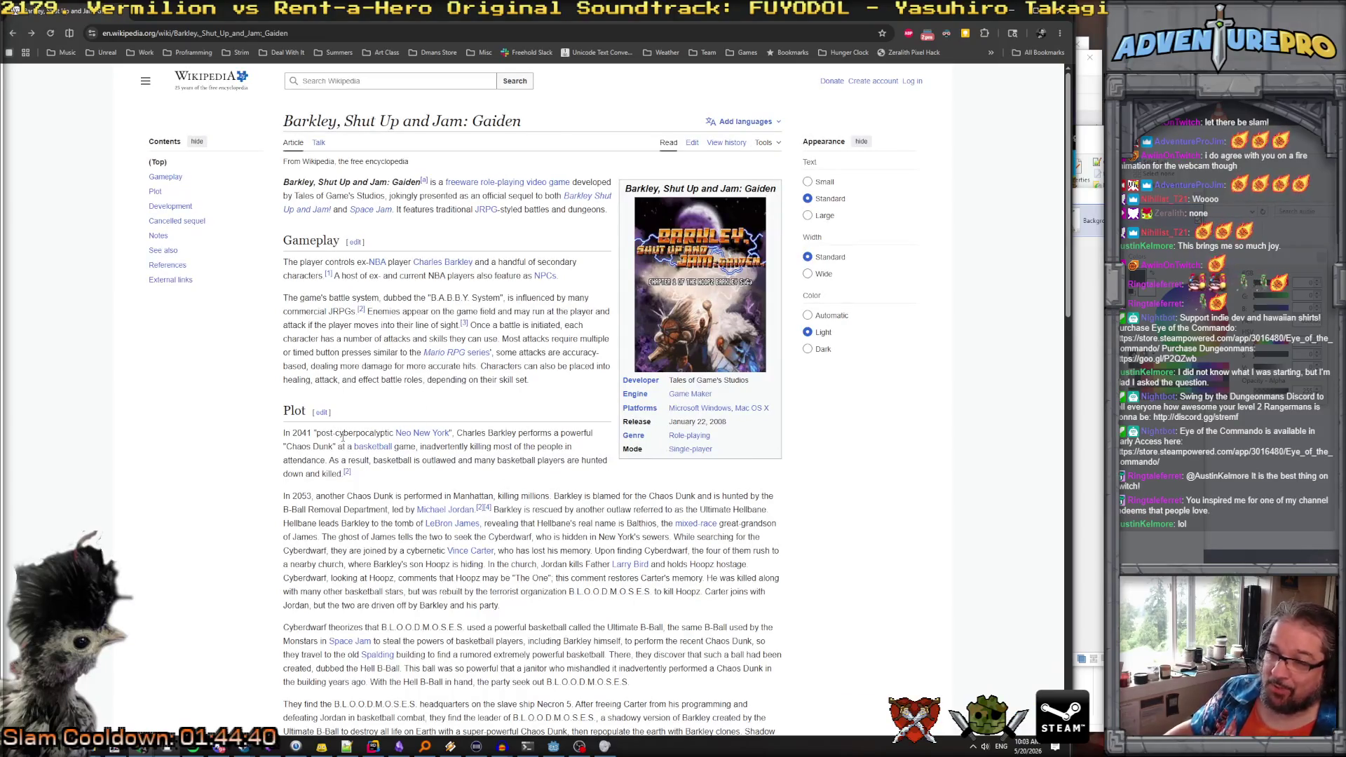
{"action": "double_click", "coordinate": [385, 434]}
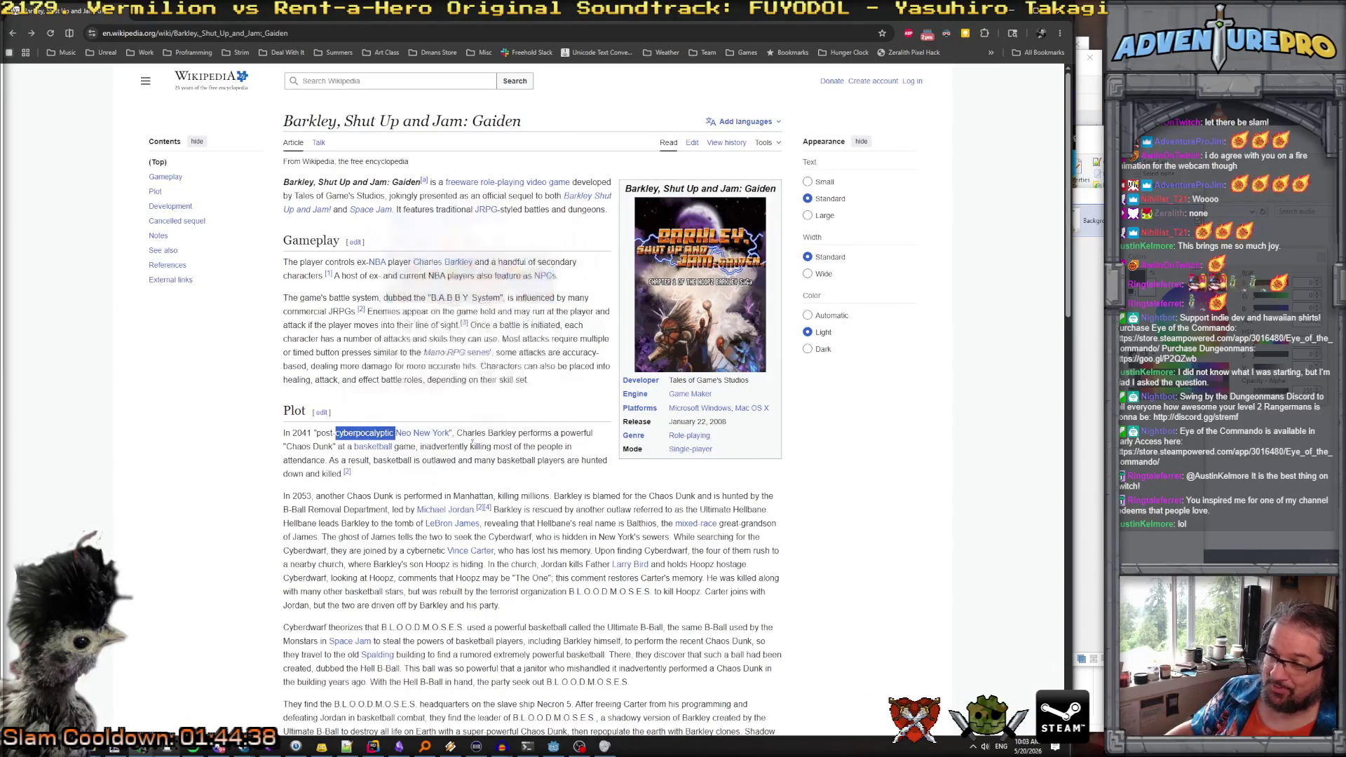
{"action": "left_click", "coordinate": [305, 442]}
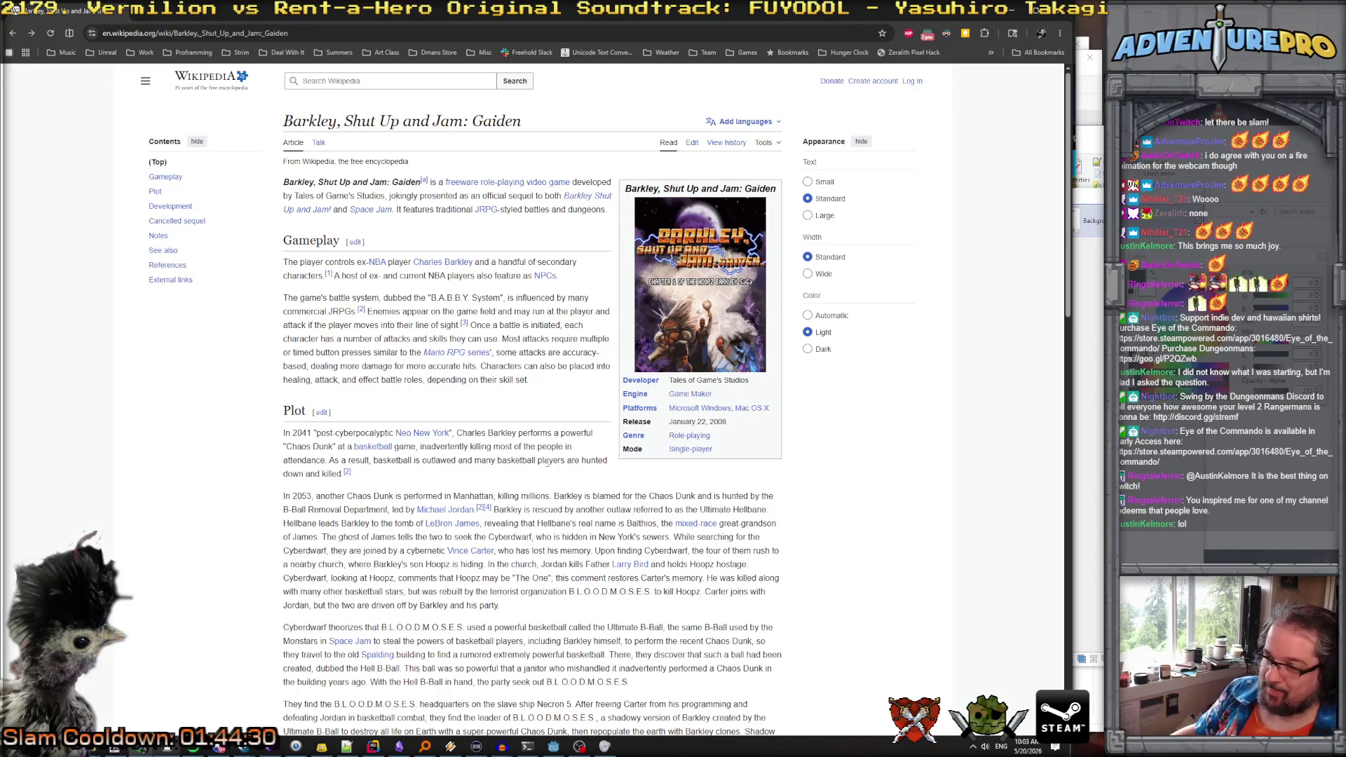
{"action": "mouse_move", "coordinate": [369, 481]}
{"action": "left_mouse_down"}
{"action": "mouse_move", "coordinate": [263, 447]}
{"action": "mouse_move", "coordinate": [385, 481]}
{"action": "left_mouse_up"}
{"action": "left_click", "coordinate": [385, 481]}
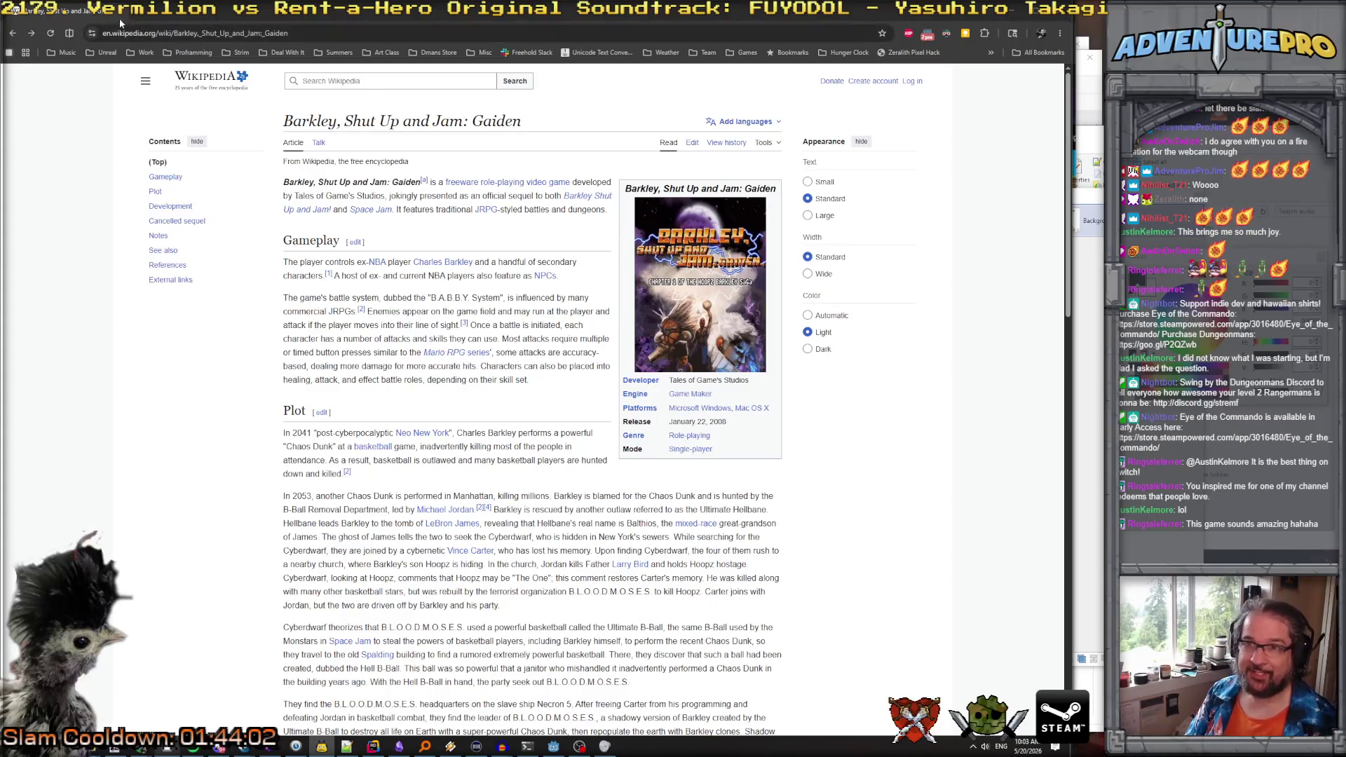
{"action": "key", "text": "alt+Tab"}
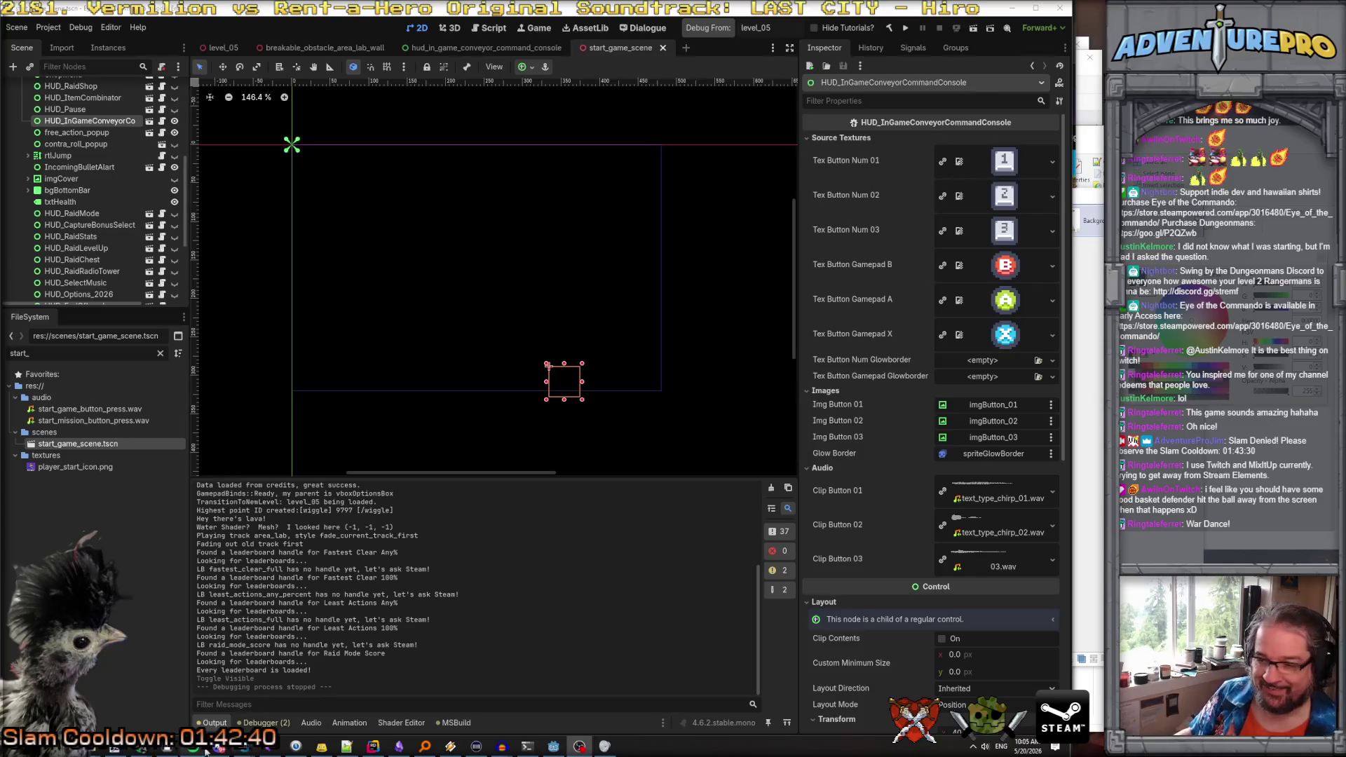
Switch to Paint.NET and show the basketball figurine image tab instead of the skull picture
{"action": "mouse_move", "coordinate": [169, 749]}
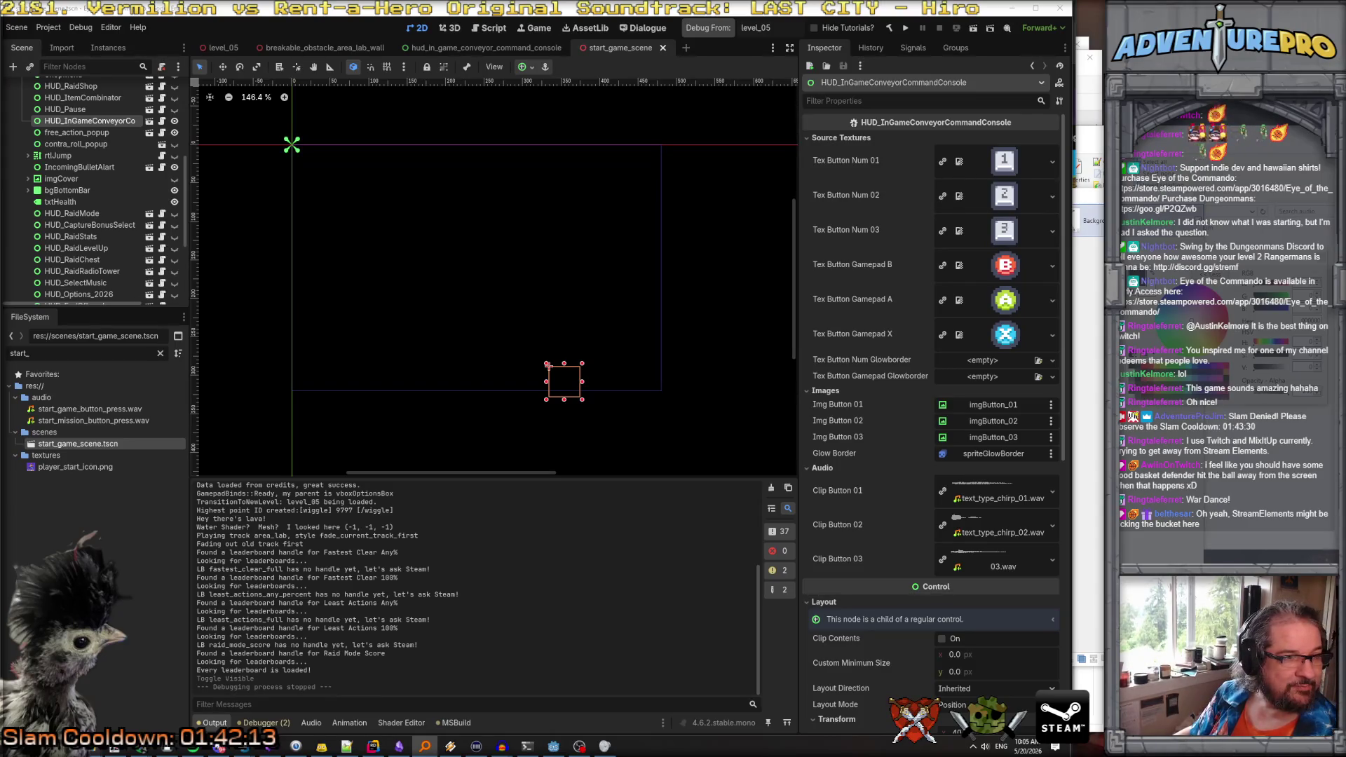
{"action": "key", "text": "alt+Tab"}
{"action": "key", "text": "ctrl+Tab"}
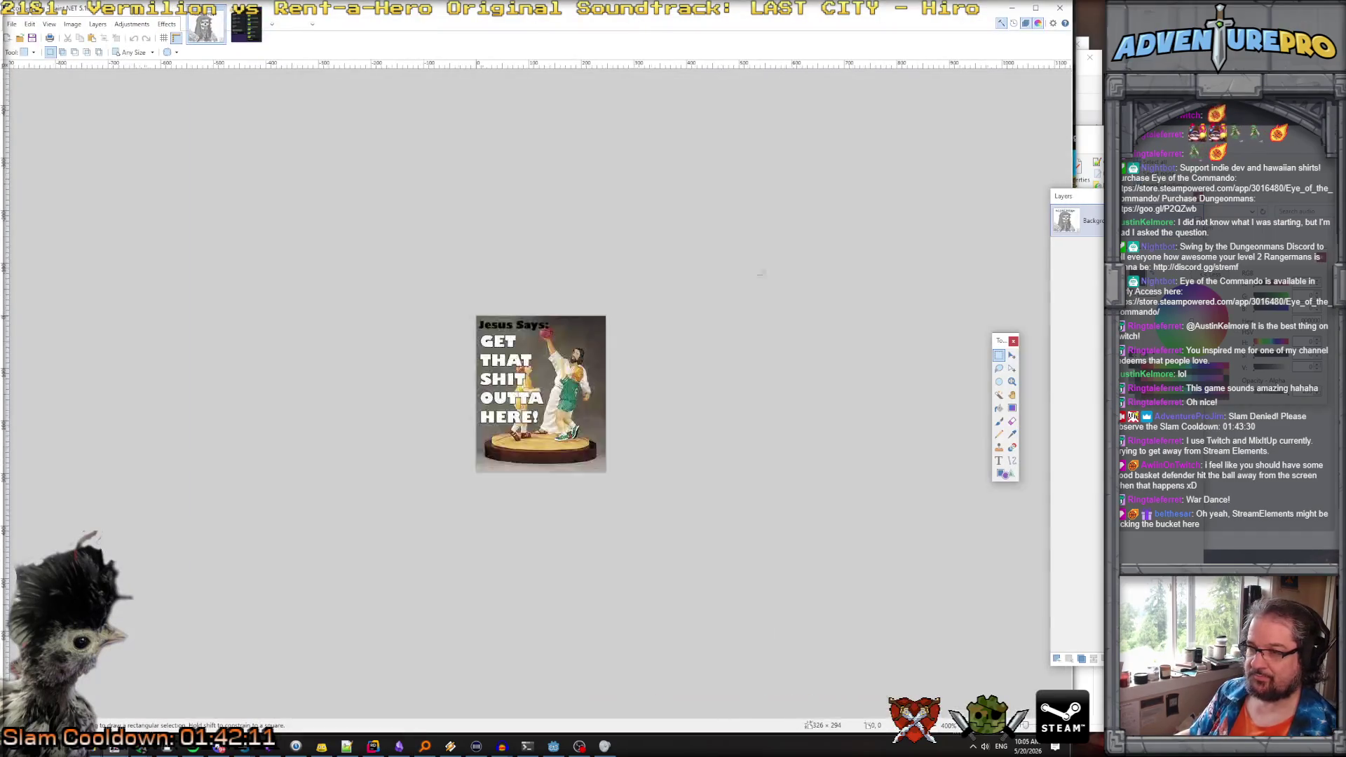
Zoom around the basketball figurine image in Paint.NET, then minimize Paint.NET
{"action": "scroll", "coordinate": [661, 371], "scroll_direction": "up", "scroll_amount": 3}
{"action": "scroll", "coordinate": [661, 371], "scroll_direction": "up", "scroll_amount": 2}
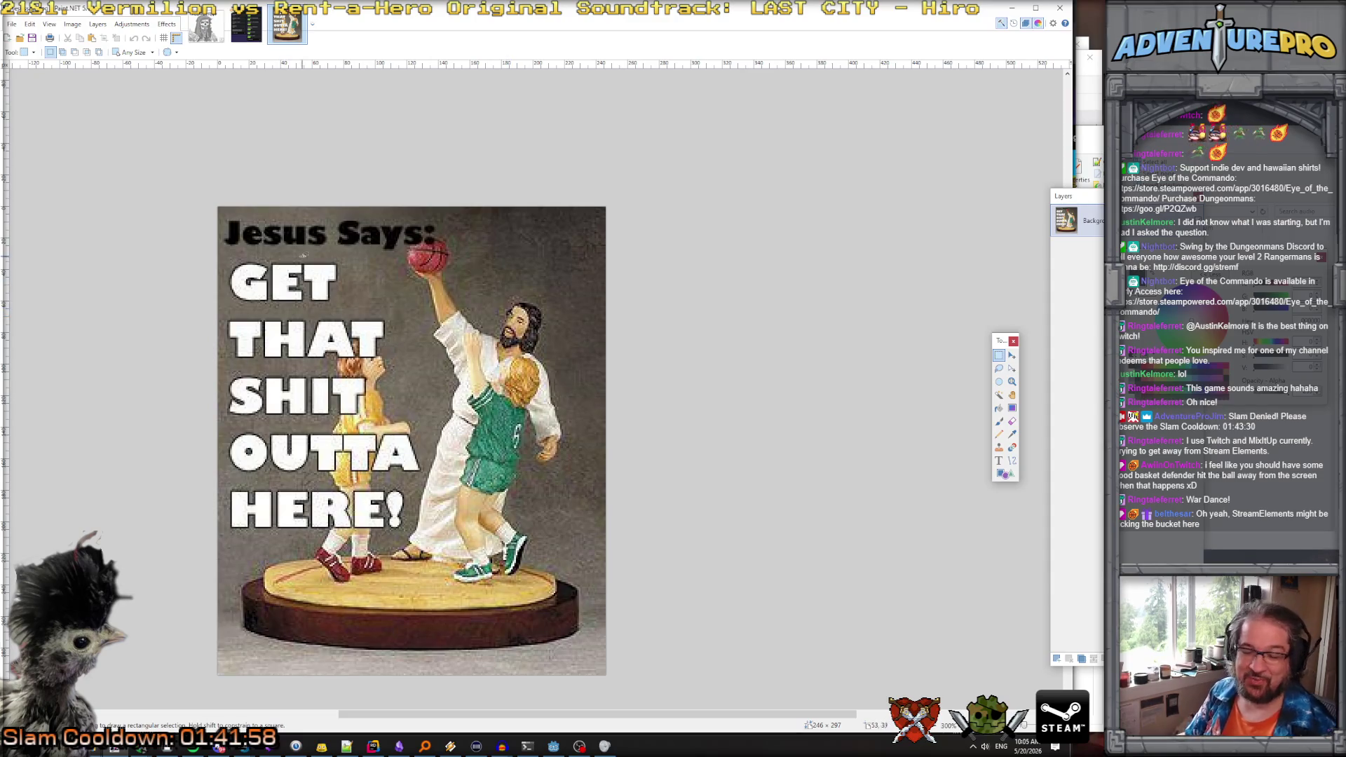
{"action": "scroll", "coordinate": [524, 333], "scroll_direction": "up", "scroll_amount": 3, "text": "ctrl"}
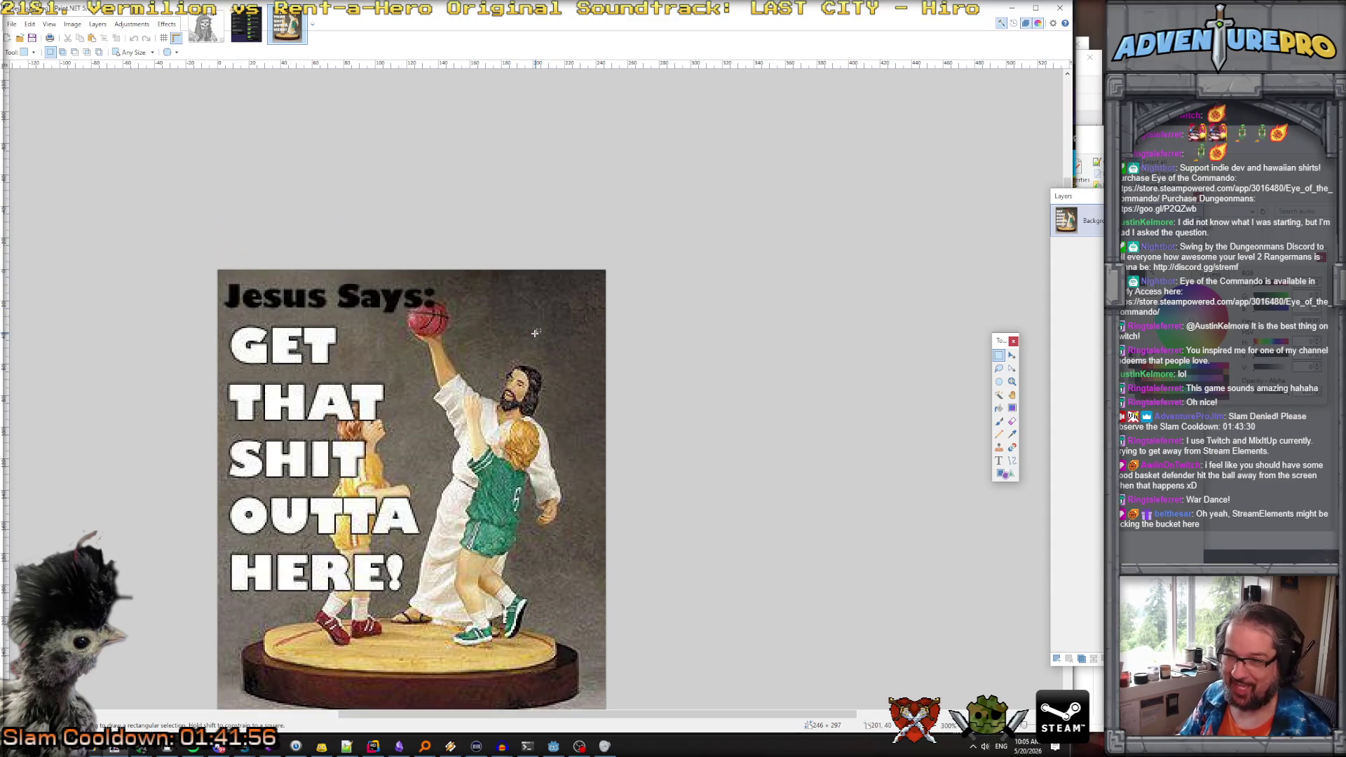
{"action": "scroll", "coordinate": [524, 334], "scroll_direction": "down", "scroll_amount": 3, "text": "ctrl"}
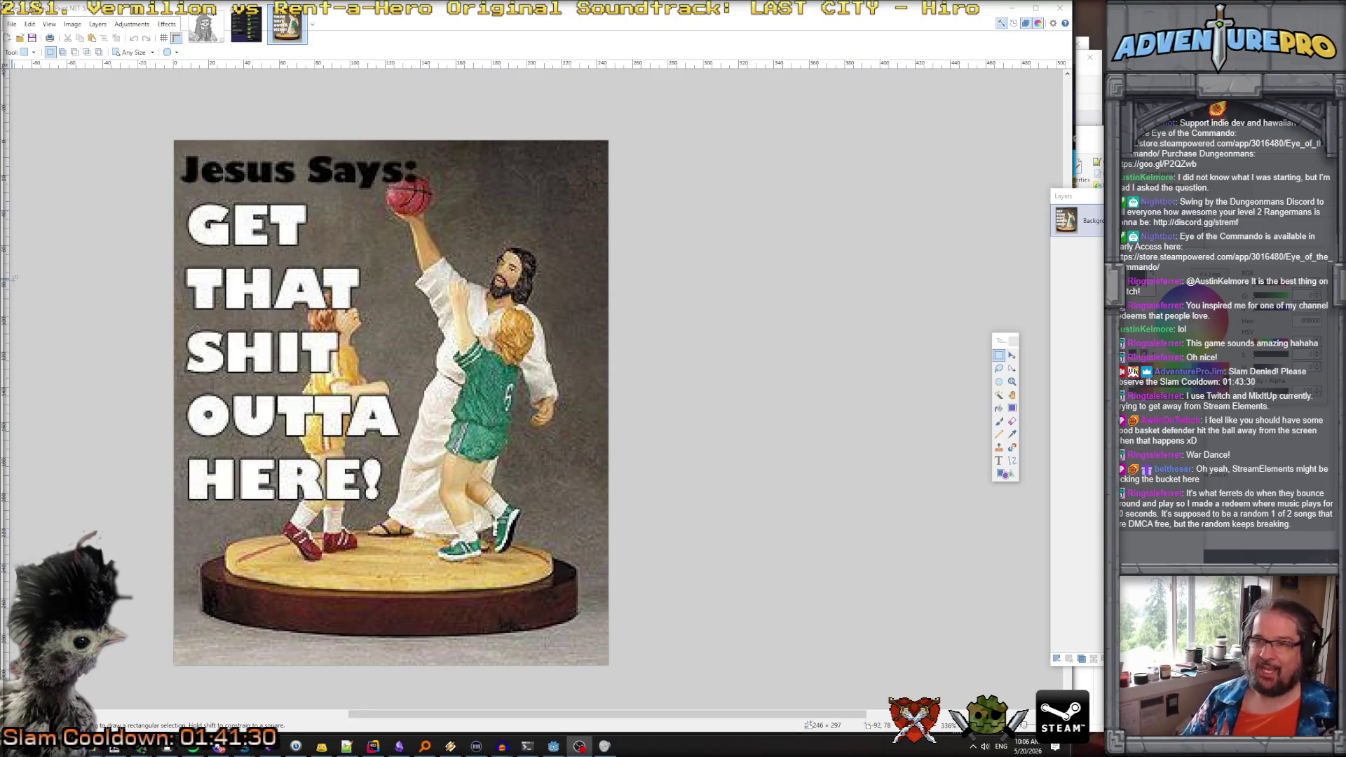
{"action": "left_click", "coordinate": [1015, 7]}
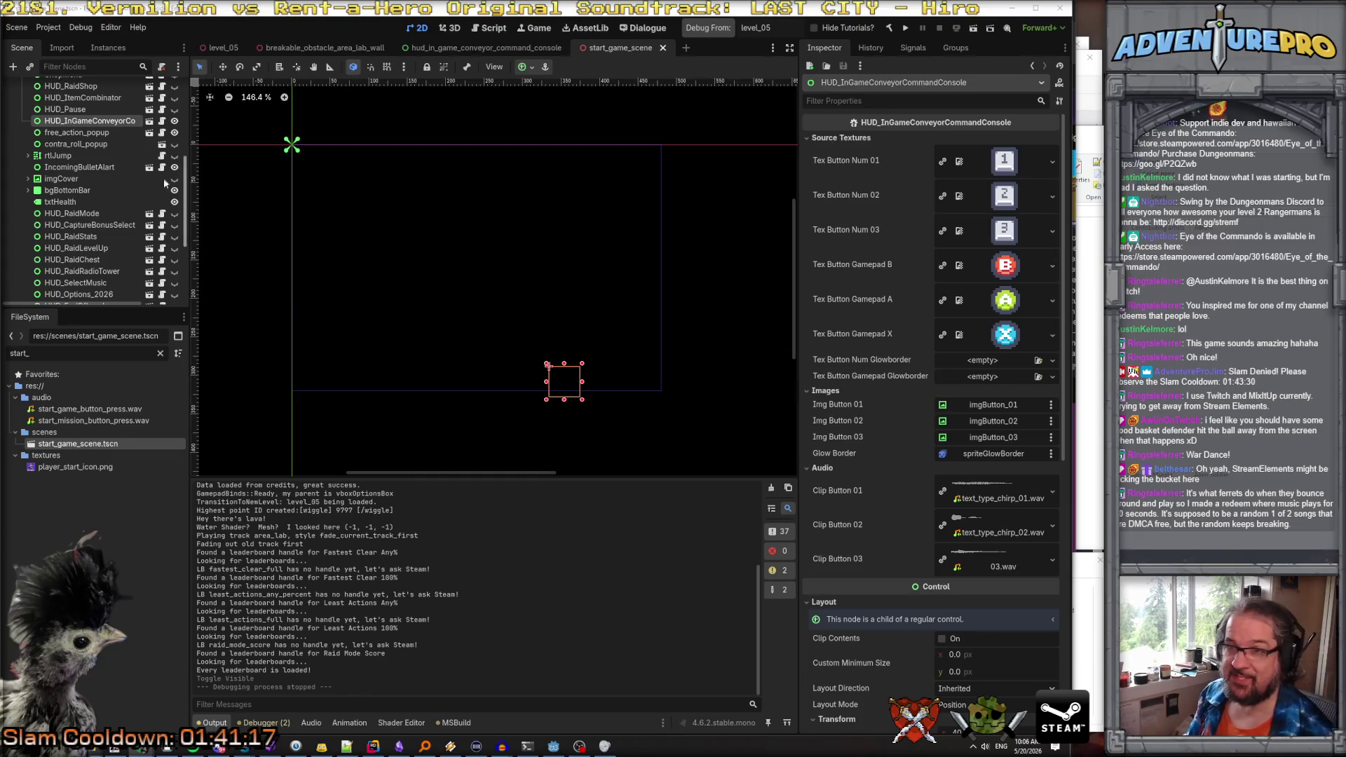
Toggle a HUD node's visibility in start_game_scene and bring up the command console script in Rider
{"action": "double_click", "coordinate": [175, 132]}
{"action": "double_click", "coordinate": [175, 132]}
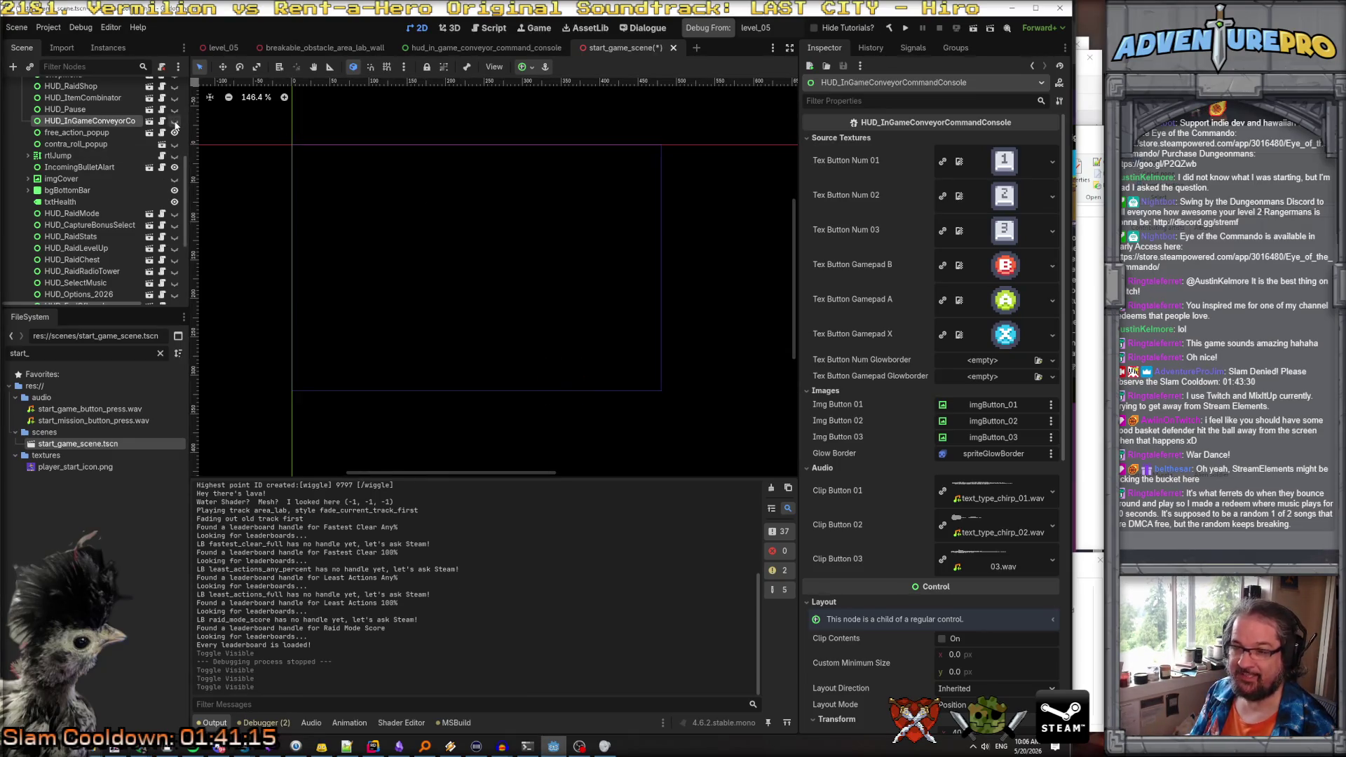
{"action": "left_click", "coordinate": [373, 746]}
{"action": "scroll", "coordinate": [598, 338], "scroll_direction": "up", "scroll_amount": 2}
Review HUD_InGameConveyorCommandConsole.cs, then open HUD_Main.cs at the theCommandConsole field on line 84
{"action": "scroll", "coordinate": [598, 337], "scroll_direction": "up", "scroll_amount": 20}
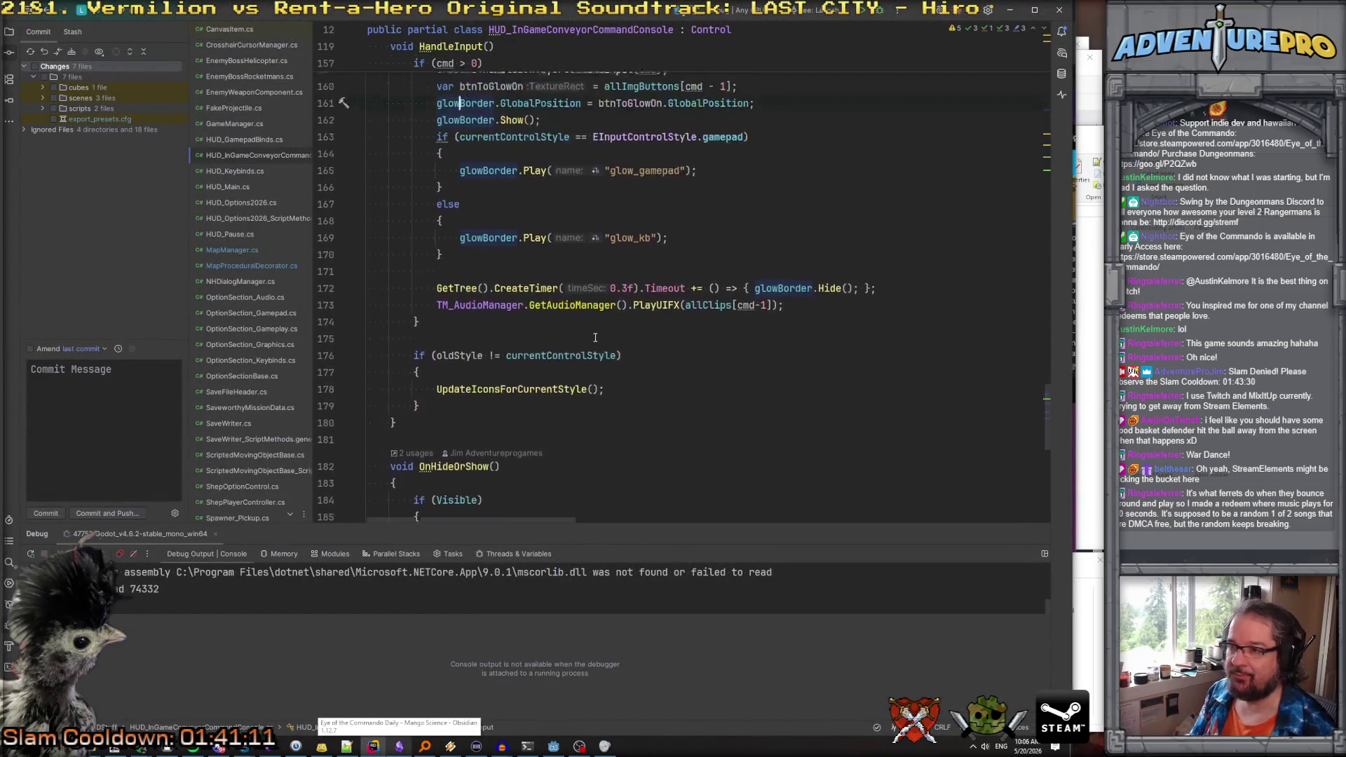
{"action": "scroll", "coordinate": [595, 338], "scroll_direction": "up", "scroll_amount": 18}
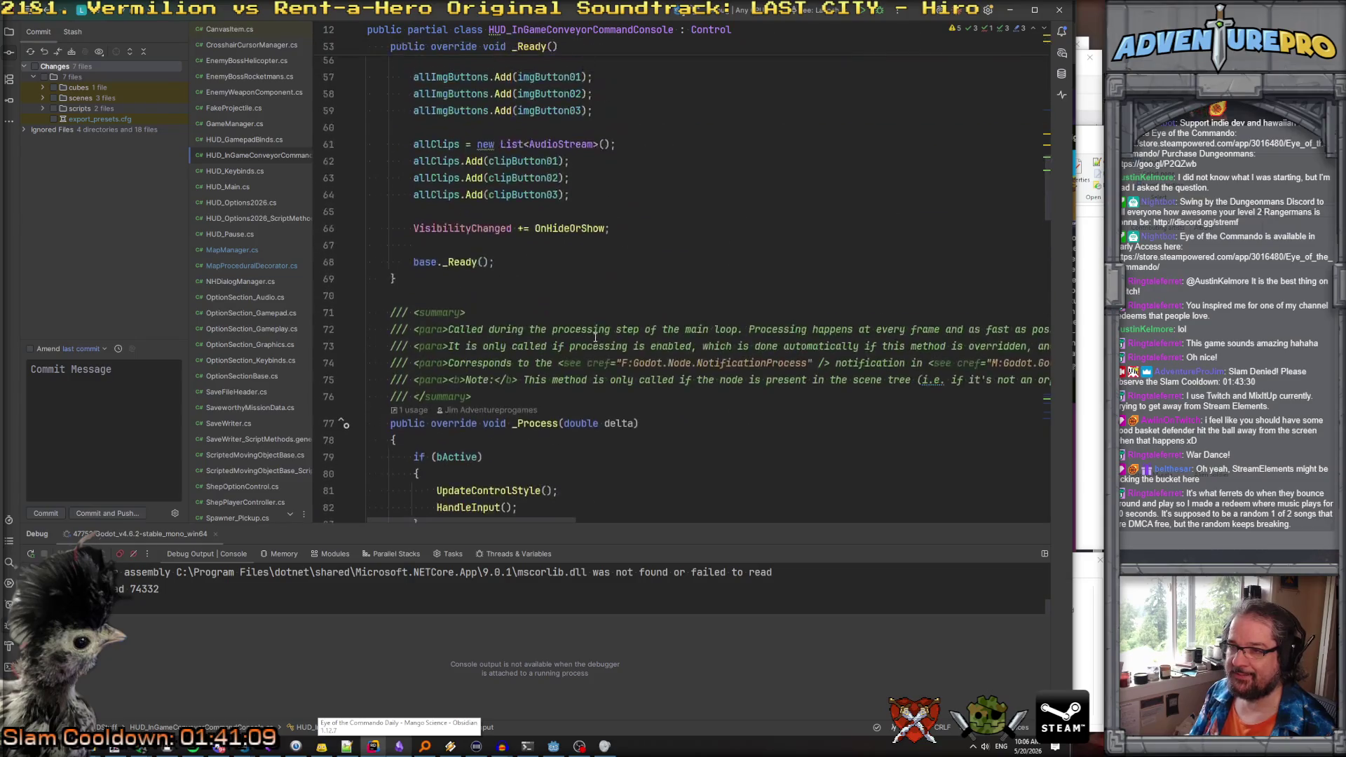
{"action": "scroll", "coordinate": [595, 338], "scroll_direction": "down", "scroll_amount": 4}
{"action": "scroll", "coordinate": [503, 335], "scroll_direction": "up", "scroll_amount": 12}
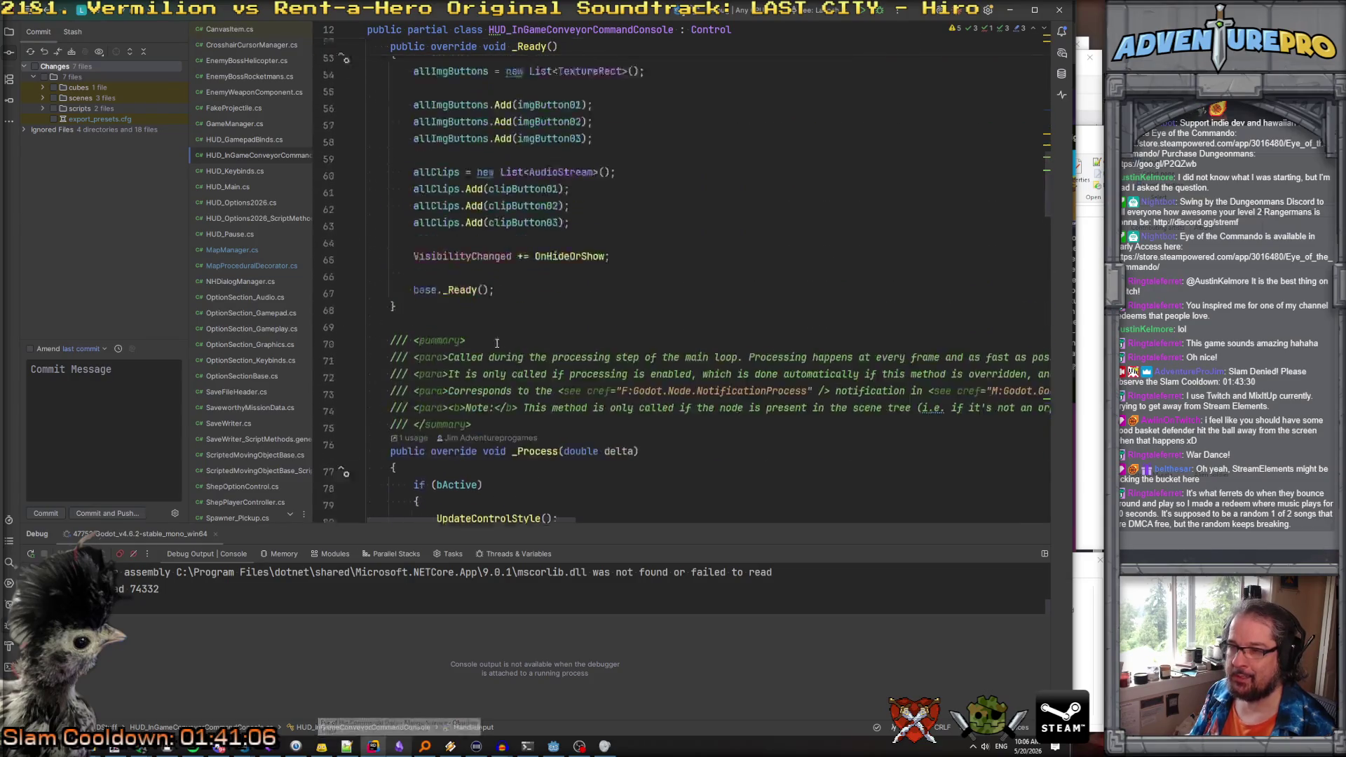
{"action": "scroll", "coordinate": [503, 335], "scroll_direction": "down", "scroll_amount": 16}
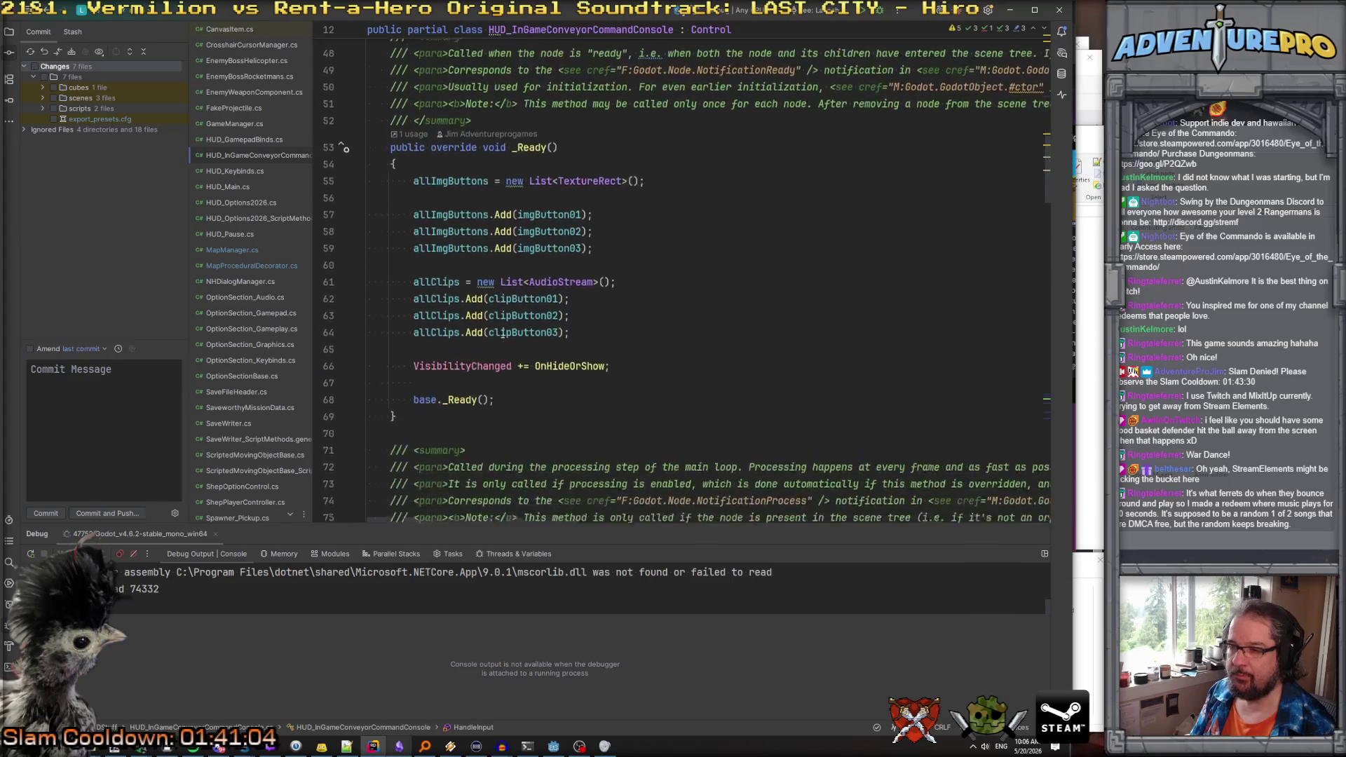
{"action": "scroll", "coordinate": [503, 334], "scroll_direction": "down", "scroll_amount": 8}
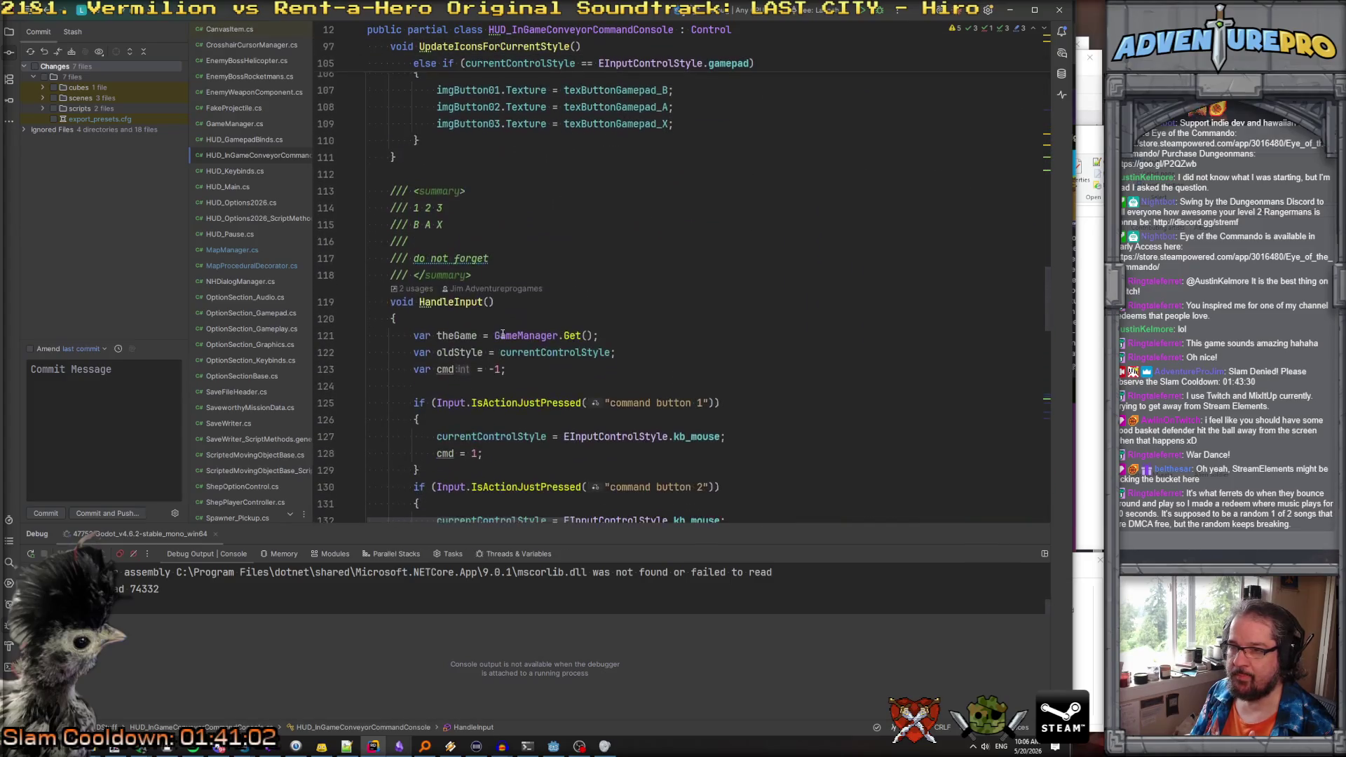
{"action": "left_click", "coordinate": [248, 188]}
{"action": "left_click", "coordinate": [653, 223]}
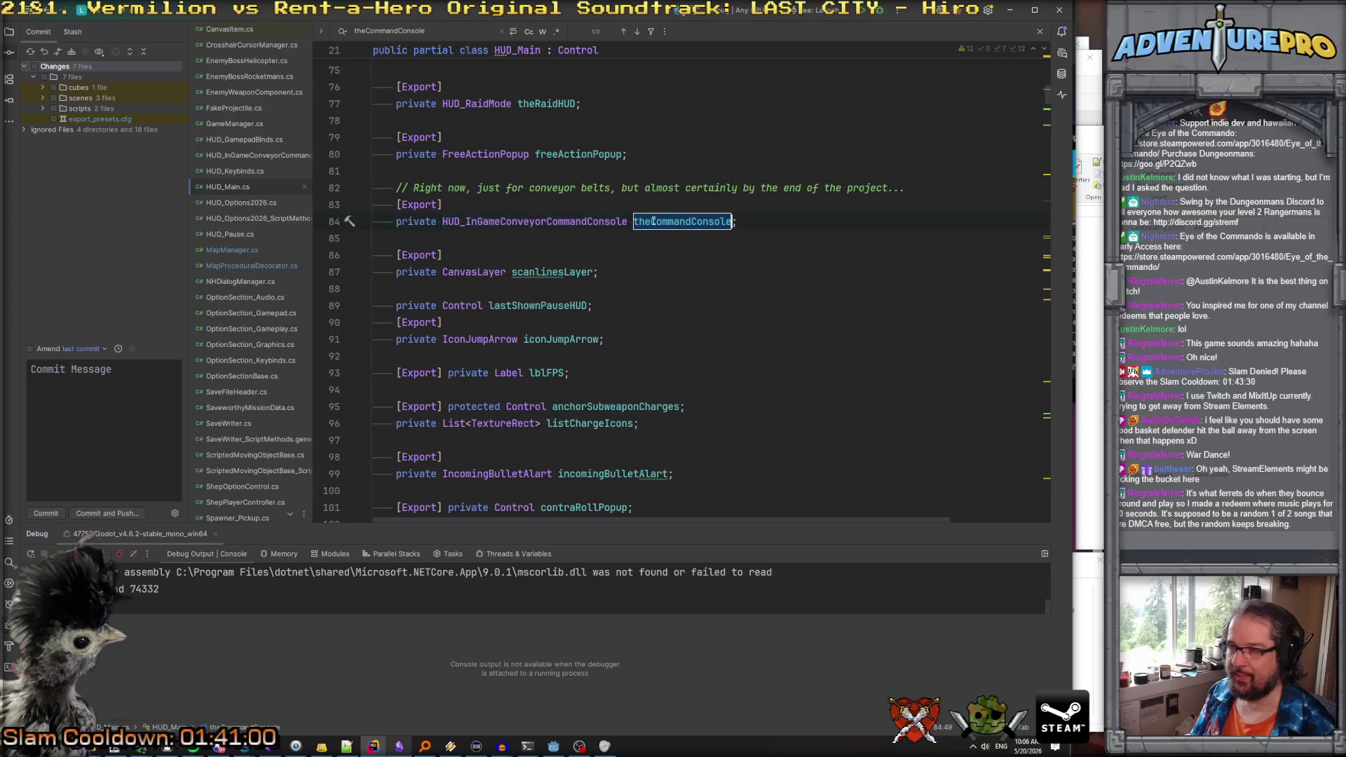
Trace theCommandConsole usages to ShowCommandConsole and open its call in ShepPlayerController
{"action": "key", "text": "alt+F7"}
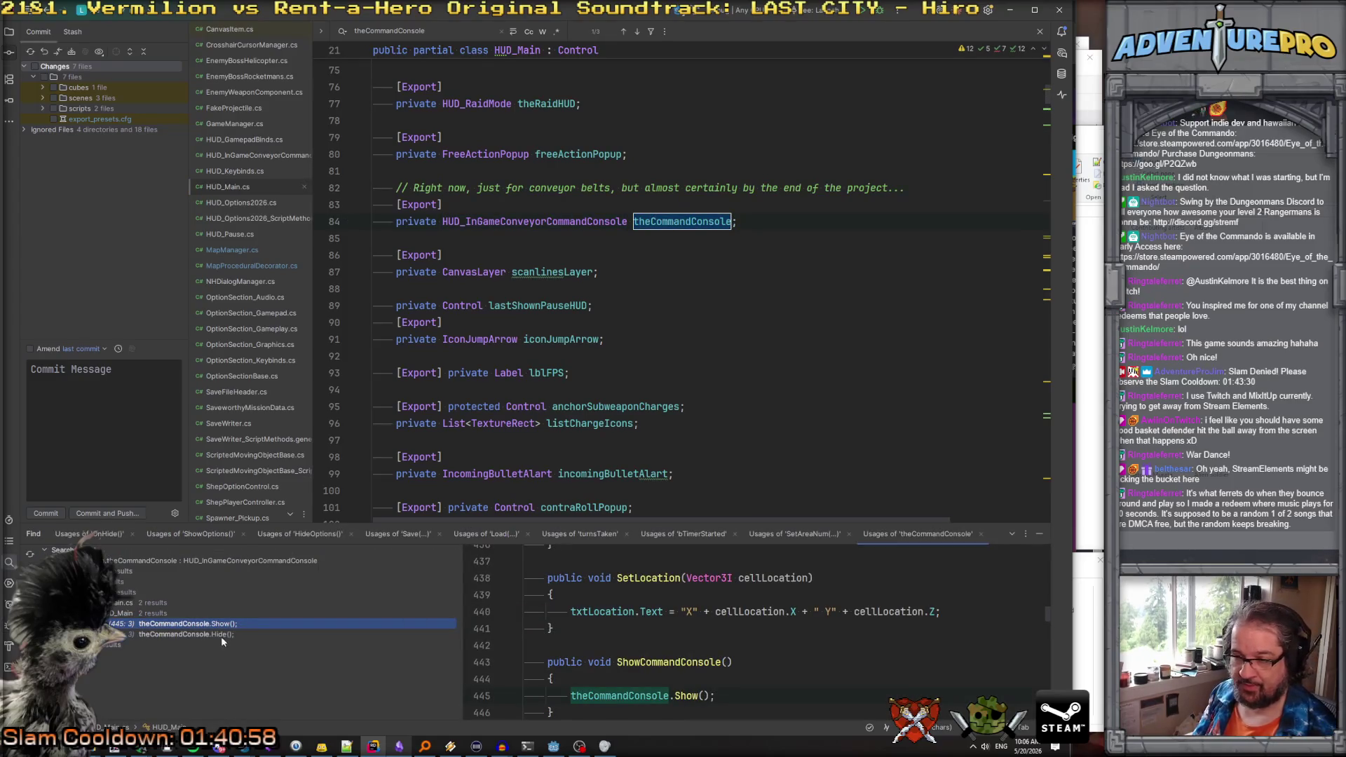
{"action": "double_click", "coordinate": [210, 624]}
{"action": "left_click", "coordinate": [514, 188]}
{"action": "key", "text": "alt+F7"}
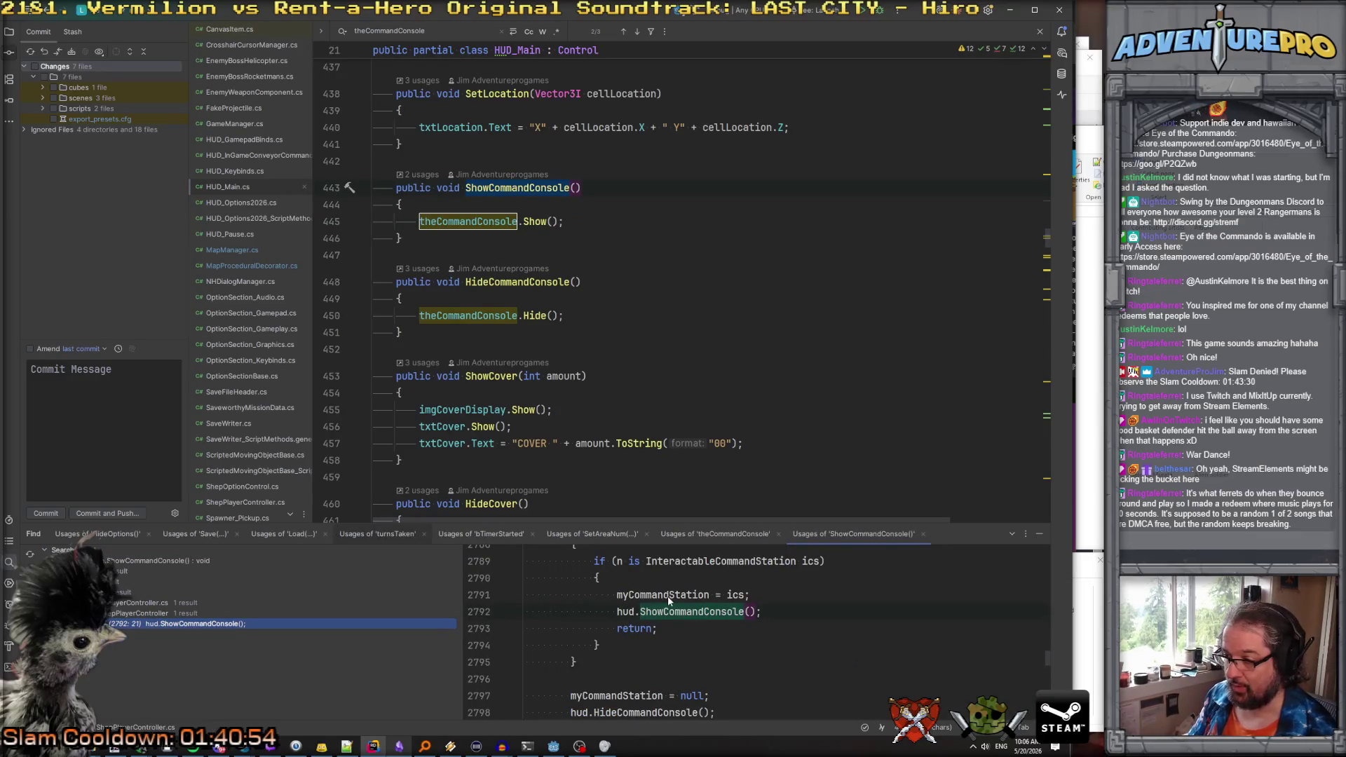
{"action": "scroll", "coordinate": [667, 596], "scroll_direction": "up", "scroll_amount": 9}
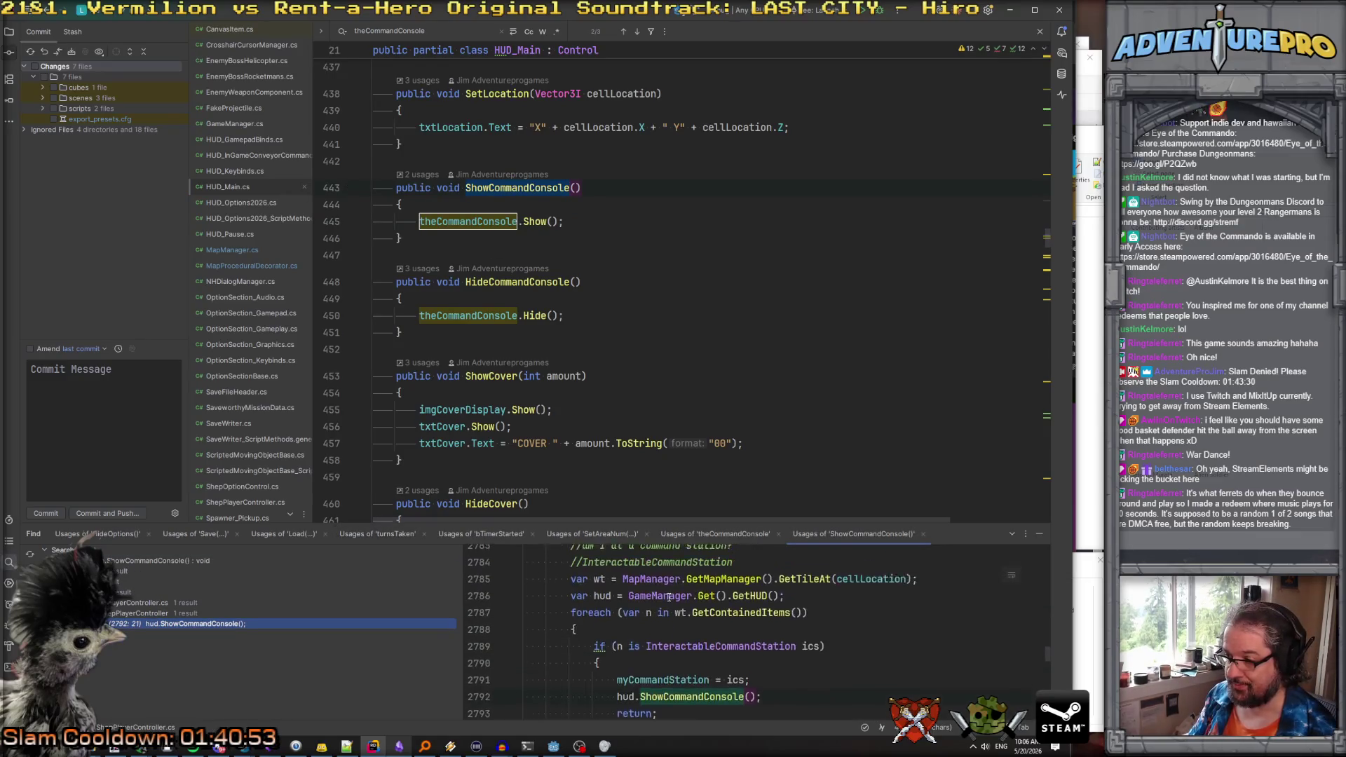
{"action": "double_click", "coordinate": [175, 625]}
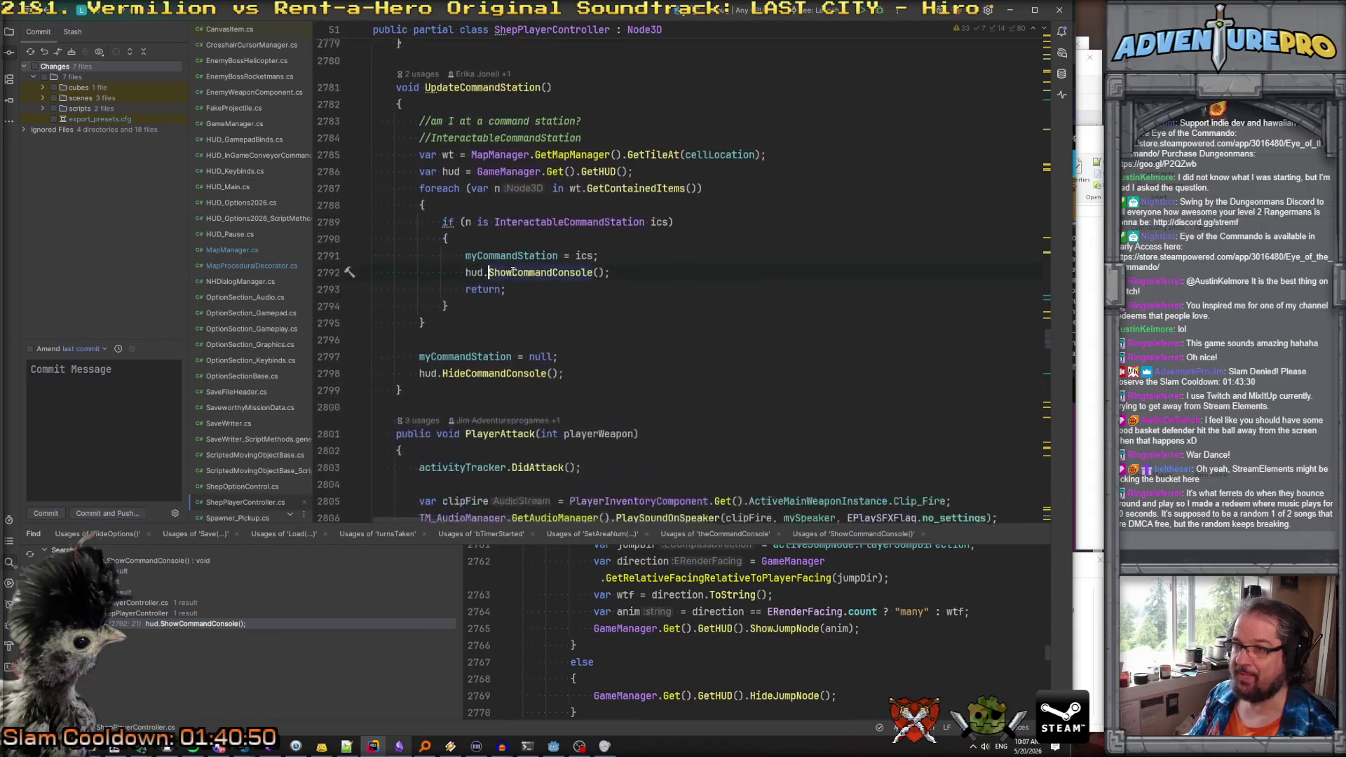
Set a breakpoint on the if check at line 2789 inside UpdateCommandStation
{"action": "scroll", "coordinate": [513, 273], "scroll_direction": "up", "scroll_amount": 1}
{"action": "double_click", "coordinate": [481, 136]}
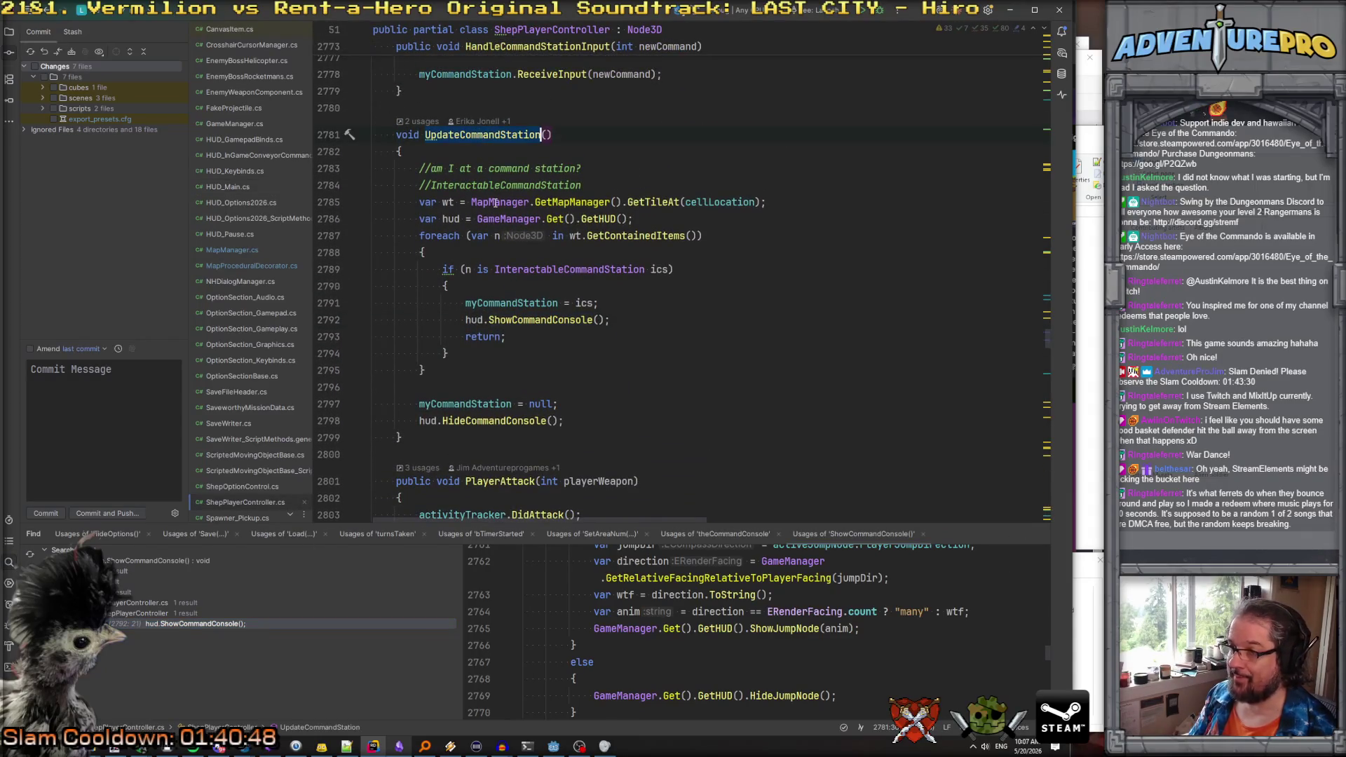
{"action": "left_click", "coordinate": [477, 270]}
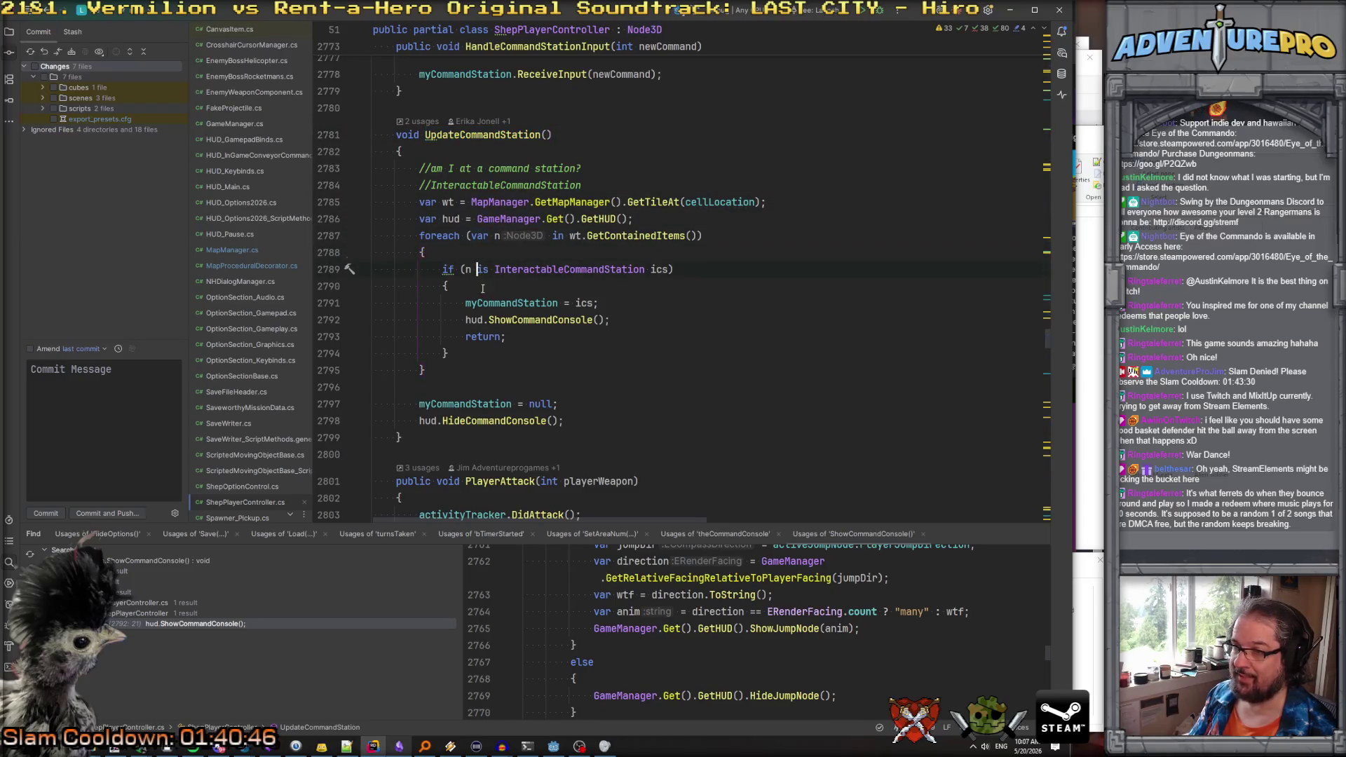
{"action": "left_click", "coordinate": [484, 303]}
{"action": "left_click", "coordinate": [484, 319]}
{"action": "left_click", "coordinate": [453, 270]}
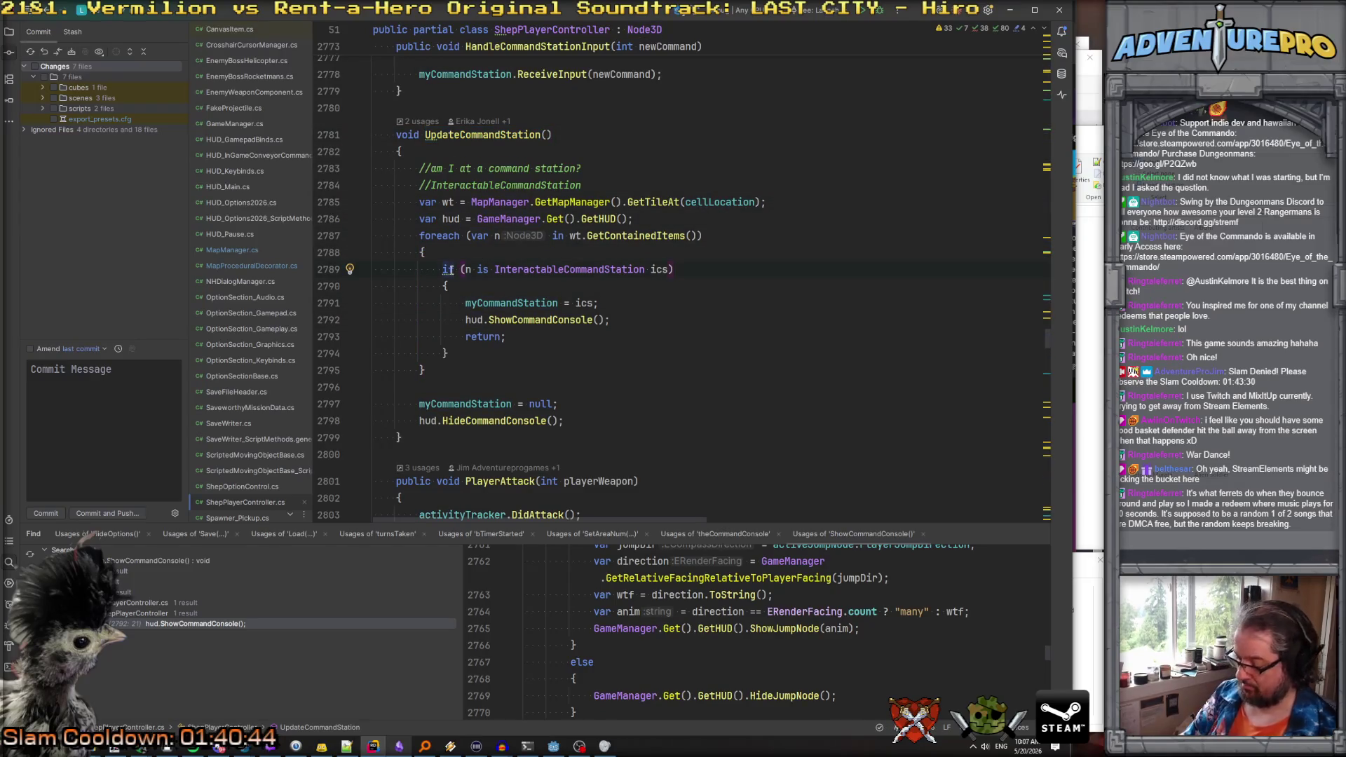
{"action": "key", "text": "F9"}
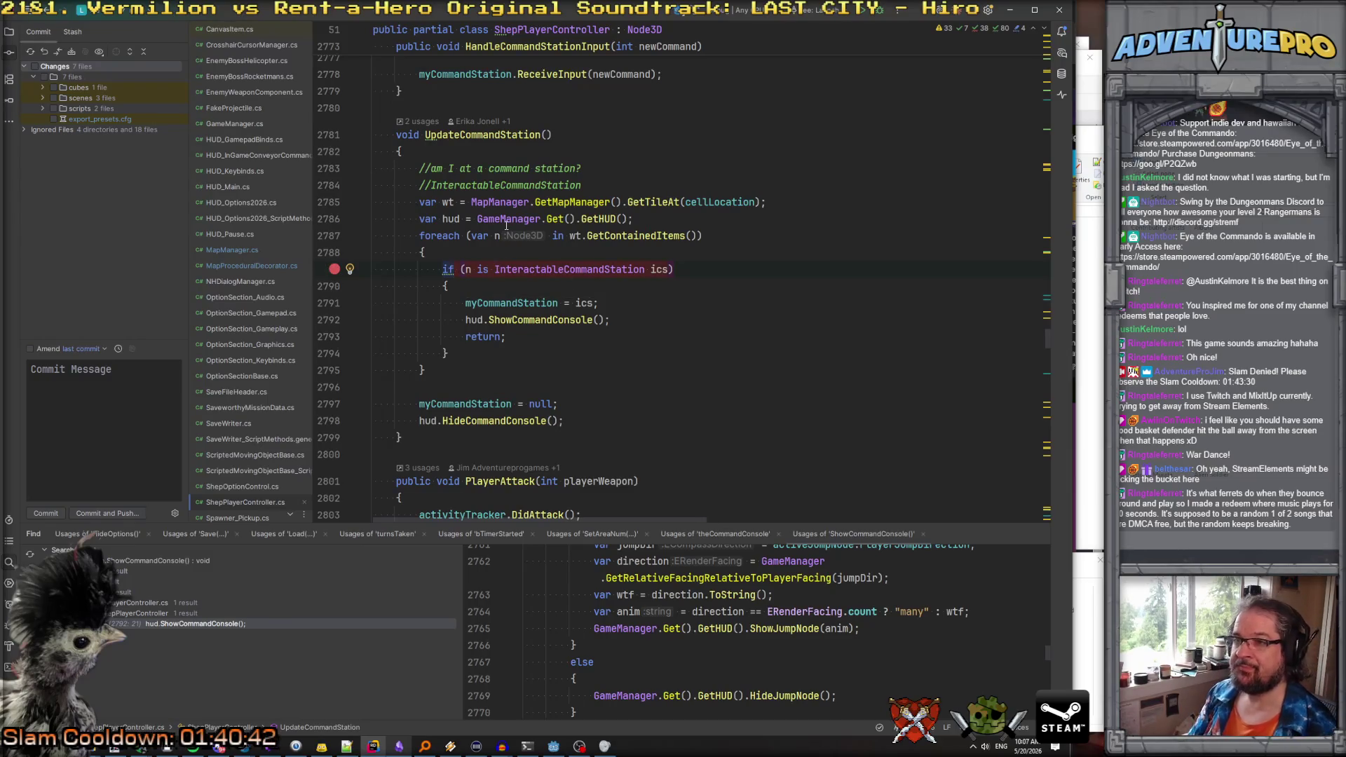
Find UpdateCommandStation's usages and open its line 2709 call in HandleEndOfTurnCleanup
{"action": "left_click", "coordinate": [554, 134]}
{"action": "key", "text": "shift+F12"}
{"action": "left_click", "coordinate": [185, 626]}
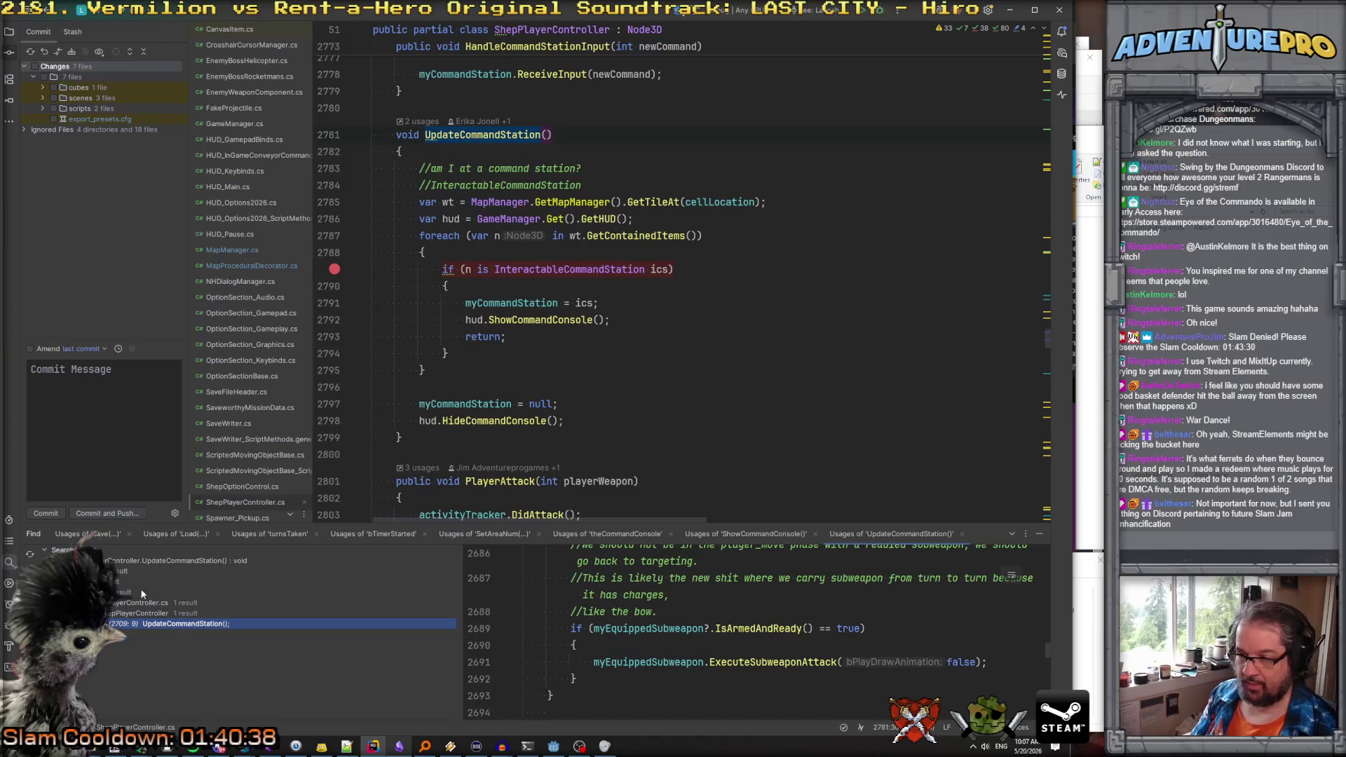
{"action": "double_click", "coordinate": [188, 625]}
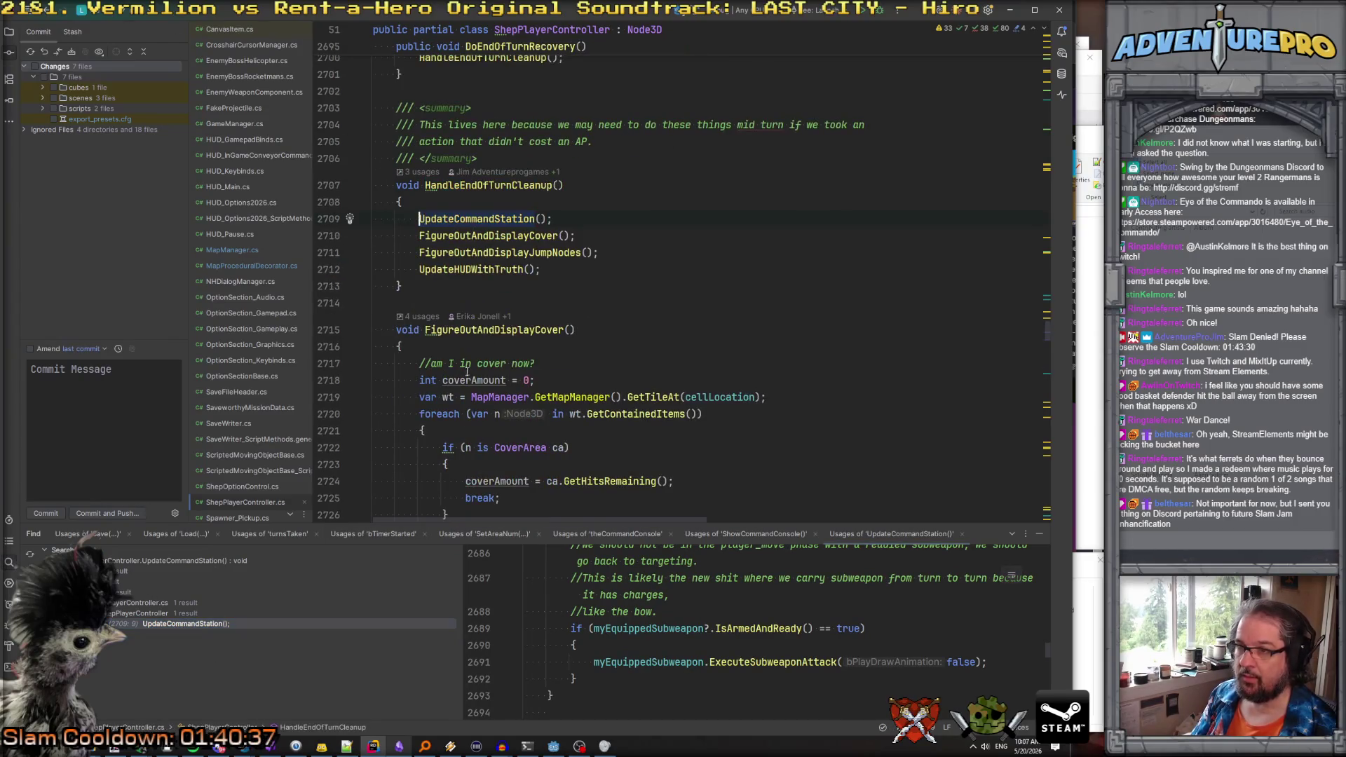
{"action": "scroll", "coordinate": [487, 243], "scroll_direction": "up", "scroll_amount": 1}
Check the UpdateCommandStation call on line 2709, then save the Godot scene and launch the game
{"action": "left_click", "coordinate": [477, 270]}
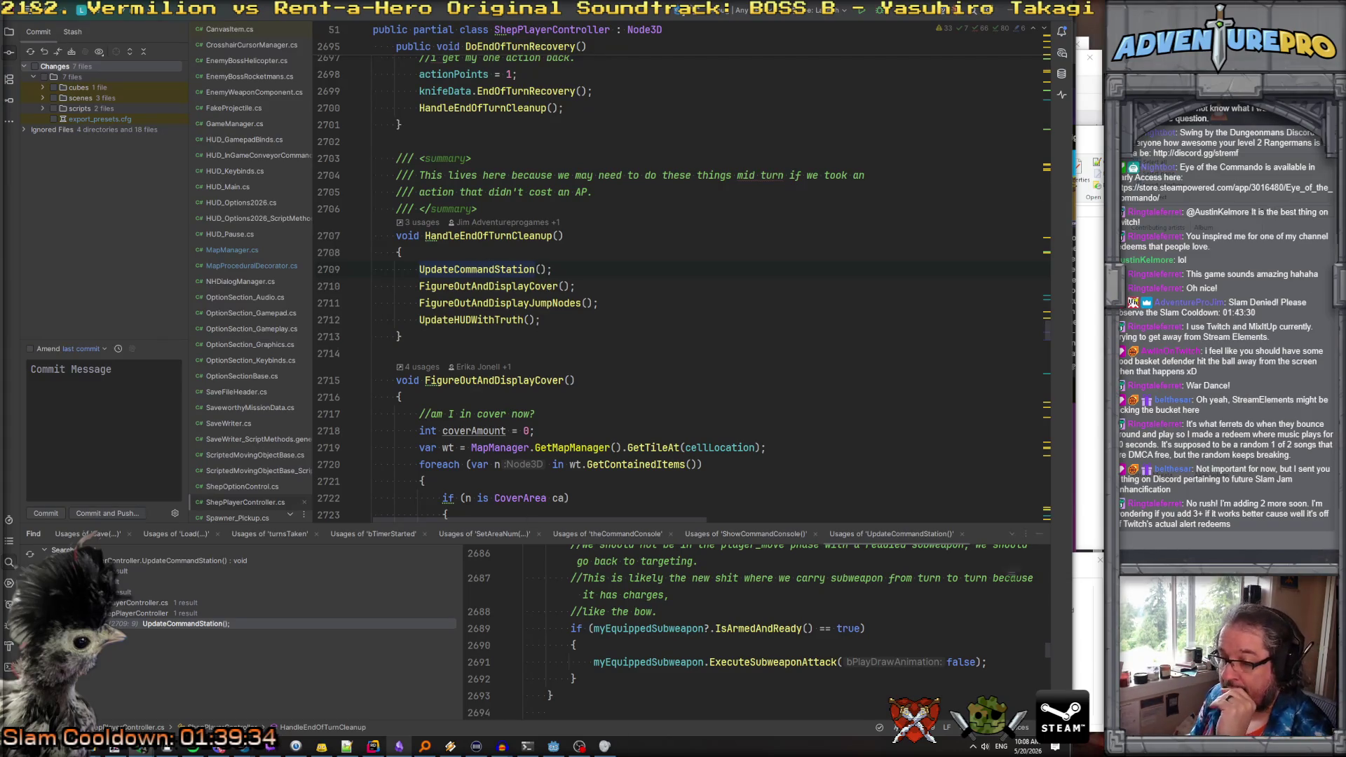
{"action": "left_click", "coordinate": [553, 747]}
{"action": "left_click", "coordinate": [722, 31]}
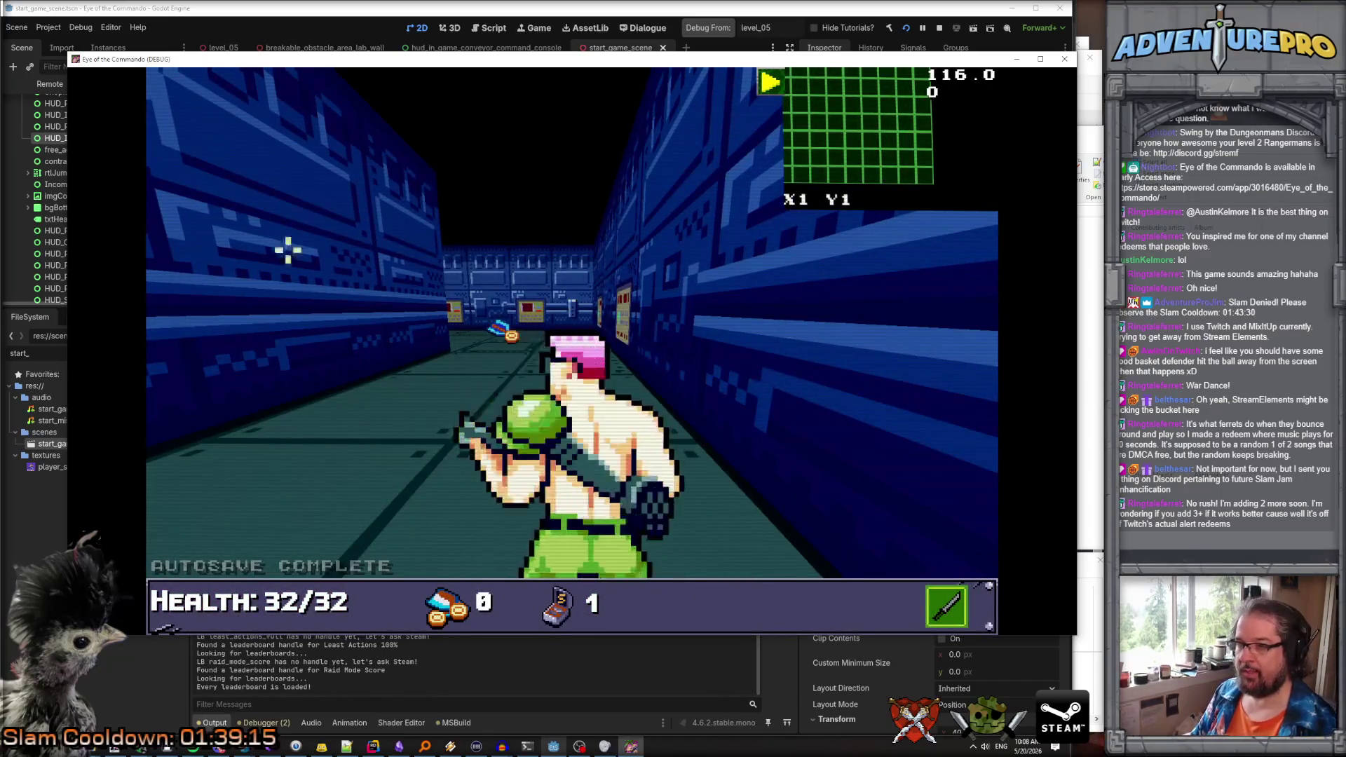
Teleport with TP 40 10 and grant all gear with WARGOD, dismissing the TDR-451 popup
{"action": "key", "text": "grave"}
{"action": "type", "text": "TP 40 10"}
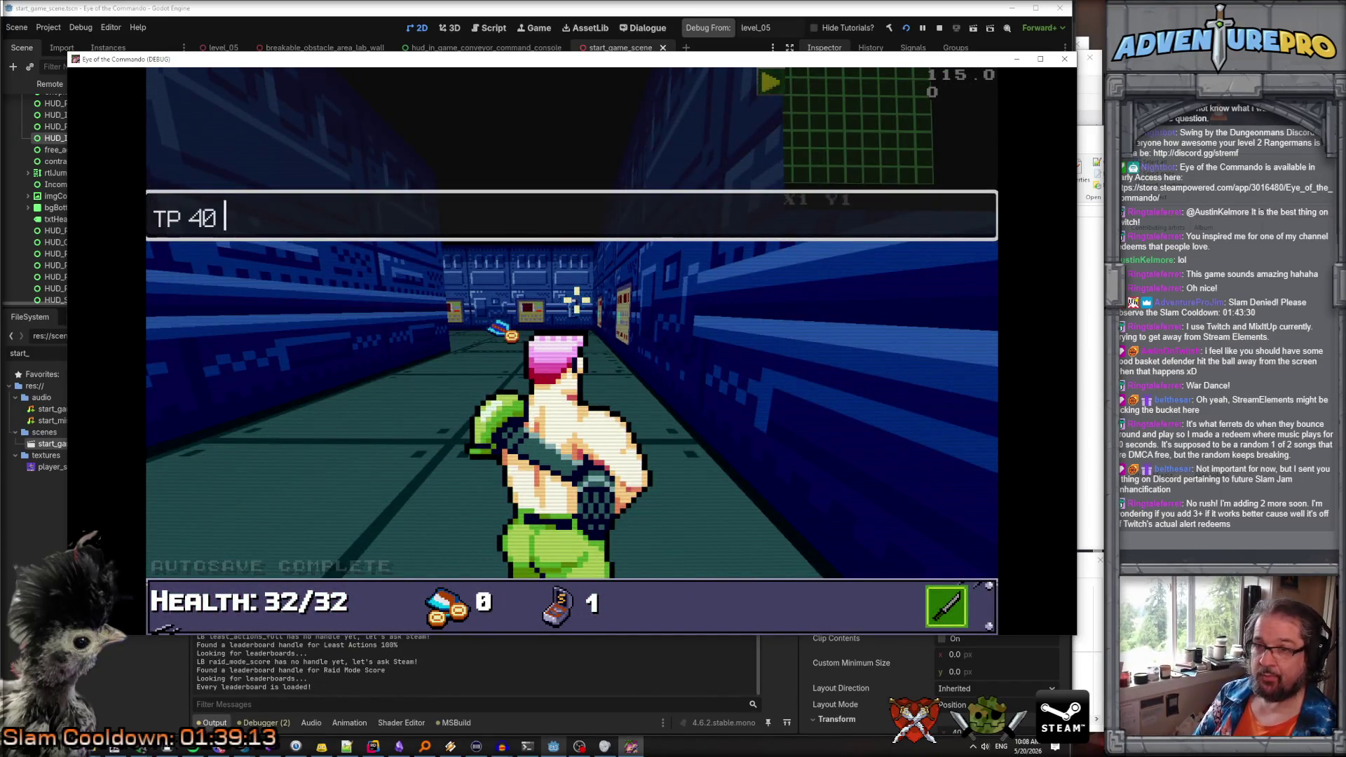
{"action": "key", "text": "Return"}
{"action": "key", "text": "grave"}
{"action": "key", "text": "grave"}
{"action": "type", "text": "W"}
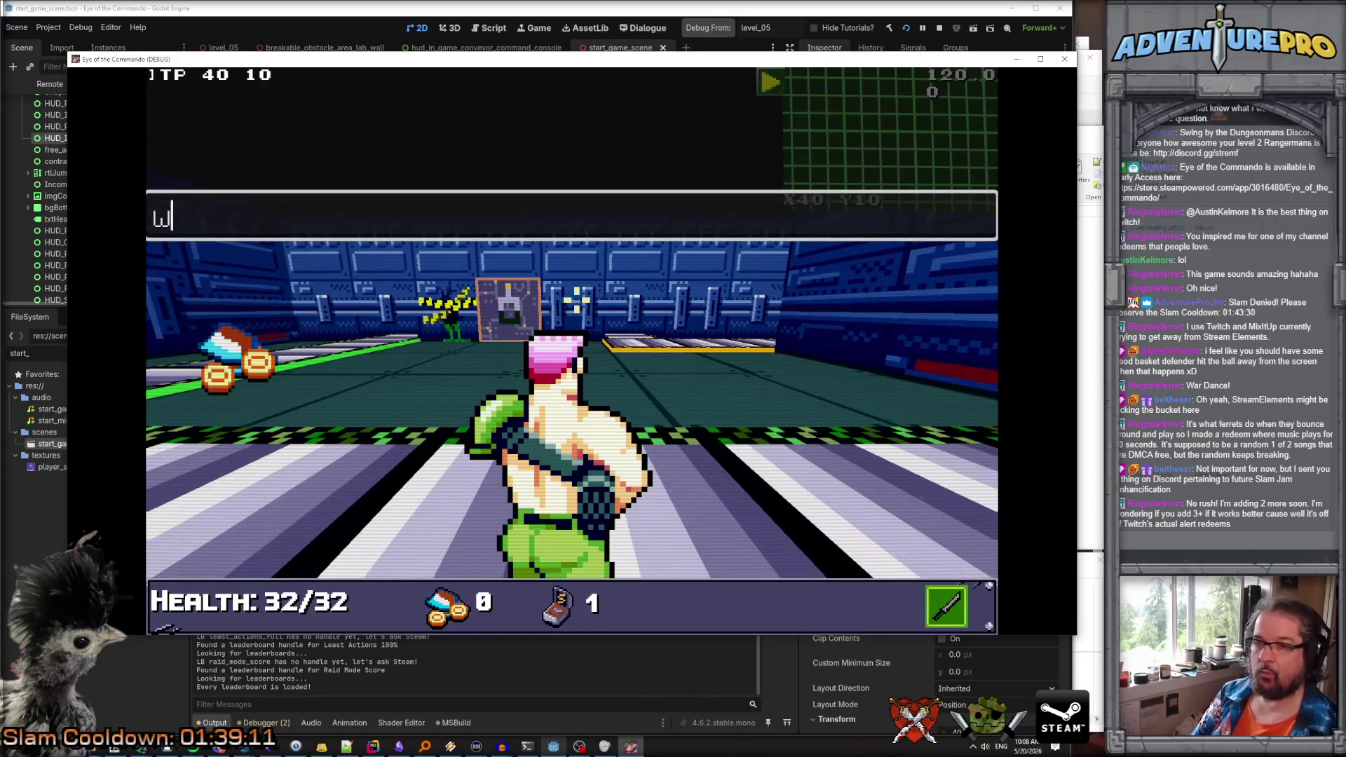
{"action": "type", "text": "ARGOD"}
{"action": "key", "text": "Return"}
{"action": "key", "text": "grave"}
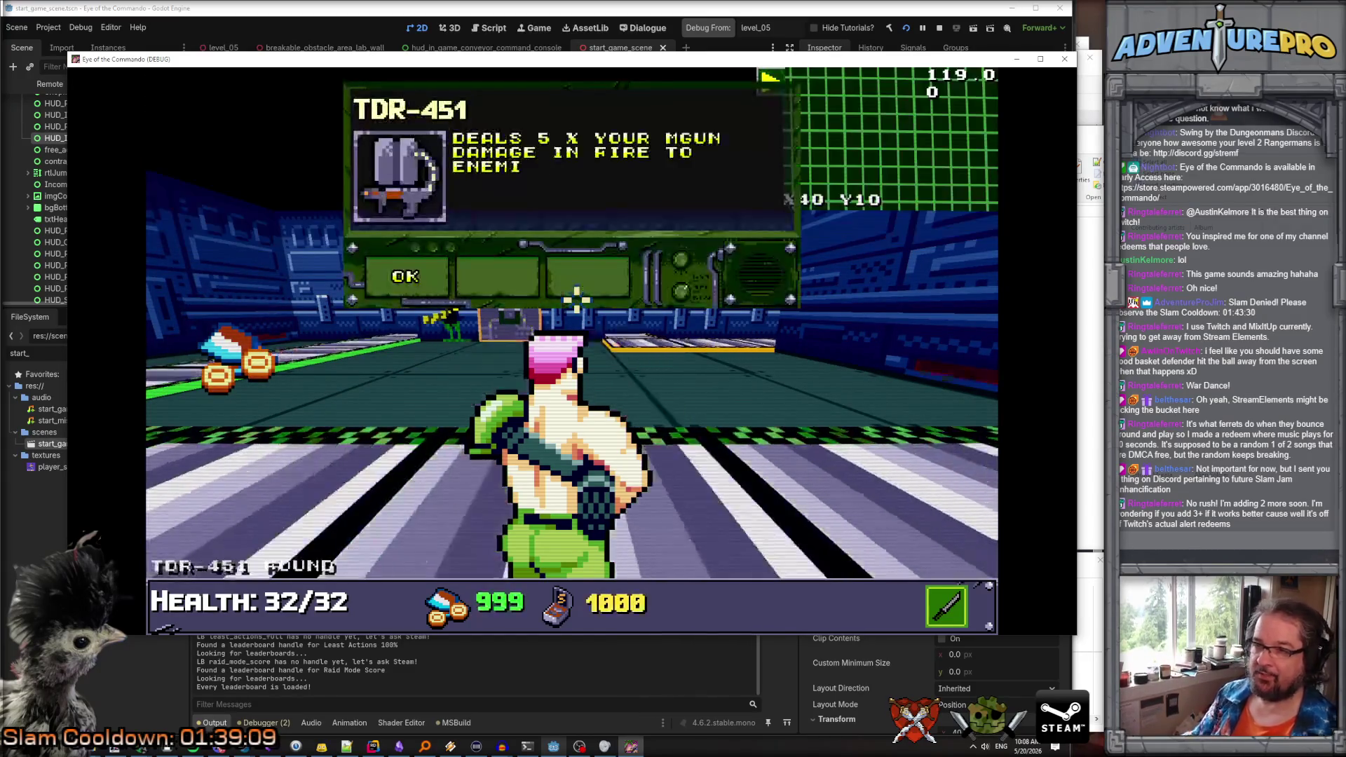
{"action": "left_click", "coordinate": [409, 277]}
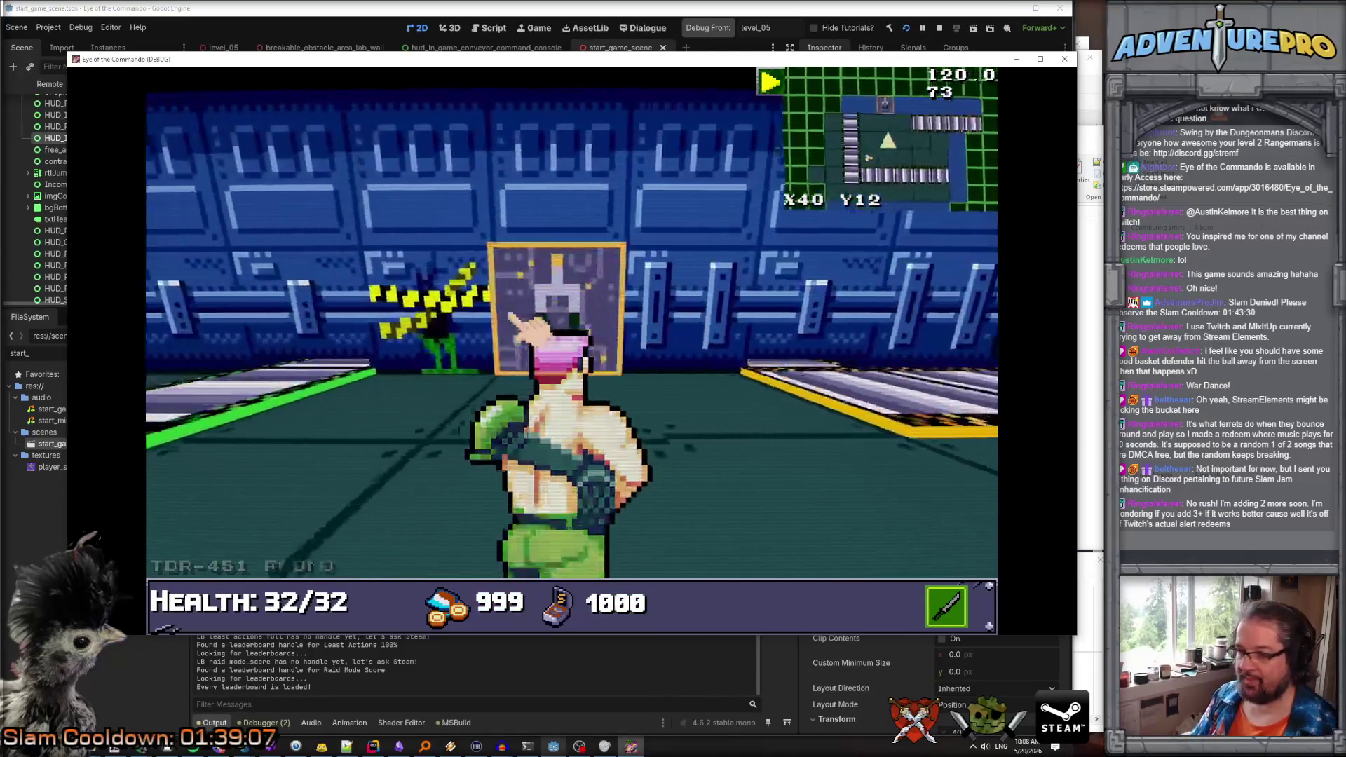
Equip the flamethrower from the backpack and fire it while advancing down the corridor
{"action": "key", "text": "i"}
{"action": "left_click_drag", "start_coordinate": [391, 366], "coordinate": [279, 346]}
{"action": "key", "text": "i"}
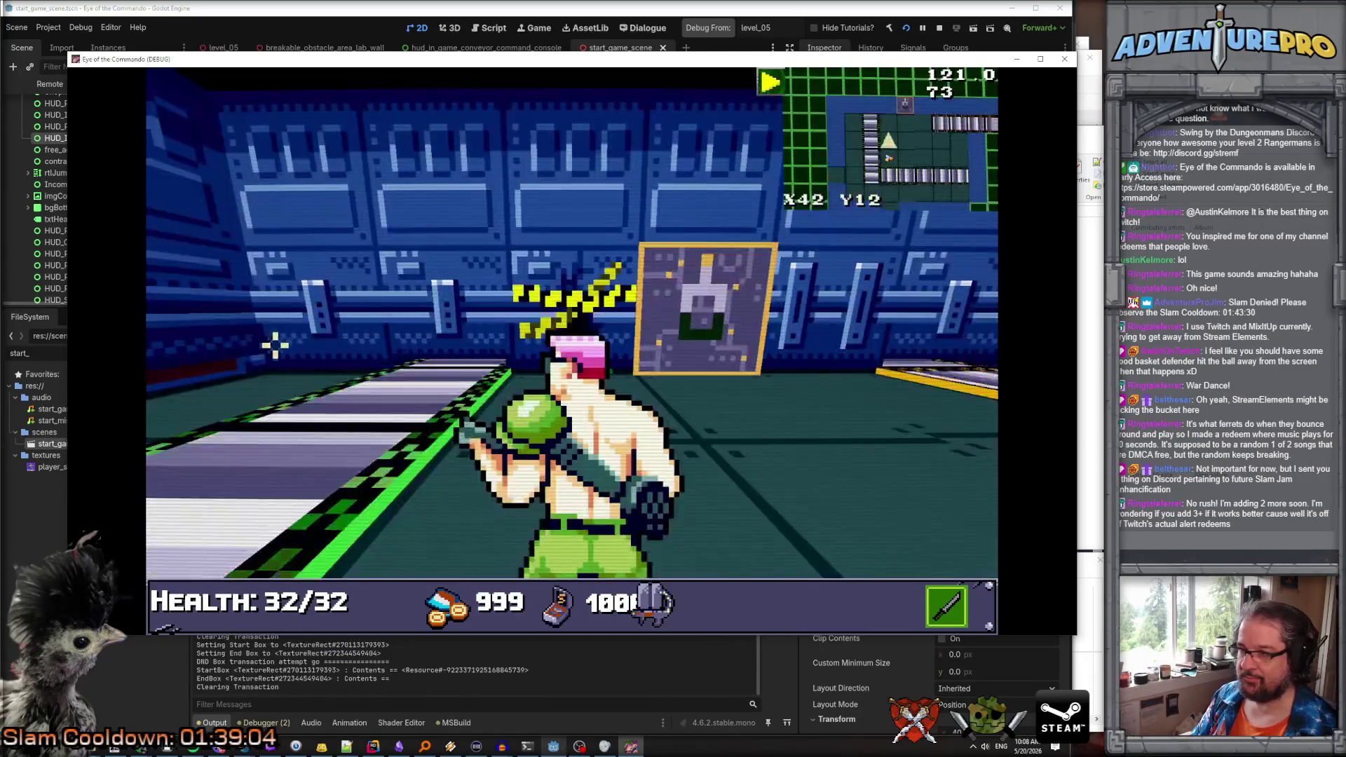
{"action": "key", "text": "Up"}
{"action": "key", "text": "Up"}
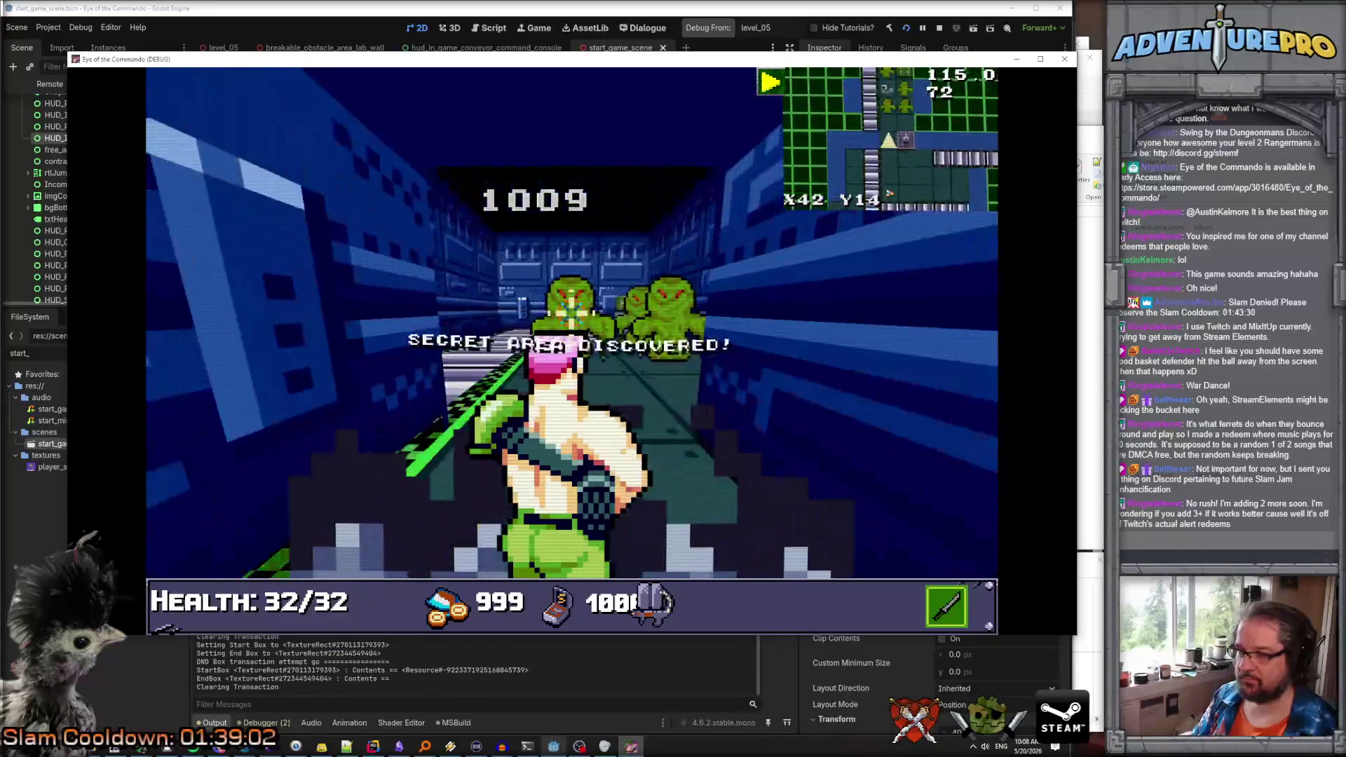
{"action": "key", "text": "space"}
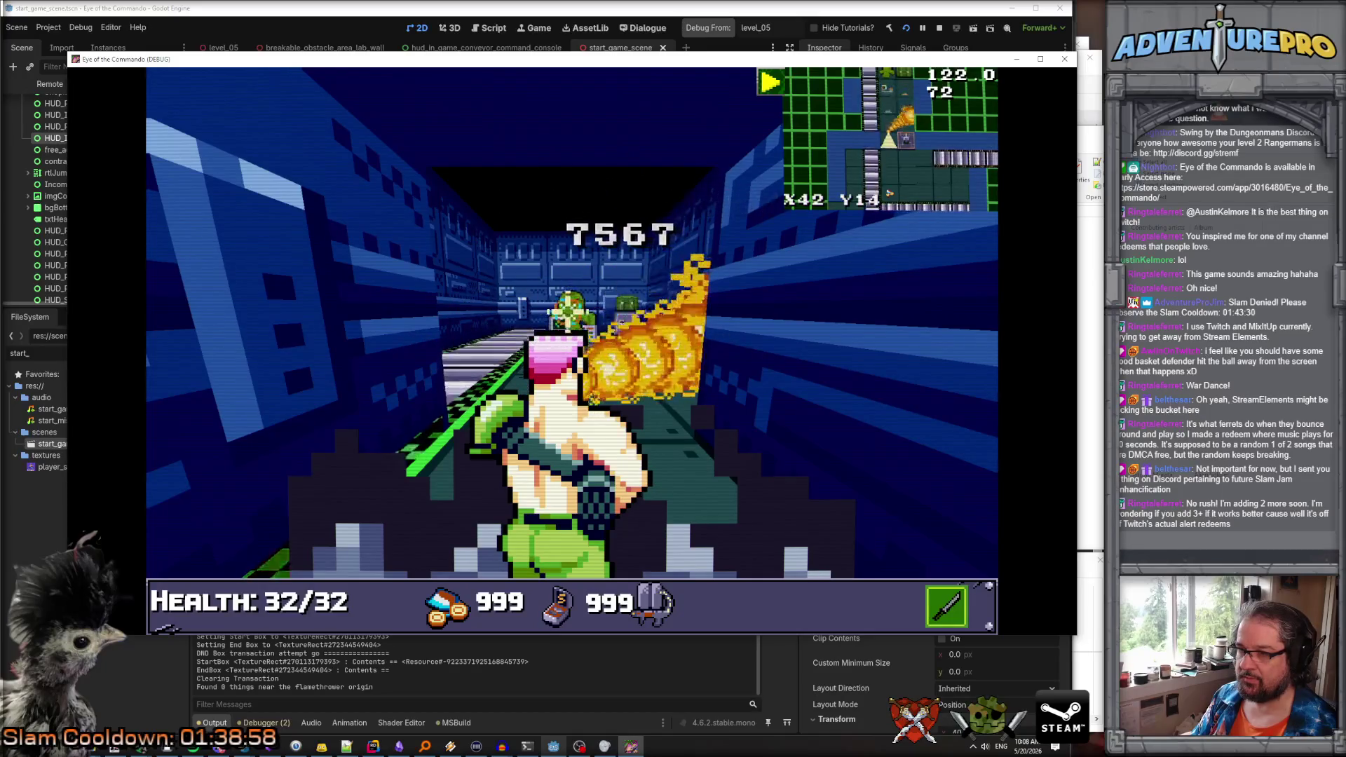
{"action": "key", "text": "Up"}
{"action": "key", "text": "Up"}
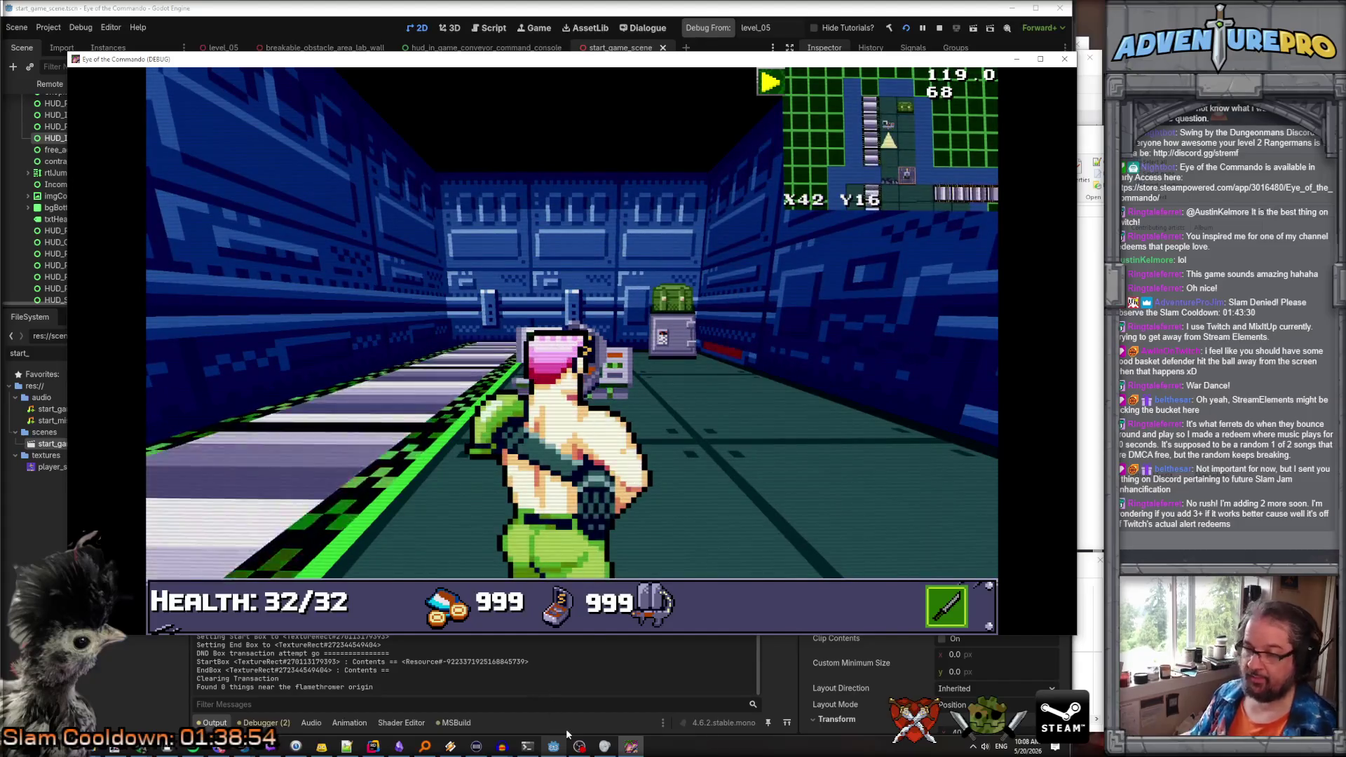
{"action": "left_click", "coordinate": [373, 747]}
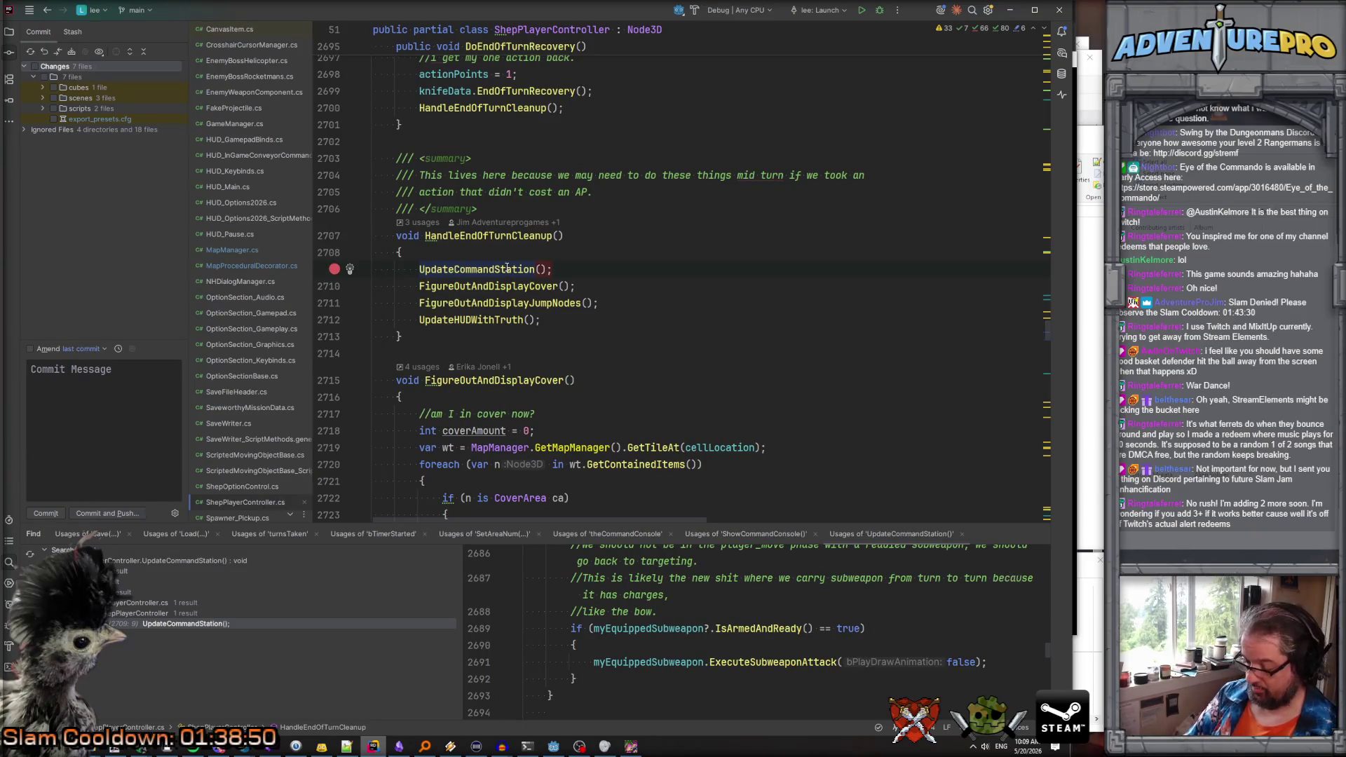
Attach Rider's debugger to the running game, then move the commando until the UpdateCommandStation breakpoint hits
{"action": "key", "text": "shift+F9"}
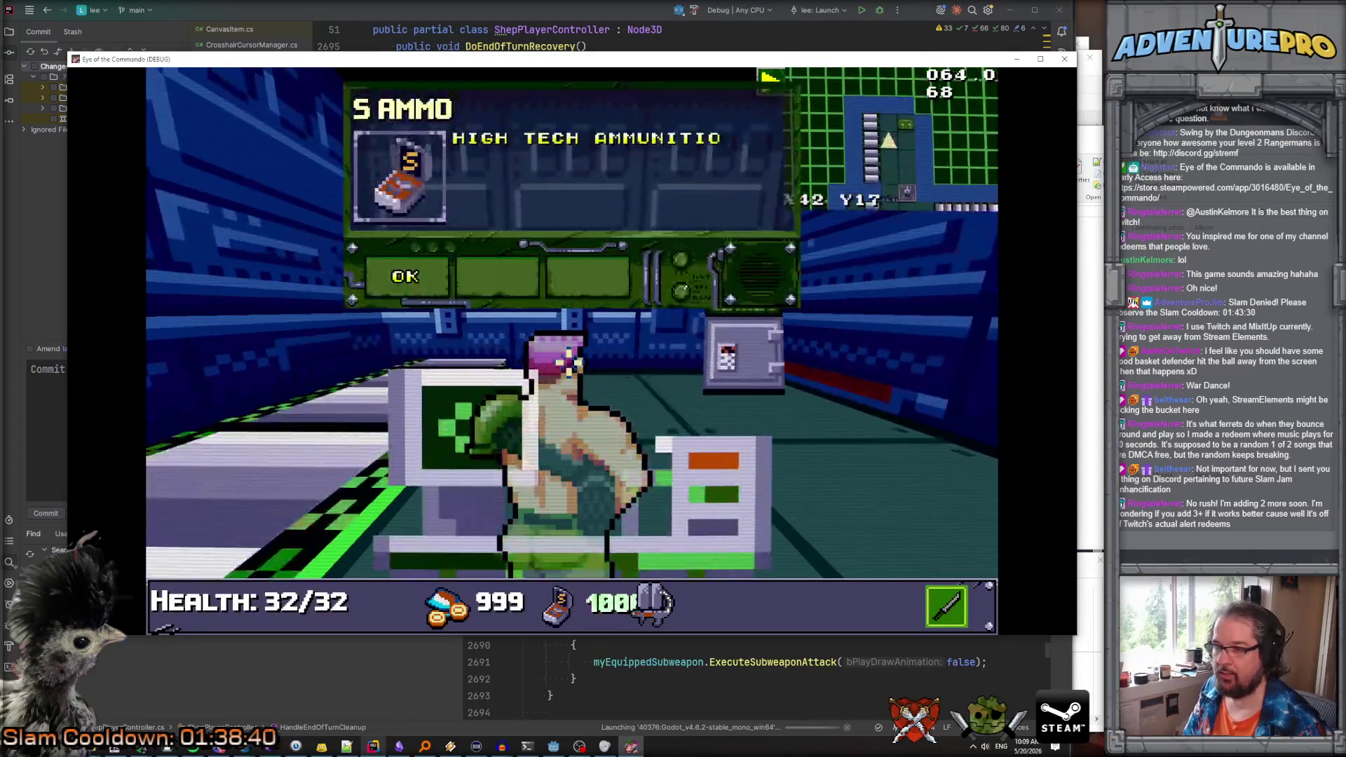
{"action": "left_click", "coordinate": [414, 275]}
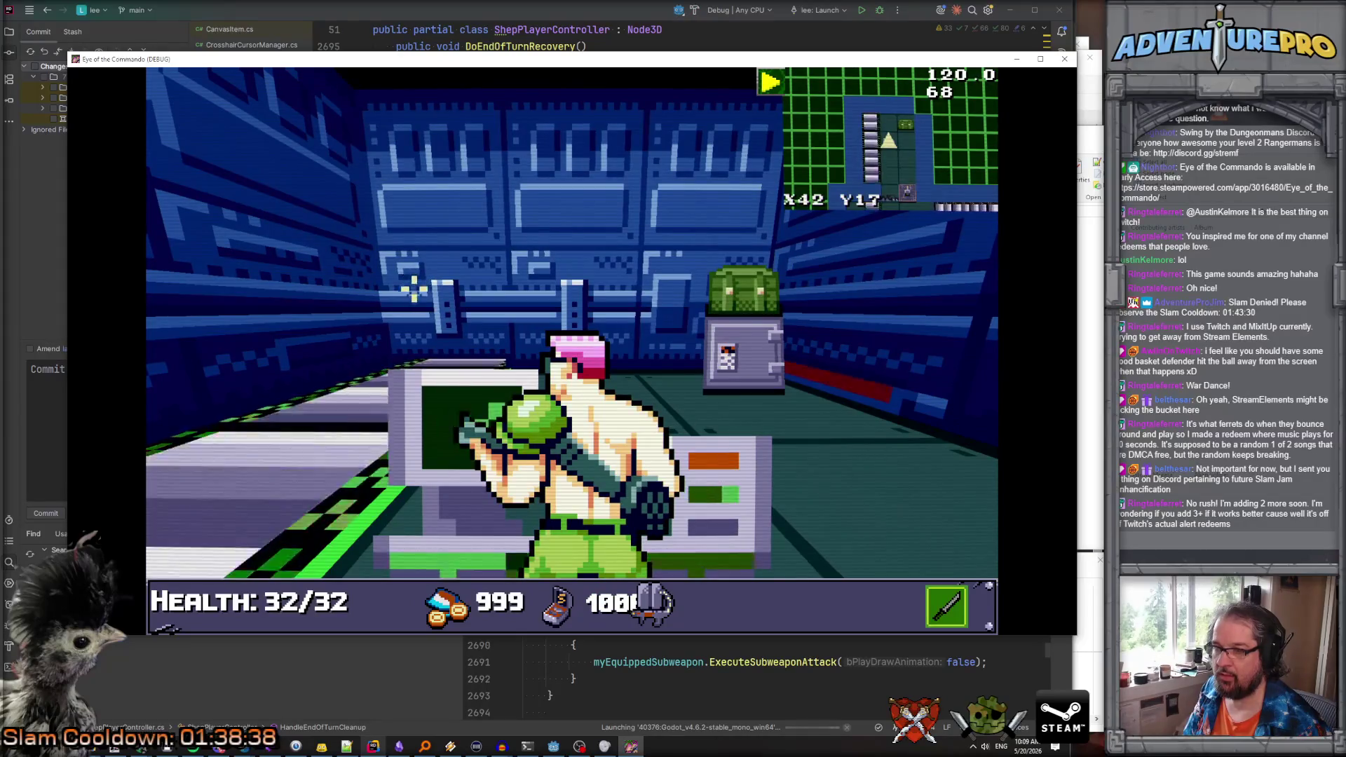
{"action": "key", "text": "w"}
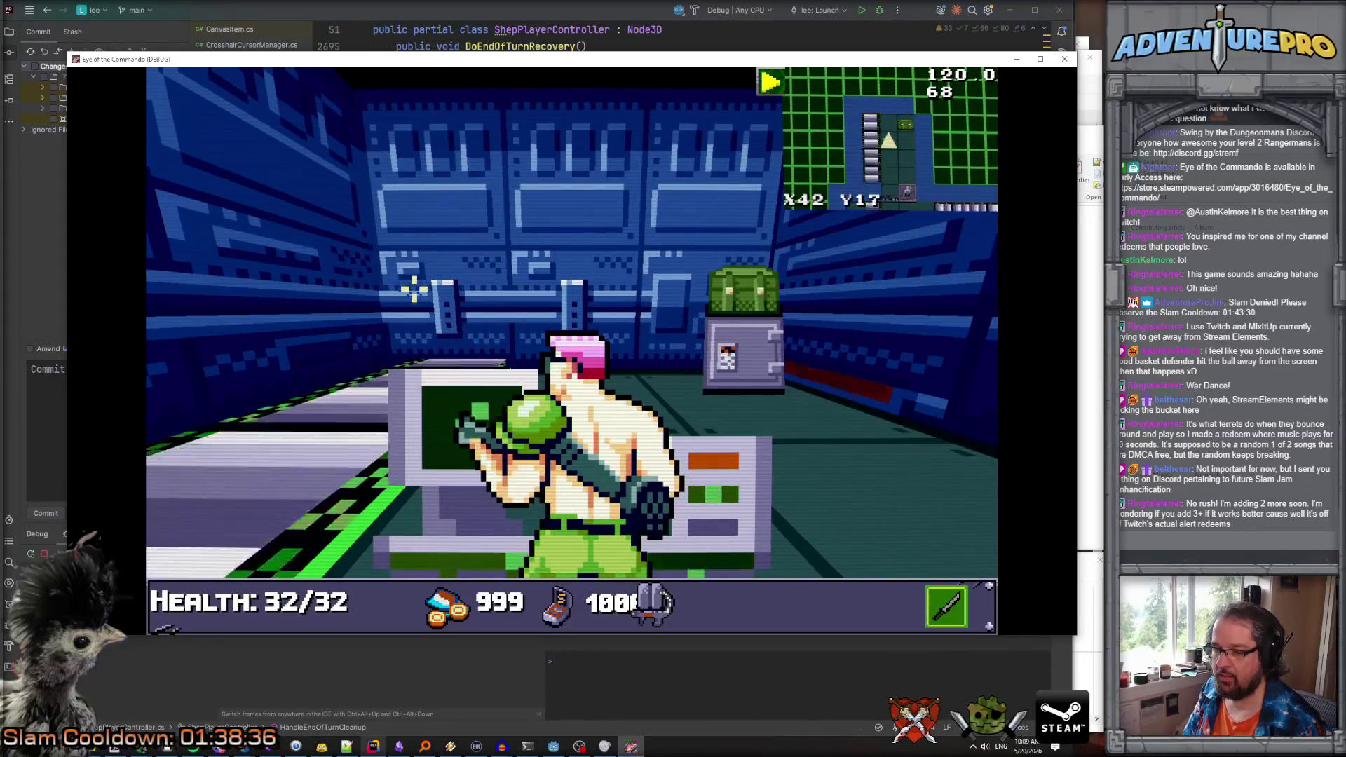
{"action": "key", "text": "a"}
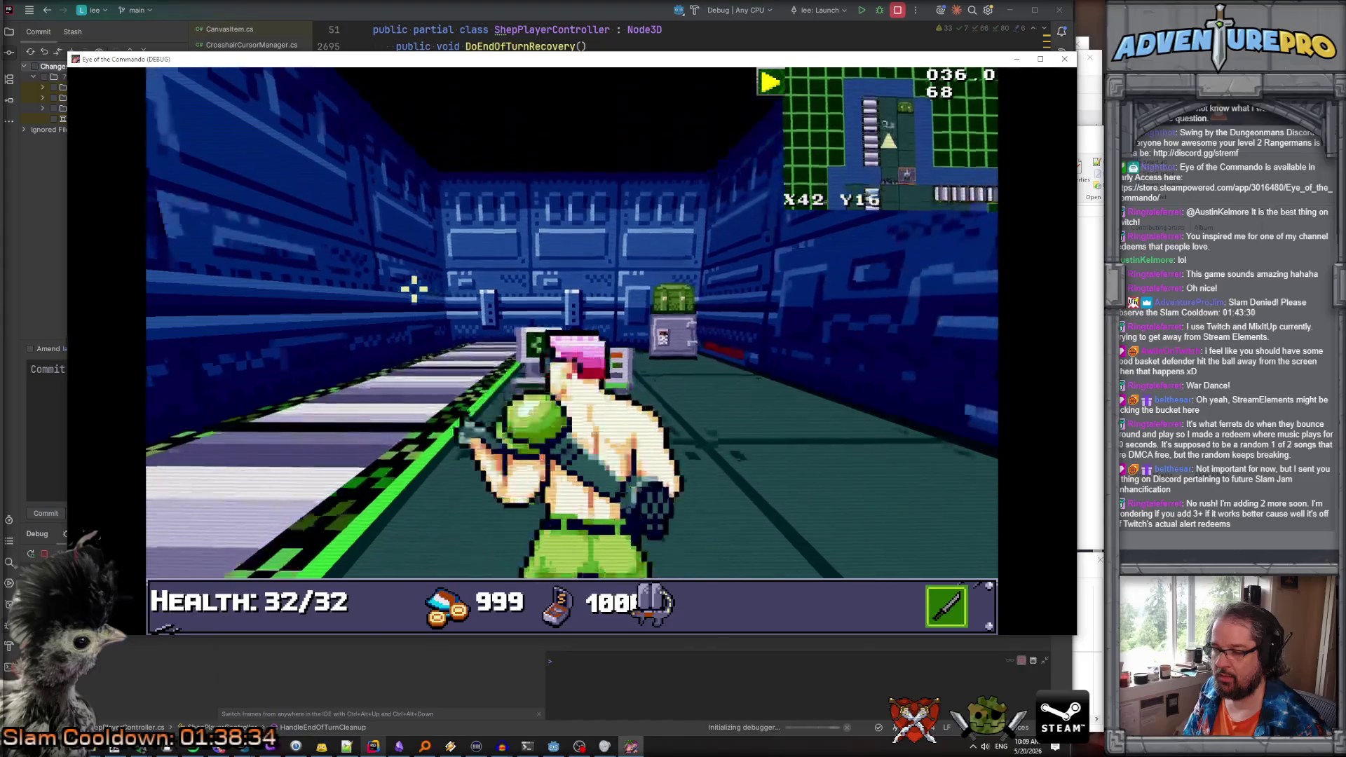
{"action": "key", "text": "F5"}
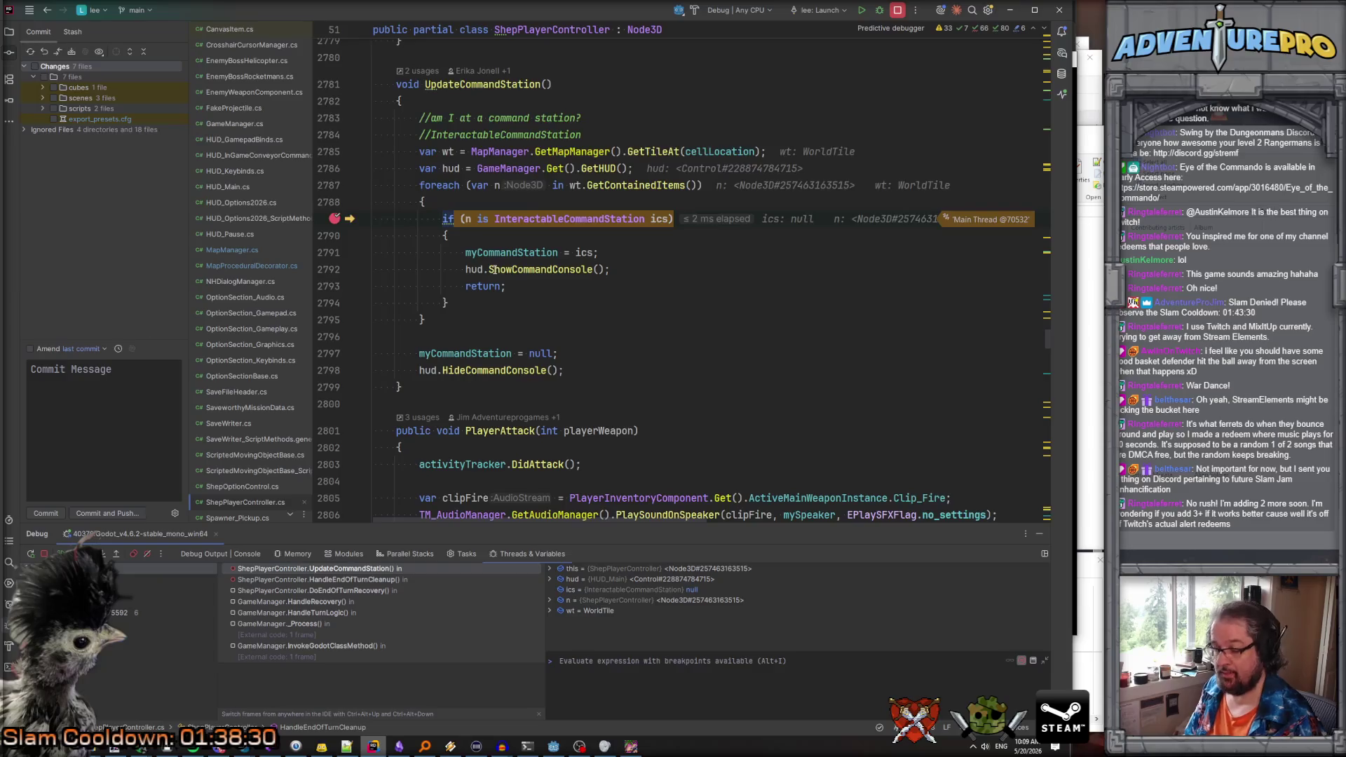
Confirm myCommandStation is null at the line 2789 breakpoint, then resume the game
{"action": "mouse_move", "coordinate": [501, 220]}
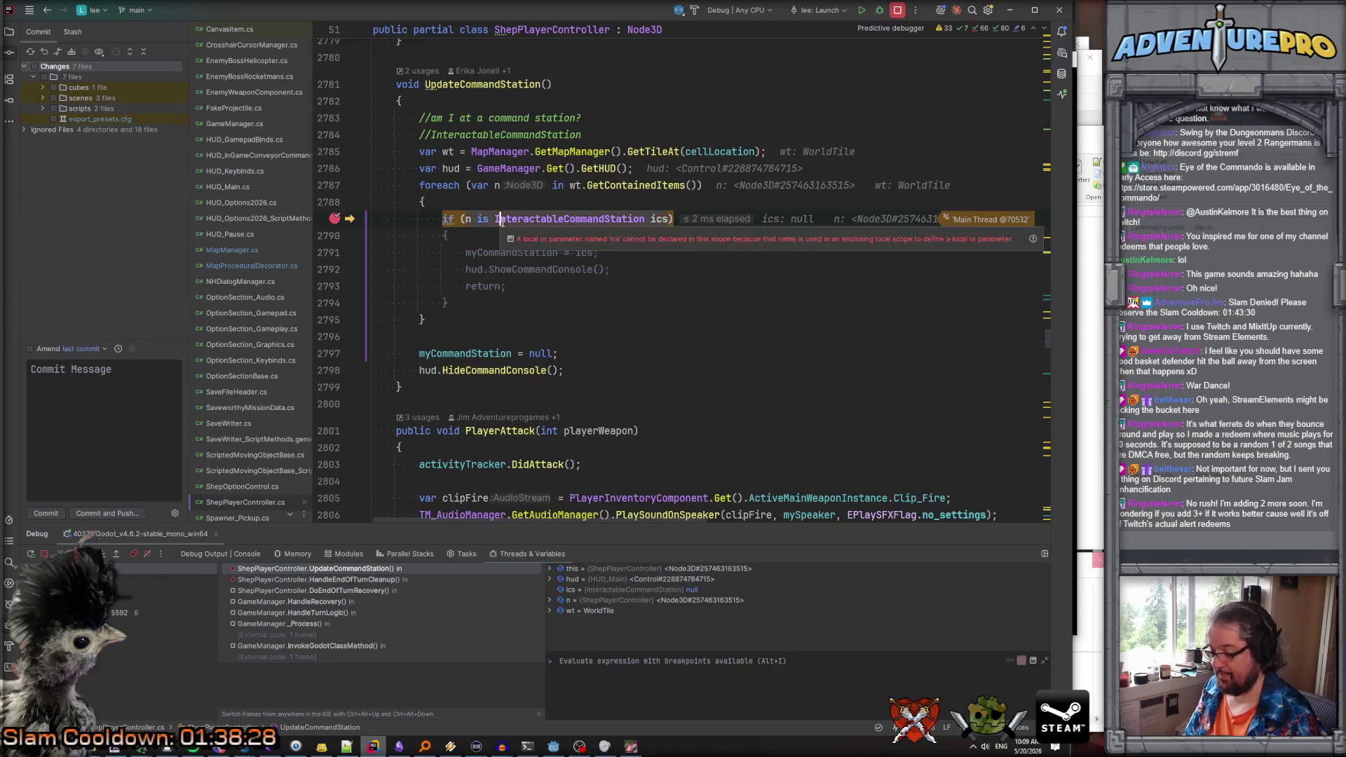
{"action": "mouse_move", "coordinate": [483, 253]}
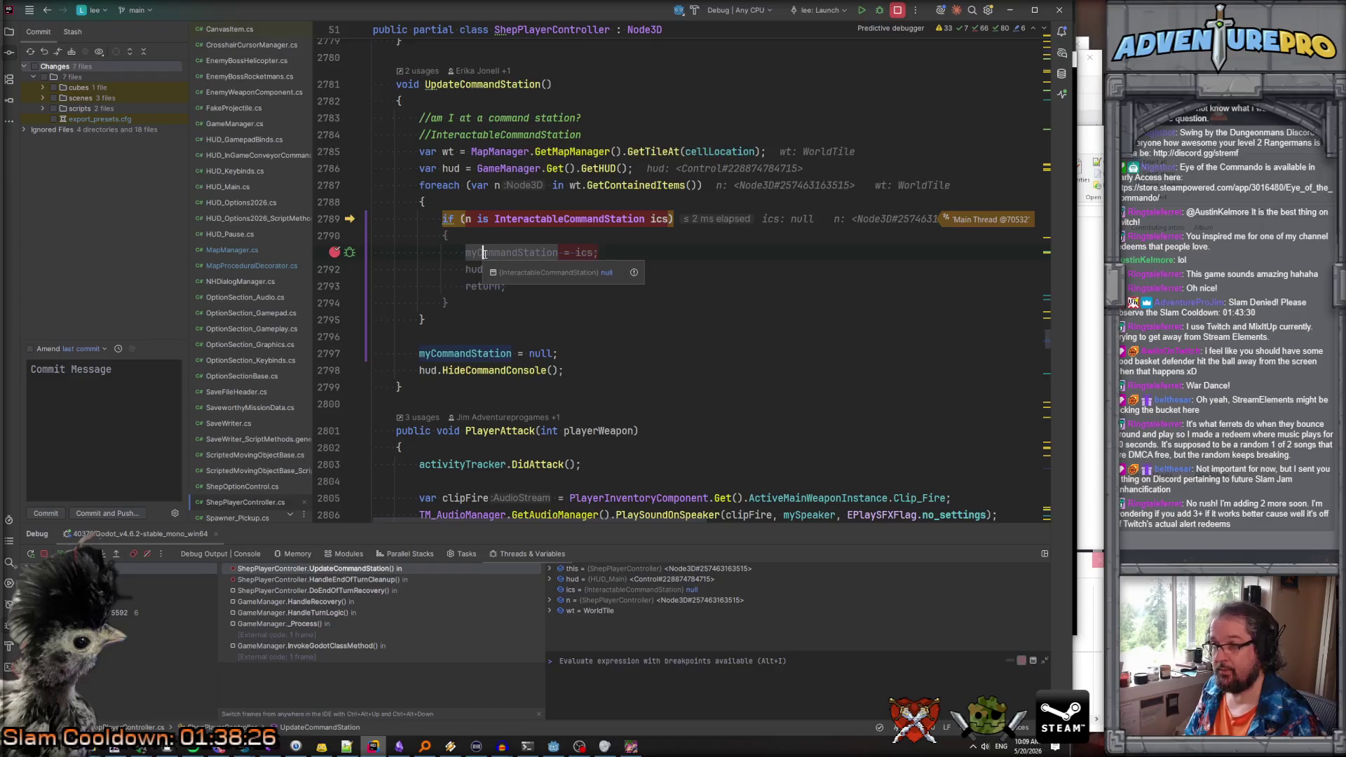
{"action": "key", "text": "F5"}
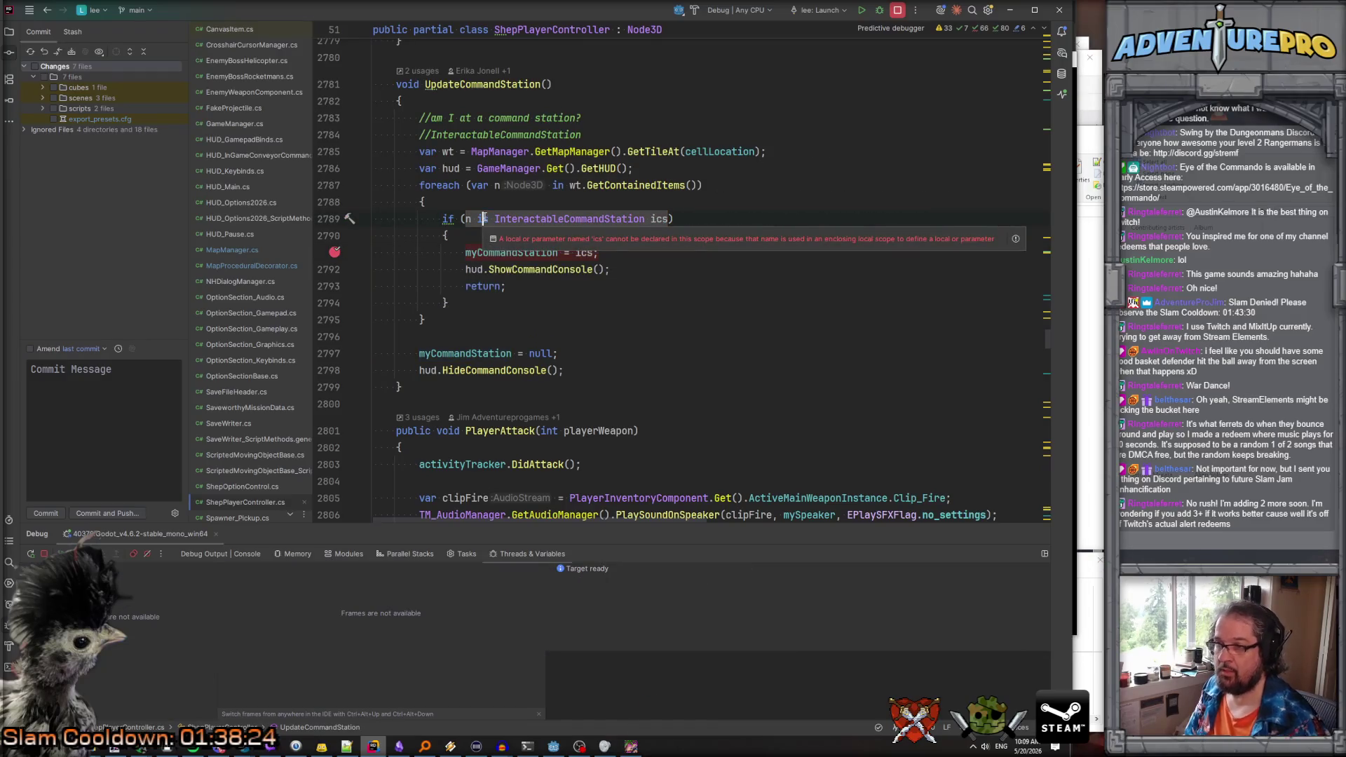